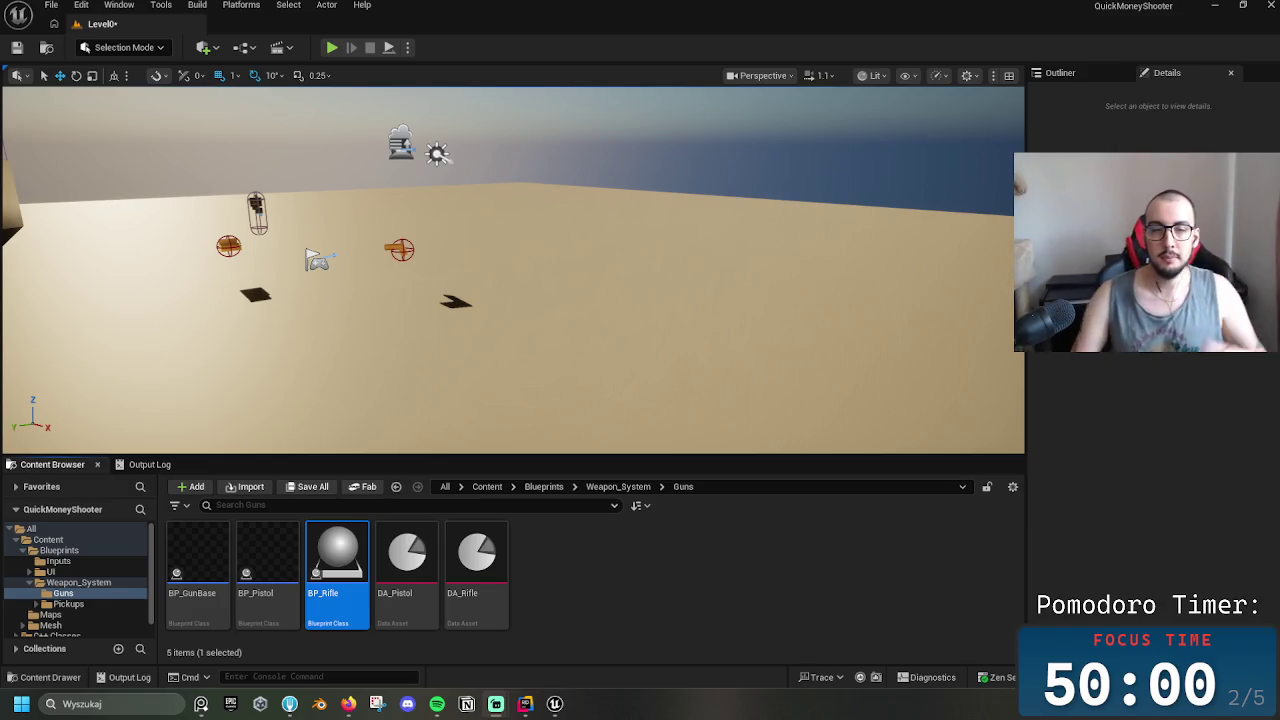
# Open DA_Rifle and set its Ammo Tag to Ammo.Rifle
pyautogui.doubleClick(476, 560)
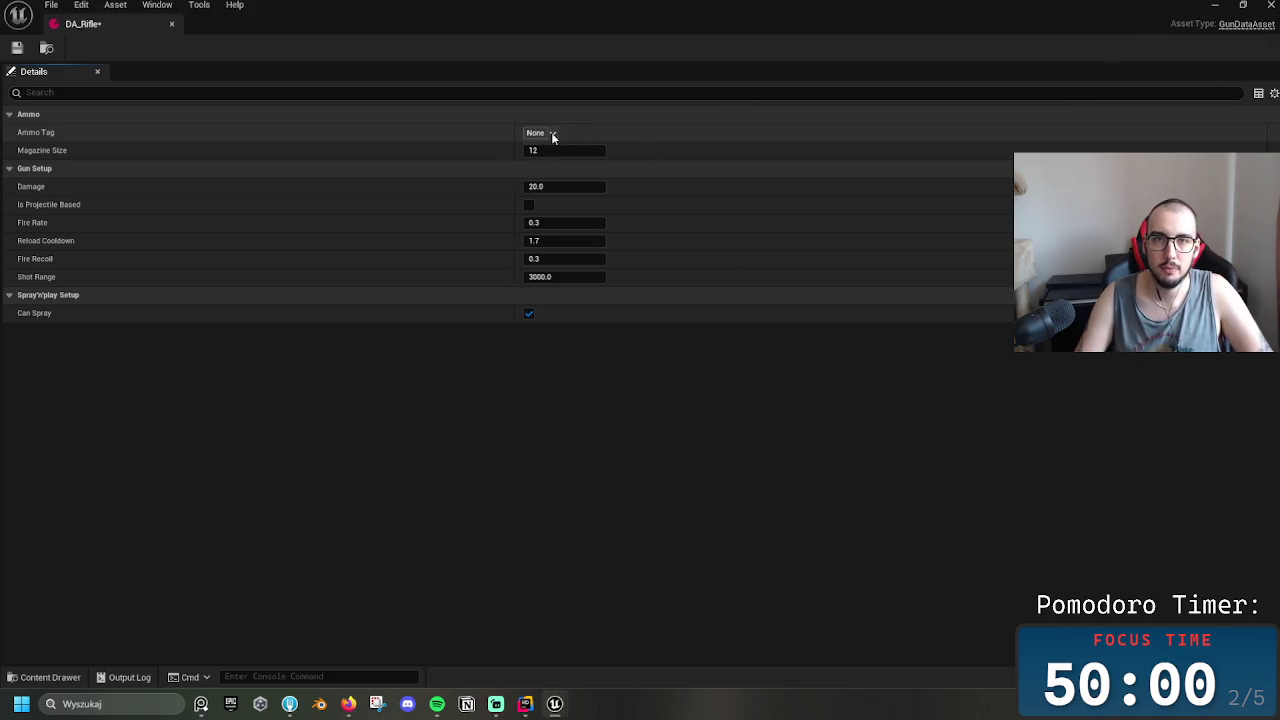
pyautogui.click(552, 134)
pyautogui.click(531, 225)
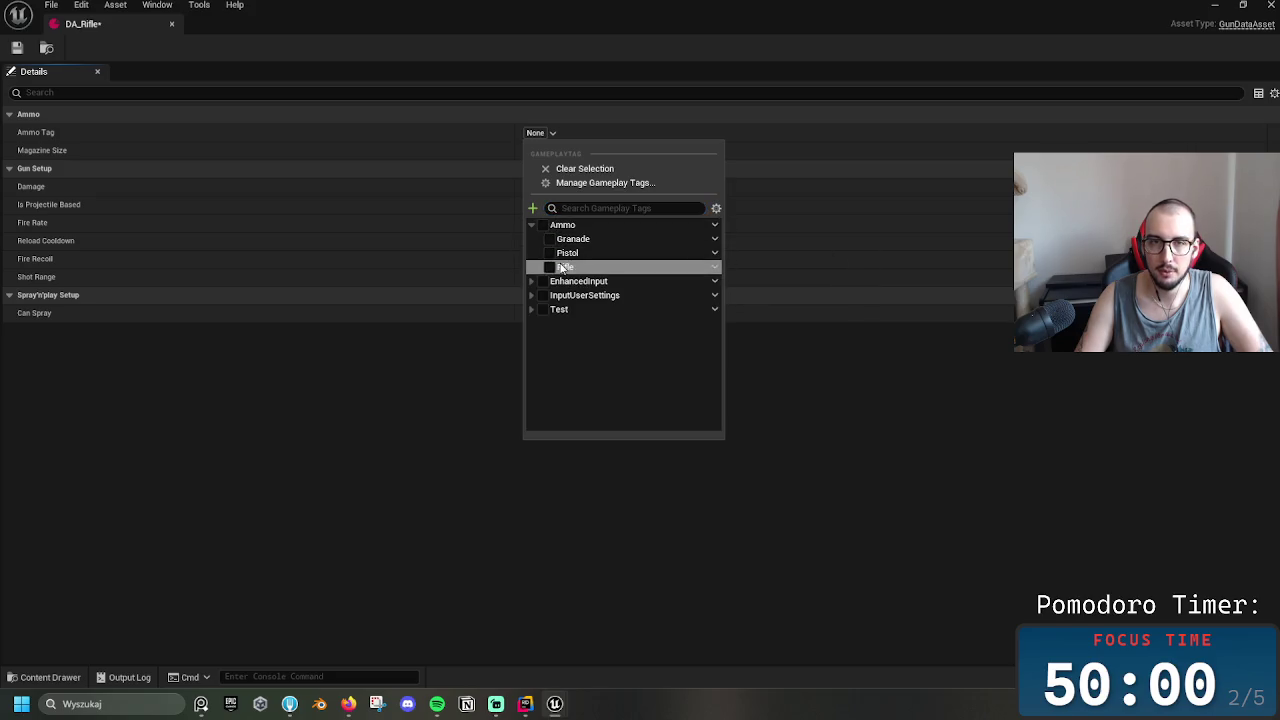
pyautogui.click(475, 148)
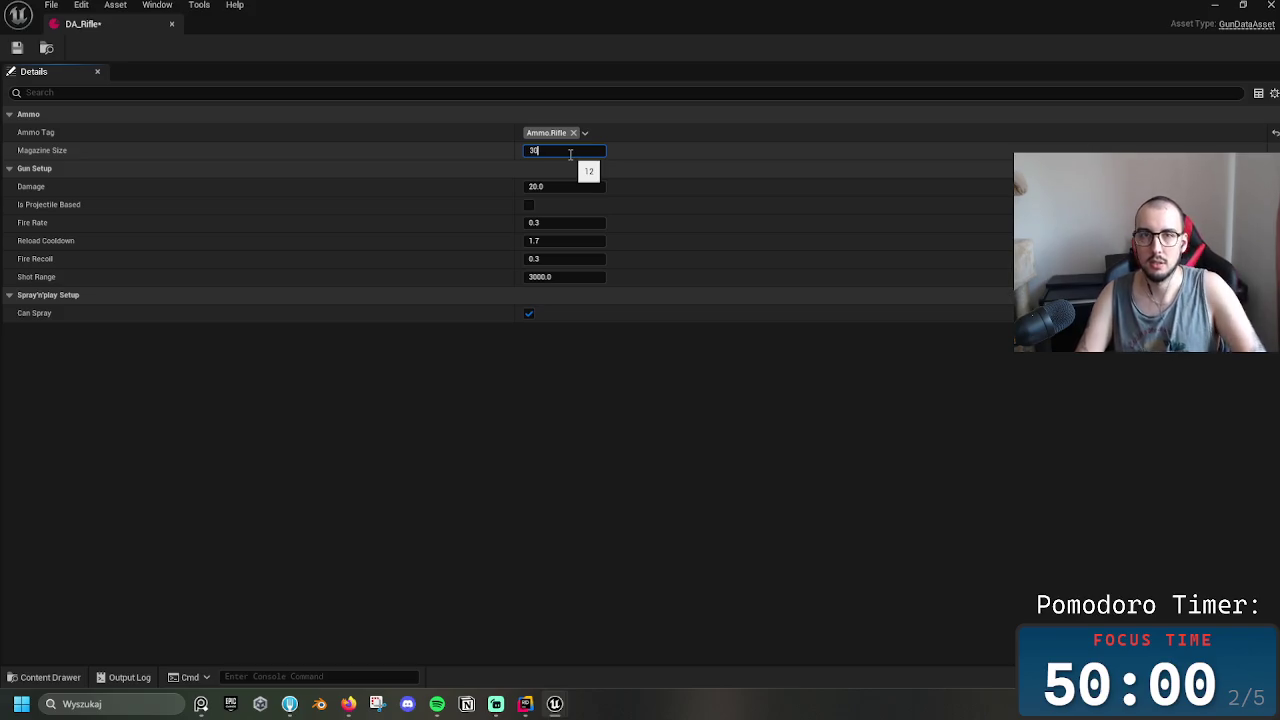
# Set magazine 30, fire rate 0.05, reload cooldown 2.0, fire recoil 0.7, and save DA_Rifle
pyautogui.press('Tab')
pyautogui.press('Tab')
pyautogui.press('Tab')
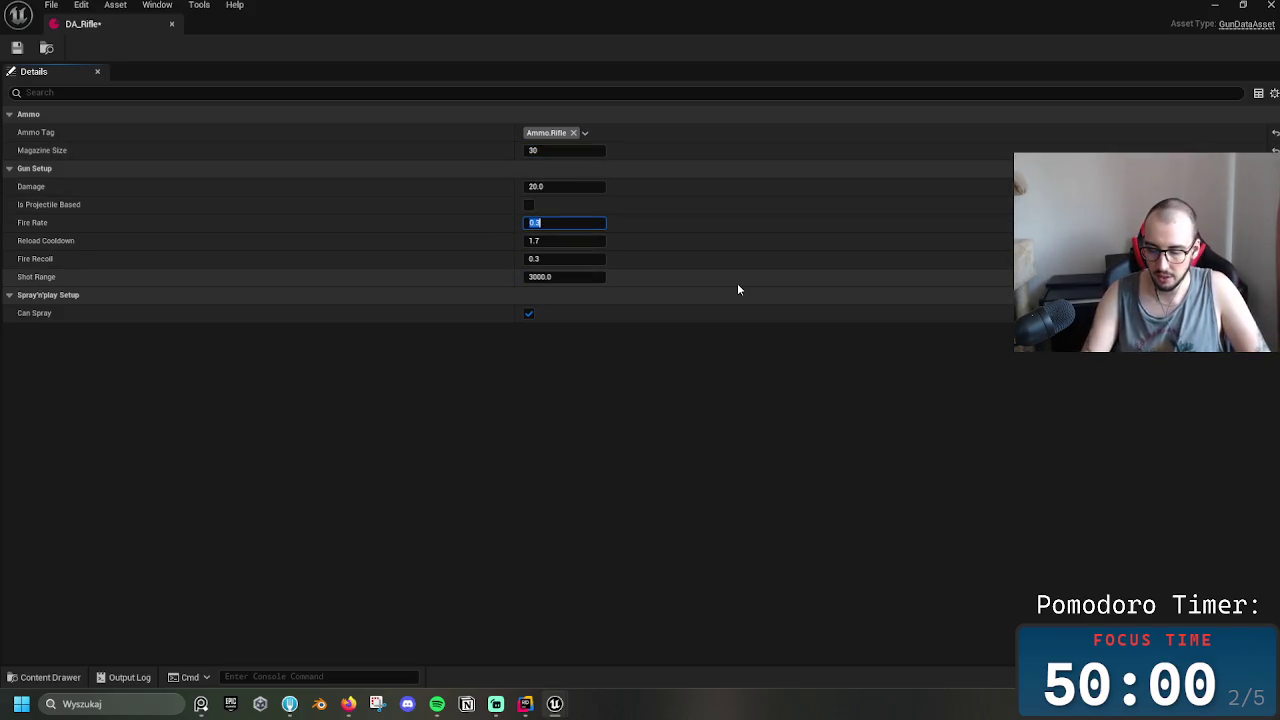
pyautogui.write('0.05')
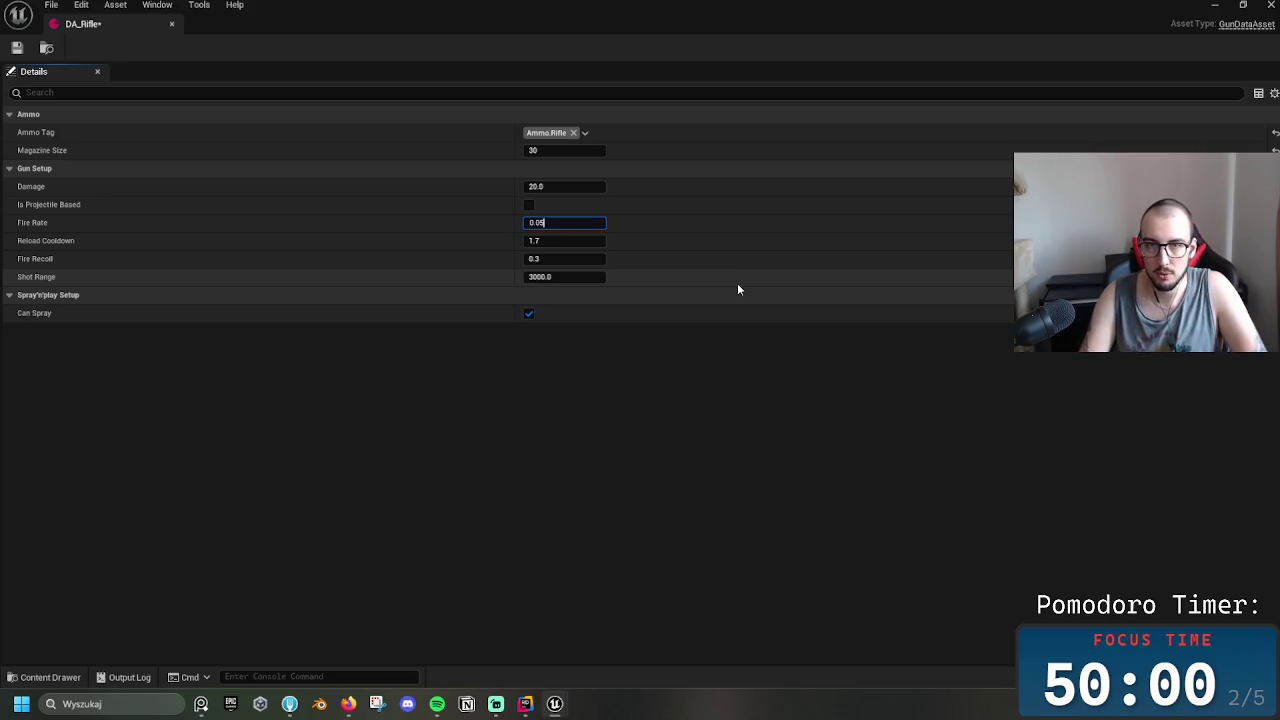
pyautogui.press('Return')
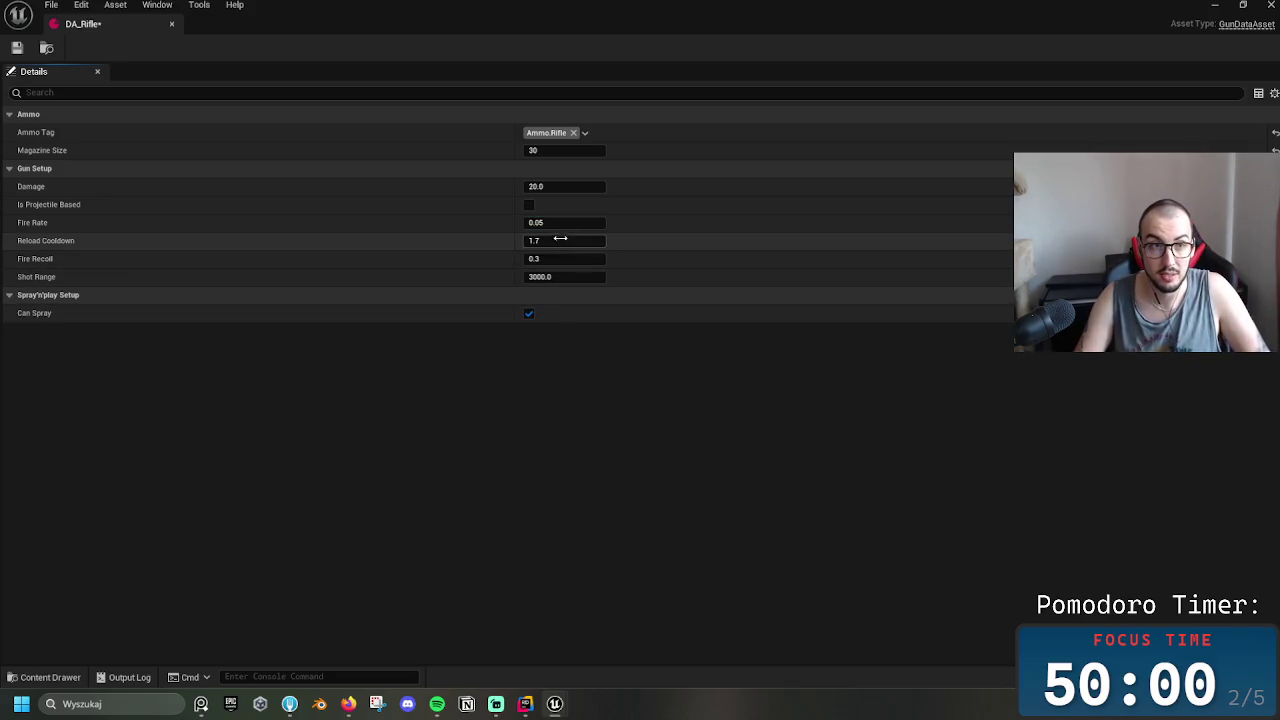
pyautogui.click(564, 240)
pyautogui.write('2')
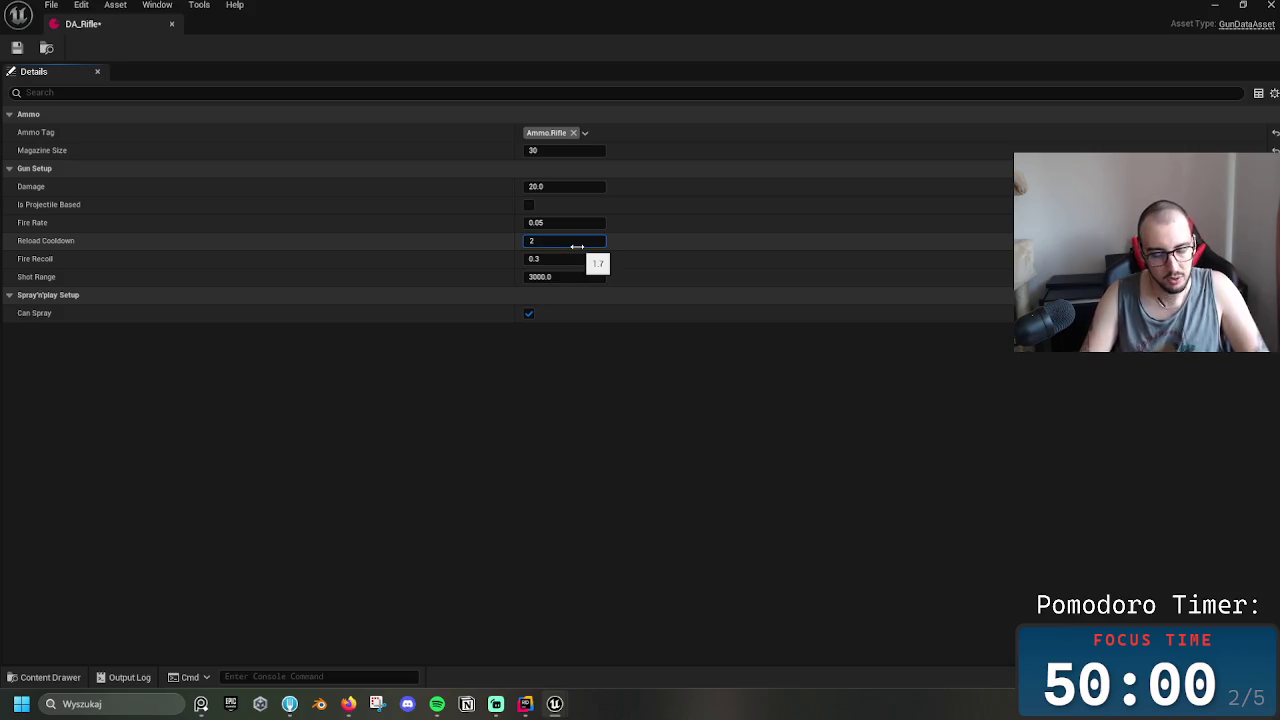
pyautogui.press('Return')
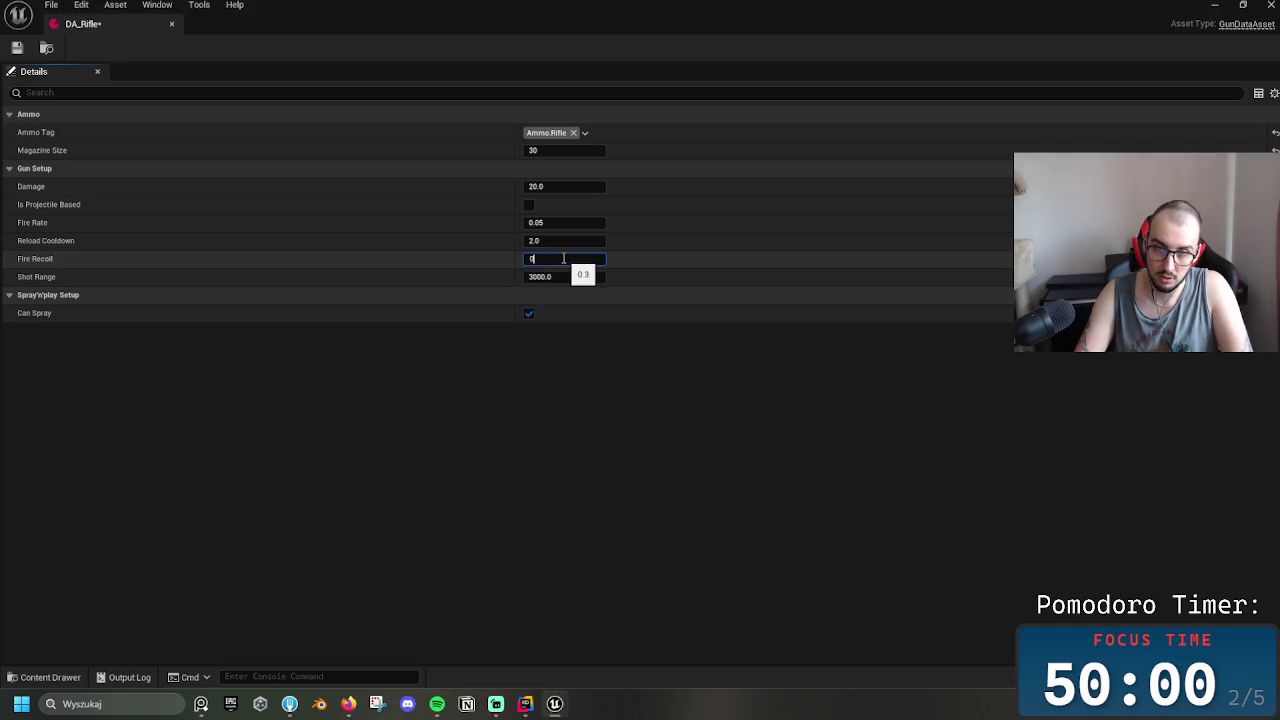
pyautogui.write('.7')
pyautogui.click(648, 436)
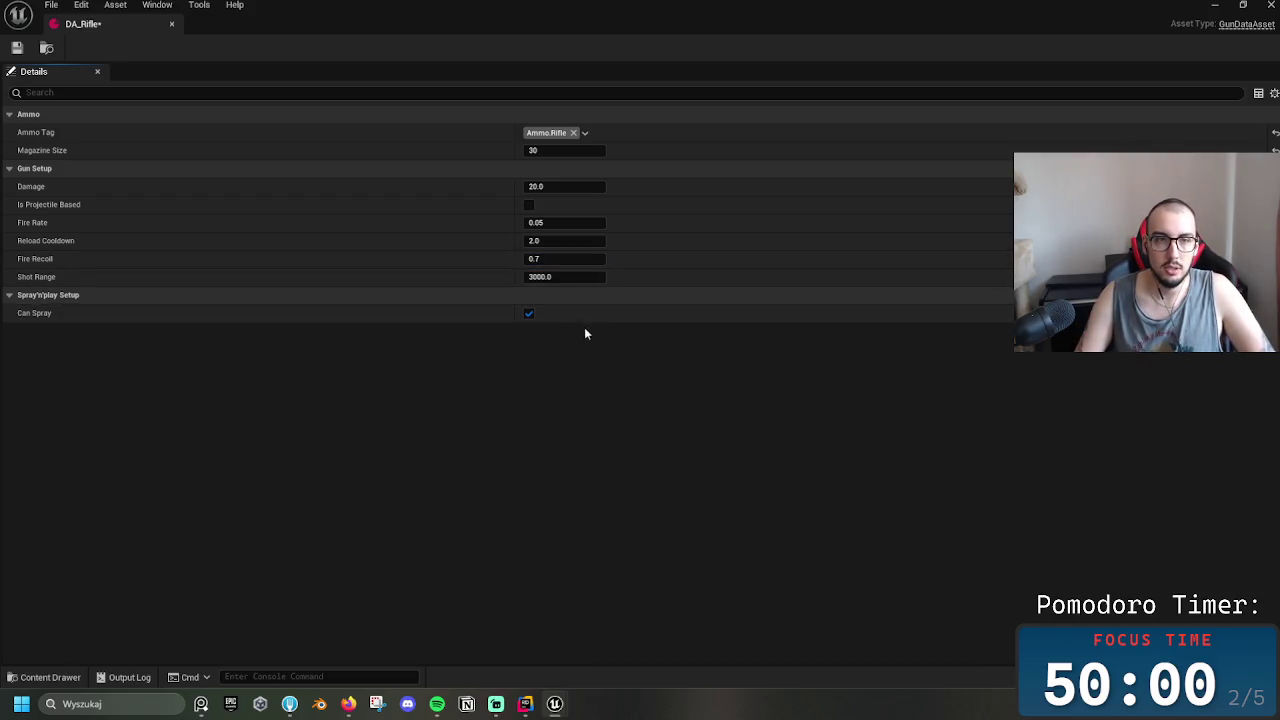
pyautogui.hotkey('ctrl', 's')
pyautogui.click(172, 26)
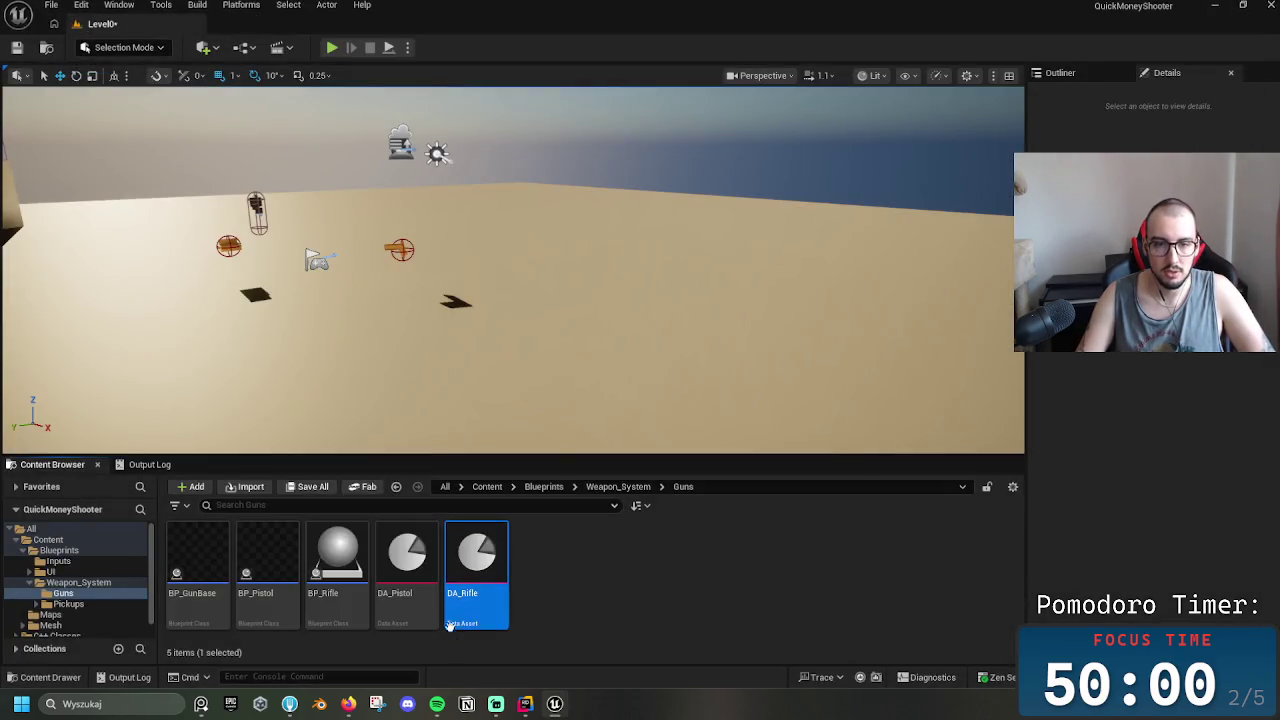
pyautogui.click(356, 582)
pyautogui.doubleClick(356, 582)
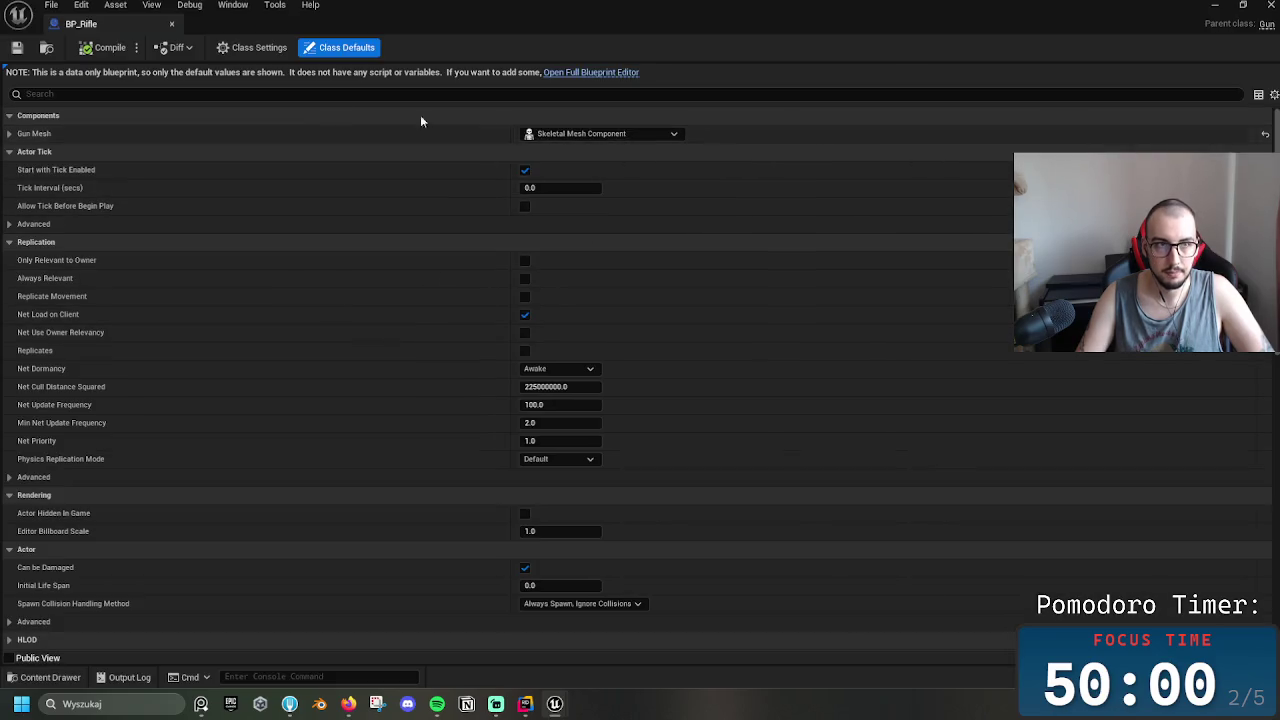
pyautogui.click(624, 73)
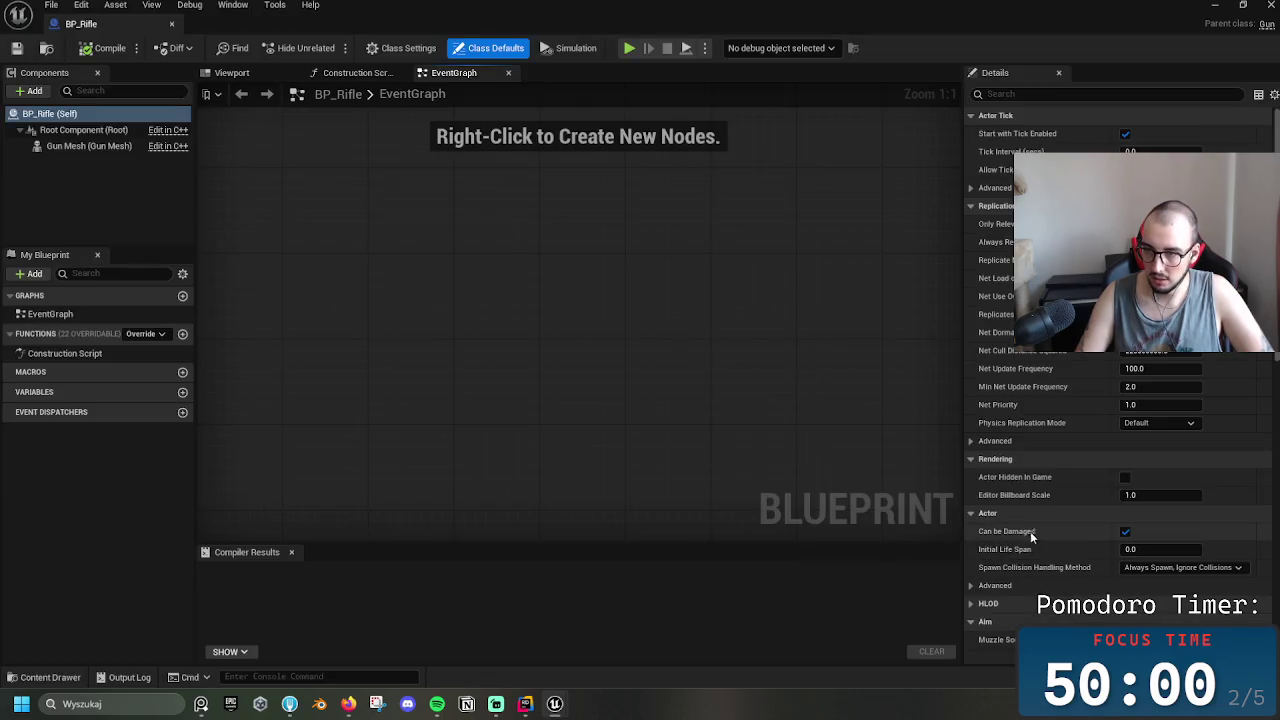
pyautogui.scroll(-3, 1001, 602)
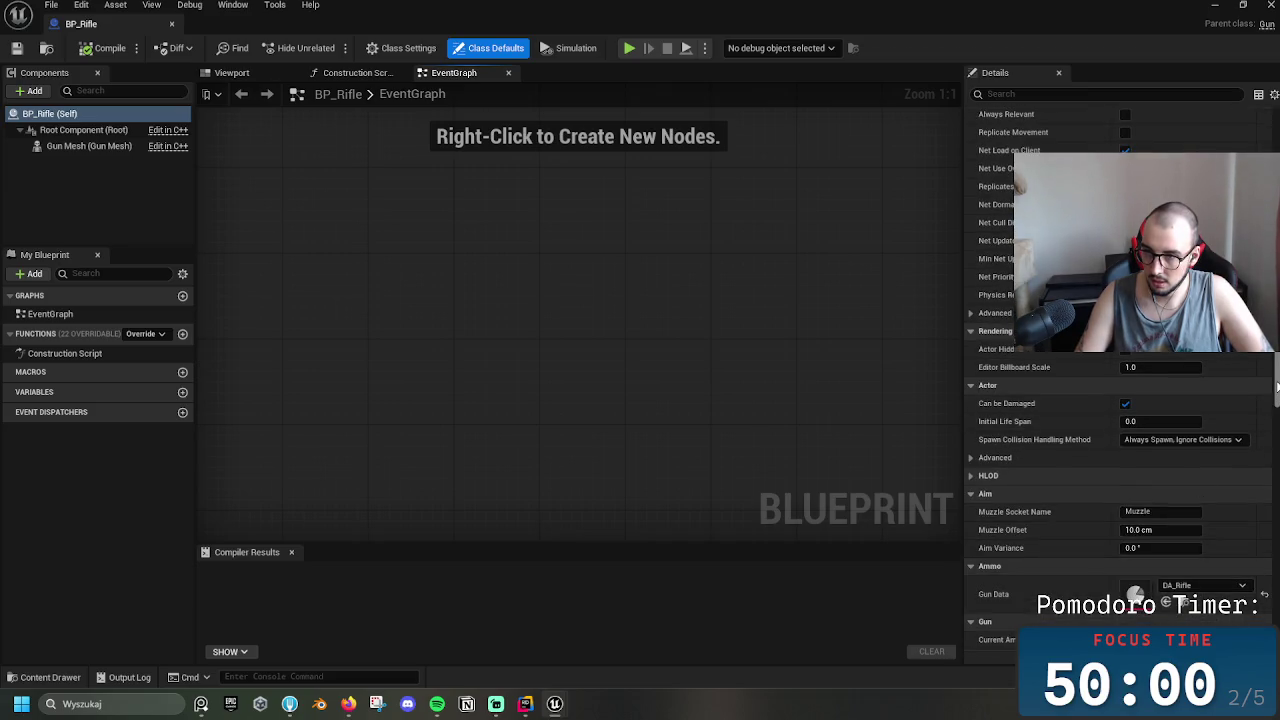
pyautogui.moveTo(1277, 388)
pyautogui.mouseDown()
pyautogui.moveTo(1275, 530)
pyautogui.moveTo(1275, 360)
pyautogui.mouseUp()
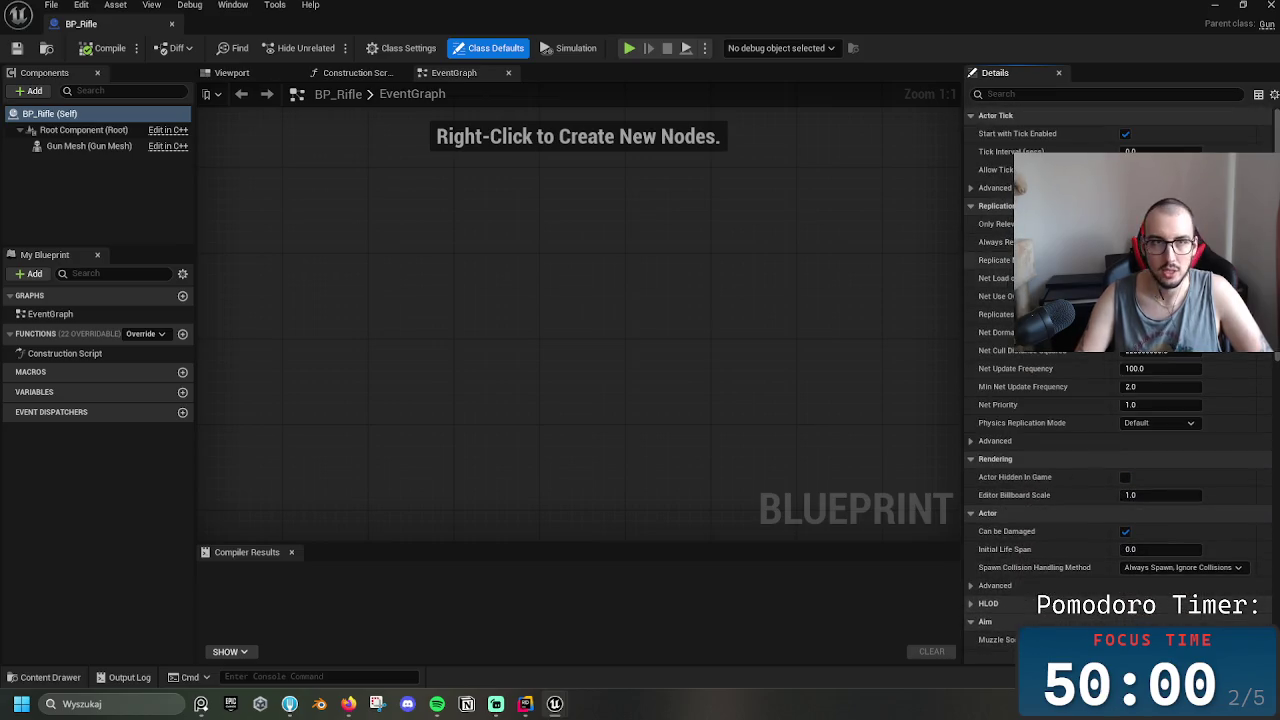
pyautogui.click(88, 146)
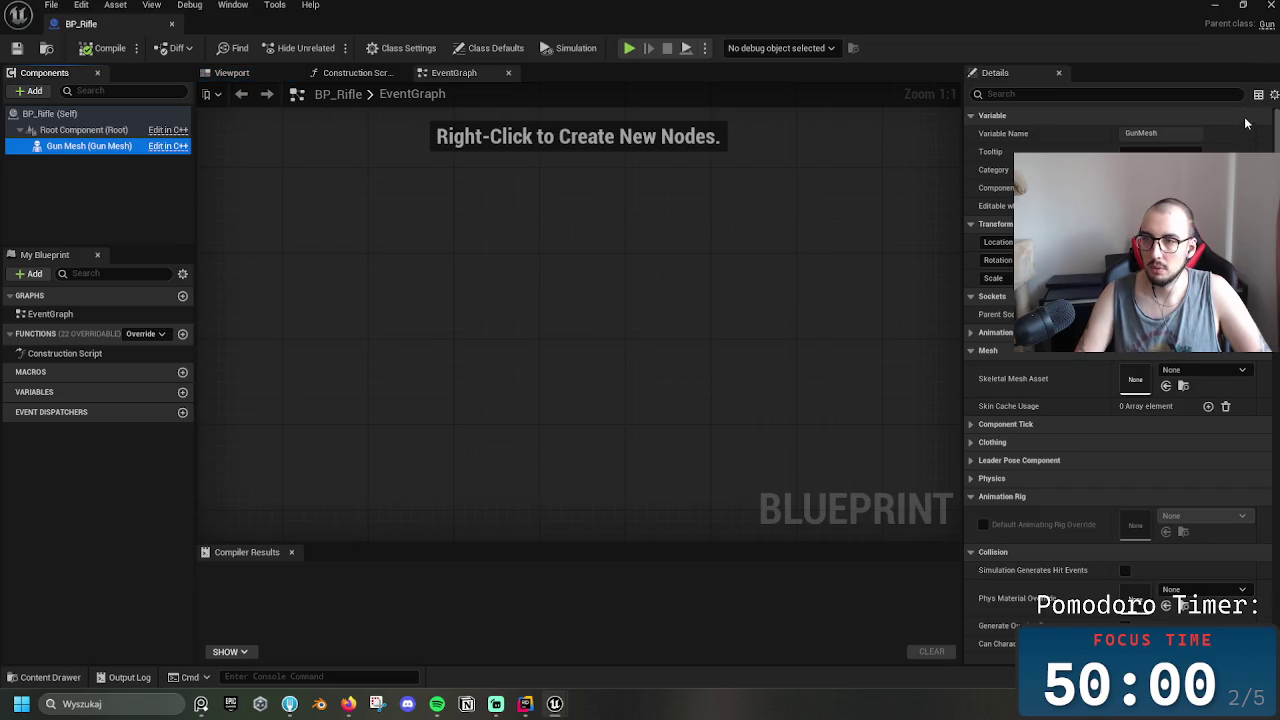
pyautogui.click(1270, 4)
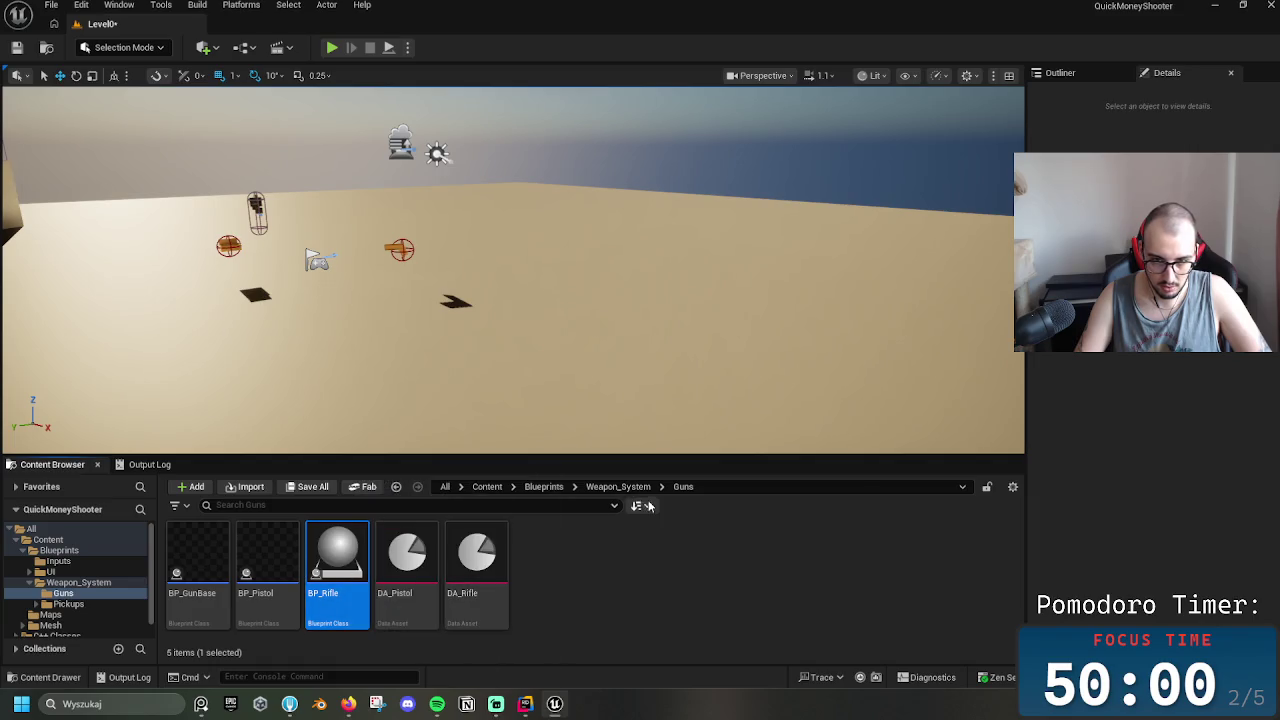
# Navigate the Content Browser to Blueprints > Weapon_System > Pickups > GunPickup
pyautogui.click(618, 487)
pyautogui.doubleClick(203, 565)
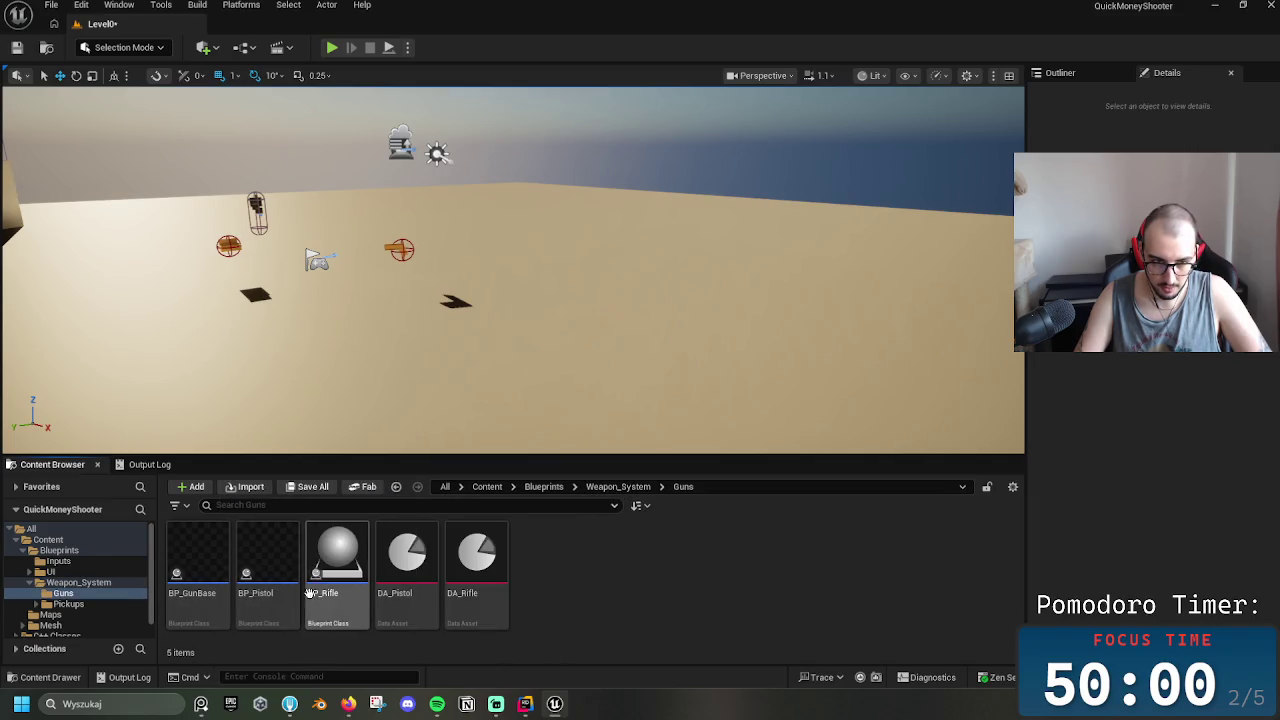
pyautogui.click(544, 486)
pyautogui.click(335, 565)
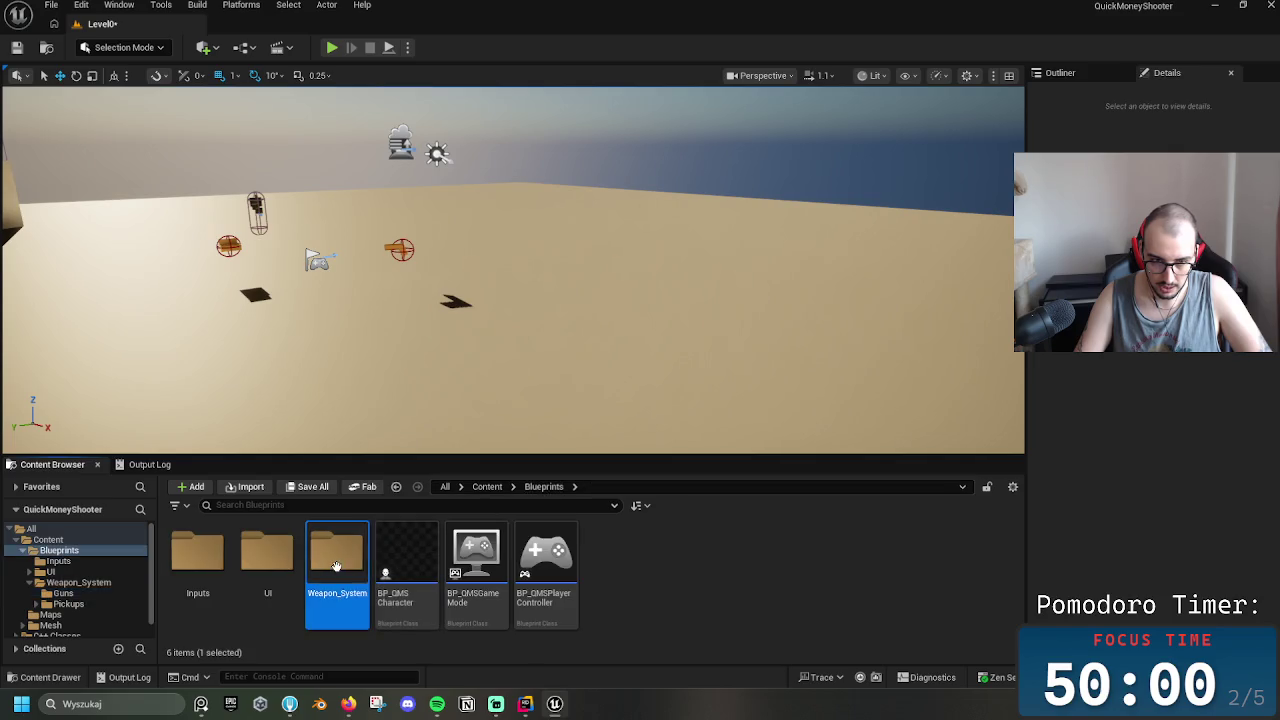
pyautogui.doubleClick(335, 566)
pyautogui.click(268, 558)
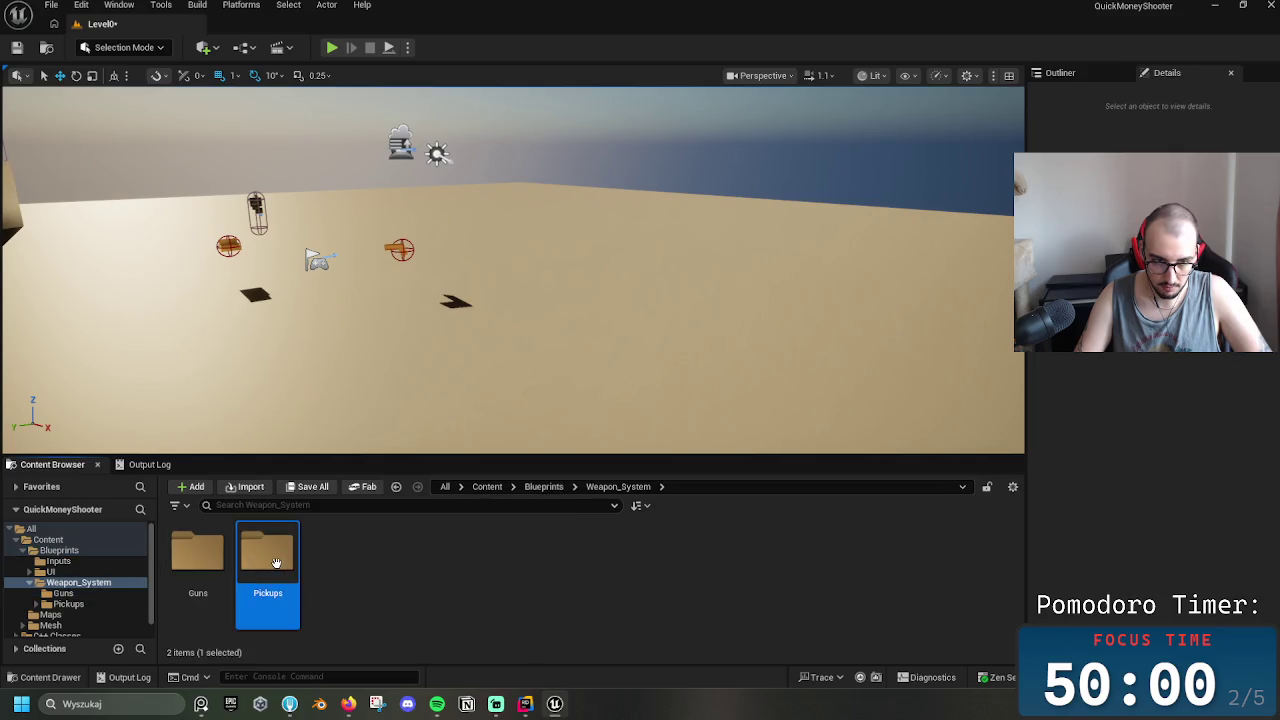
pyautogui.doubleClick(272, 560)
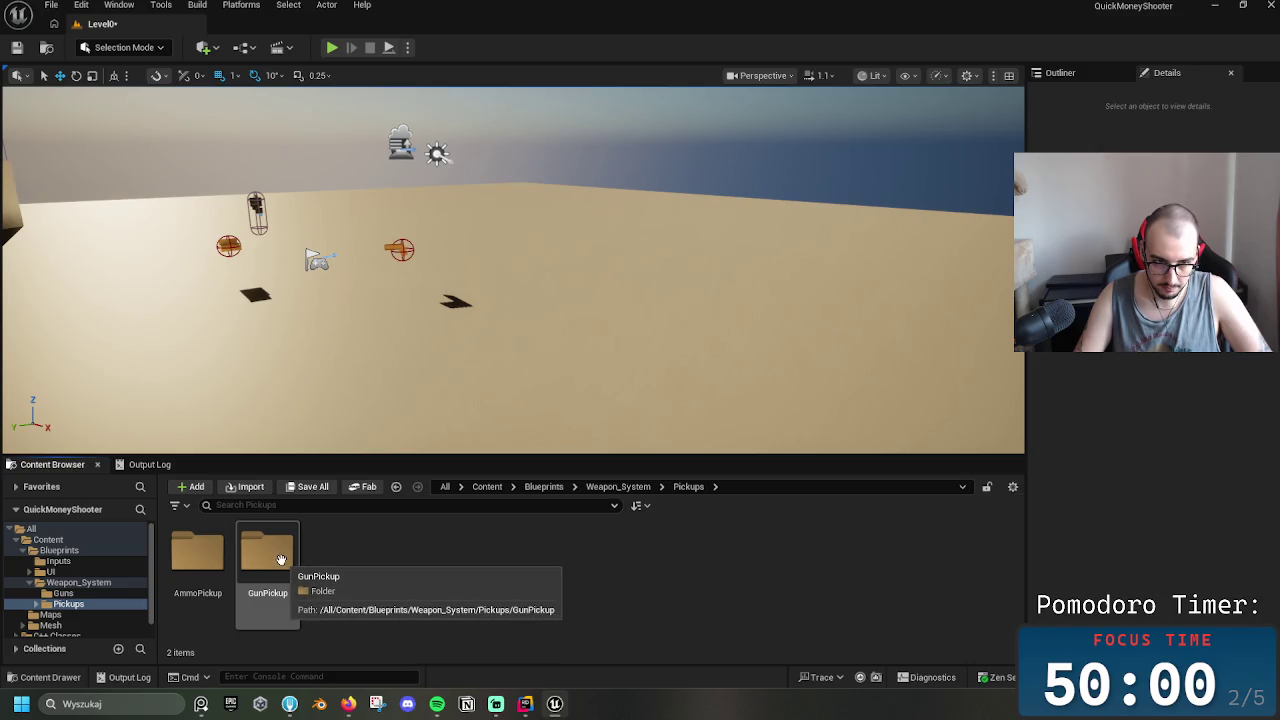
pyautogui.click(280, 561)
pyautogui.doubleClick(279, 563)
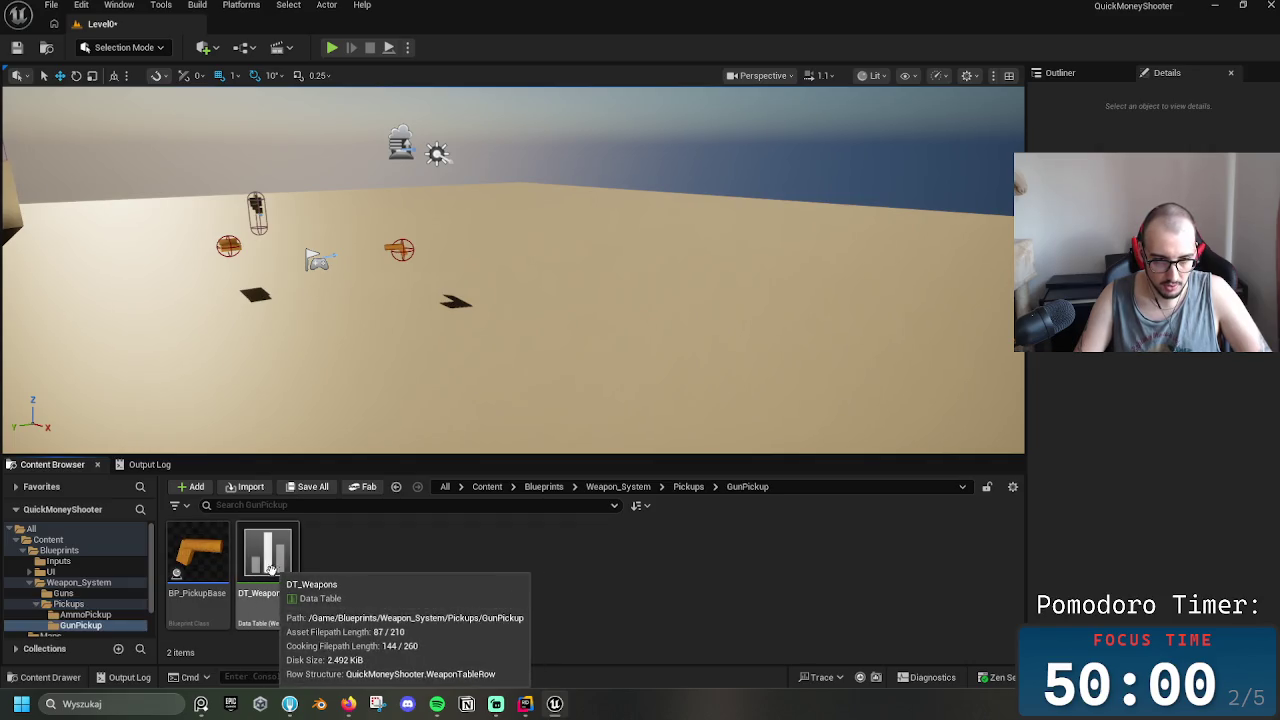
# Duplicate BP_PickupBase and rename the copy BP_RiflePickup
pyautogui.hotkey('ctrl', 'd')
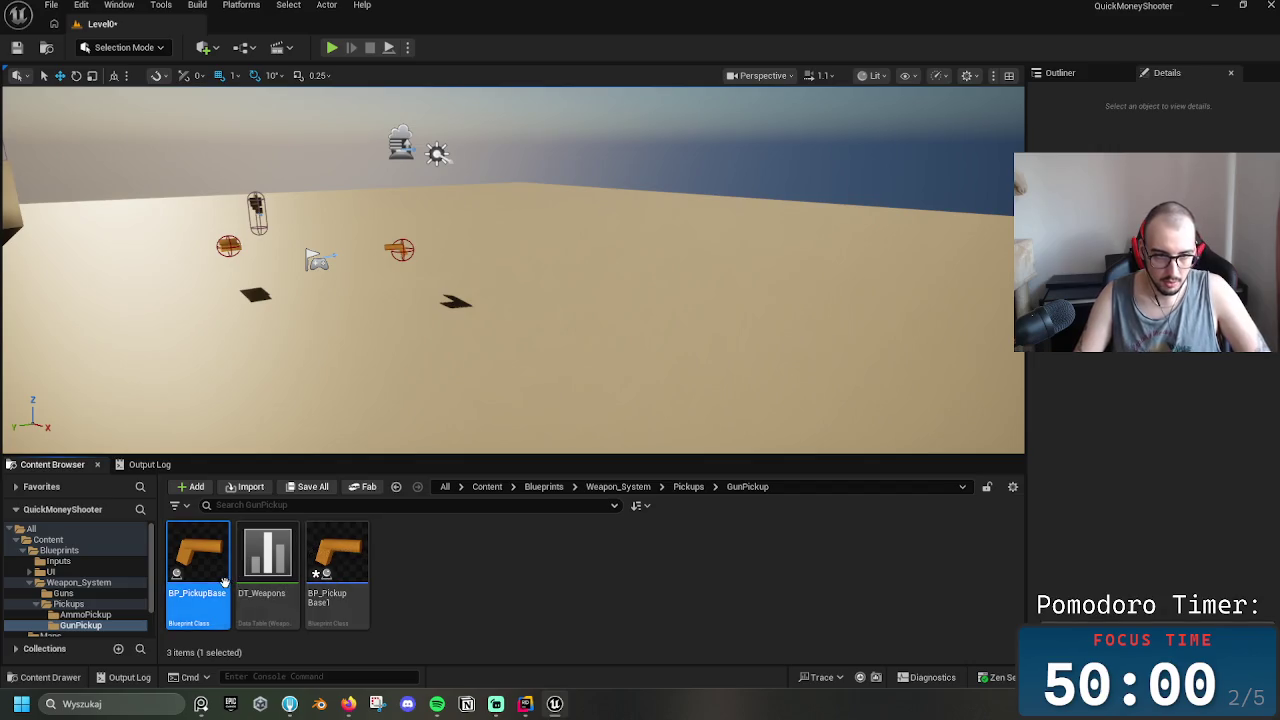
pyautogui.click(358, 598)
pyautogui.click(361, 598)
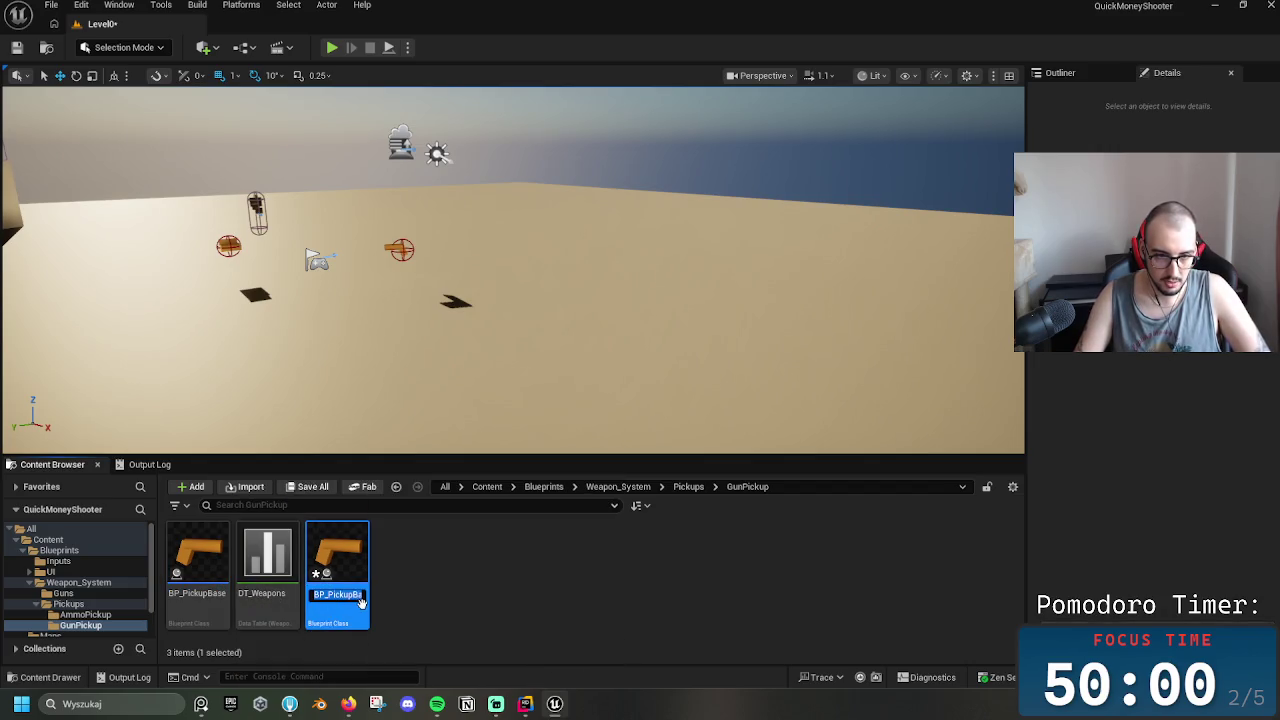
pyautogui.press('End')
pyautogui.press('BackSpace')
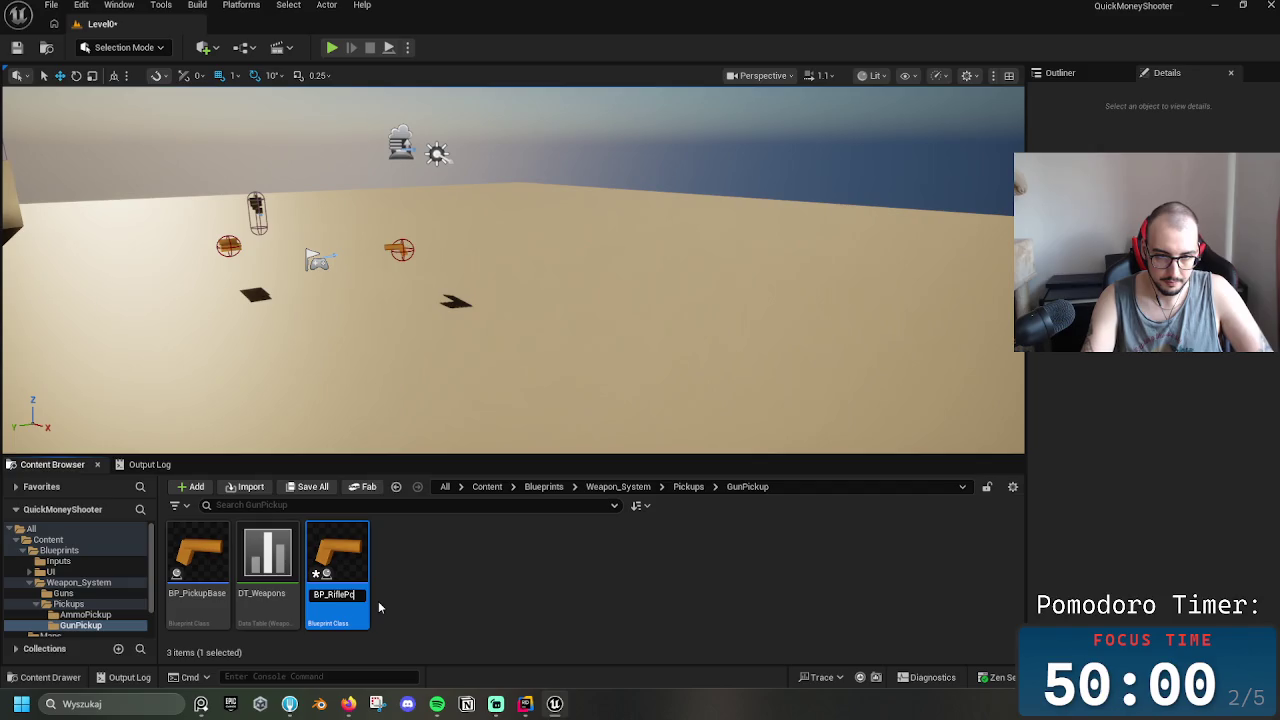
pyautogui.write('ickup')
pyautogui.press('Return')
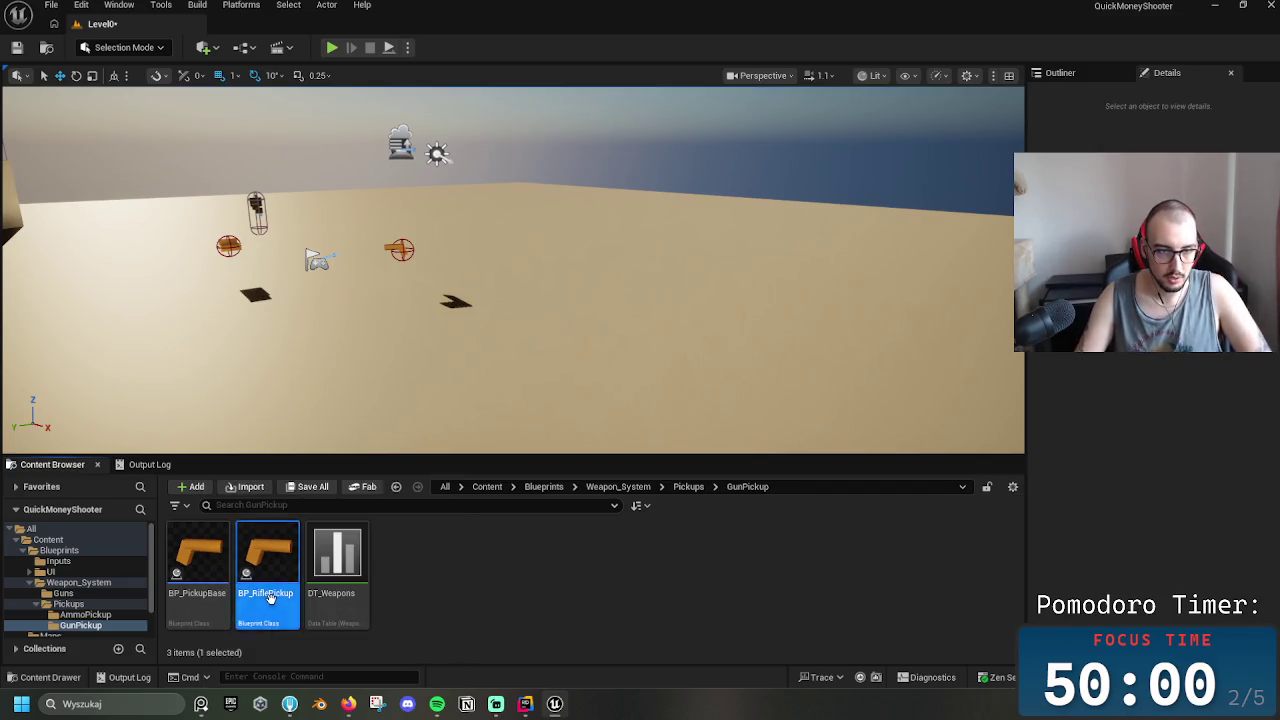
pyautogui.doubleClick(198, 570)
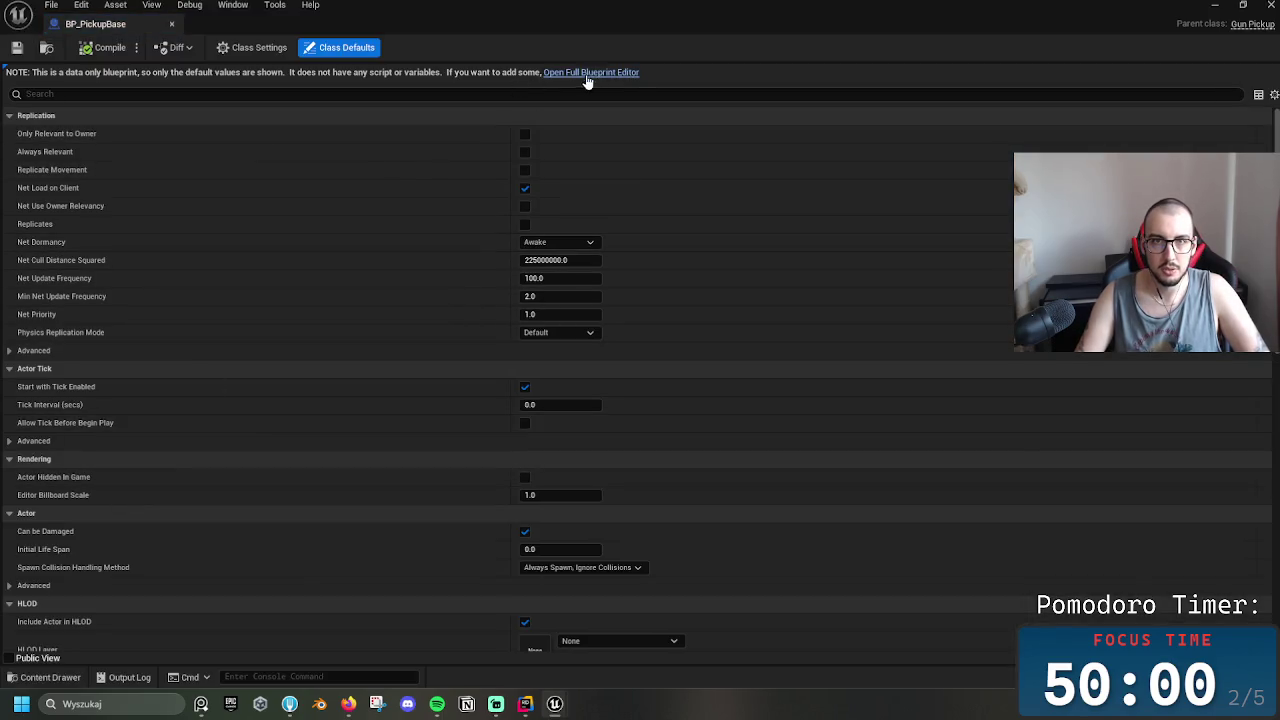
# Inspect BP_PickupBase's Sphere Comp and Static Mesh Comp in the full editor, then compile it
pyautogui.click(588, 73)
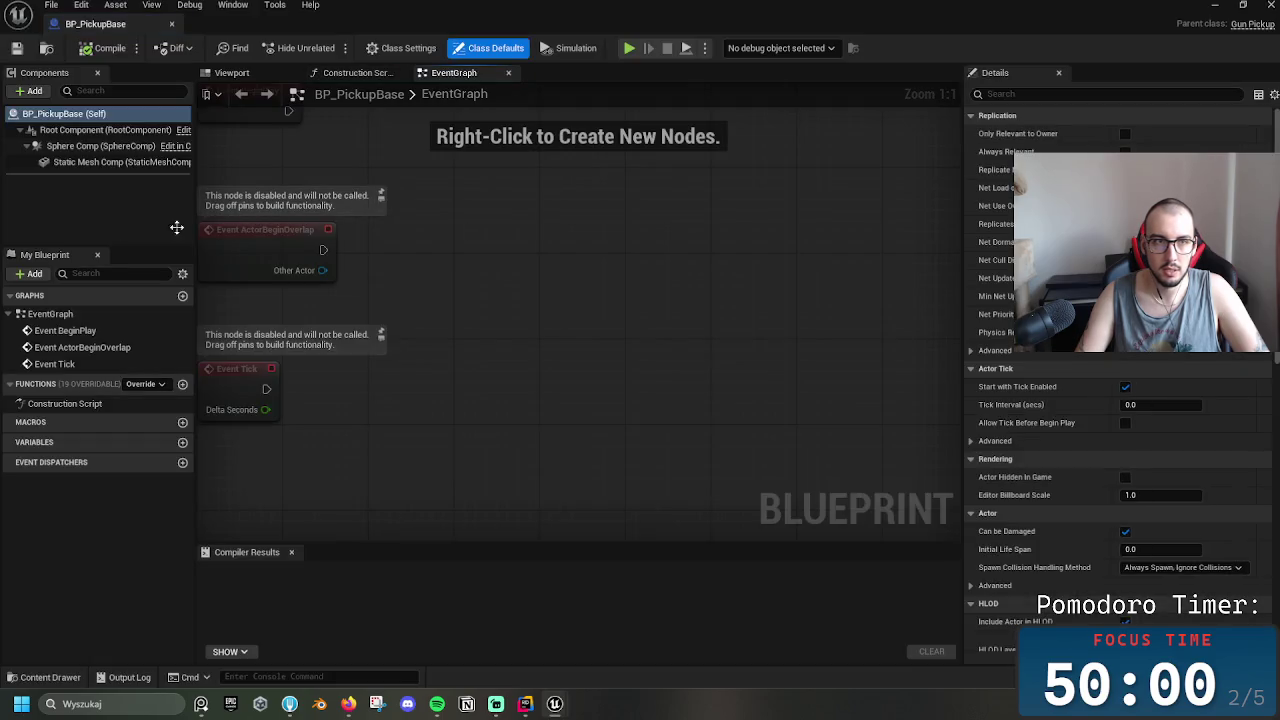
pyautogui.click(100, 146)
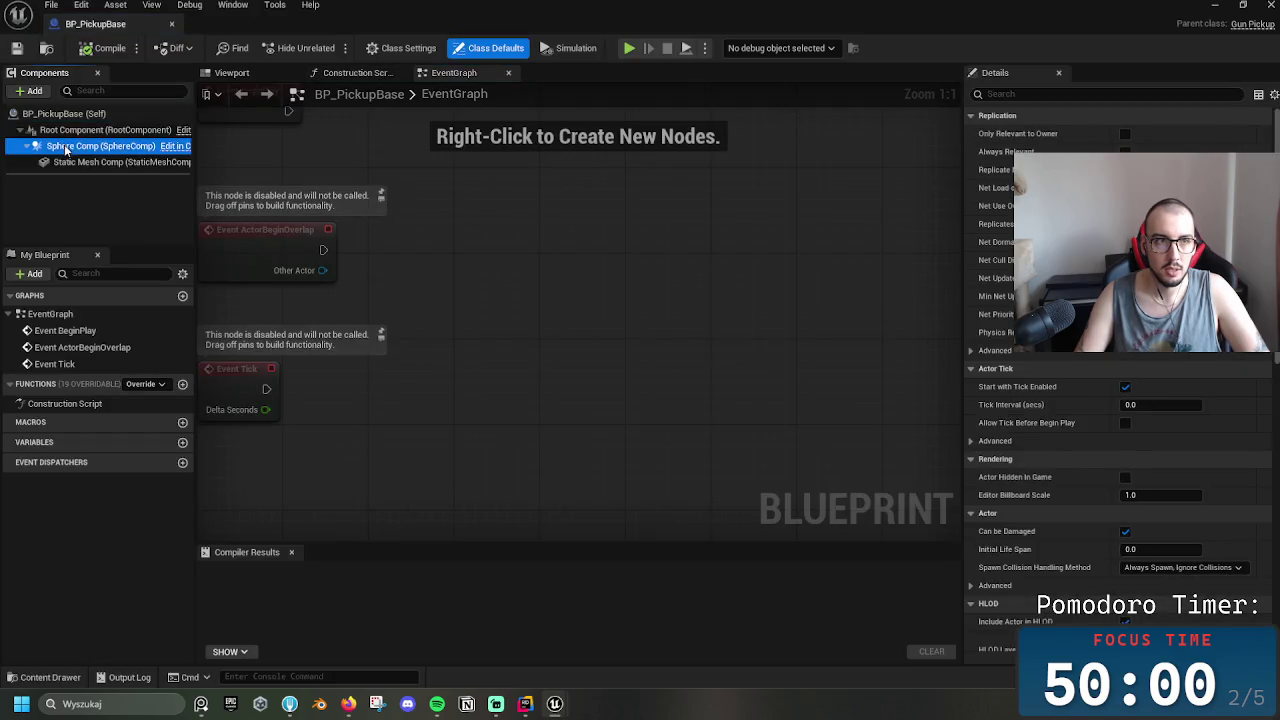
pyautogui.click(110, 162)
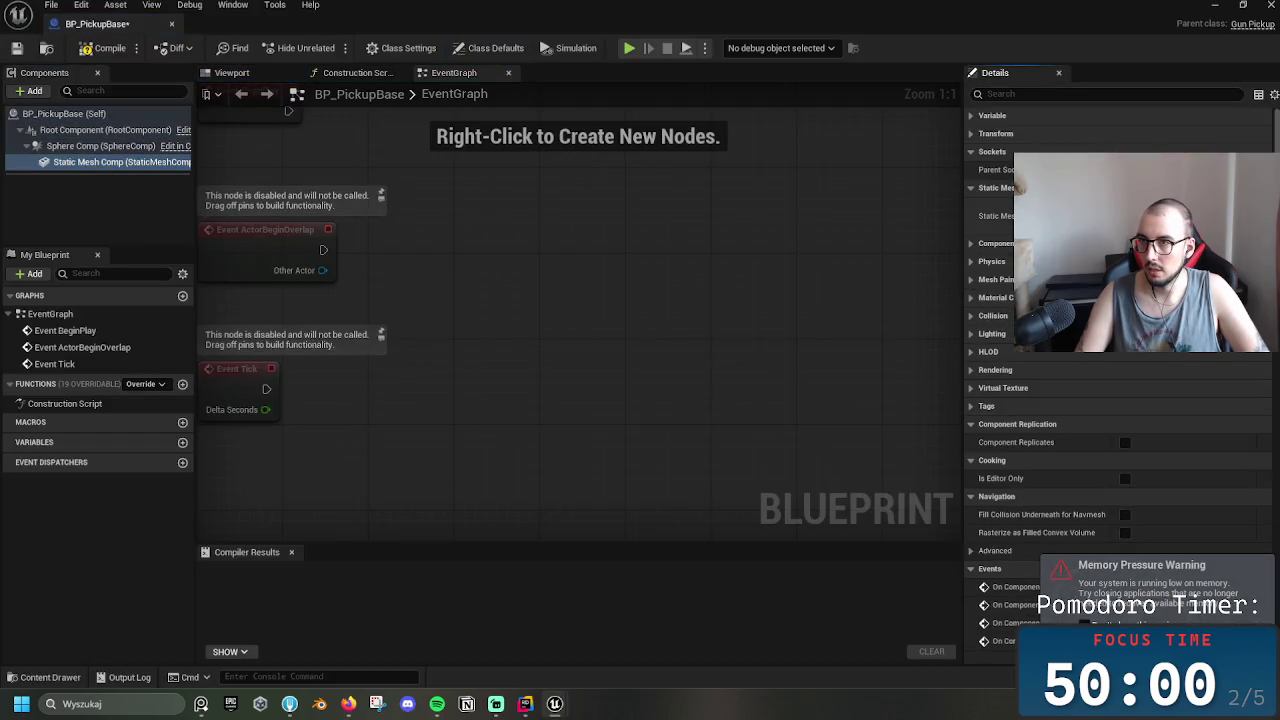
pyautogui.click(103, 48)
pyautogui.click(17, 48)
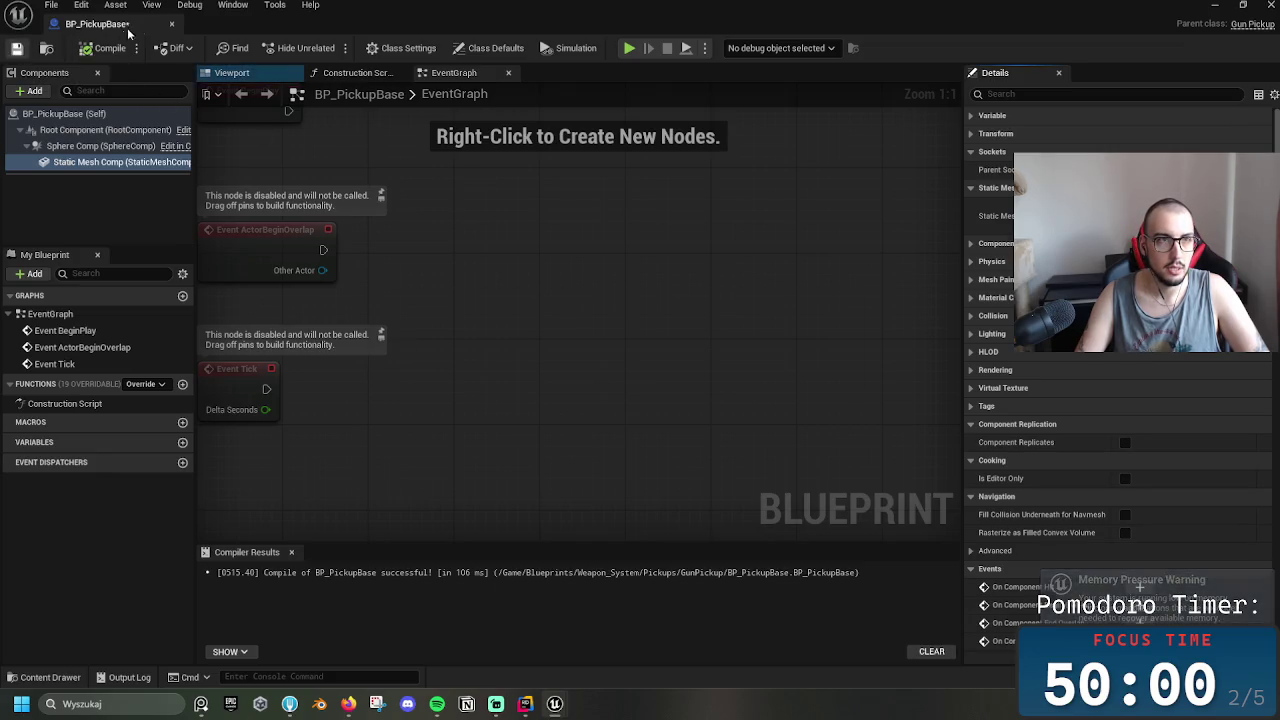
pyautogui.click(171, 23)
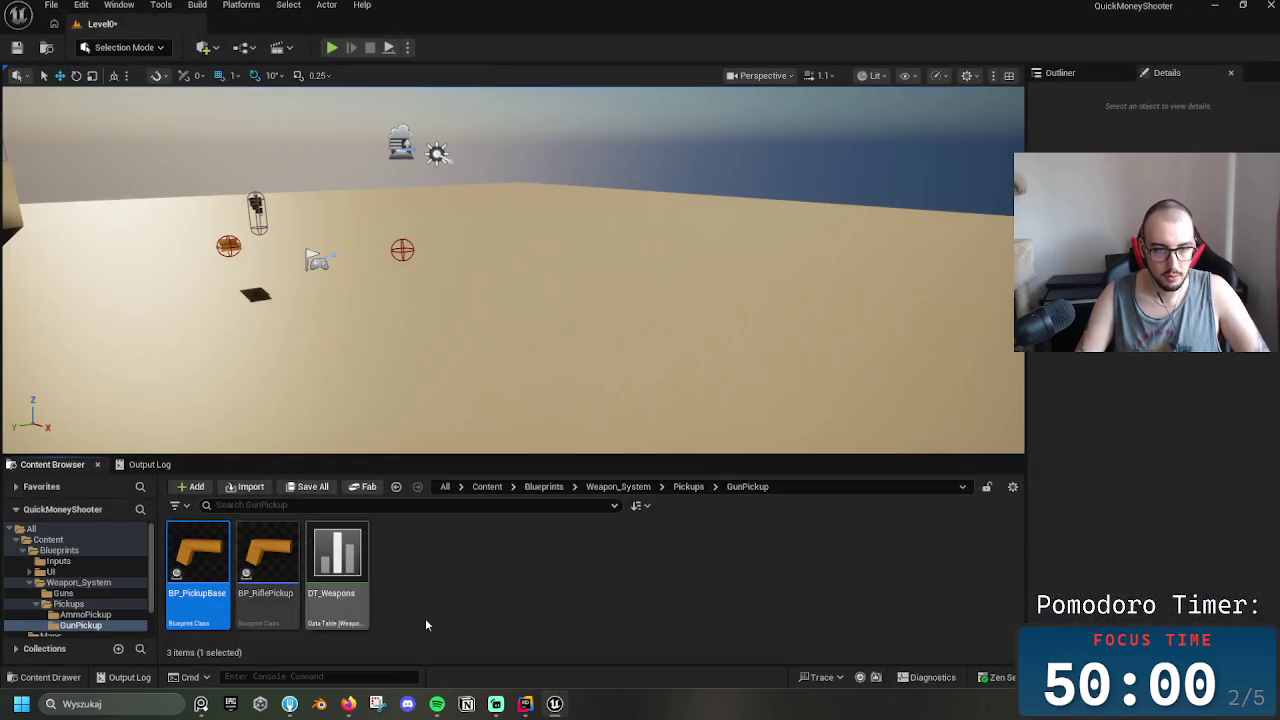
# Rename the copied pickup Blueprint to BP_PistolPickup
pyautogui.press('super')
pyautogui.press('super')
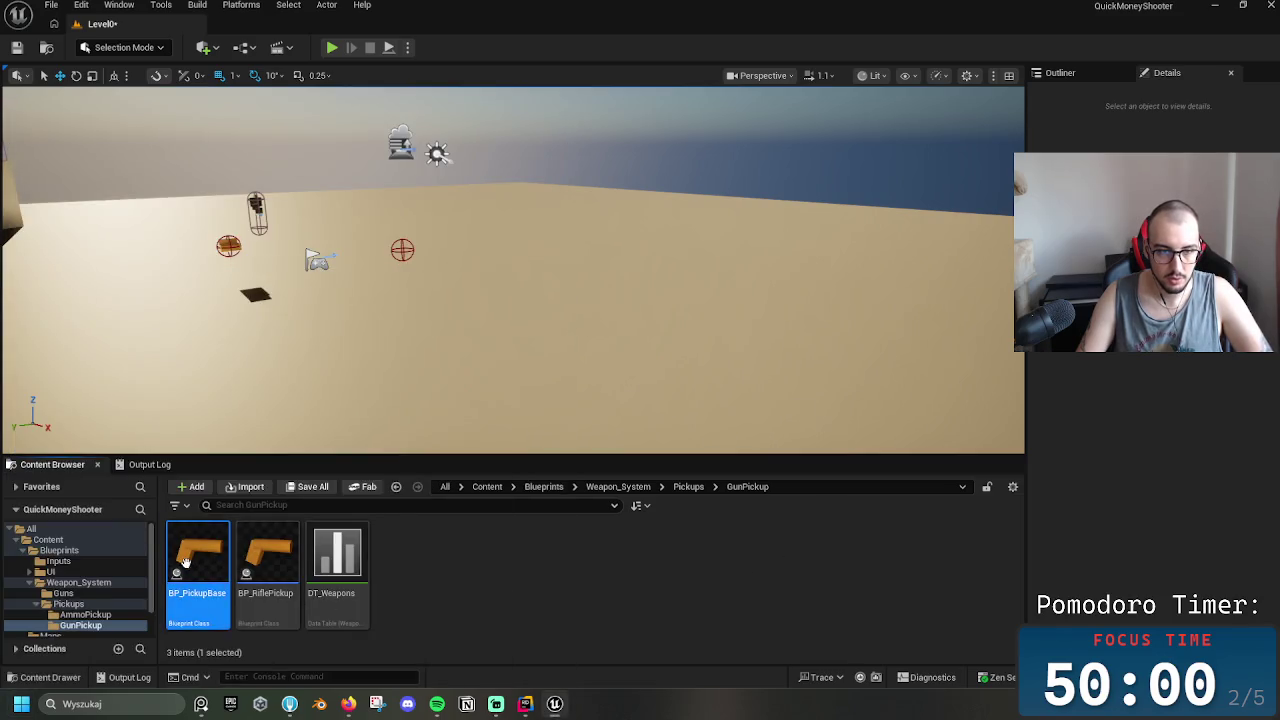
pyautogui.click(445, 577)
pyautogui.press('F2')
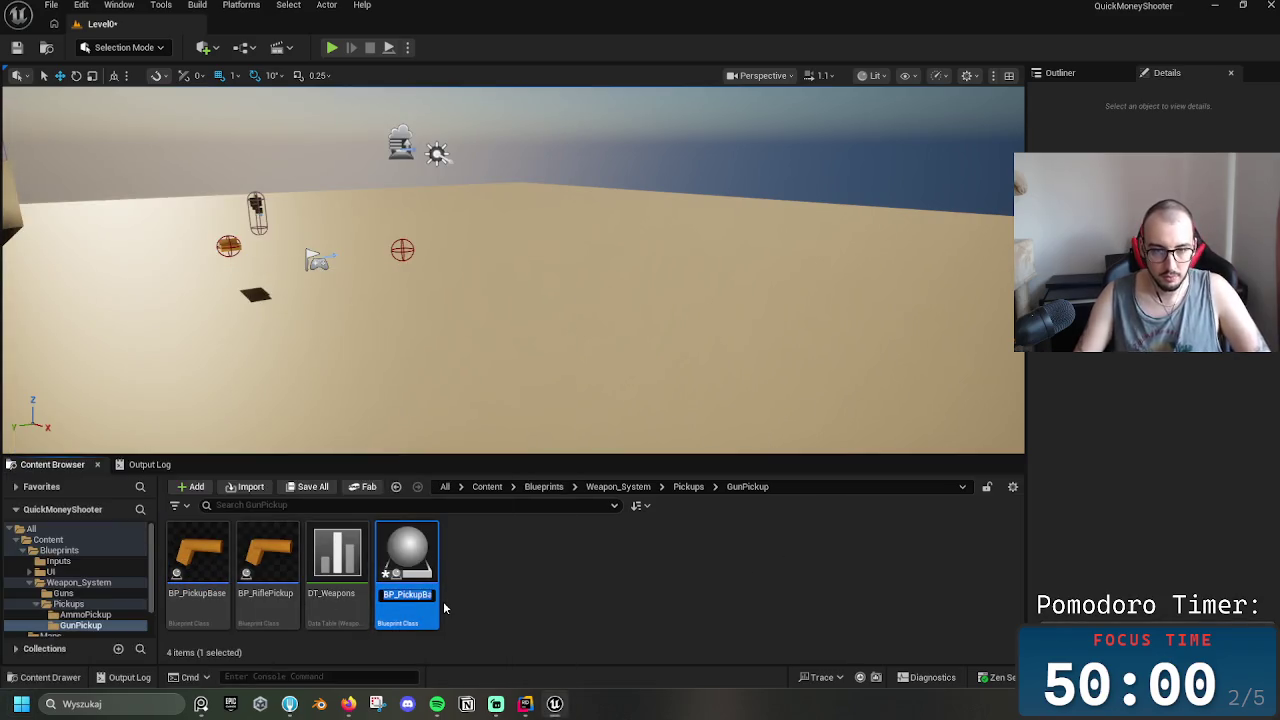
pyautogui.press('BackSpace')
pyautogui.press('BackSpace')
pyautogui.press('BackSpace')
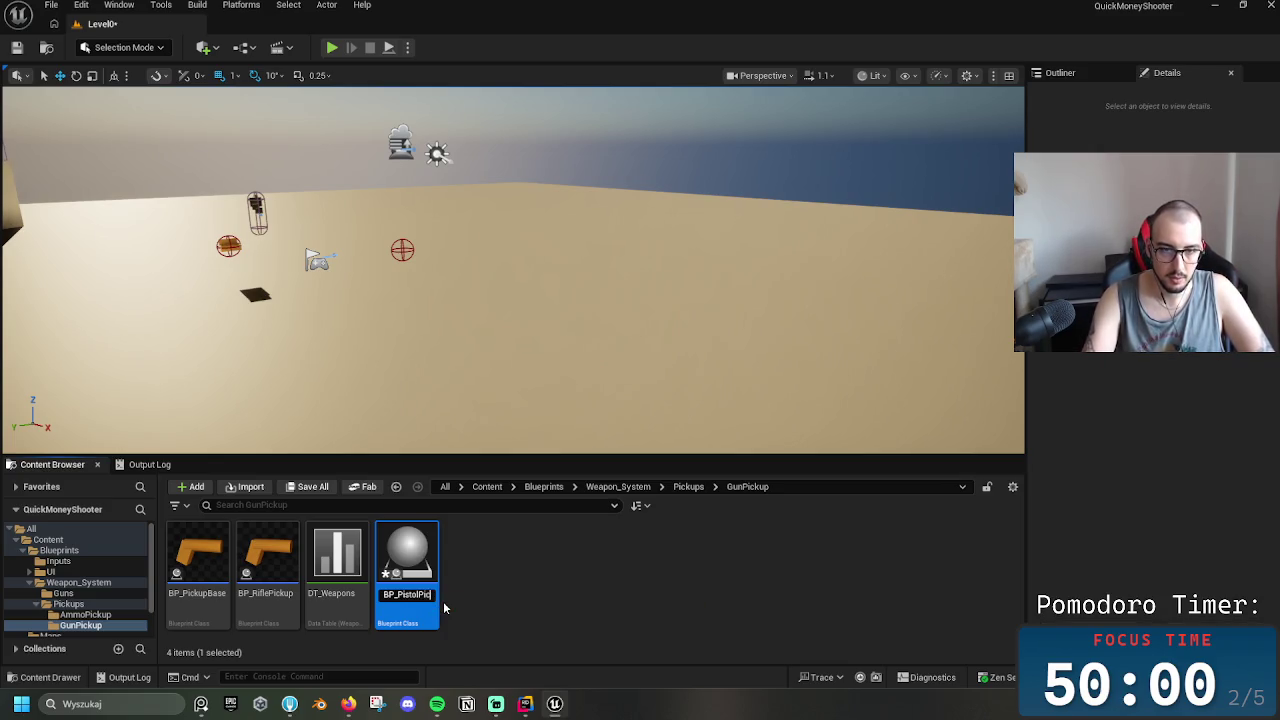
pyautogui.write('p')
pyautogui.press('Return')
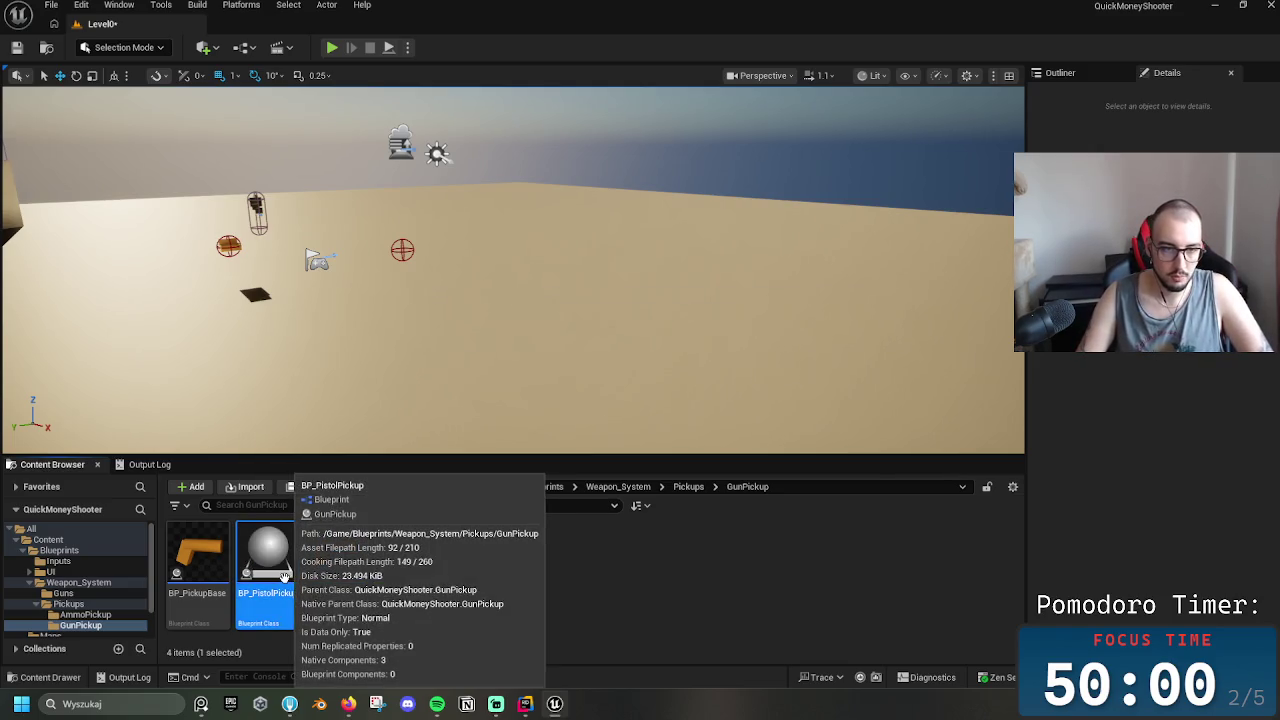
# Inspect BP_PistolPickup's Static Mesh Comp in the full Blueprint editor, then return to the level
pyautogui.doubleClick(268, 580)
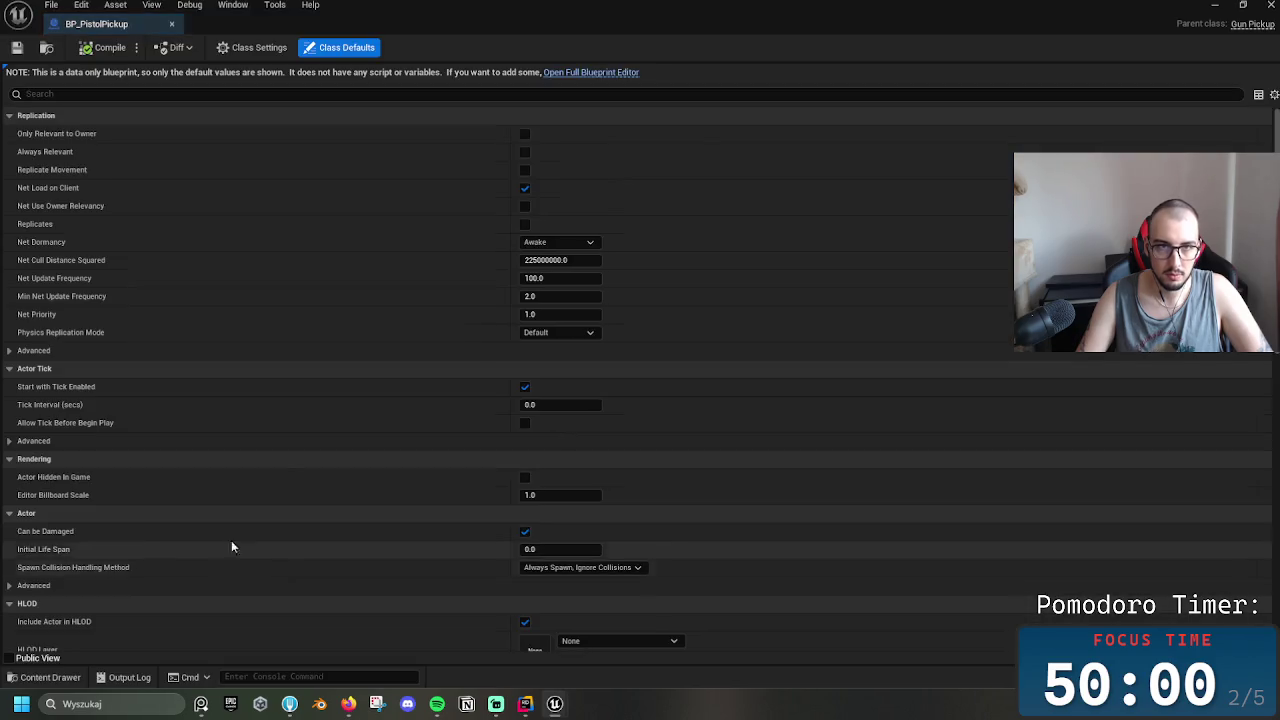
pyautogui.click(598, 79)
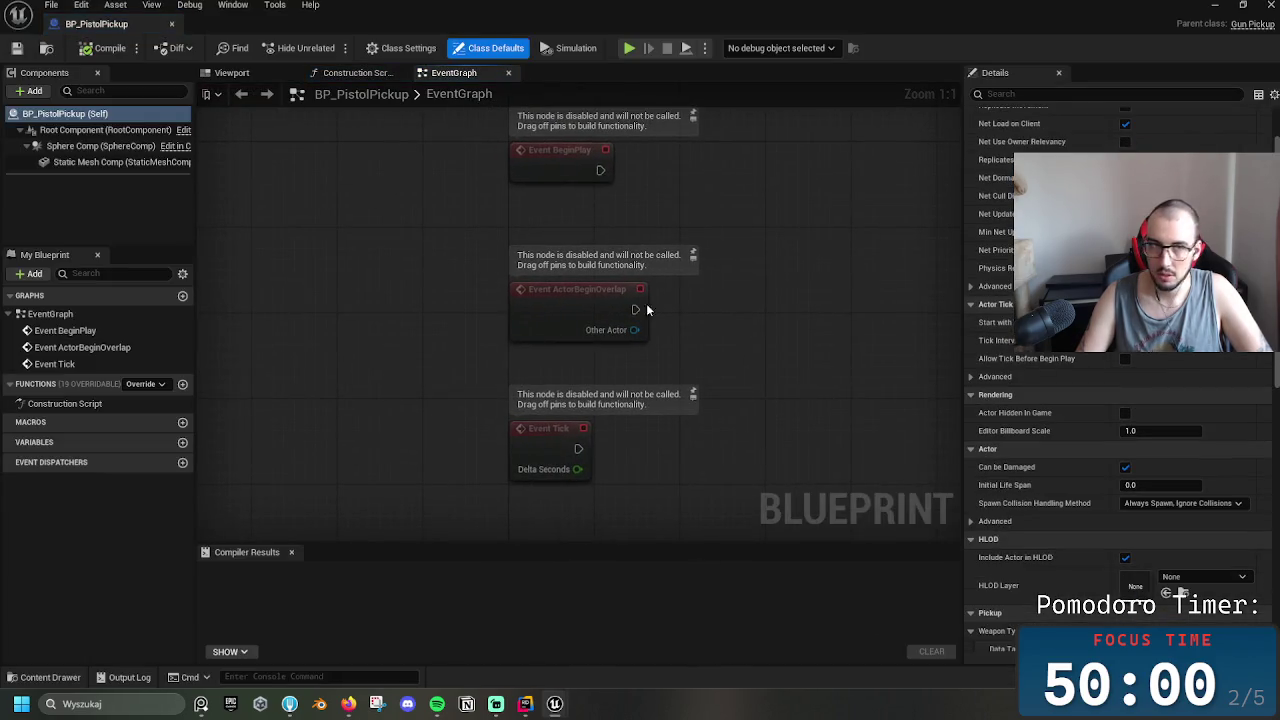
pyautogui.click(70, 165)
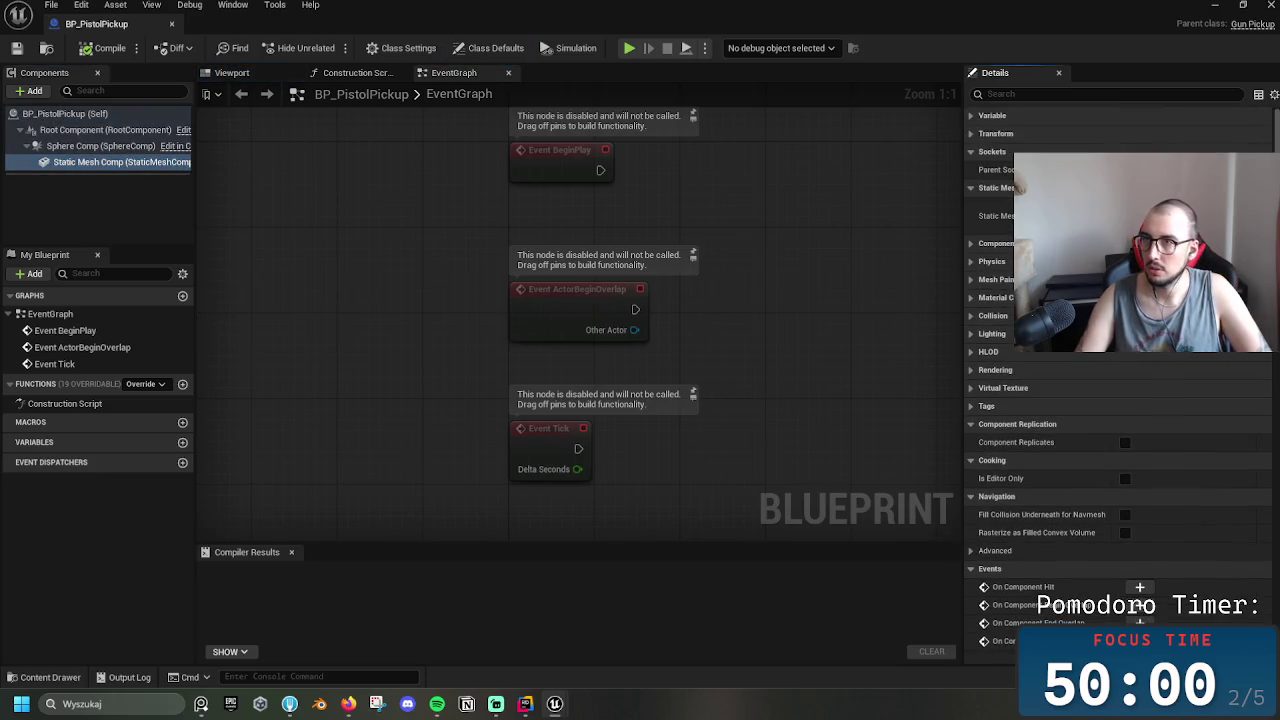
pyautogui.hotkey('alt', 'Tab')
pyautogui.click(399, 447)
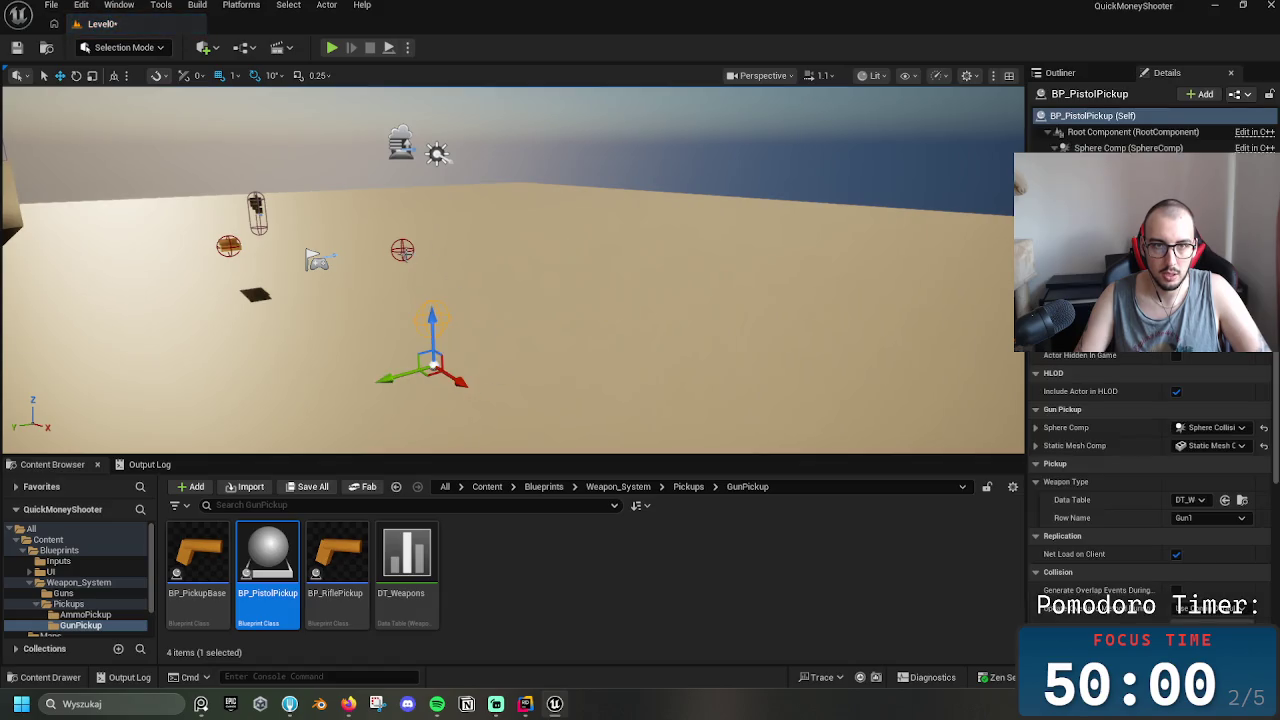
# Delete the BP_PistolPickup actor and drag a BP_RiflePickup actor into the level
pyautogui.click(401, 258)
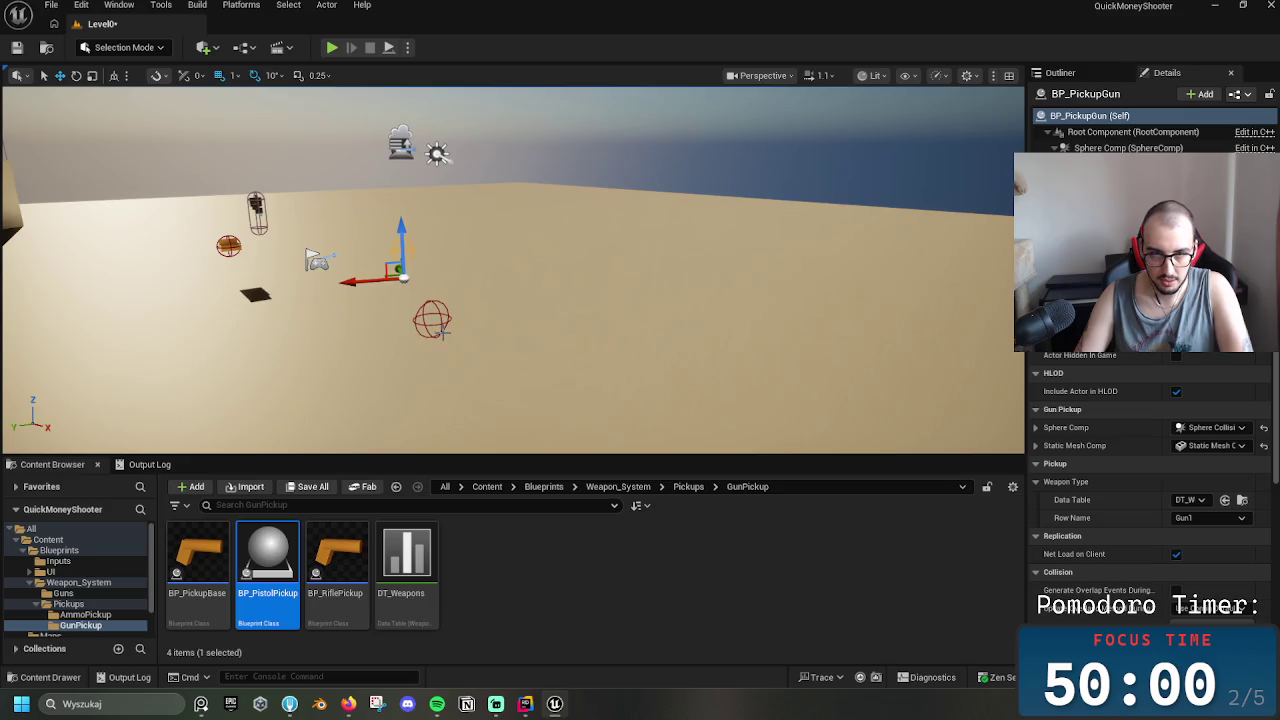
pyautogui.click(443, 323)
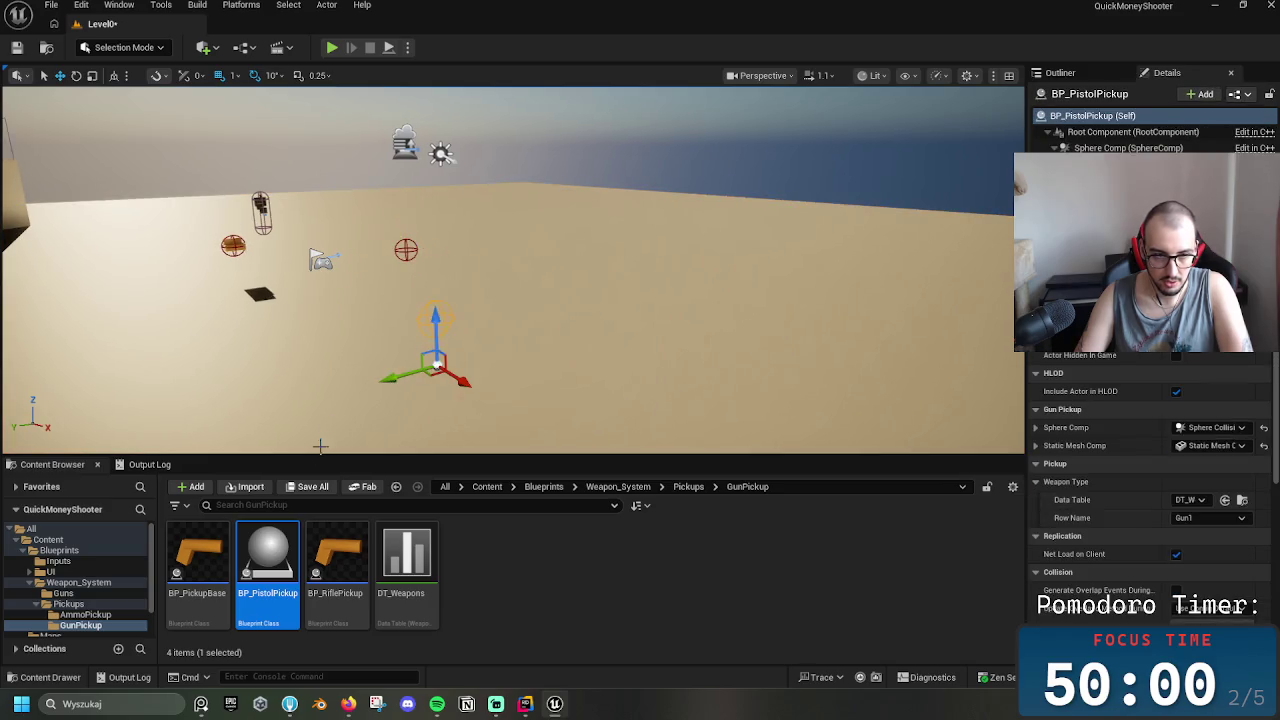
pyautogui.press('Delete')
pyautogui.moveTo(336, 555); pyautogui.dragTo(499, 300)
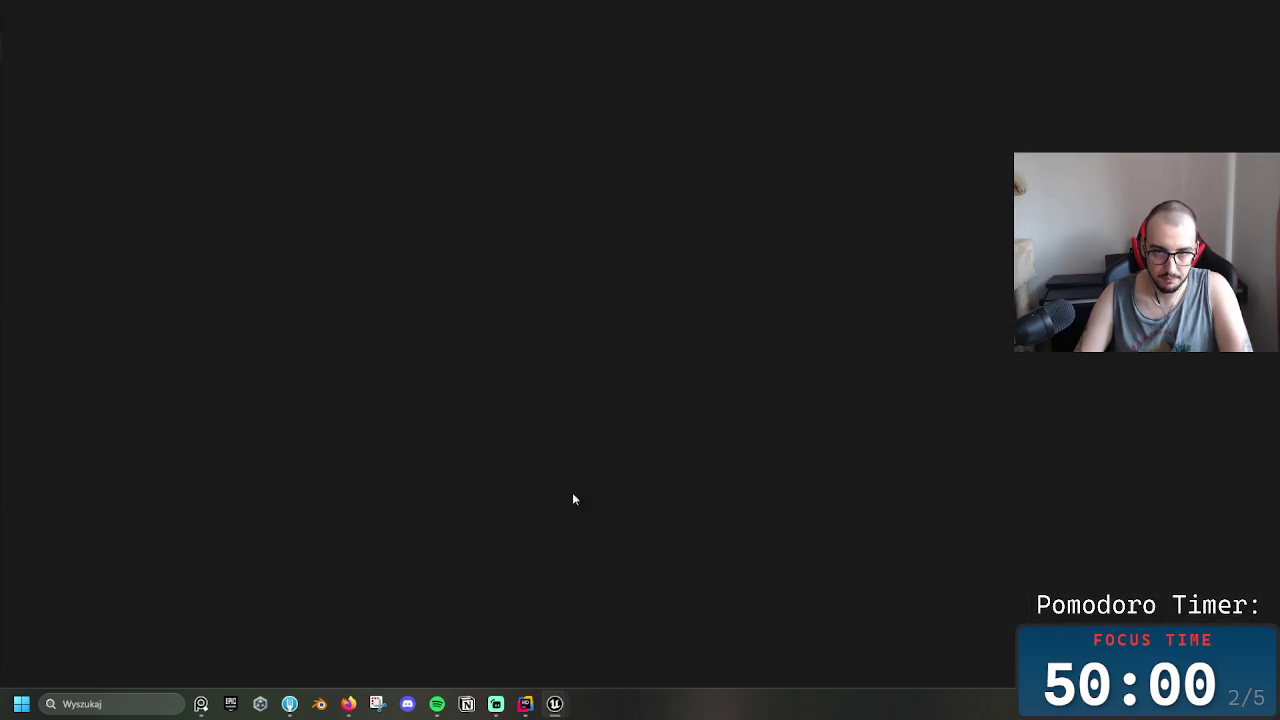
pyautogui.click(600, 69)
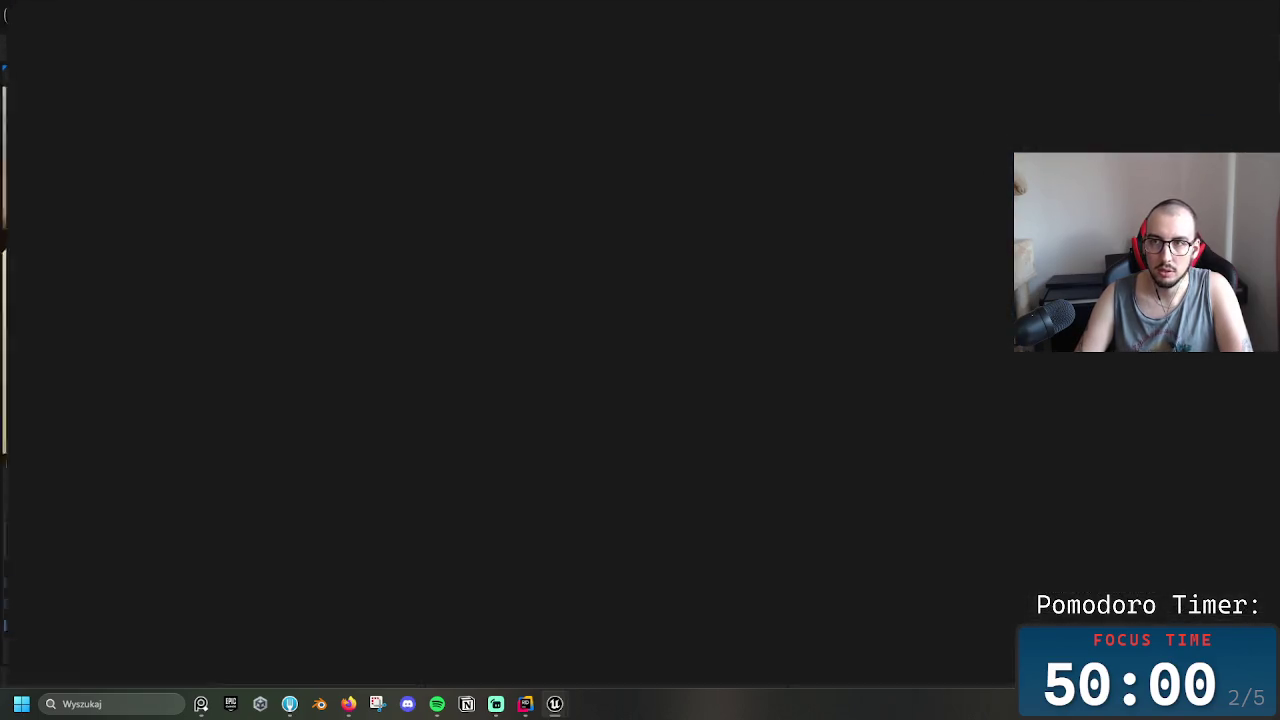
# Set BP_RiflePickup's weapon row name to Rifle and compile it
pyautogui.scroll(-10, 1110, 450)
pyautogui.click(130, 179)
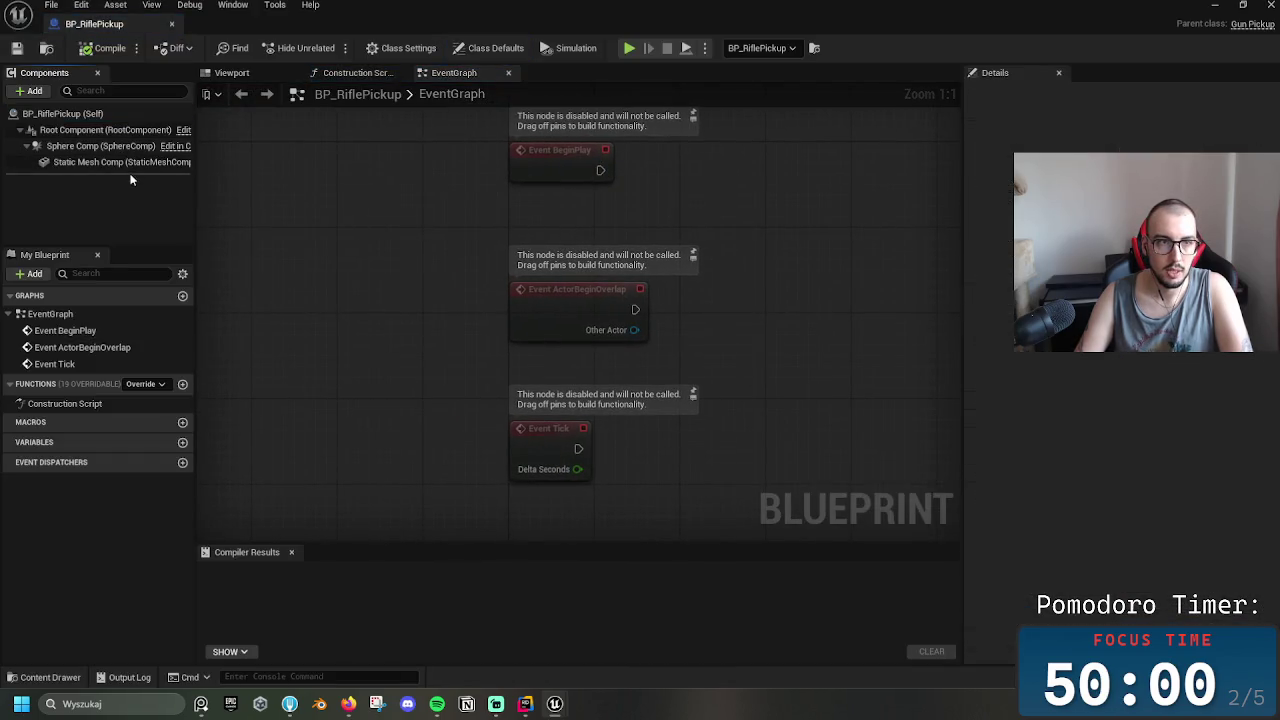
pyautogui.click(115, 162)
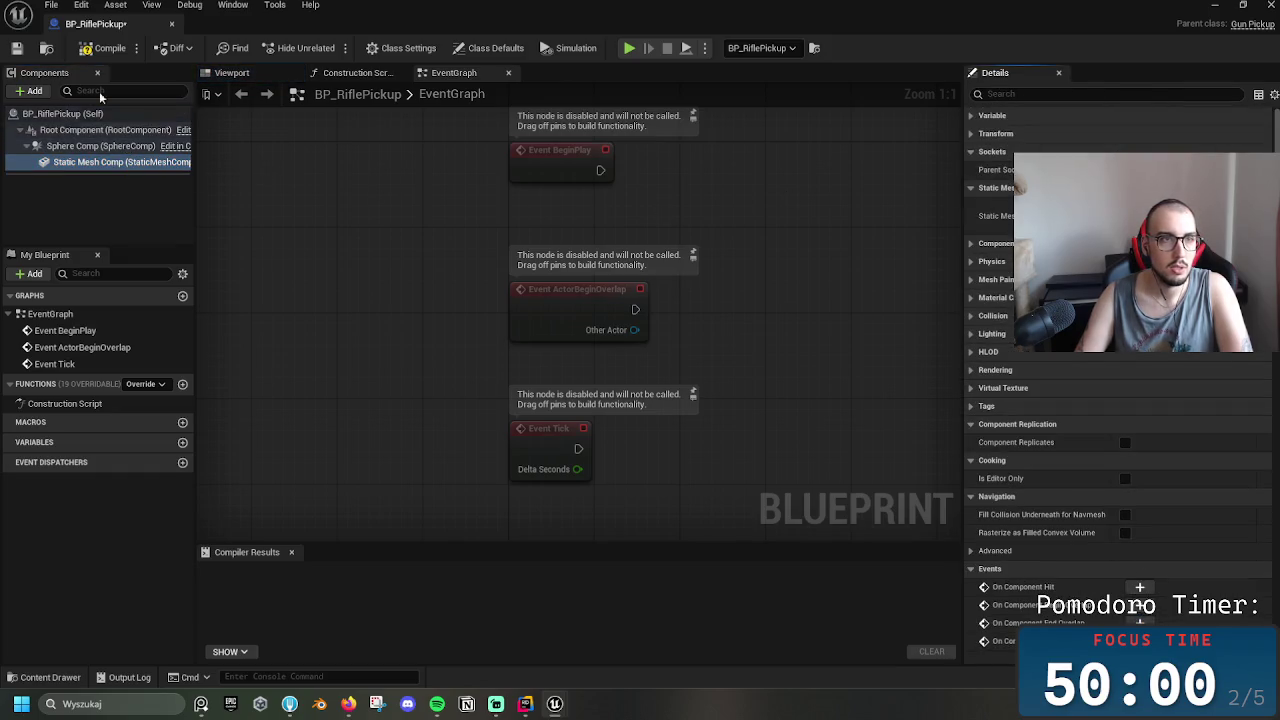
pyautogui.click(105, 48)
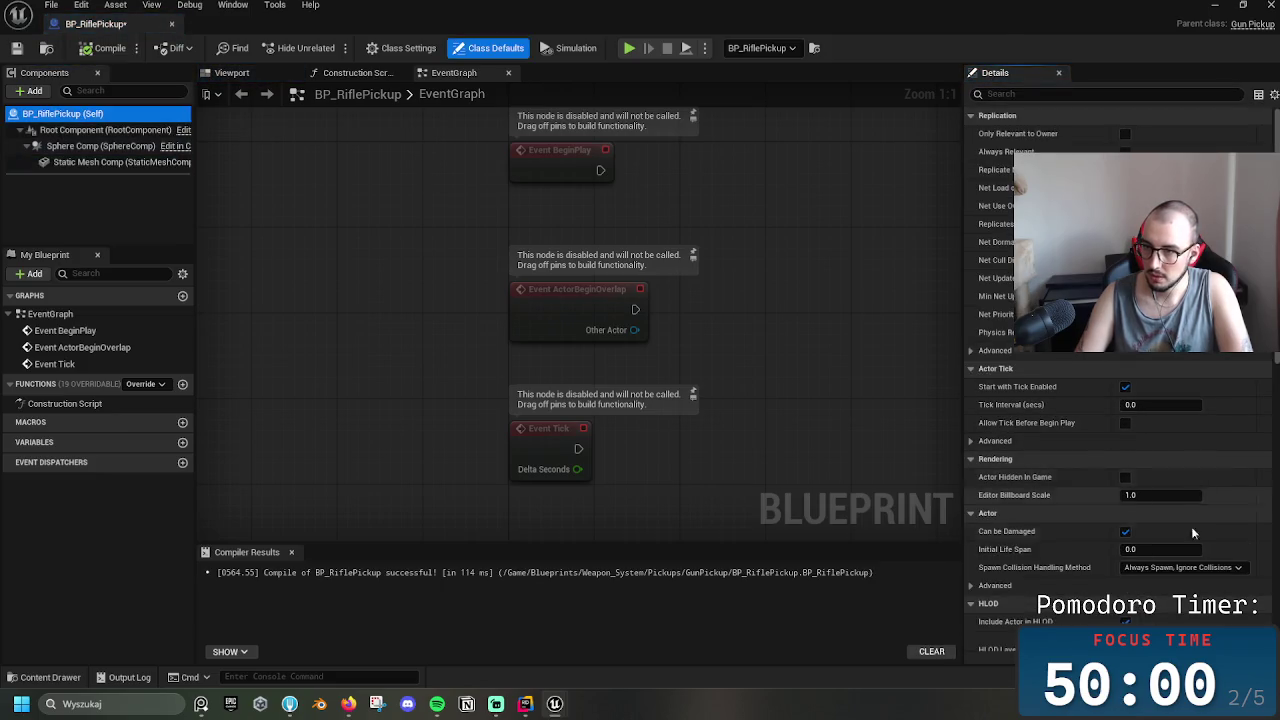
pyautogui.scroll(-1, 1155, 420)
pyautogui.scroll(-3, 1160, 440)
pyautogui.click(1160, 538)
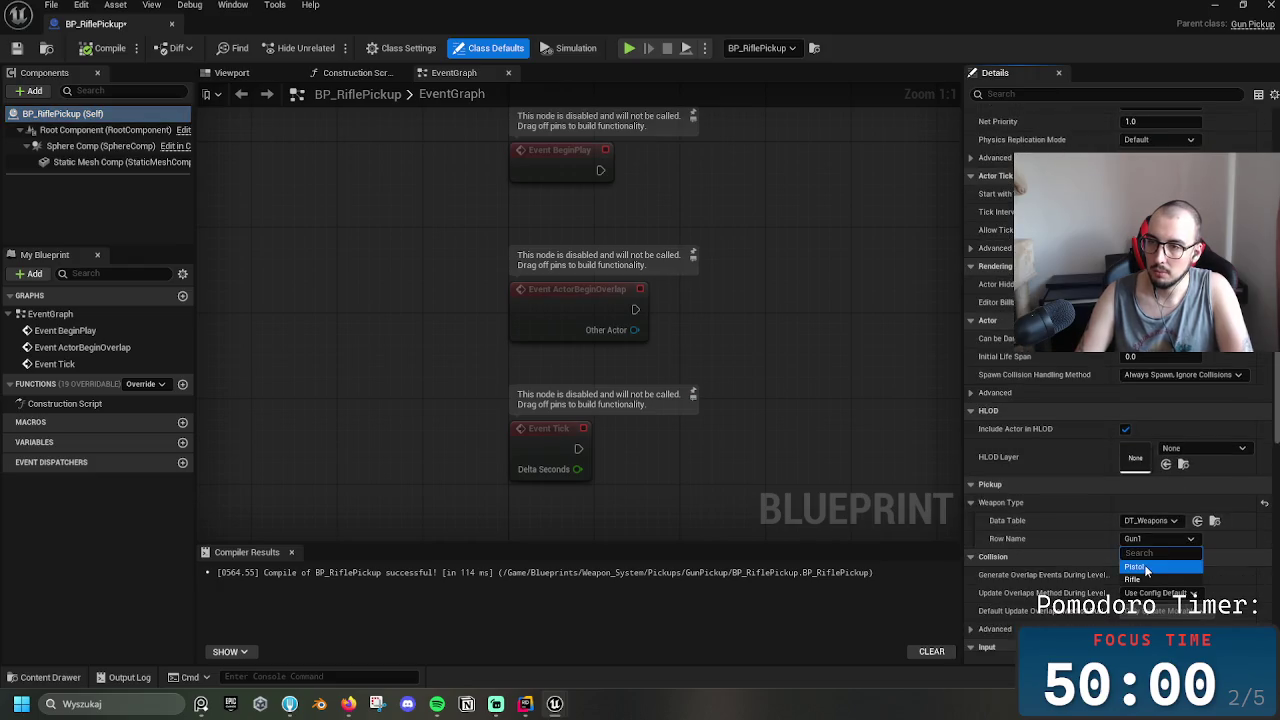
pyautogui.click(1155, 581)
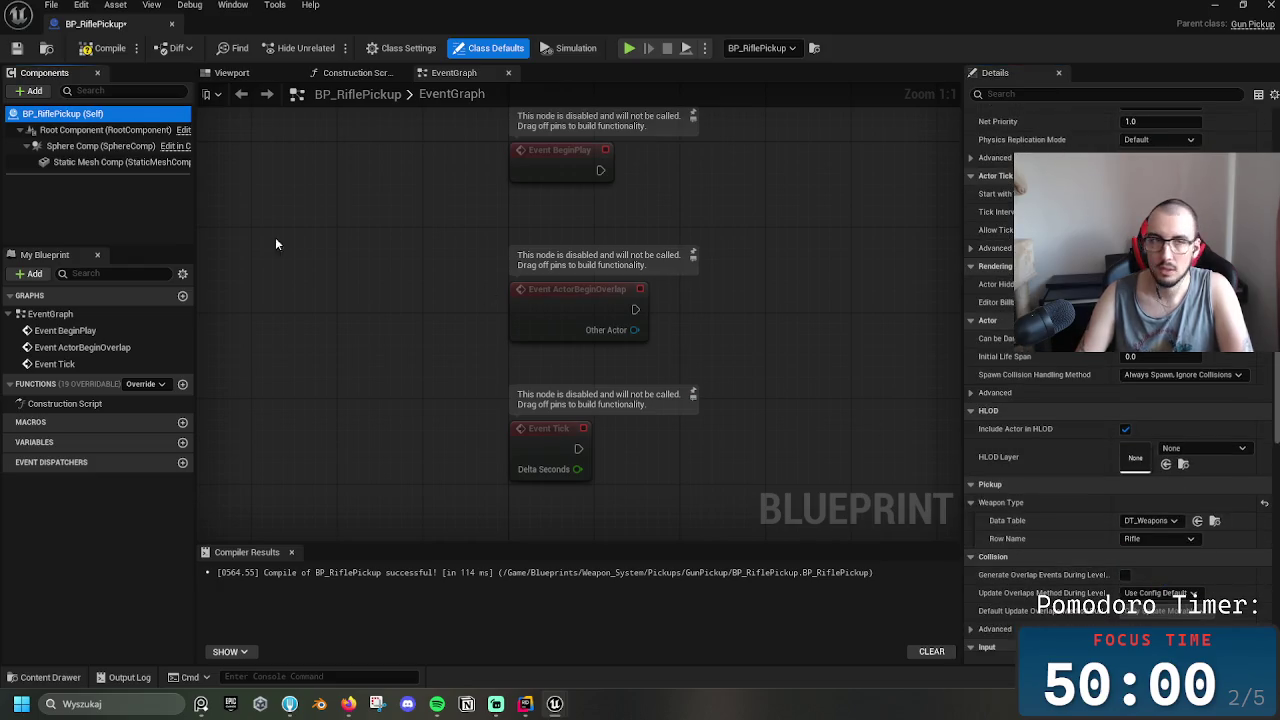
pyautogui.click(104, 45)
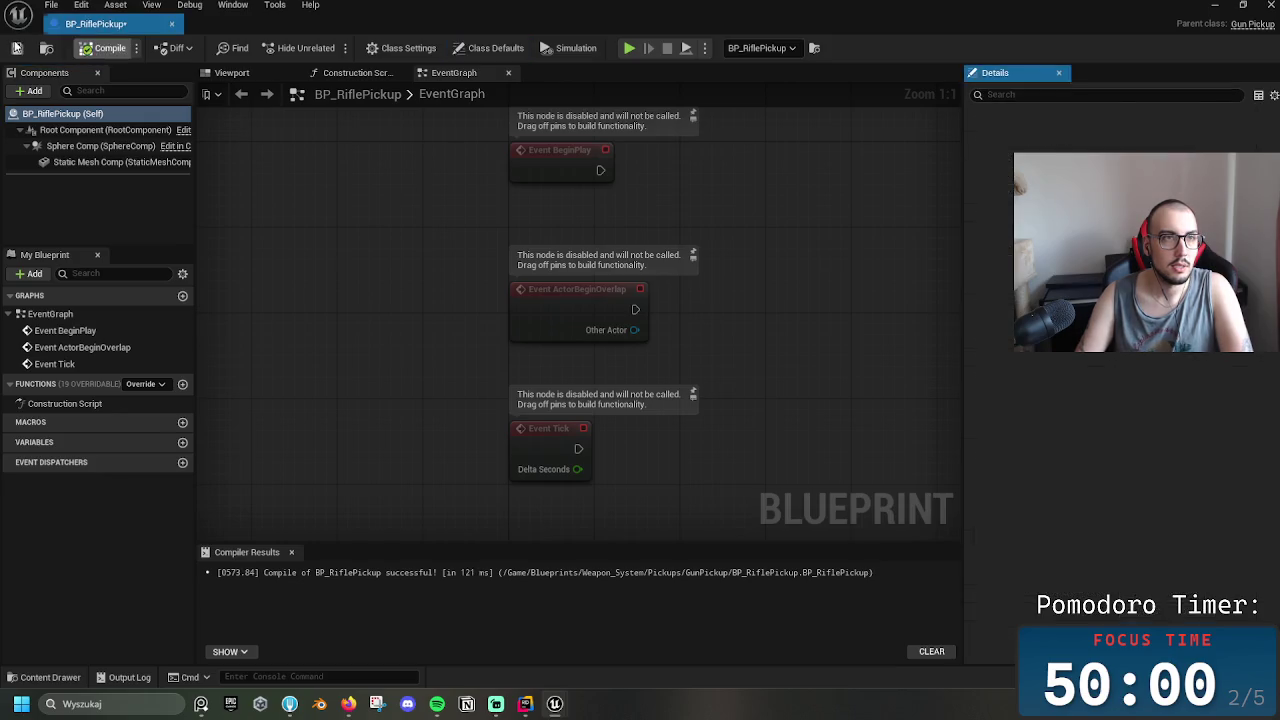
pyautogui.click(173, 28)
# Compile and save BP_PistolPickup with its Pistol weapon row
pyautogui.click(268, 565)
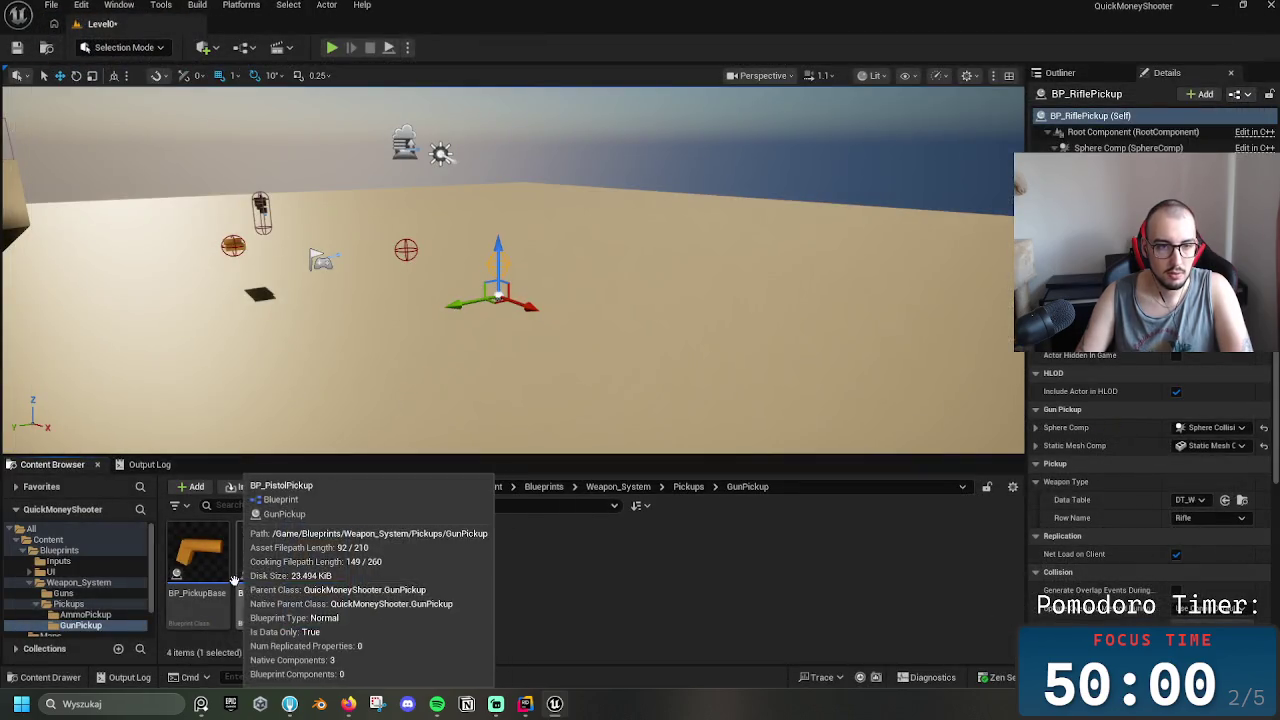
pyautogui.doubleClick(290, 575)
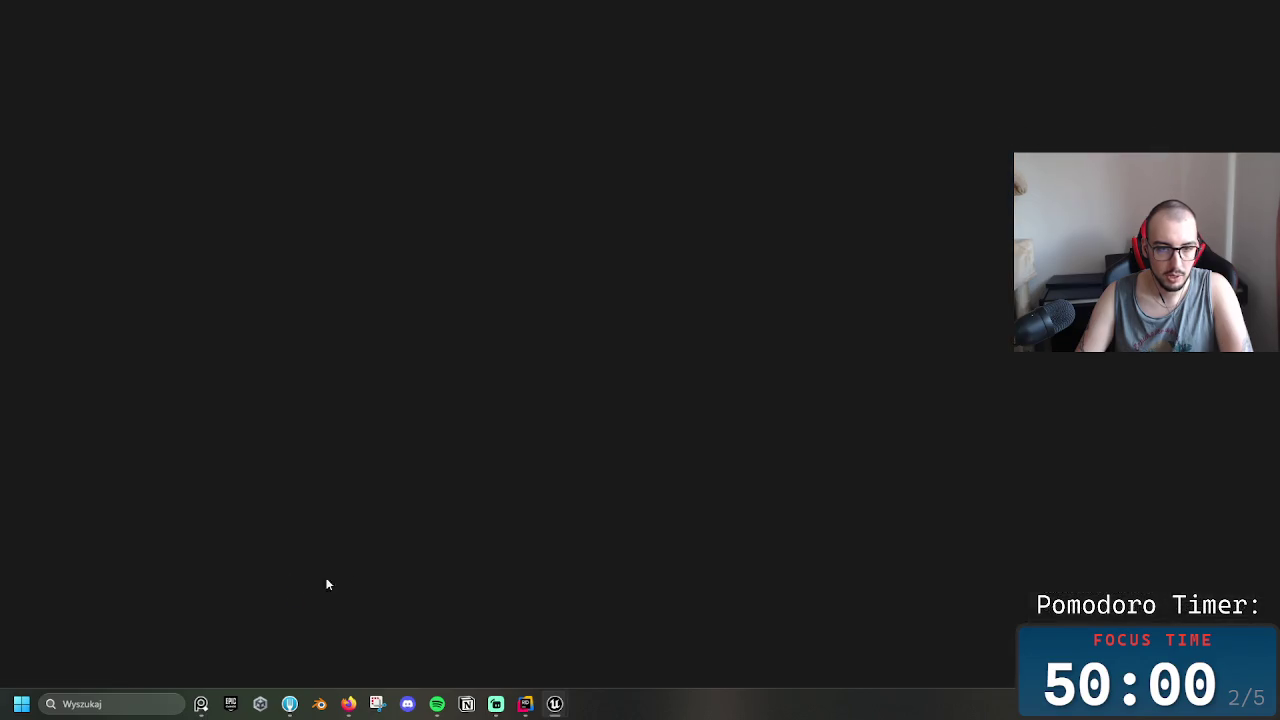
pyautogui.scroll(-3, 1200, 545)
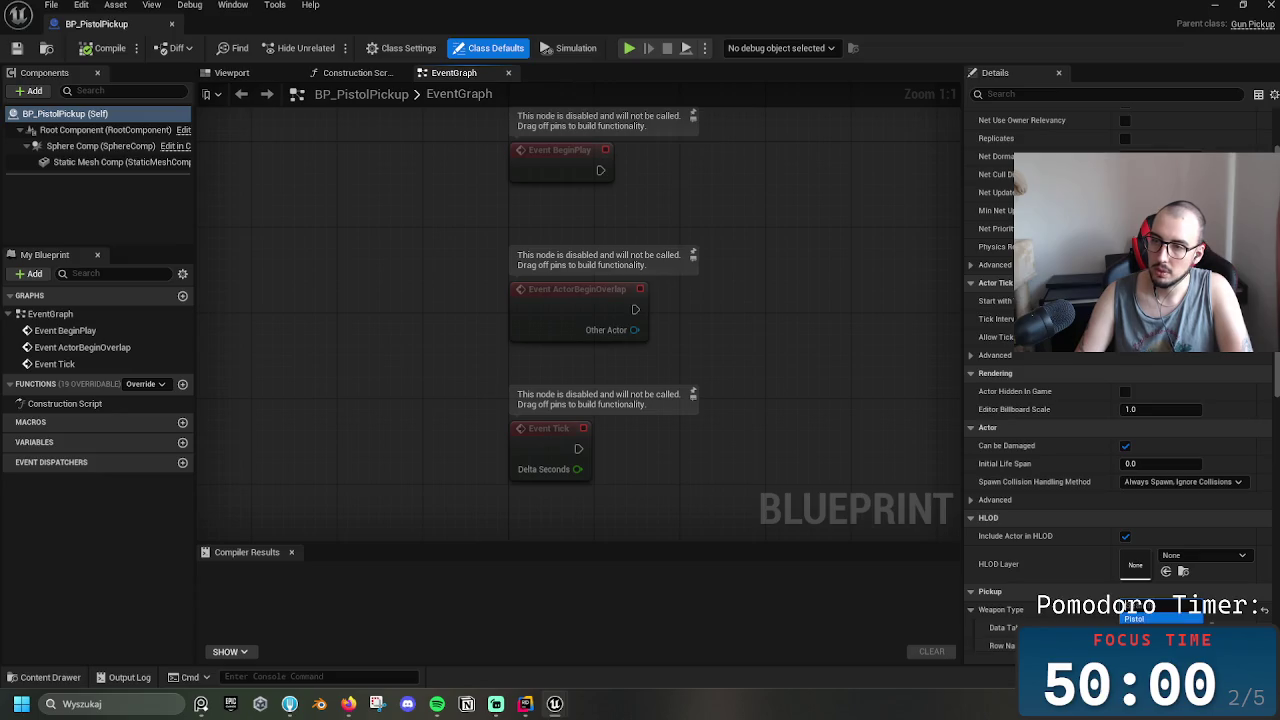
pyautogui.click(104, 48)
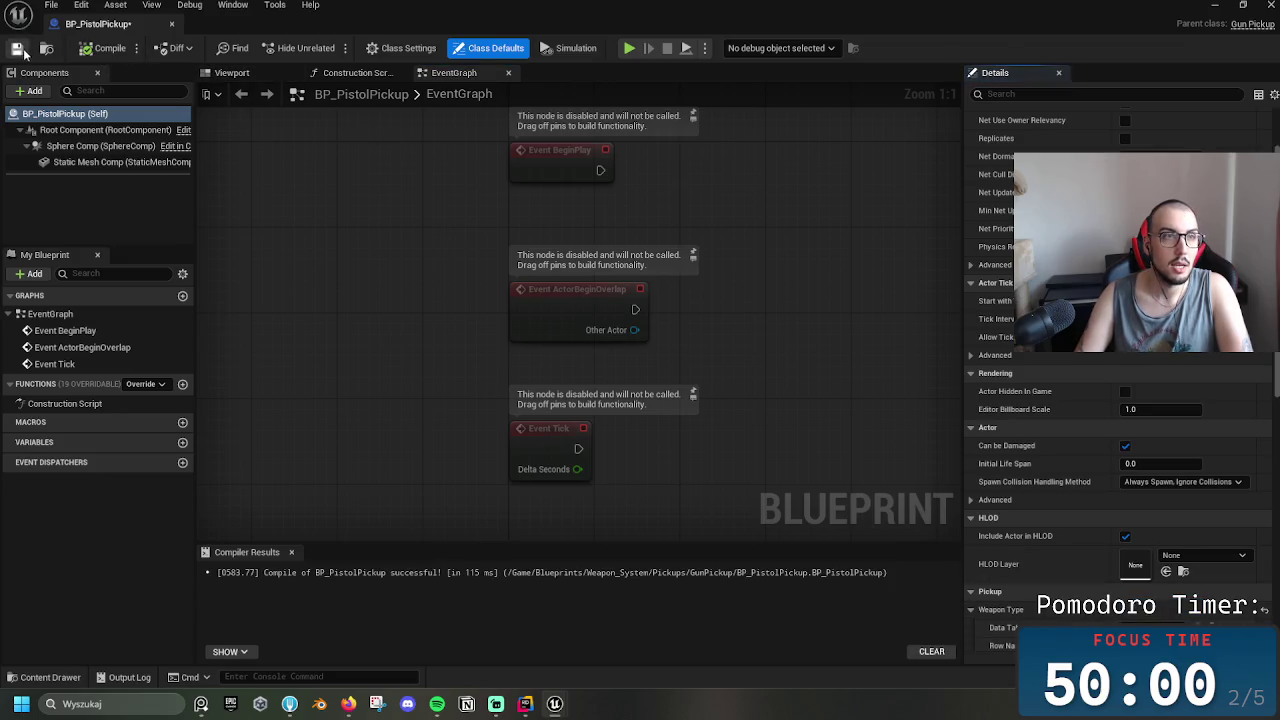
pyautogui.click(171, 23)
# Set BP_PickupBase's weapon row name to Pistol and compile it
pyautogui.doubleClick(190, 579)
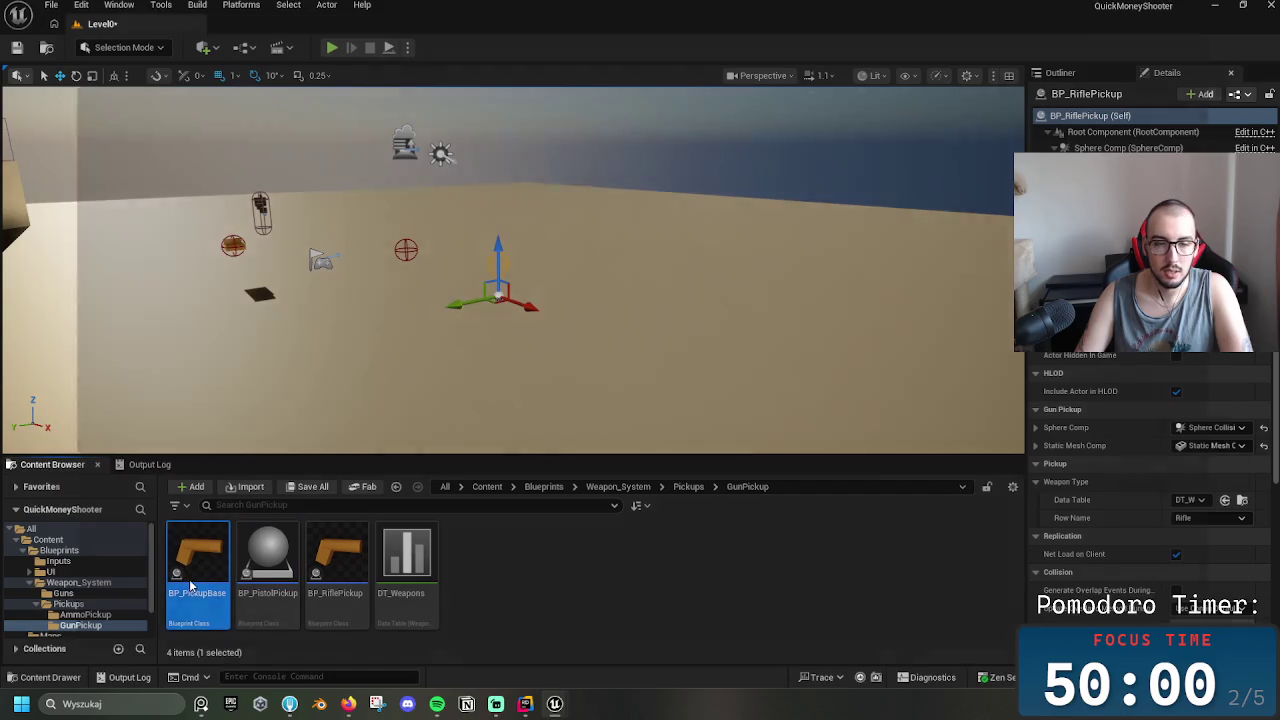
pyautogui.scroll(-4, 1216, 590)
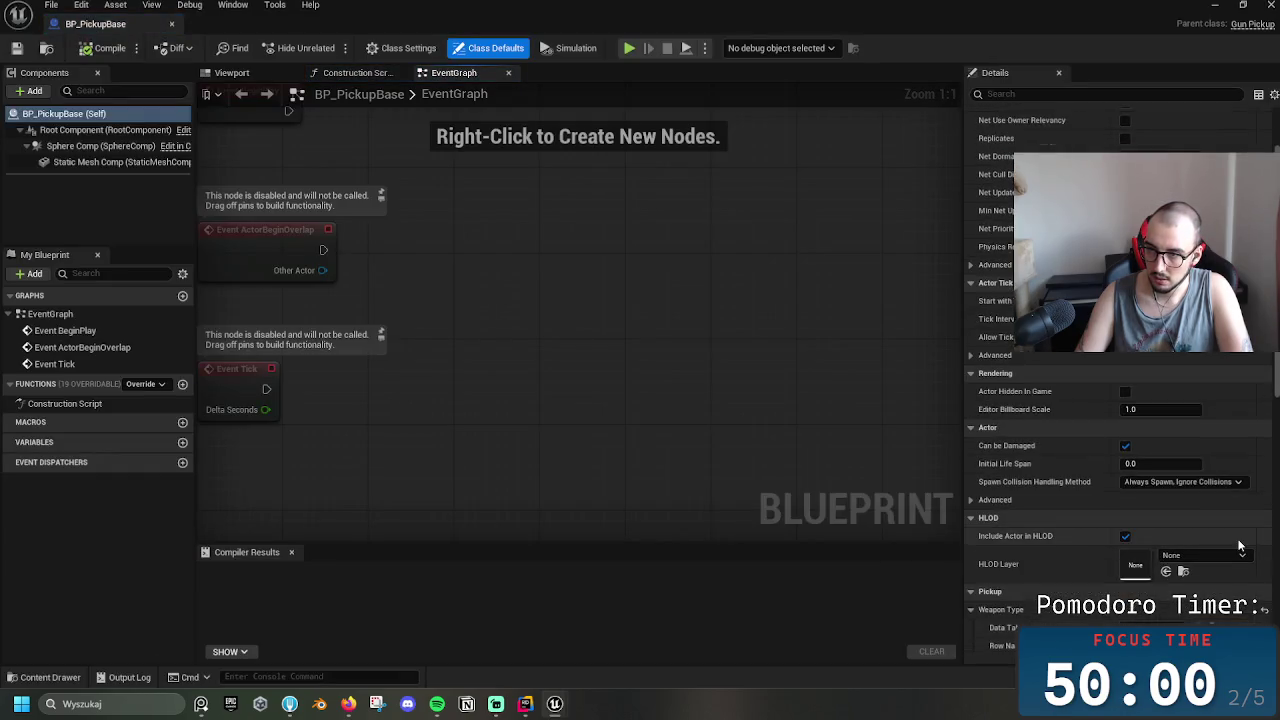
pyautogui.click(1192, 563)
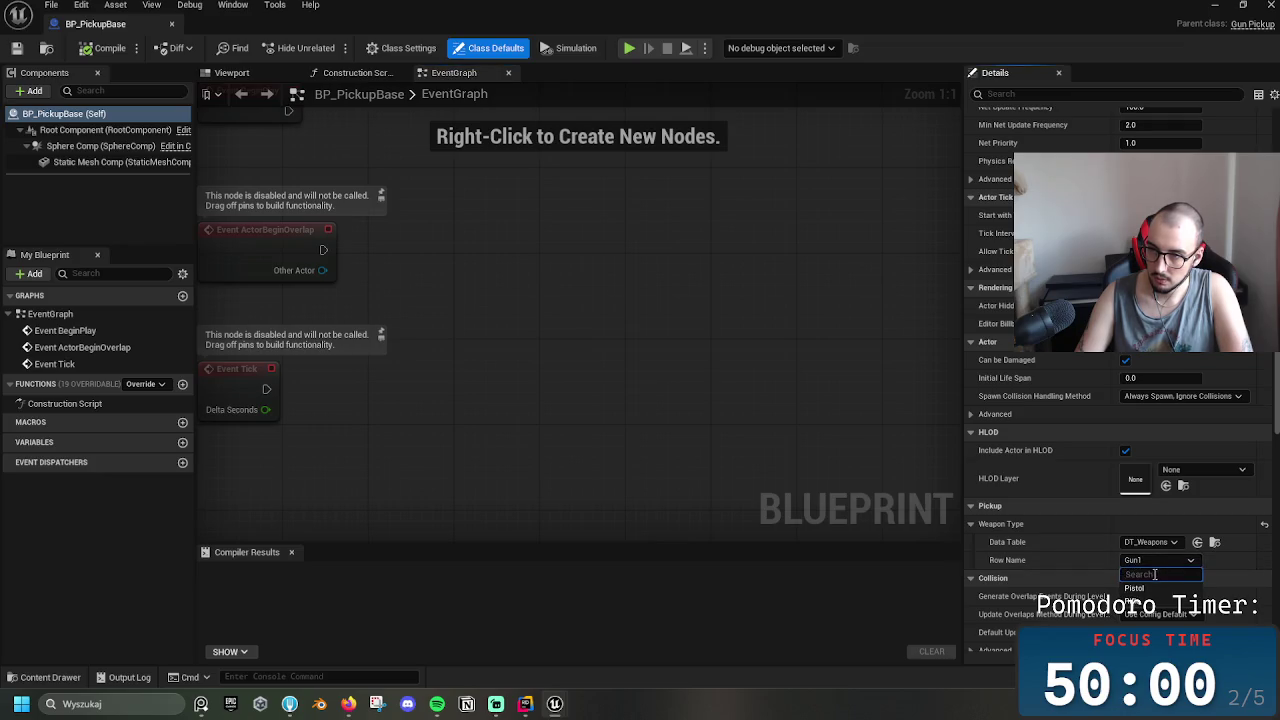
pyautogui.click(1140, 588)
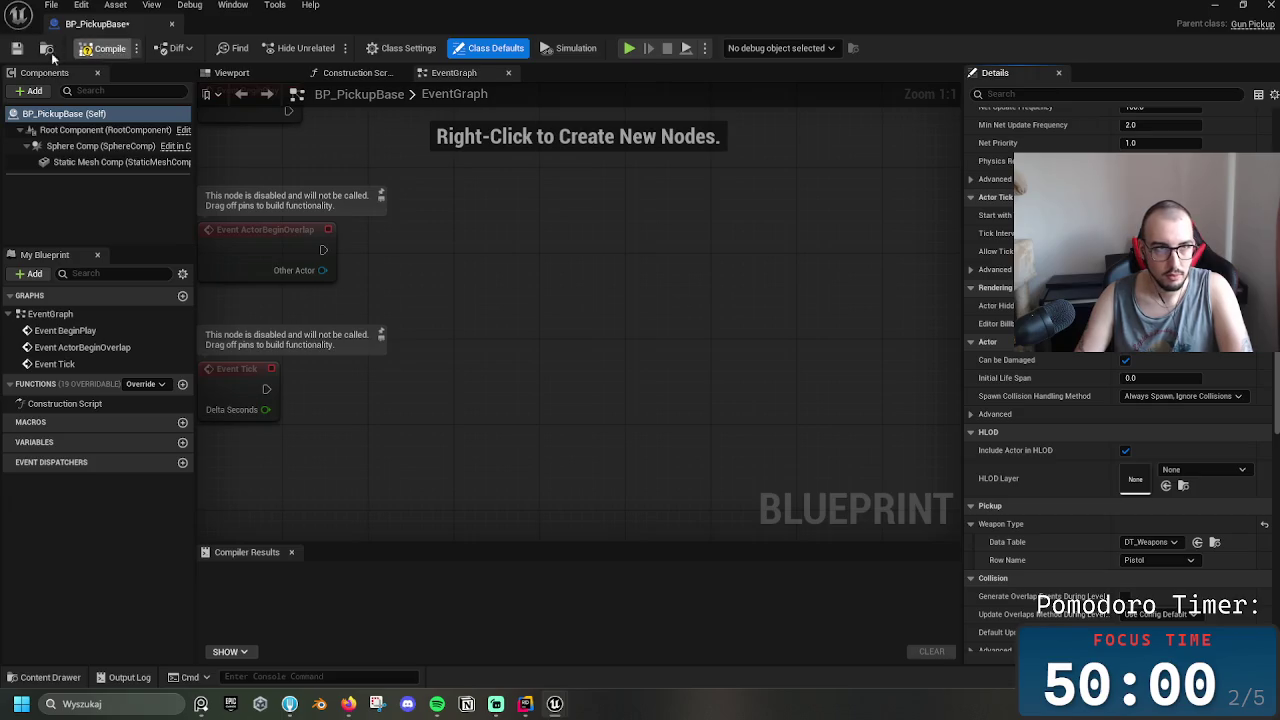
pyautogui.click(103, 48)
pyautogui.click(172, 26)
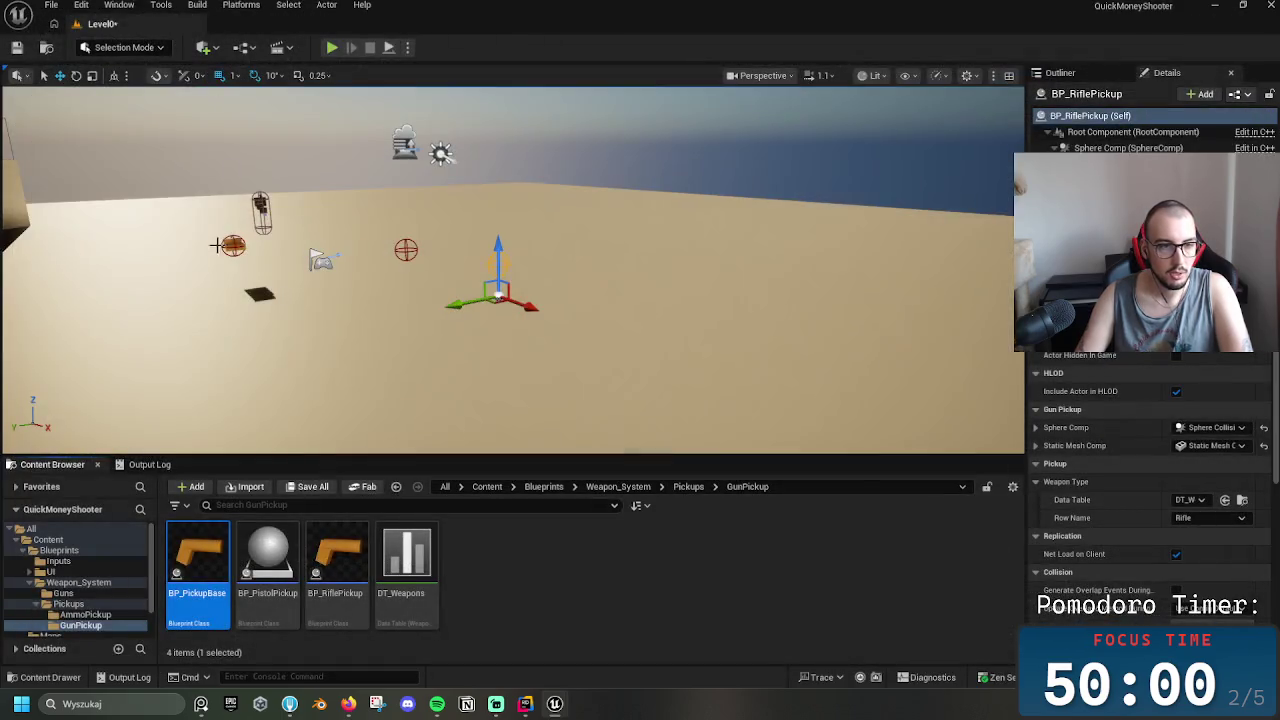
pyautogui.hotkey('alt', 'p')
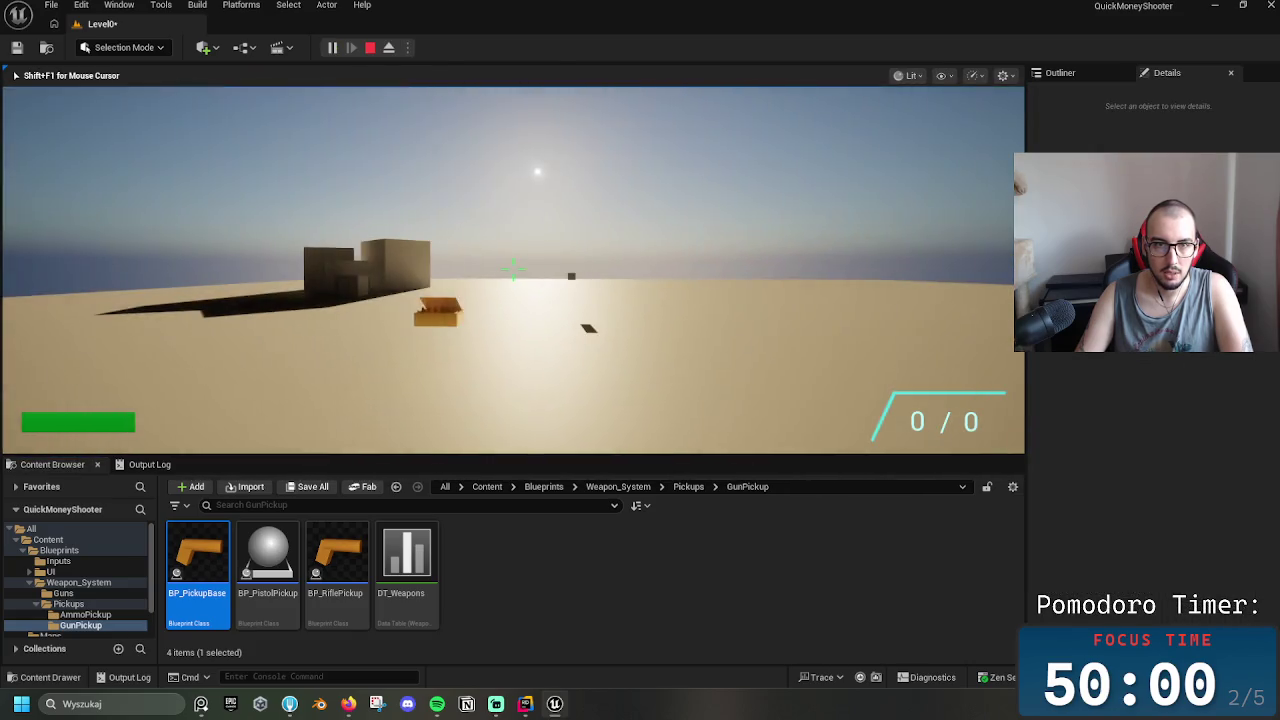
pyautogui.press('Escape')
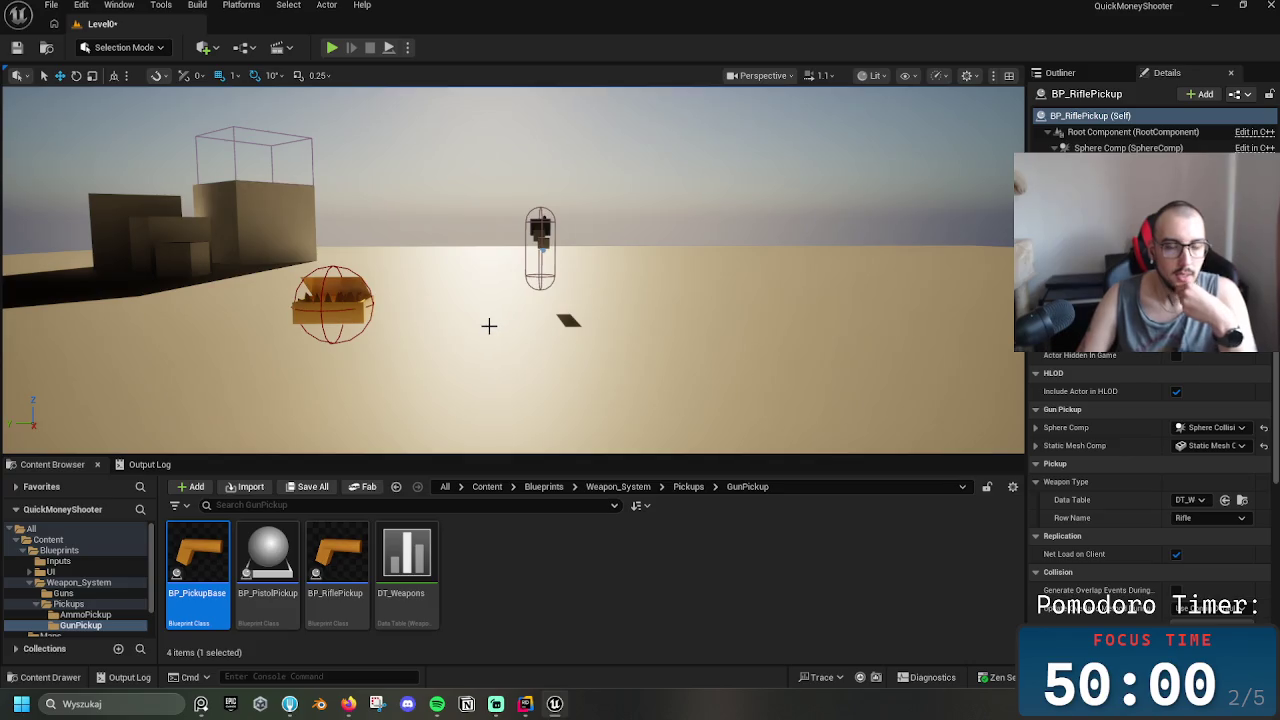
pyautogui.click(526, 705)
# Open GunPickup.cpp and review the constructor around the SetCollisionProfileName line
pyautogui.click(645, 226)
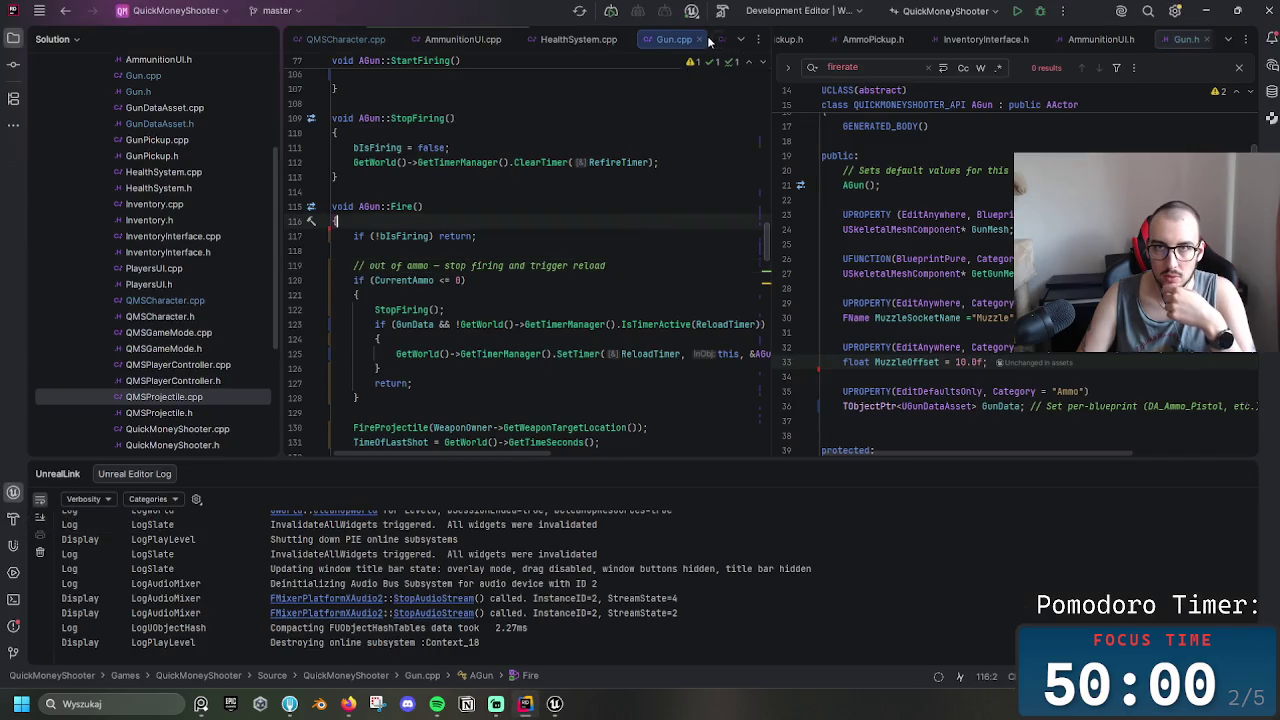
pyautogui.click(740, 39)
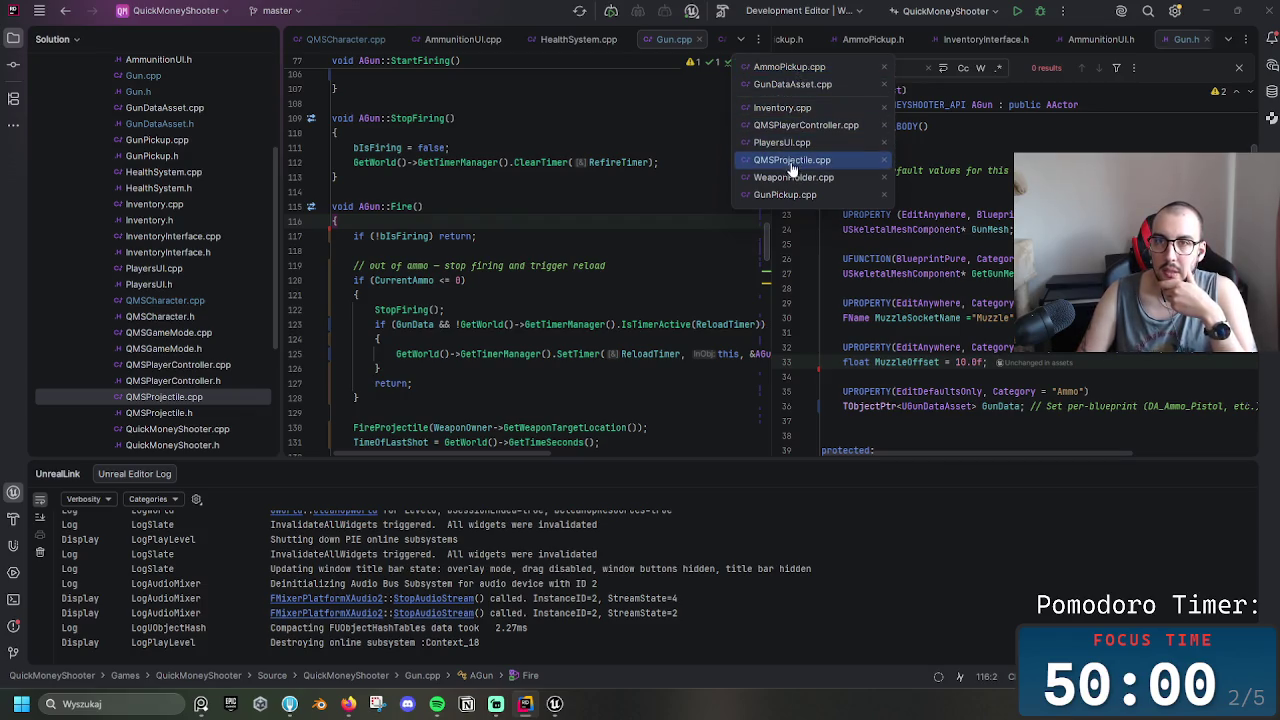
pyautogui.click(785, 194)
pyautogui.scroll(-2, 502, 316)
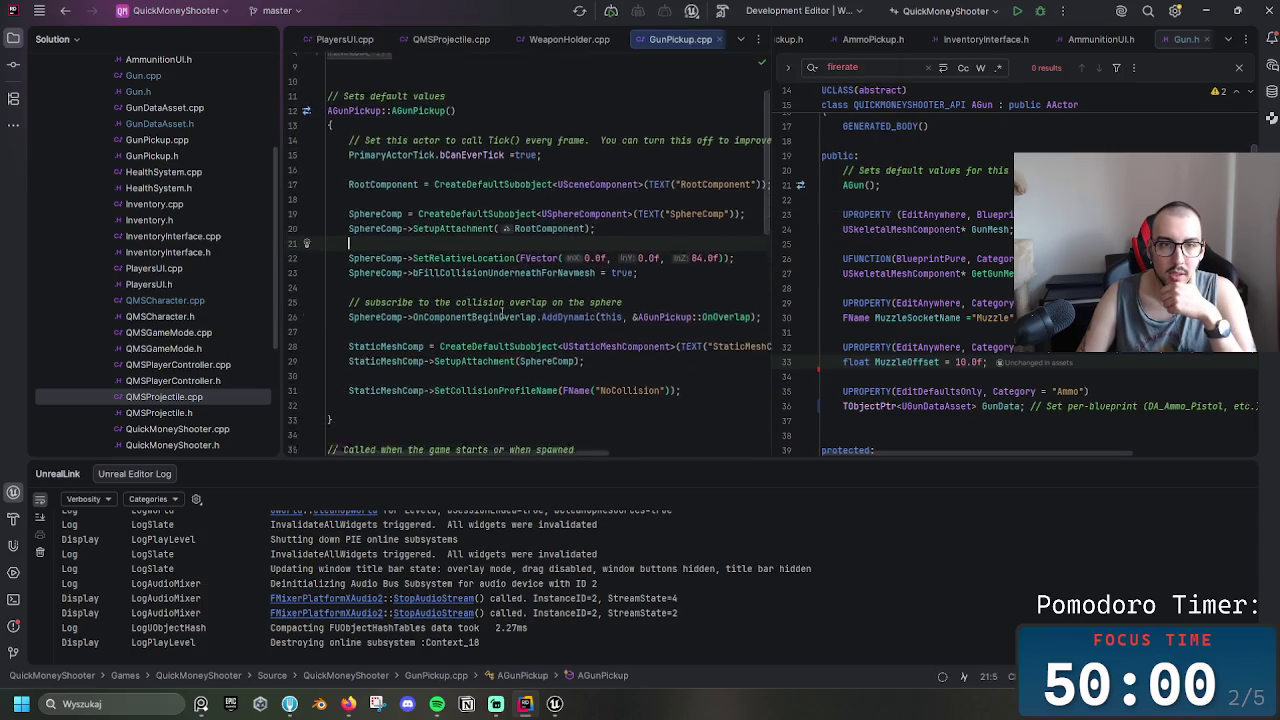
pyautogui.scroll(-3, 502, 316)
pyautogui.click(499, 267)
pyautogui.scroll(-3, 528, 275)
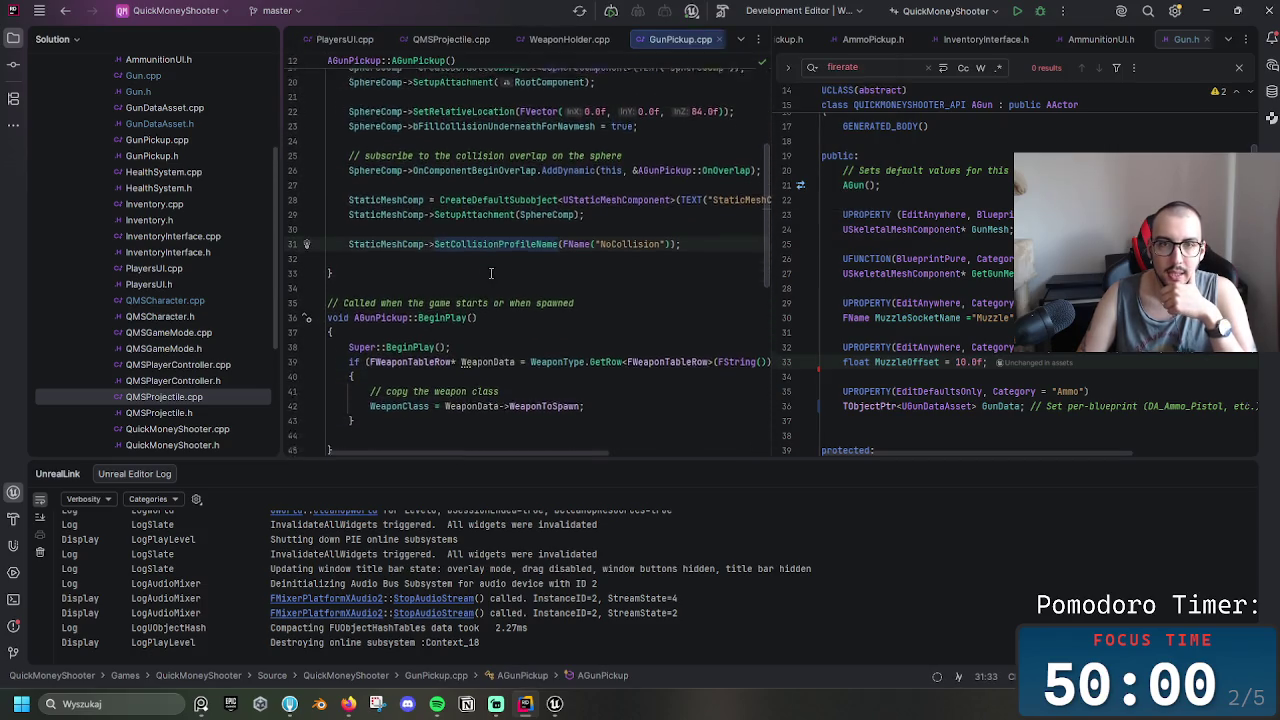
pyautogui.scroll(-2, 528, 275)
pyautogui.scroll(6, 528, 275)
pyautogui.scroll(-2, 524, 283)
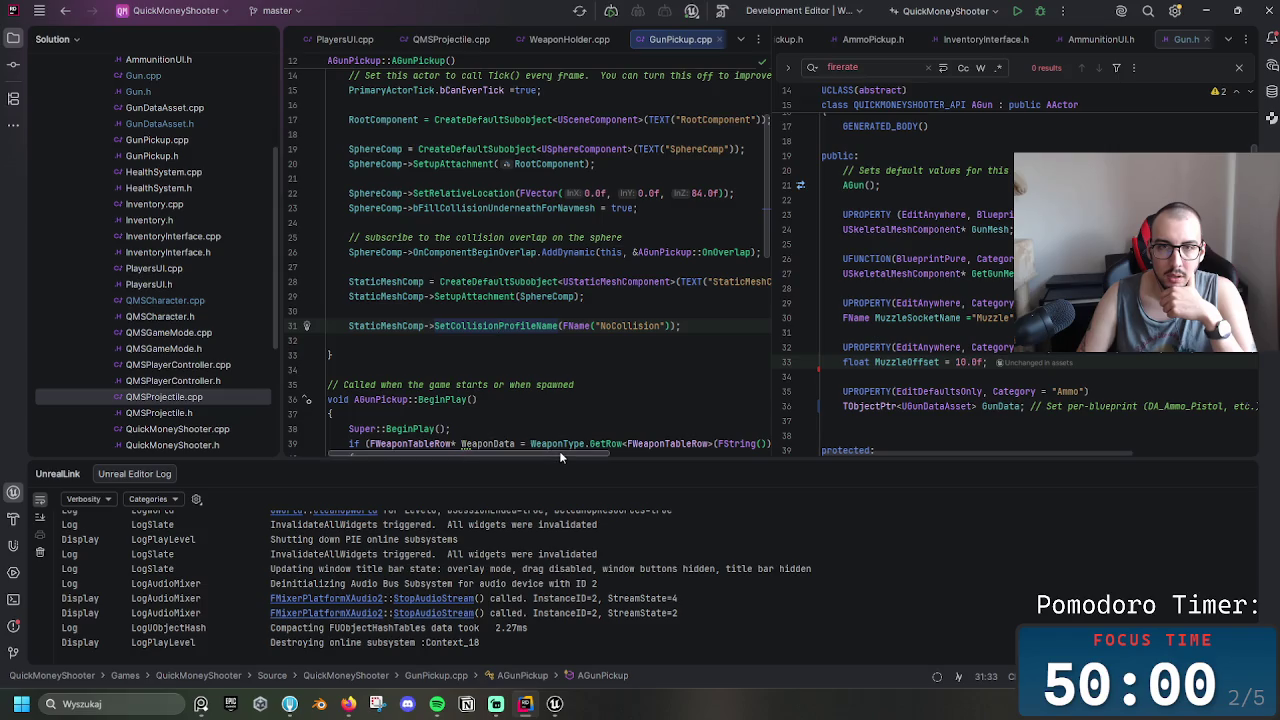
pyautogui.moveTo(559, 452); pyautogui.dragTo(551, 452)
pyautogui.scroll(-5, 516, 398)
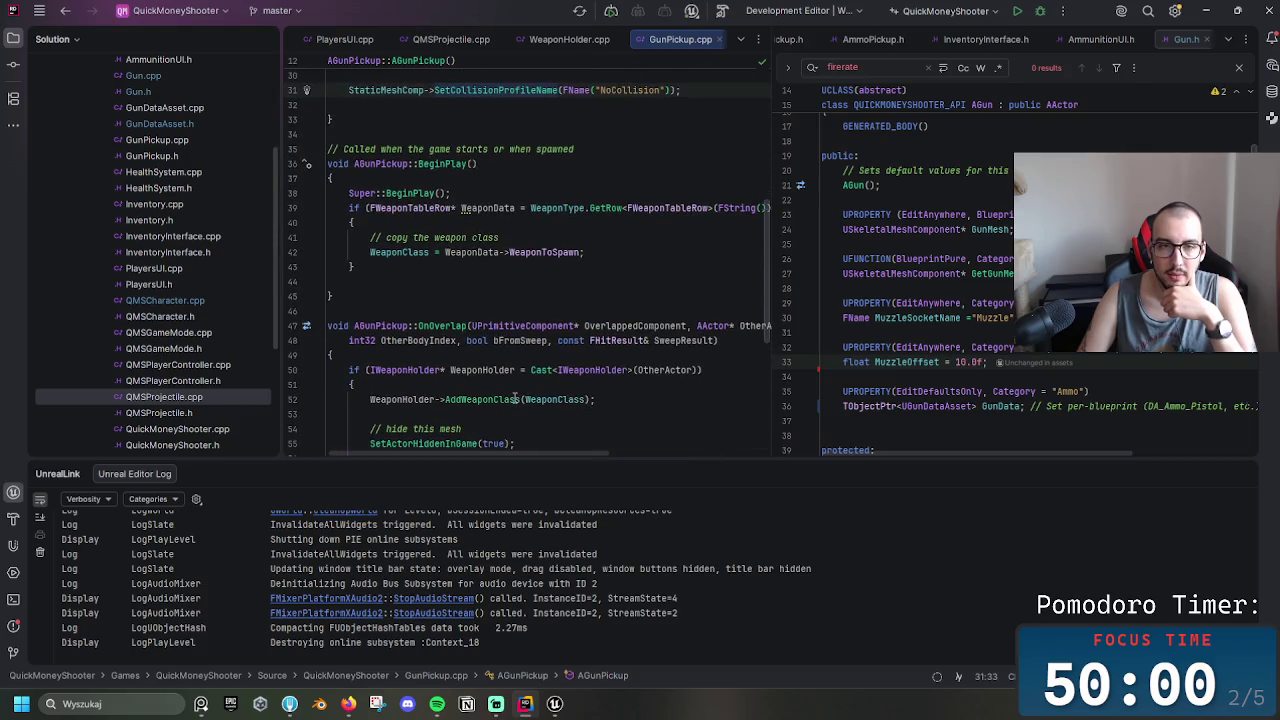
pyautogui.scroll(-3, 514, 398)
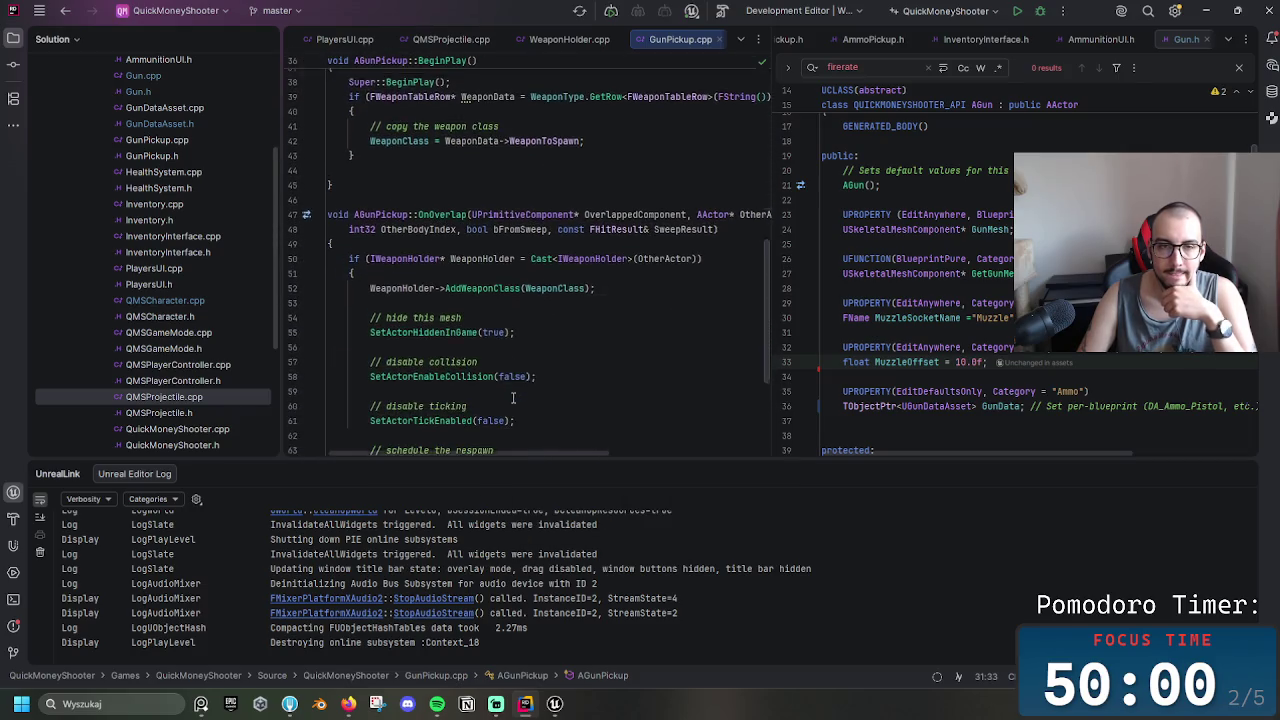
pyautogui.scroll(6, 513, 398)
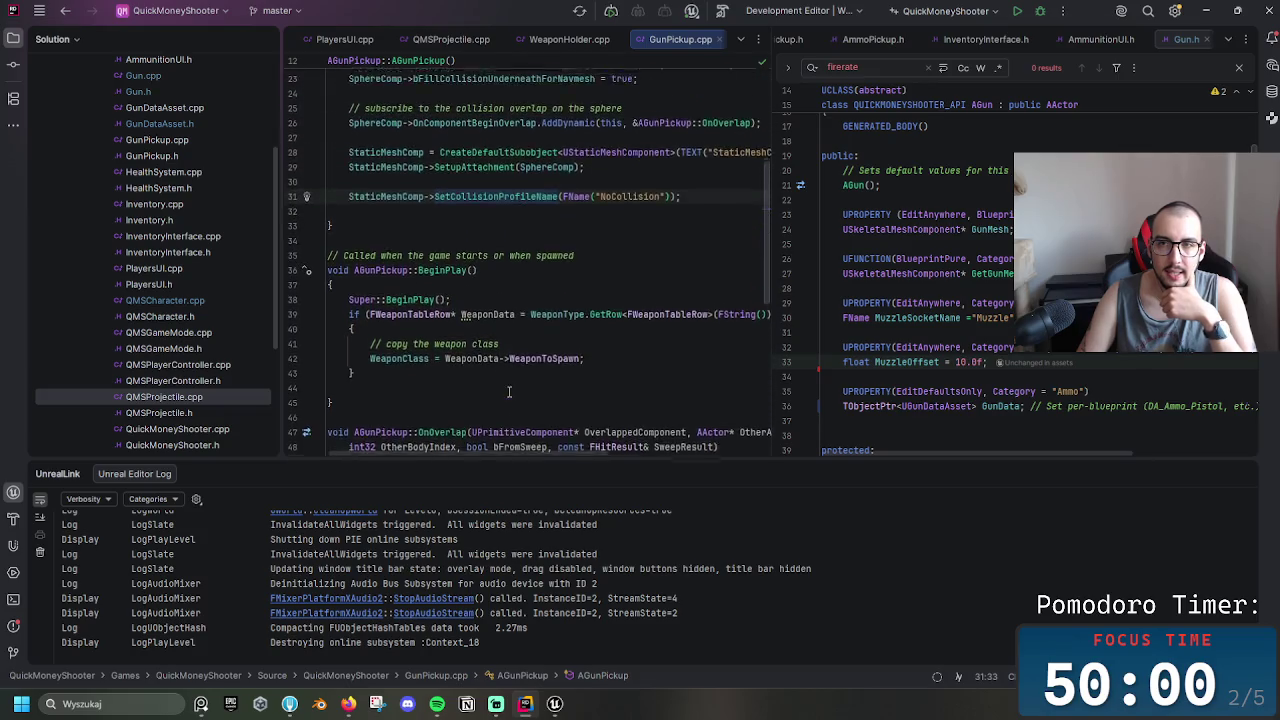
# Open GunPickup.h in the right pane and add a new line after SetupAttachment in GunPickup.cpp
pyautogui.click(1228, 39)
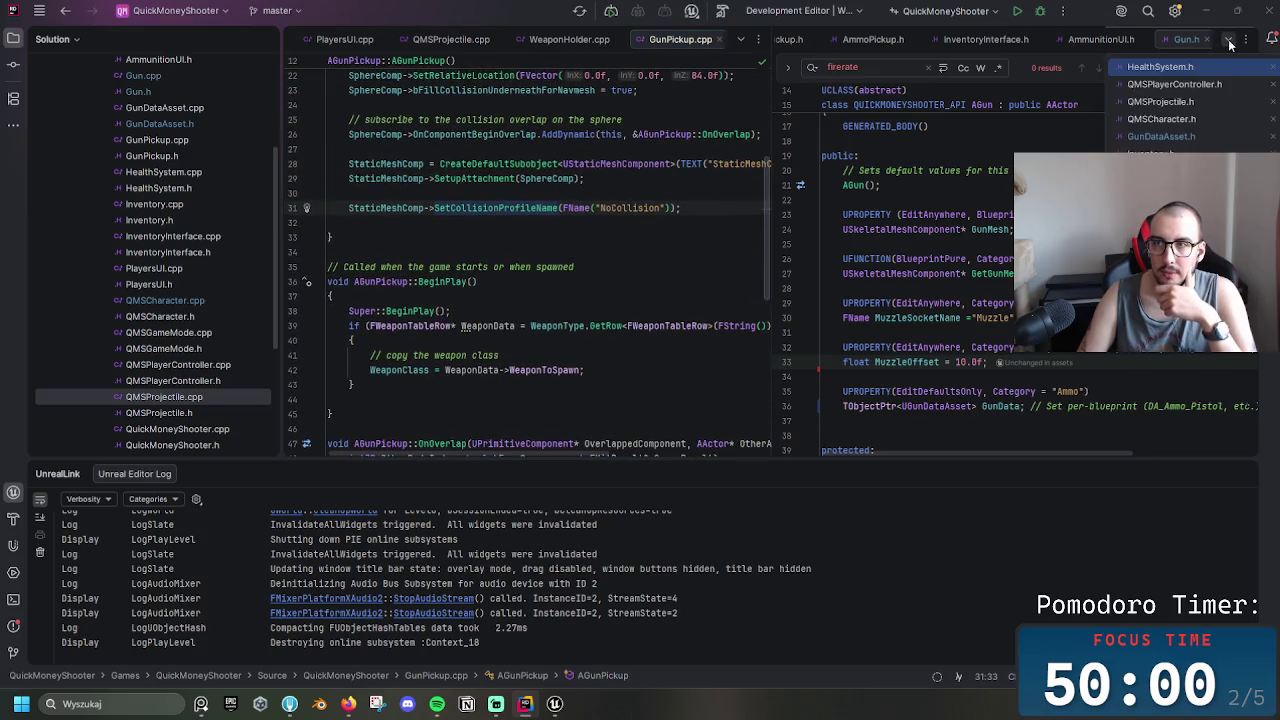
pyautogui.click(1170, 190)
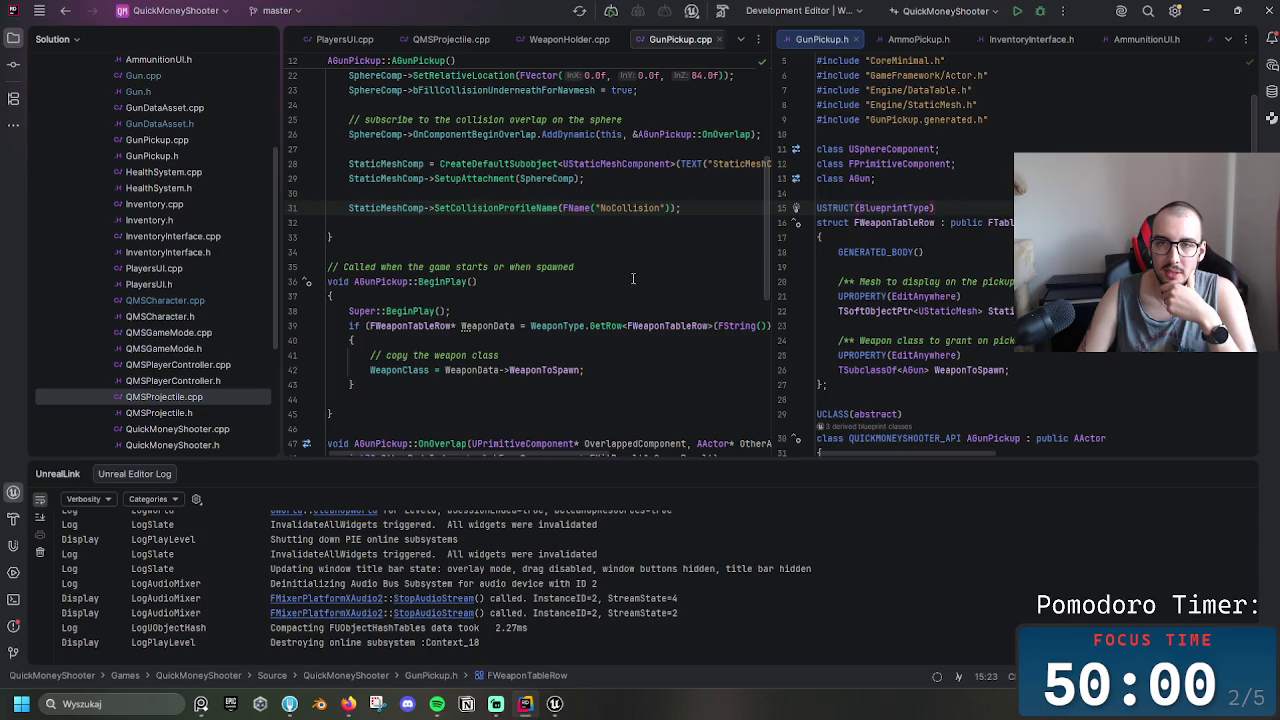
pyautogui.scroll(-8, 1008, 262)
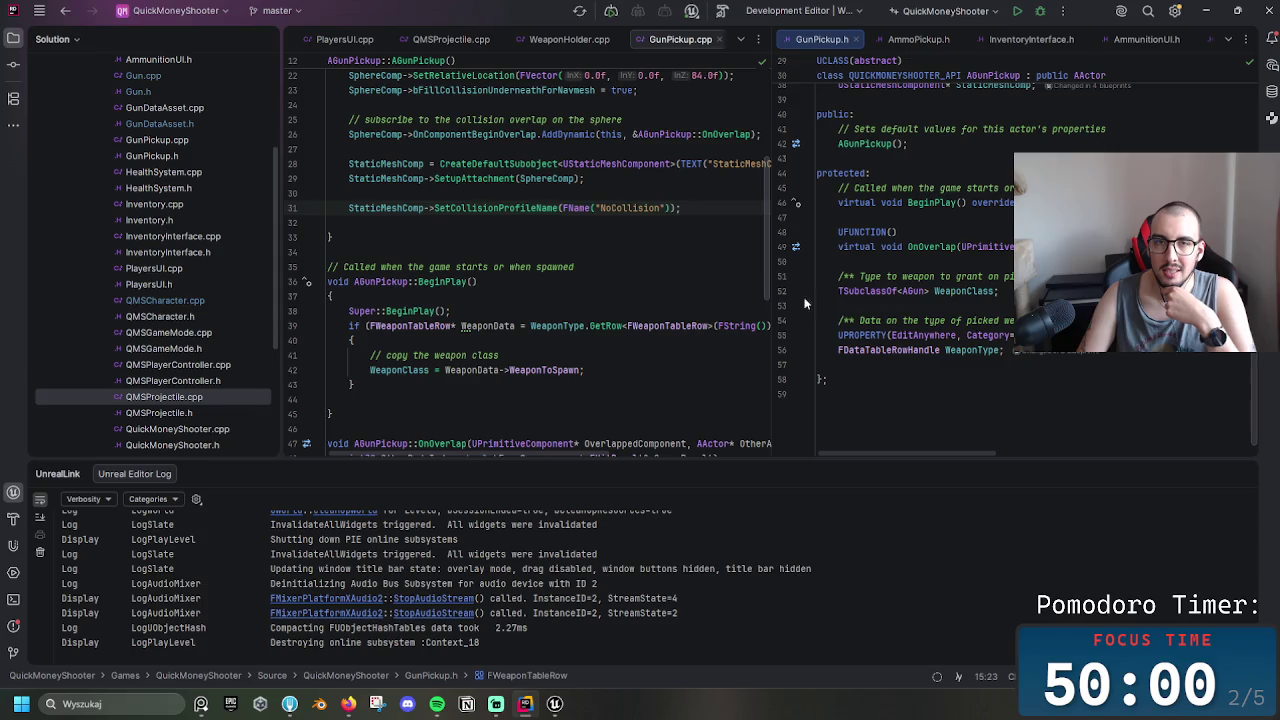
pyautogui.scroll(3, 677, 291)
pyautogui.click(690, 311)
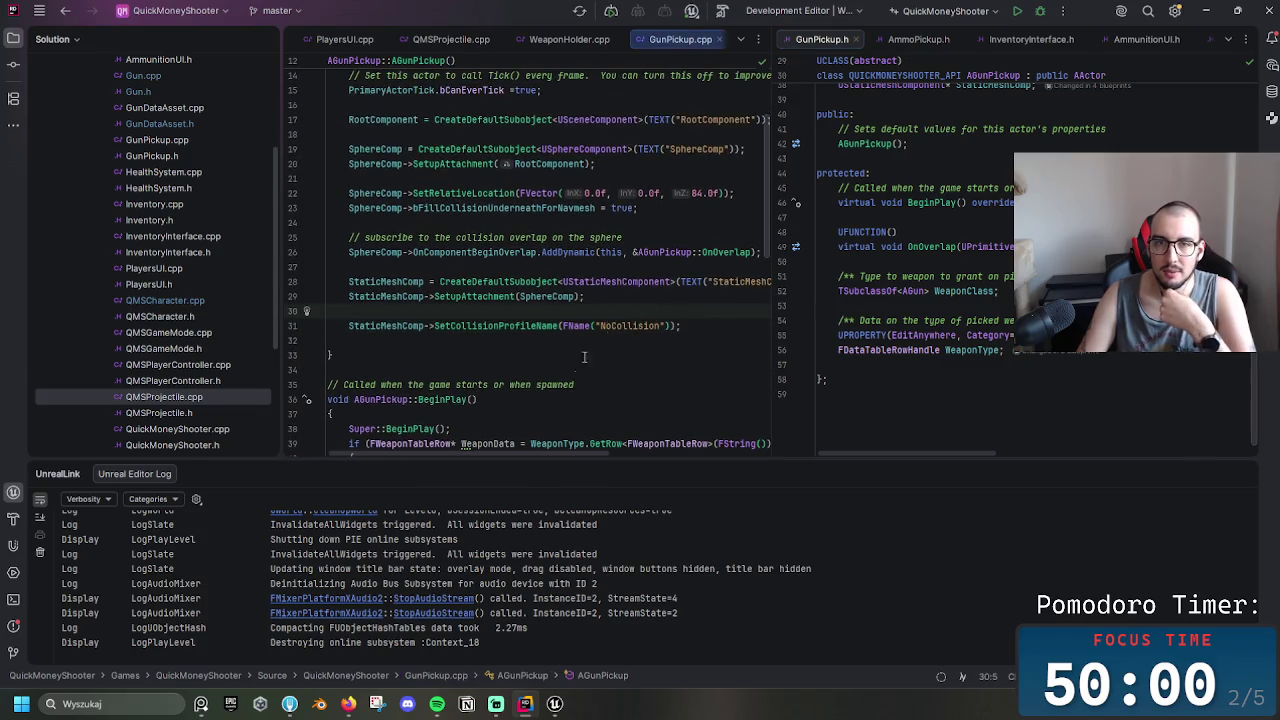
pyautogui.moveTo(552, 452)
pyautogui.mouseDown()
pyautogui.moveTo(565, 455)
pyautogui.moveTo(554, 455)
pyautogui.mouseUp()
pyautogui.click(587, 296)
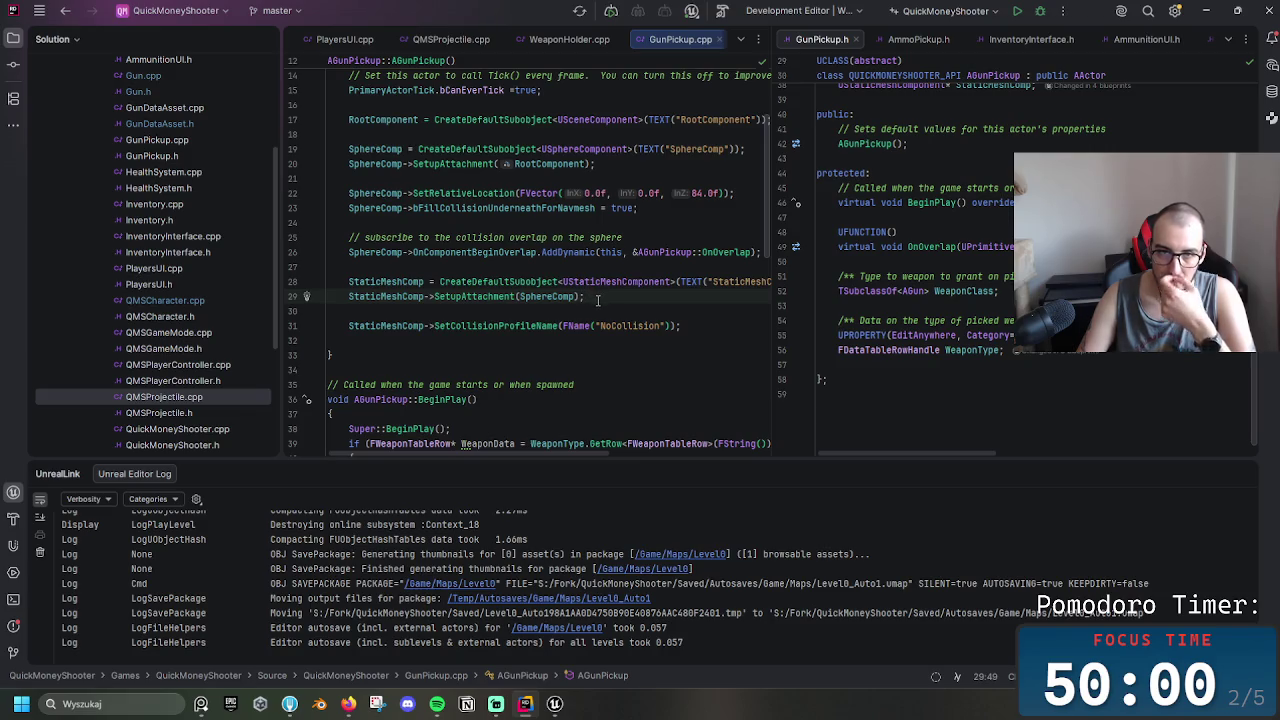
pyautogui.press('Return')
# Type StaticMeshComp->SetStaticMesh(WeaponType->DataTable->FindRow on the new line
pyautogui.write('StaticMesh')
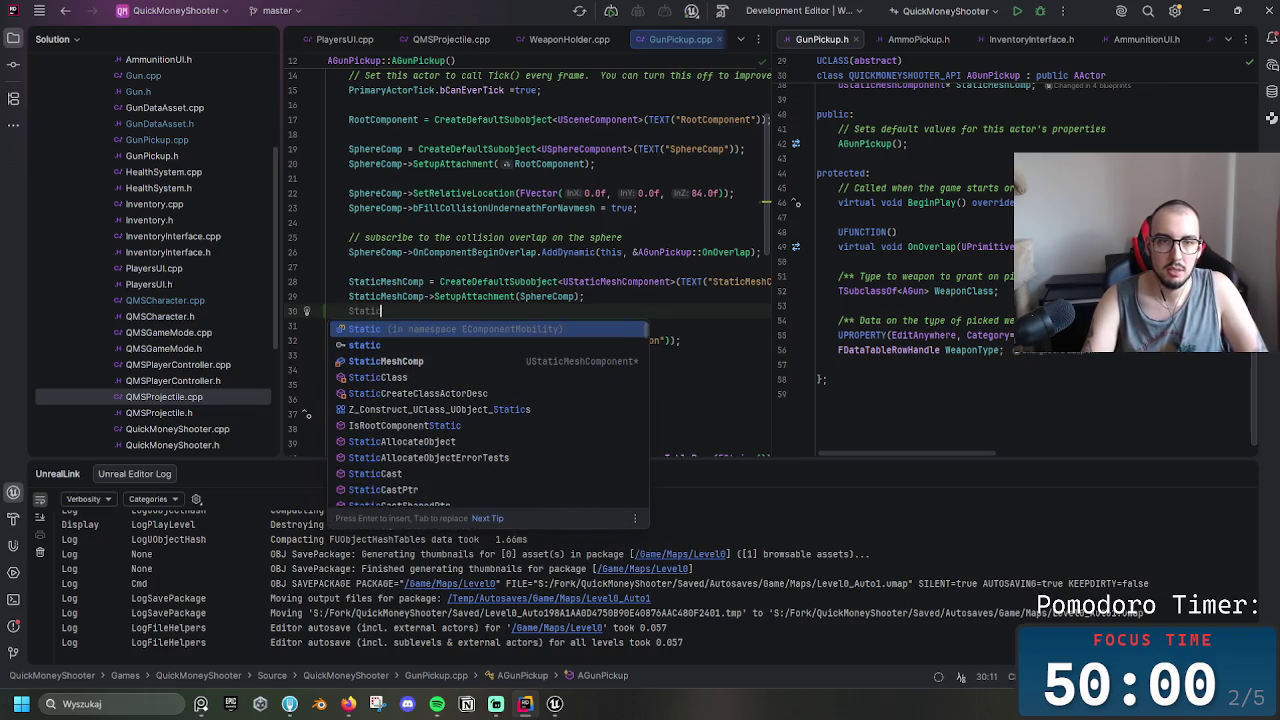
pyautogui.write('Comp')
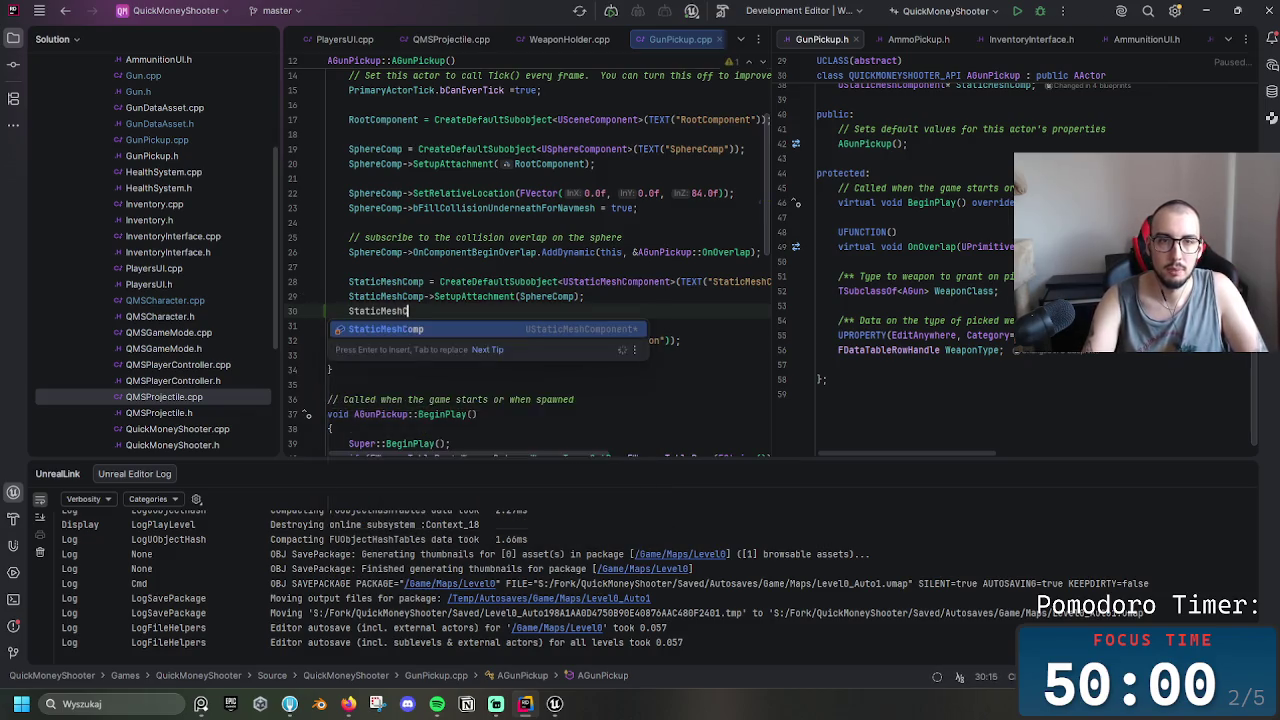
pyautogui.press('Escape')
pyautogui.write('->')
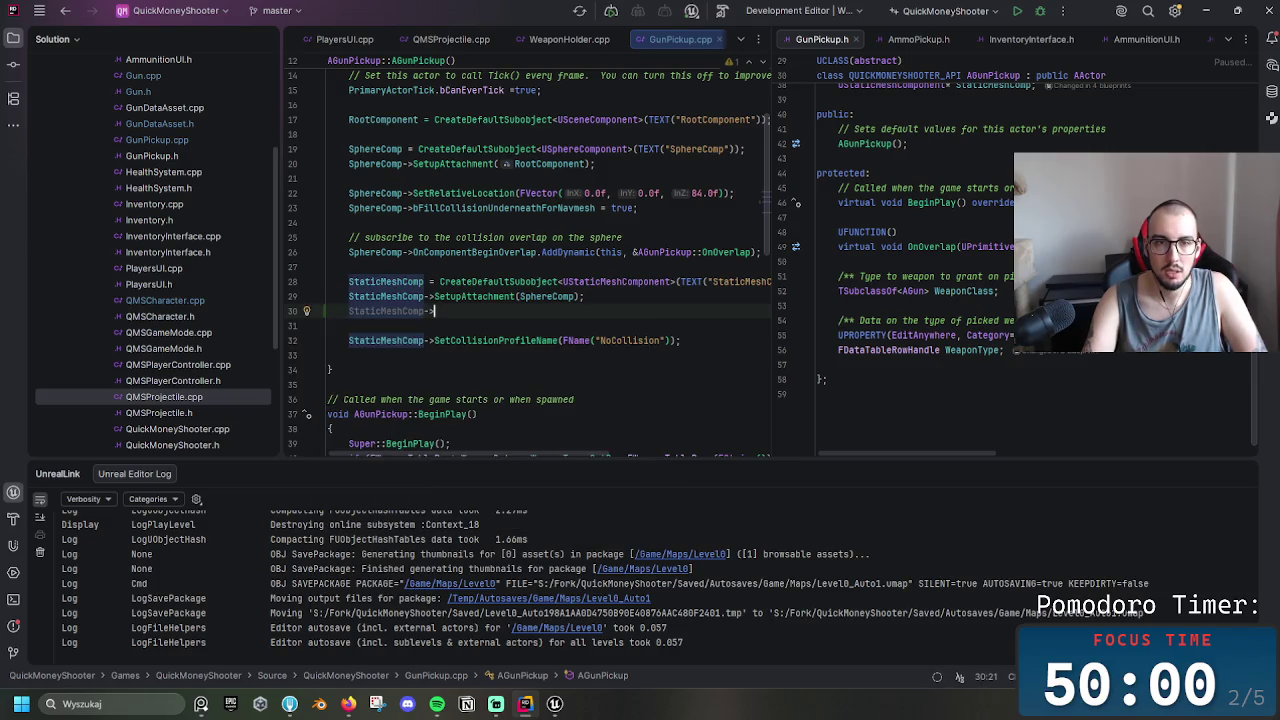
pyautogui.write('set')
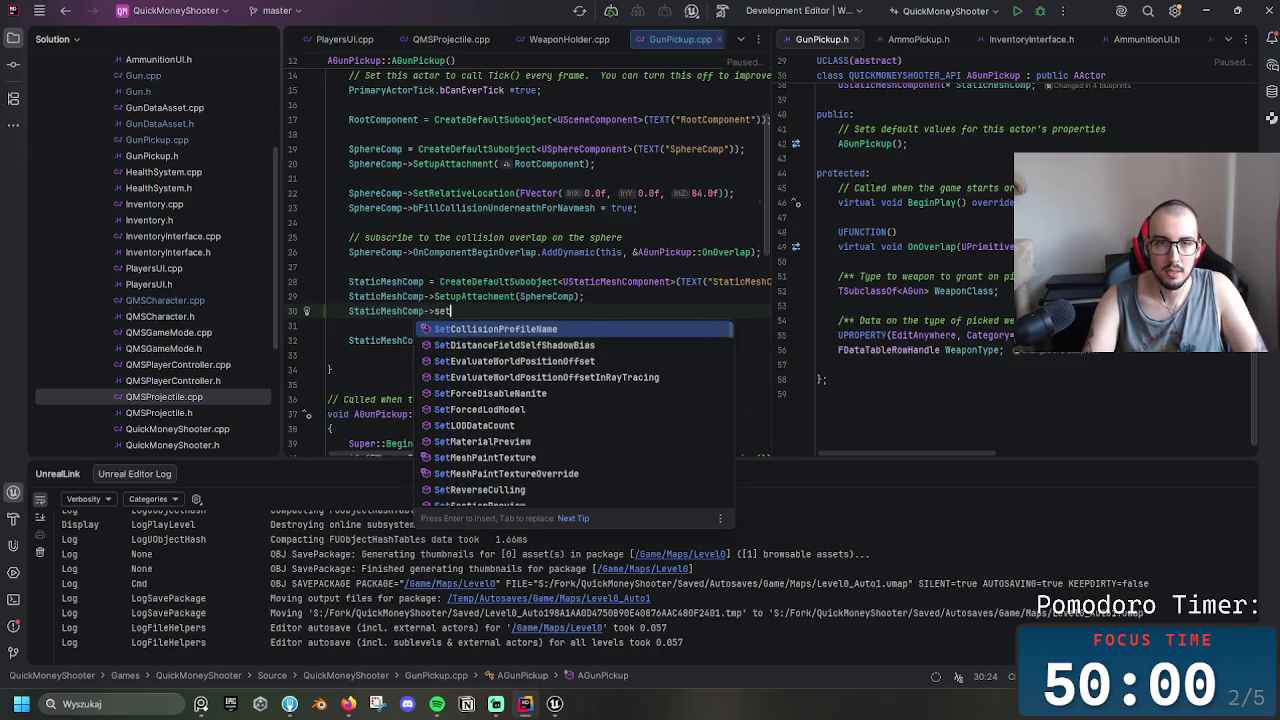
pyautogui.write('upAt')
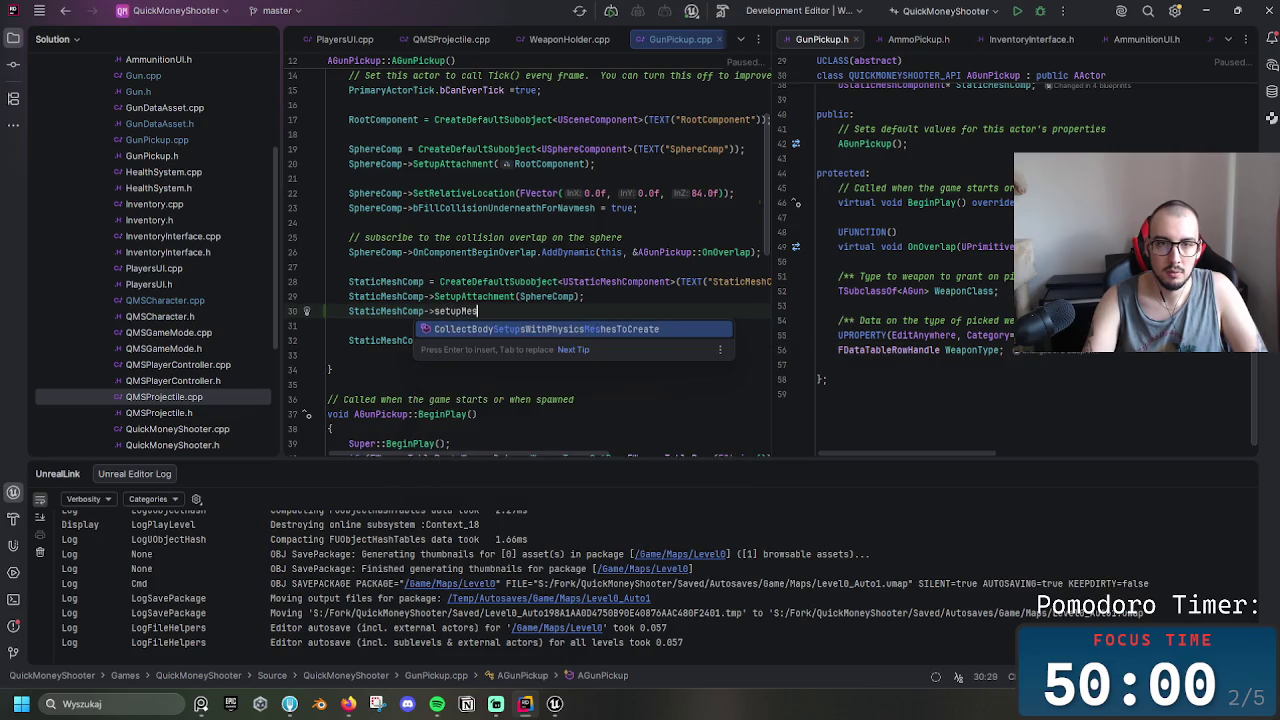
pyautogui.press('BackSpace')
pyautogui.press('BackSpace')
pyautogui.press('BackSpace')
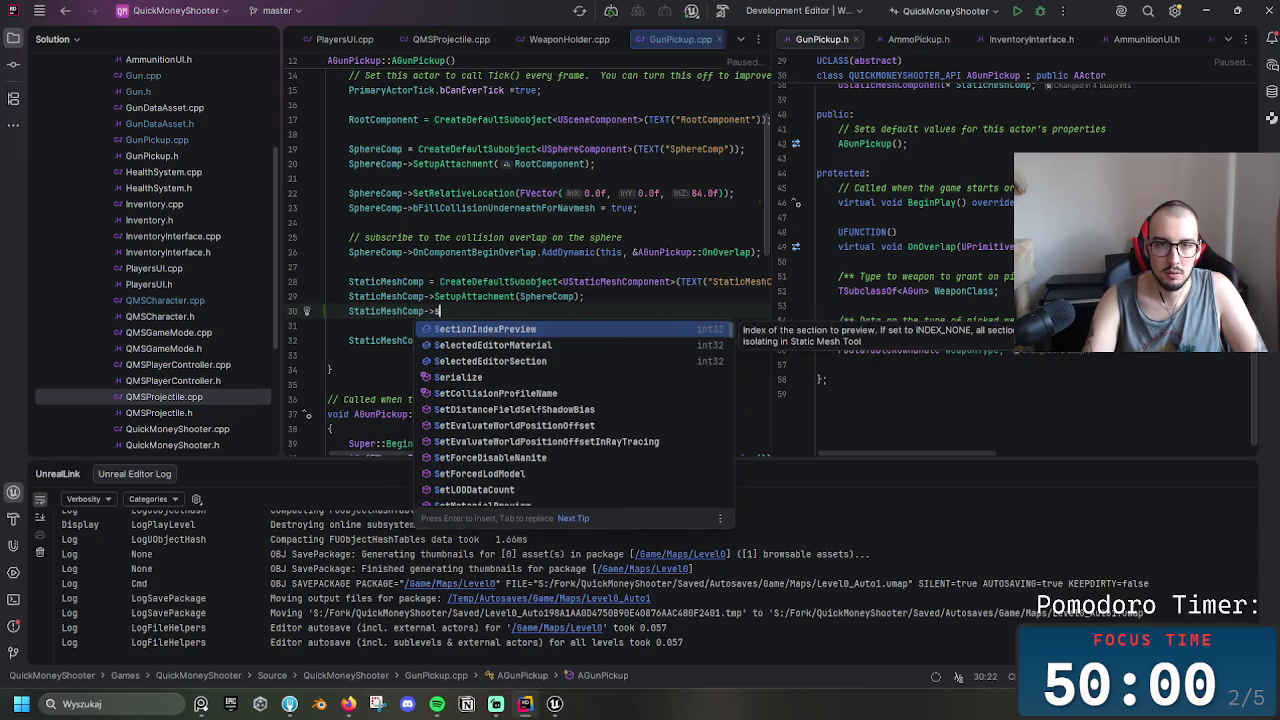
pyautogui.write('Set')
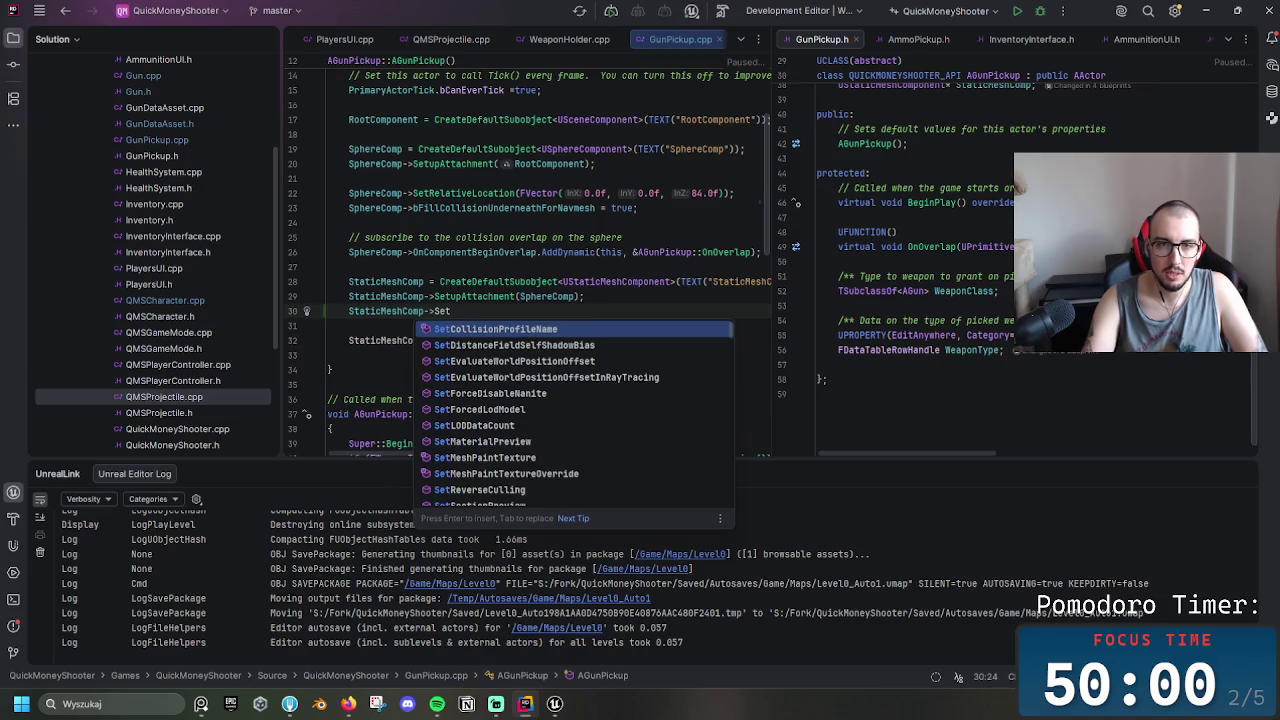
pyautogui.write('Mes')
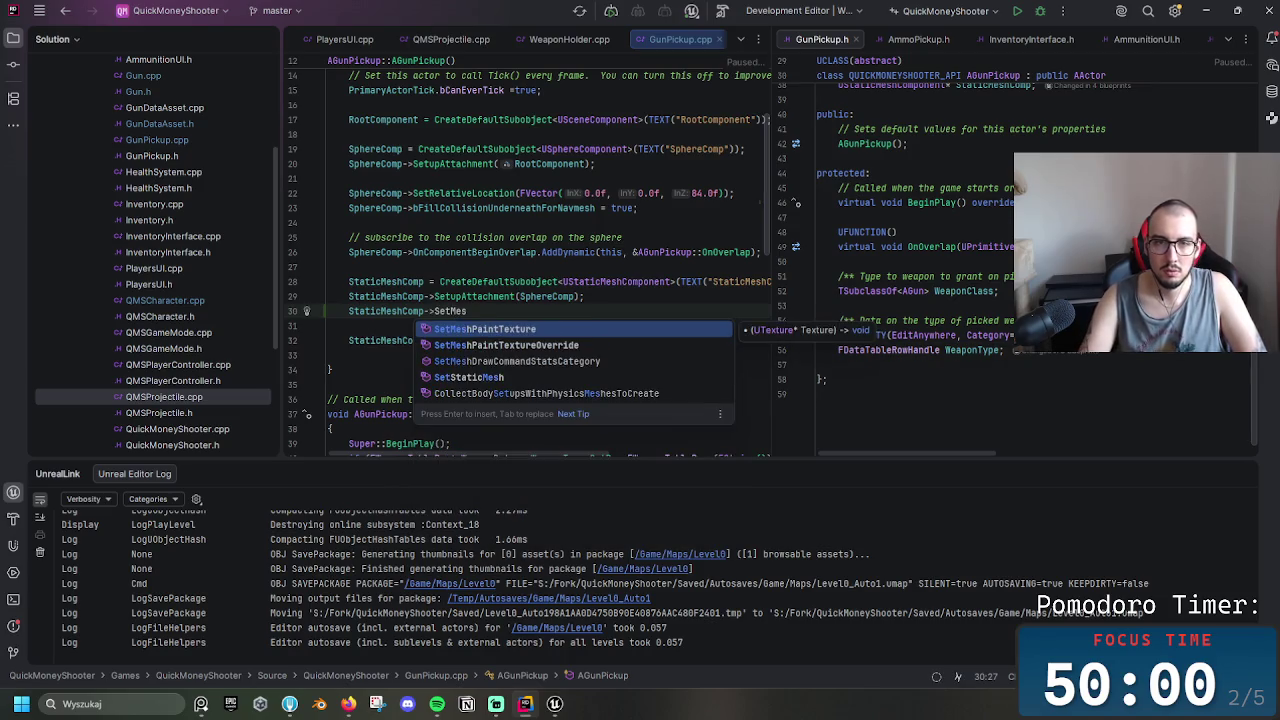
pyautogui.press('Down')
pyautogui.press('Down')
pyautogui.press('Down')
pyautogui.press('Return')
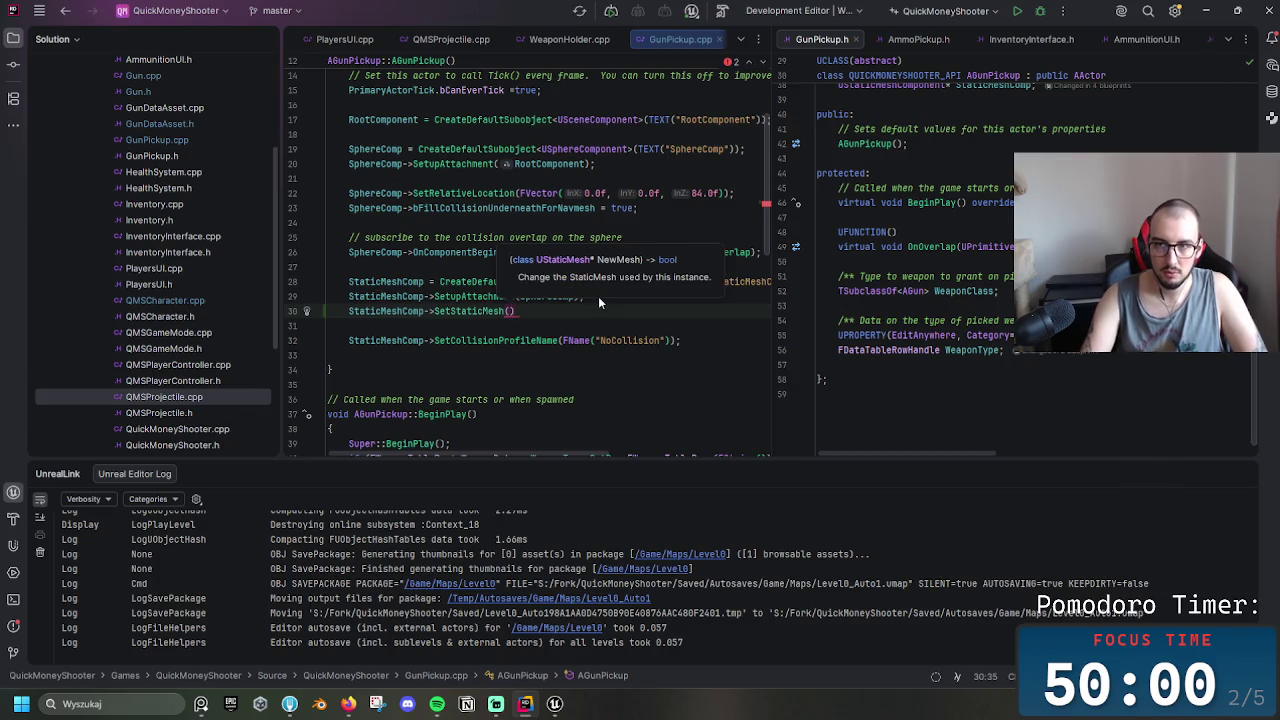
pyautogui.write('Weapon')
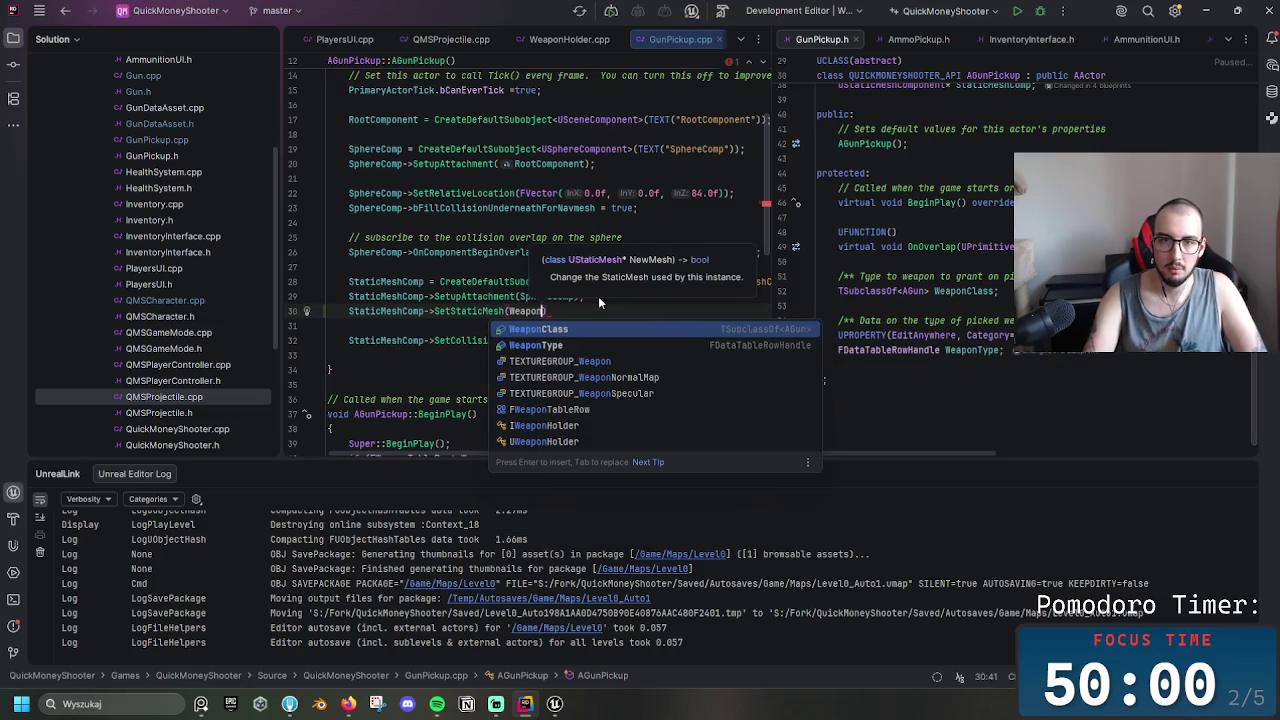
pyautogui.press('Down')
pyautogui.press('Return')
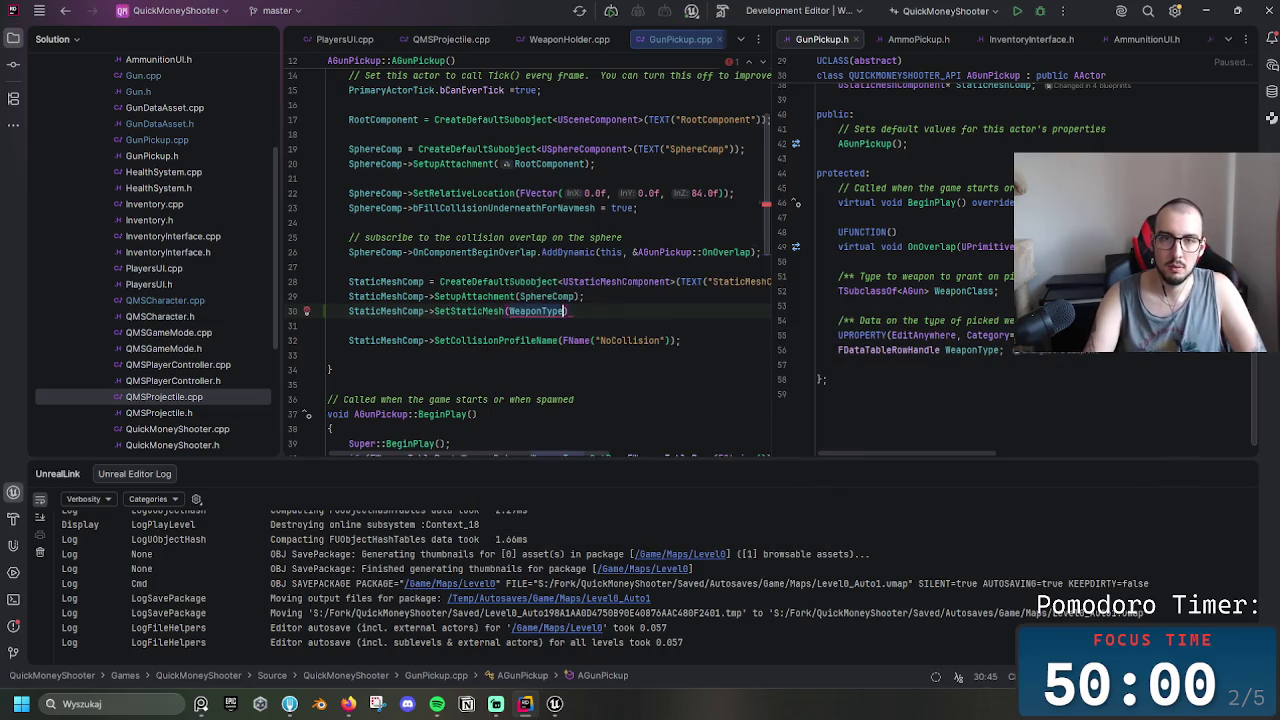
pyautogui.write('->')
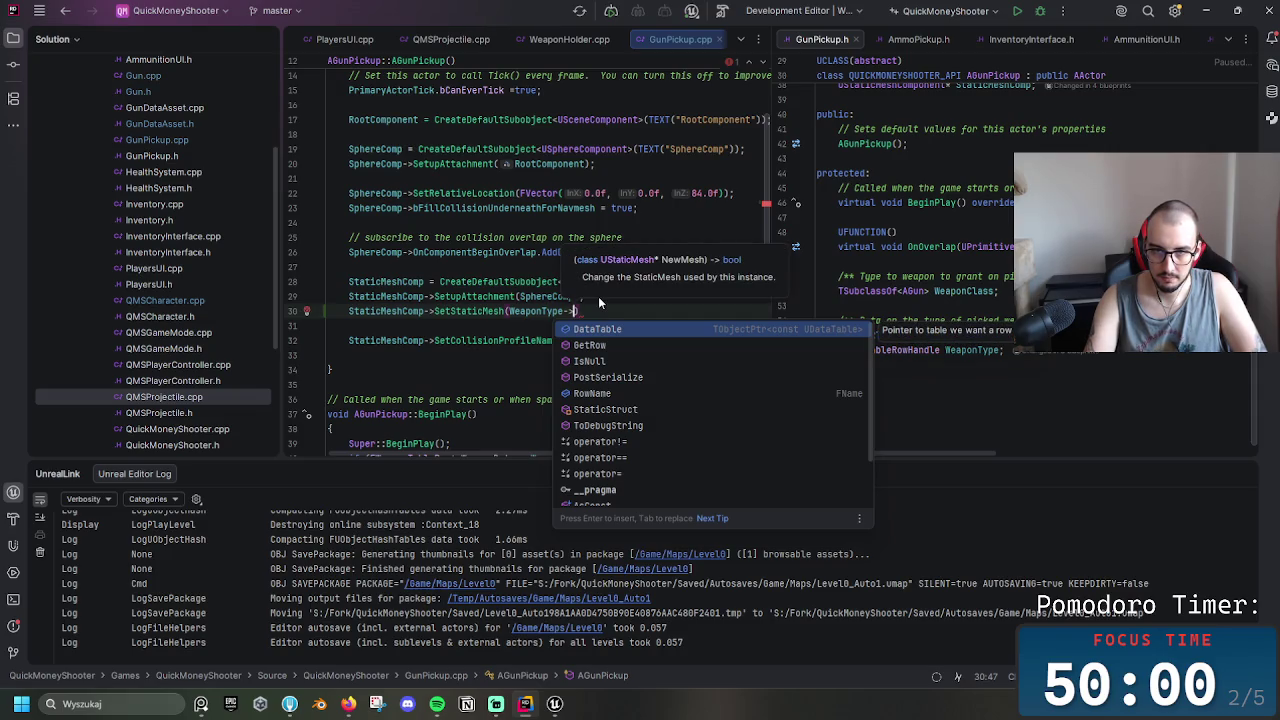
pyautogui.press('Return')
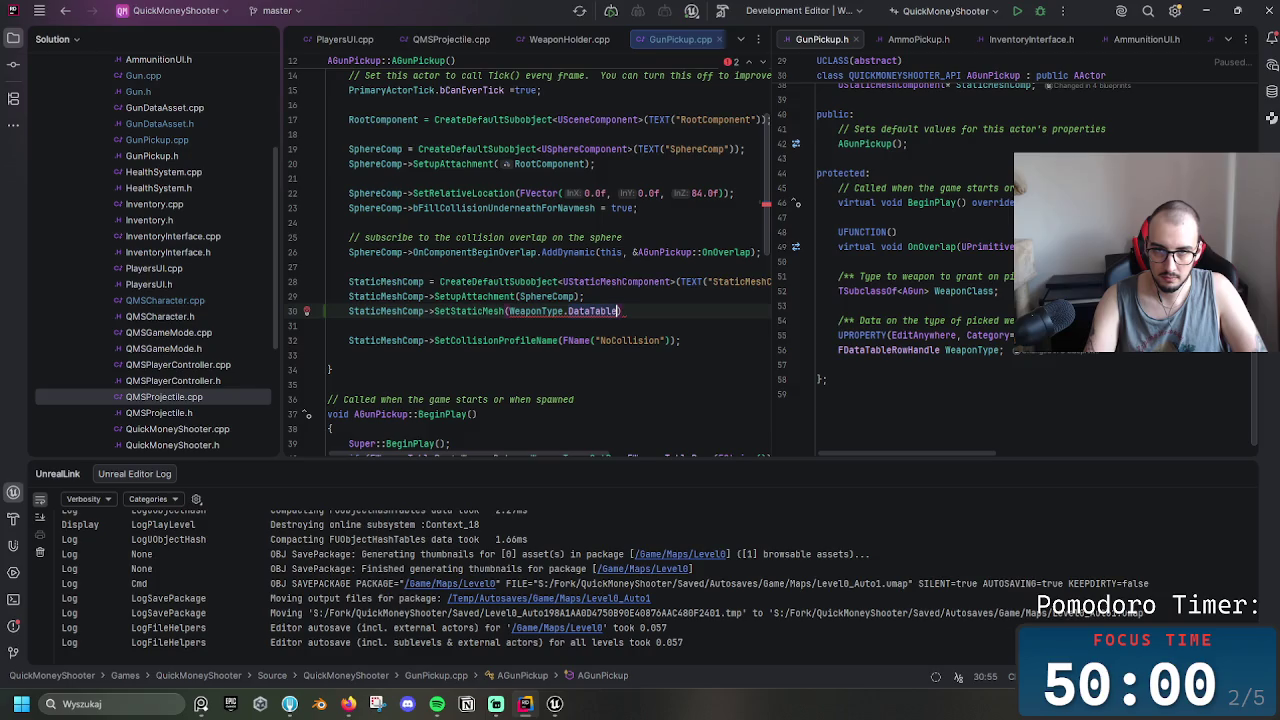
pyautogui.write('->S')
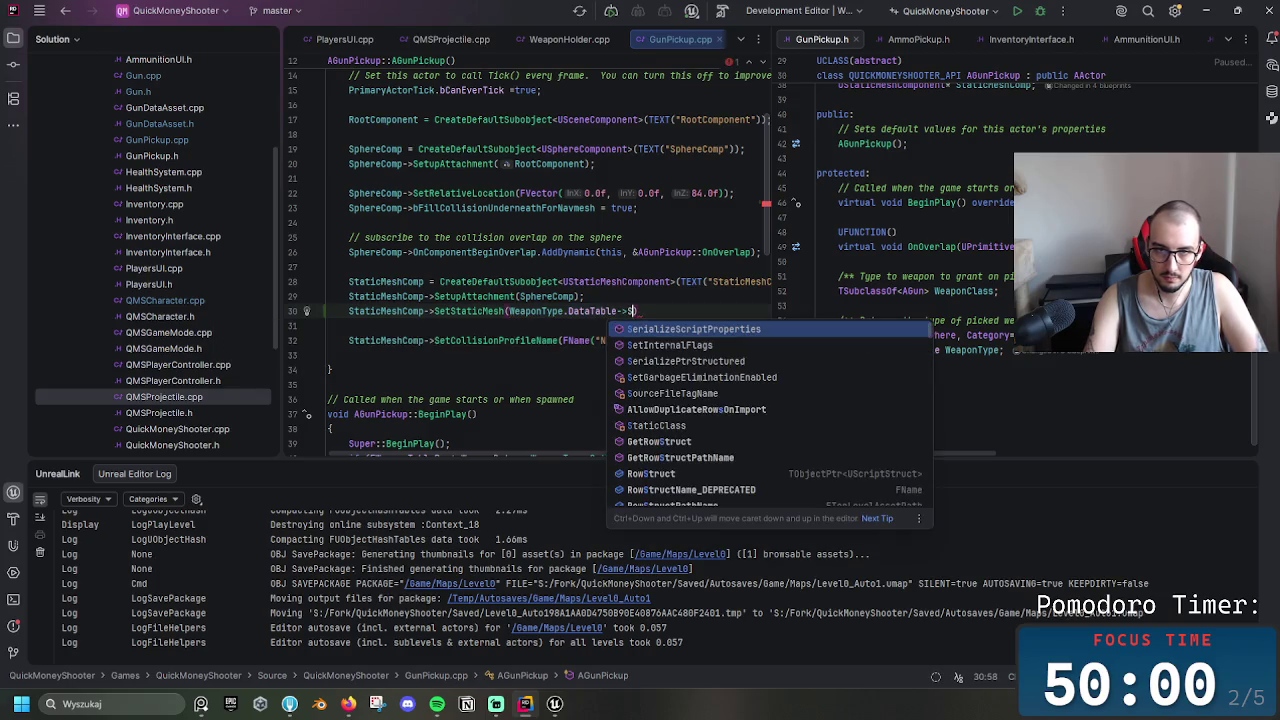
pyautogui.write('tat')
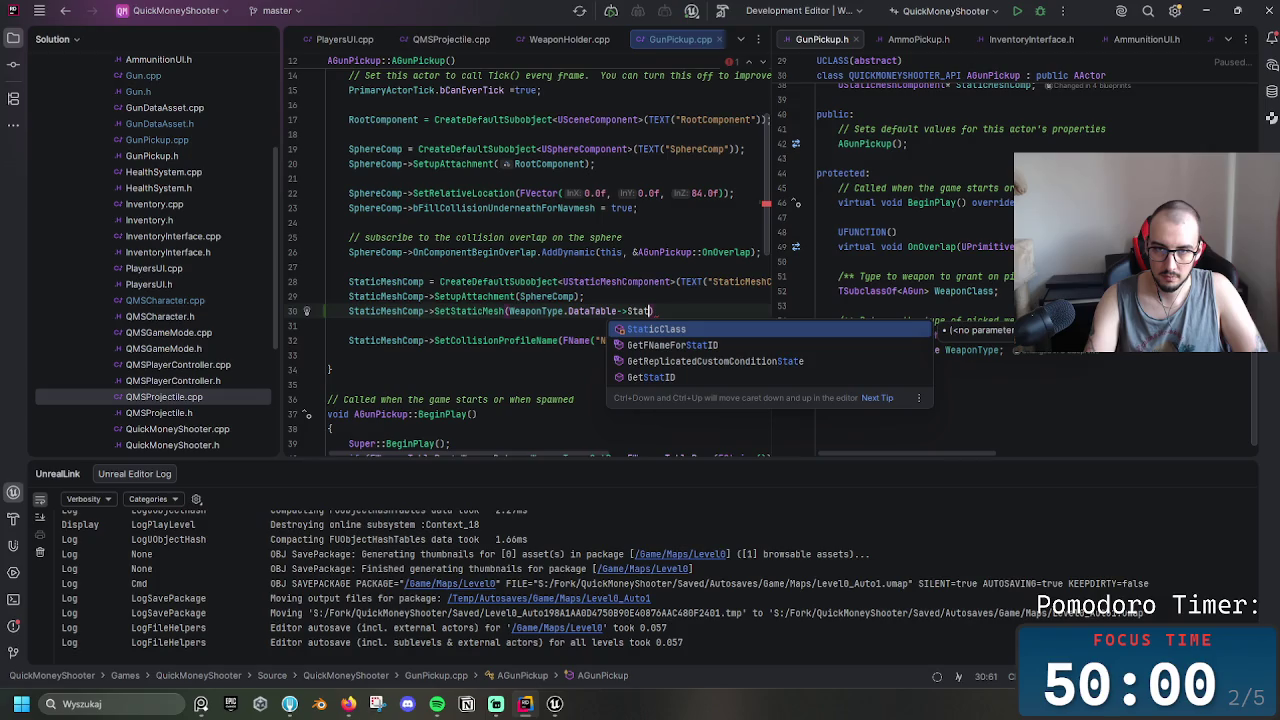
pyautogui.press('BackSpace')
pyautogui.press('BackSpace')
pyautogui.press('BackSpace')
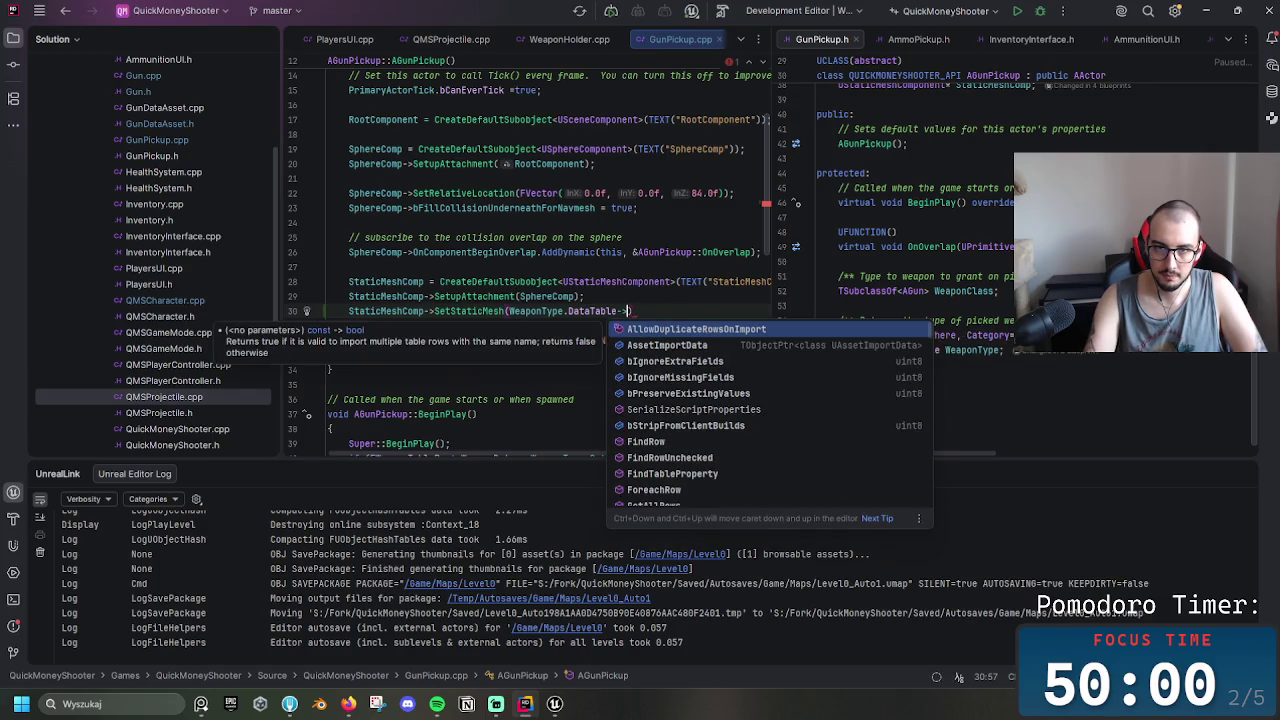
pyautogui.write('Find')
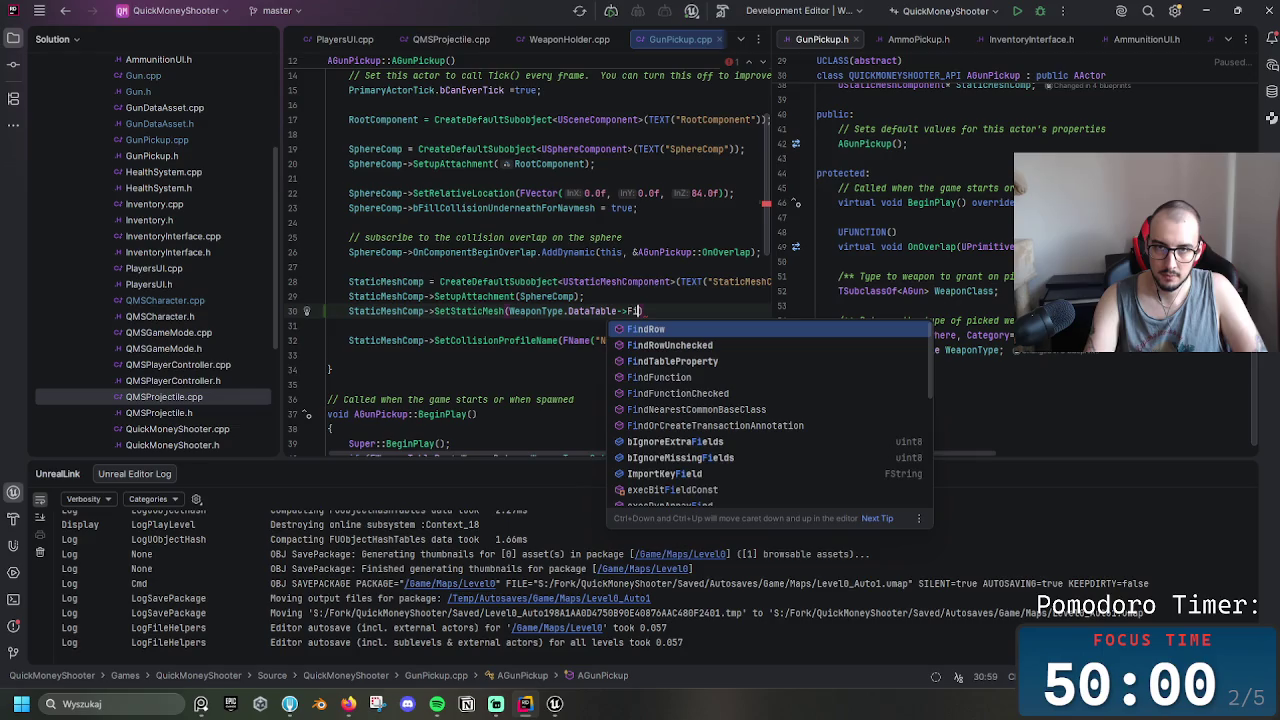
pyautogui.press('Return')
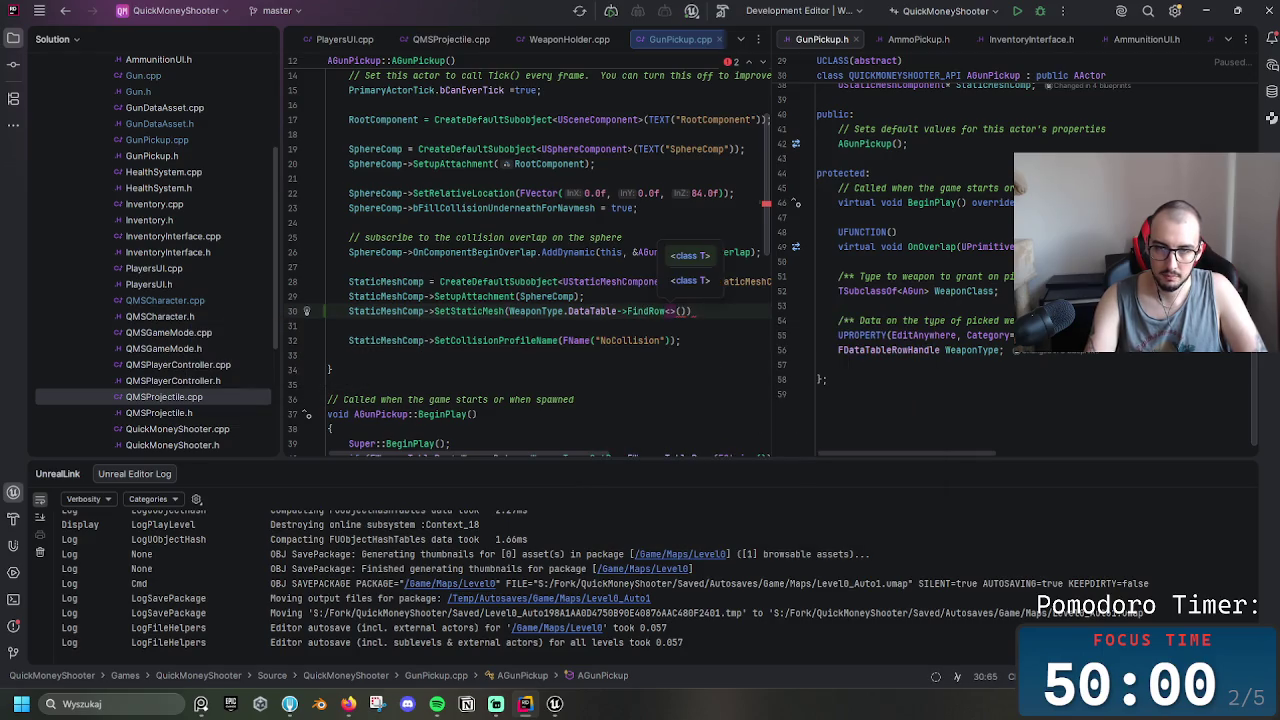
# Rework the mesh argument, trying a StaticMesh template and trimming it back to WeaponType
pyautogui.write('Static')
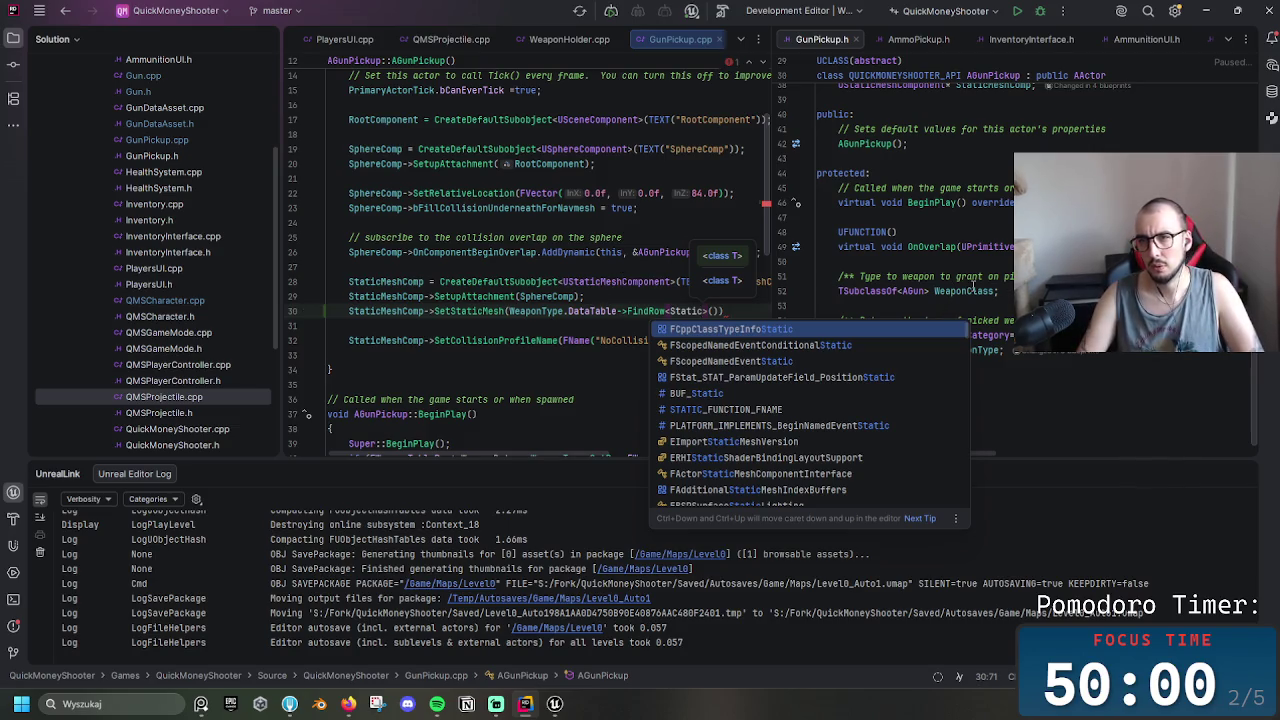
pyautogui.moveTo(993, 291)
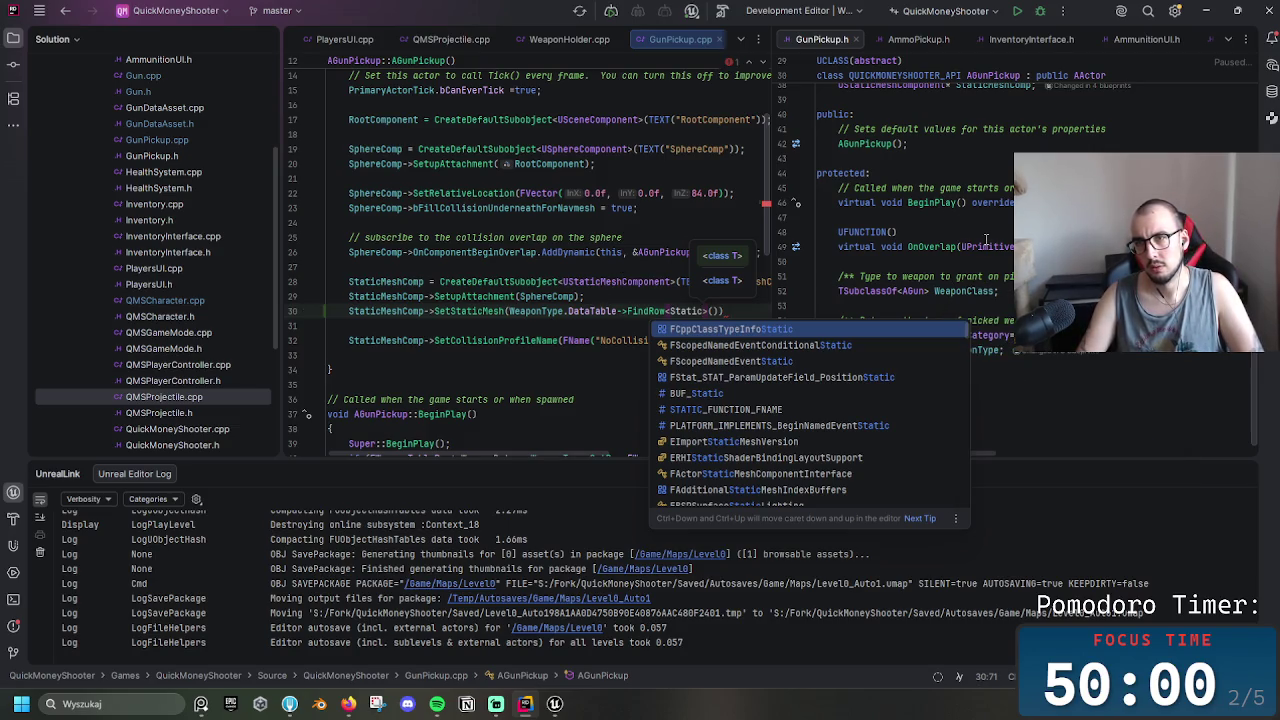
pyautogui.scroll(7, 1258, 369)
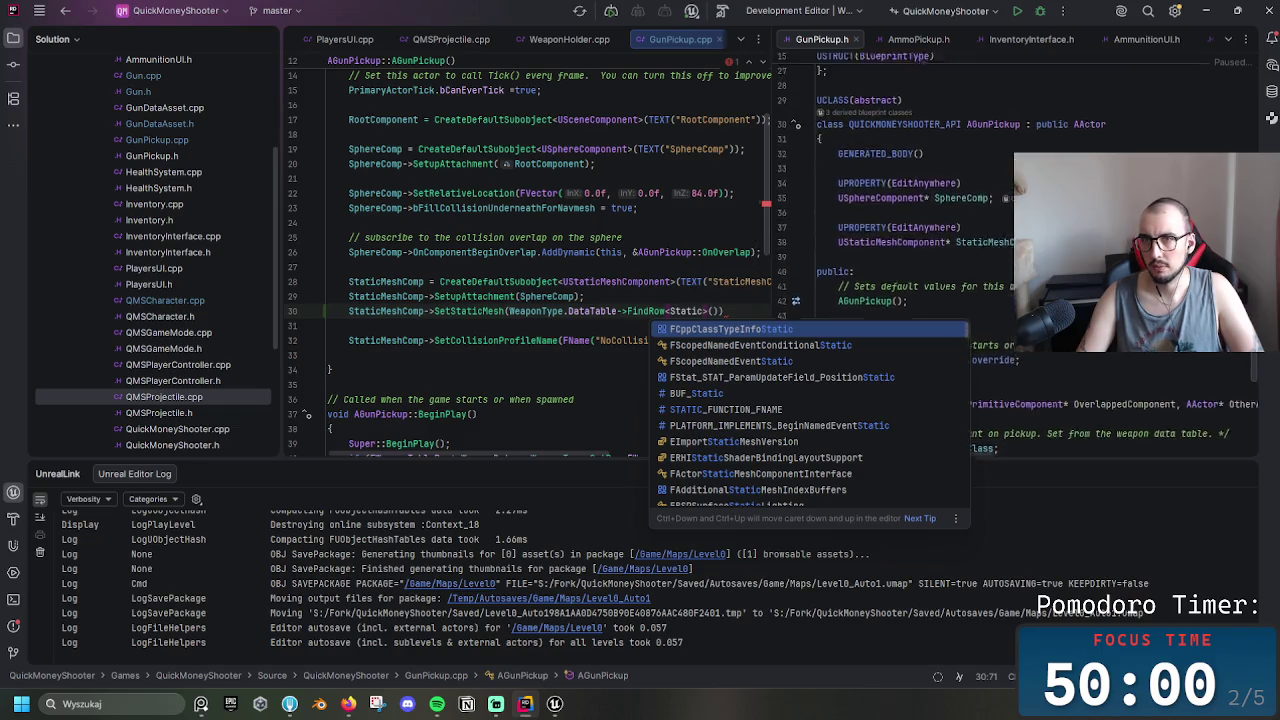
pyautogui.press('Escape')
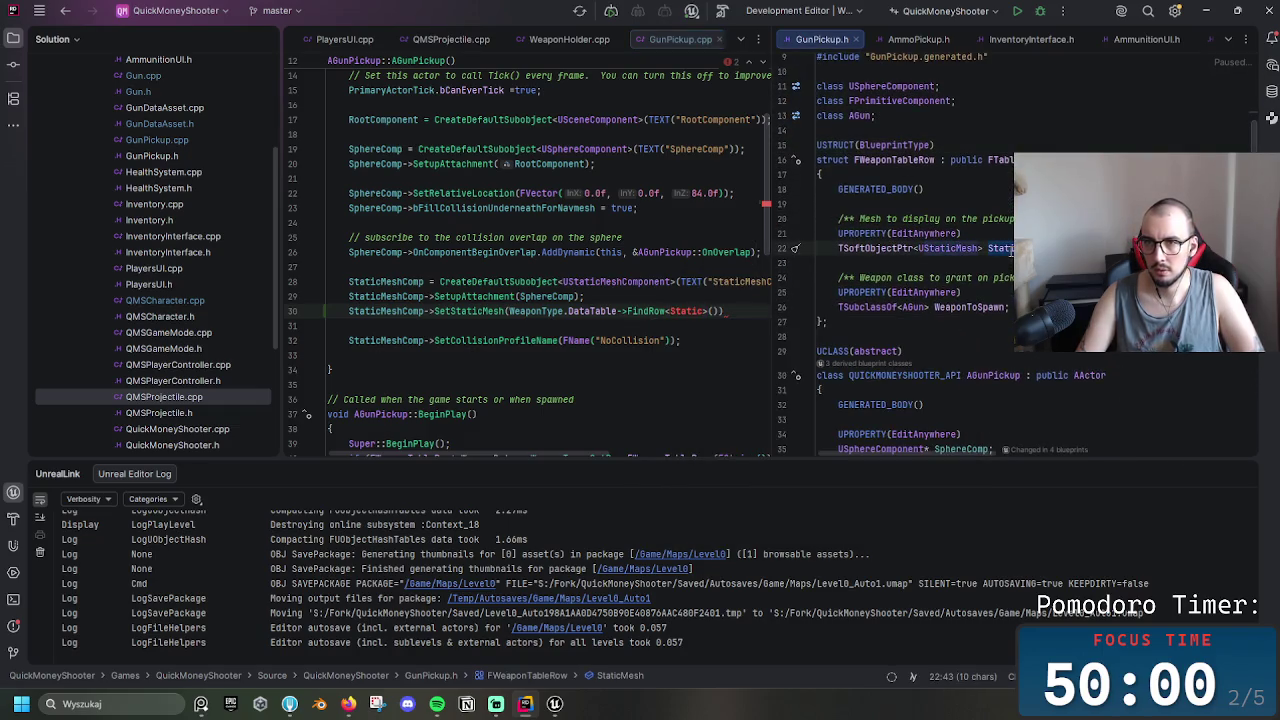
pyautogui.write('Mesh')
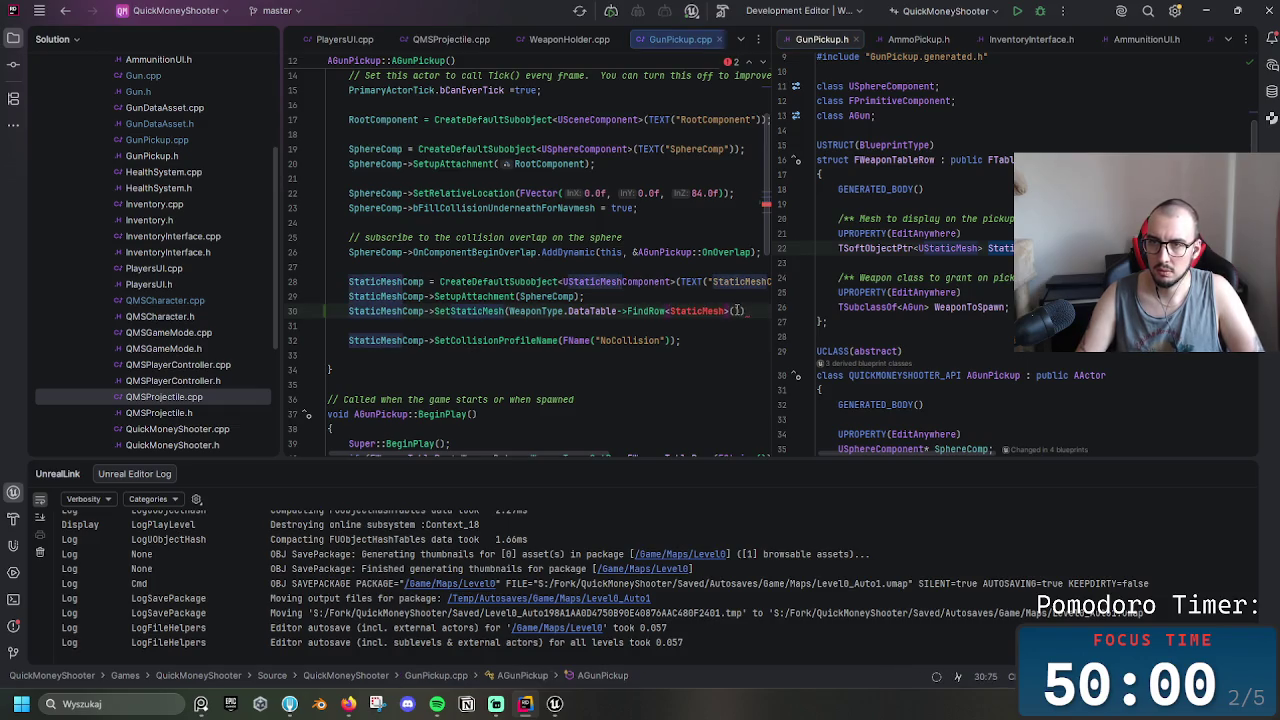
pyautogui.doubleClick(698, 312)
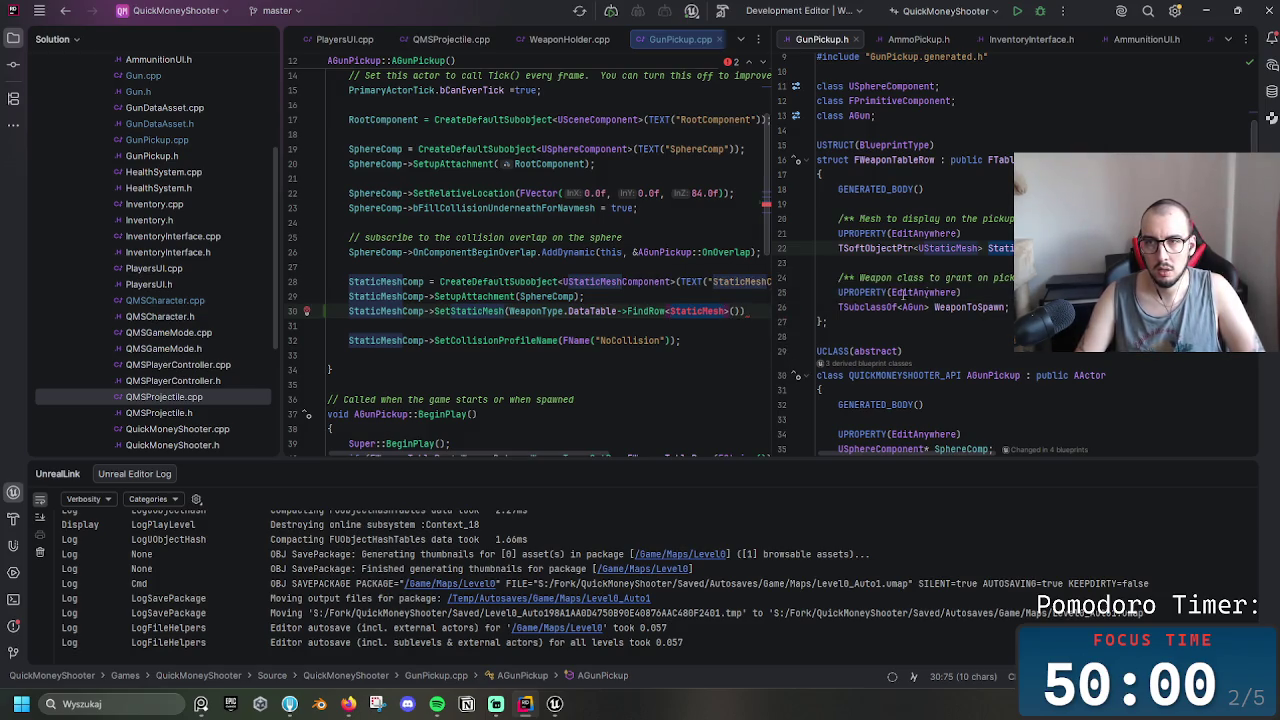
pyautogui.click(740, 311)
pyautogui.press('BackSpace')
pyautogui.press('BackSpace')
pyautogui.press('BackSpace')
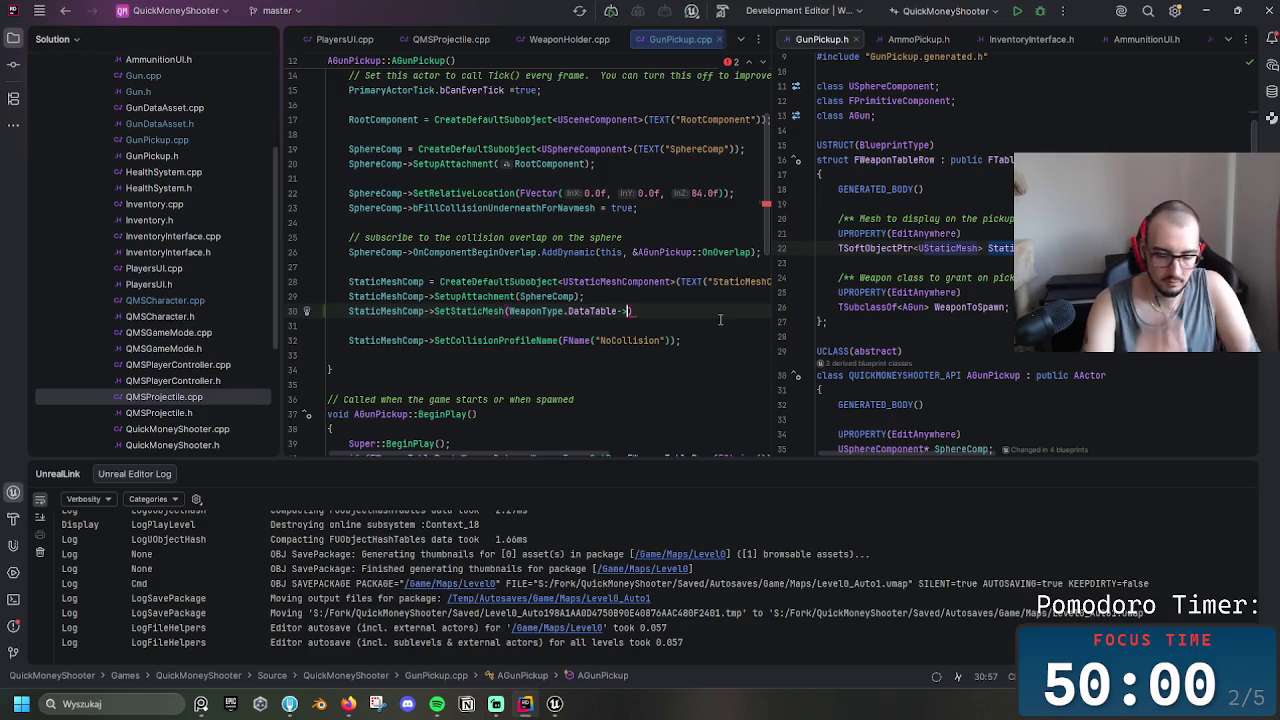
pyautogui.write('stati')
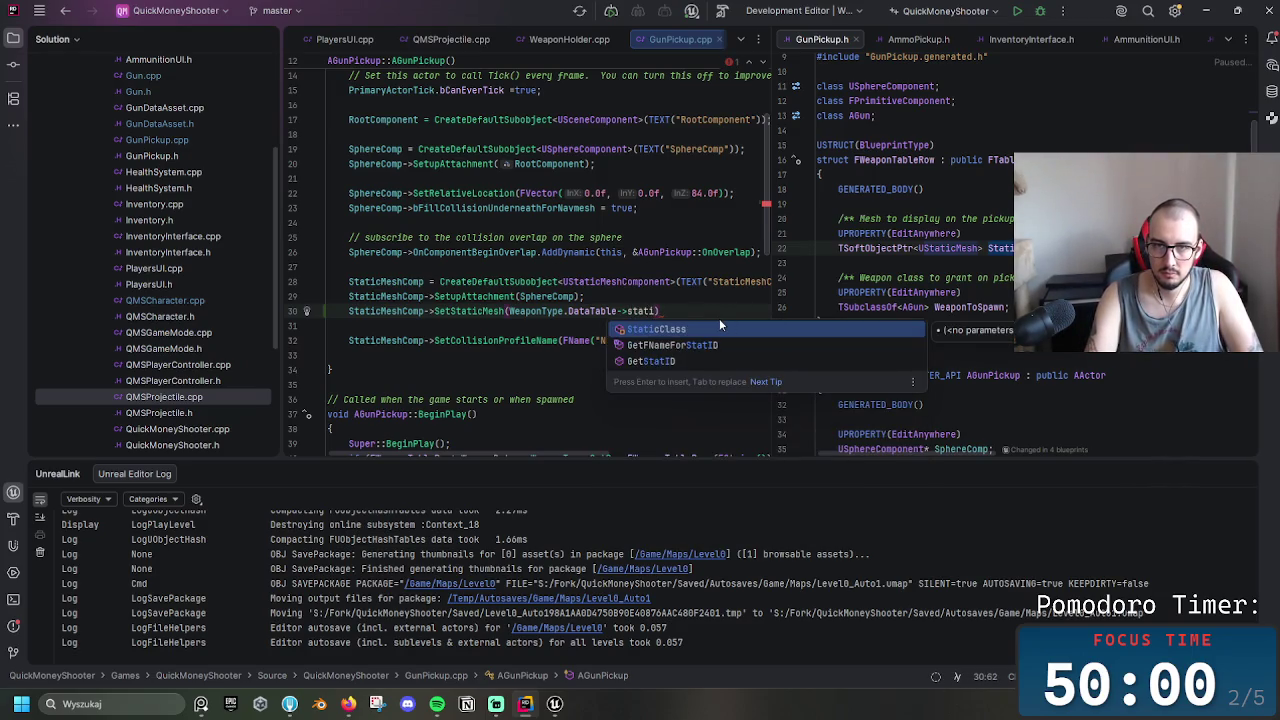
pyautogui.press('BackSpace')
pyautogui.press('BackSpace')
pyautogui.press('BackSpace')
pyautogui.press('BackSpace')
pyautogui.press('BackSpace')
pyautogui.press('BackSpace')
pyautogui.write('Data')
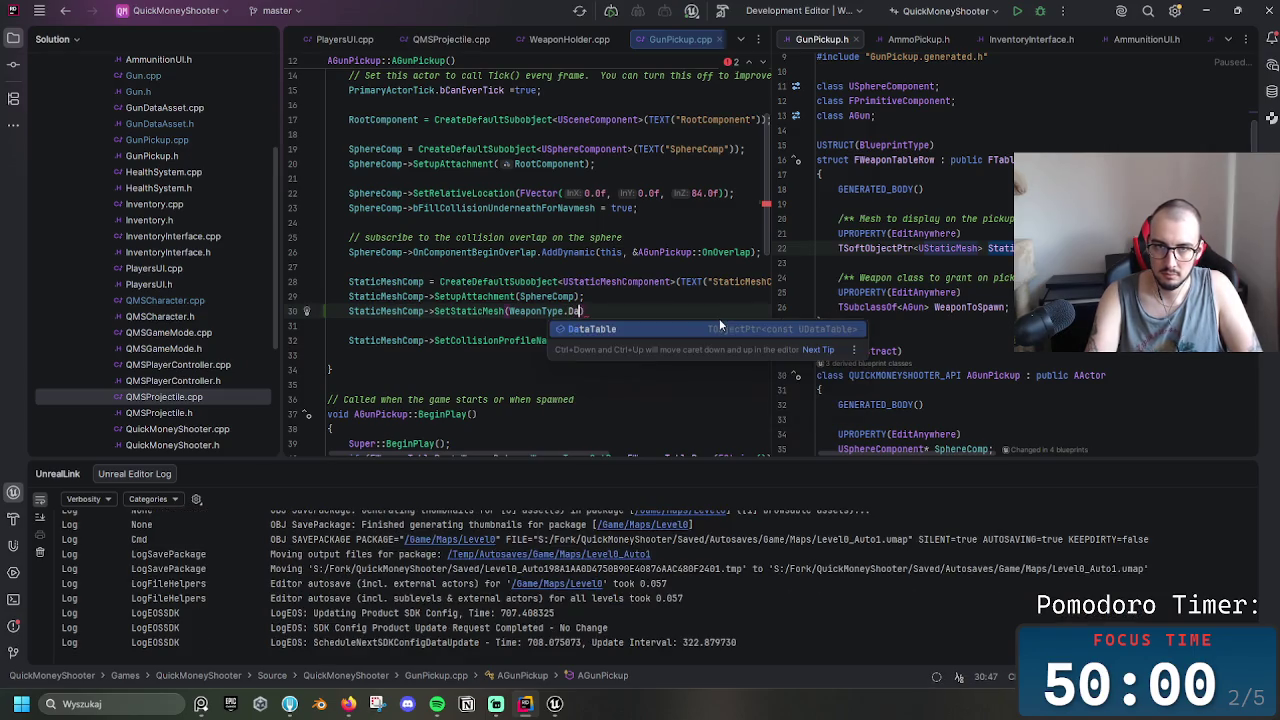
pyautogui.press('Return')
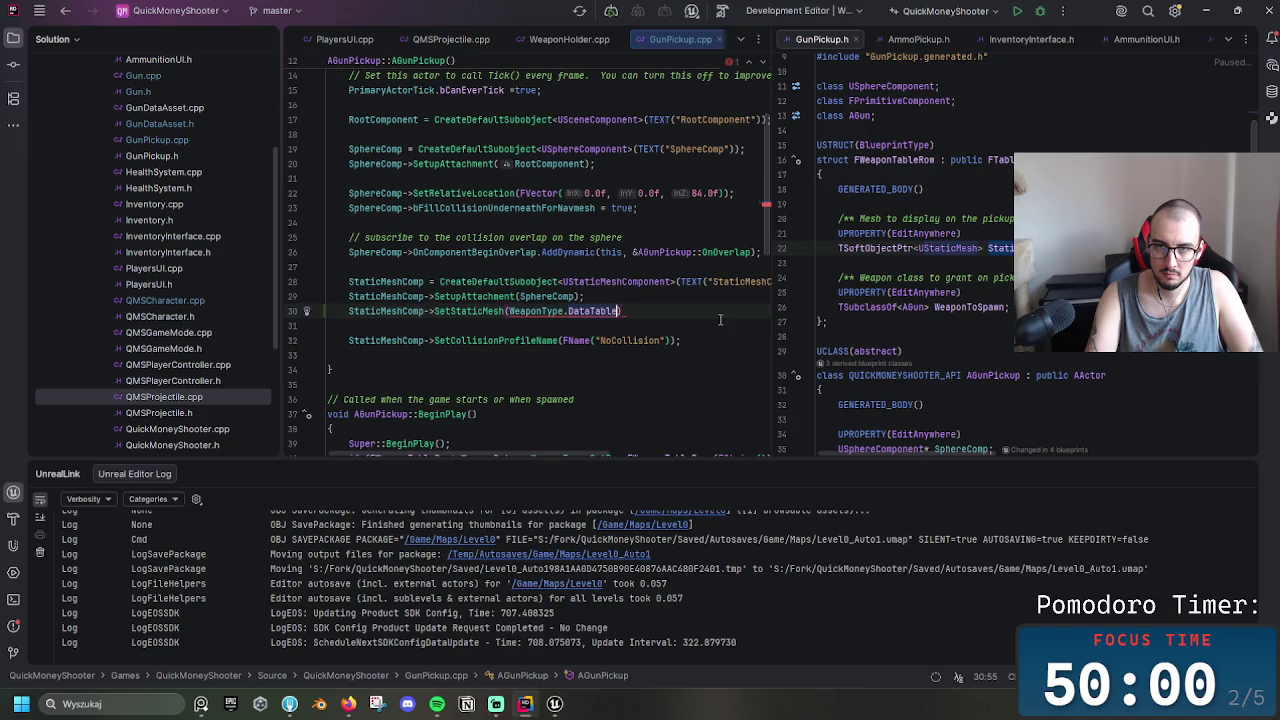
pyautogui.press('BackSpace')
pyautogui.press('BackSpace')
pyautogui.press('BackSpace')
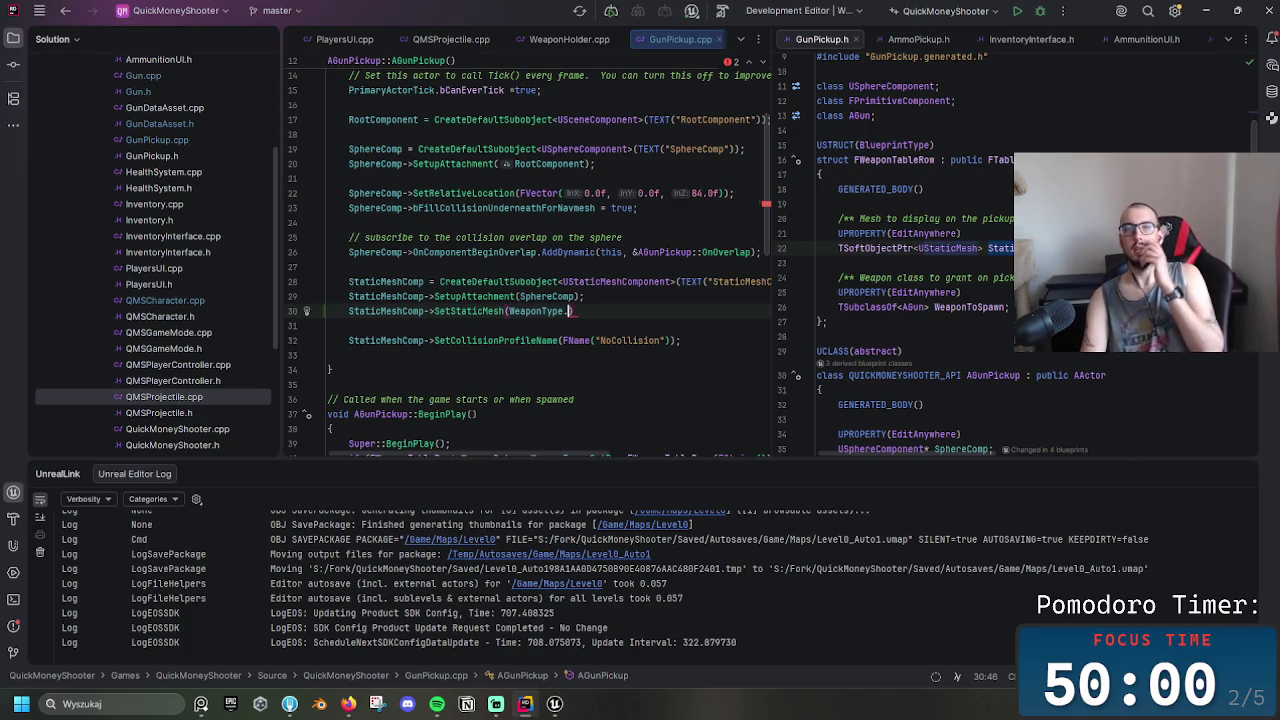
# Delete the whole SetStaticMesh statement from line 30 and minimize Rider
pyautogui.hotkey('shift', 'Left')
pyautogui.hotkey('shift', 'Left')
pyautogui.hotkey('shift', 'Left')
pyautogui.hotkey('ctrl', 'shift', 'Left')
pyautogui.hotkey('ctrl', 'shift', 'Left')
pyautogui.hotkey('ctrl', 'shift', 'Left')
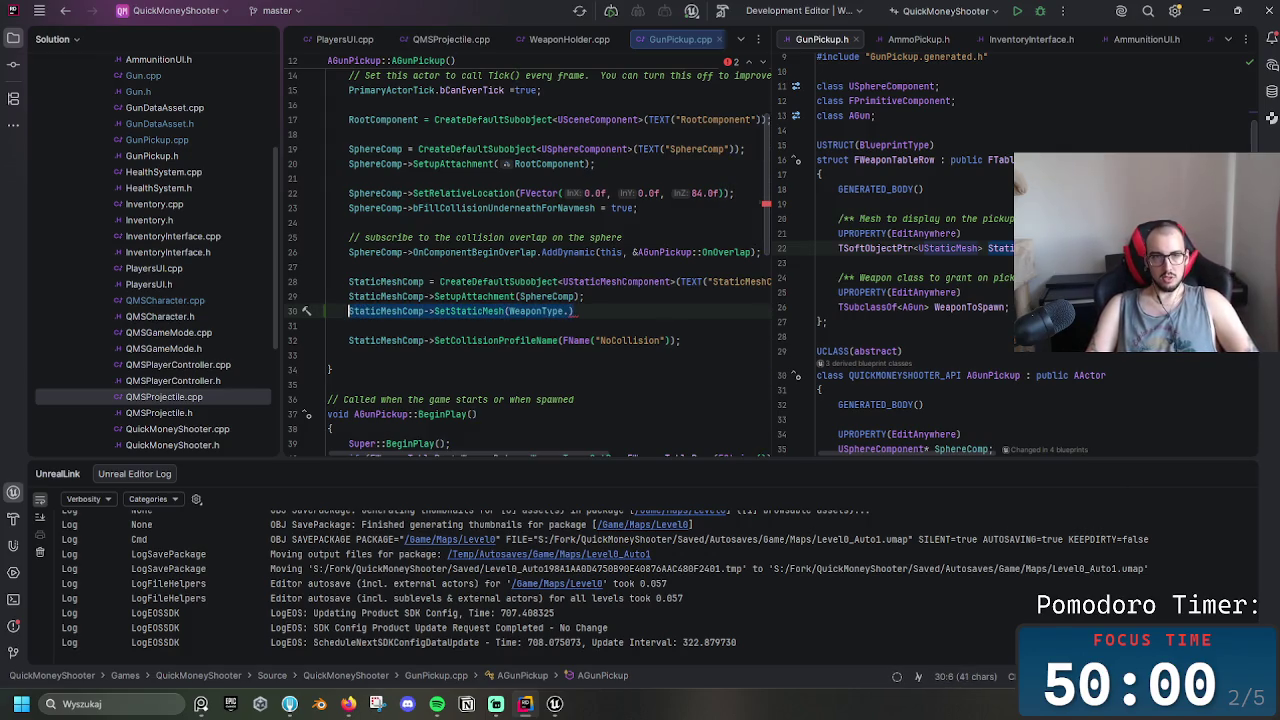
pyautogui.press('BackSpace')
pyautogui.press('BackSpace')
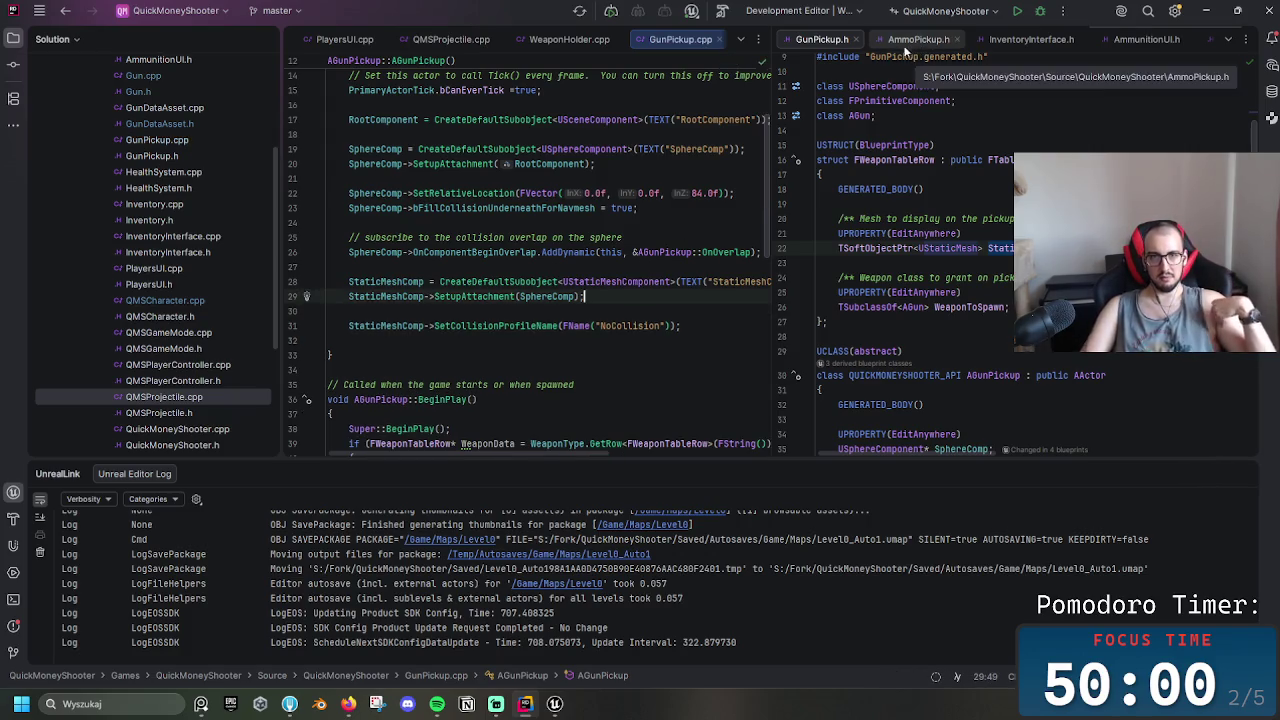
pyautogui.click(1207, 13)
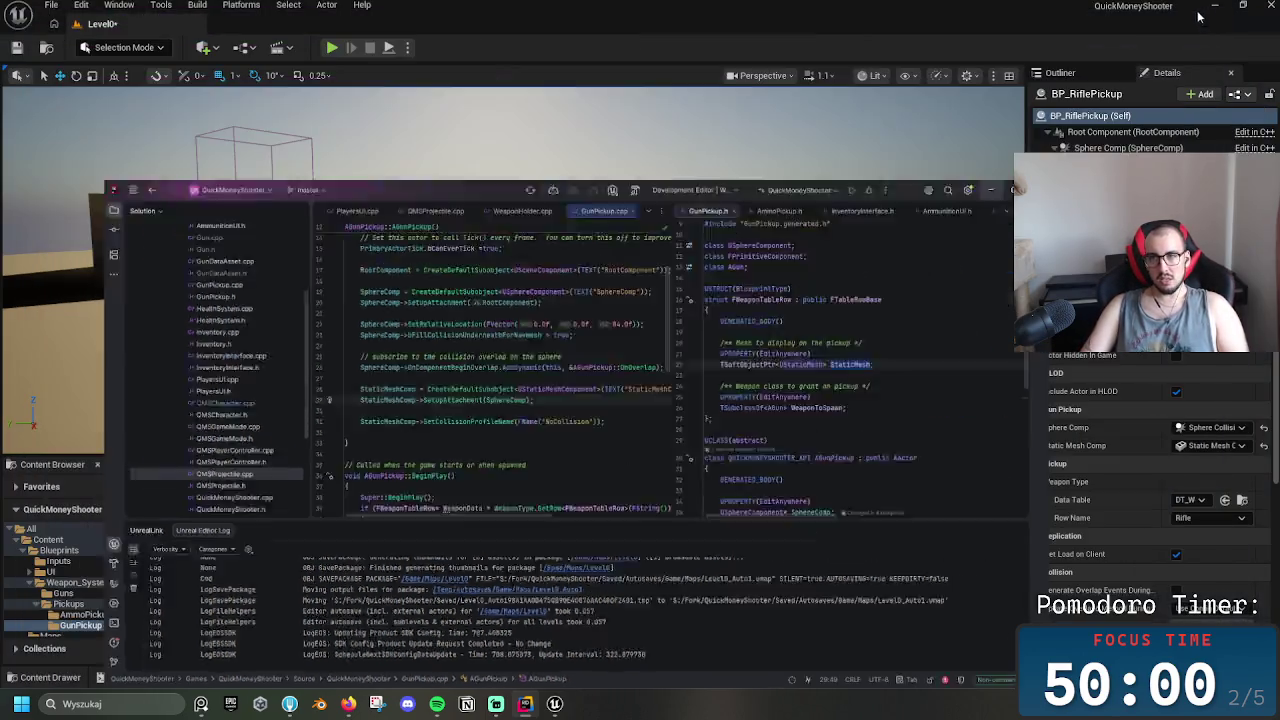
# In BP_RiflePickup, assign a rifle mesh, filtered by 'rifle', to the Static Mesh Comp
pyautogui.doubleClick(317, 573)
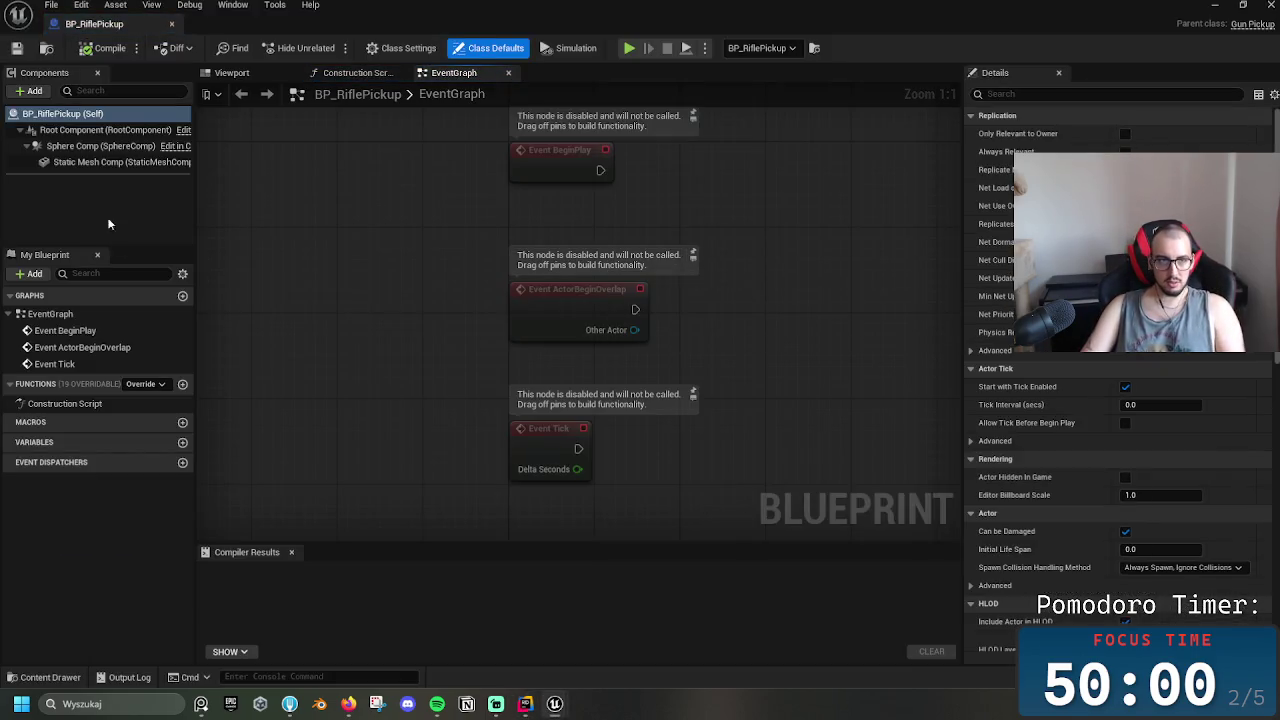
pyautogui.click(100, 162)
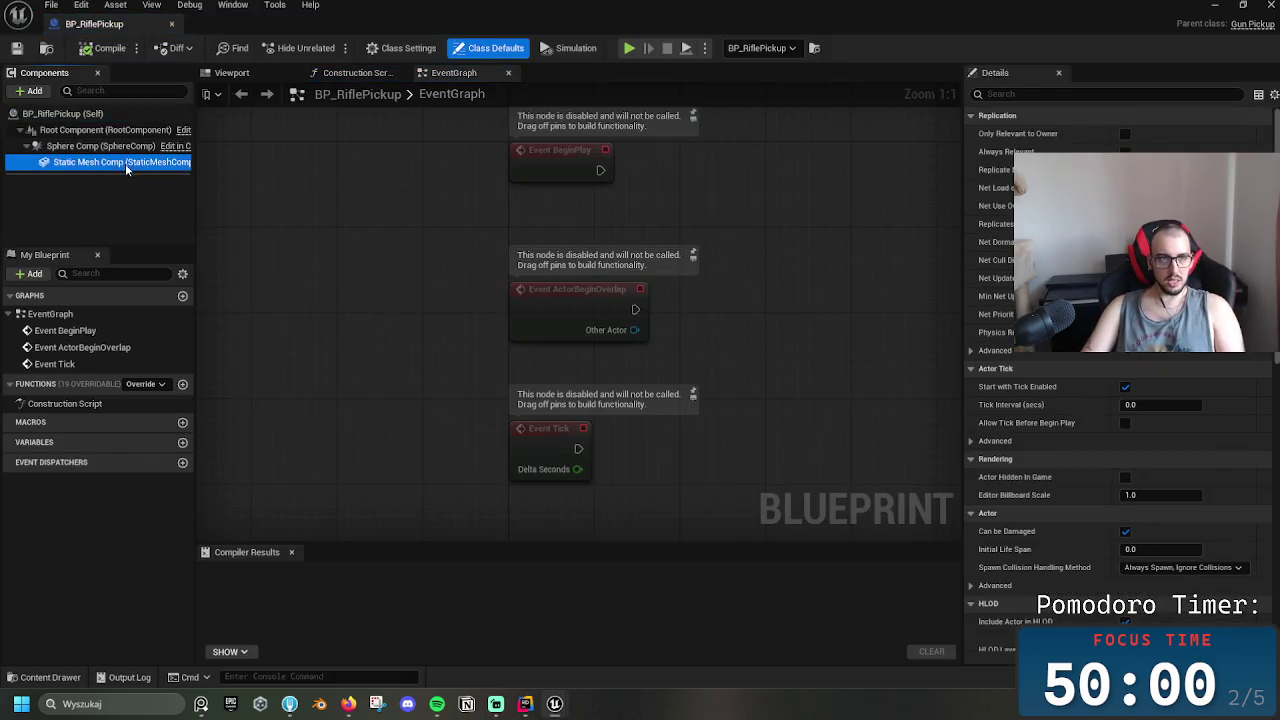
pyautogui.click(1150, 215)
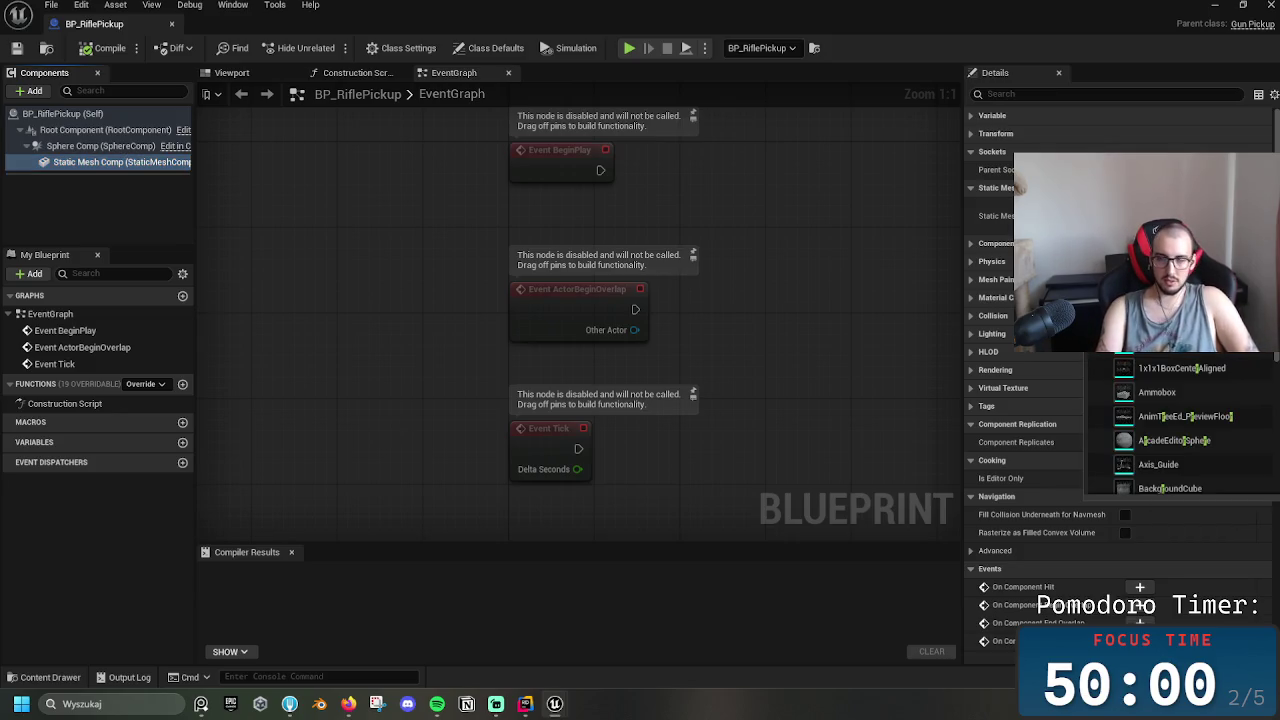
pyautogui.write('rifle')
pyautogui.press('BackSpace')
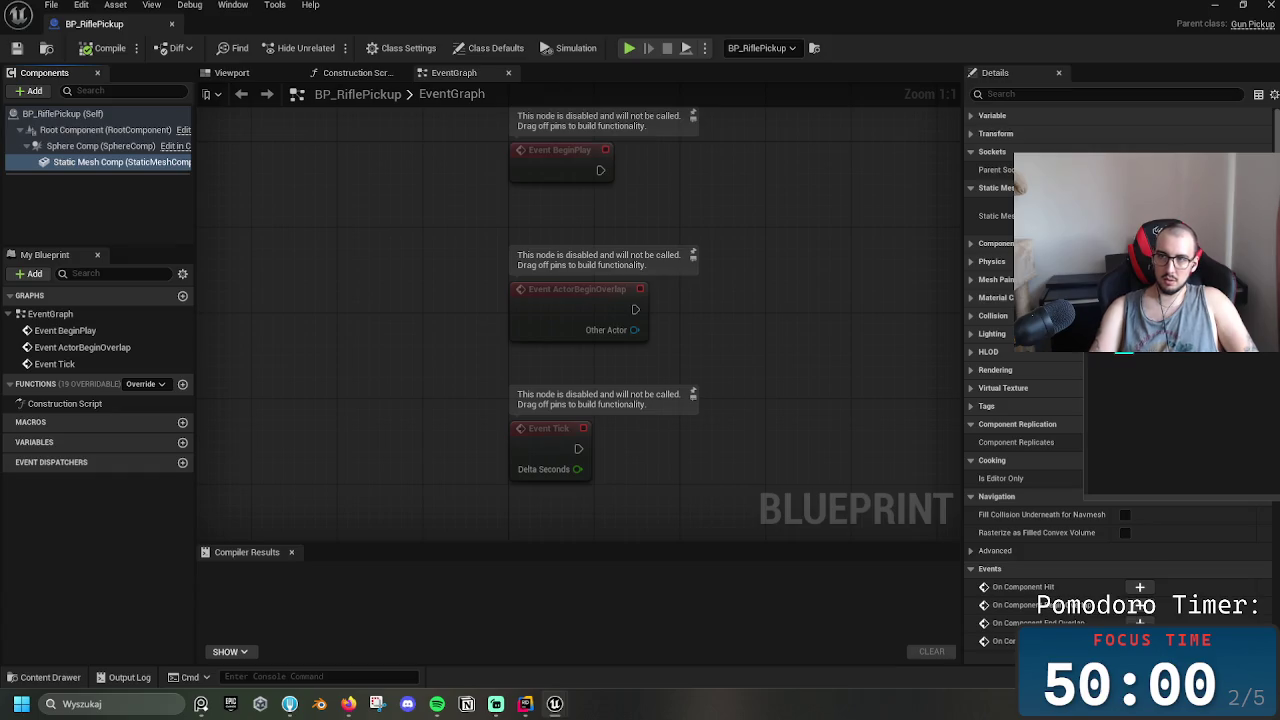
pyautogui.press('Escape')
# Inspect the rifle mesh from several angles in the blueprint Viewport
pyautogui.click(238, 74)
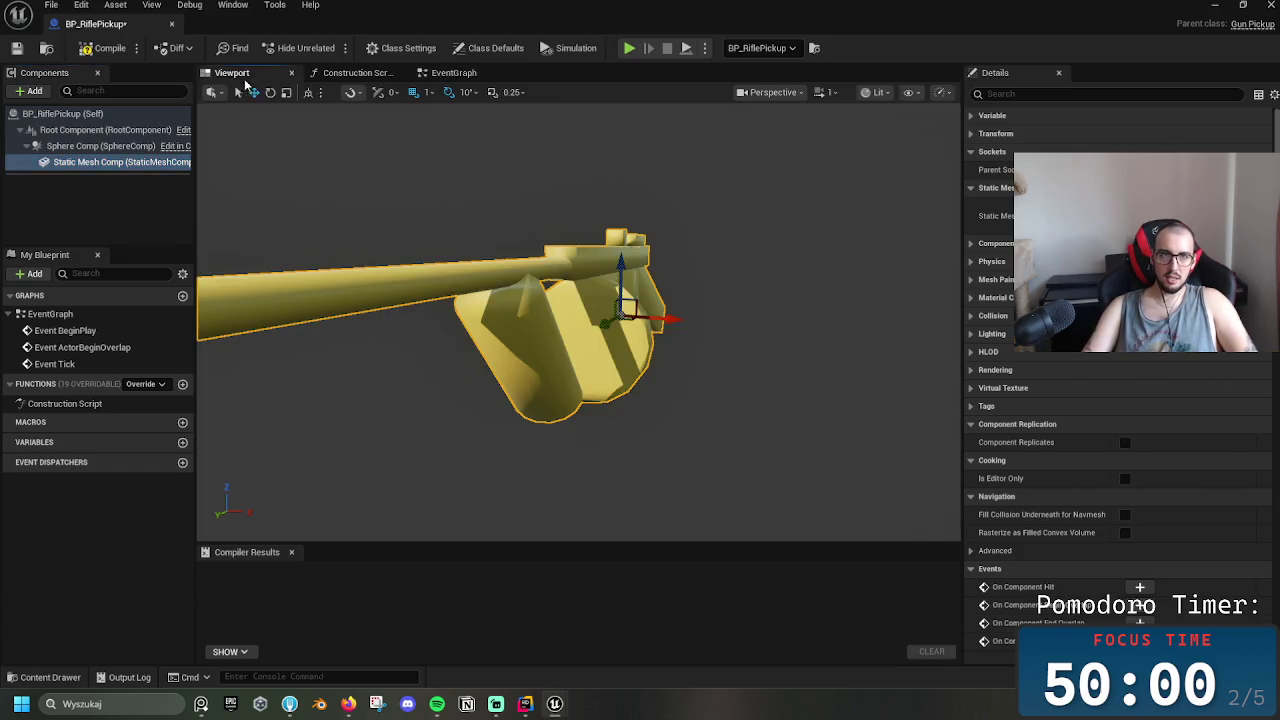
pyautogui.moveTo(676, 312); pyautogui.dragTo(450, 250)
pyautogui.moveTo(232, 155); pyautogui.dragTo(300, 155)
pyautogui.click(232, 155)
pyautogui.moveTo(494, 190)
pyautogui.mouseDown()
pyautogui.moveTo(737, 241)
pyautogui.moveTo(748, 212)
pyautogui.mouseUp()
pyautogui.click(737, 241)
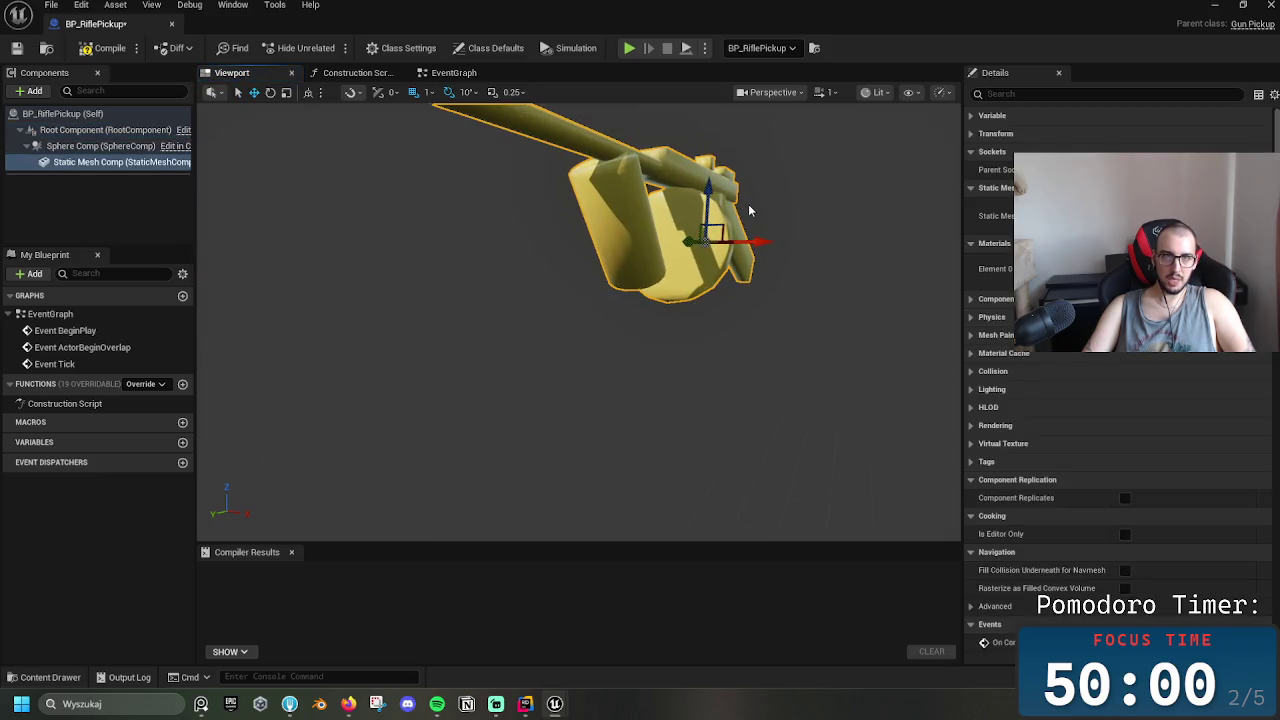
pyautogui.moveTo(745, 268); pyautogui.dragTo(765, 245)
pyautogui.scroll(-5, 765, 245)
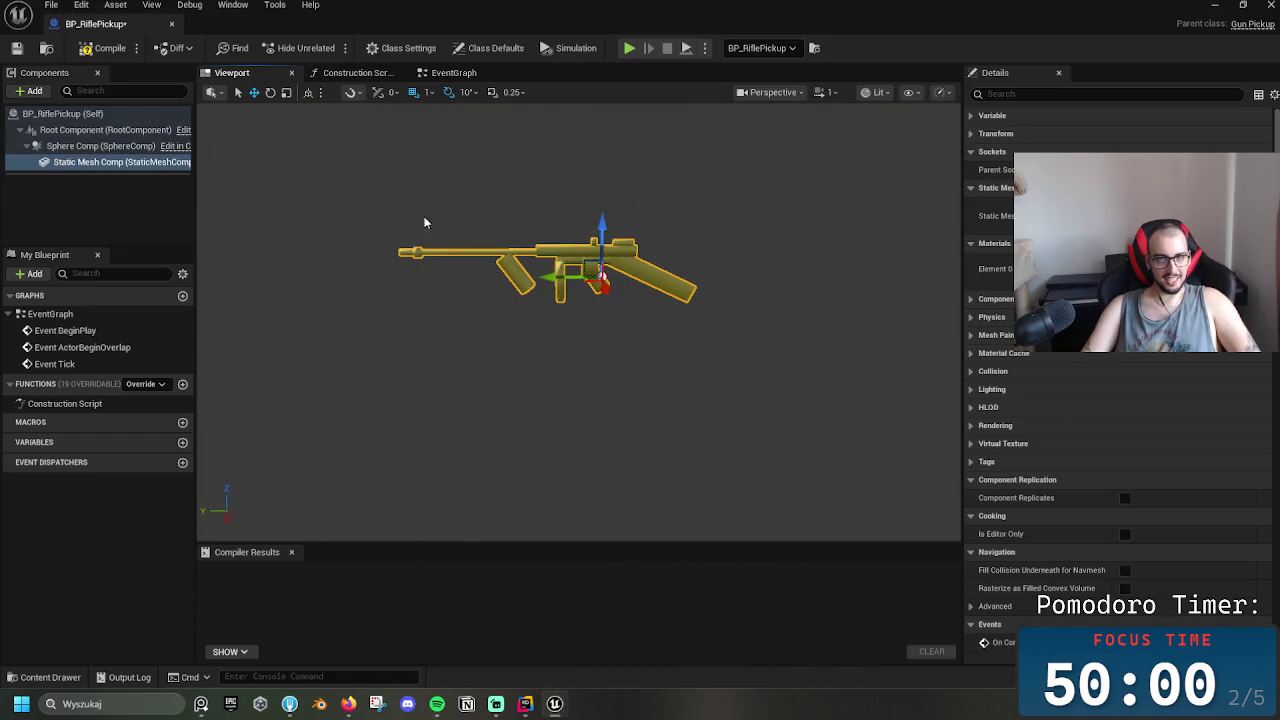
pyautogui.moveTo(604, 275)
pyautogui.mouseDown()
pyautogui.moveTo(604, 240)
pyautogui.moveTo(601, 272)
pyautogui.mouseUp()
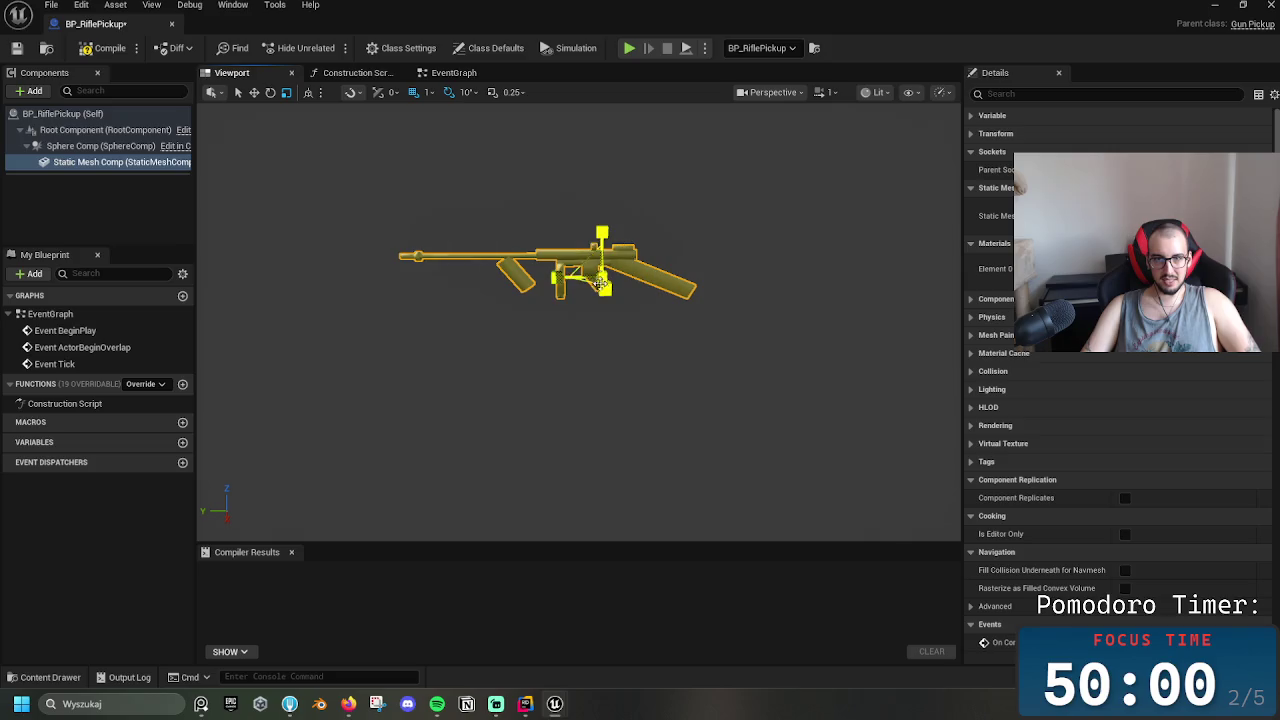
pyautogui.scroll(3, 601, 272)
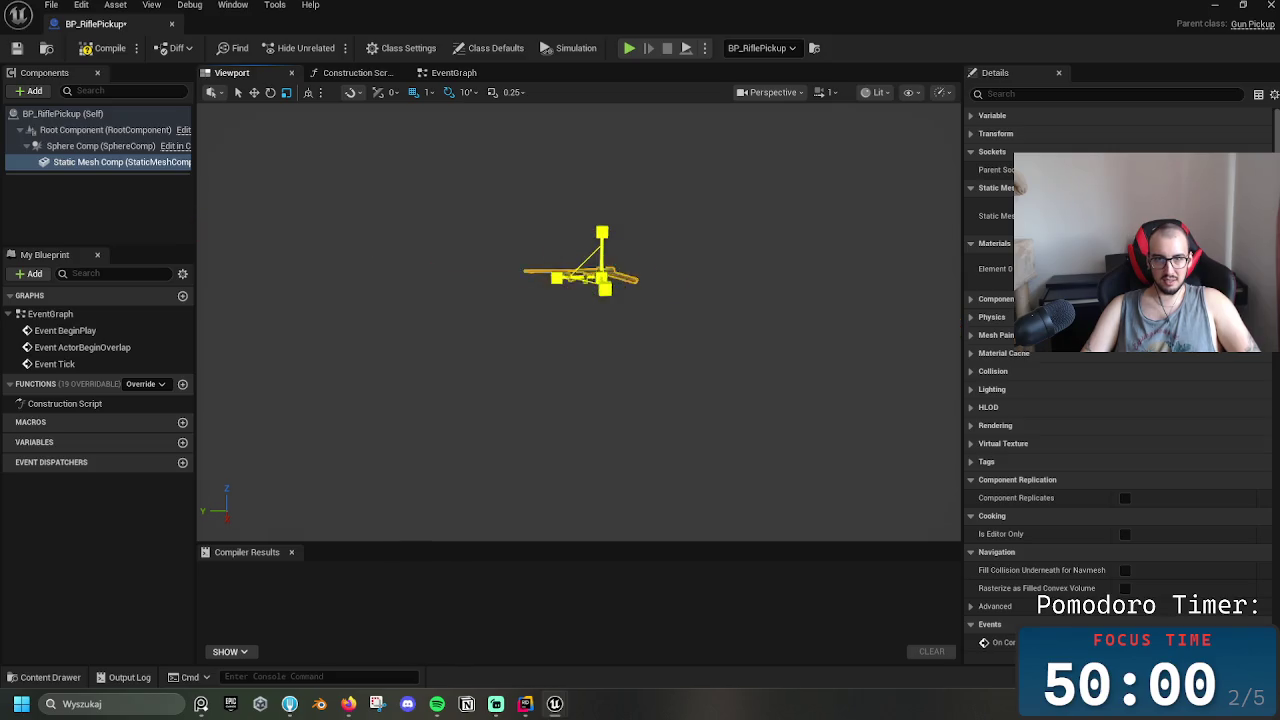
pyautogui.click(100, 146)
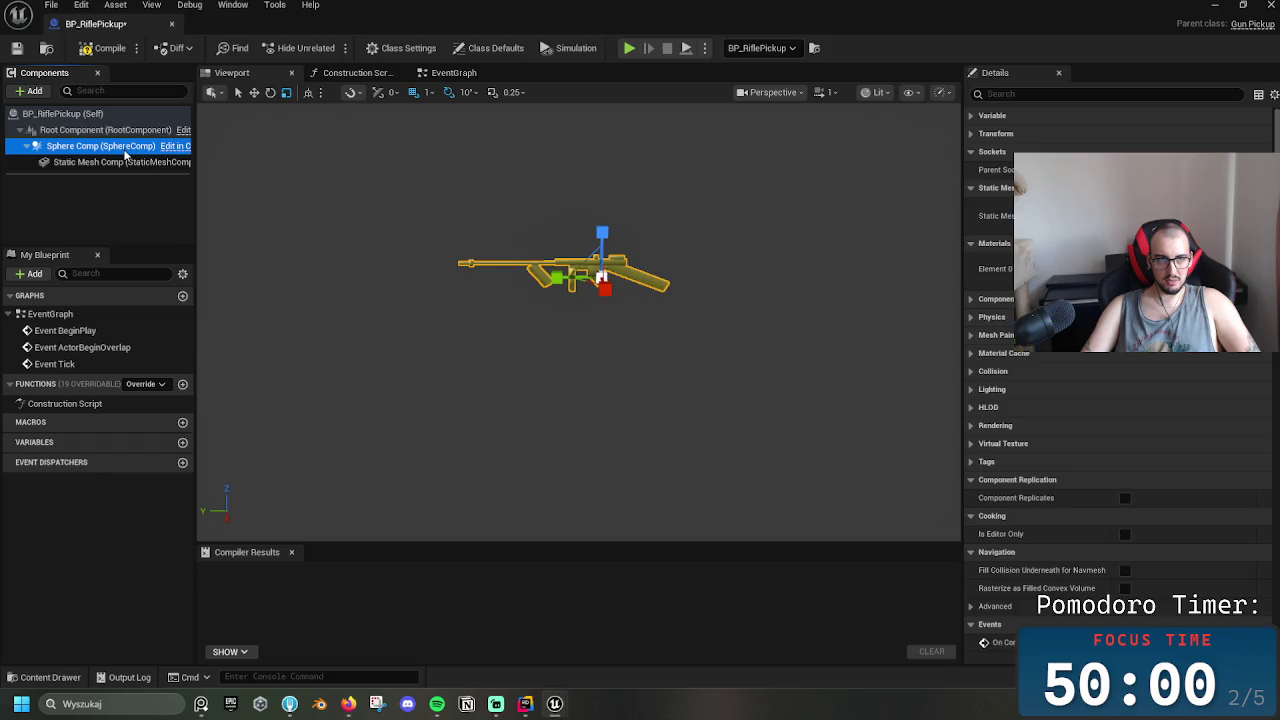
# Select the rifle mesh and view it from above, the side and close up
pyautogui.scroll(5, 616, 288)
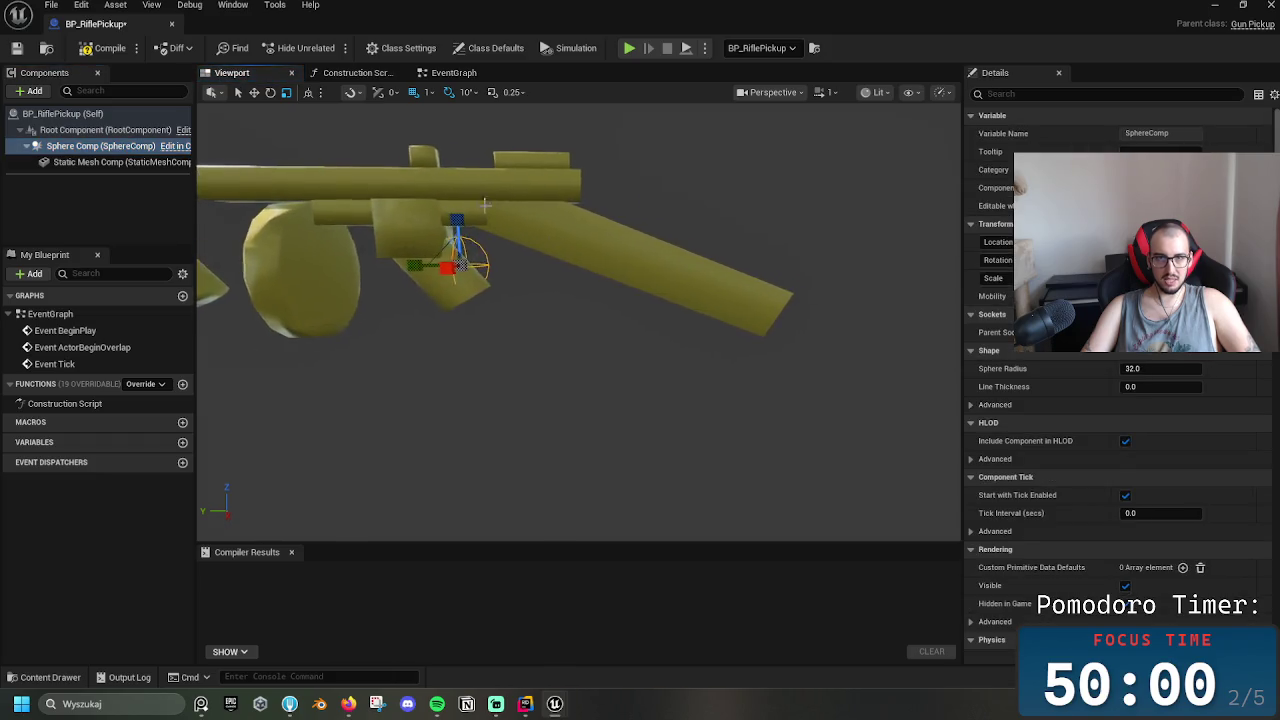
pyautogui.click(473, 240)
pyautogui.scroll(-3, 459, 258)
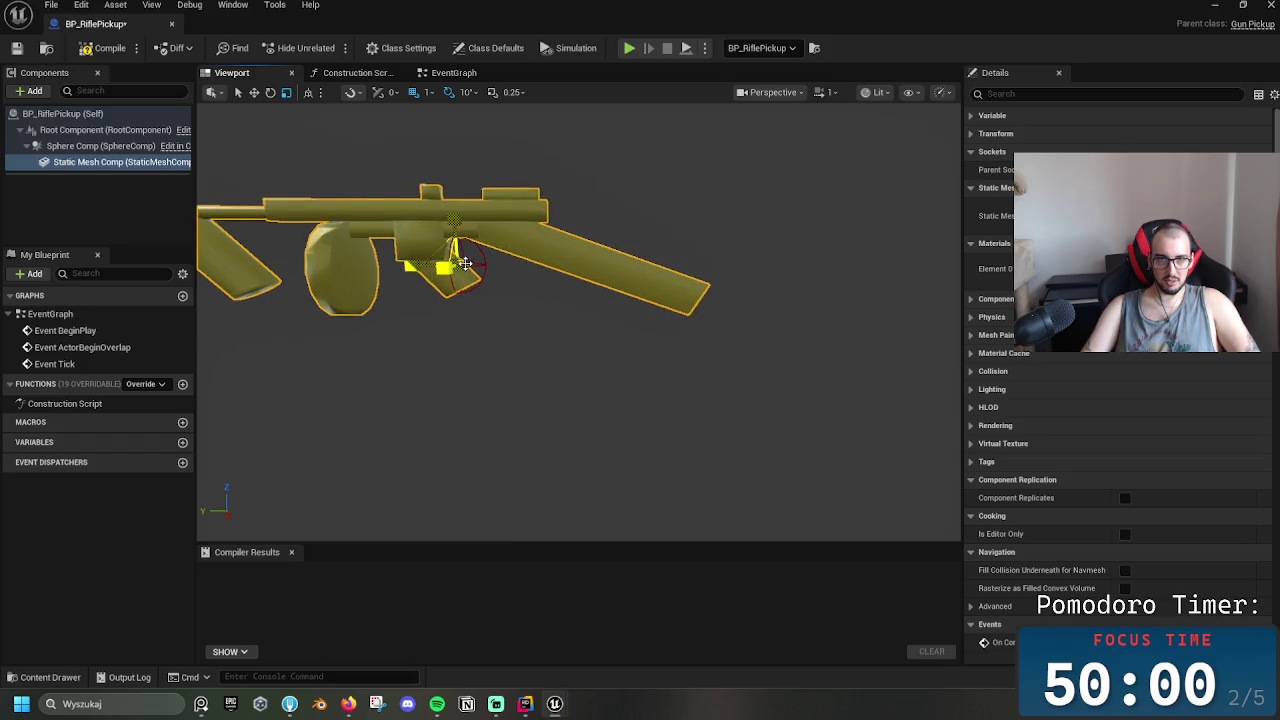
pyautogui.scroll(1, 465, 263)
pyautogui.scroll(-5, 465, 263)
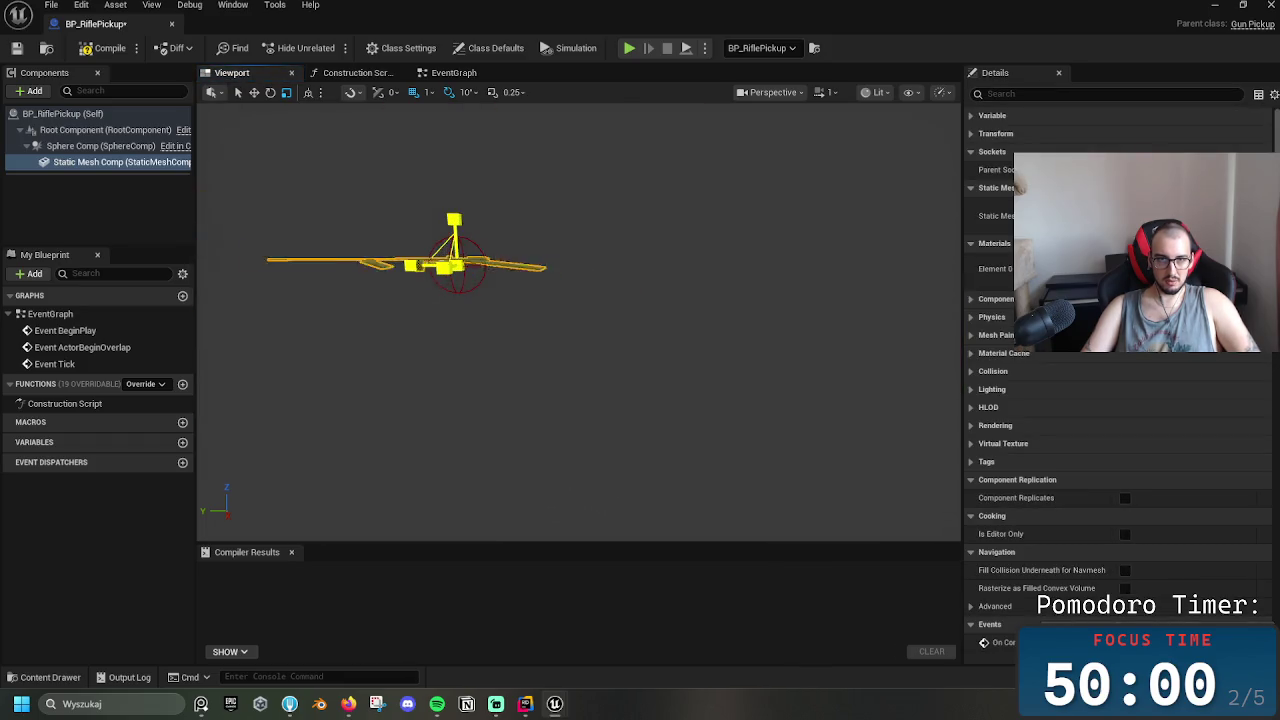
pyautogui.scroll(4, 460, 263)
pyautogui.moveTo(459, 265)
pyautogui.mouseDown()
pyautogui.moveTo(449, 274)
pyautogui.moveTo(356, 247)
pyautogui.moveTo(381, 262)
pyautogui.moveTo(360, 262)
pyautogui.moveTo(420, 265)
pyautogui.mouseUp()
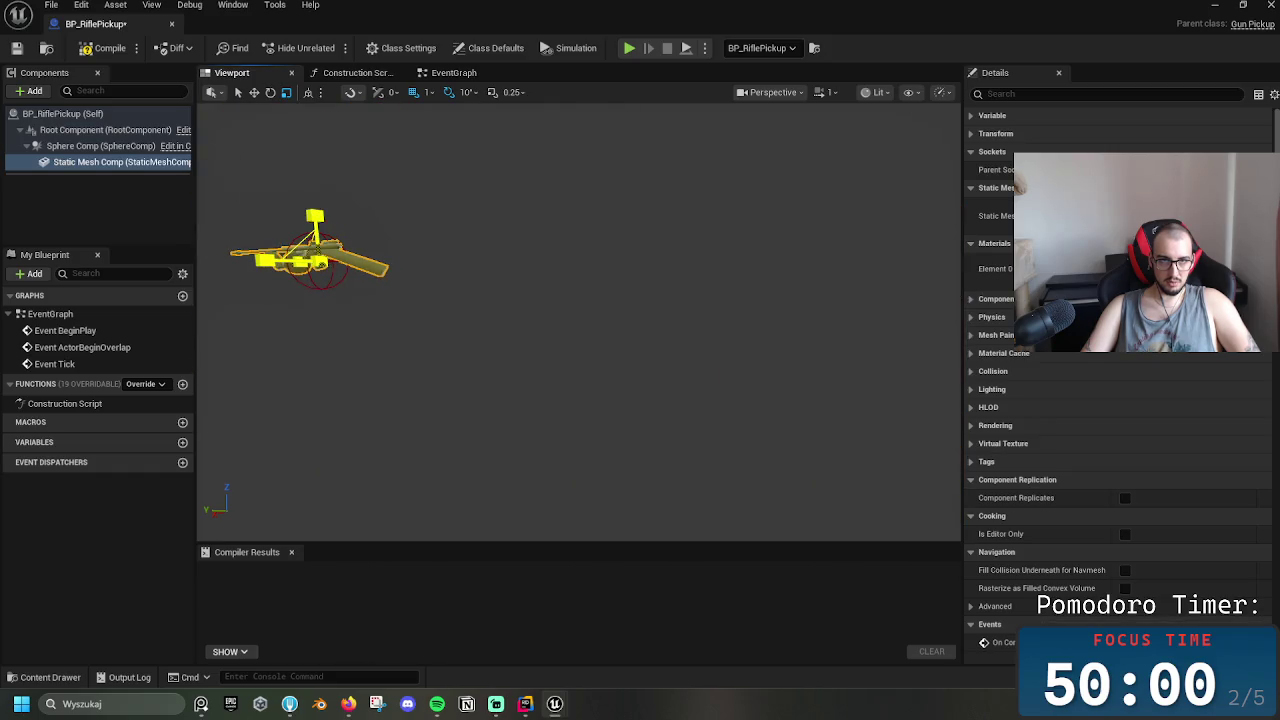
pyautogui.moveTo(321, 261)
pyautogui.mouseDown()
pyautogui.moveTo(520, 260)
pyautogui.moveTo(570, 287)
pyautogui.moveTo(549, 298)
pyautogui.mouseUp()
pyautogui.moveTo(657, 336); pyautogui.dragTo(657, 336)
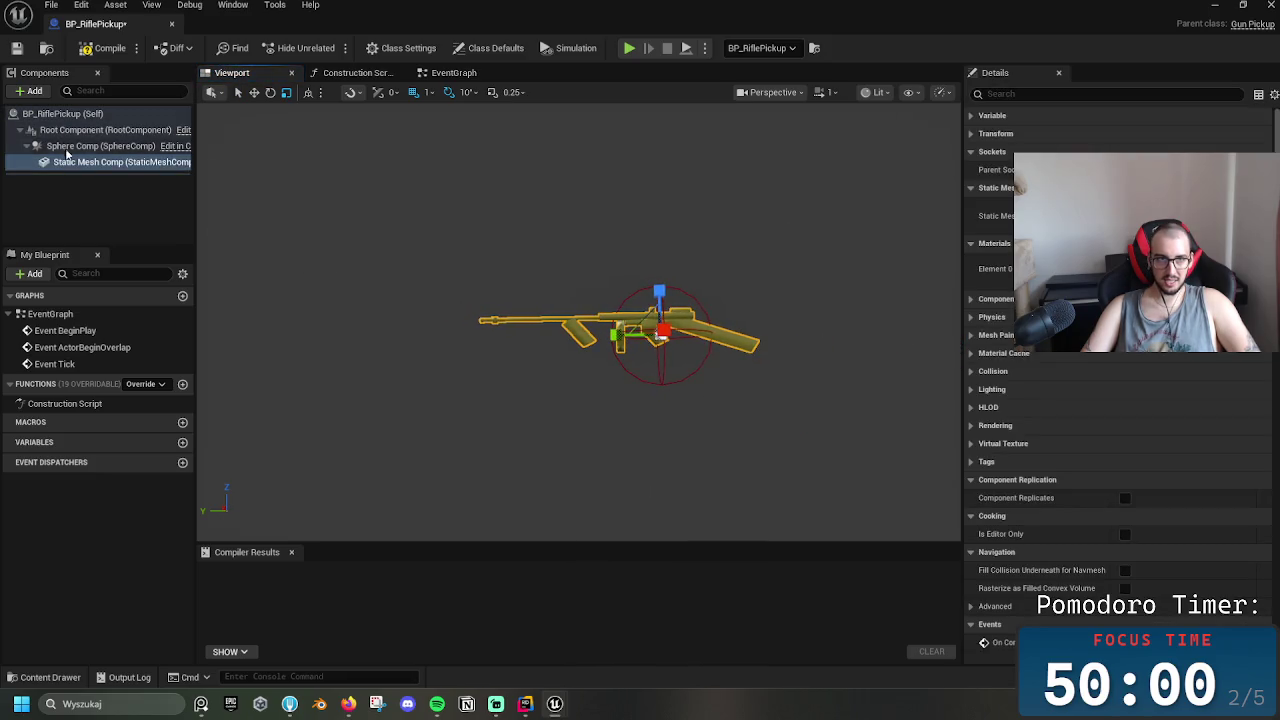
pyautogui.click(100, 146)
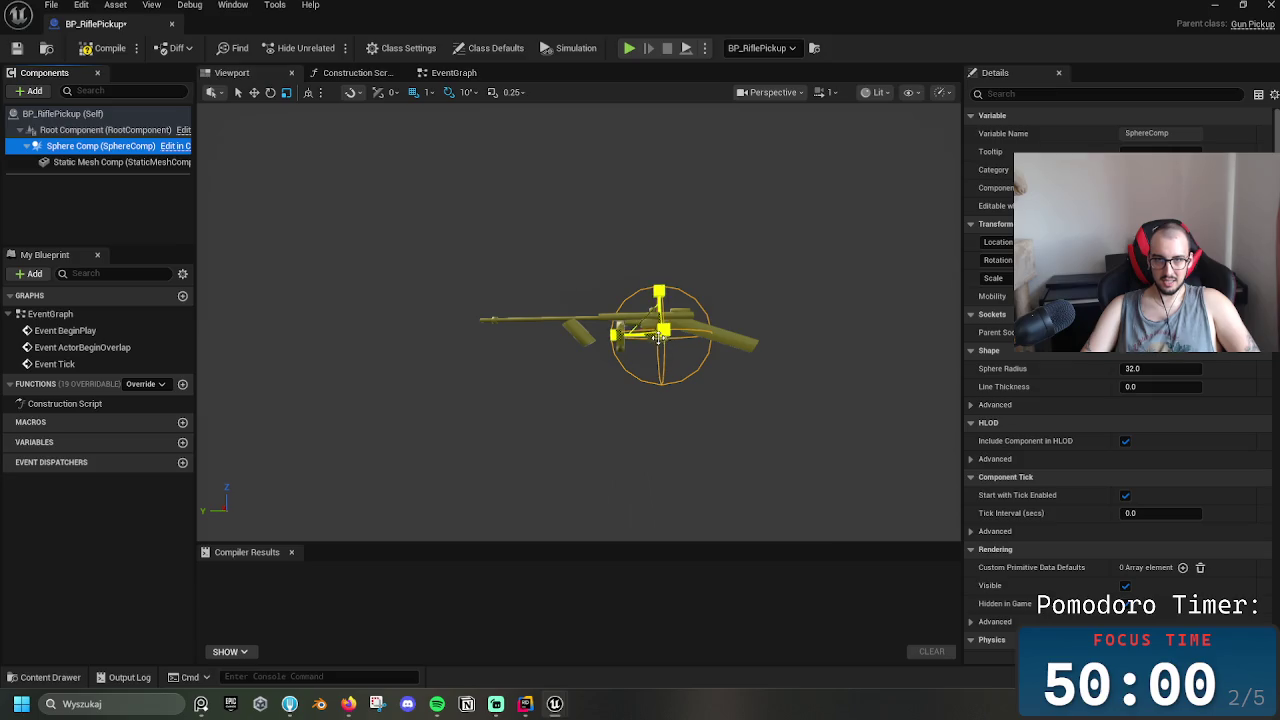
pyautogui.click(705, 347)
pyautogui.scroll(5, 700, 355)
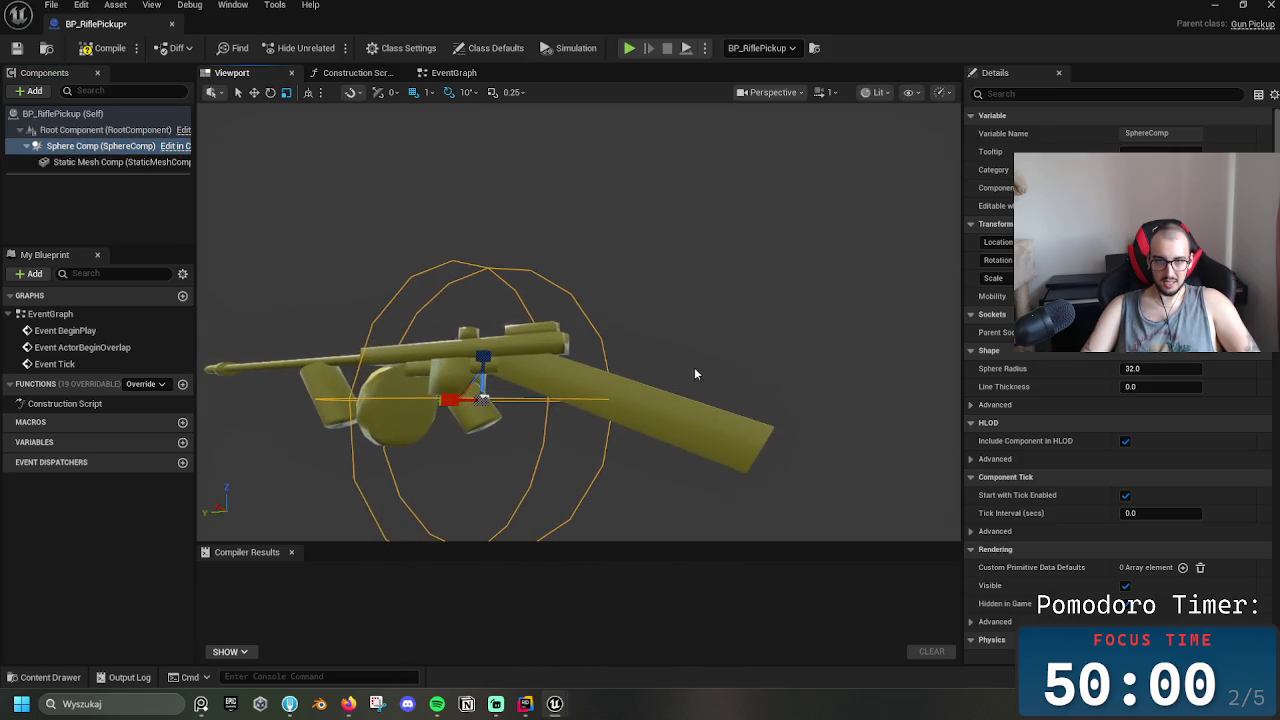
pyautogui.scroll(-5, 470, 360)
# Rotate the rifle mesh about -10° in roll and -20° in yaw inside the sphere
pyautogui.press('e')
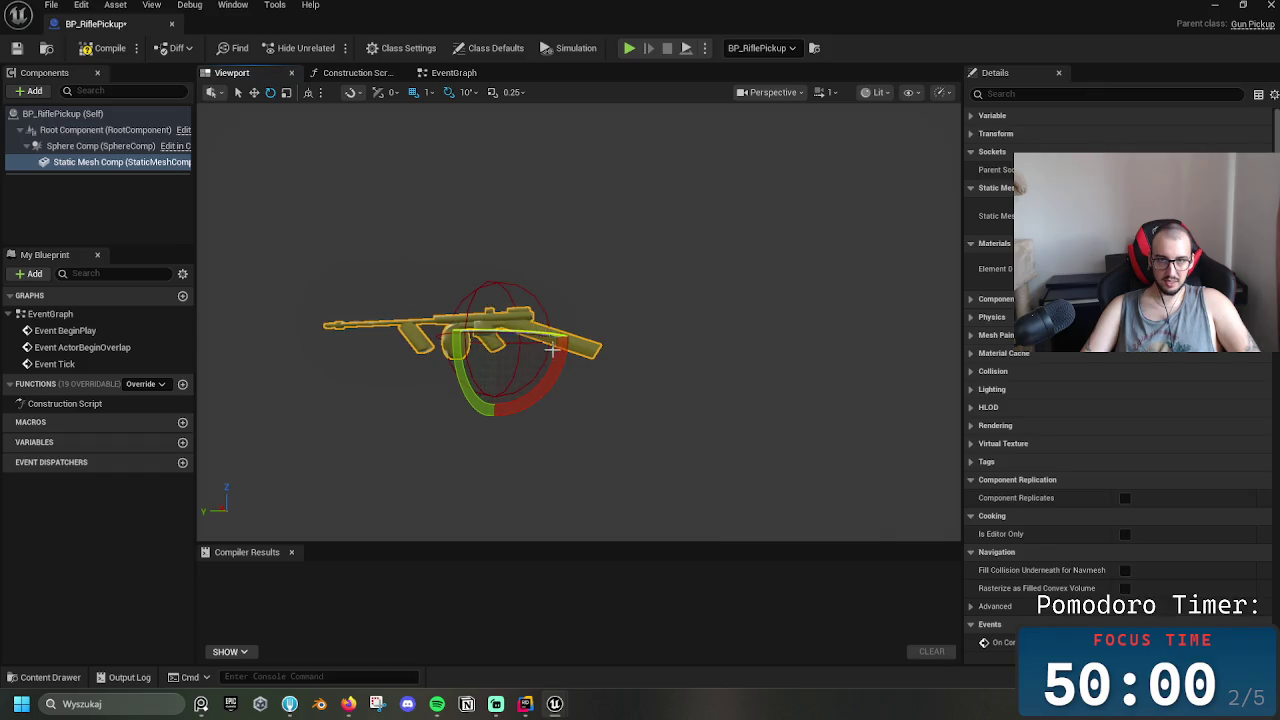
pyautogui.moveTo(551, 349); pyautogui.dragTo(513, 398)
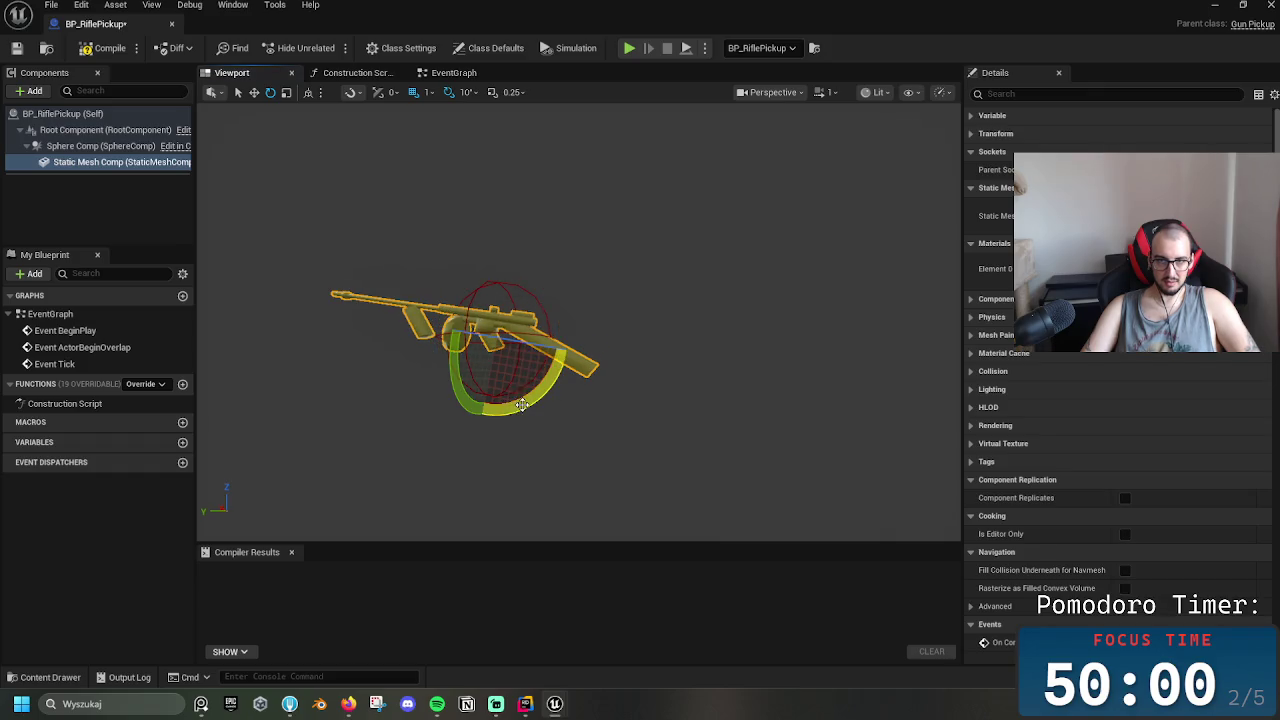
pyautogui.moveTo(430, 330)
pyautogui.mouseDown()
pyautogui.moveTo(475, 338)
pyautogui.moveTo(310, 368)
pyautogui.moveTo(500, 357)
pyautogui.moveTo(400, 366)
pyautogui.moveTo(463, 377)
pyautogui.mouseUp()
pyautogui.press('r')
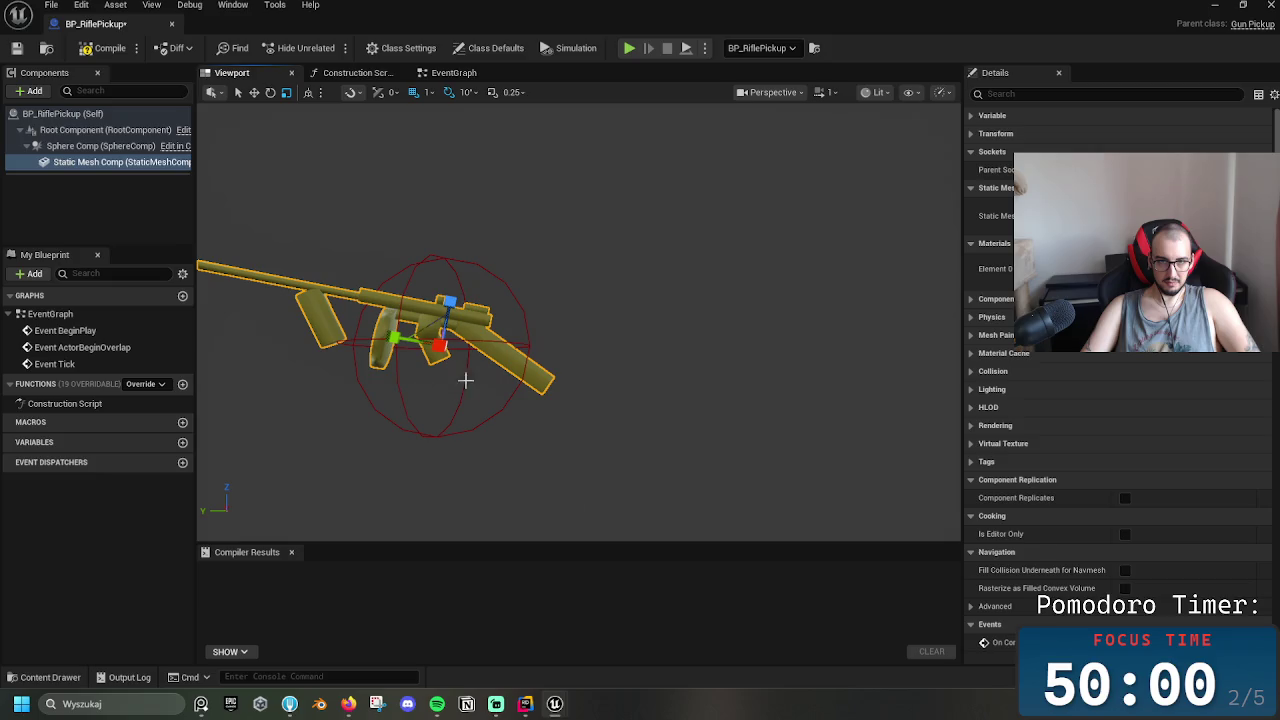
pyautogui.click(467, 343)
pyautogui.scroll(-5, 467, 343)
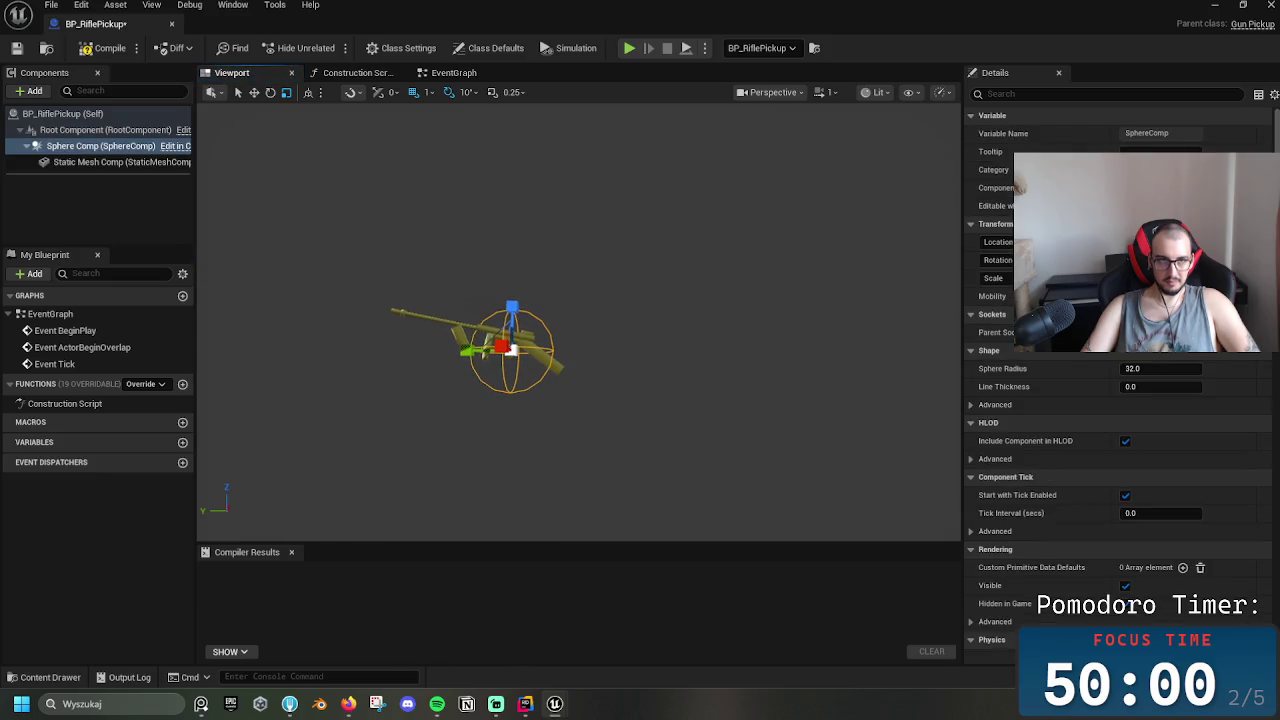
pyautogui.click(150, 162)
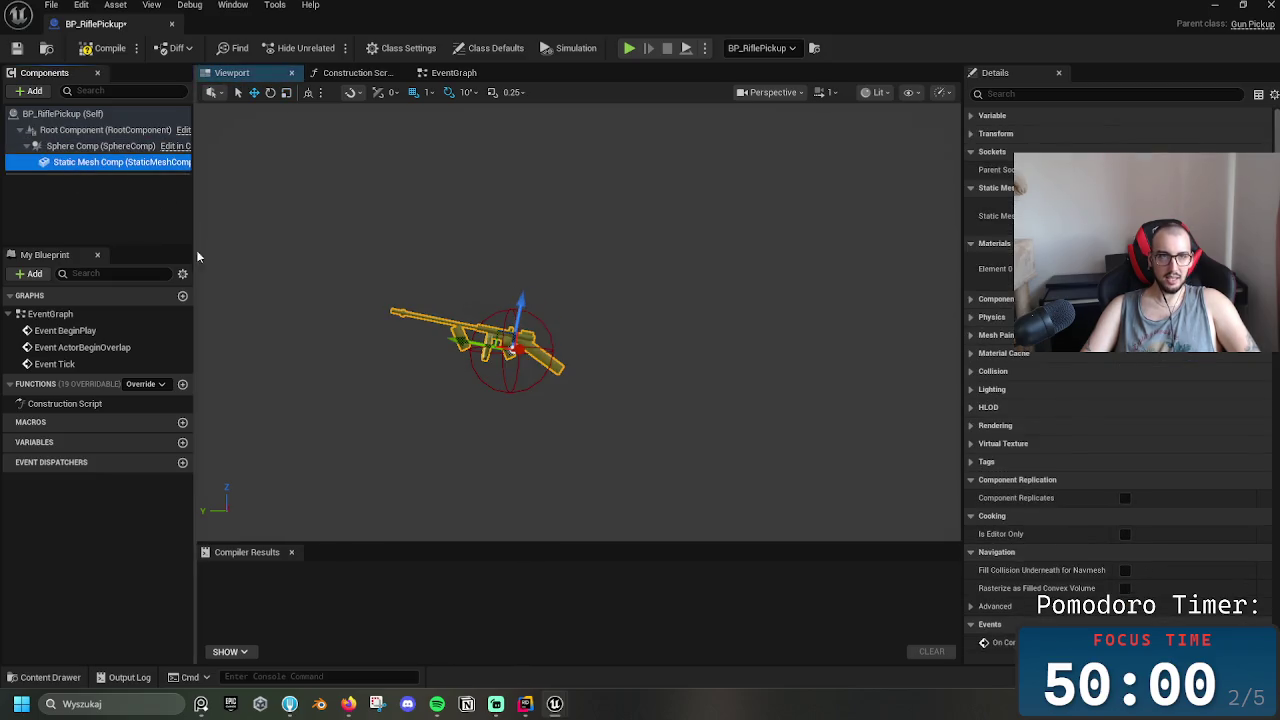
# Add a Rotating Movement component, found by searching 'rota', keeping its default name
pyautogui.rightClick(105, 168)
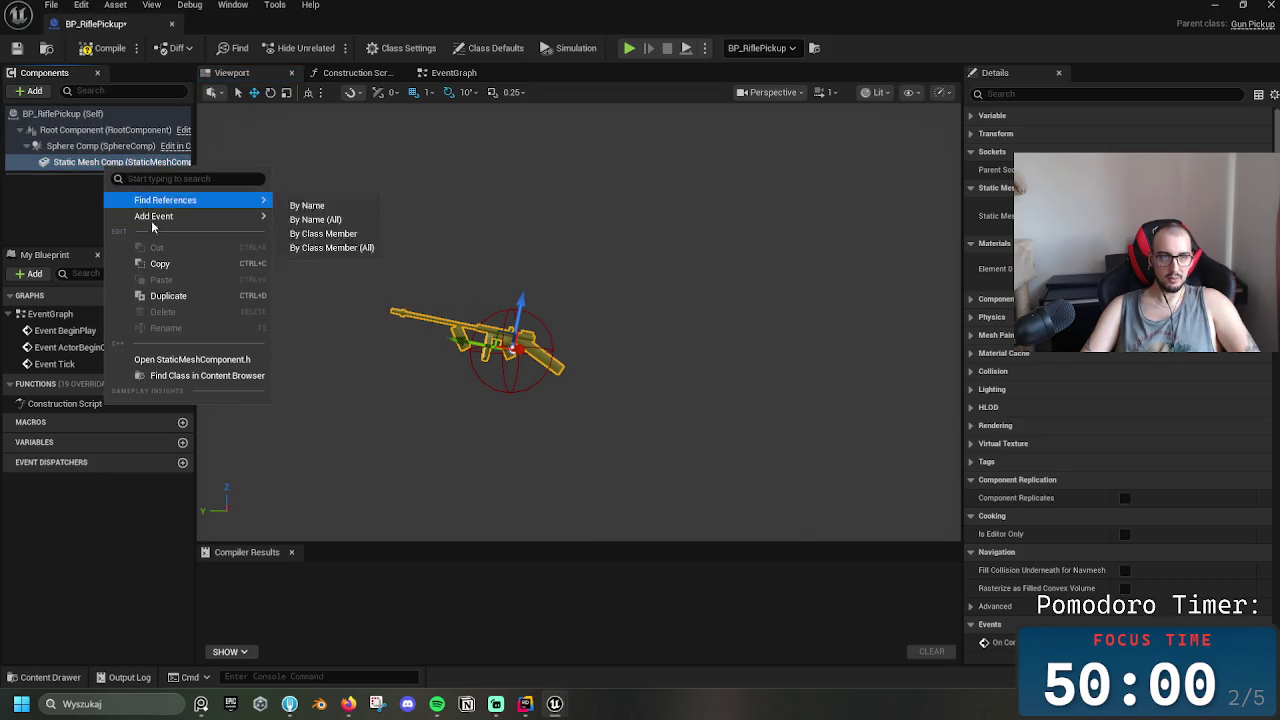
pyautogui.click(79, 189)
pyautogui.click(80, 162)
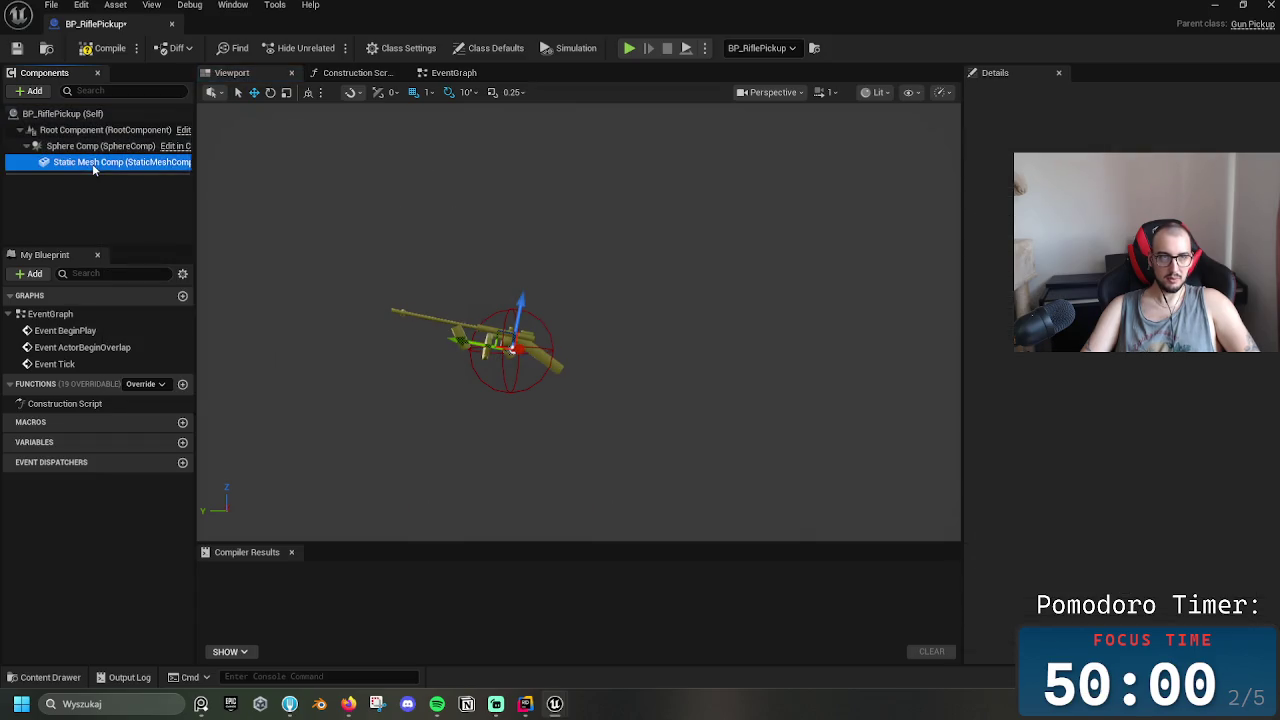
pyautogui.click(29, 90)
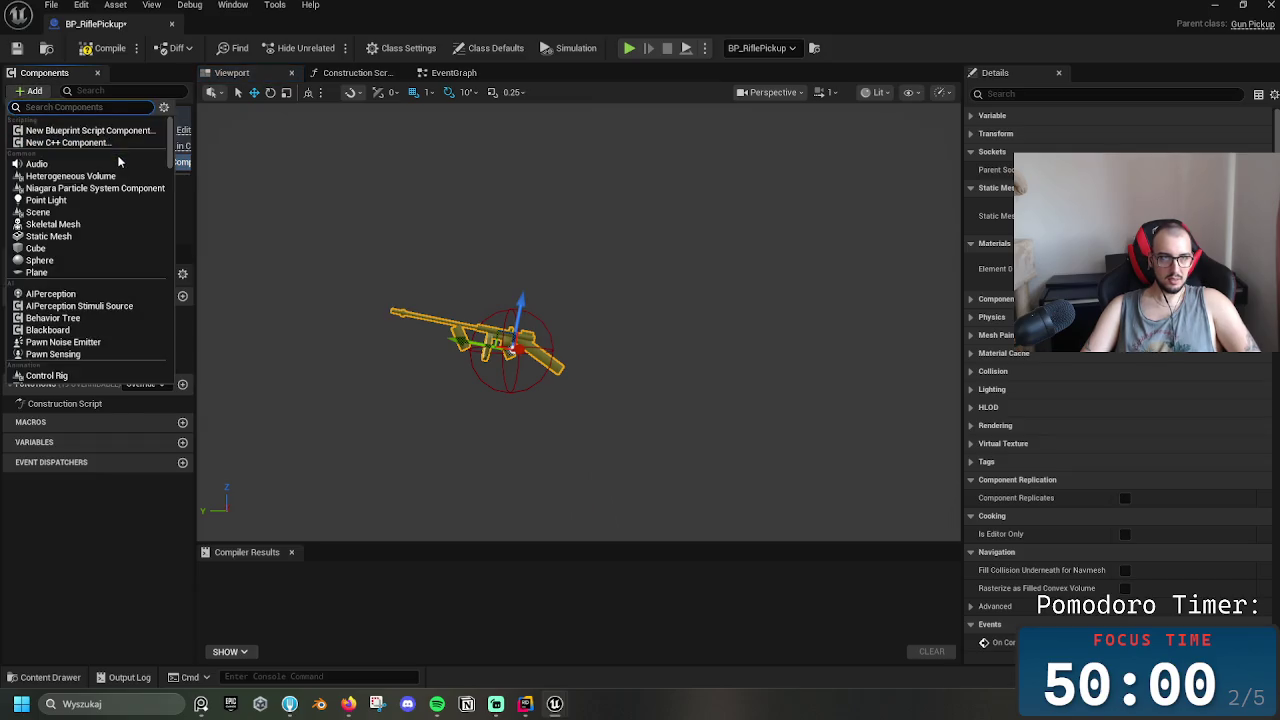
pyautogui.write('rotate')
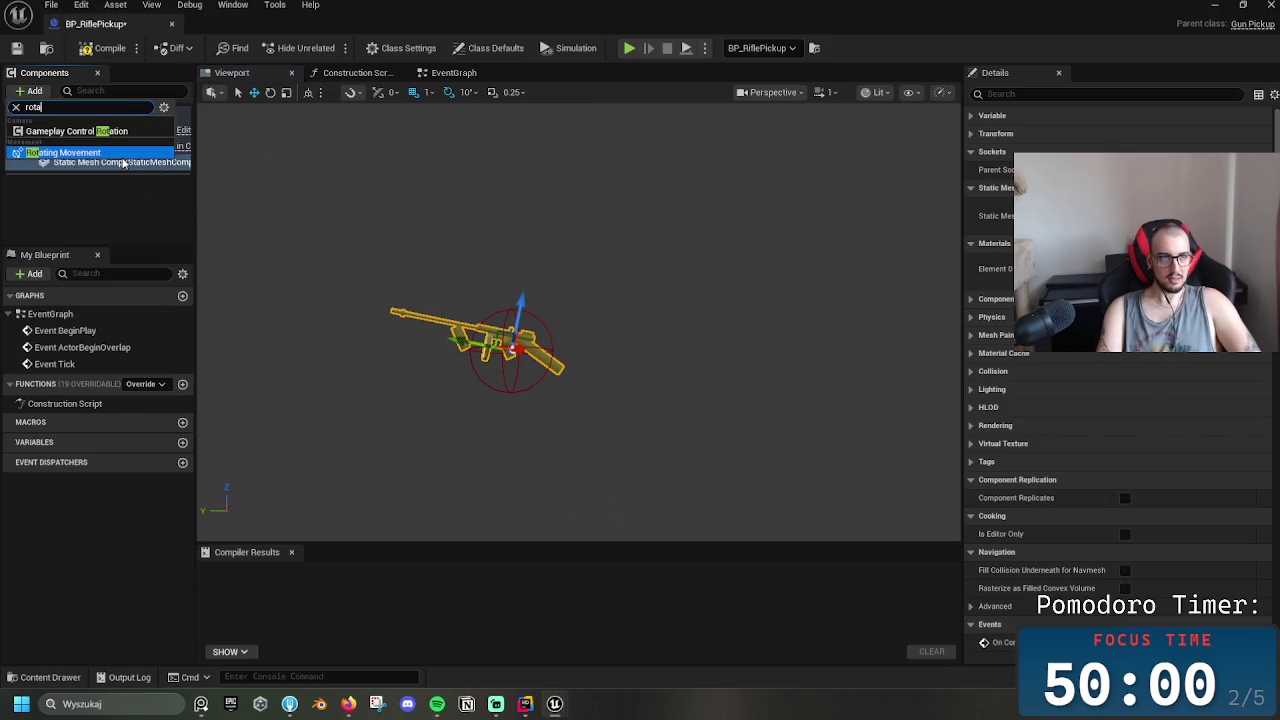
pyautogui.press('BackSpace')
pyautogui.press('BackSpace')
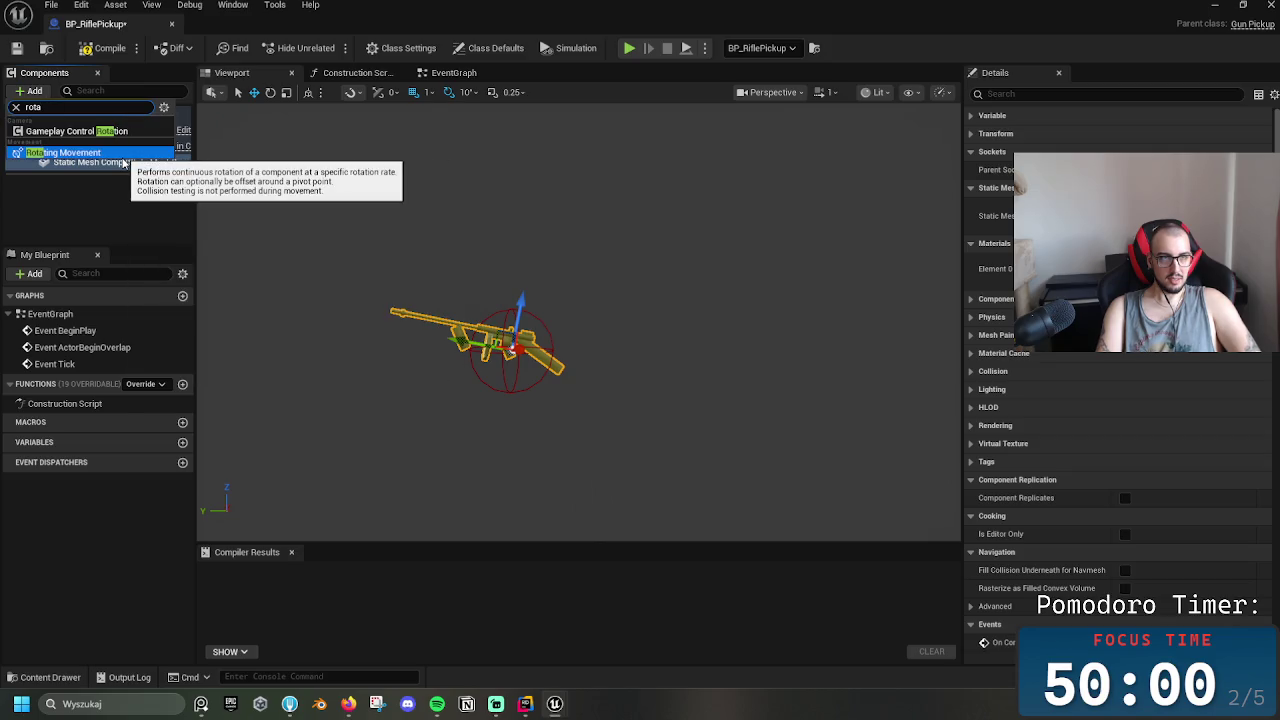
pyautogui.click(112, 157)
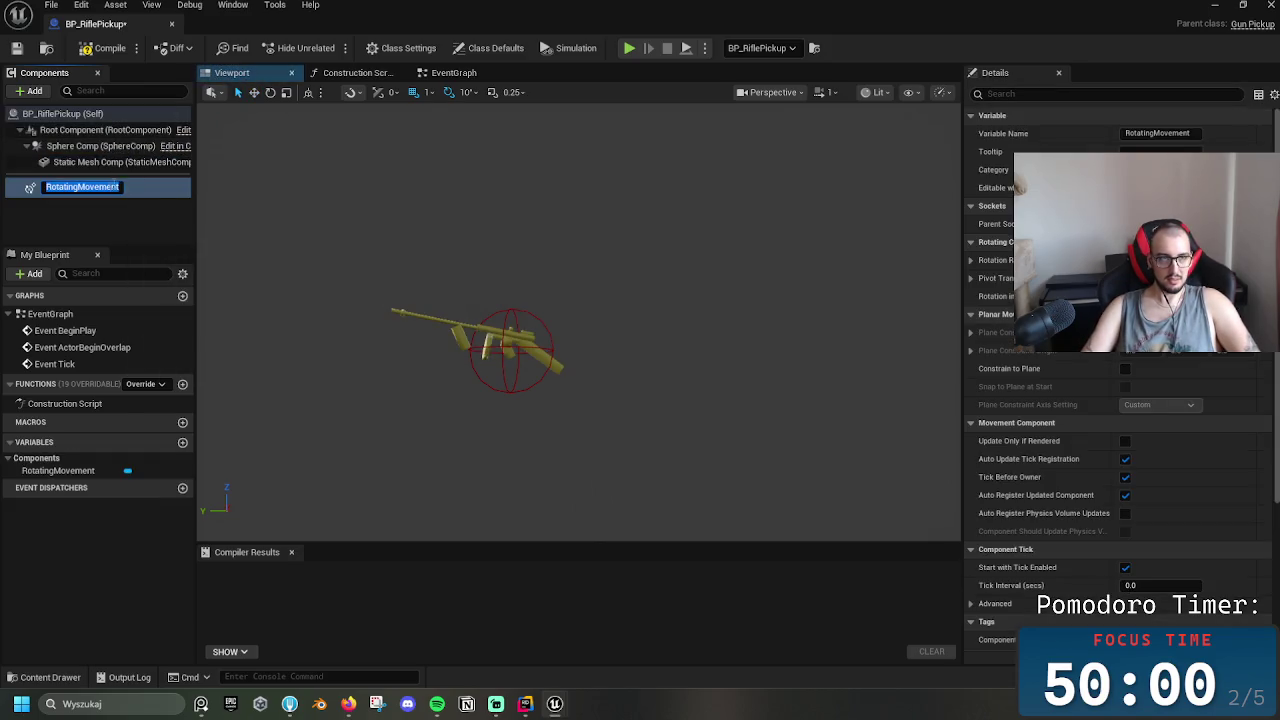
pyautogui.press('Return')
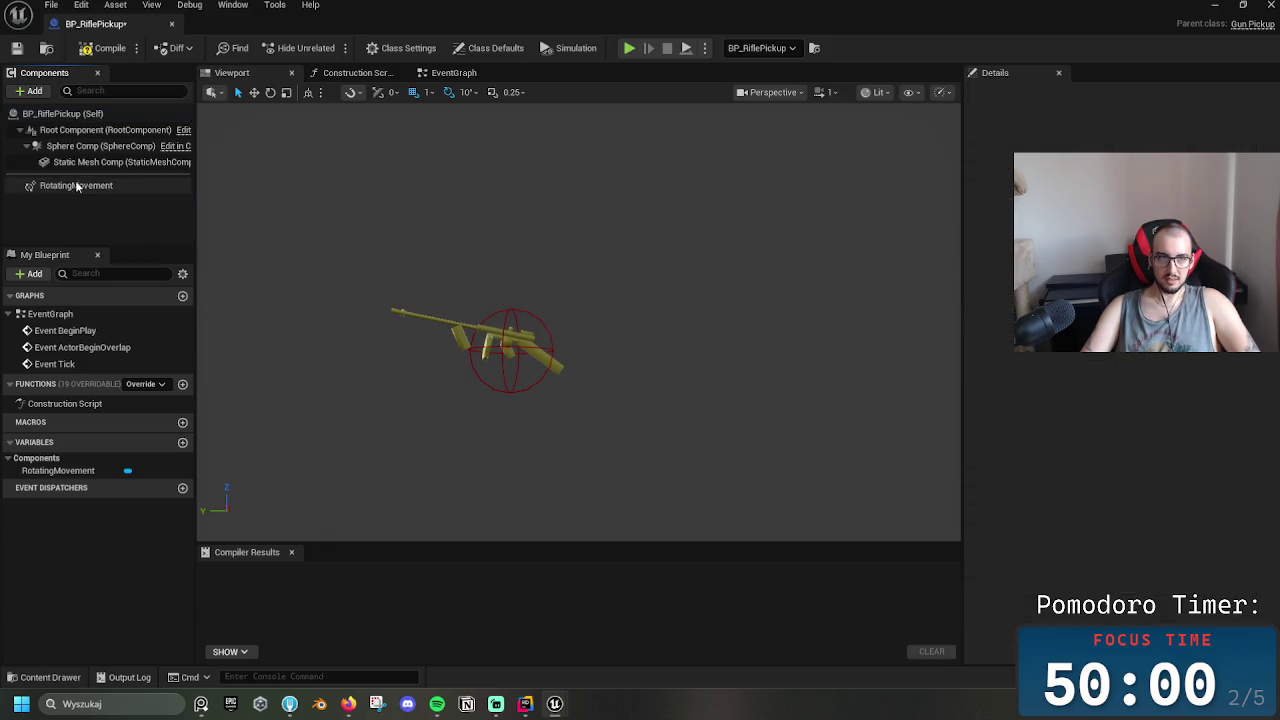
# Review the RotatingMovement settings and compile BP_RiflePickup
pyautogui.click(990, 260)
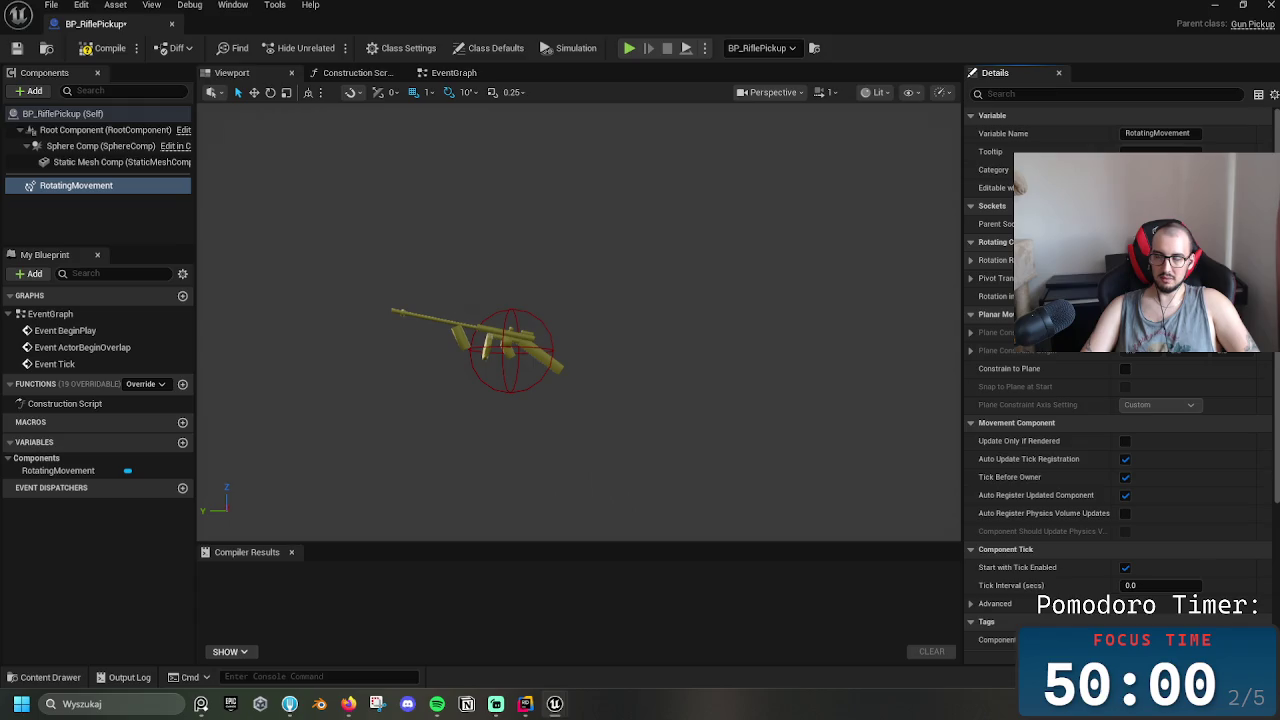
pyautogui.click(715, 339)
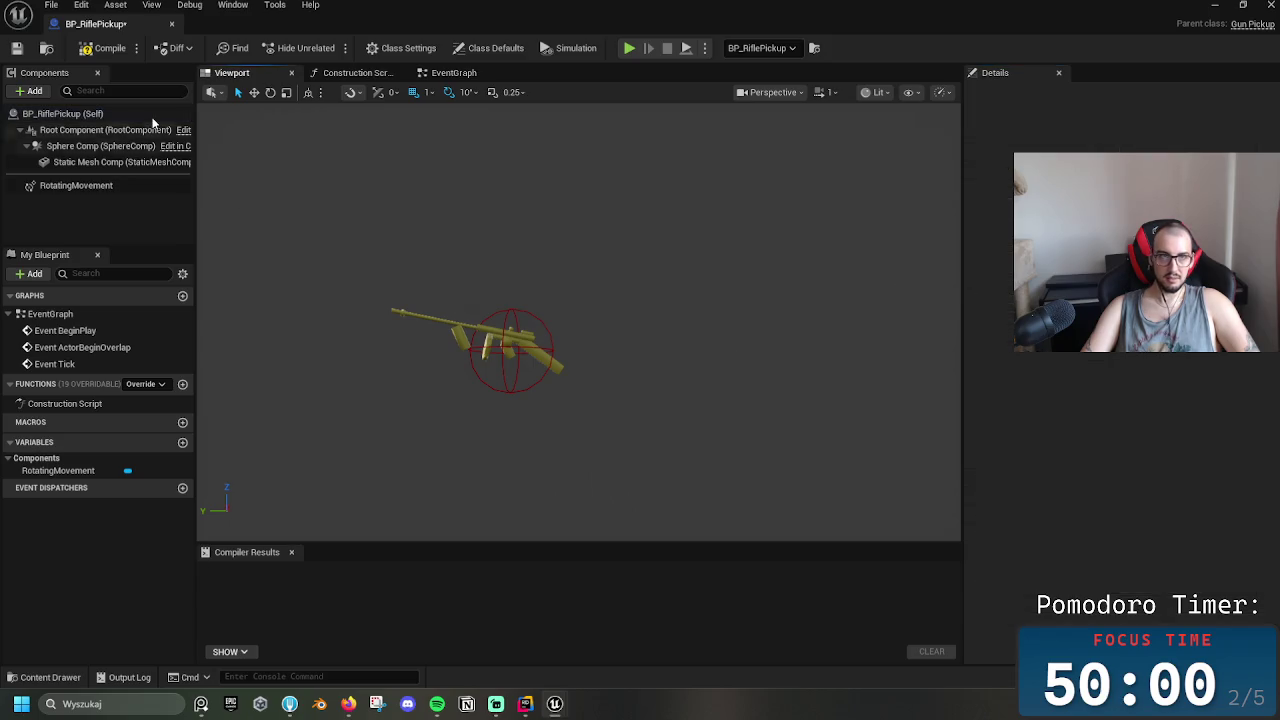
pyautogui.click(105, 48)
# Place a BP_RiflePickup in the level and move it left near the pistol pickup
pyautogui.click(174, 24)
pyautogui.moveTo(337, 560); pyautogui.dragTo(524, 386)
pyautogui.moveTo(594, 262); pyautogui.dragTo(594, 262)
pyautogui.moveTo(709, 320); pyautogui.dragTo(709, 320)
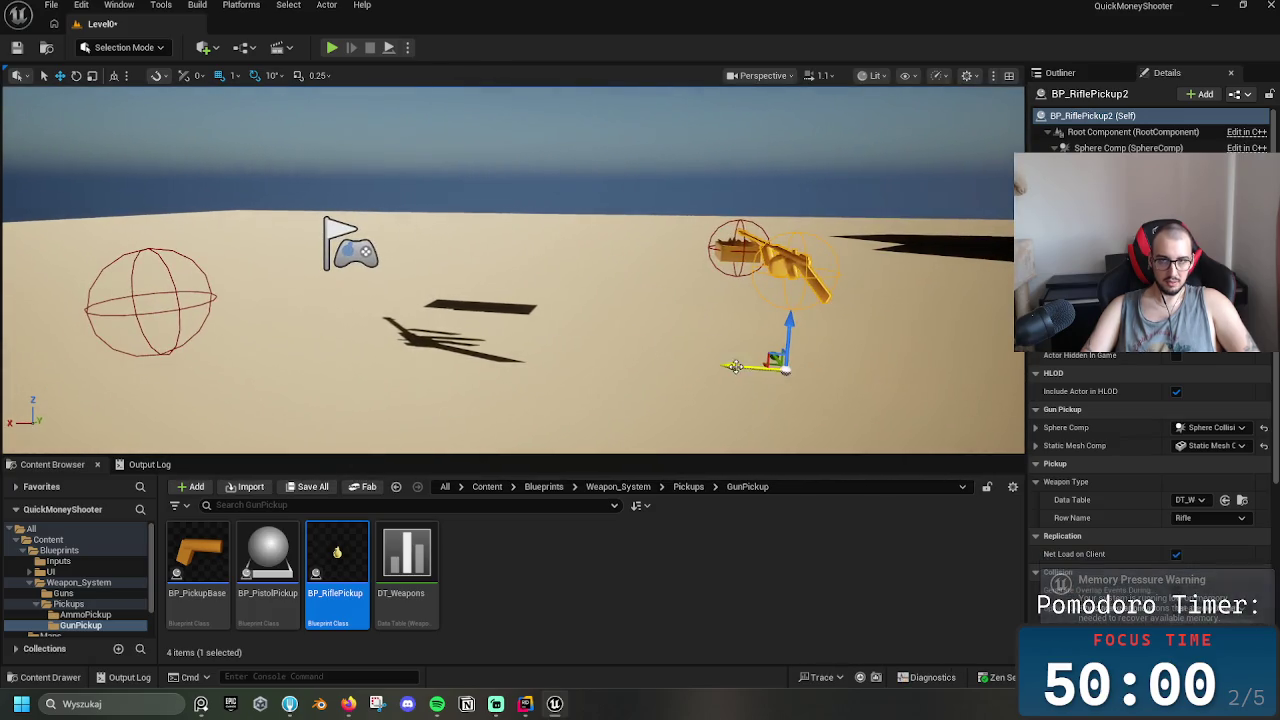
pyautogui.moveTo(735, 366); pyautogui.dragTo(395, 333)
pyautogui.click(153, 288)
pyautogui.click(171, 293)
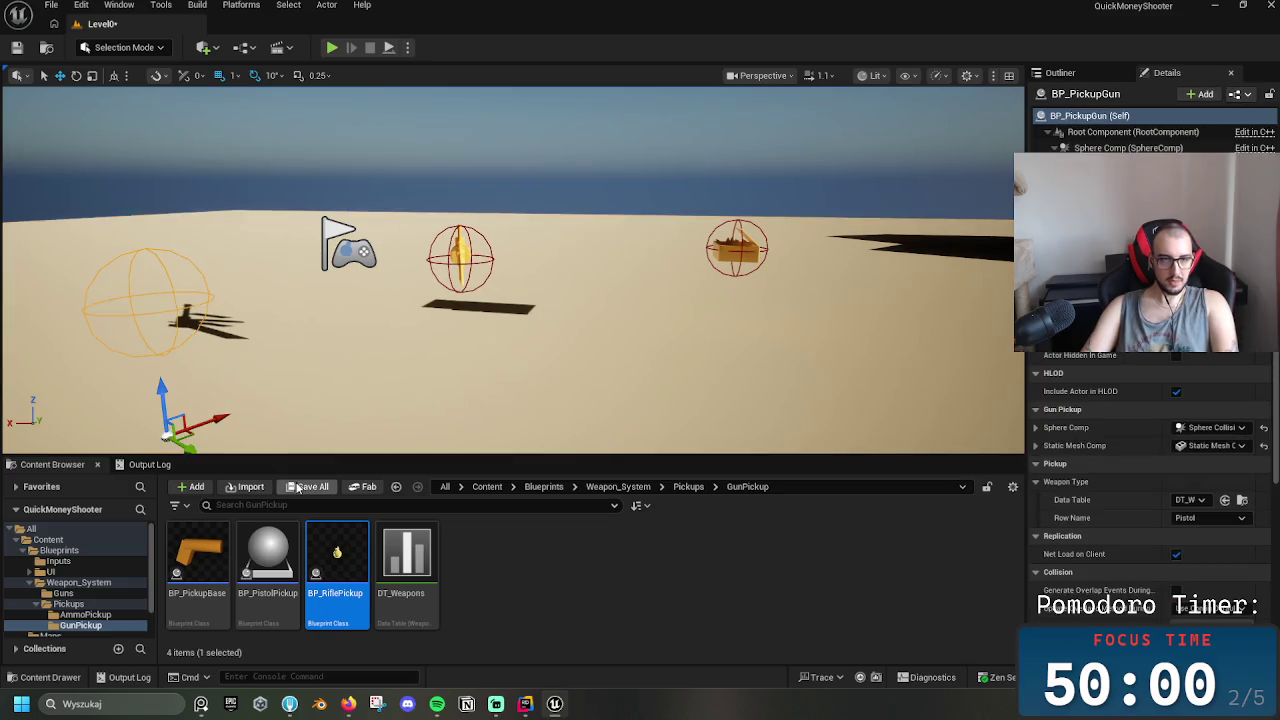
# In BP_PistolPickup, assign a new static mesh, found by searching 'sm', to the Static Mesh Comp
pyautogui.doubleClick(267, 555)
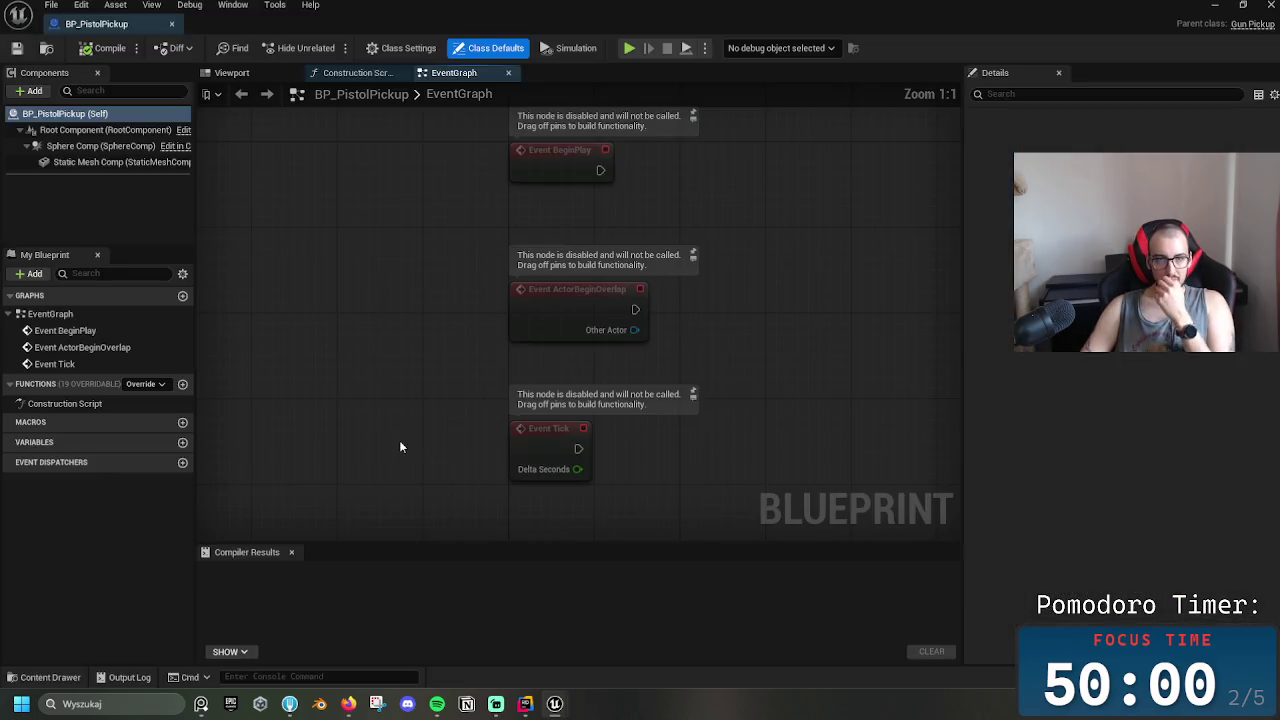
pyautogui.click(105, 130)
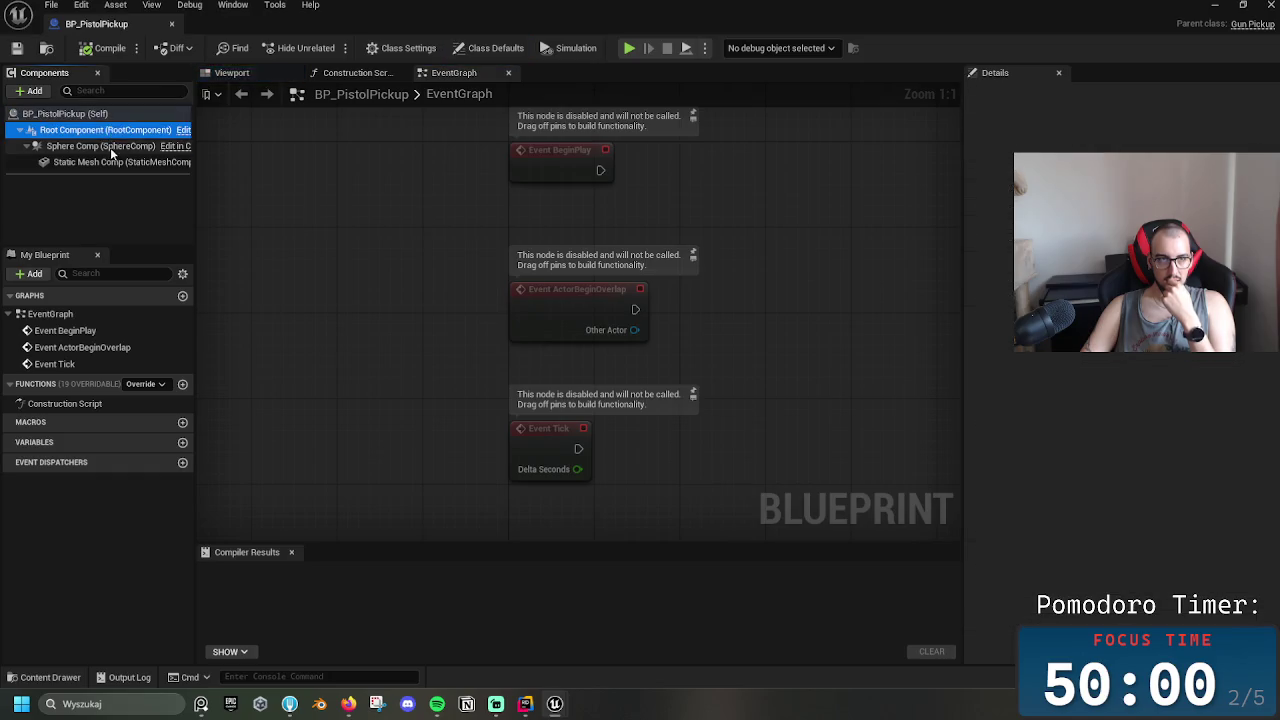
pyautogui.click(109, 163)
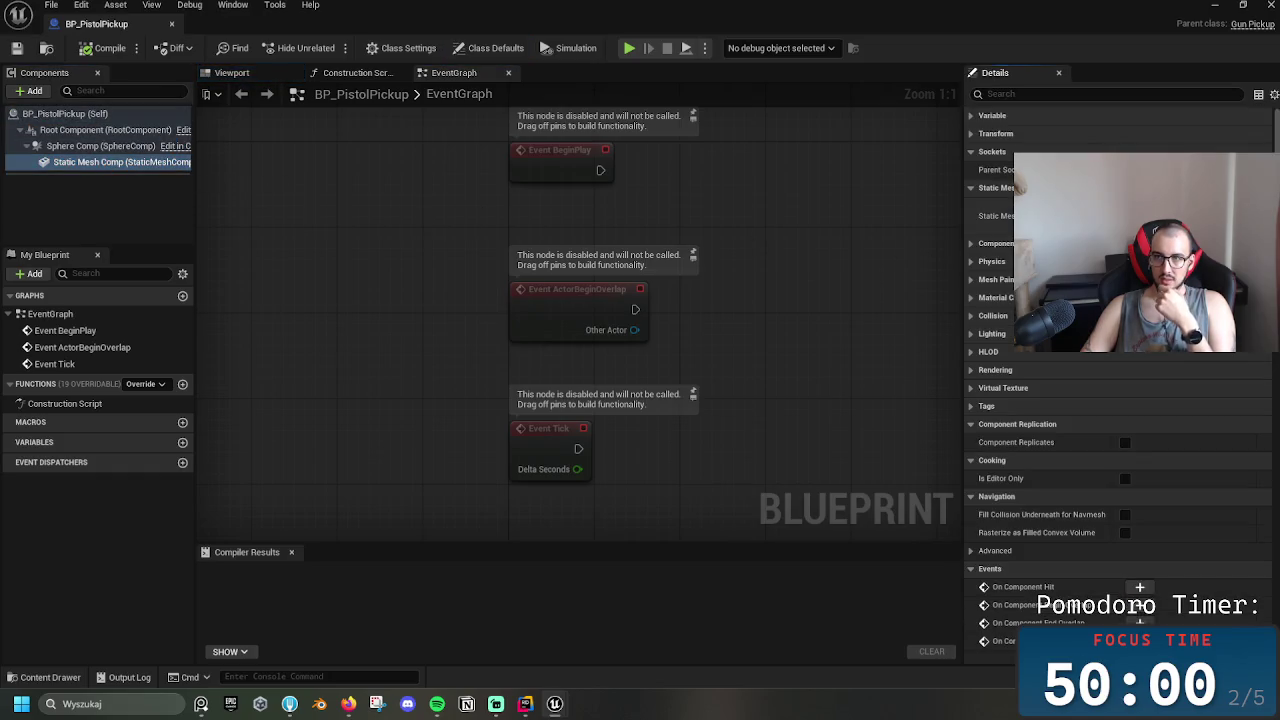
pyautogui.click(1150, 210)
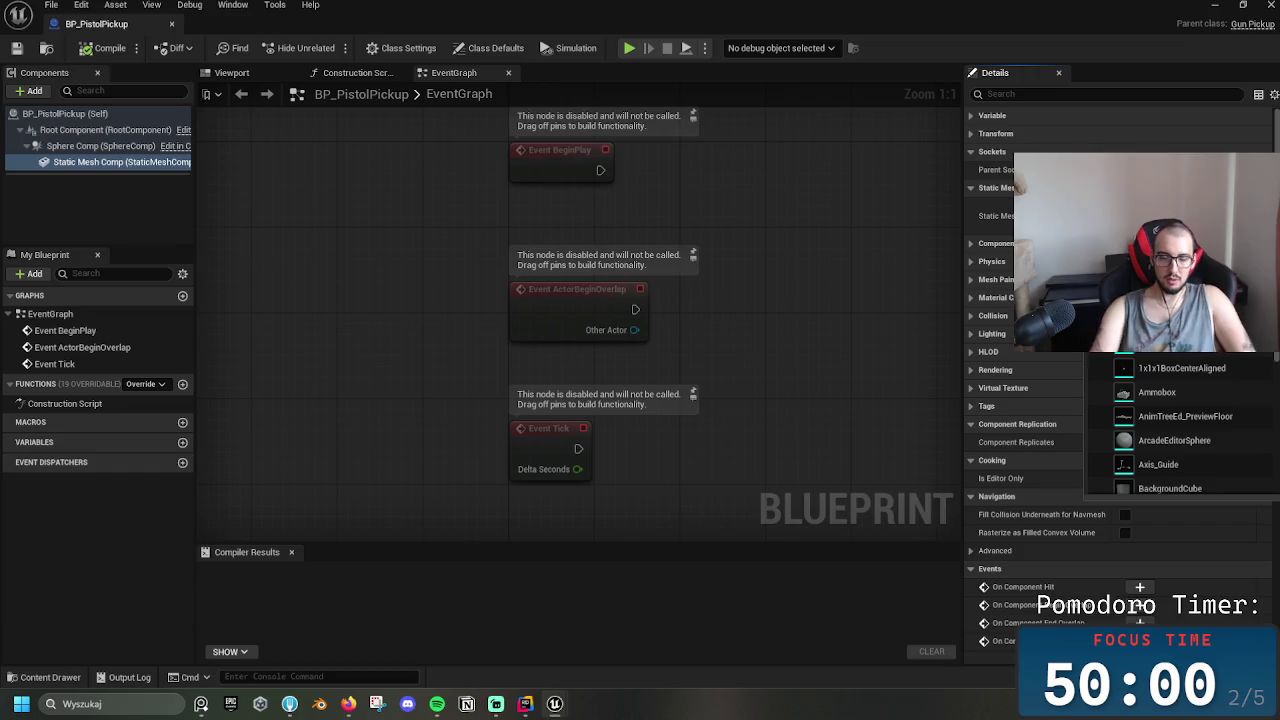
pyautogui.write('pistol')
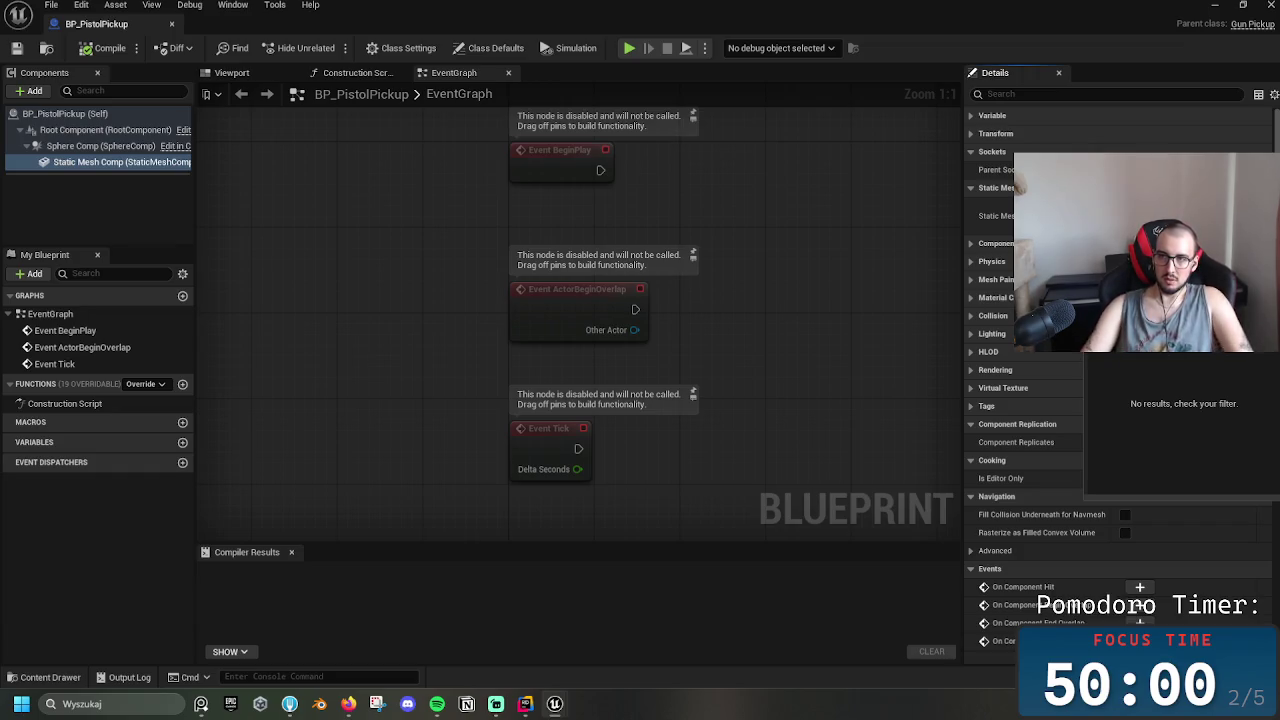
pyautogui.press('BackSpace')
pyautogui.press('BackSpace')
pyautogui.press('BackSpace')
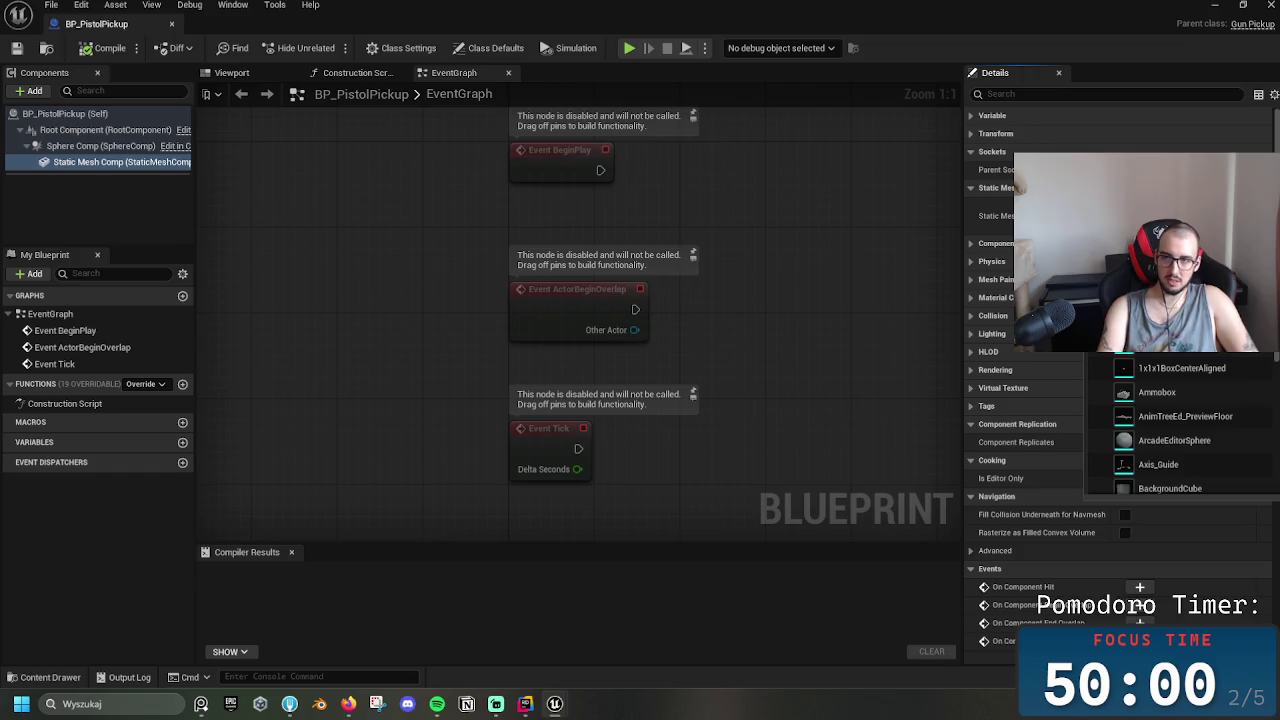
pyautogui.write('sm')
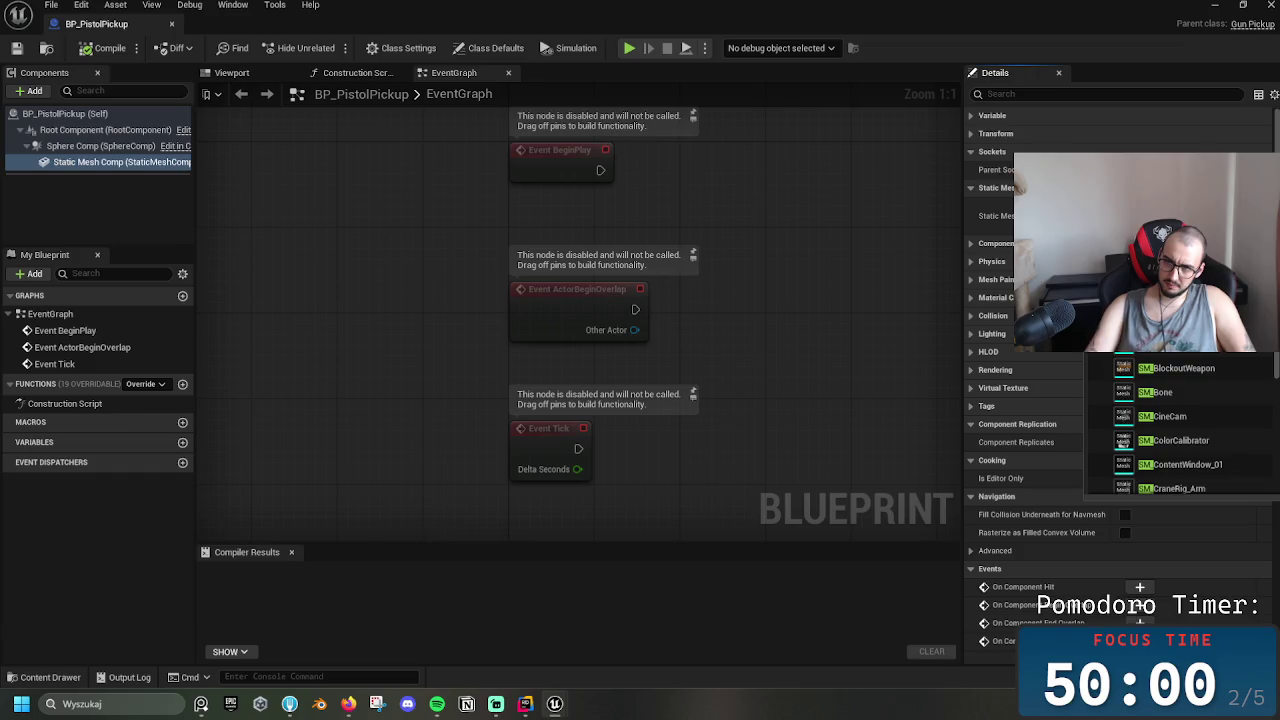
pyautogui.scroll(-3, 1217, 436)
pyautogui.moveTo(1276, 370)
pyautogui.mouseDown()
pyautogui.moveTo(1275, 405)
pyautogui.moveTo(1264, 369)
pyautogui.mouseUp()
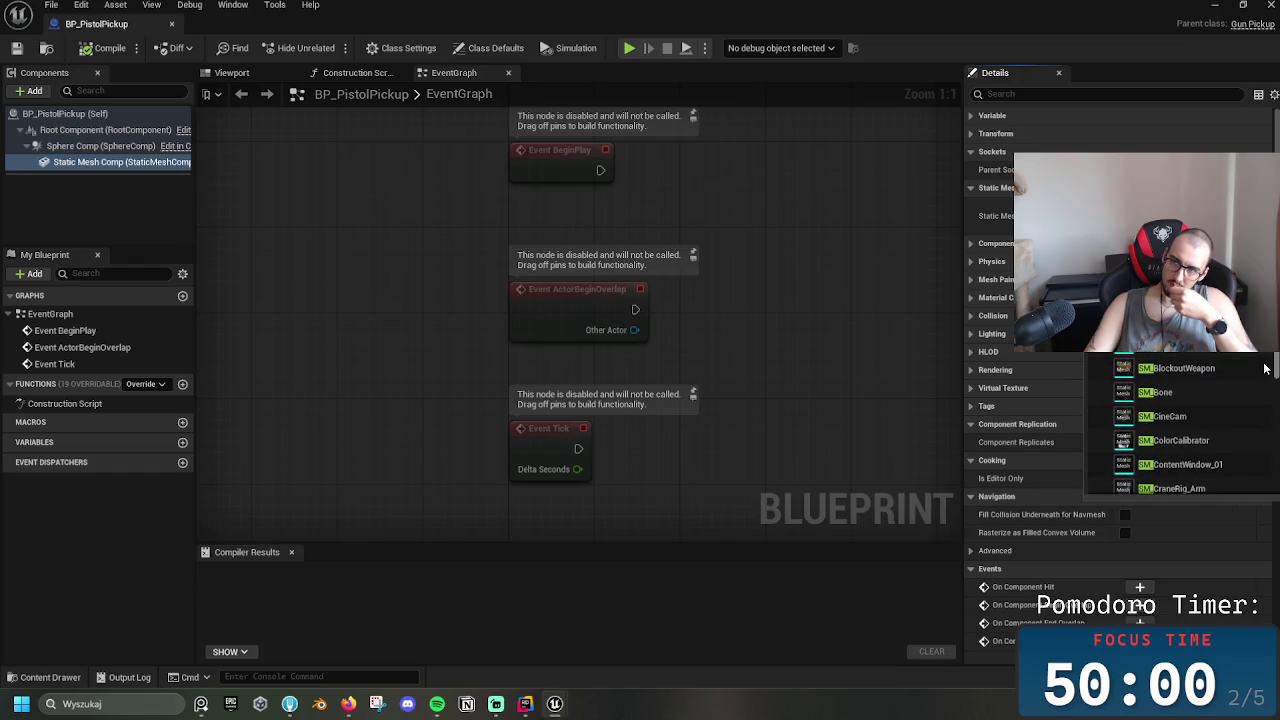
pyautogui.click(1146, 374)
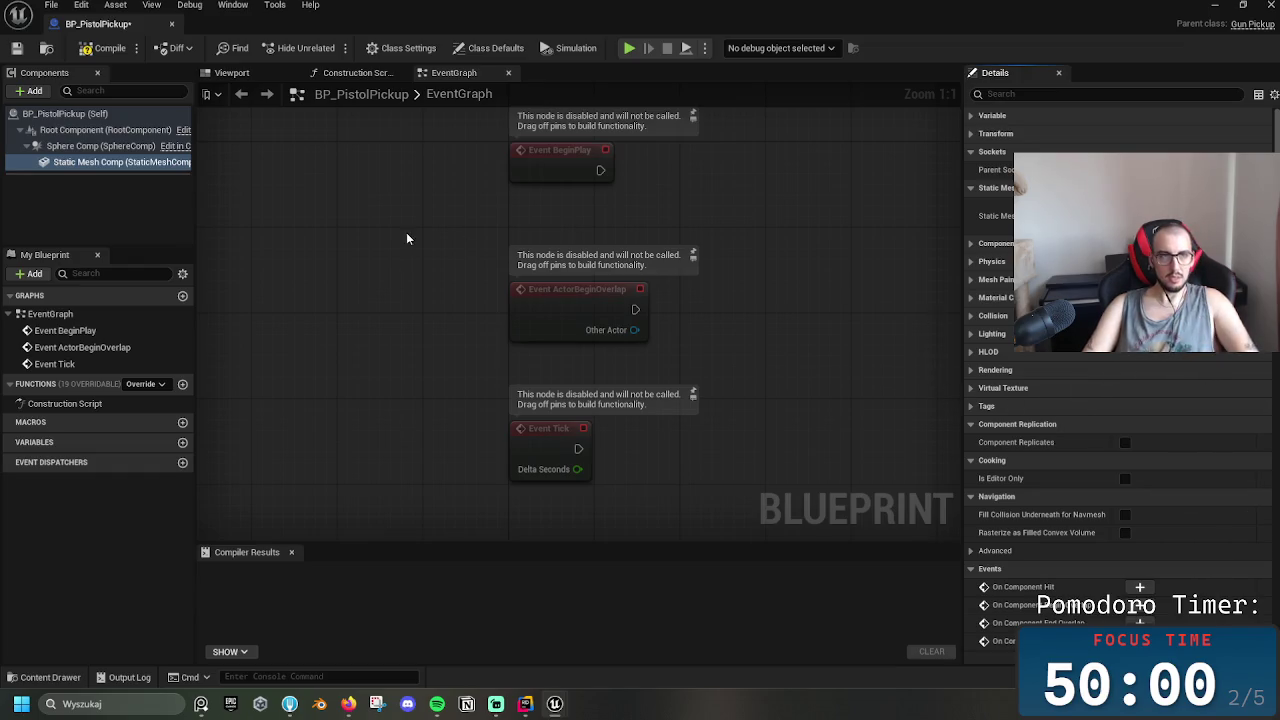
# Compile BP_PistolPickup, preview it in the Viewport, and close the blueprint
pyautogui.click(105, 48)
pyautogui.click(355, 73)
pyautogui.click(232, 73)
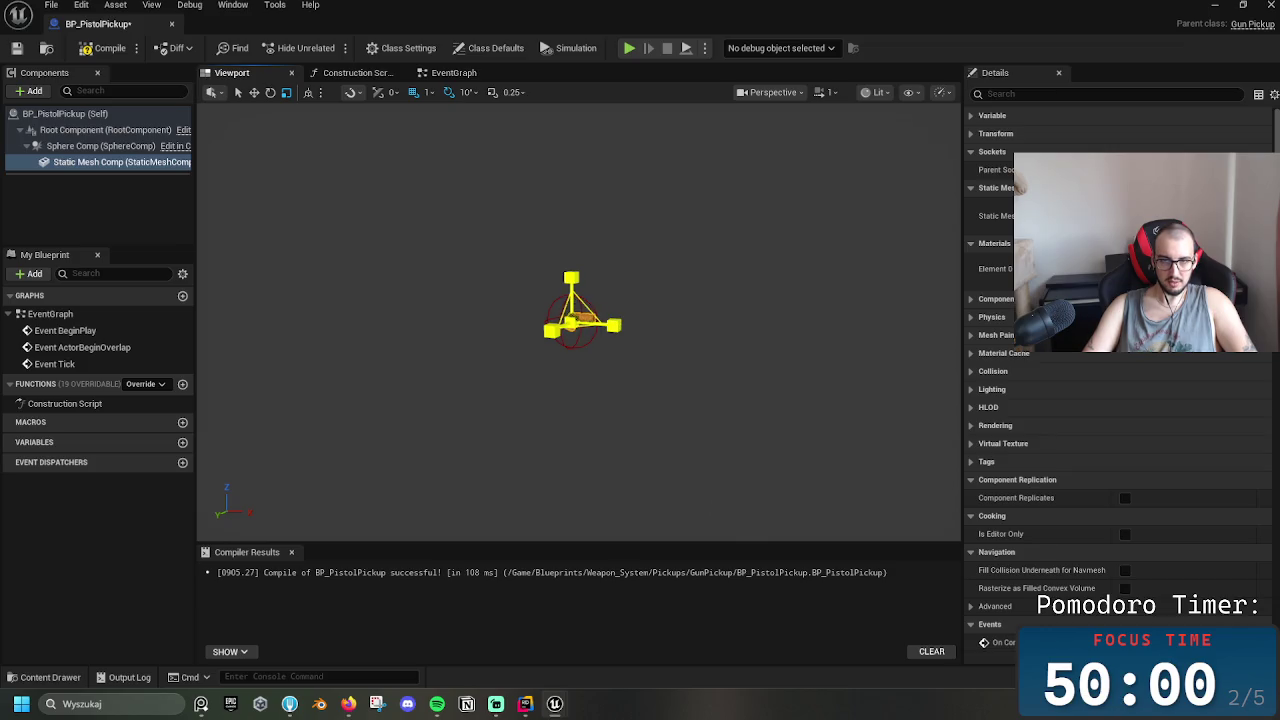
pyautogui.click(171, 23)
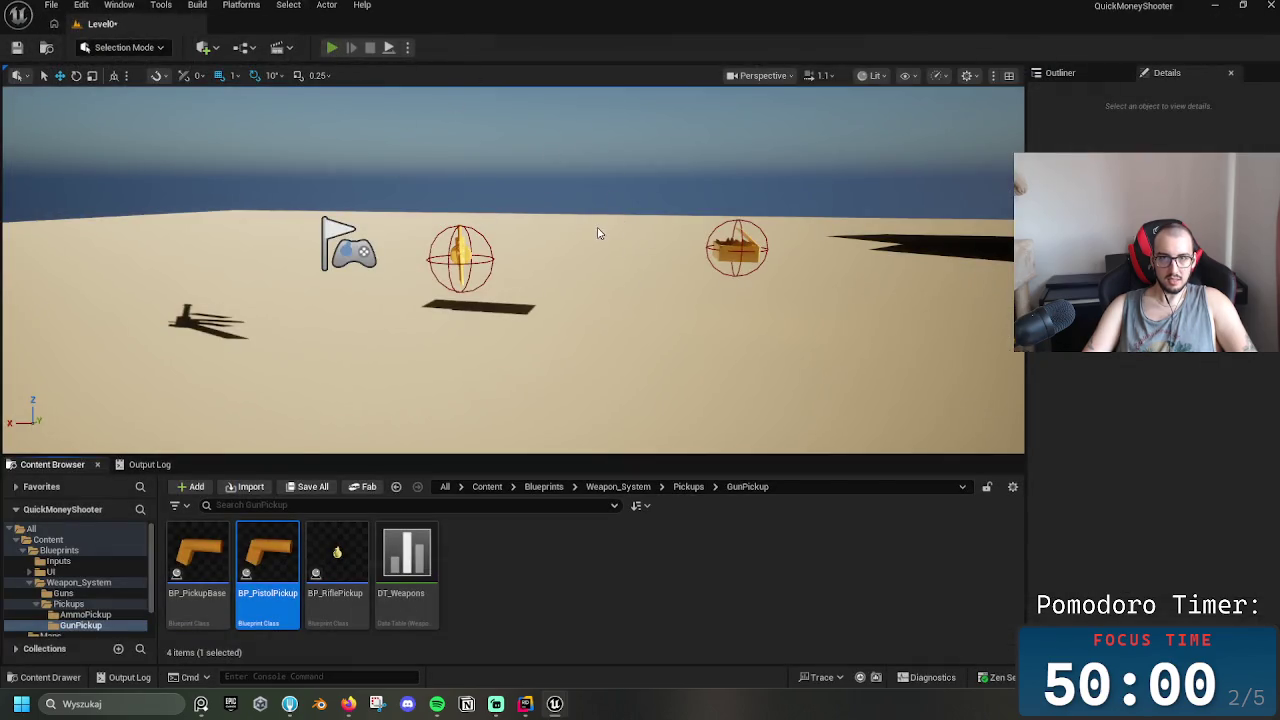
# Play-test with Alt+P, slide the rifle pickup to the centre, then reopen BP_RiflePickup
pyautogui.hotkey('alt', 'p')
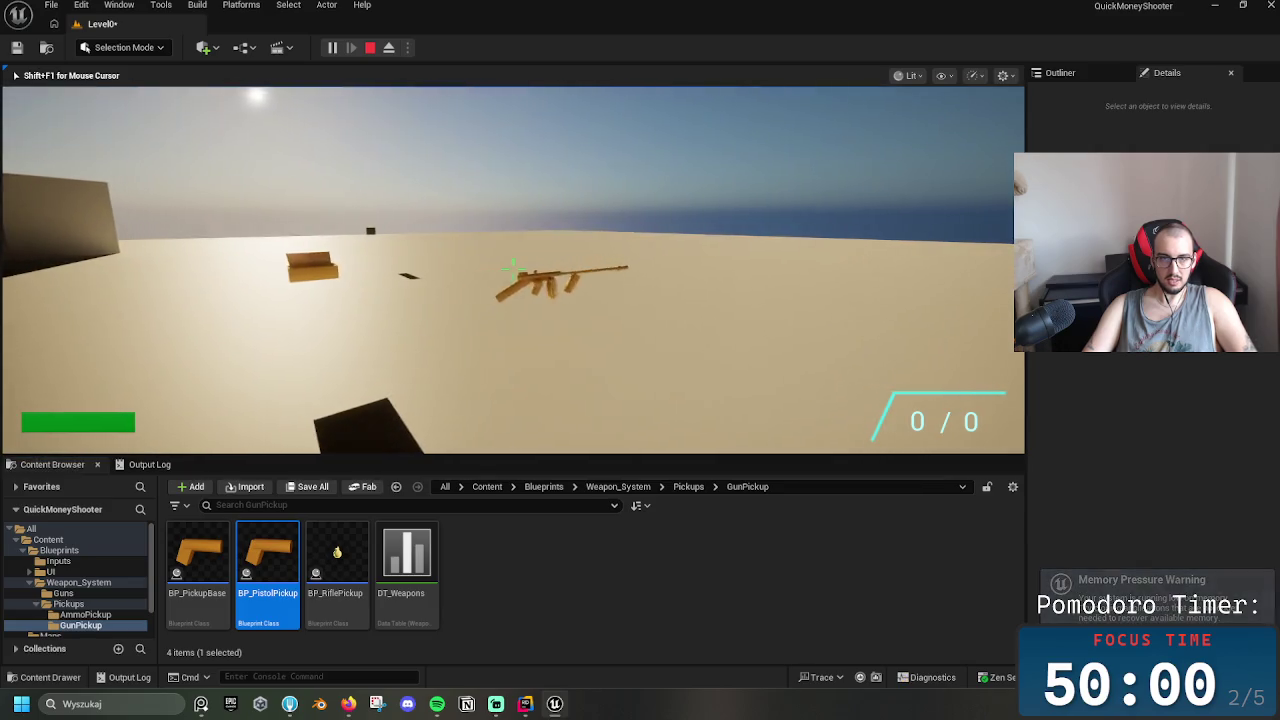
pyautogui.press('Escape')
pyautogui.moveTo(304, 517)
pyautogui.mouseDown()
pyautogui.moveTo(657, 282)
pyautogui.moveTo(665, 262)
pyautogui.mouseUp()
pyautogui.click(515, 290)
pyautogui.moveTo(508, 435)
pyautogui.mouseDown()
pyautogui.moveTo(700, 366)
pyautogui.moveTo(634, 363)
pyautogui.moveTo(548, 330)
pyautogui.mouseUp()
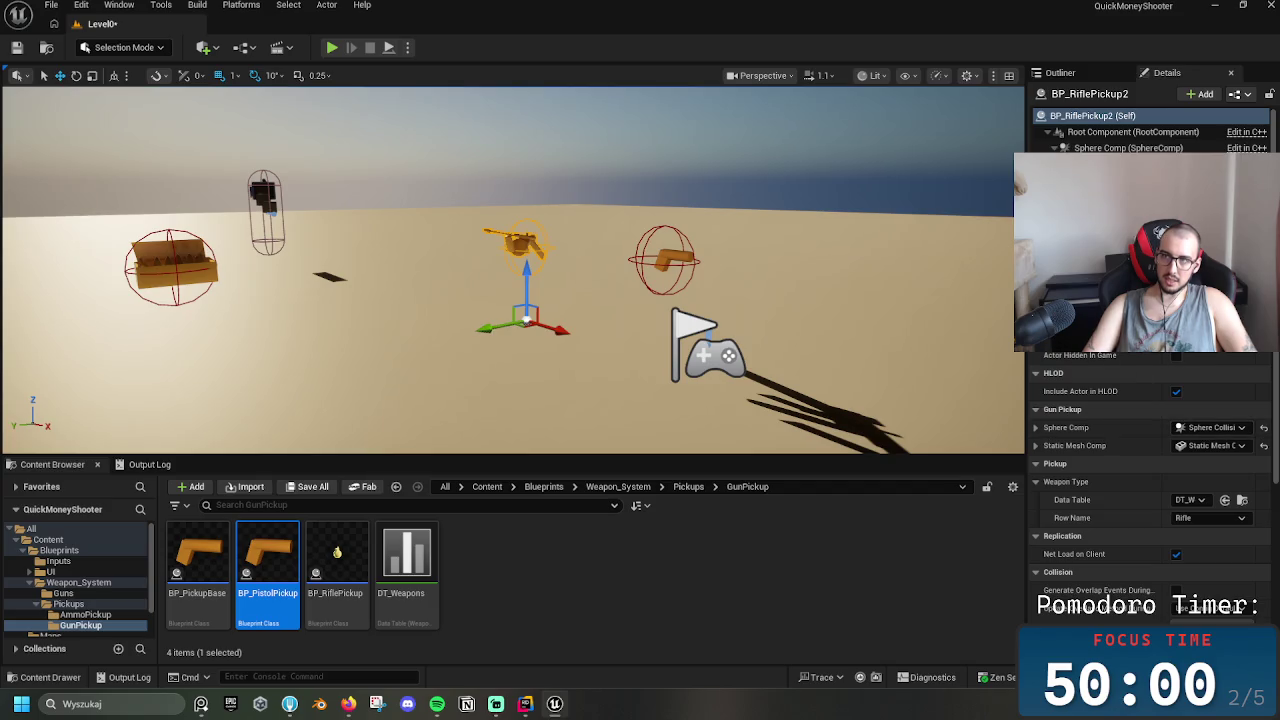
pyautogui.click(1160, 147)
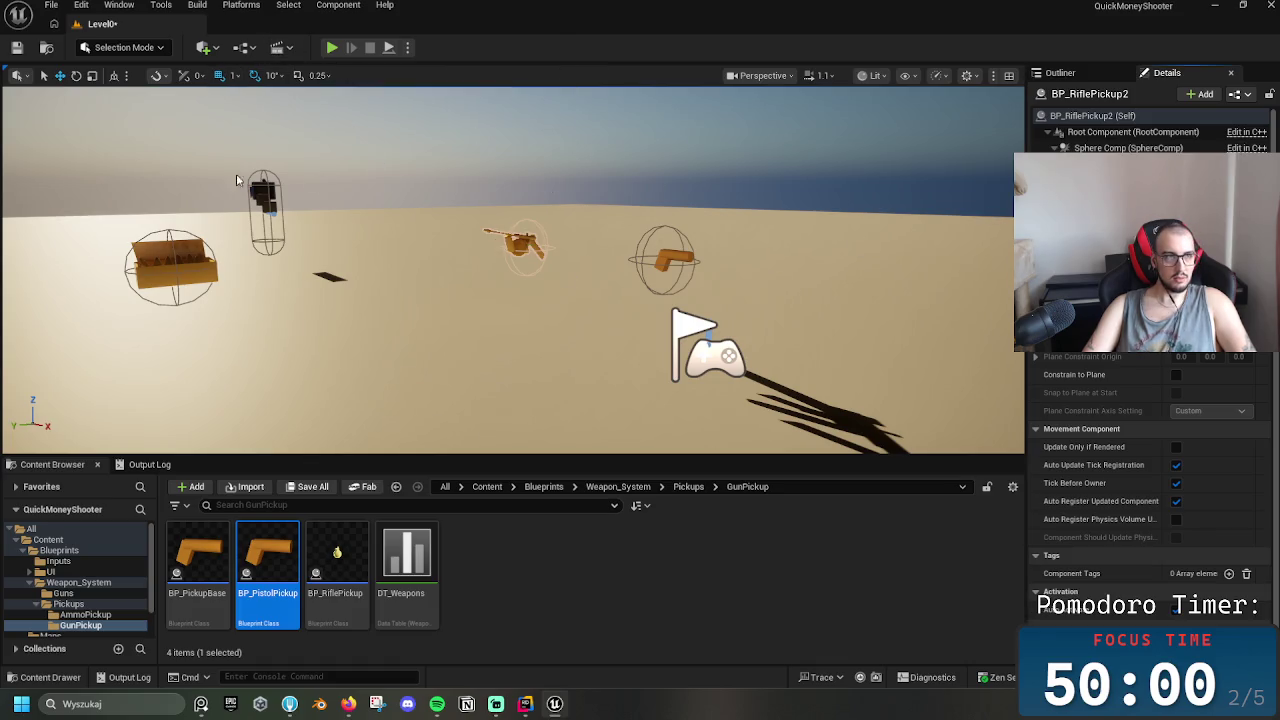
pyautogui.doubleClick(348, 549)
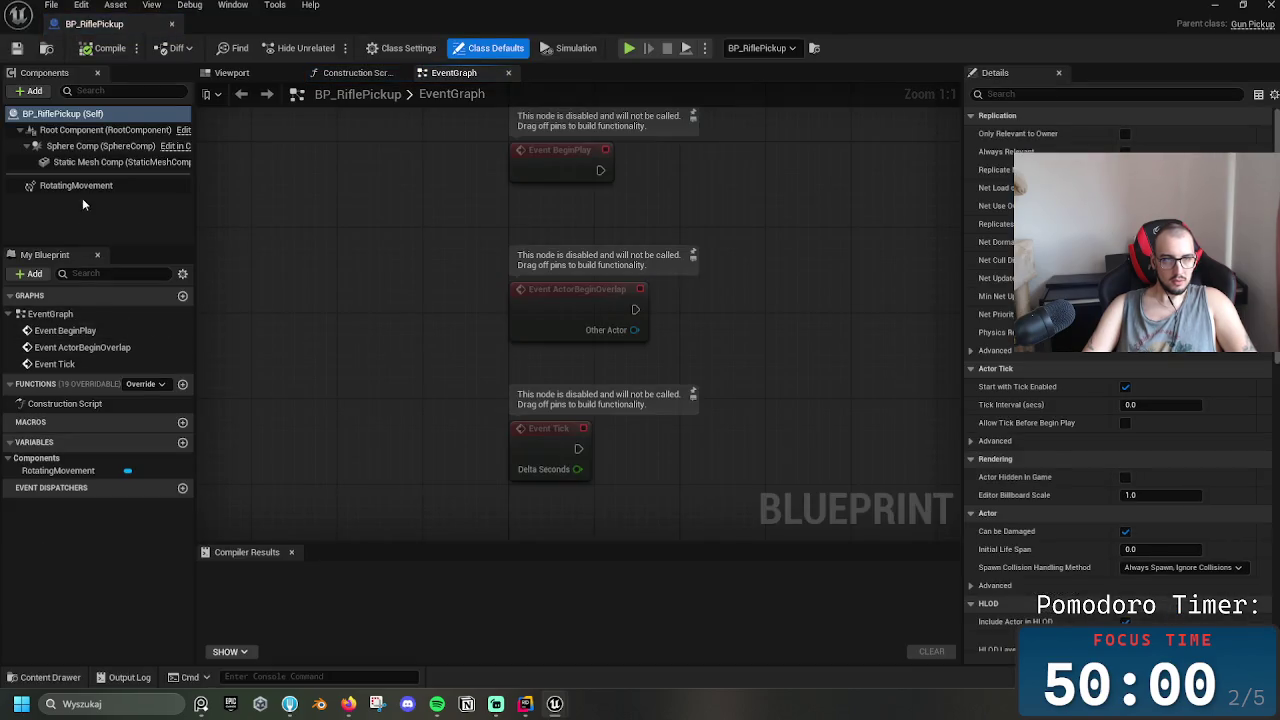
# Delete the RotatingMovement component from BP_RiflePickup and recompile
pyautogui.click(80, 186)
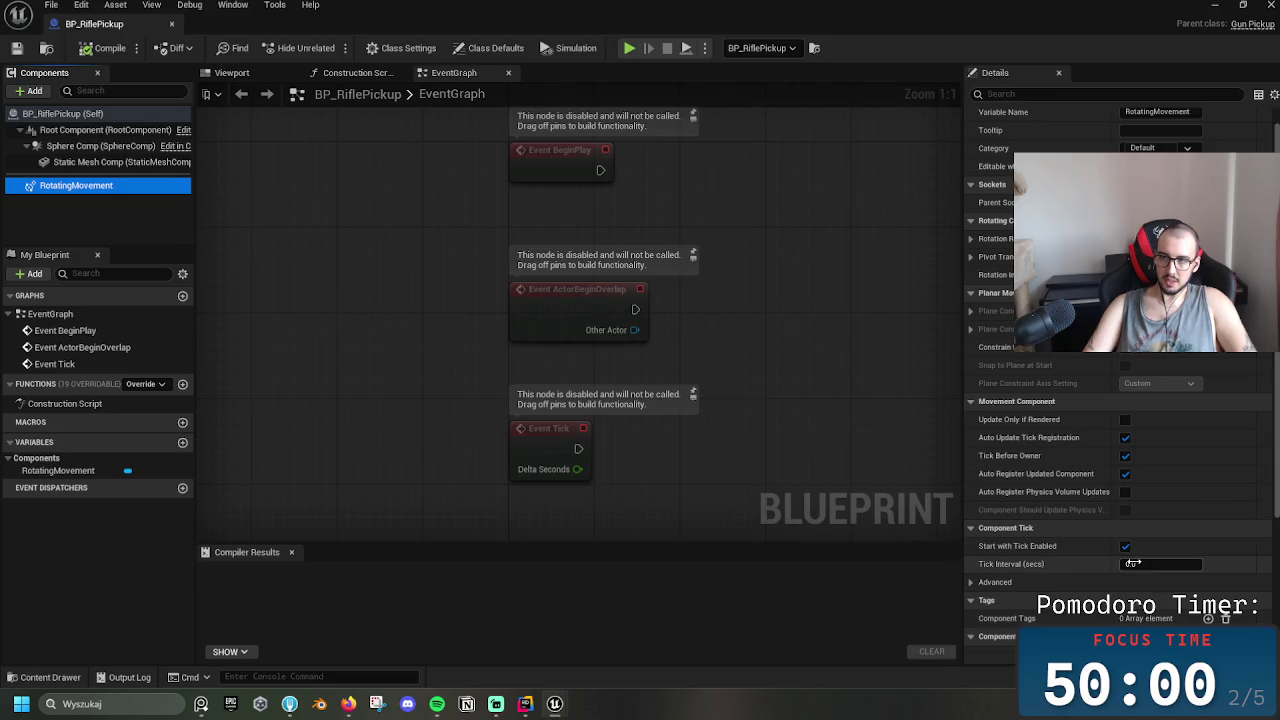
pyautogui.scroll(-3, 1109, 540)
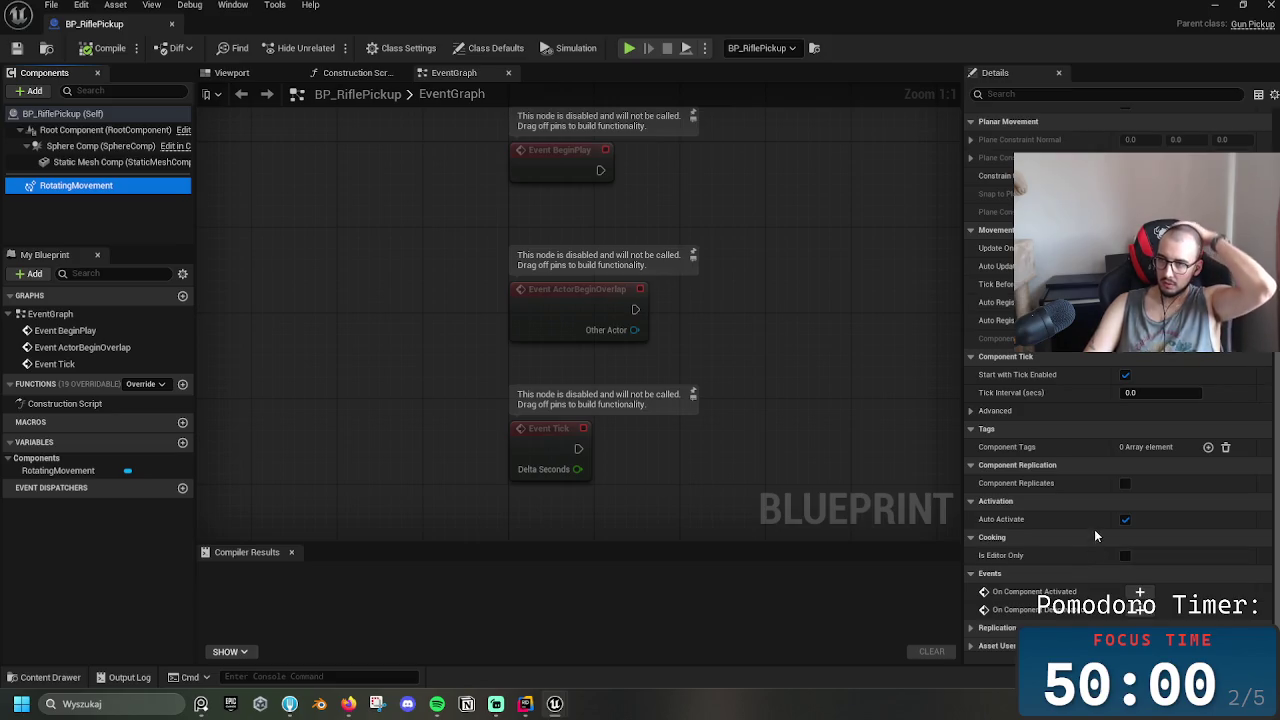
pyautogui.scroll(2, 1085, 515)
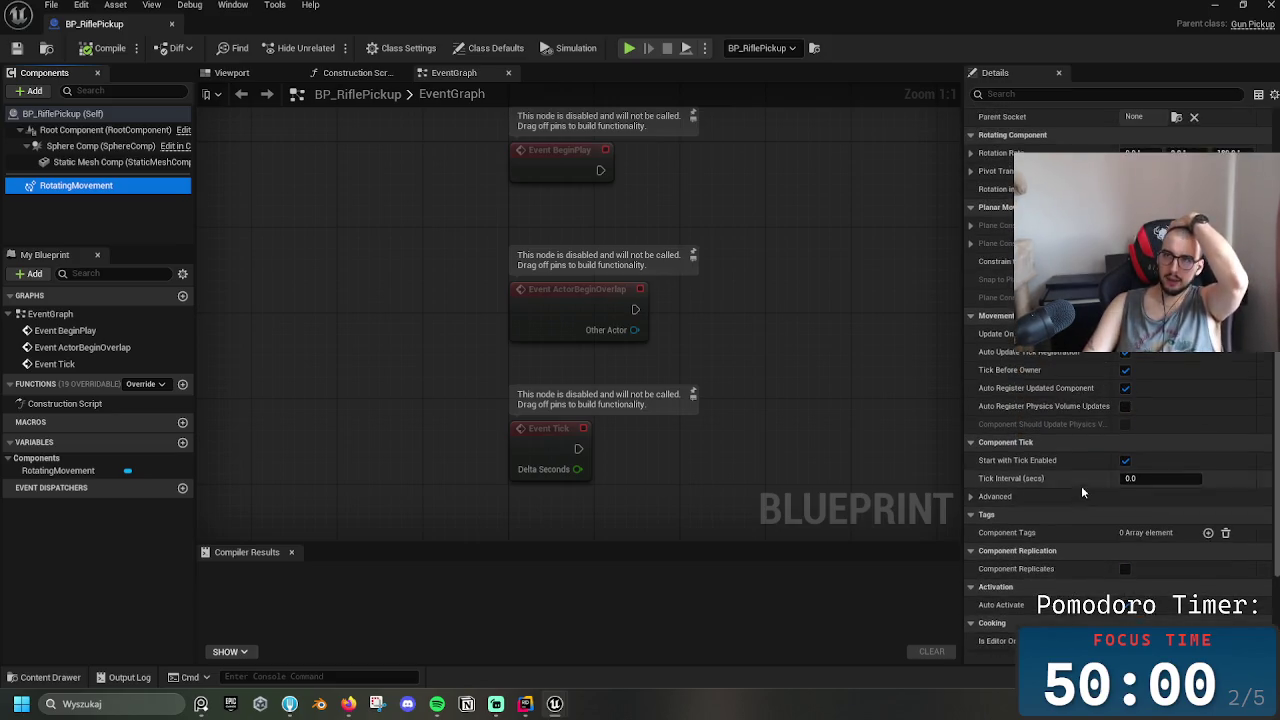
pyautogui.scroll(2, 1081, 490)
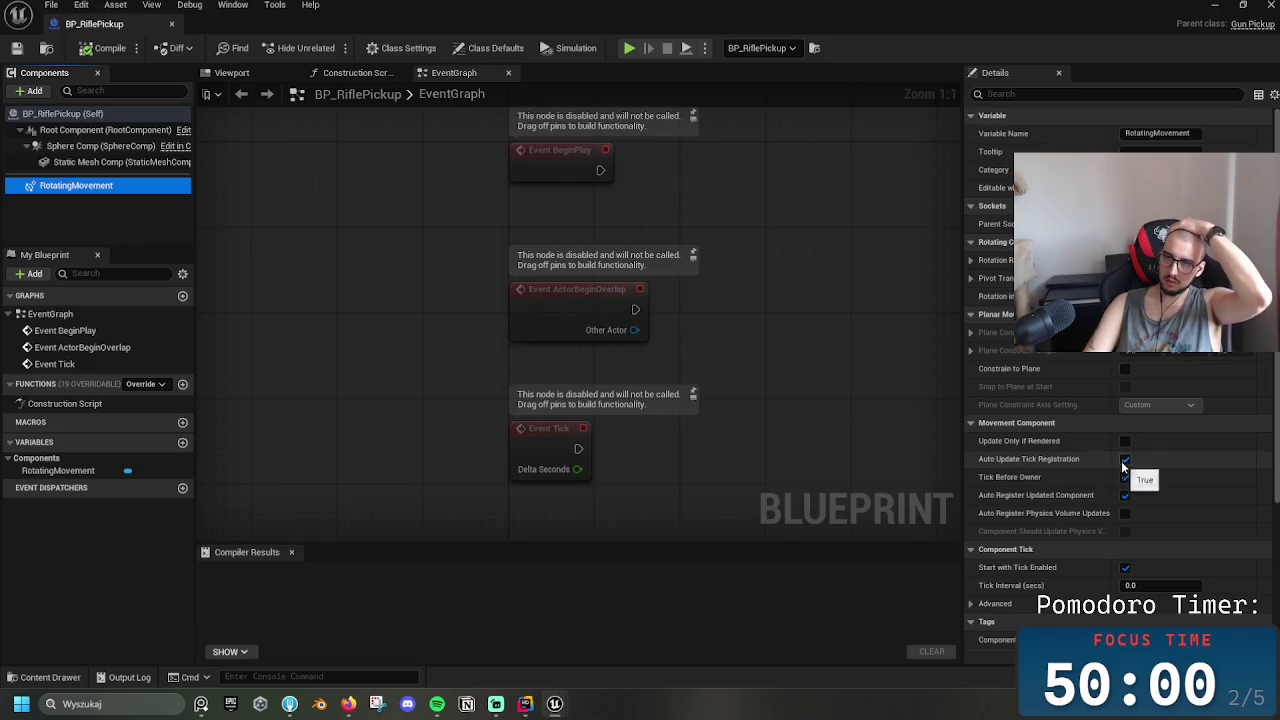
pyautogui.scroll(-3, 1141, 494)
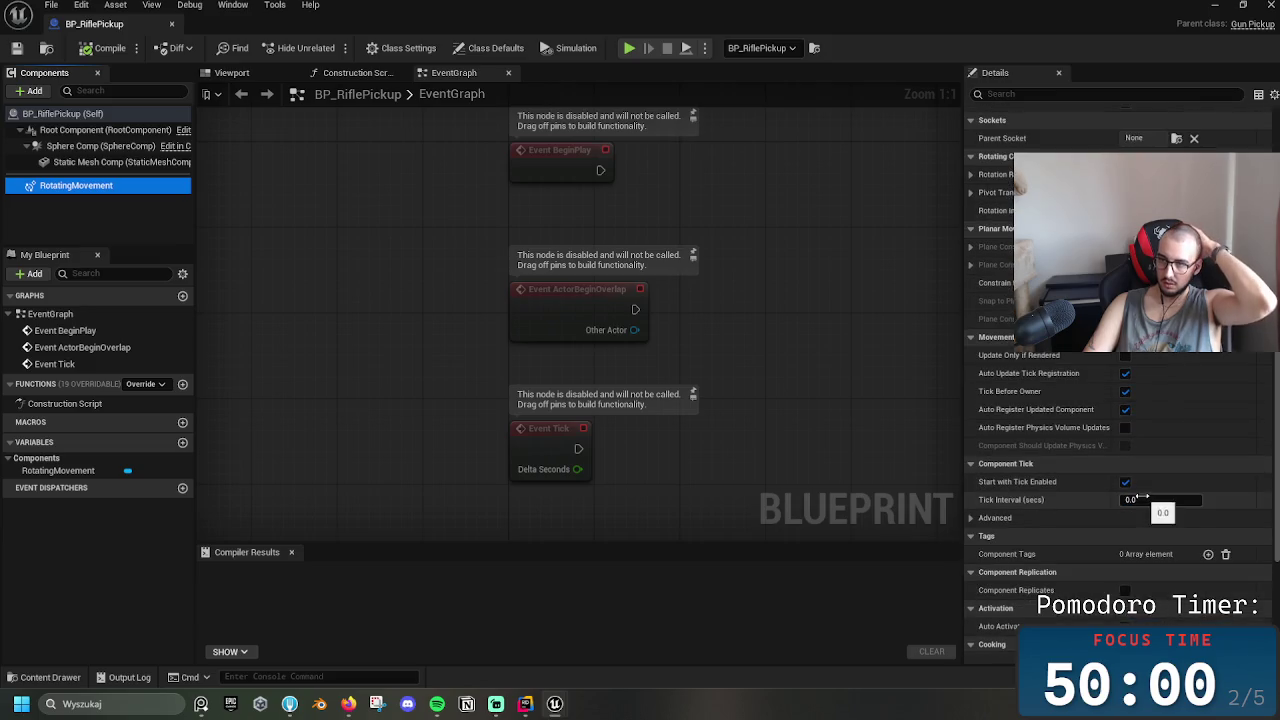
pyautogui.scroll(-1, 1139, 492)
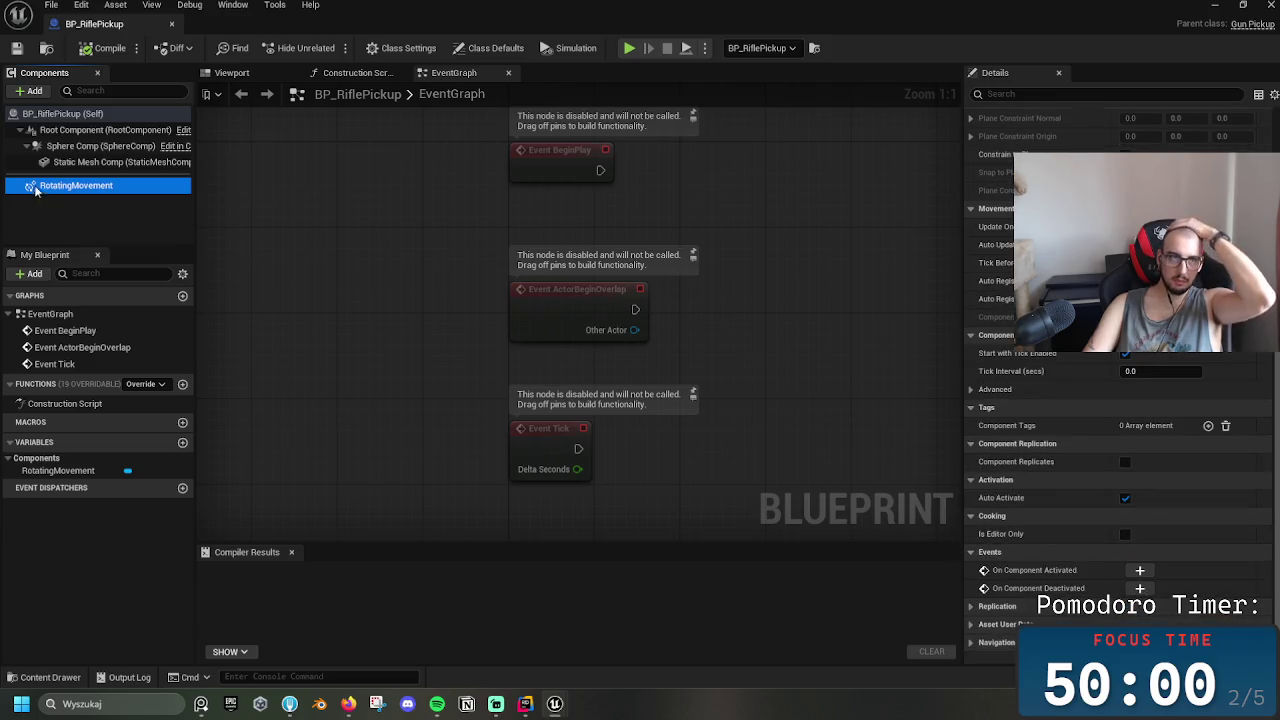
pyautogui.click(109, 231)
pyautogui.click(101, 188)
pyautogui.press('Delete')
pyautogui.click(90, 50)
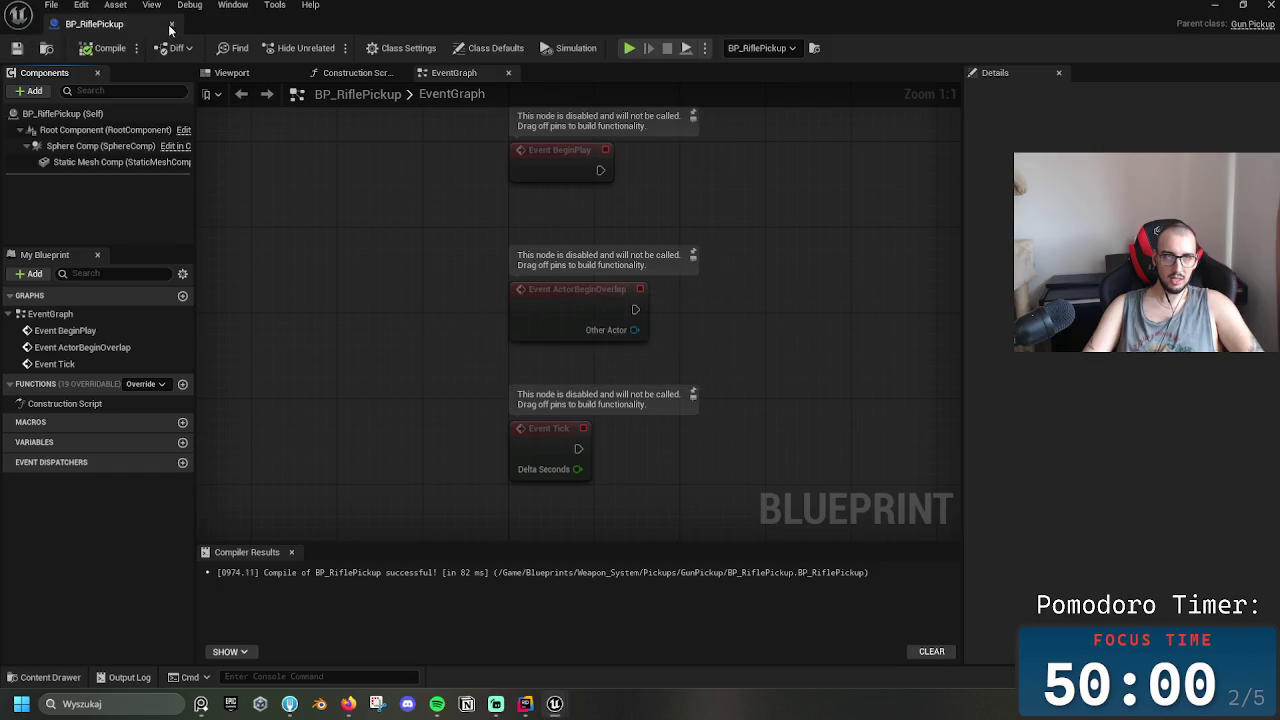
# Back in the level, rotate the placed rifle pickup -120° around Z
pyautogui.click(171, 25)
pyautogui.moveTo(487, 344)
pyautogui.mouseDown()
pyautogui.moveTo(390, 344)
pyautogui.moveTo(497, 345)
pyautogui.mouseUp()
pyautogui.press('e')
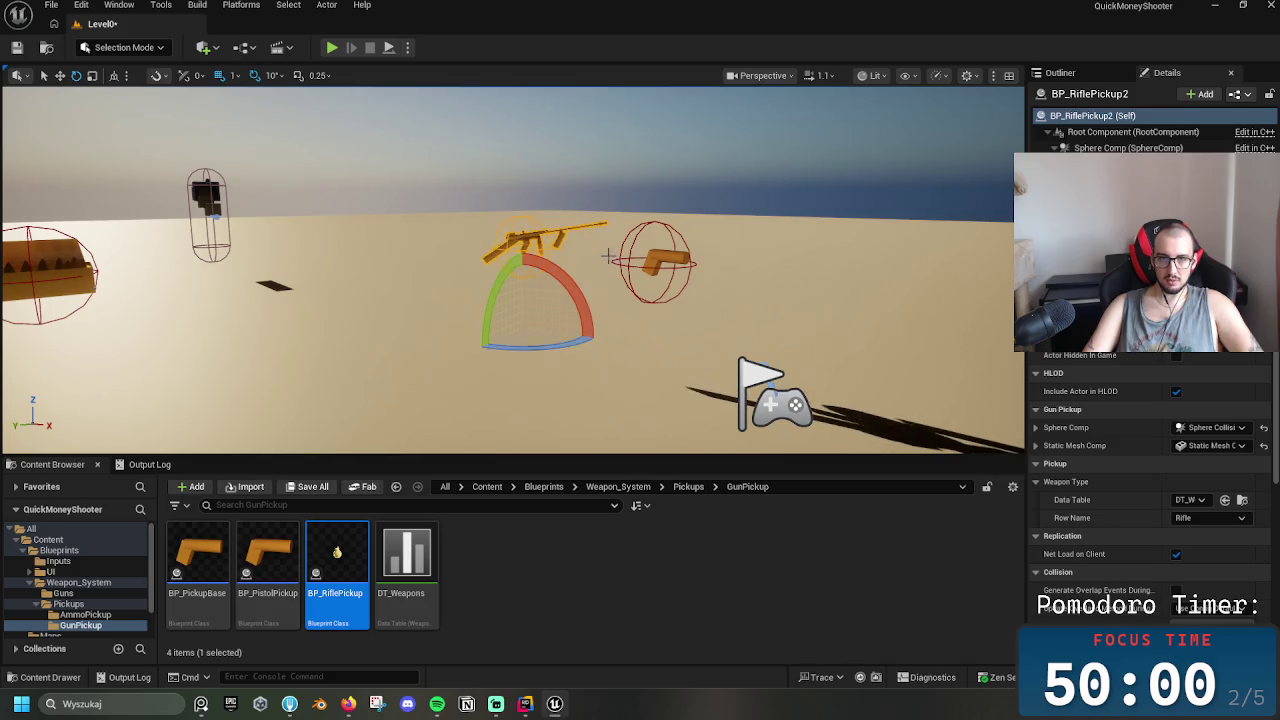
# Slide the pistol pickup right, turn it -30°, and rotate its mesh about 10°
pyautogui.click(668, 260)
pyautogui.press('w')
pyautogui.moveTo(630, 375); pyautogui.dragTo(672, 365)
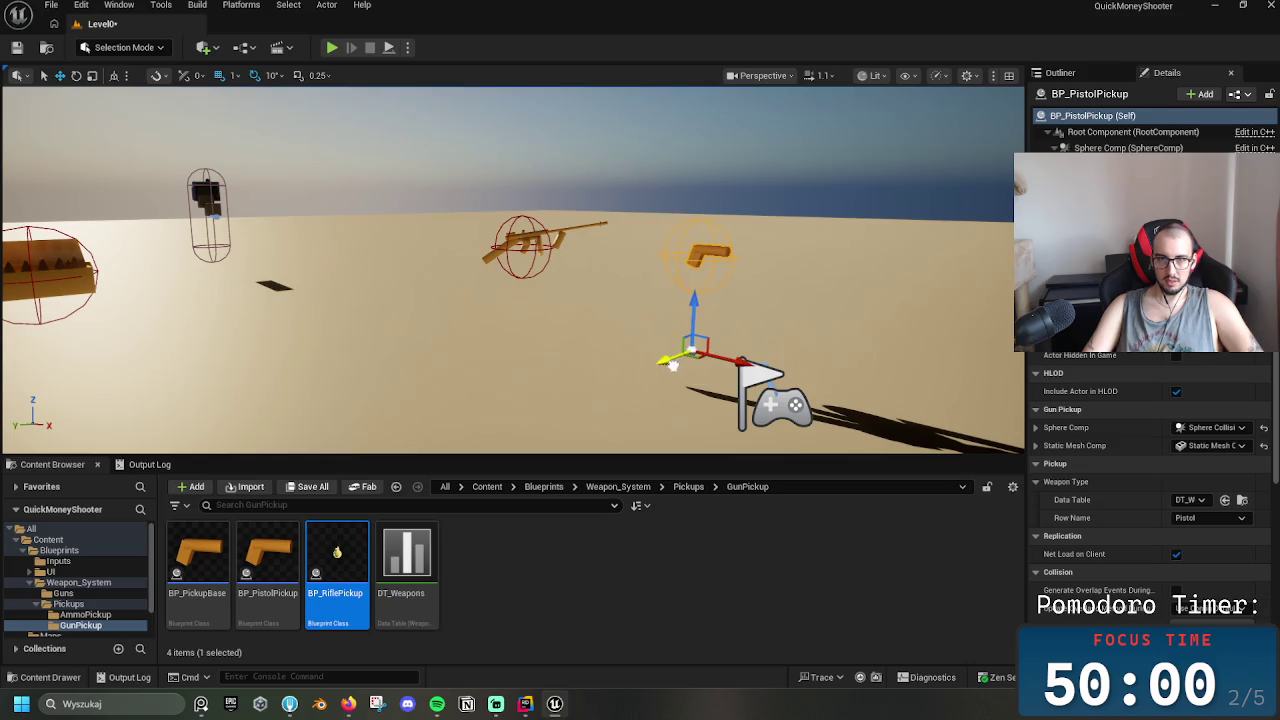
pyautogui.press('e')
pyautogui.moveTo(748, 356); pyautogui.dragTo(733, 348)
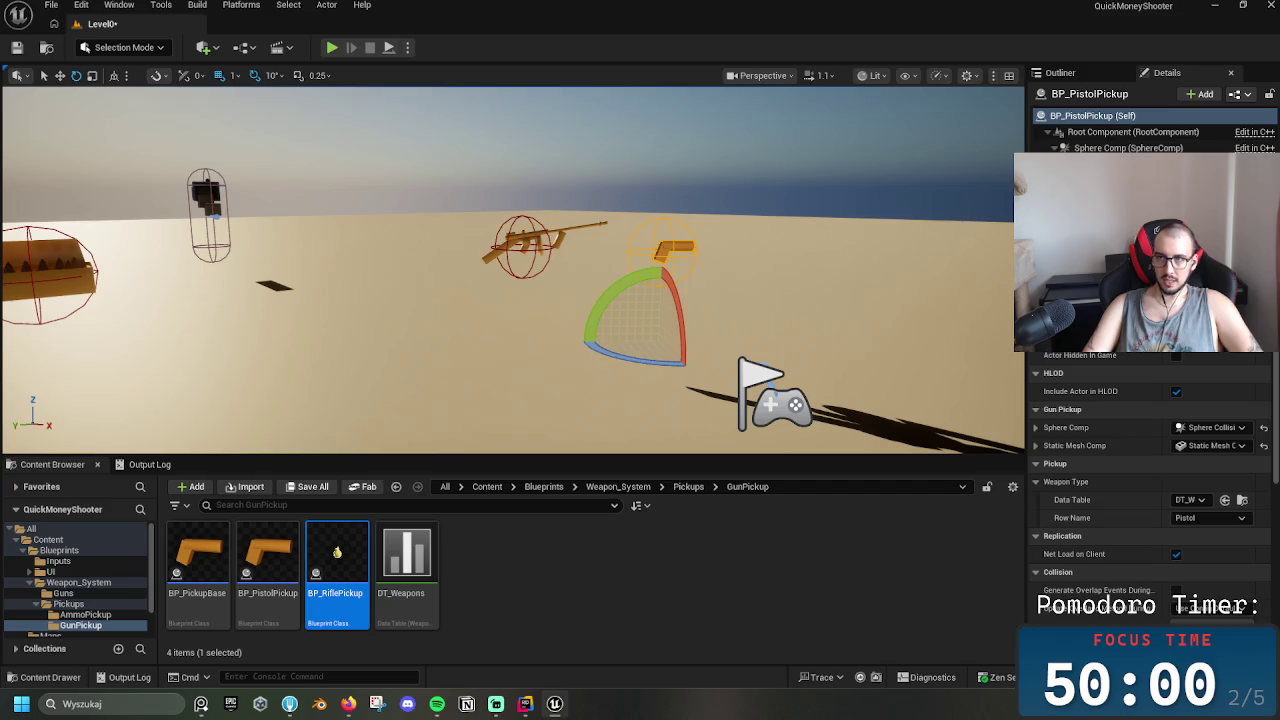
pyautogui.click(672, 248)
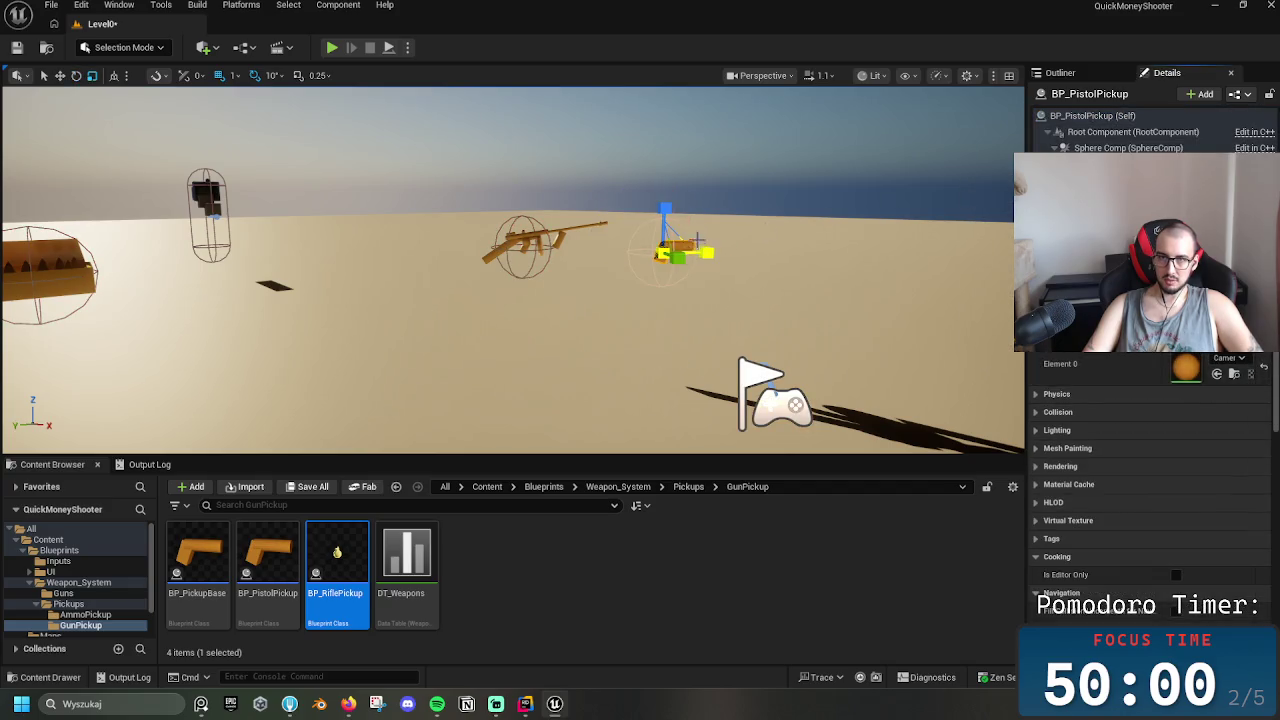
pyautogui.moveTo(688, 232); pyautogui.dragTo(738, 248)
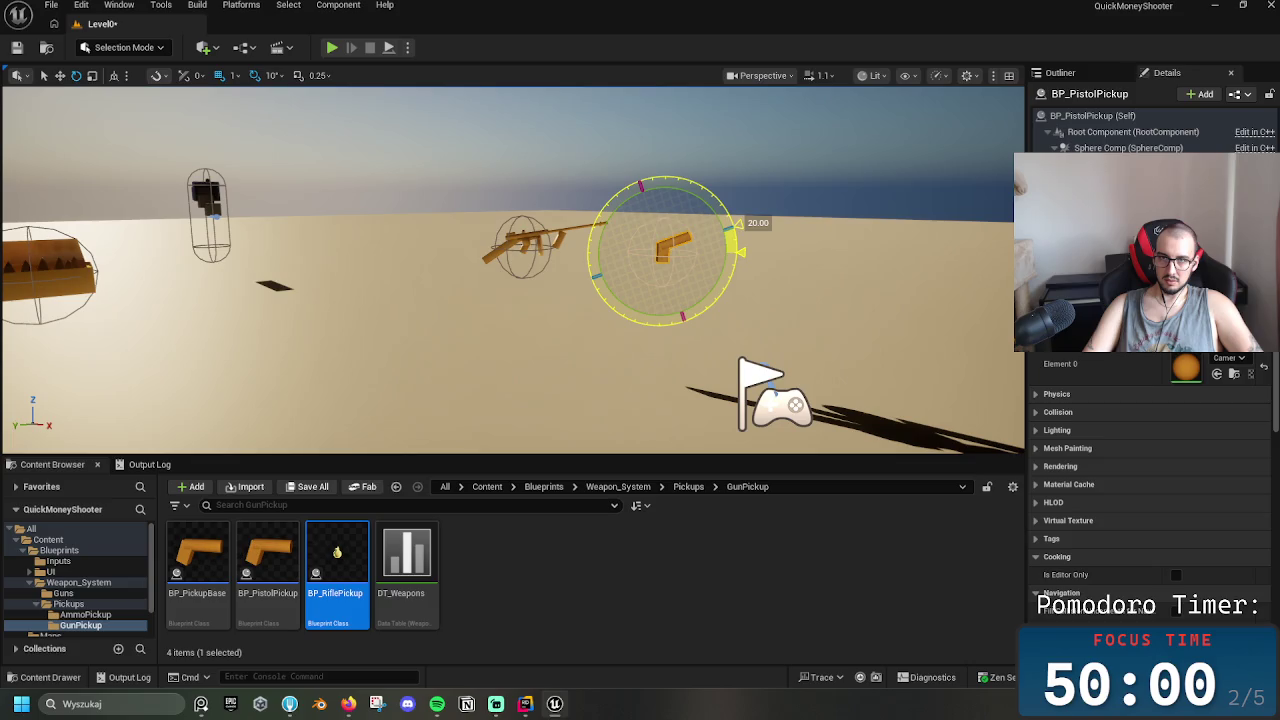
# In BP_PistolPickup, pitch the Static Mesh Comp 10°, then compile and close the blueprint
pyautogui.doubleClick(268, 555)
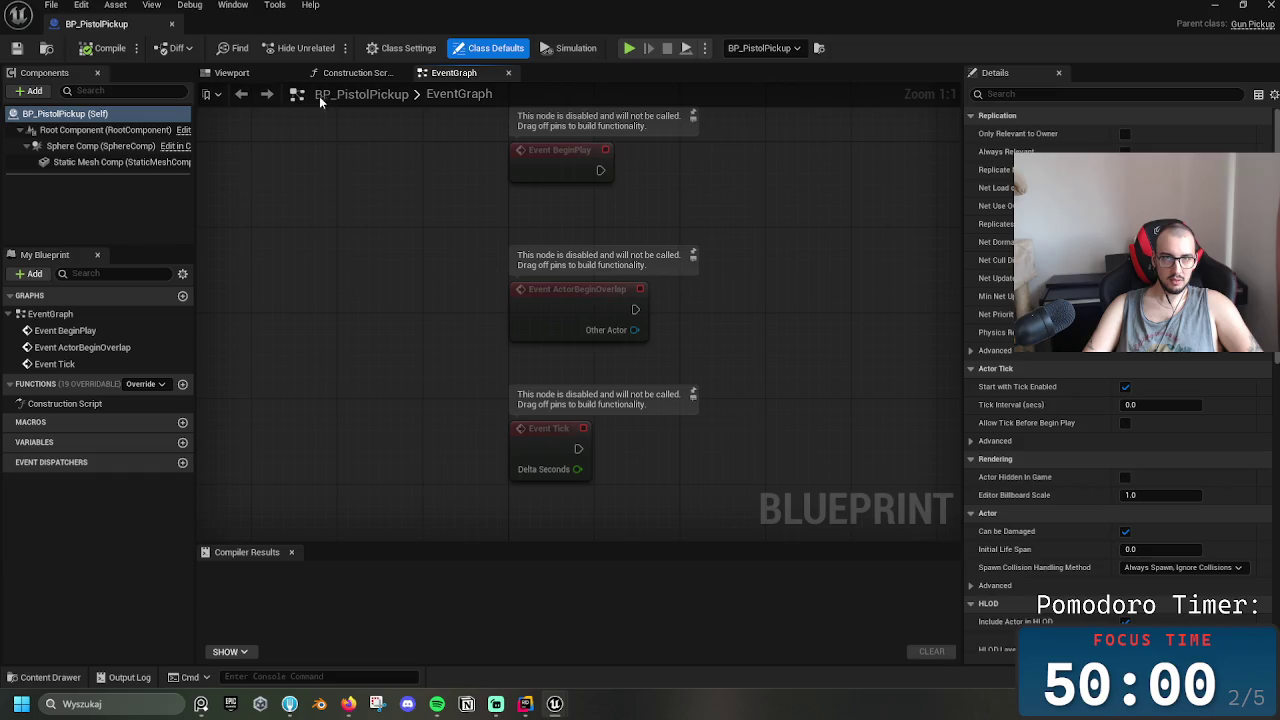
pyautogui.click(250, 73)
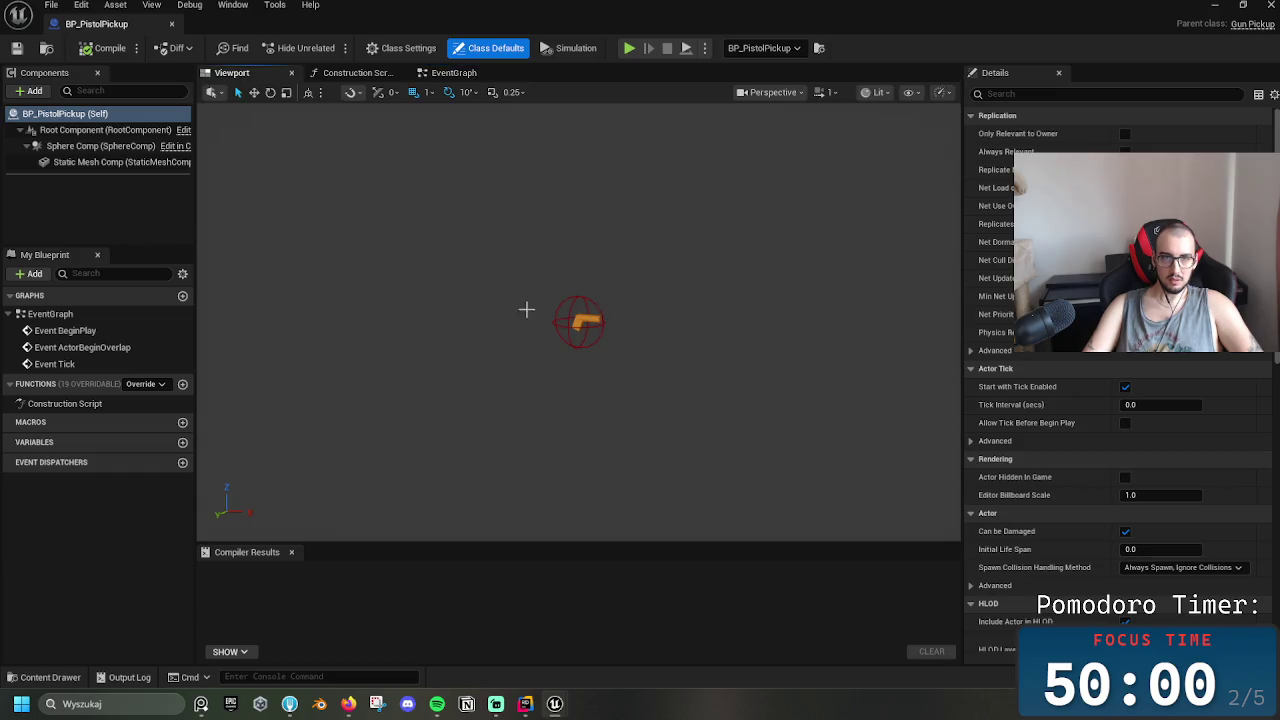
pyautogui.click(115, 163)
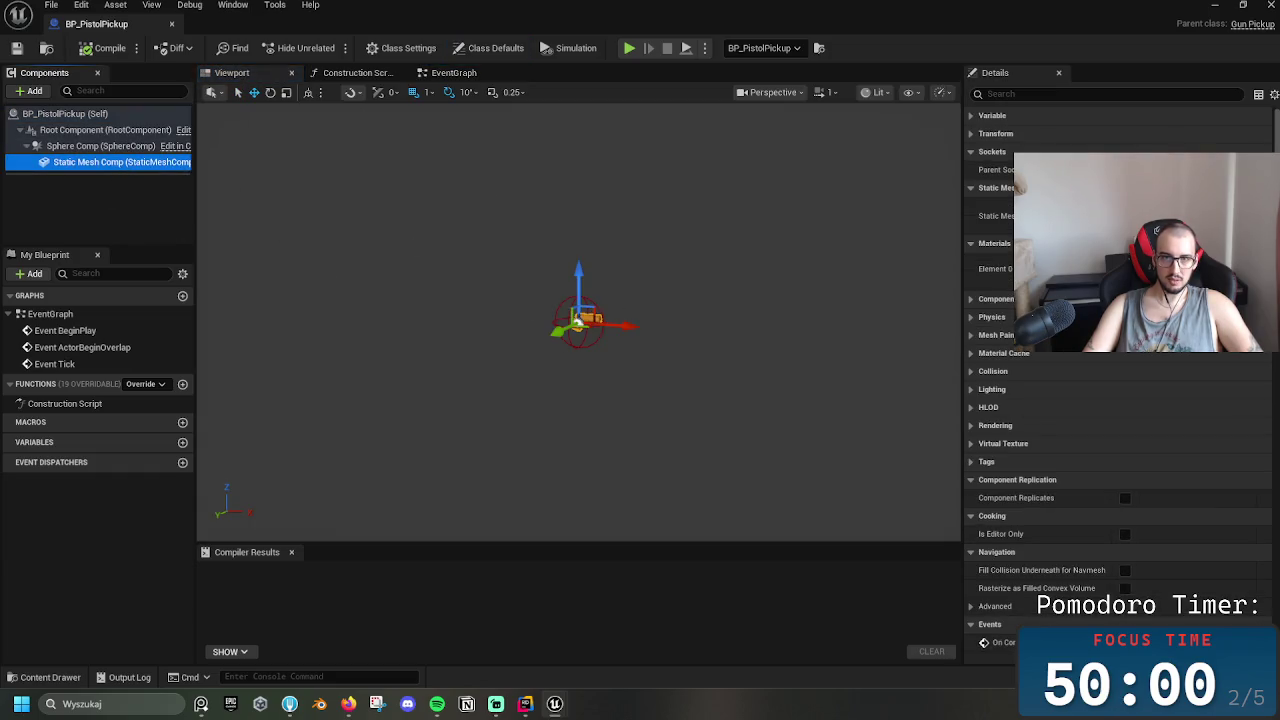
pyautogui.press('e')
pyautogui.click(601, 302)
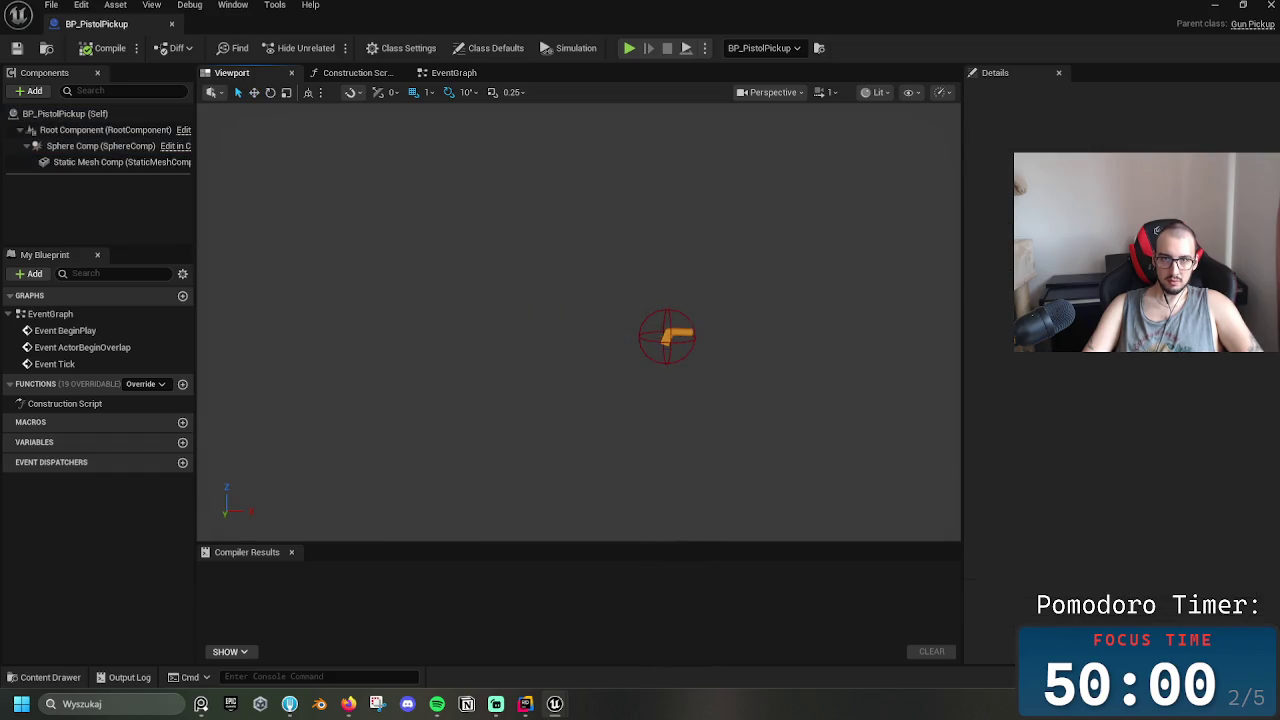
pyautogui.click(668, 337)
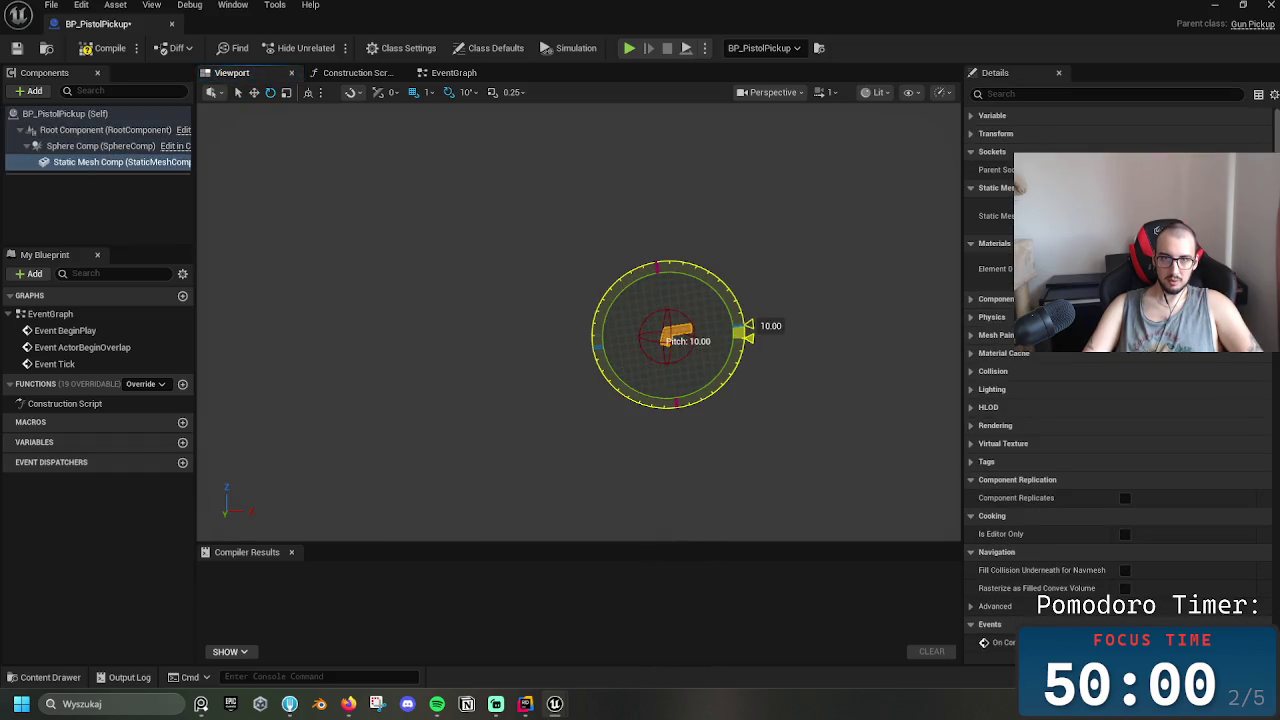
pyautogui.moveTo(628, 287); pyautogui.dragTo(628, 287)
pyautogui.click(22, 48)
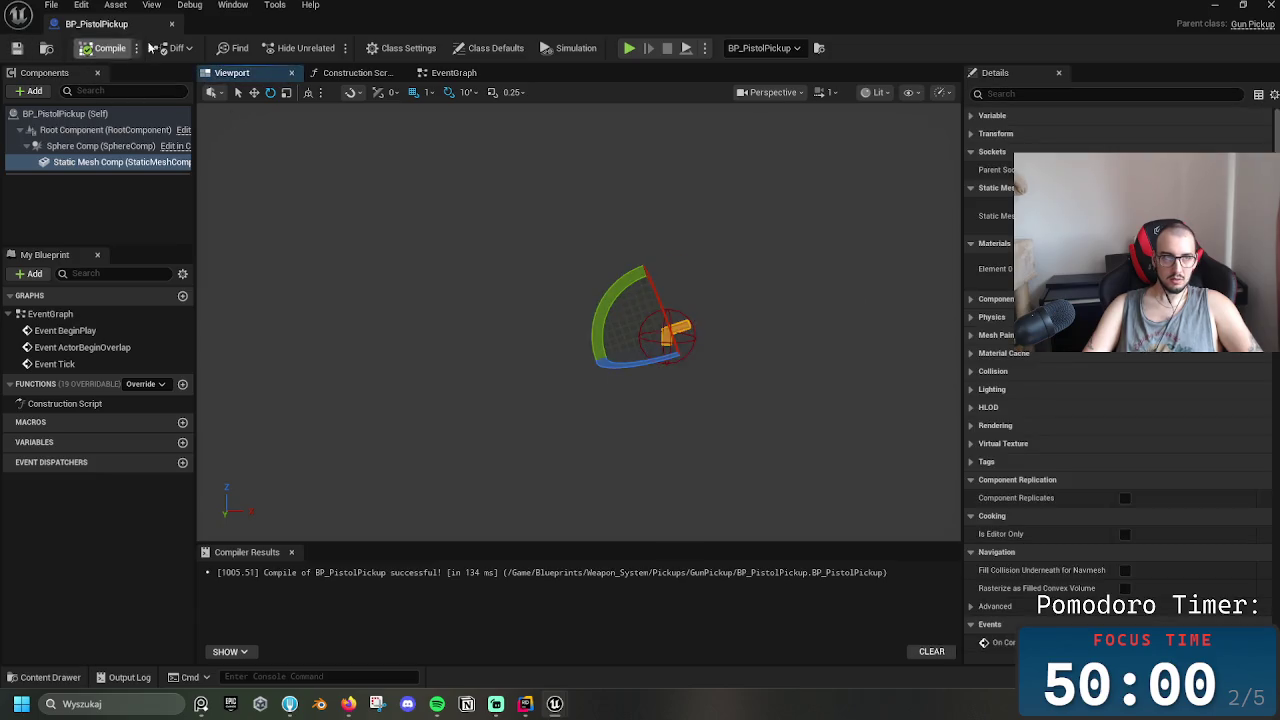
pyautogui.click(171, 24)
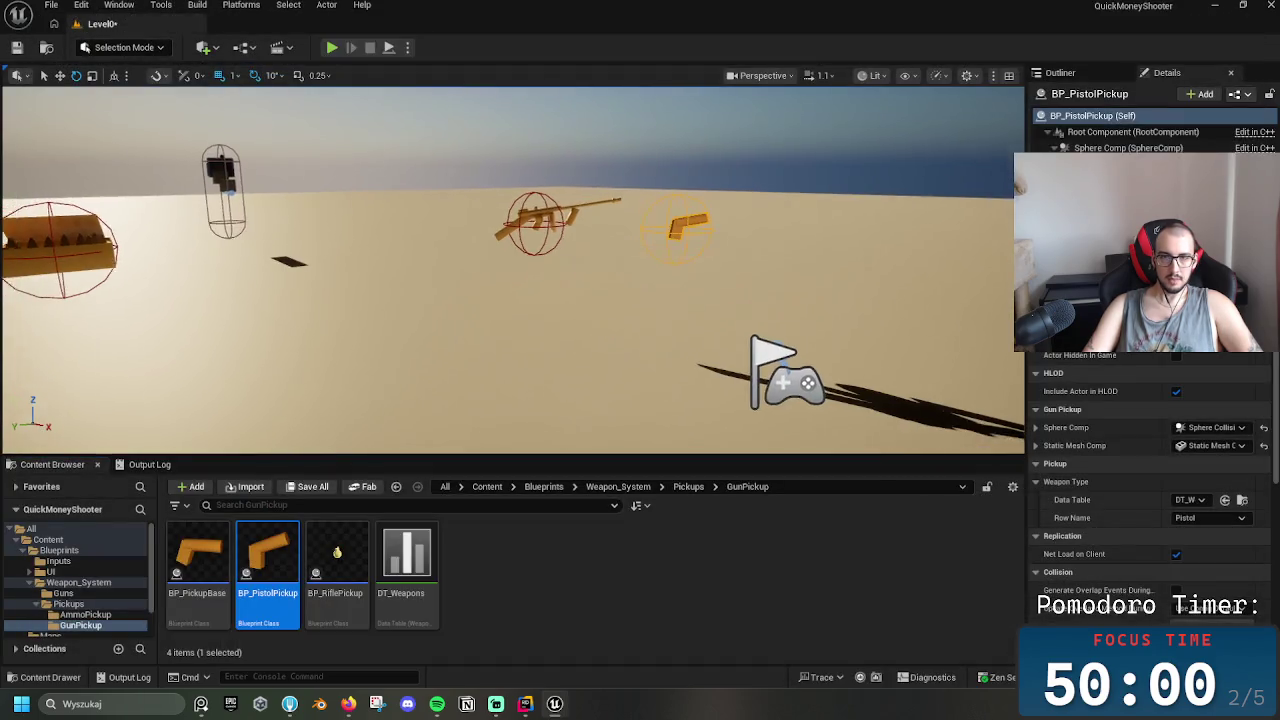
pyautogui.click(331, 48)
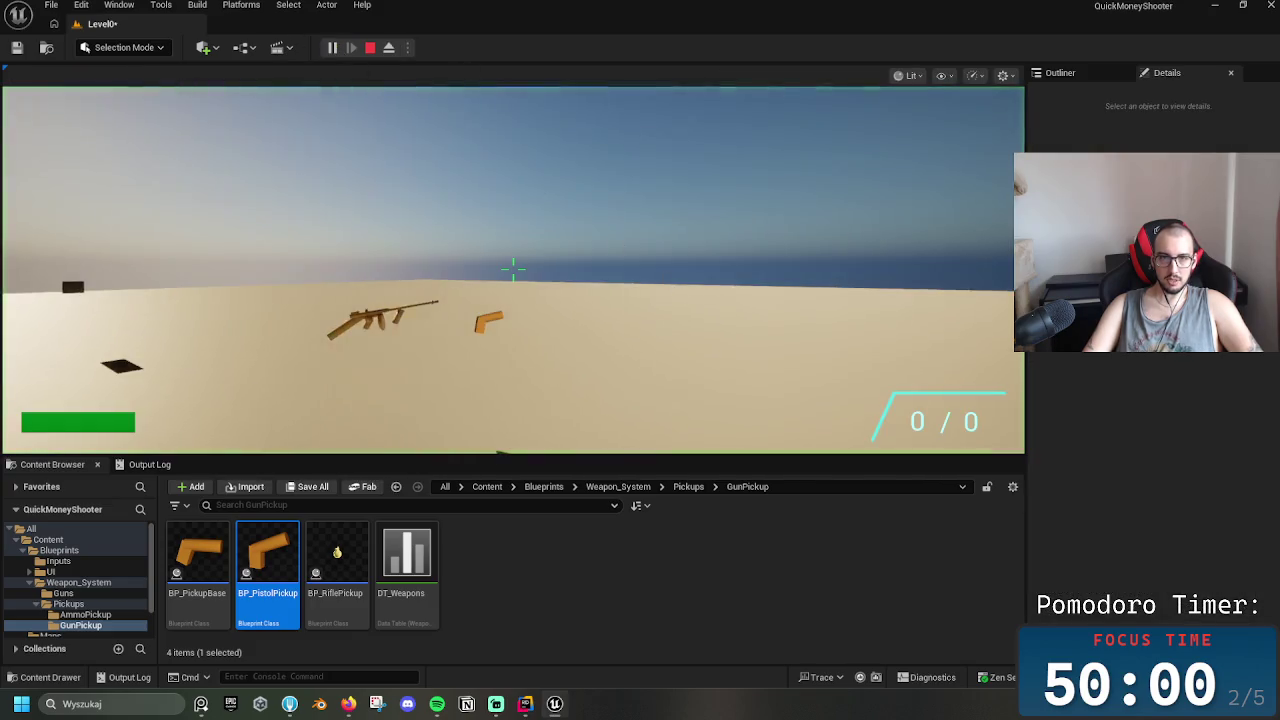
pyautogui.press('w')
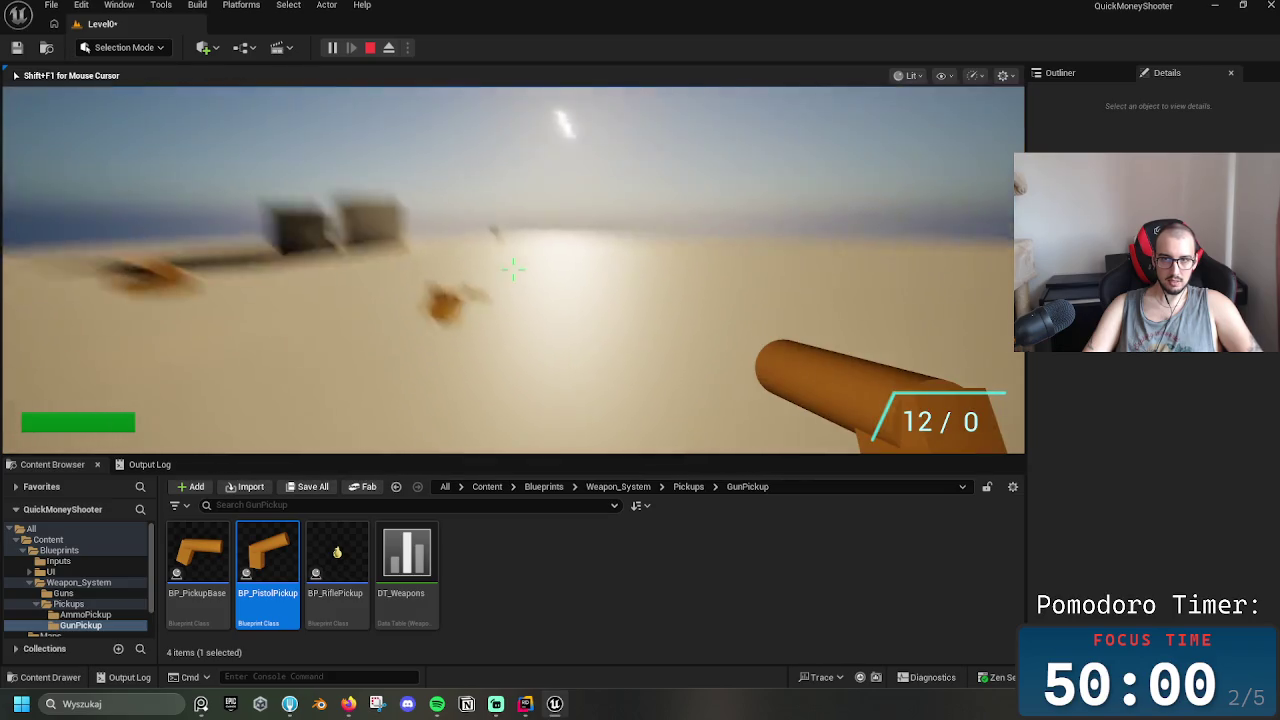
pyautogui.click(512, 268)
pyautogui.click(512, 268)
pyautogui.press('s')
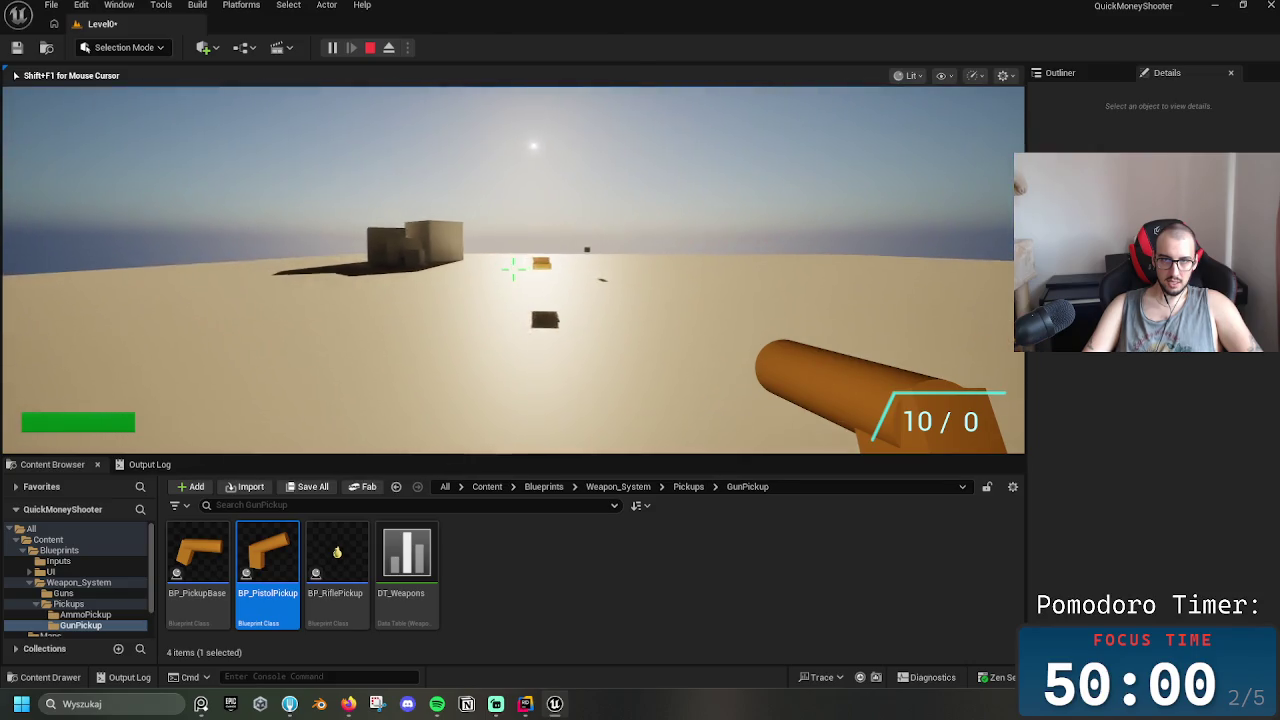
pyautogui.moveTo(512, 268)
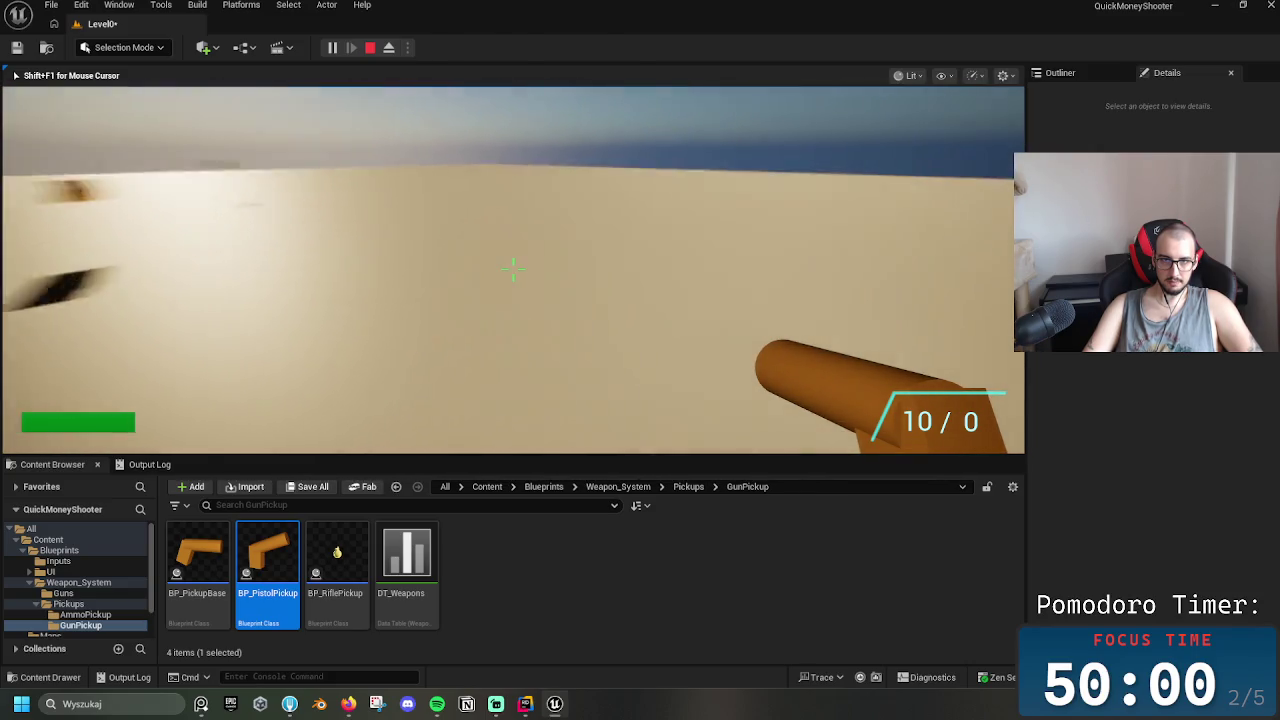
pyautogui.click(512, 268)
pyautogui.click(512, 268)
pyautogui.click(512, 268)
pyautogui.click(512, 268)
pyautogui.click(512, 268)
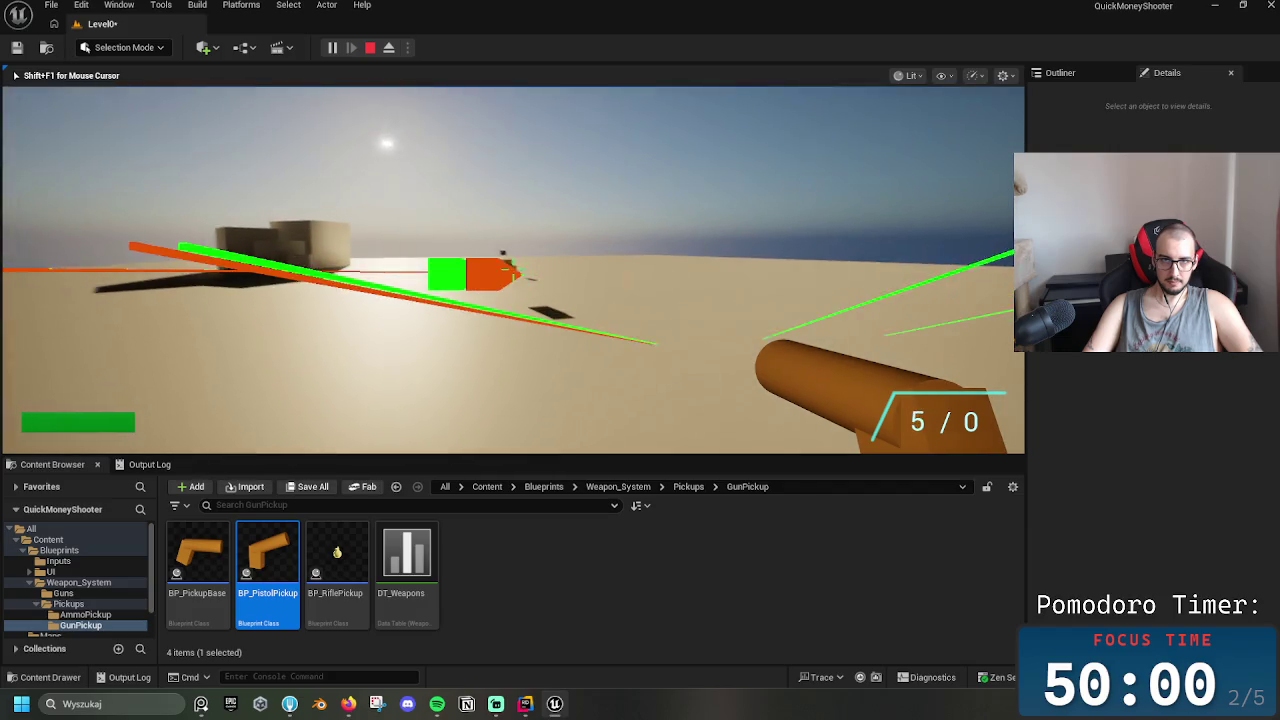
pyautogui.click(512, 268)
pyautogui.click(512, 268)
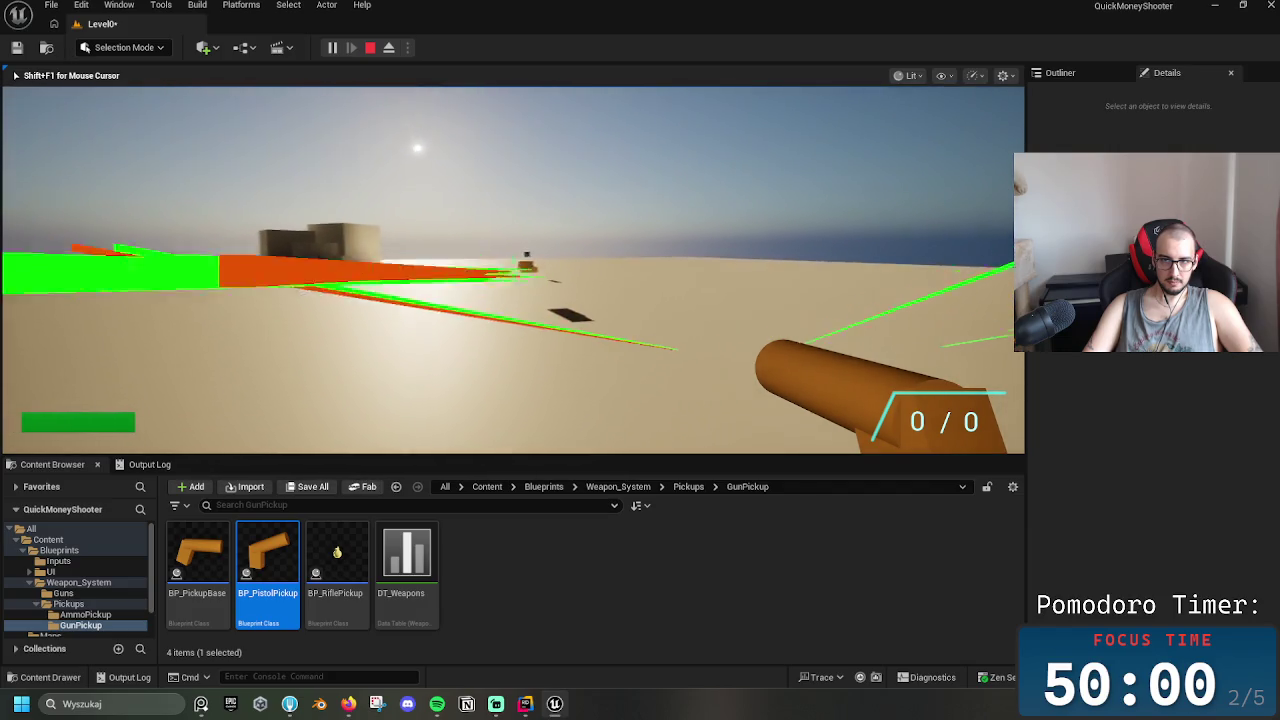
pyautogui.press('w')
pyautogui.click(512, 268)
pyautogui.click(512, 268)
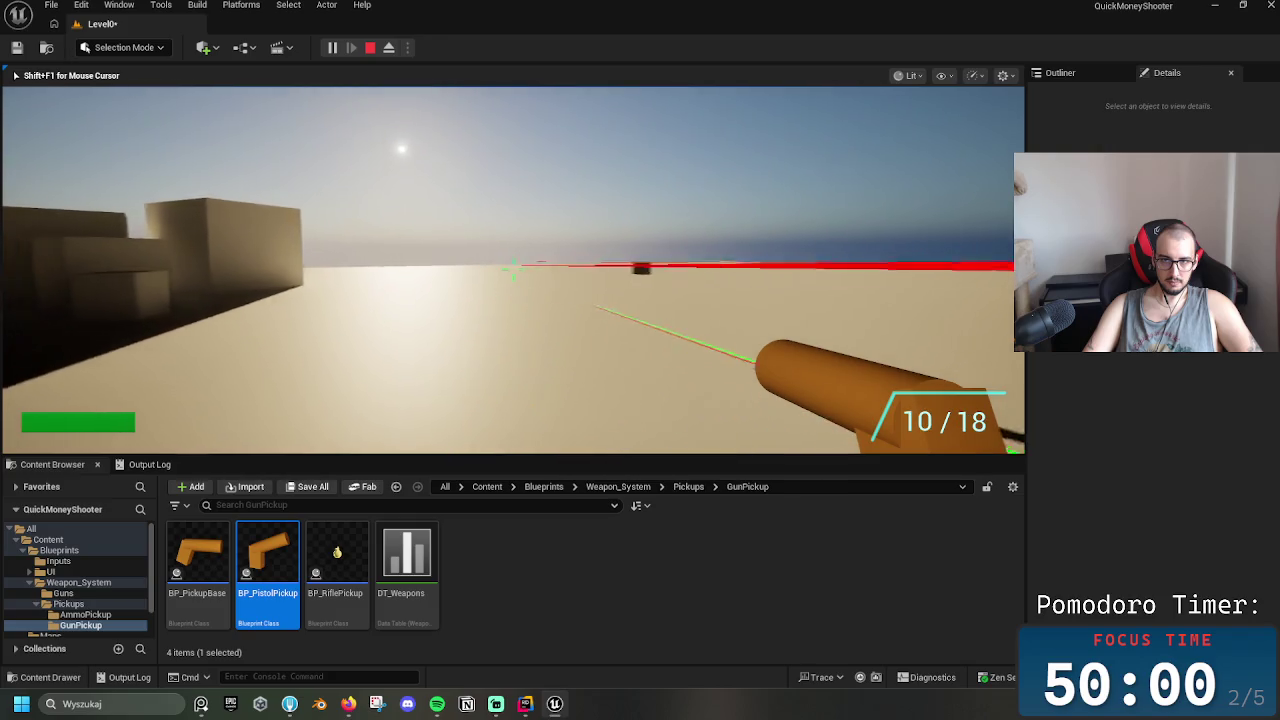
pyautogui.click(512, 268)
pyautogui.click(512, 268)
pyautogui.click(512, 268)
pyautogui.click(512, 268)
pyautogui.click(512, 268)
pyautogui.click(512, 268)
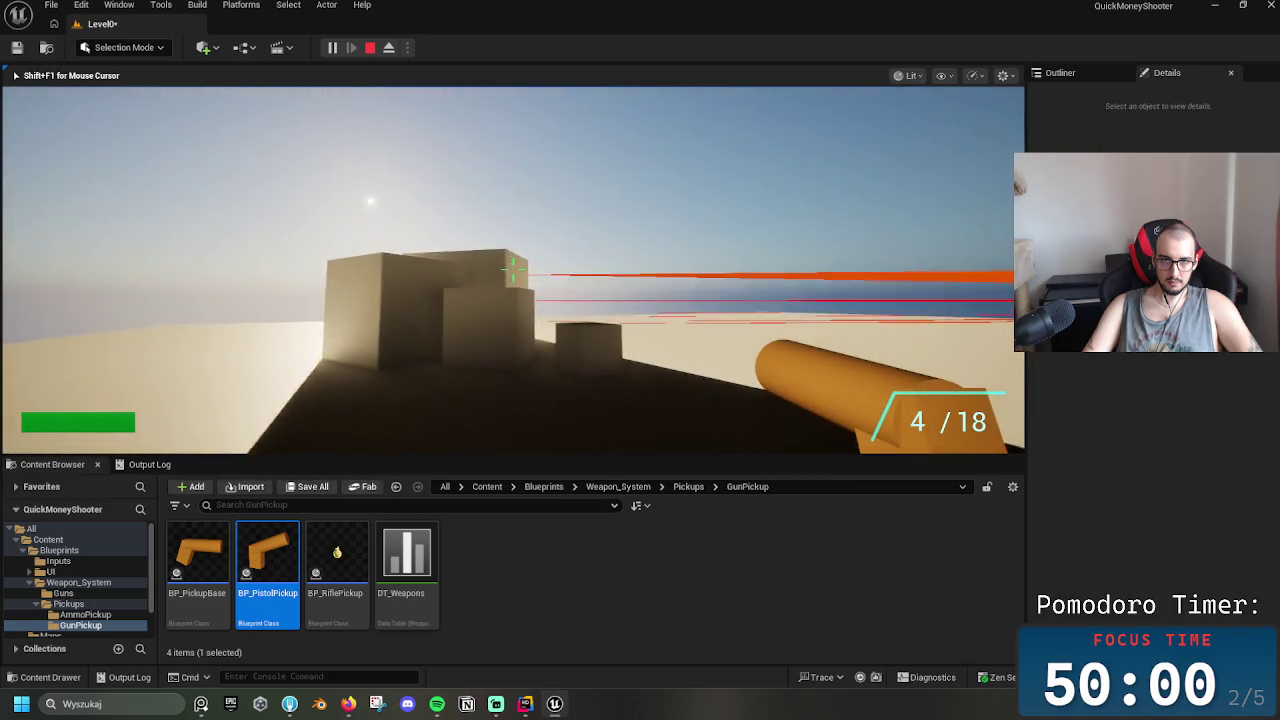
pyautogui.click(512, 268)
pyautogui.click(512, 268)
pyautogui.click(512, 268)
pyautogui.click(512, 268)
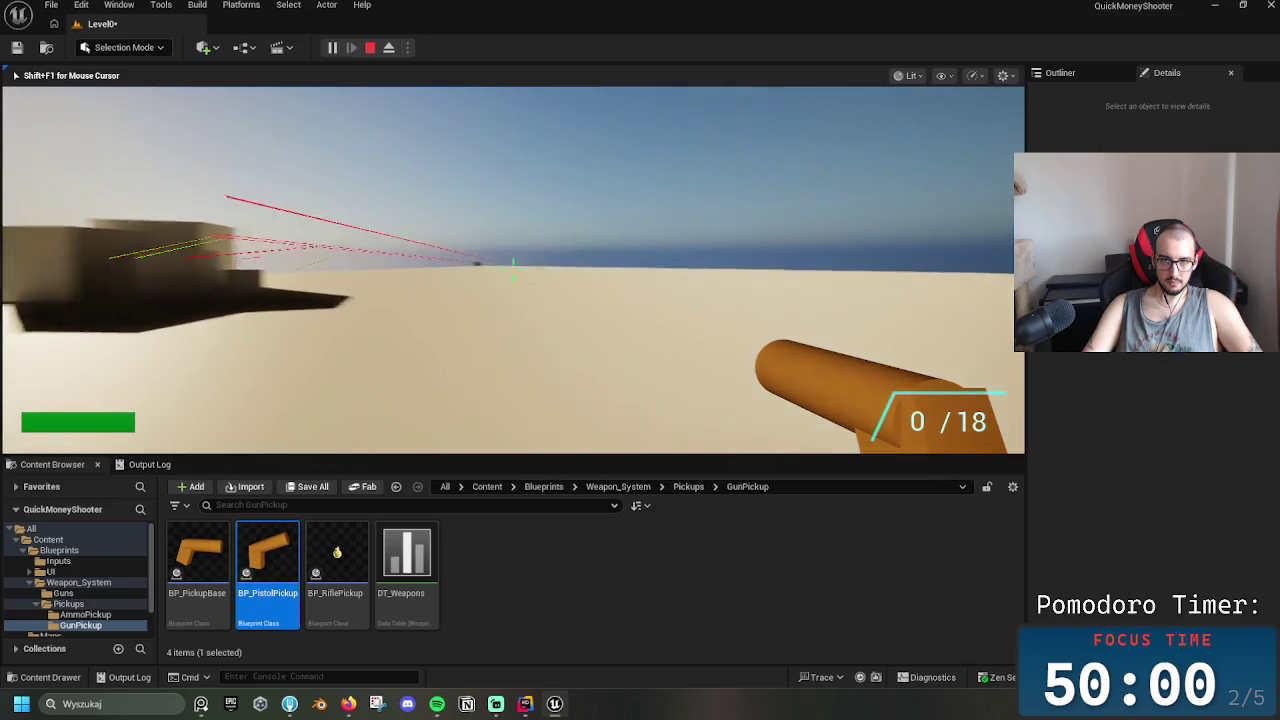
pyautogui.press('r')
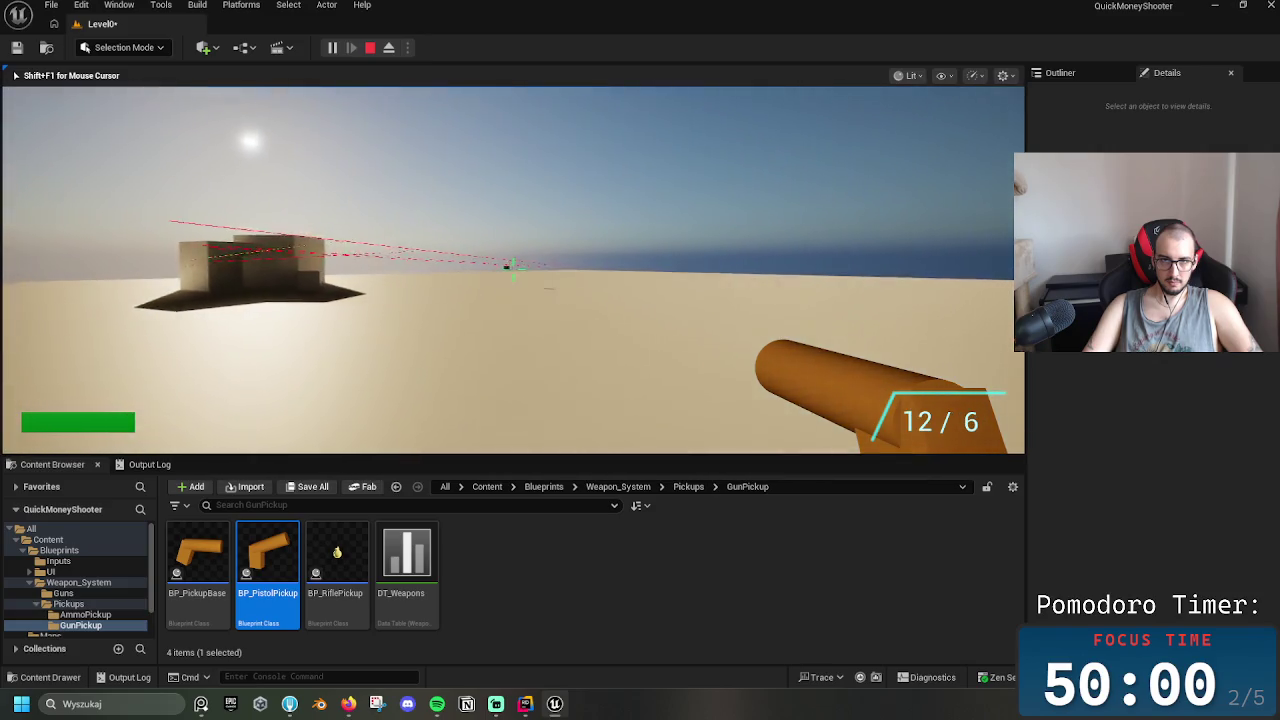
pyautogui.click(512, 268)
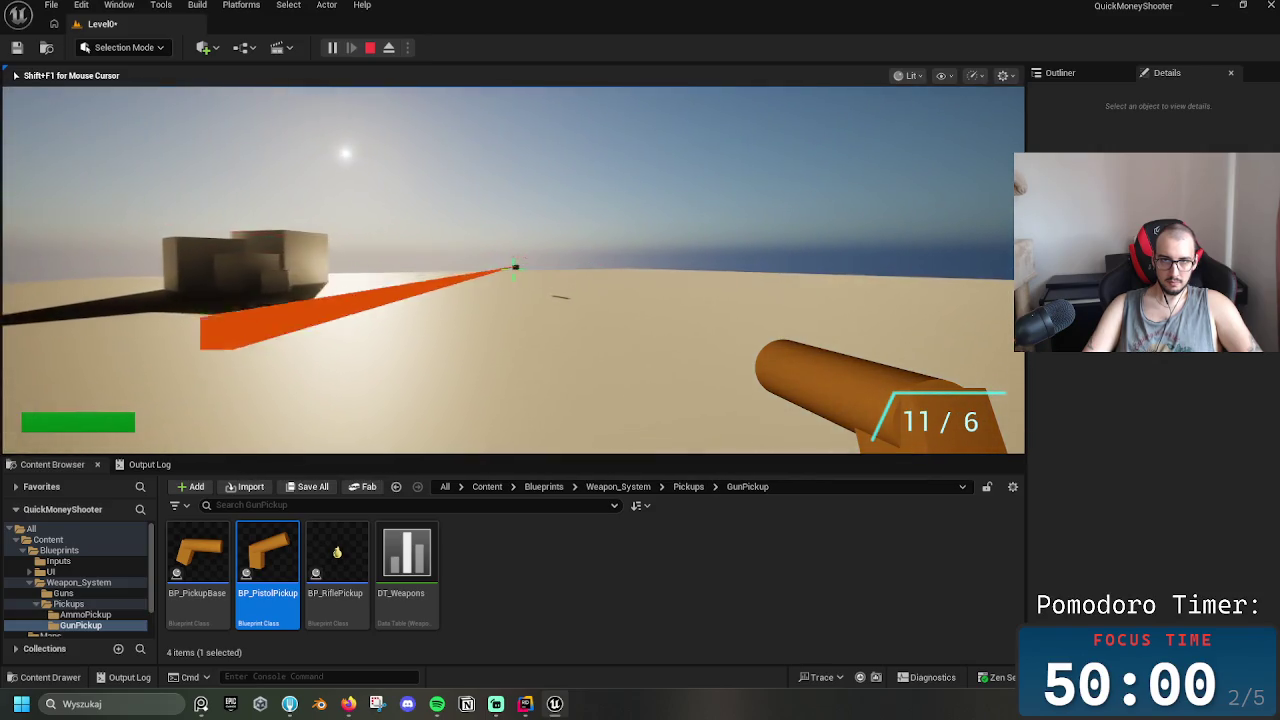
pyautogui.click(512, 268)
pyautogui.click(512, 268)
pyautogui.click(512, 268)
pyautogui.click(512, 268)
pyautogui.click(512, 268)
pyautogui.click(512, 268)
pyautogui.click(512, 268)
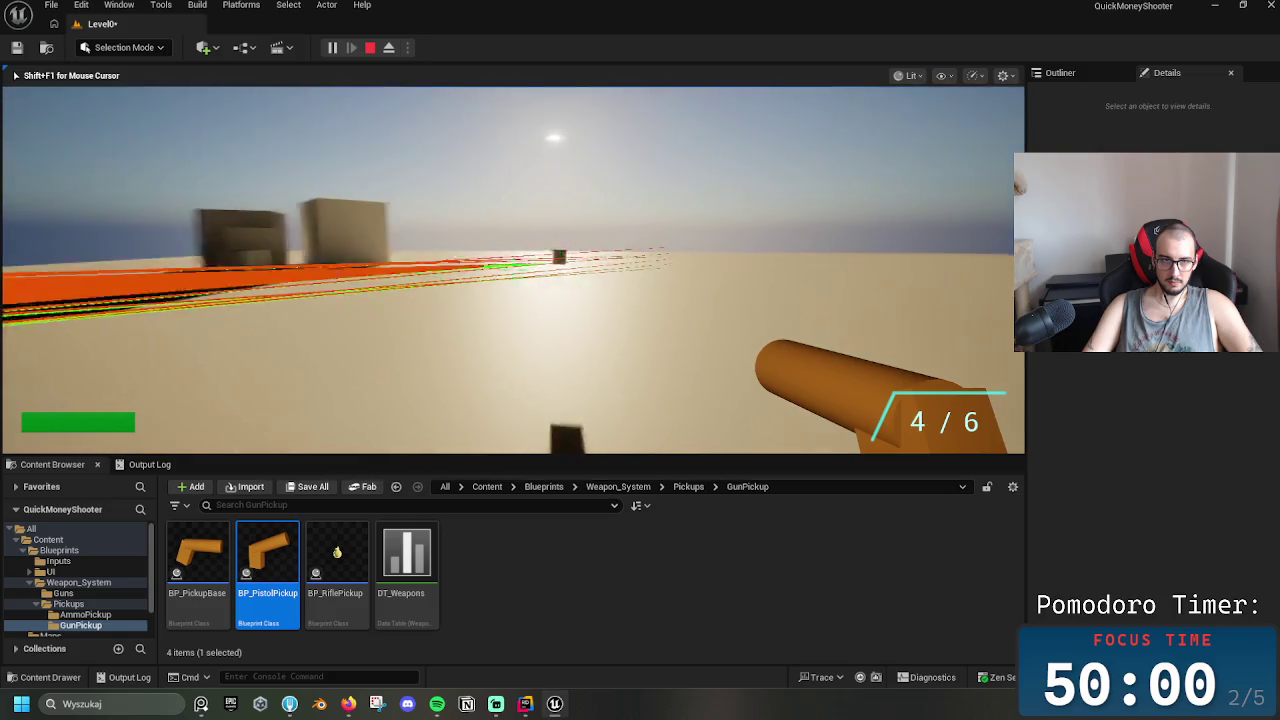
pyautogui.click(512, 268)
pyautogui.click(512, 268)
pyautogui.click(512, 268)
pyautogui.click(512, 268)
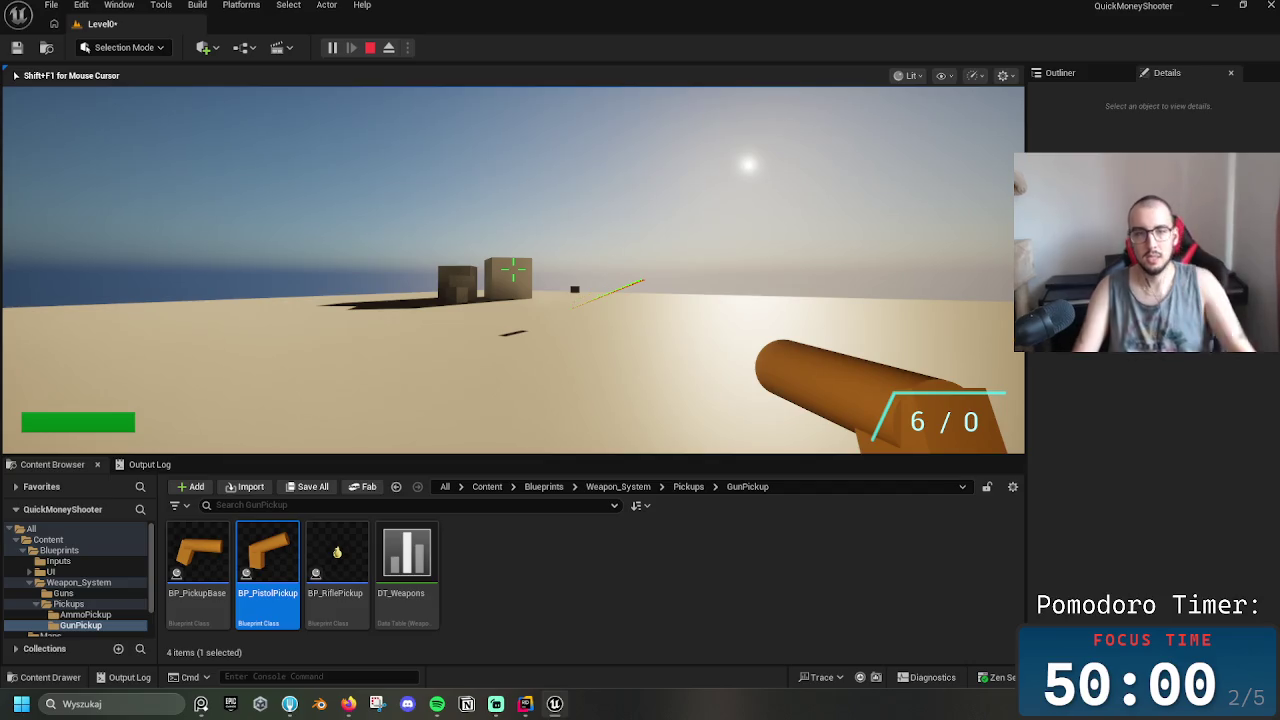
pyautogui.press('Escape')
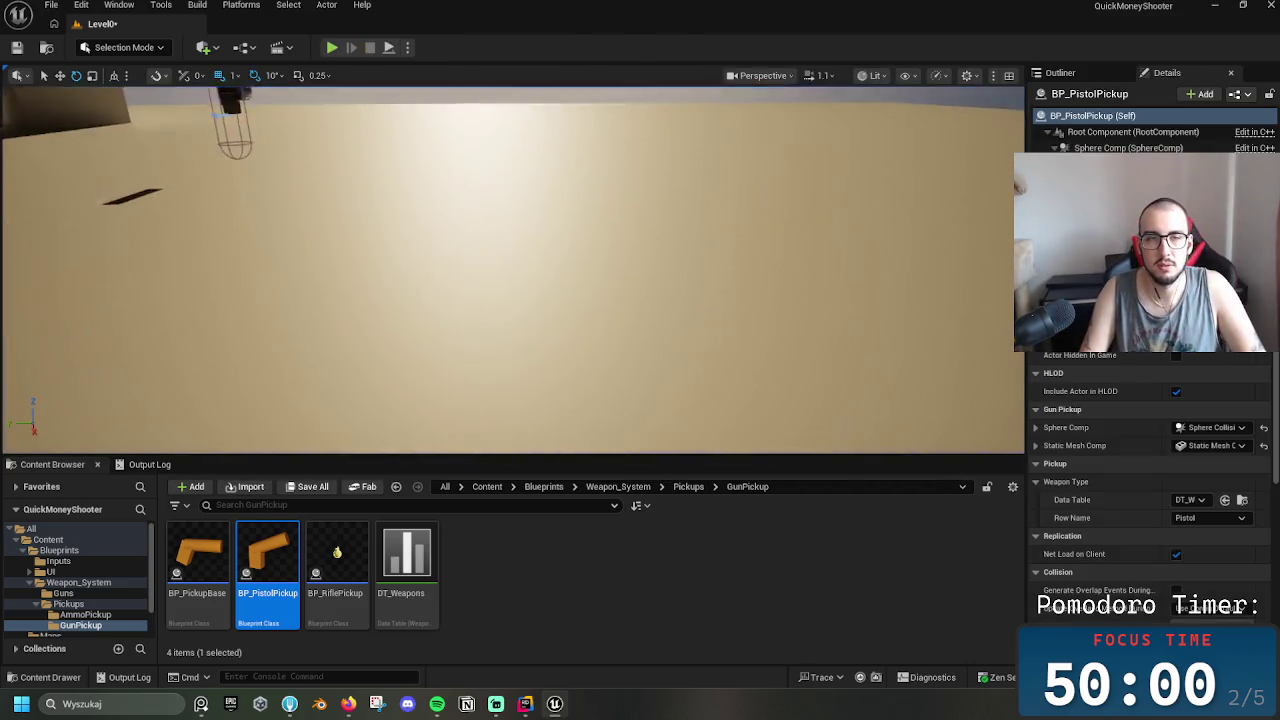
# Set the DT_Weapons Rifle row's Weapon to Spawn to BP_Rifle, then start a play test
pyautogui.click(700, 330)
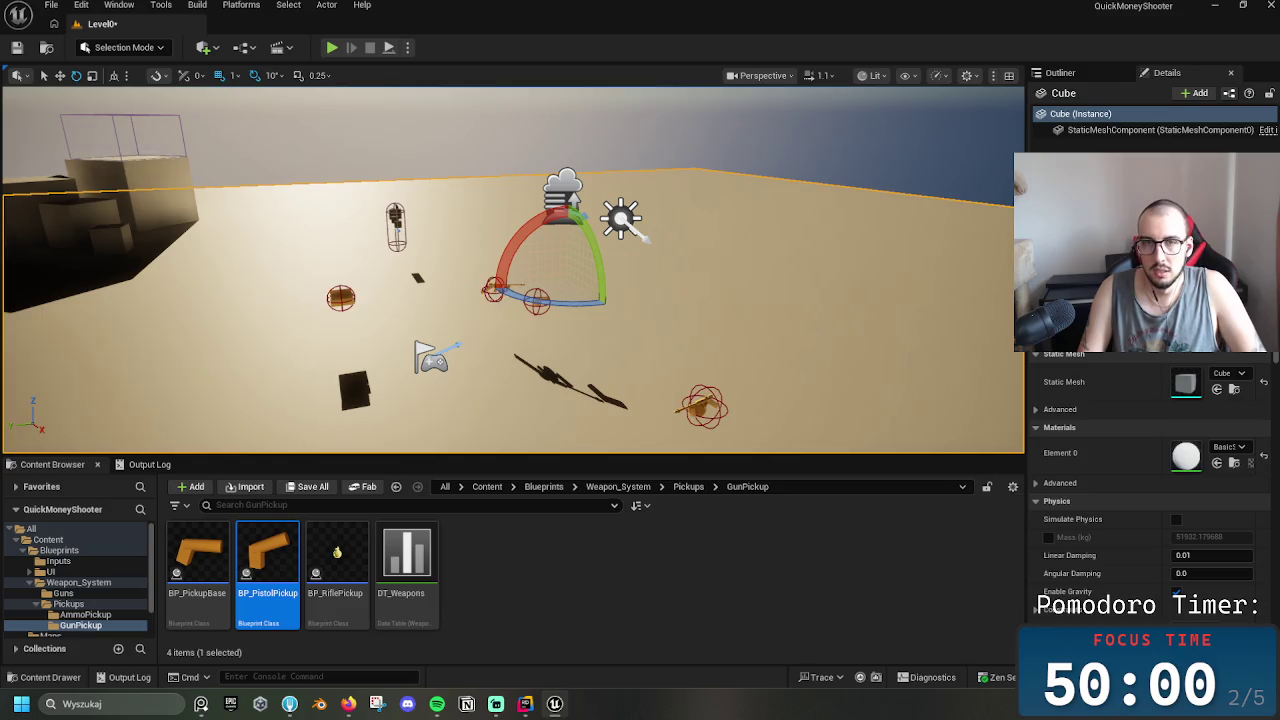
pyautogui.click(493, 290)
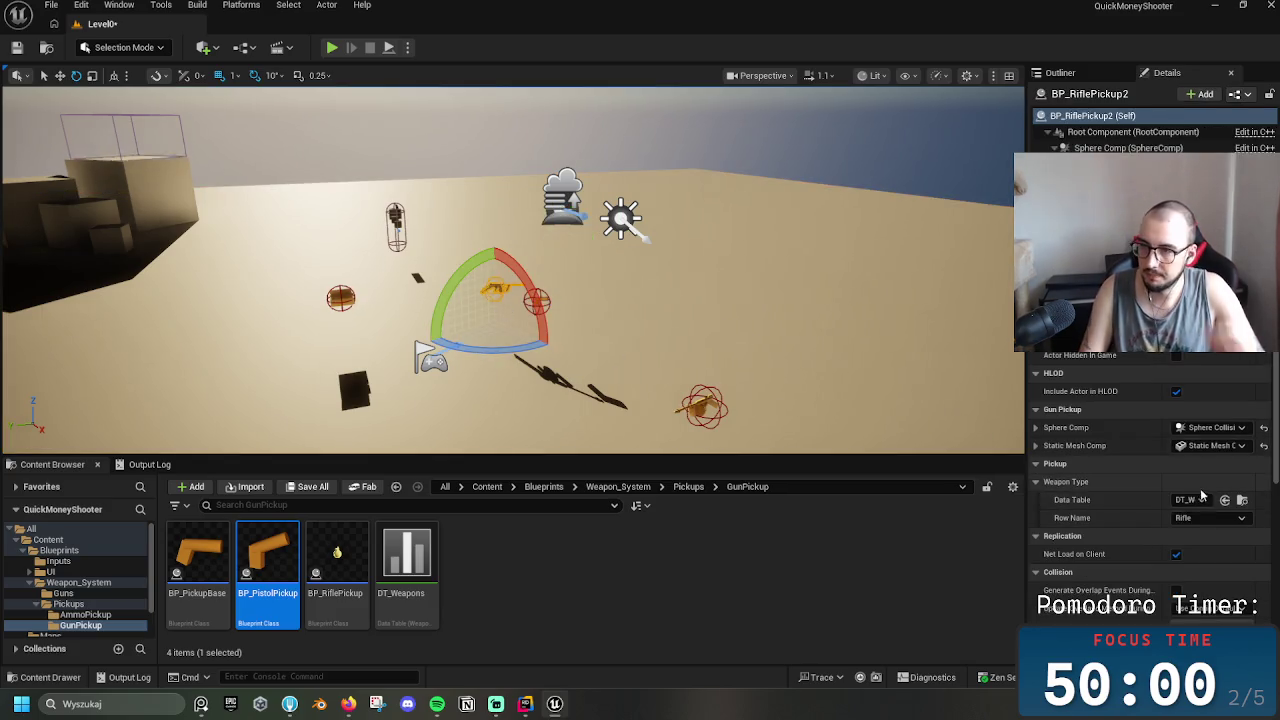
pyautogui.doubleClick(404, 565)
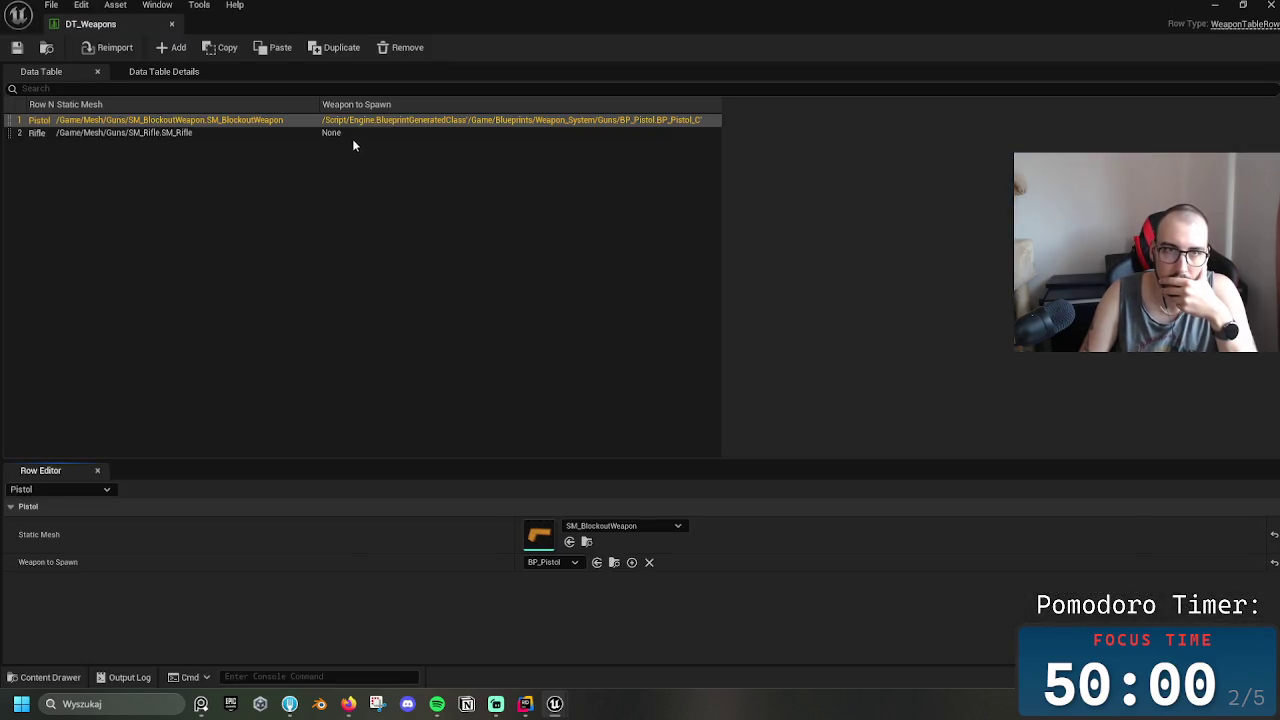
pyautogui.click(370, 133)
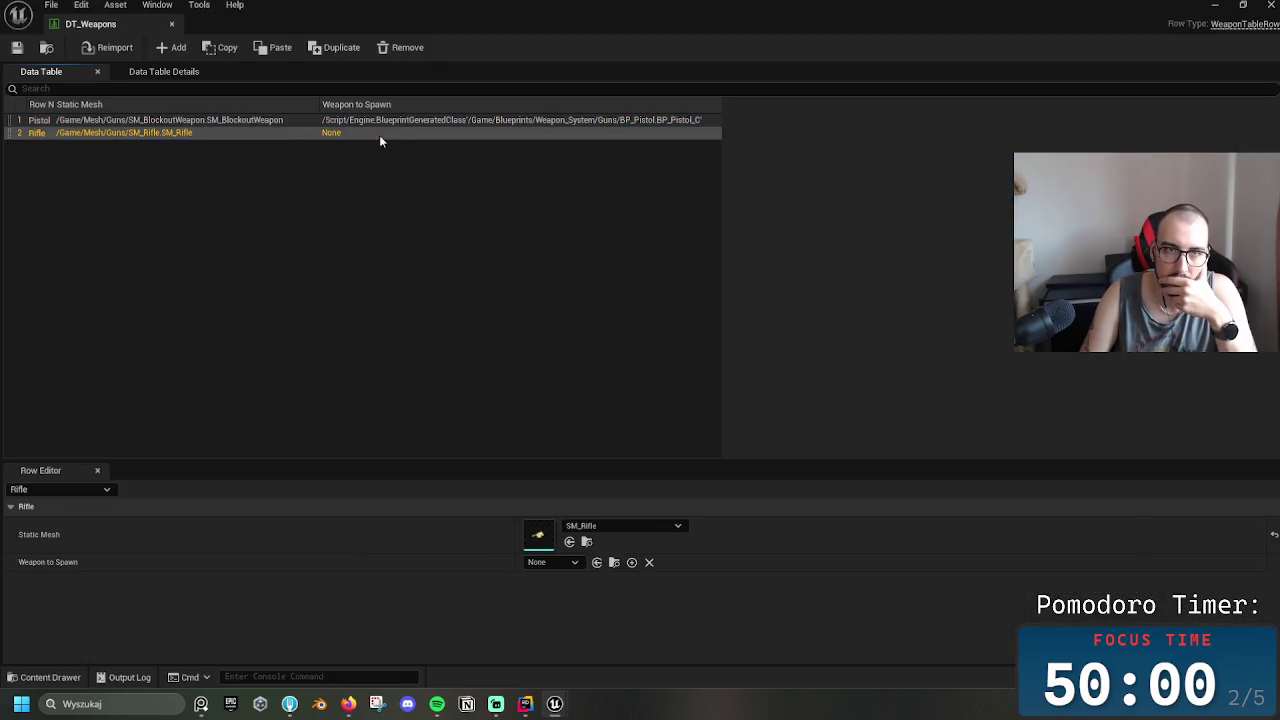
pyautogui.click(563, 562)
pyautogui.click(596, 632)
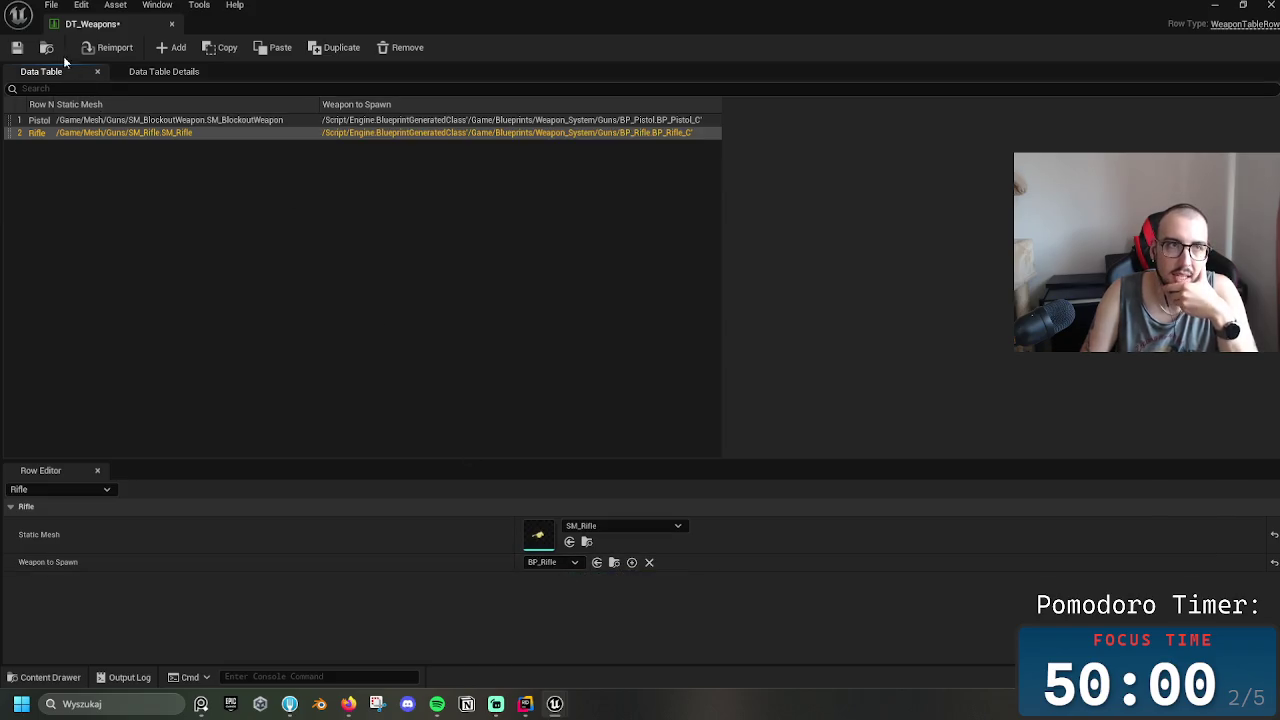
pyautogui.click(174, 24)
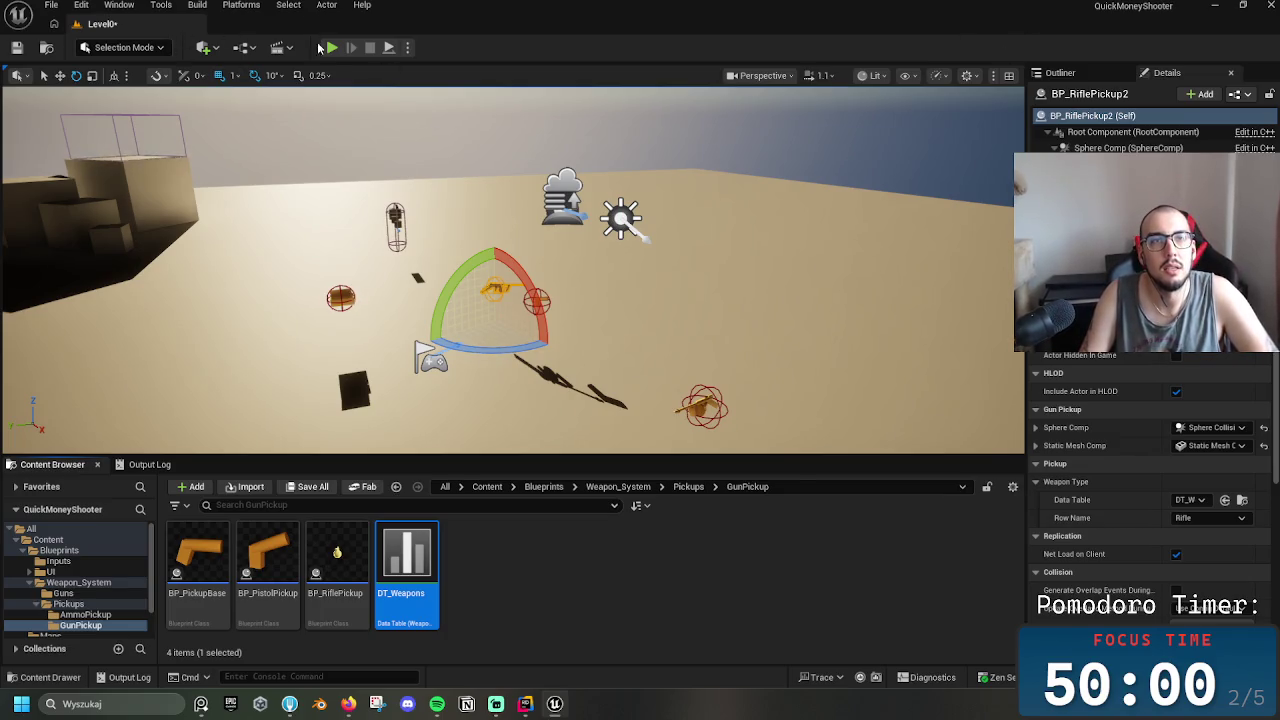
pyautogui.click(331, 47)
# Fire the pistol, pick up the rifle, and shoot the boxes and targets
pyautogui.press('w')
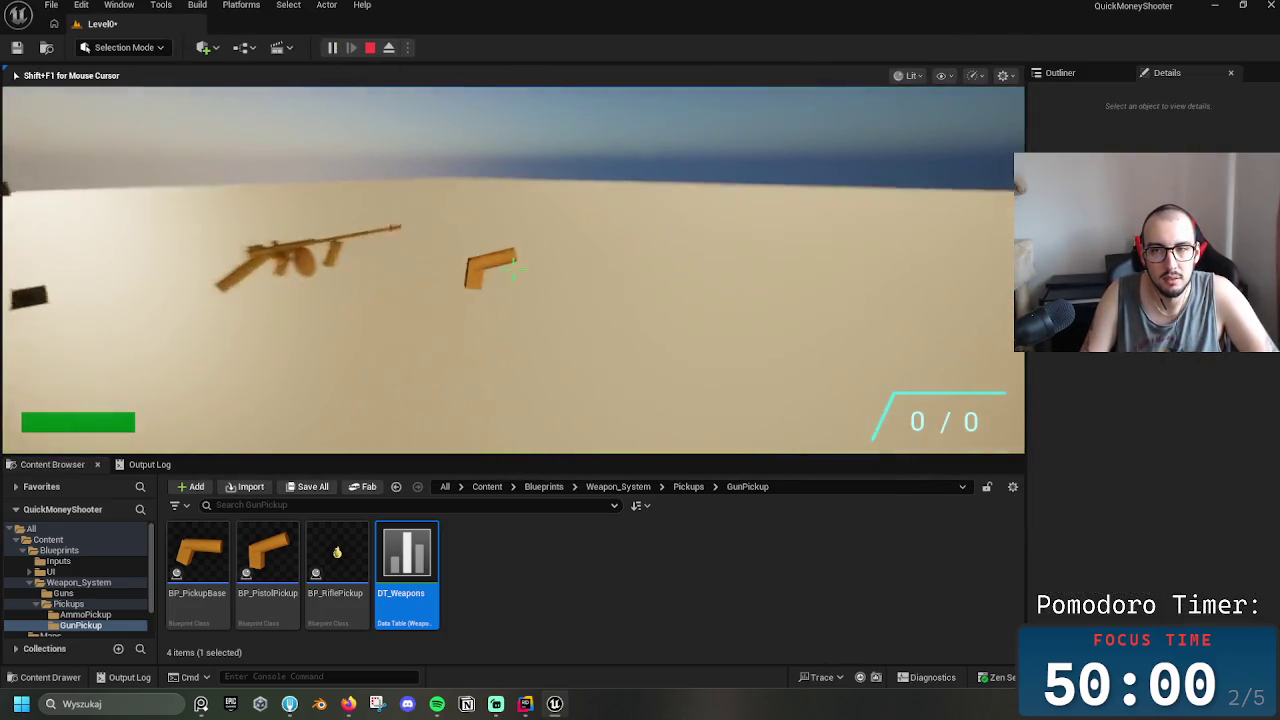
pyautogui.click(512, 268)
pyautogui.click(512, 268)
pyautogui.click(512, 268)
pyautogui.press('w')
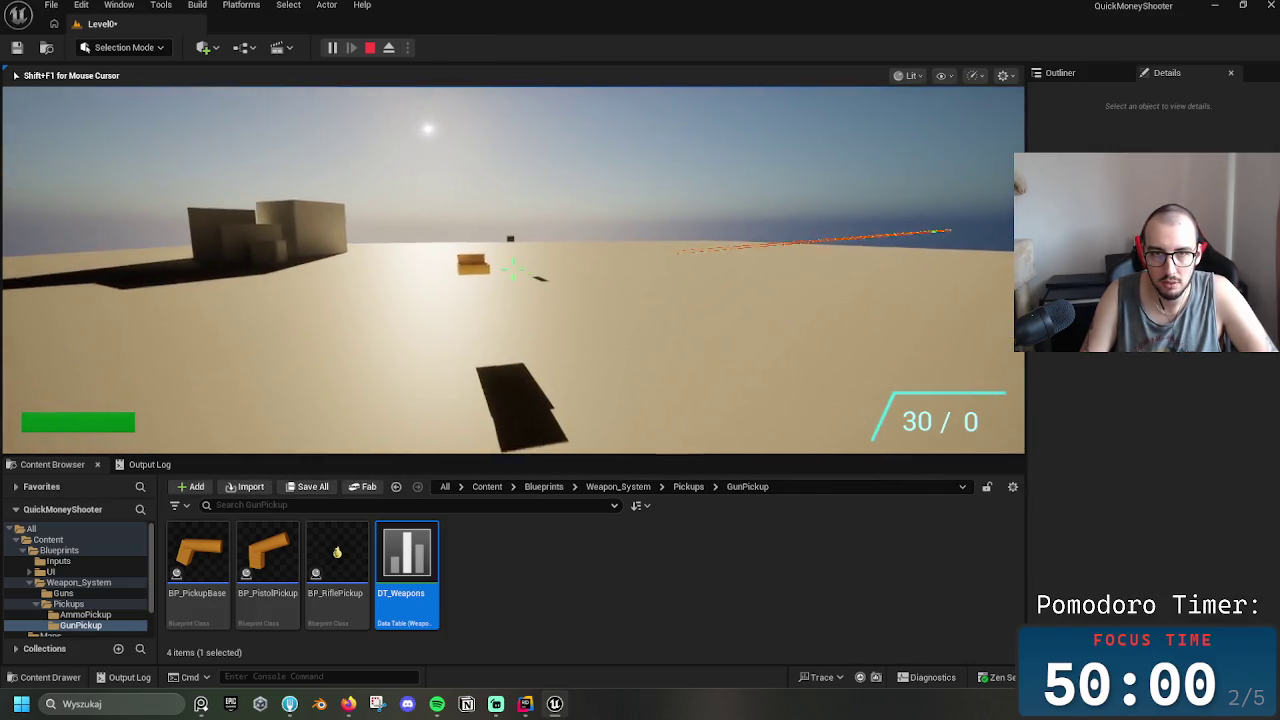
pyautogui.click(512, 268)
pyautogui.click(512, 268)
pyautogui.click(512, 268)
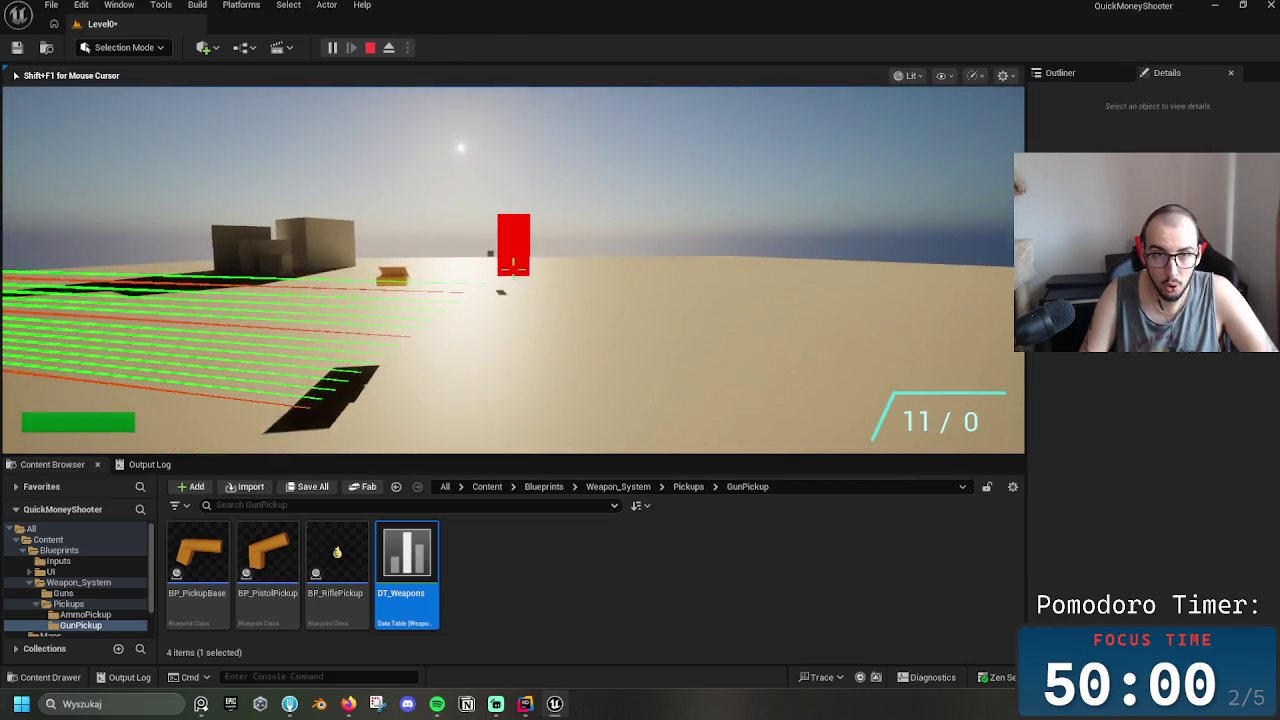
pyautogui.click(512, 268)
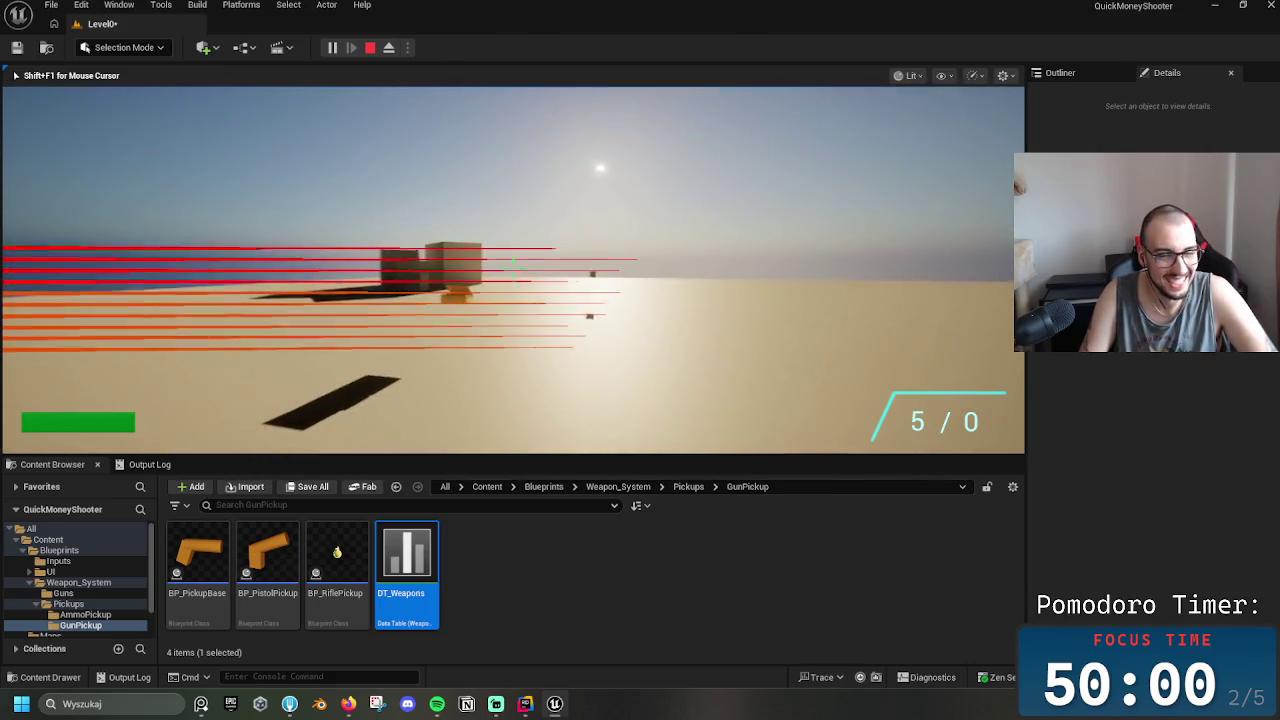
pyautogui.click(512, 268)
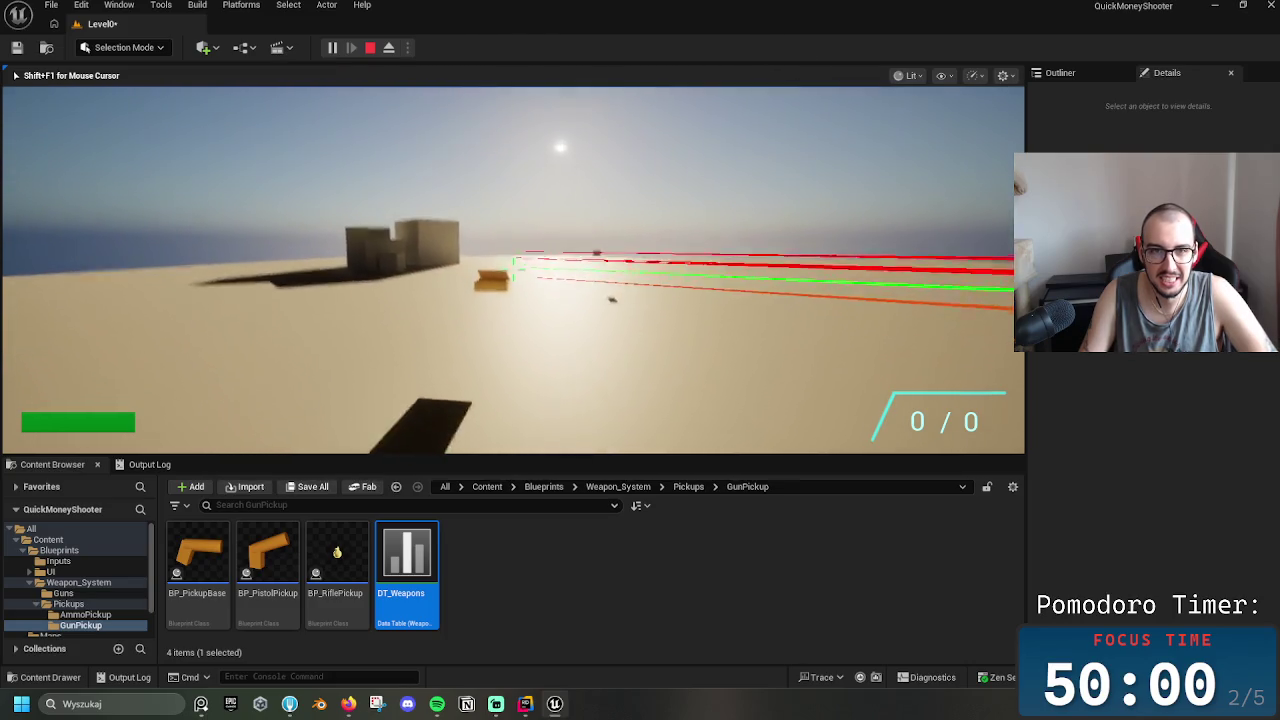
# Collect the ammo crate, empty the magazine, reload with R, and fire again
pyautogui.press('w')
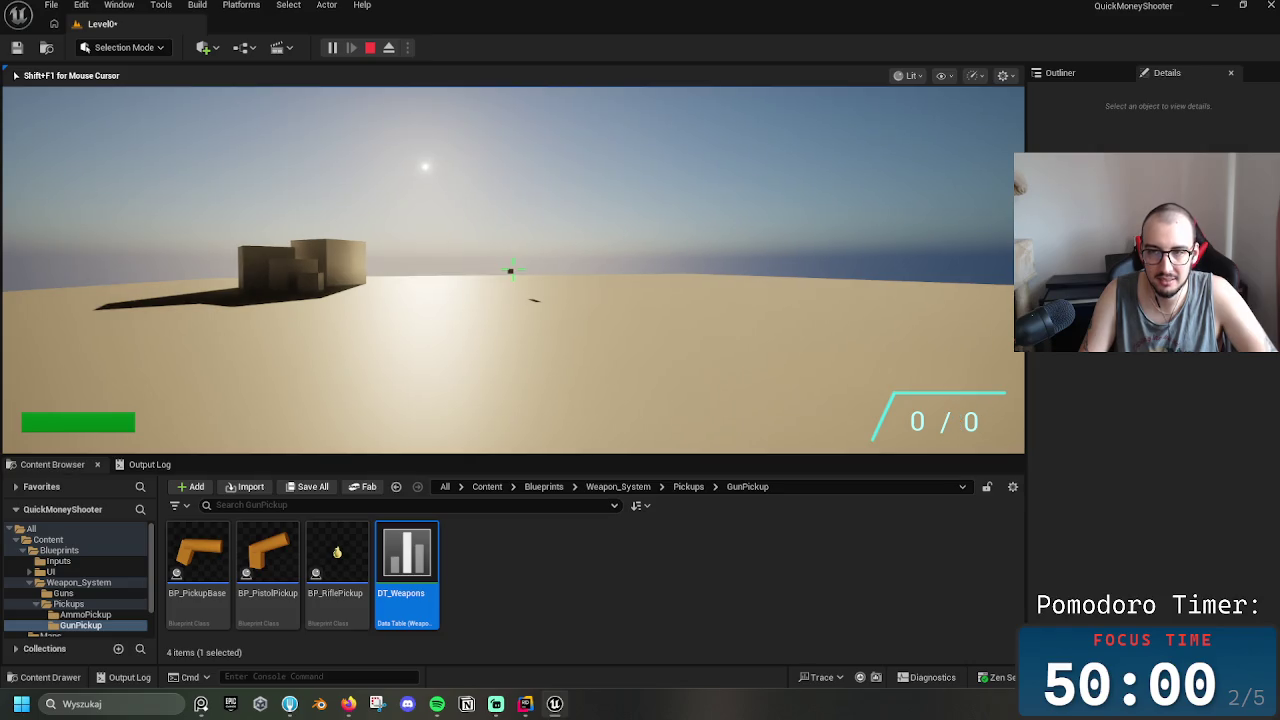
pyautogui.scroll(-5, 512, 268)
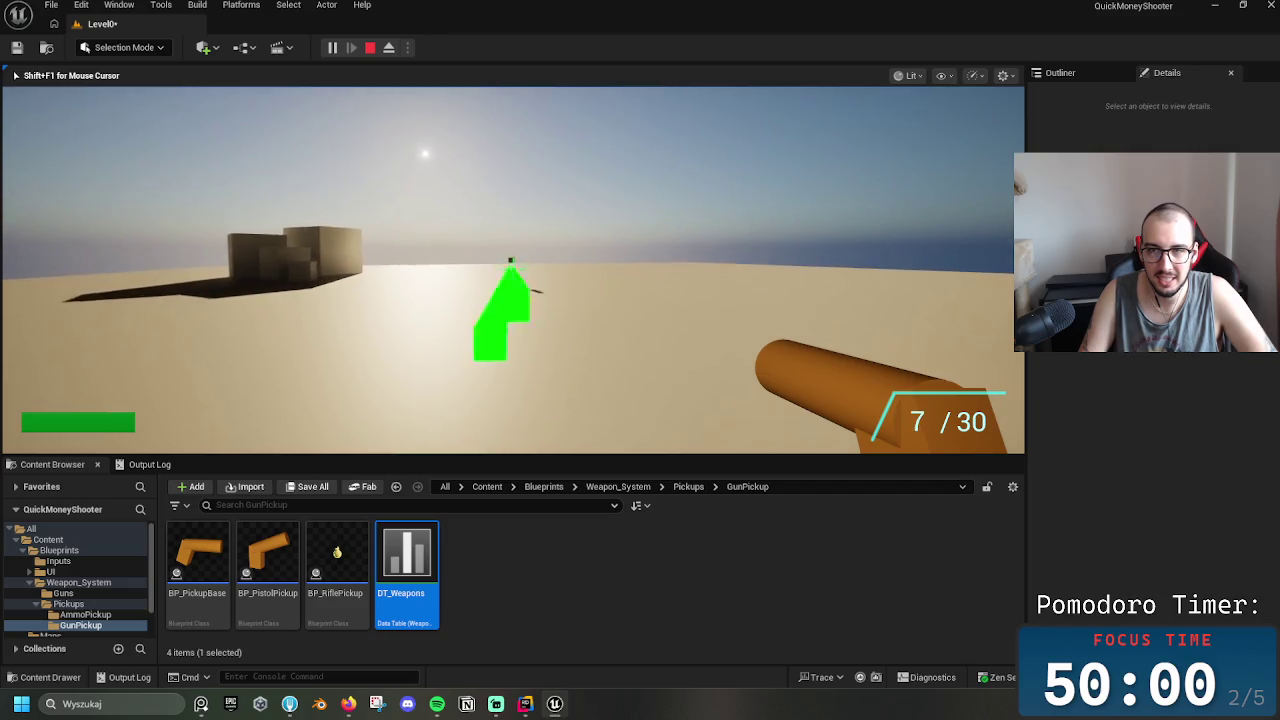
pyautogui.click(512, 268)
pyautogui.click(512, 268)
pyautogui.click(512, 268)
pyautogui.click(512, 268)
pyautogui.click(512, 268)
pyautogui.click(512, 268)
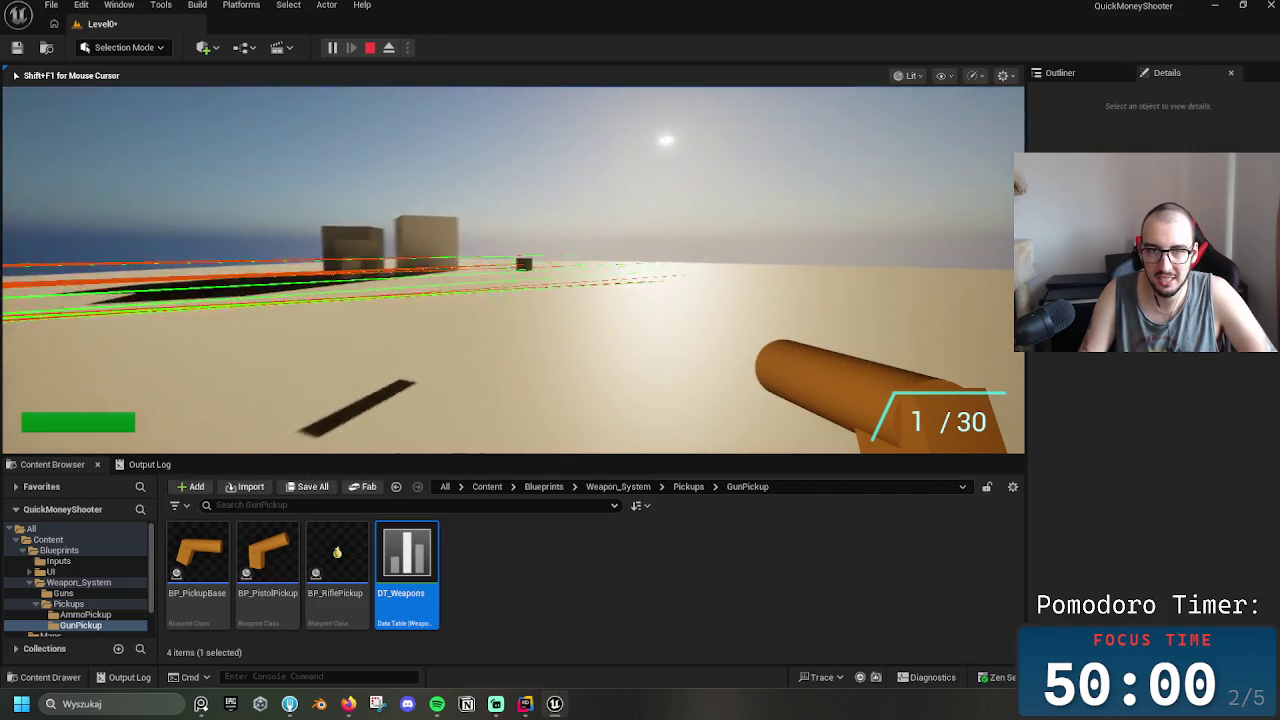
pyautogui.click(512, 268)
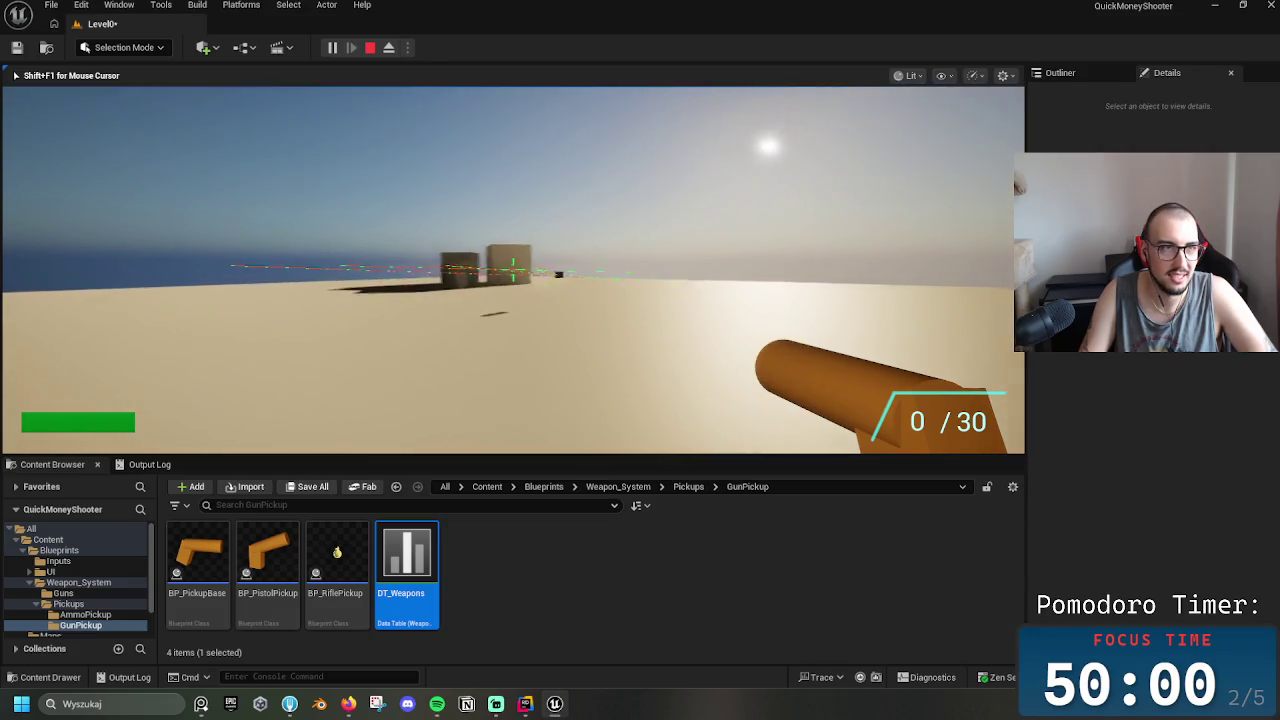
pyautogui.press('r')
pyautogui.click(512, 268)
pyautogui.click(512, 268)
pyautogui.click(512, 268)
pyautogui.click(512, 268)
pyautogui.click(512, 268)
pyautogui.click(512, 268)
# Drop the gun with G and stop the play session
pyautogui.press('g')
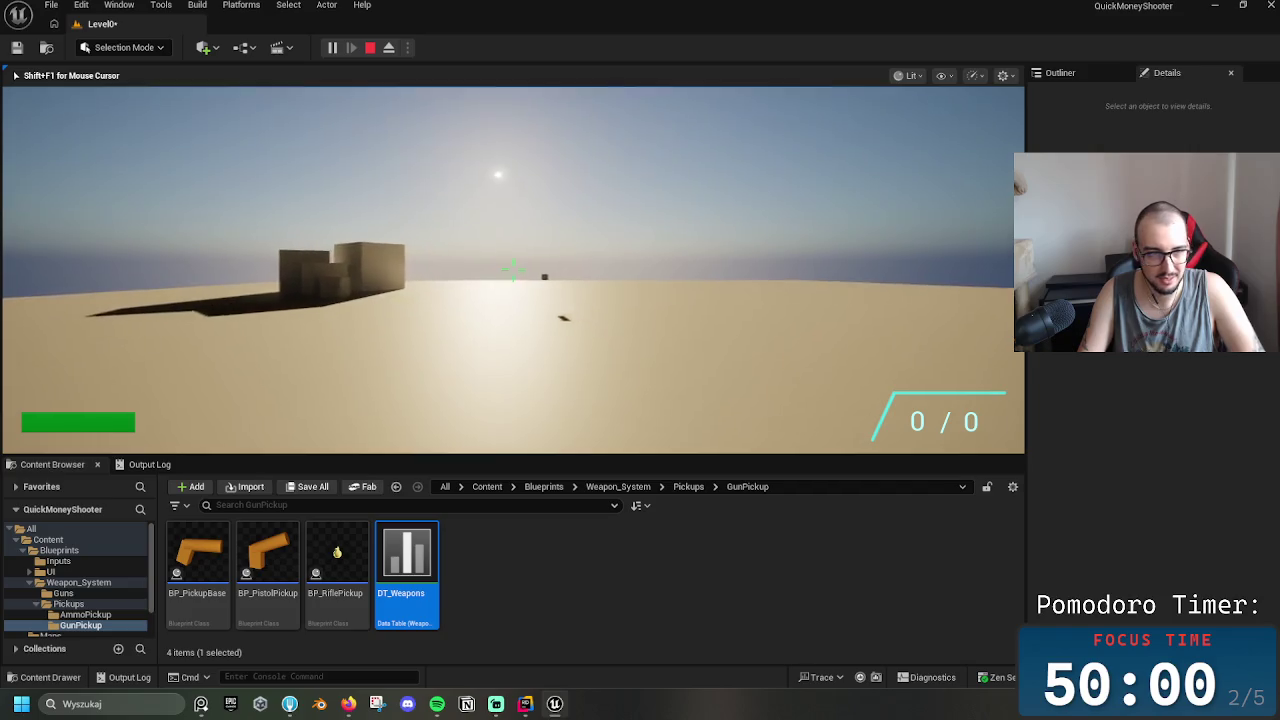
pyautogui.press('w')
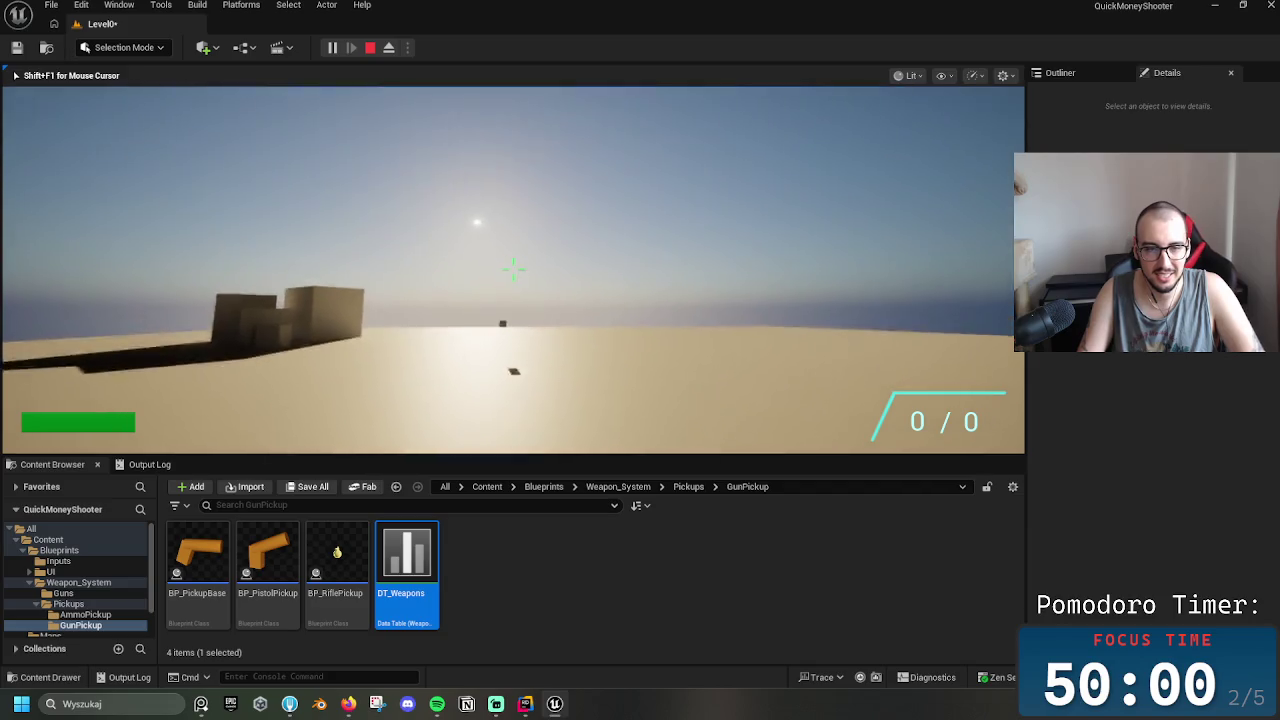
pyautogui.press('Escape')
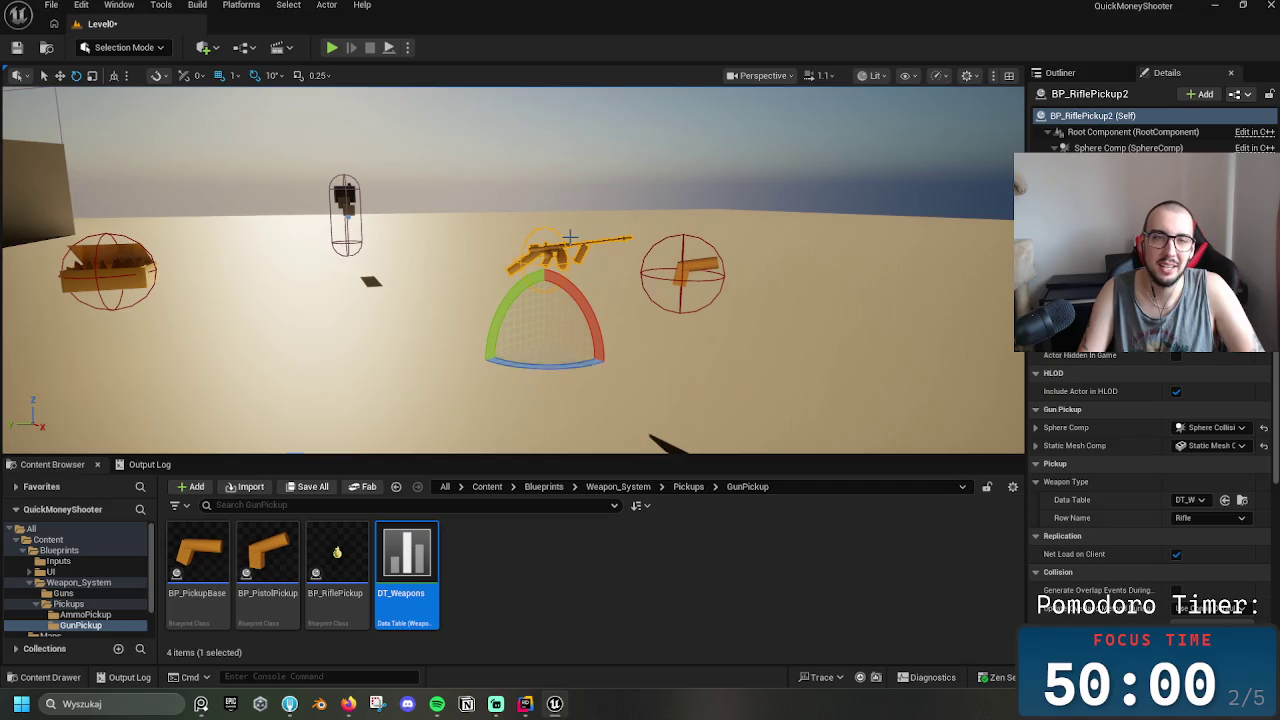
# Open the BP_QMSCharacter blueprint from the Blueprints folder in the full Blueprint editor
pyautogui.click(543, 486)
pyautogui.click(410, 558)
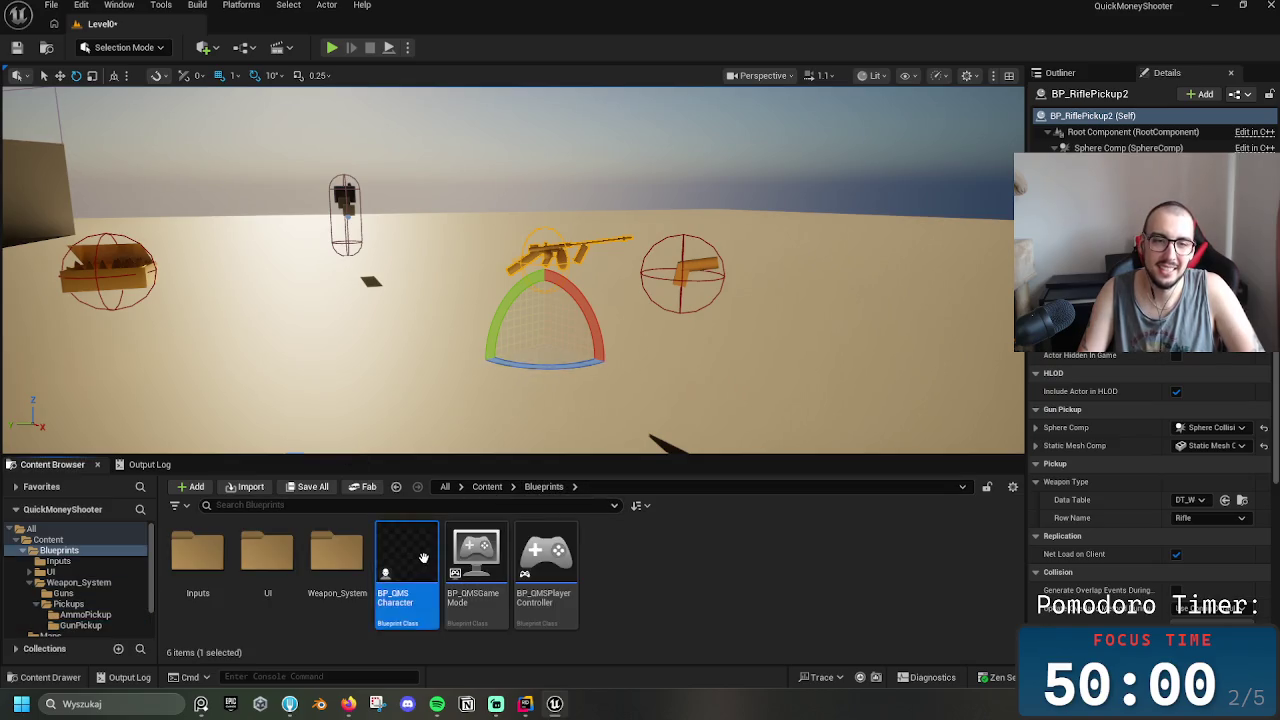
pyautogui.doubleClick(425, 547)
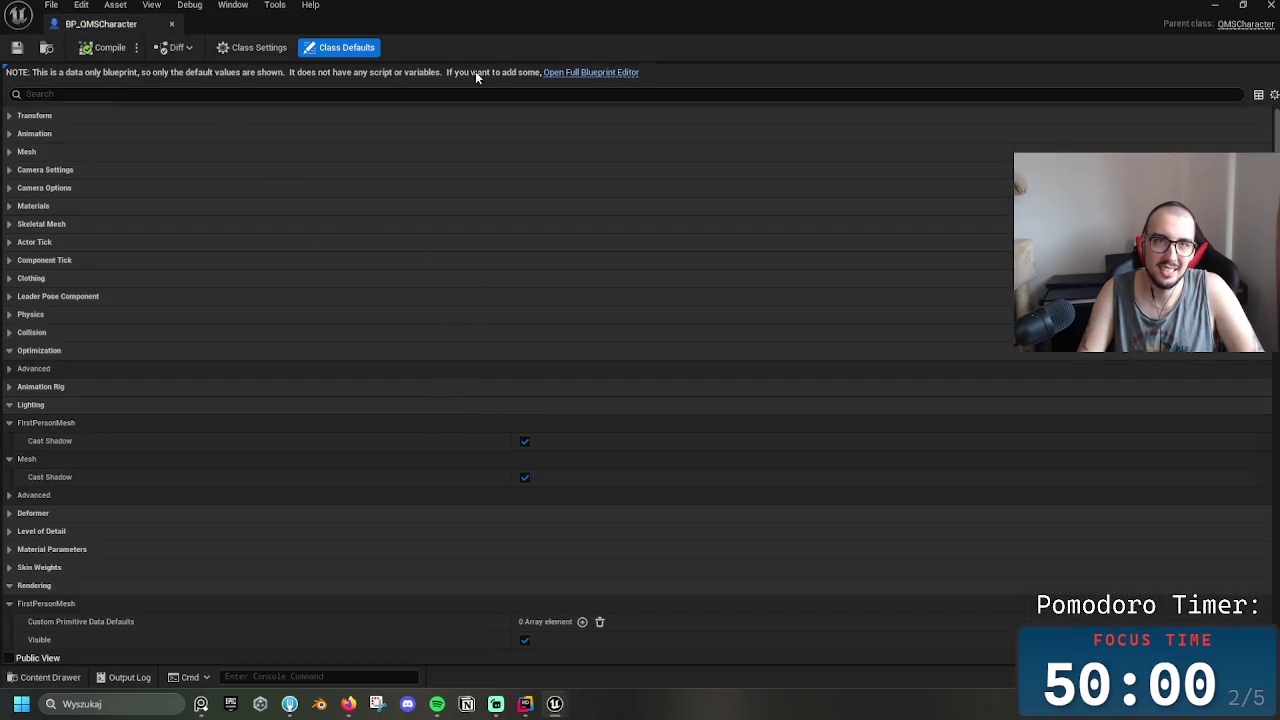
pyautogui.click(590, 72)
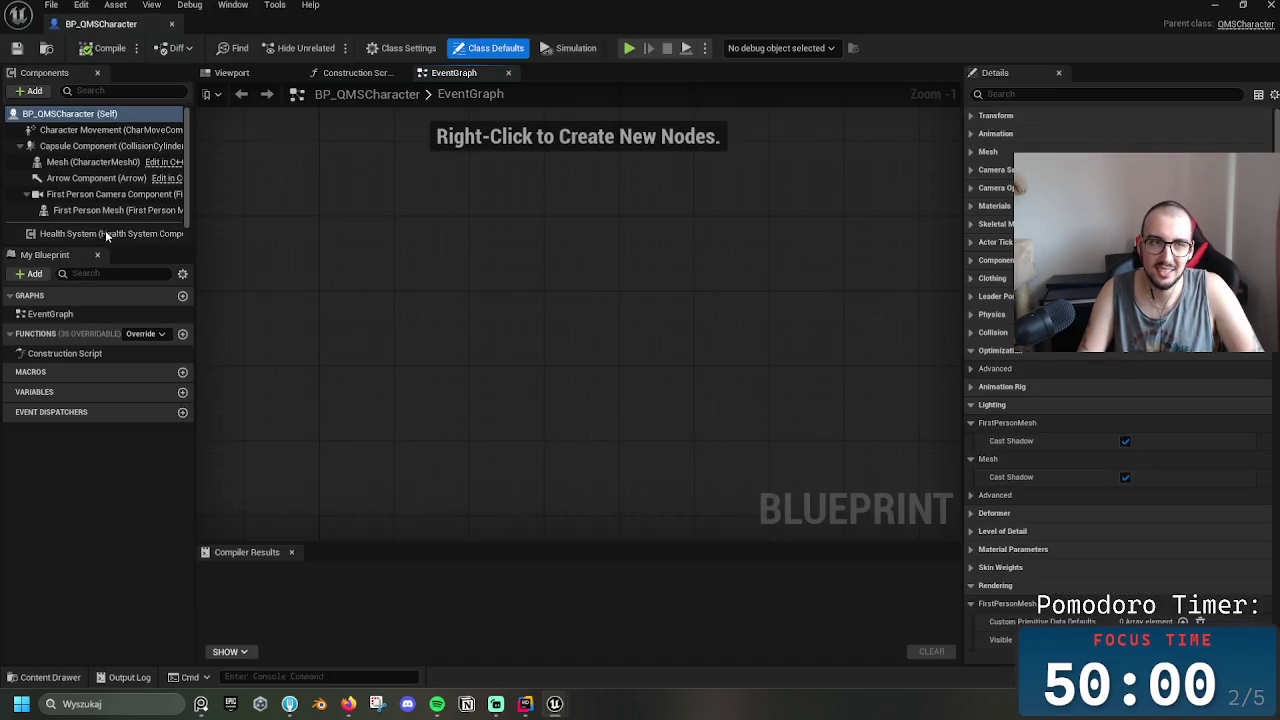
# Select the First Person Mesh component, then locate and open its SkeletalCube mesh
pyautogui.click(92, 162)
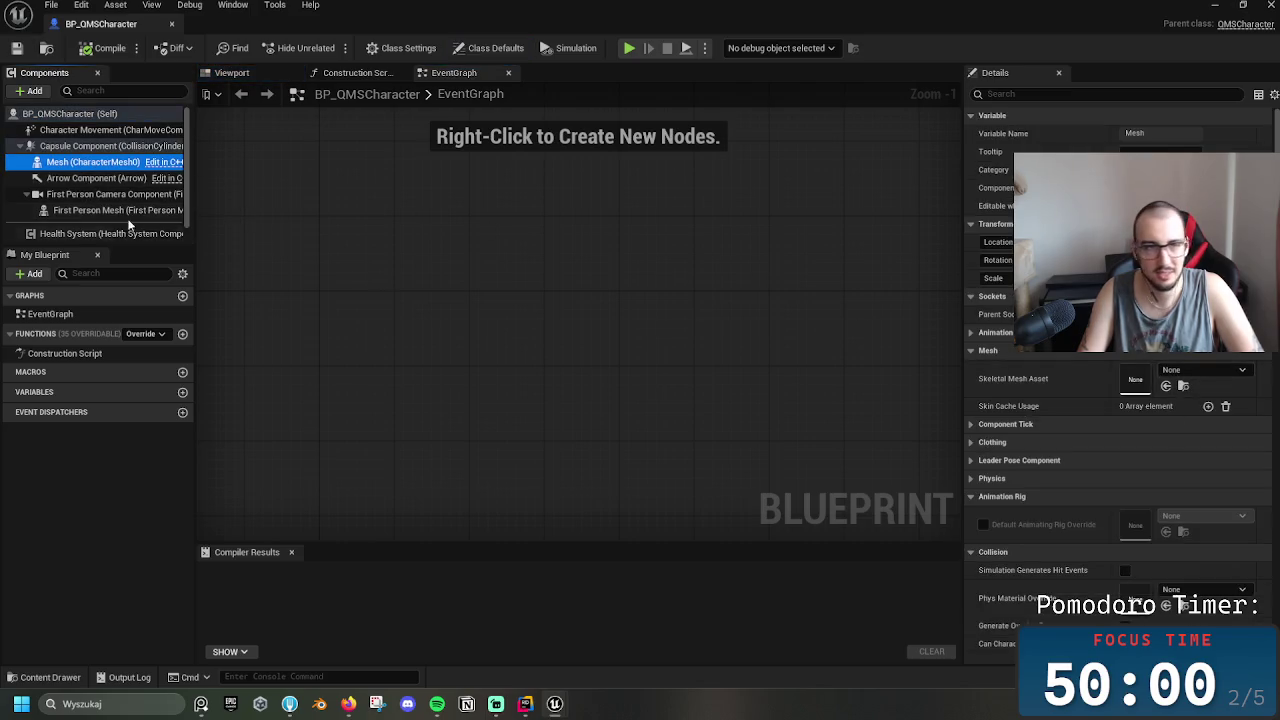
pyautogui.click(120, 211)
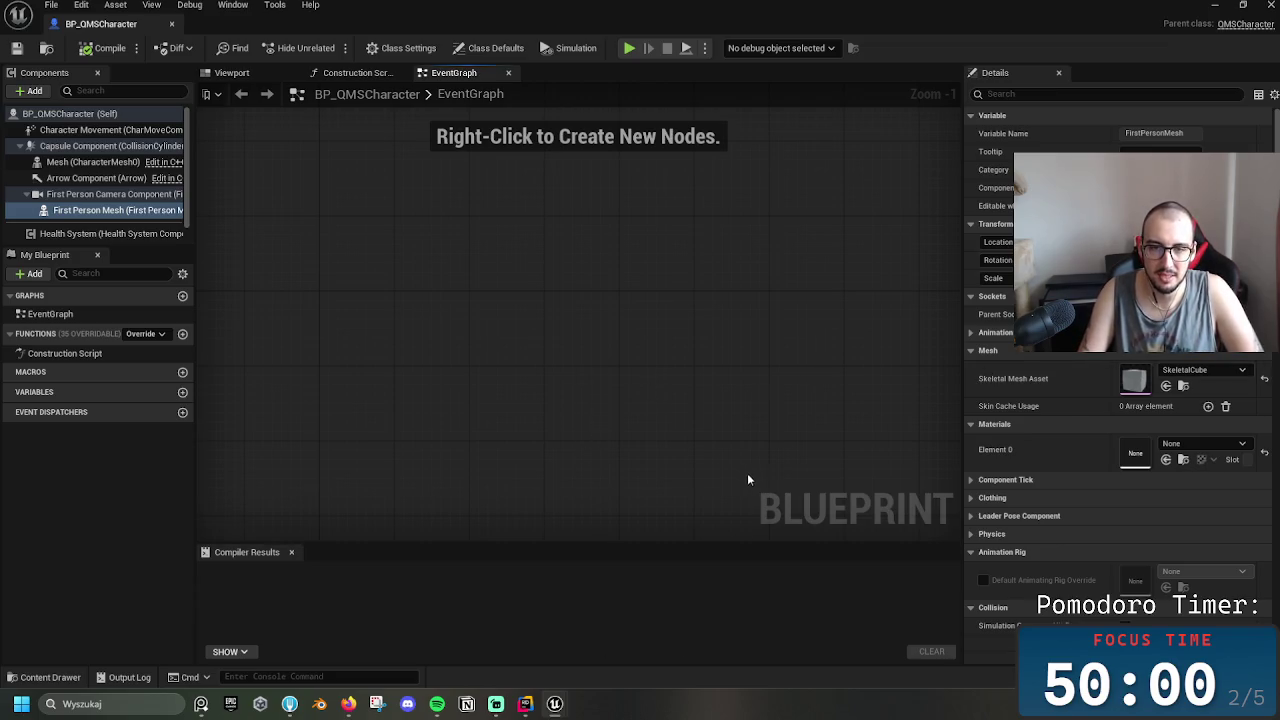
pyautogui.hotkey('ctrl', 'space')
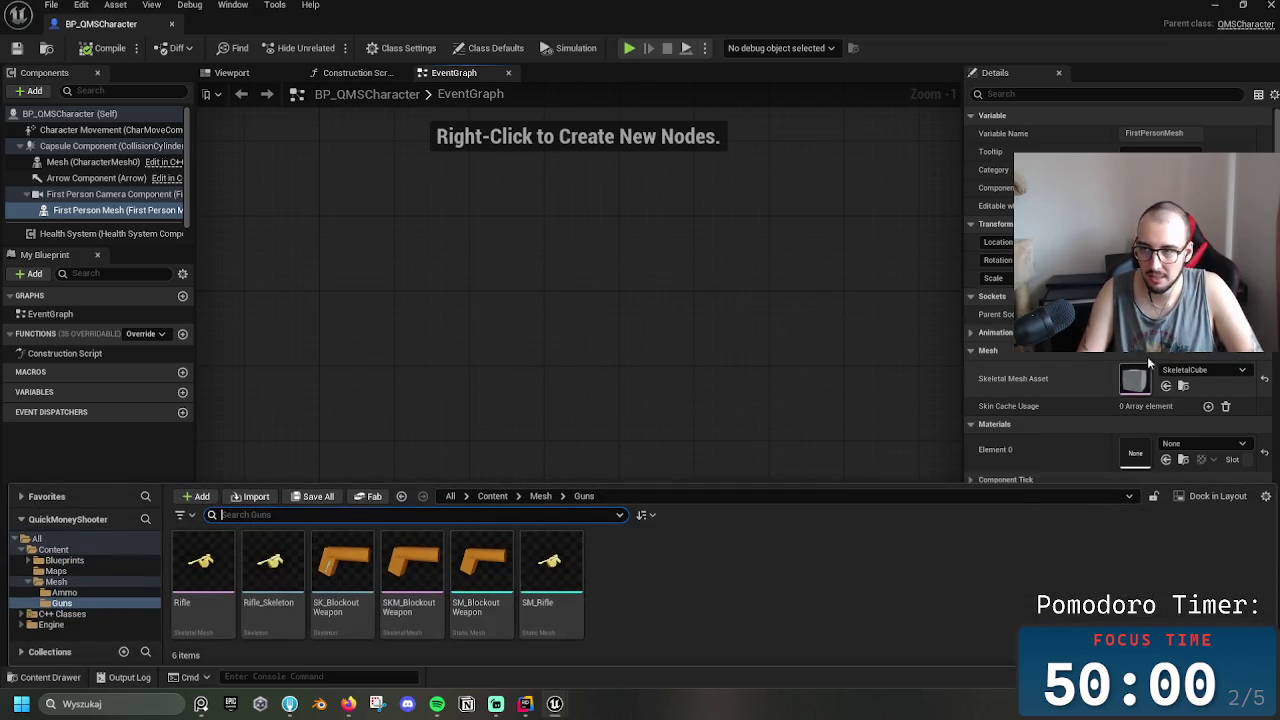
pyautogui.click(1184, 388)
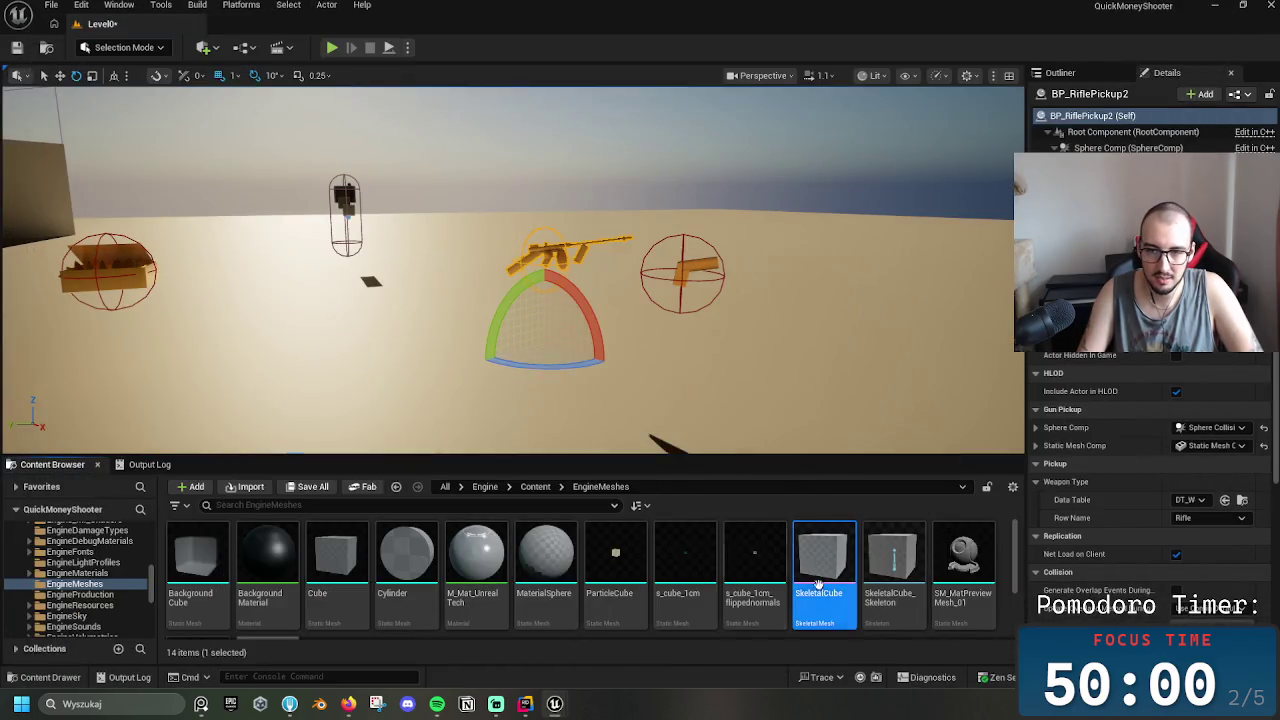
pyautogui.doubleClick(823, 580)
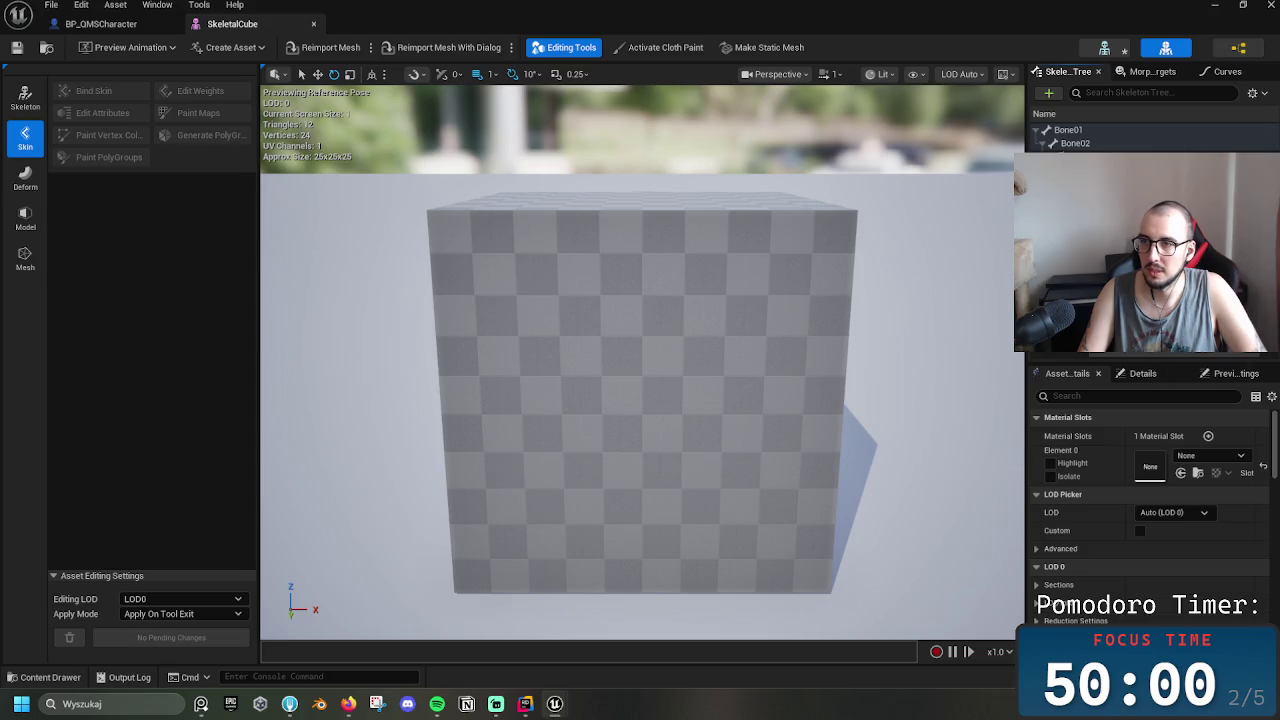
# Search the preview attachment picker for 'rifle' and attach the Rifle skeletal mesh to SkeletalCube
pyautogui.click(1210, 455)
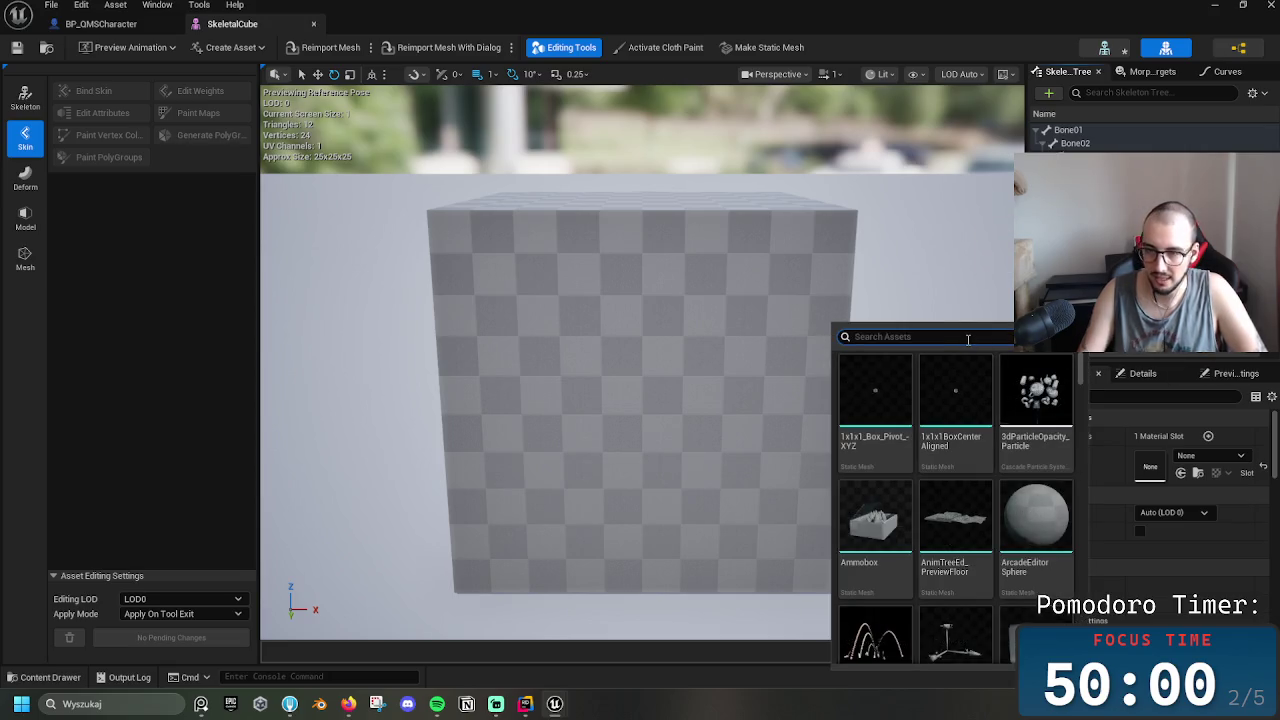
pyautogui.write('a')
pyautogui.press('BackSpace')
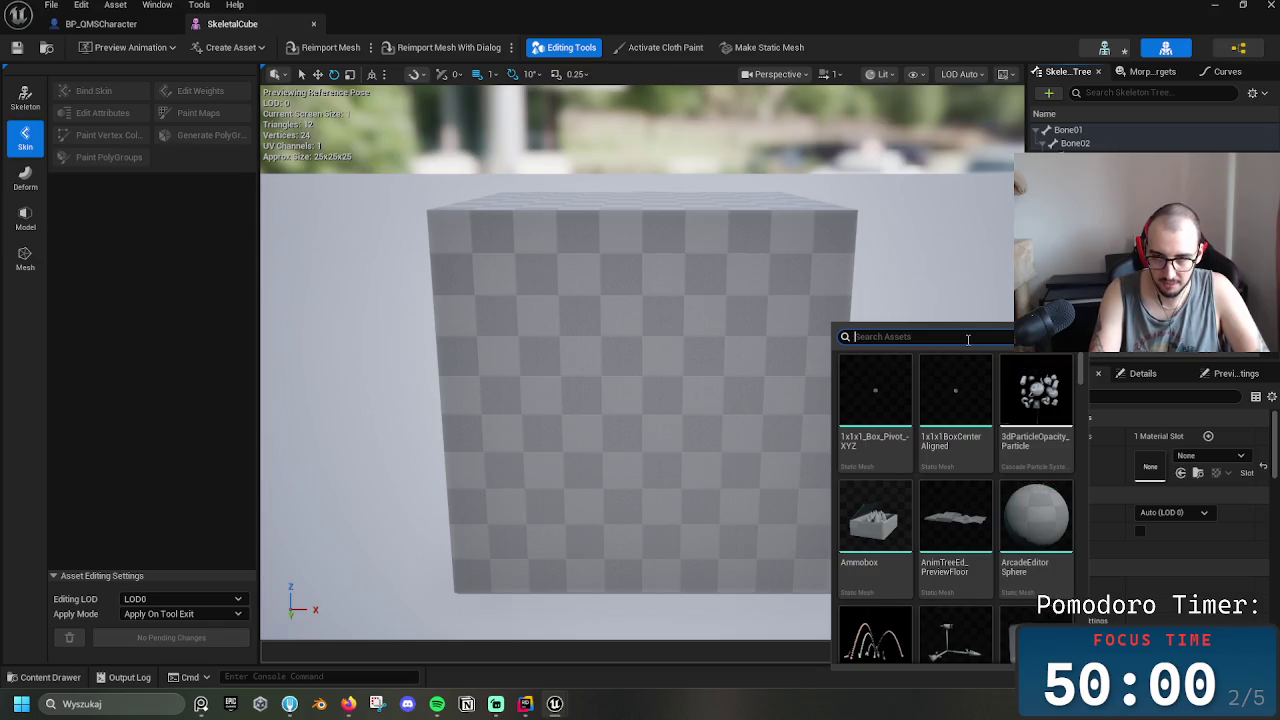
pyautogui.write('rifle')
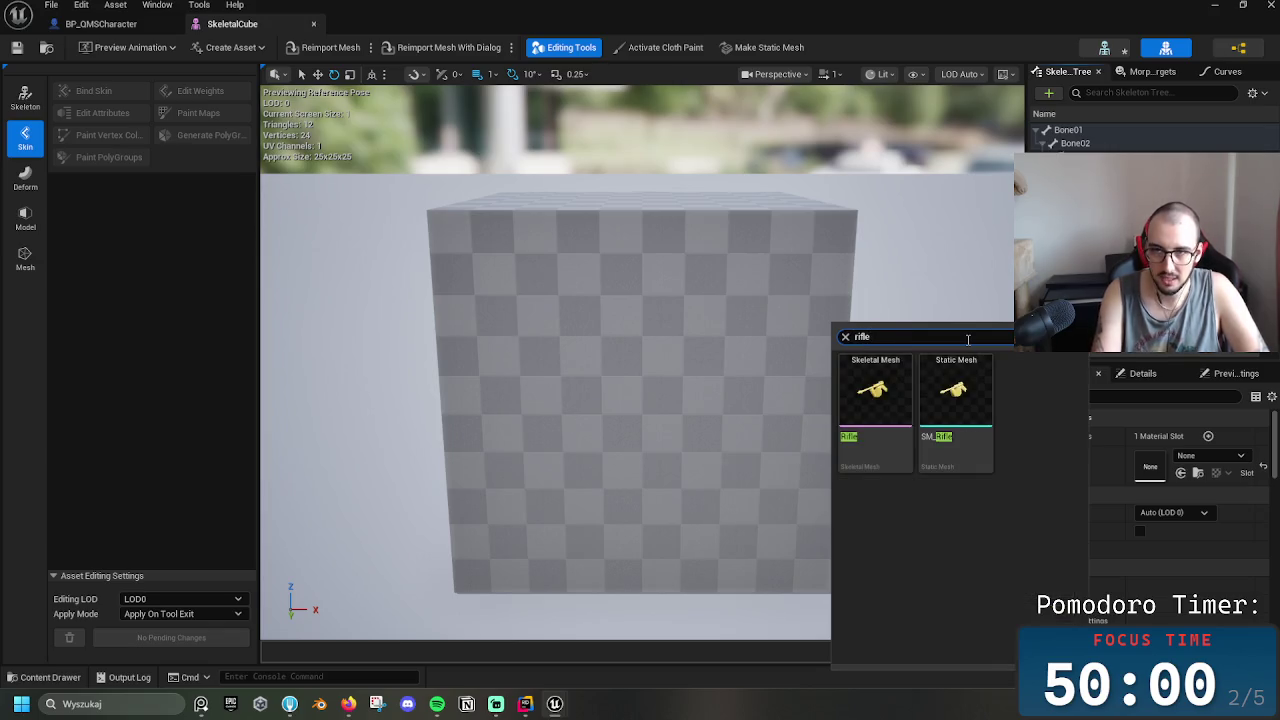
pyautogui.click(889, 393)
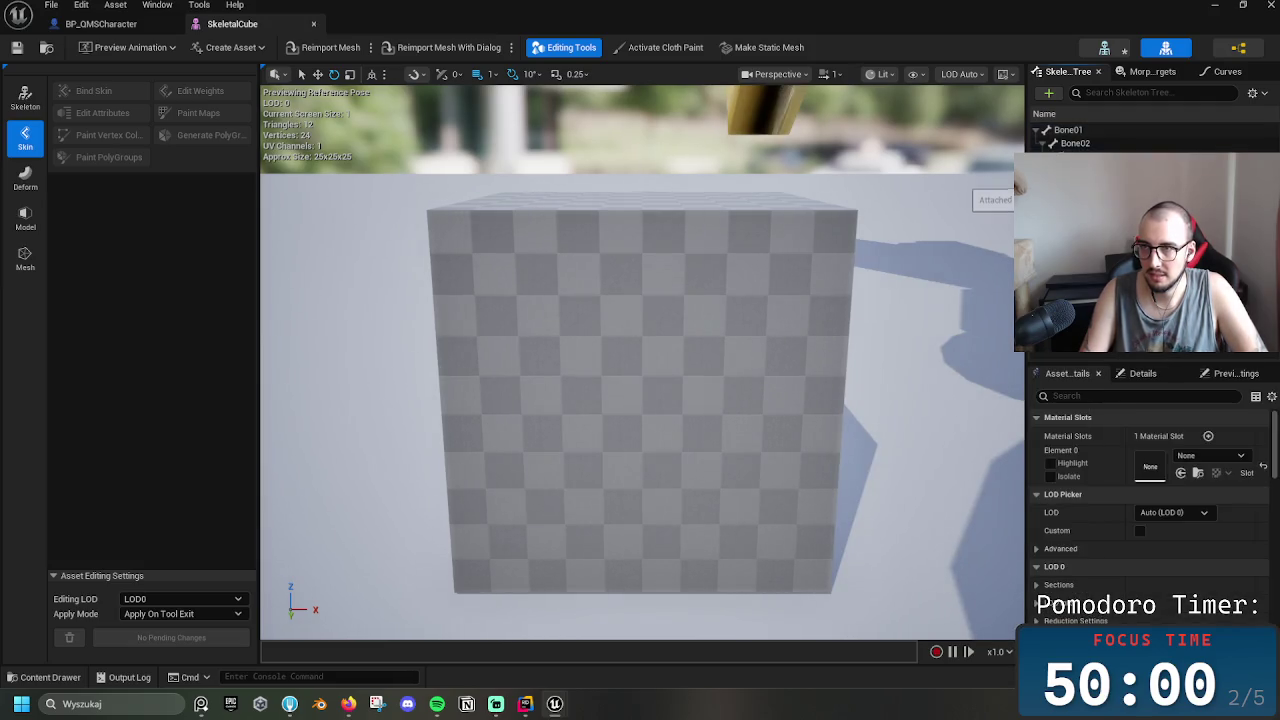
# Zoom and orbit the viewport to inspect how the Rifle sits on the GunSocket
pyautogui.scroll(-10, 813, 283)
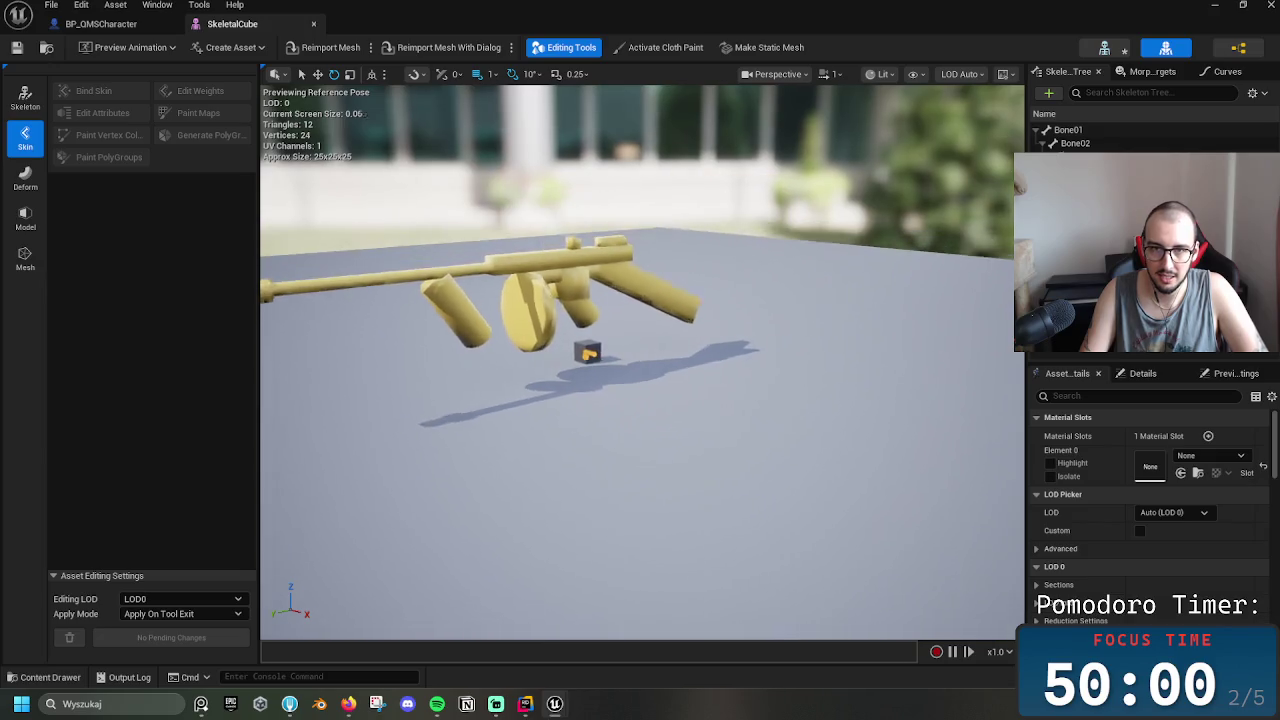
pyautogui.moveTo(724, 312); pyautogui.dragTo(811, 294)
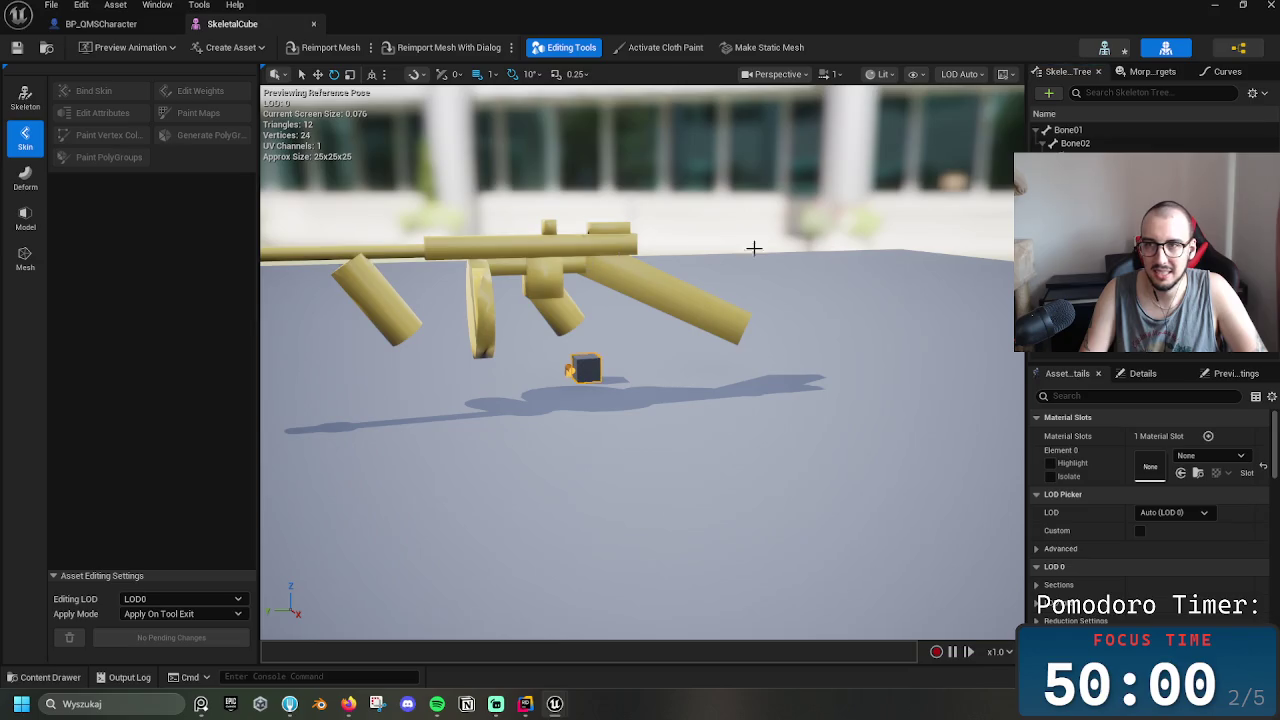
pyautogui.moveTo(650, 282)
pyautogui.mouseDown()
pyautogui.moveTo(690, 282)
pyautogui.moveTo(650, 282)
pyautogui.mouseUp()
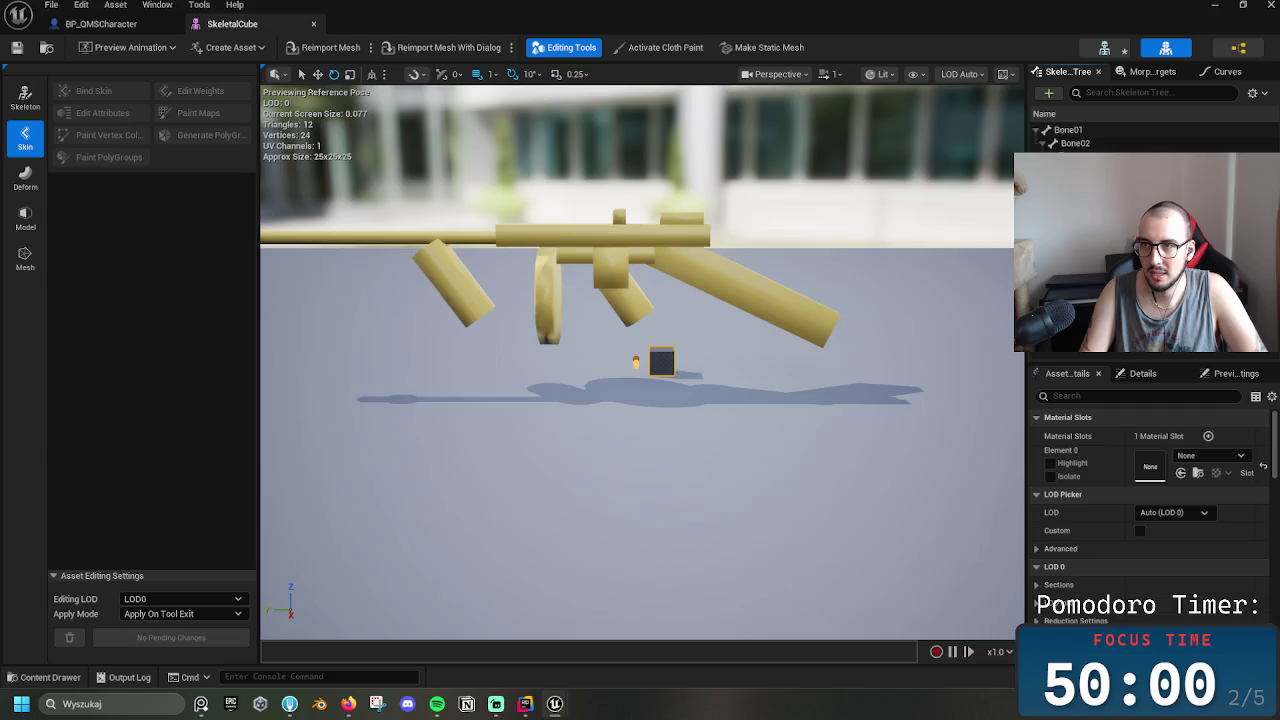
pyautogui.click(660, 362)
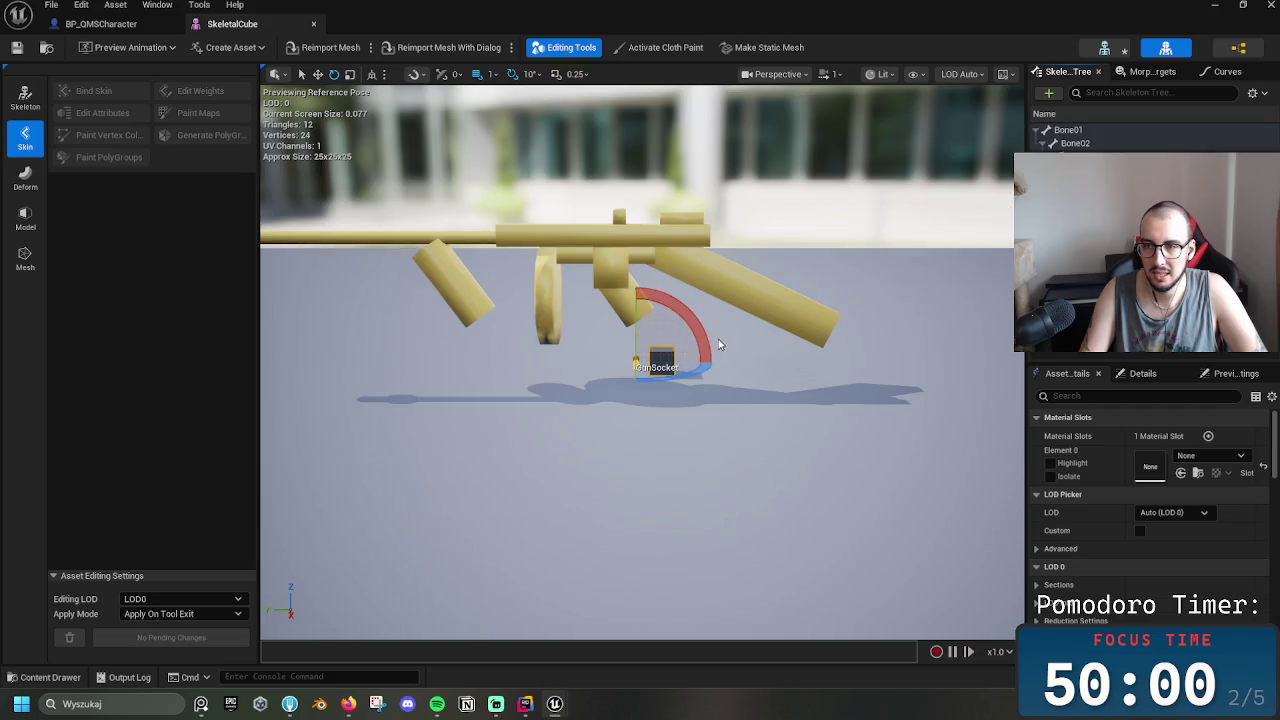
pyautogui.press('Escape')
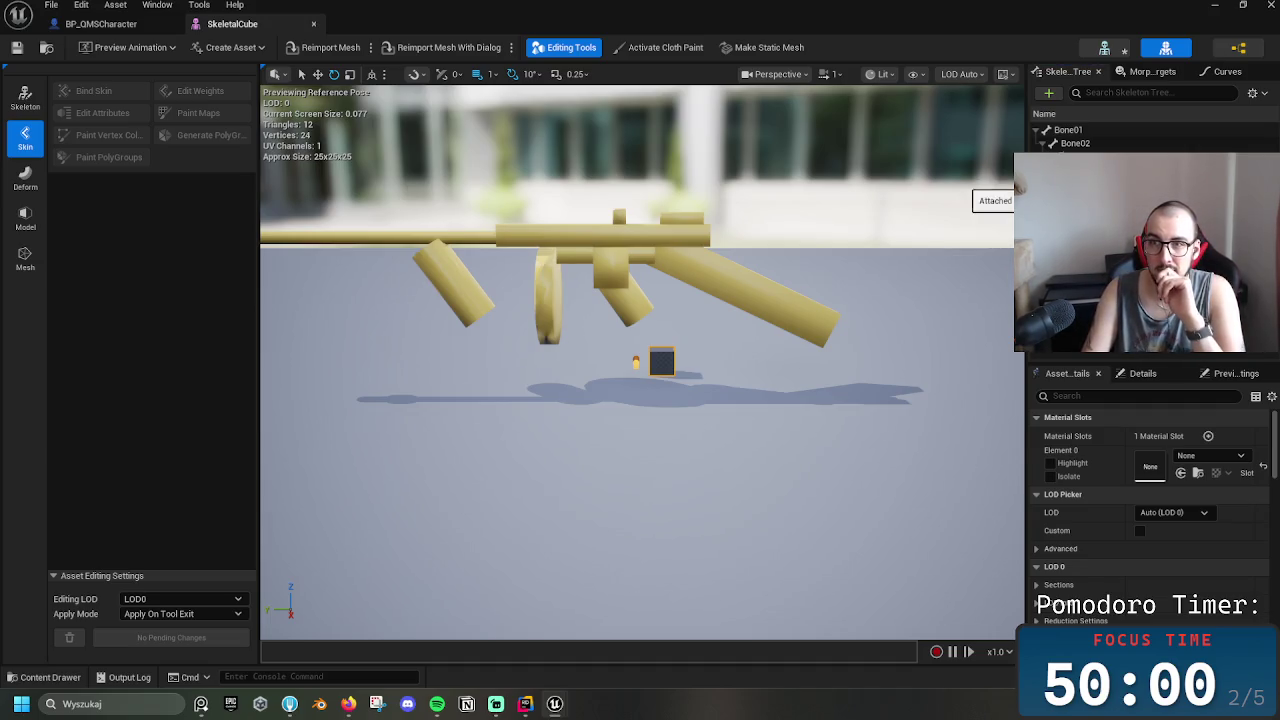
pyautogui.moveTo(586, 258); pyautogui.dragTo(596, 258)
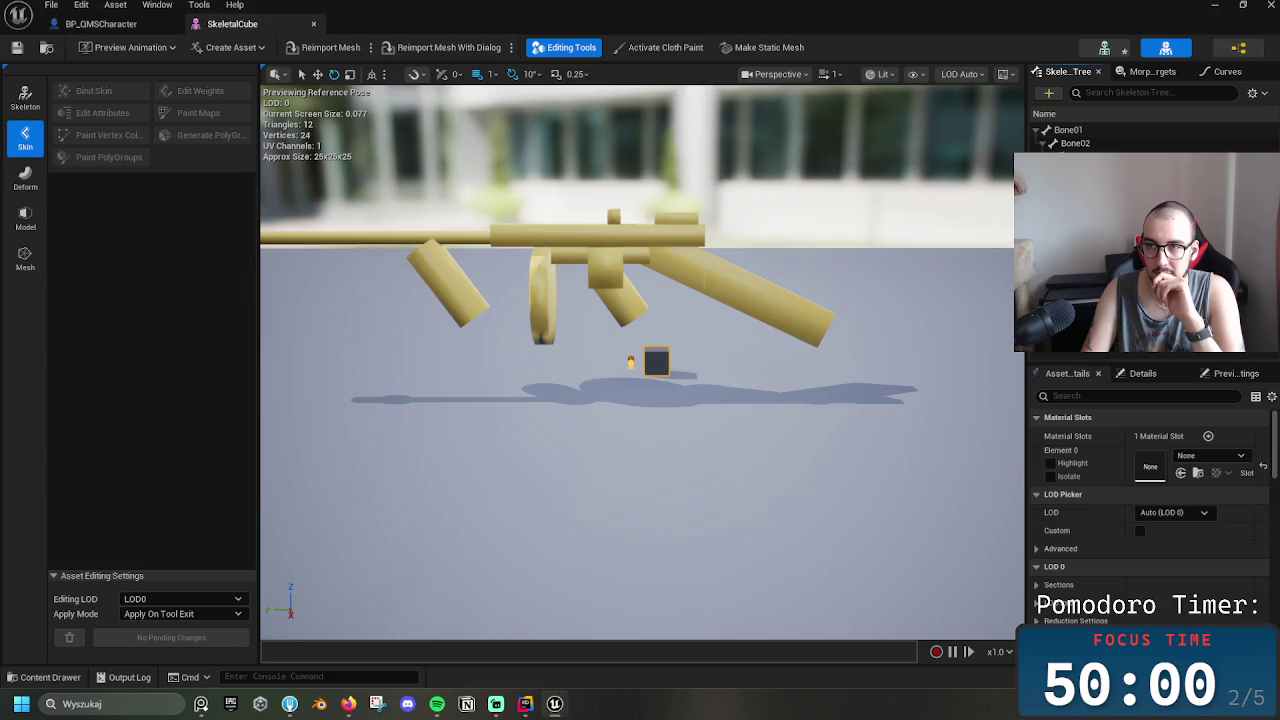
# Test-rotate the GunSocket with the attached rifle, then bring up the Mesh/Guns folder
pyautogui.click(1090, 157)
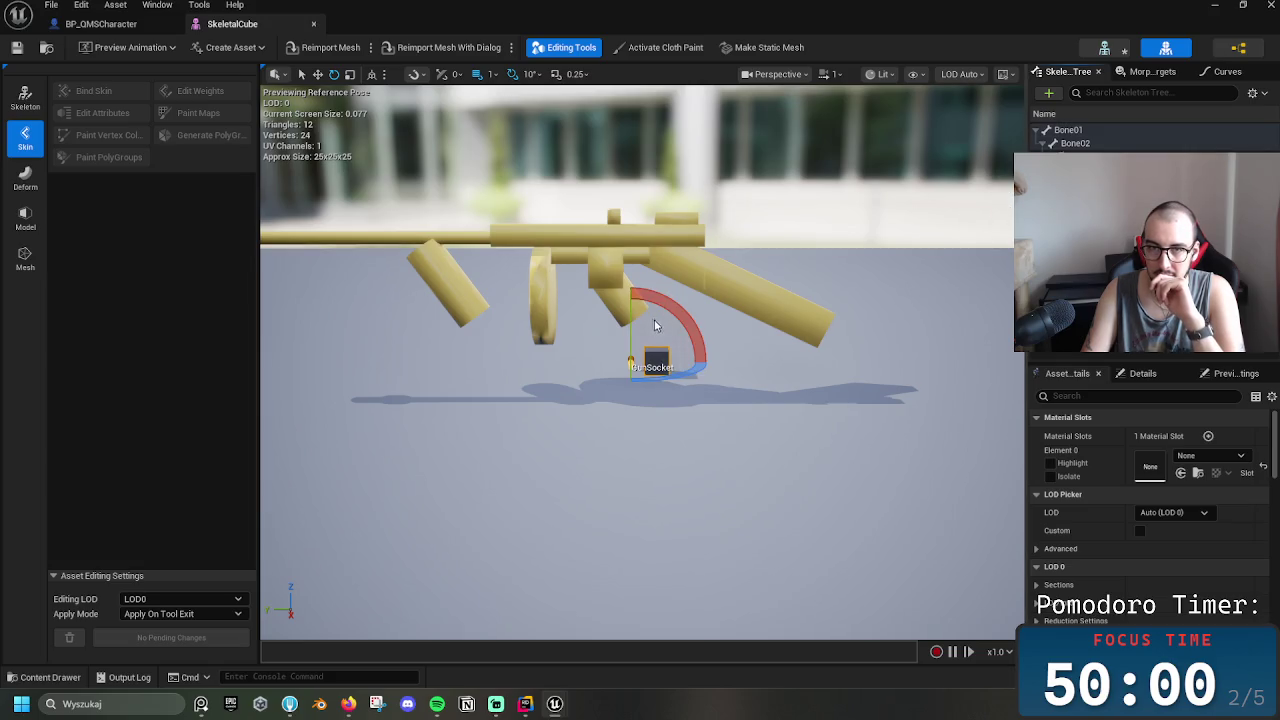
pyautogui.moveTo(663, 380)
pyautogui.mouseDown()
pyautogui.moveTo(700, 380)
pyautogui.moveTo(620, 380)
pyautogui.moveTo(663, 380)
pyautogui.mouseUp()
pyautogui.press('Escape')
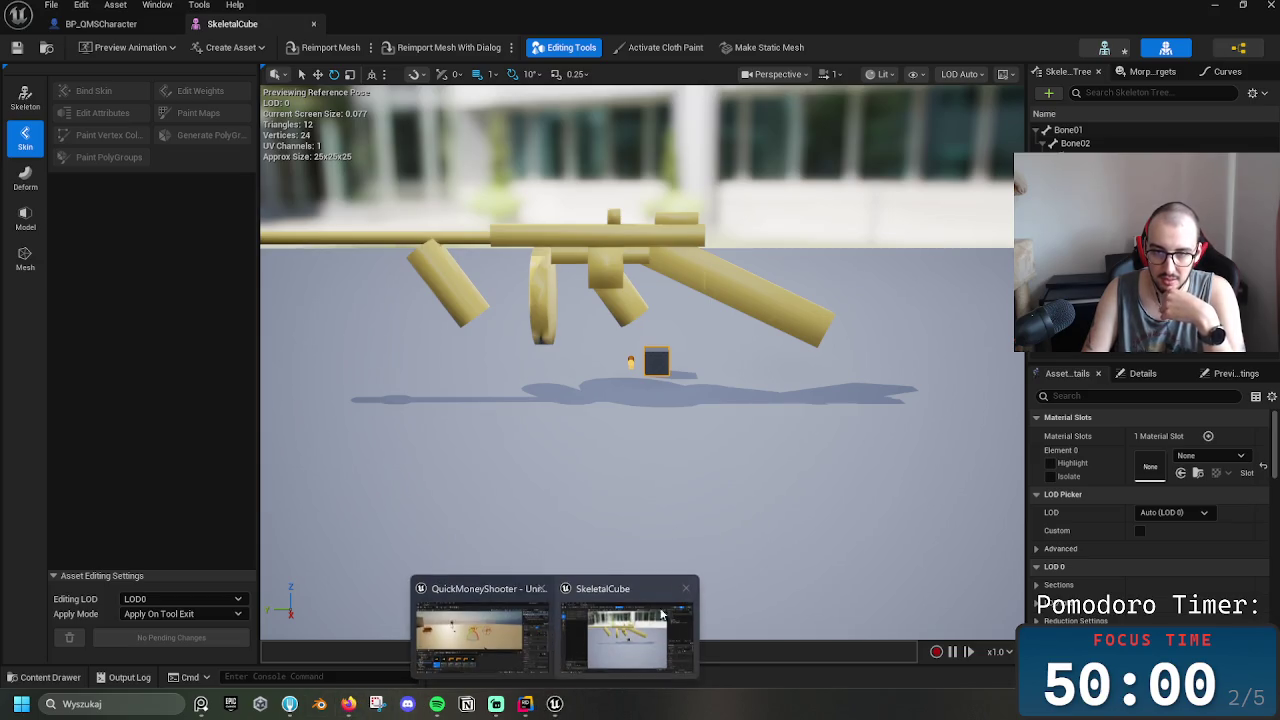
pyautogui.click(764, 510)
pyautogui.hotkey('ctrl', 'space')
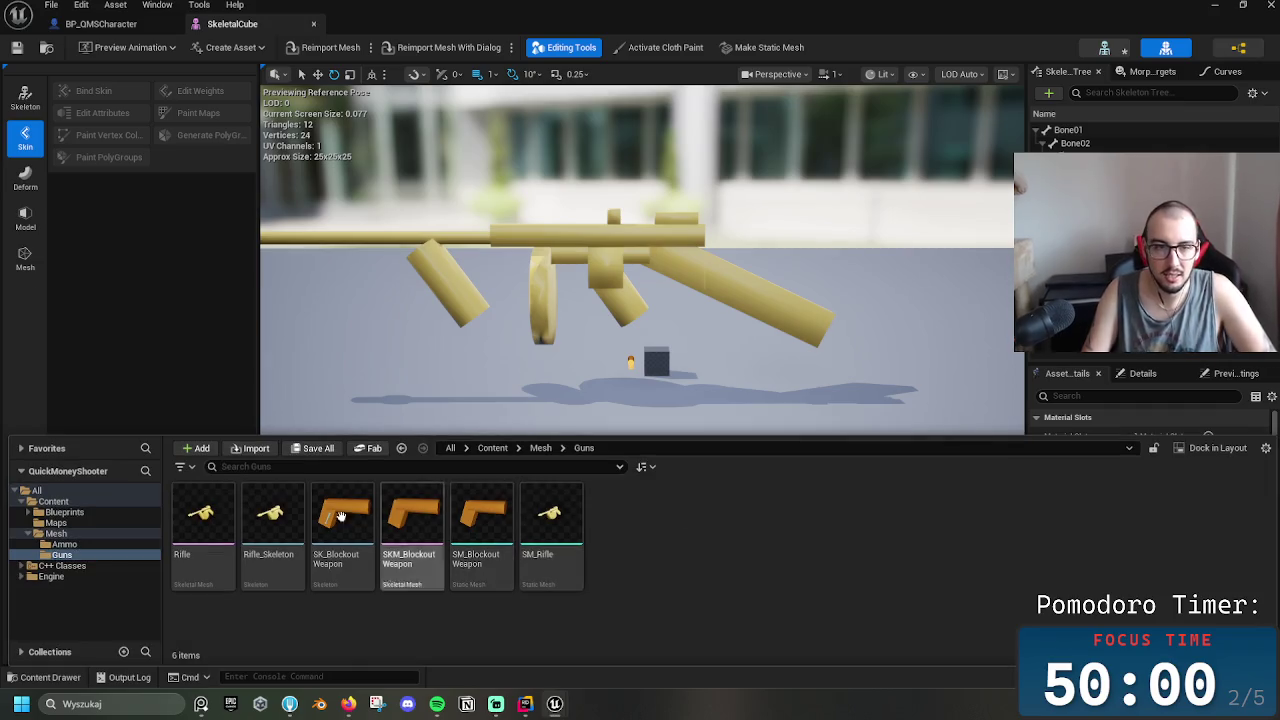
pyautogui.doubleClick(221, 537)
pyautogui.moveTo(678, 350); pyautogui.dragTo(604, 343)
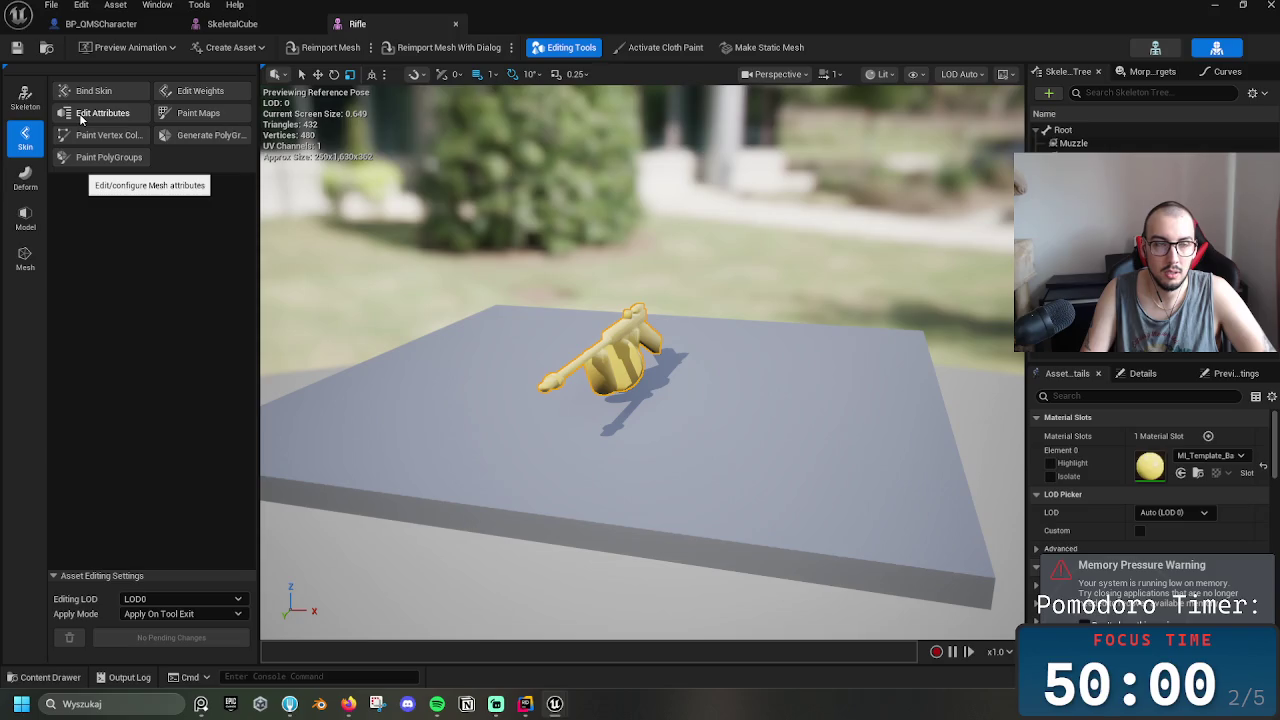
pyautogui.click(25, 218)
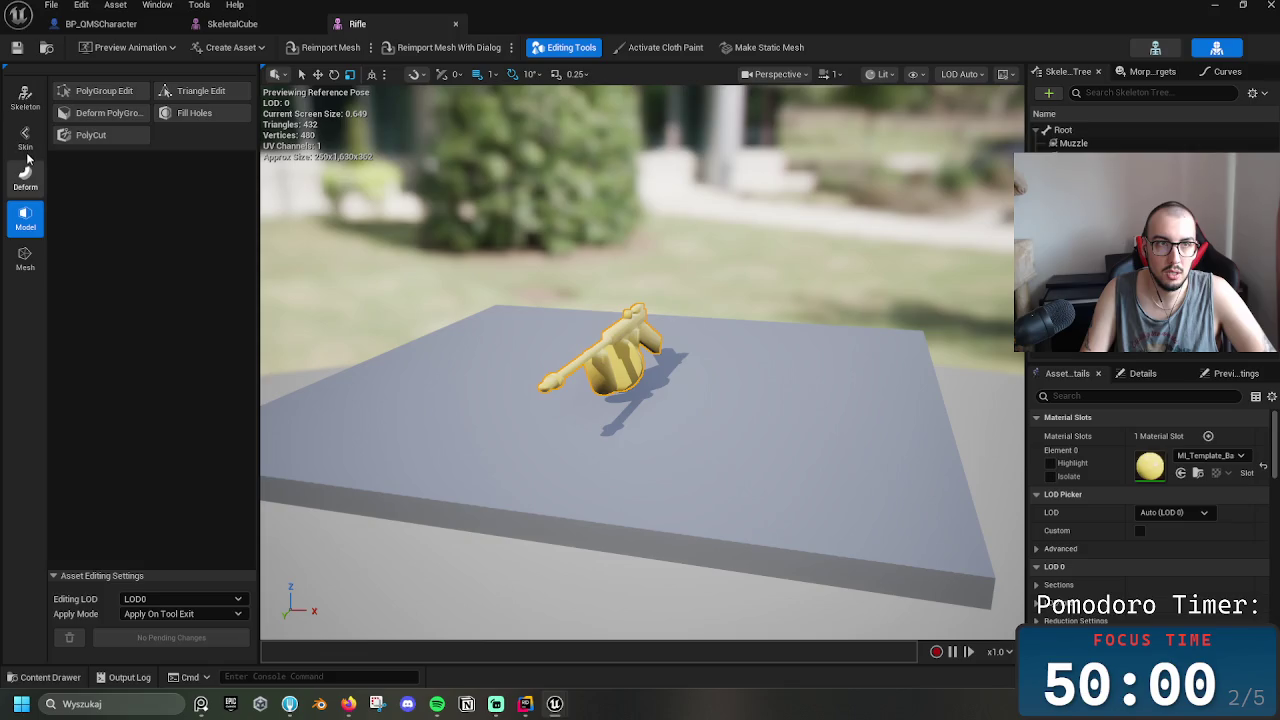
pyautogui.click(25, 176)
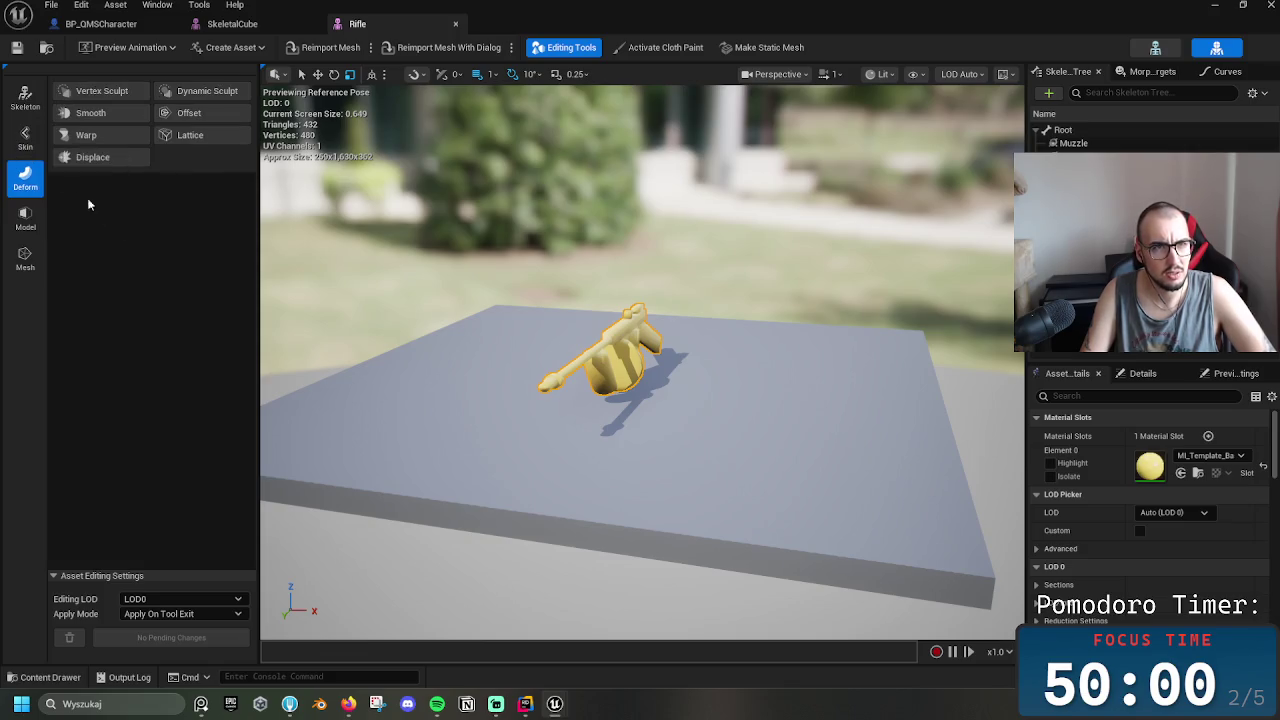
pyautogui.click(26, 254)
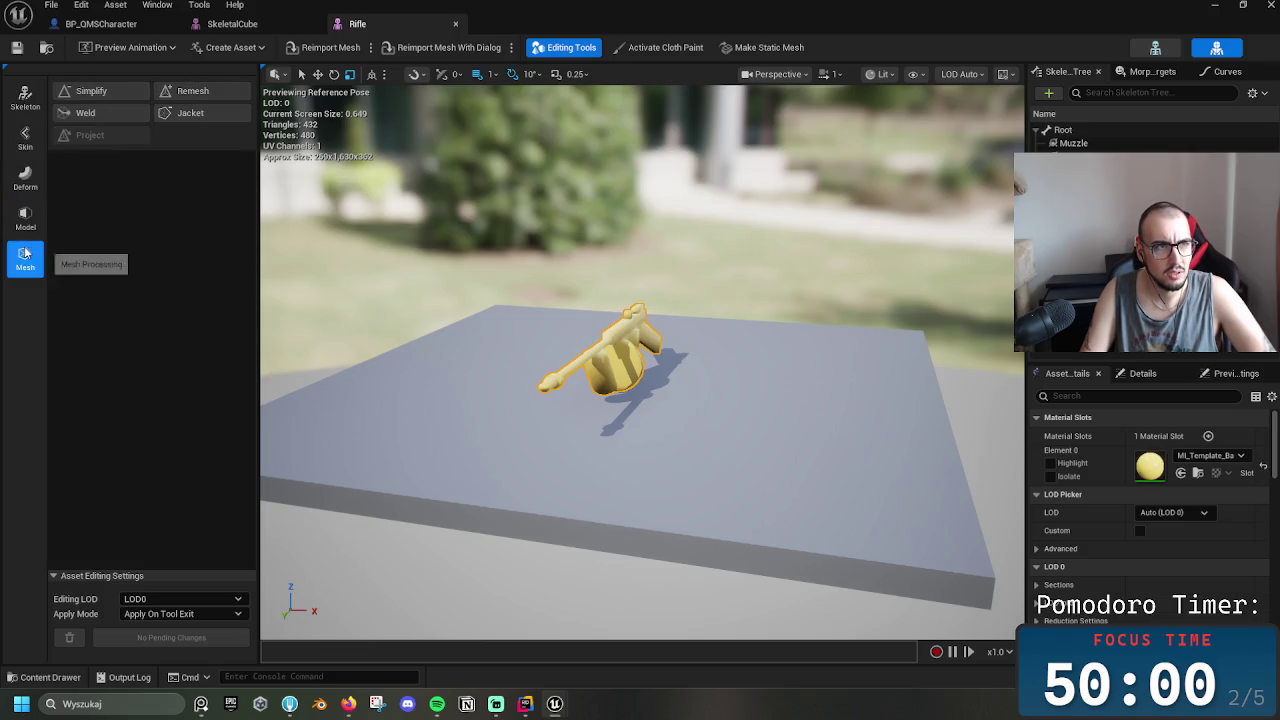
pyautogui.click(25, 97)
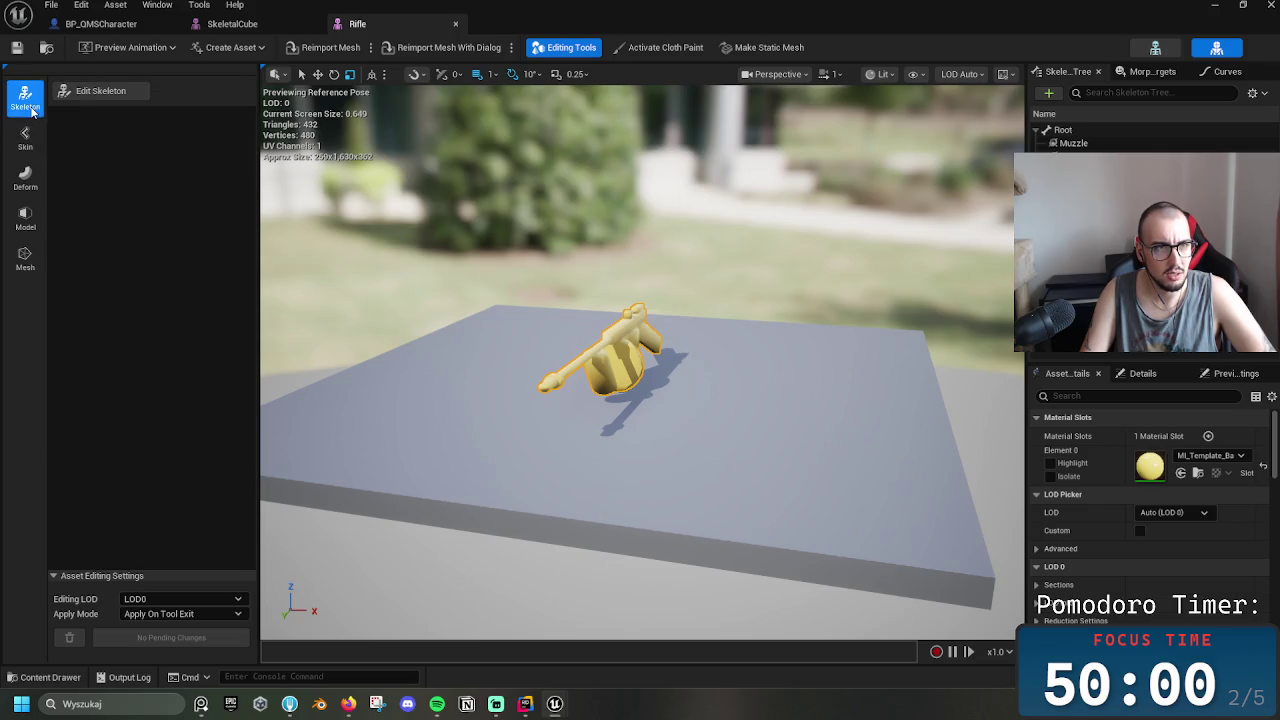
pyautogui.click(27, 165)
pyautogui.click(27, 140)
pyautogui.click(28, 180)
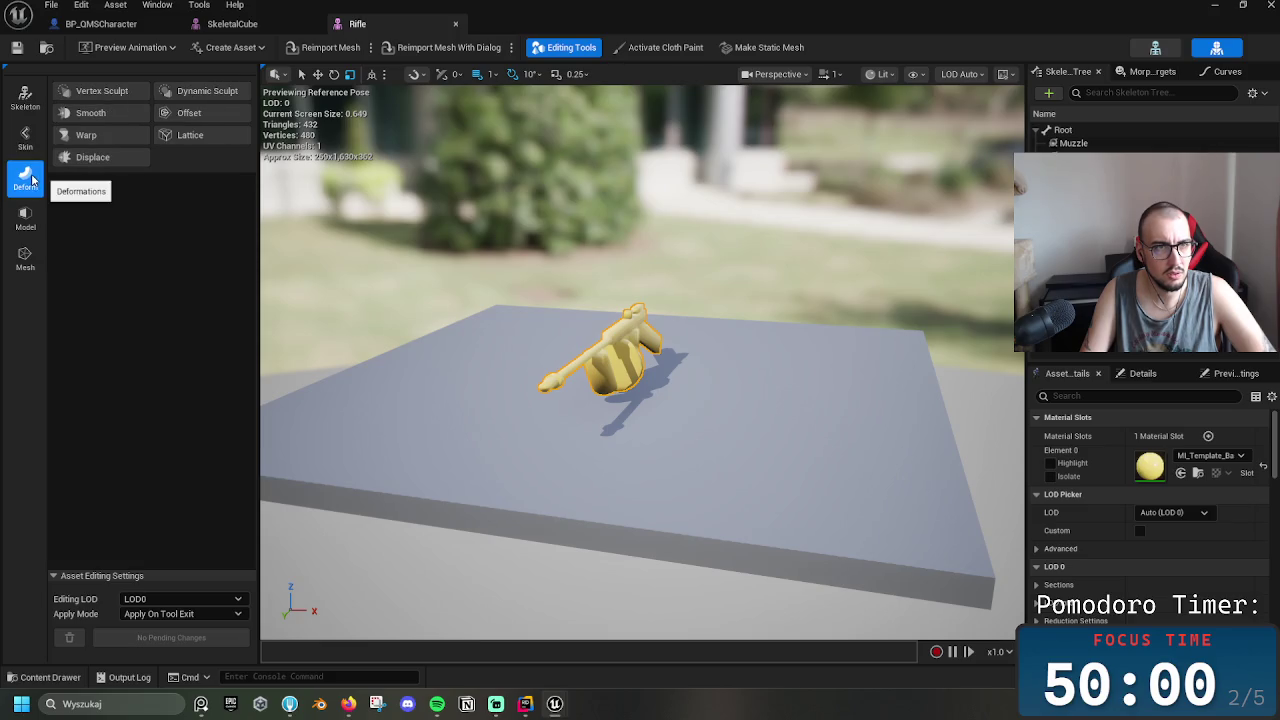
pyautogui.click(28, 220)
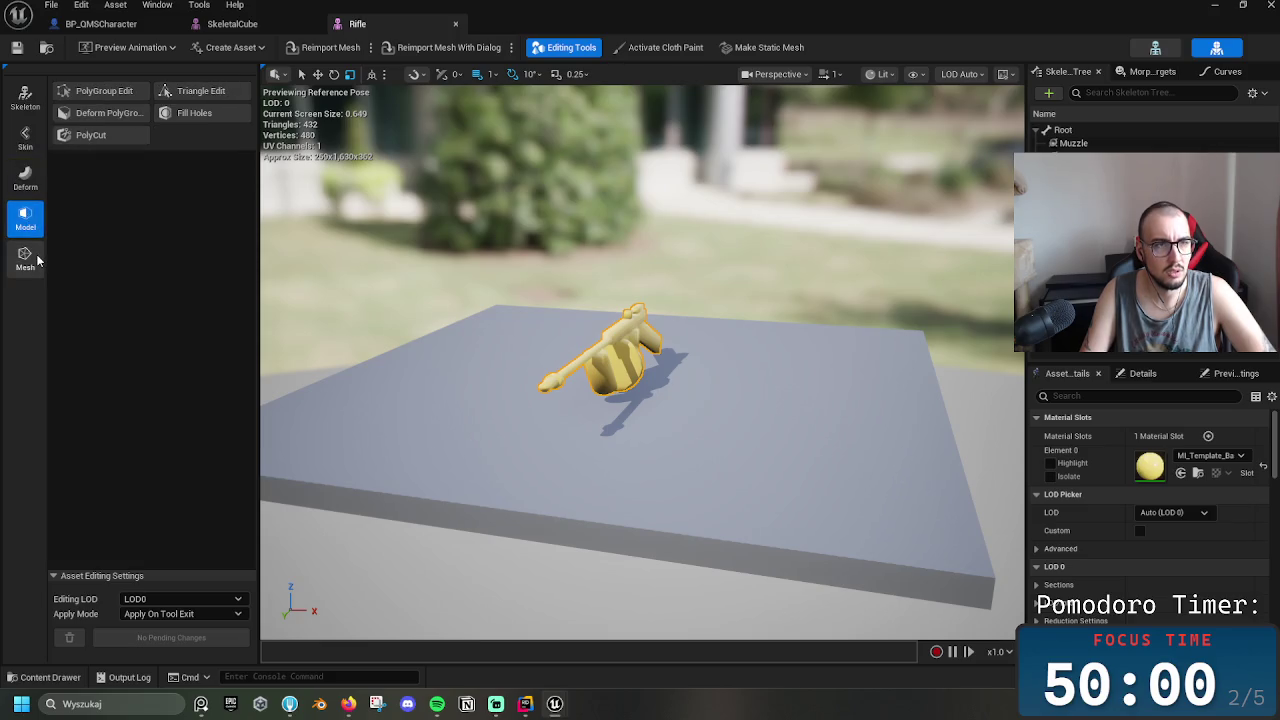
pyautogui.click(33, 258)
pyautogui.click(25, 218)
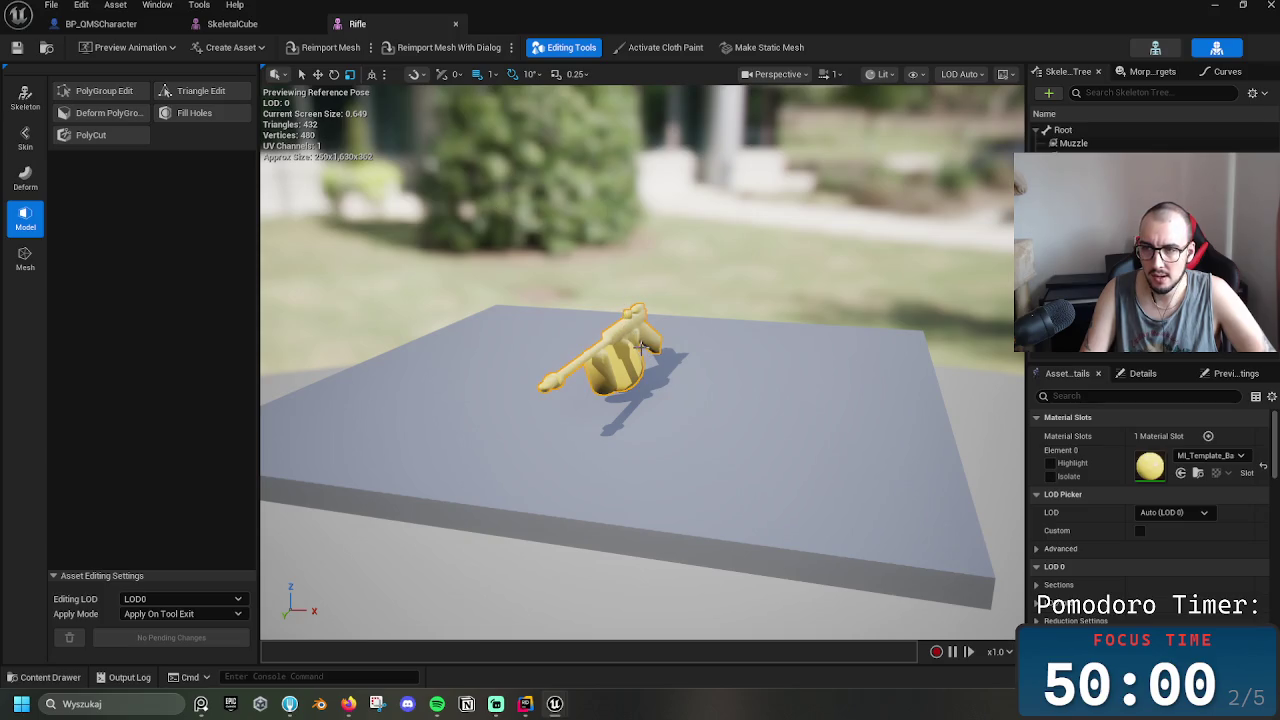
pyautogui.moveTo(593, 429); pyautogui.dragTo(610, 420)
pyautogui.click(1222, 72)
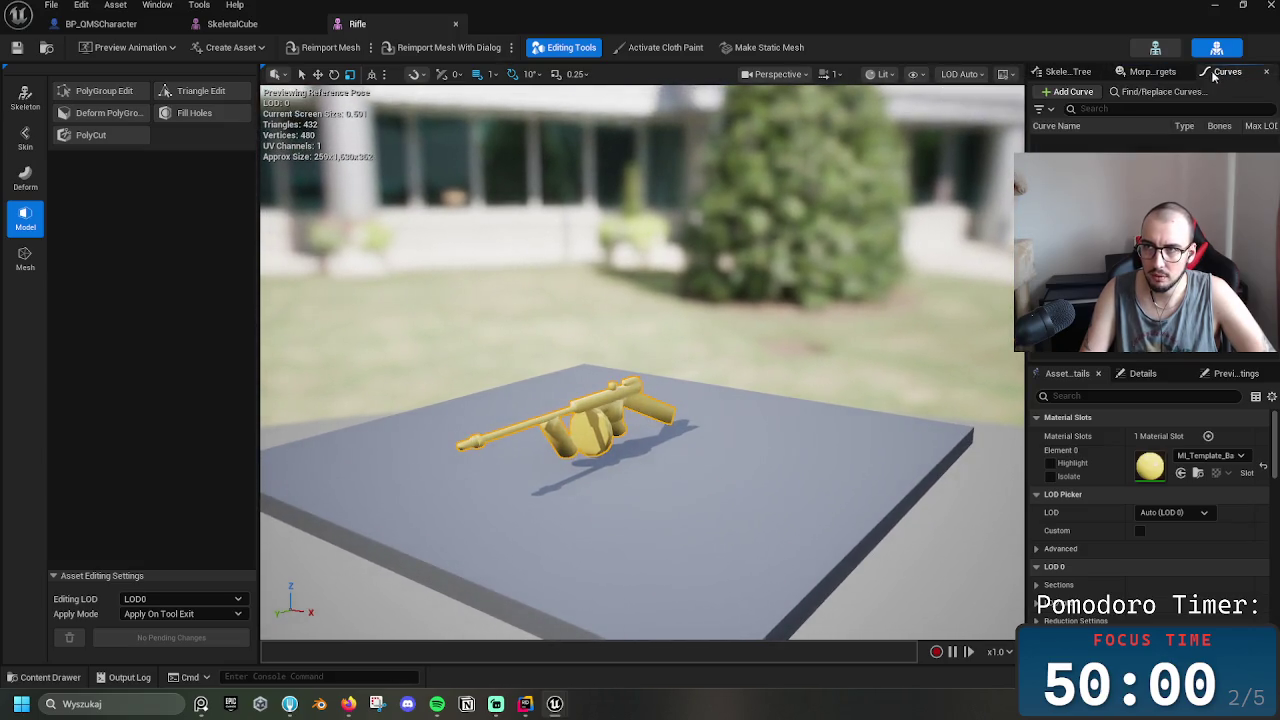
pyautogui.click(1066, 72)
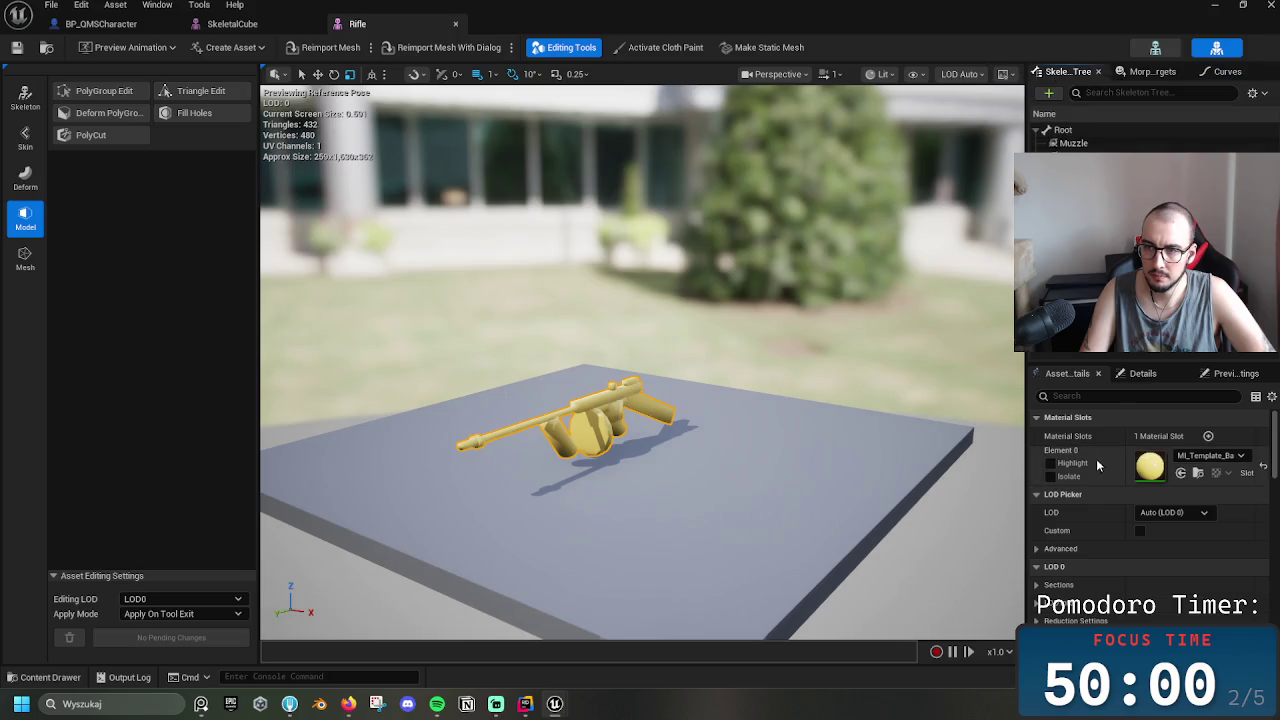
pyautogui.scroll(-3, 1094, 509)
pyautogui.click(1156, 376)
pyautogui.click(1237, 375)
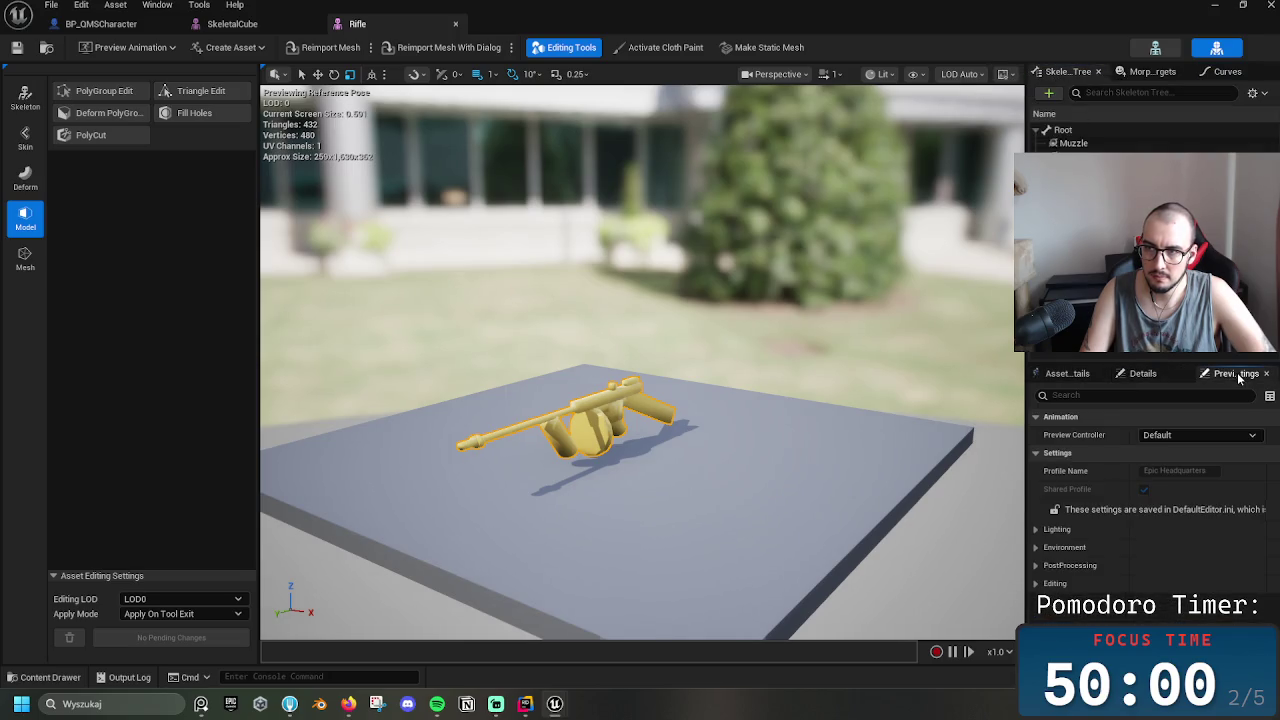
pyautogui.click(1064, 374)
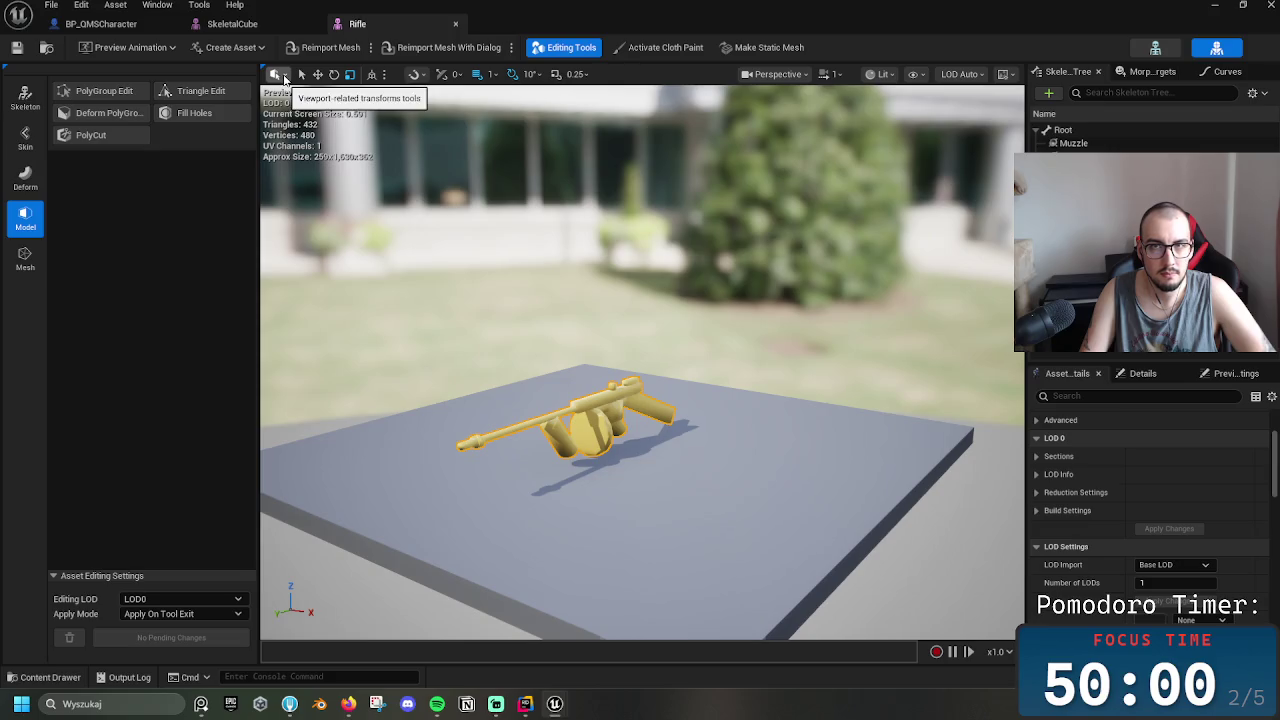
pyautogui.click(278, 75)
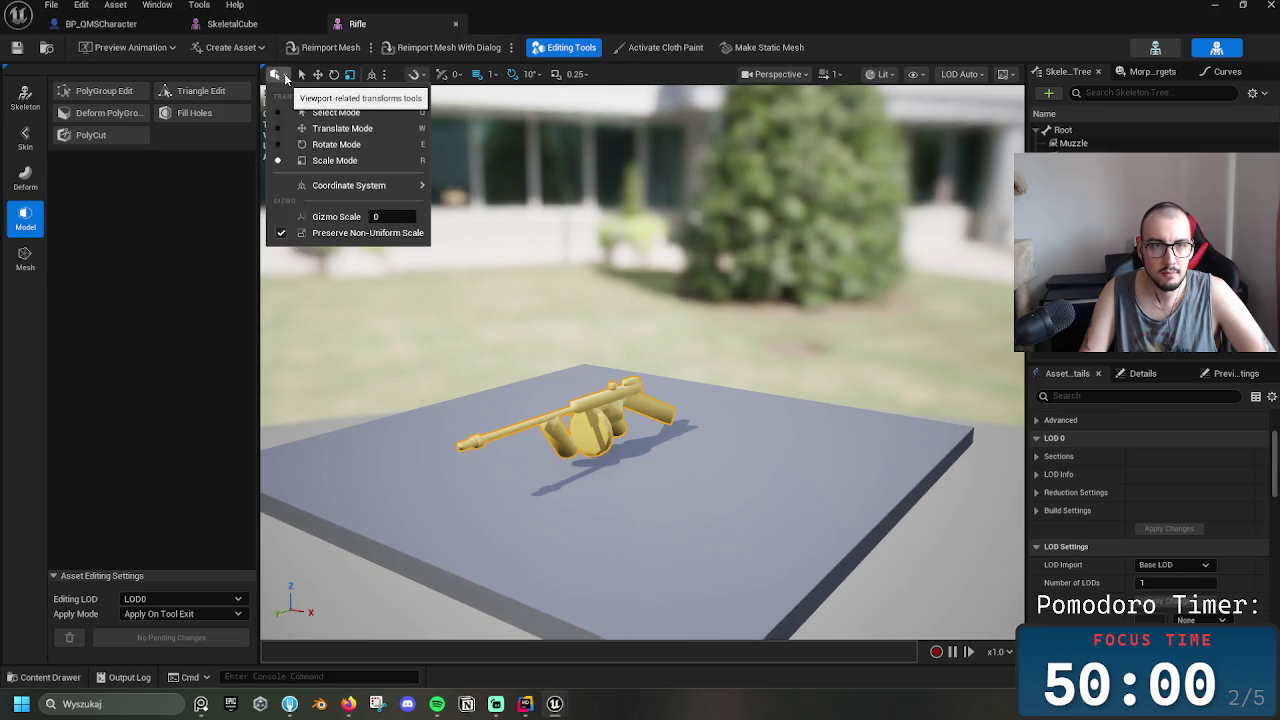
pyautogui.click(285, 78)
pyautogui.click(232, 23)
pyautogui.click(357, 23)
pyautogui.click(232, 23)
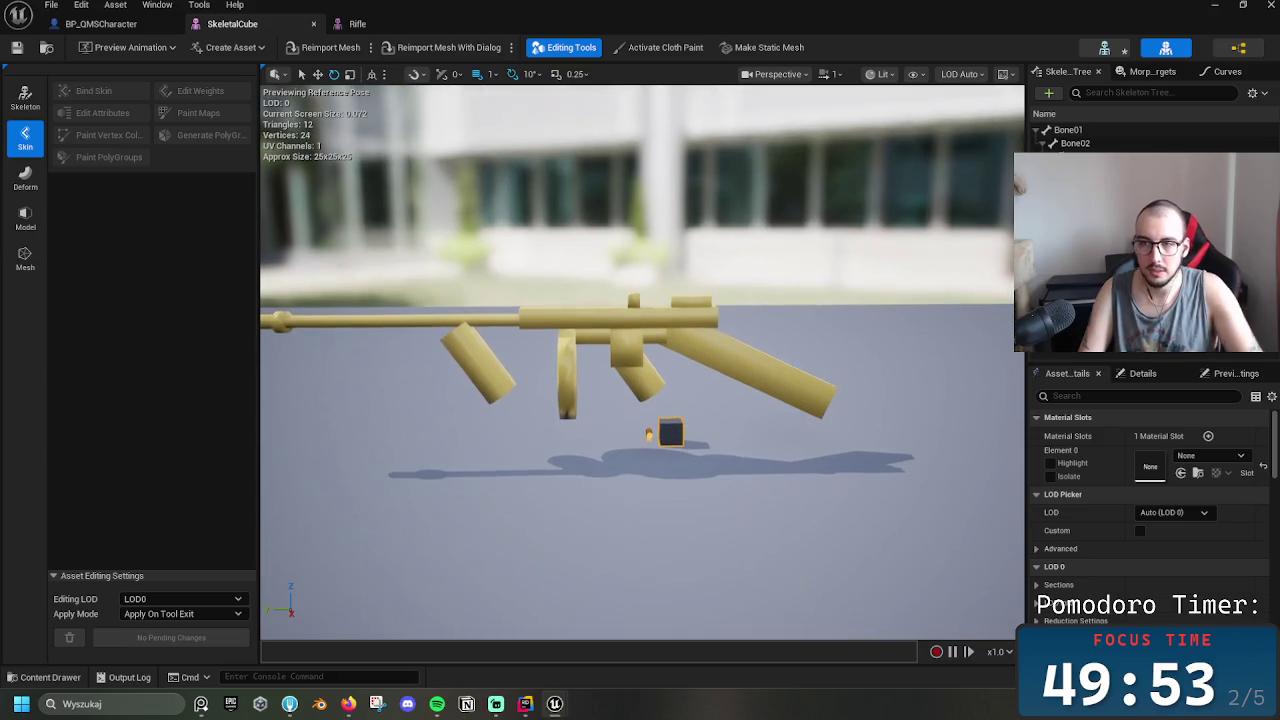
pyautogui.moveTo(472, 205); pyautogui.dragTo(472, 205)
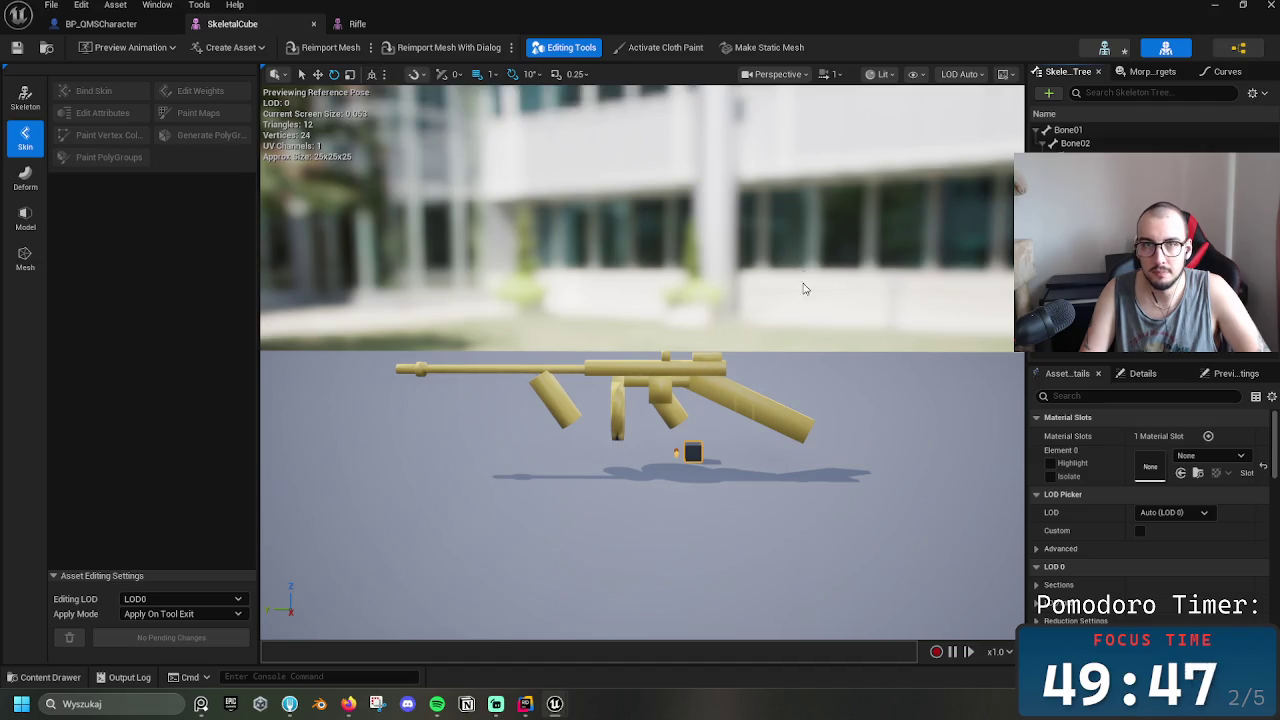
pyautogui.click(100, 23)
pyautogui.click(357, 23)
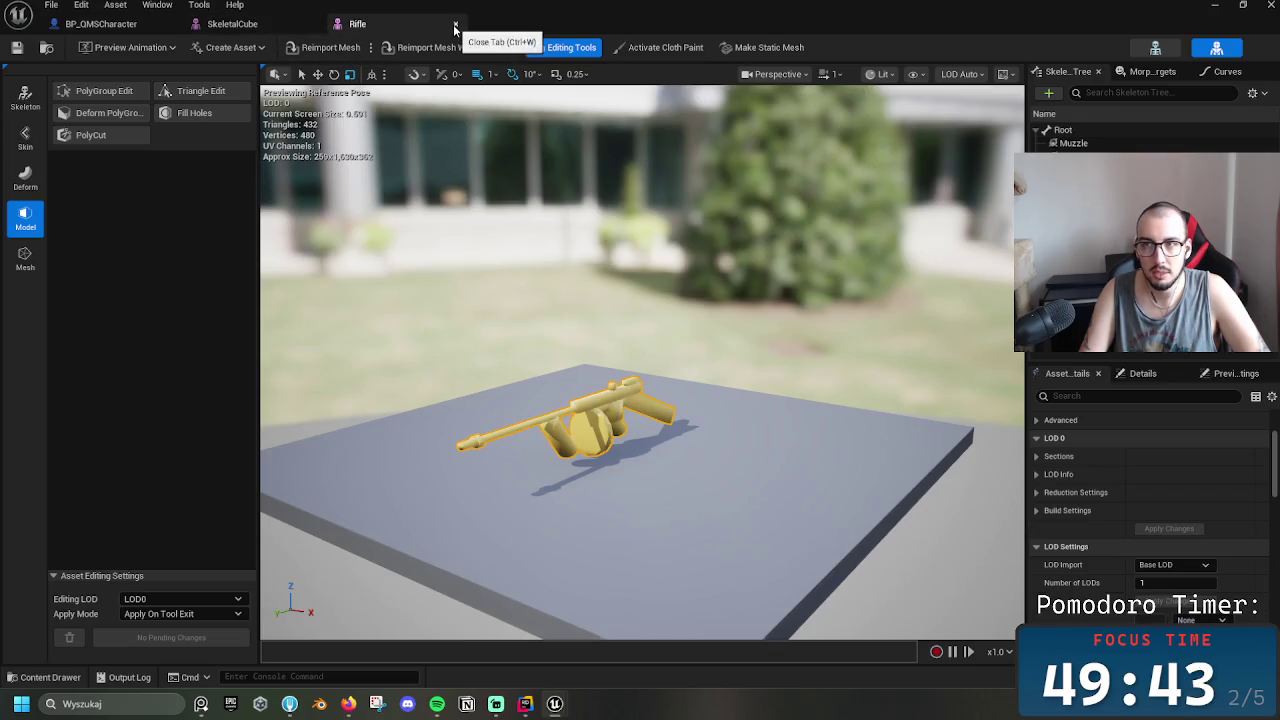
pyautogui.click(1170, 48)
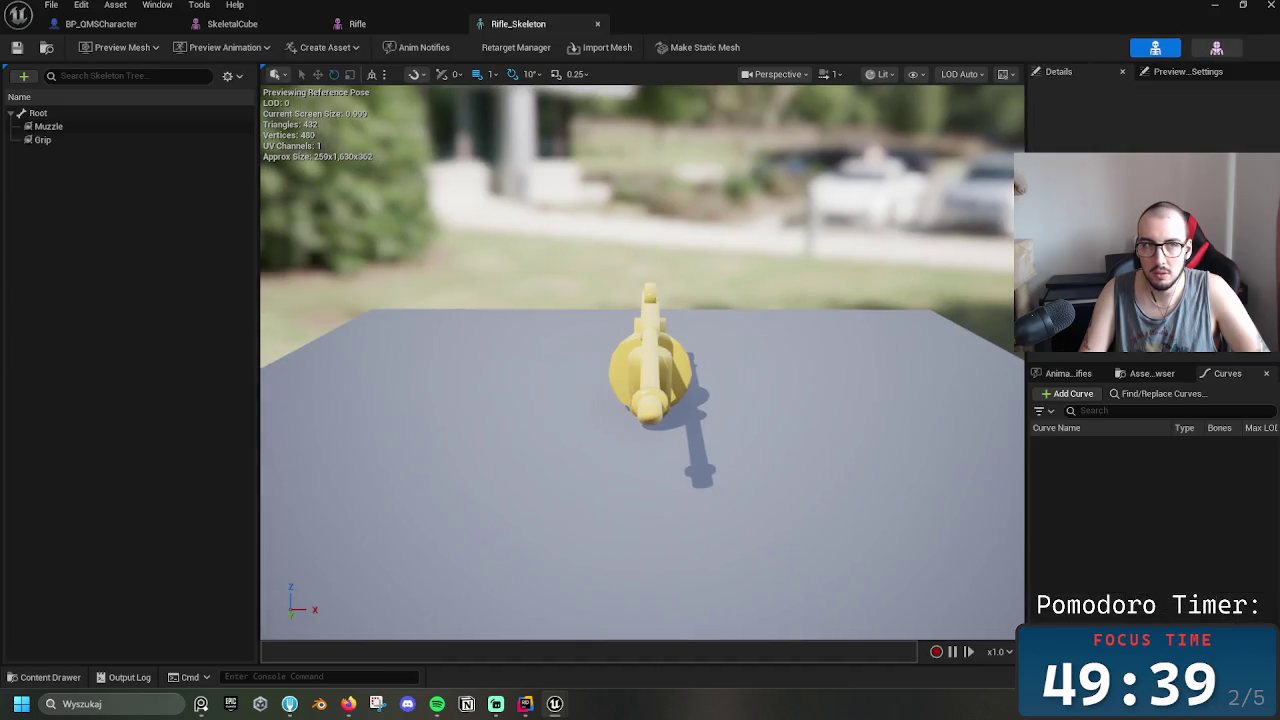
# Rotate the rifle about its Root bone in the Rifle_Skeleton editor
pyautogui.moveTo(620, 300); pyautogui.dragTo(705, 290)
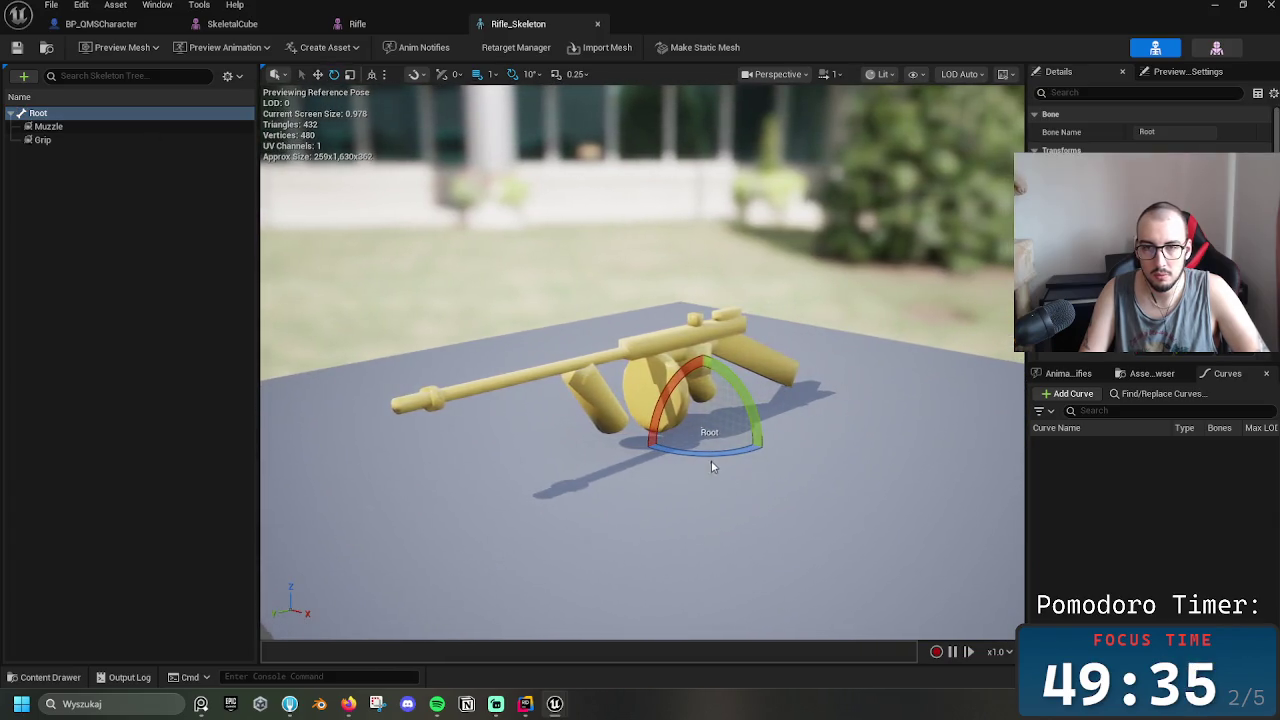
pyautogui.moveTo(737, 463)
pyautogui.mouseDown()
pyautogui.moveTo(775, 445)
pyautogui.moveTo(765, 430)
pyautogui.moveTo(780, 437)
pyautogui.mouseUp()
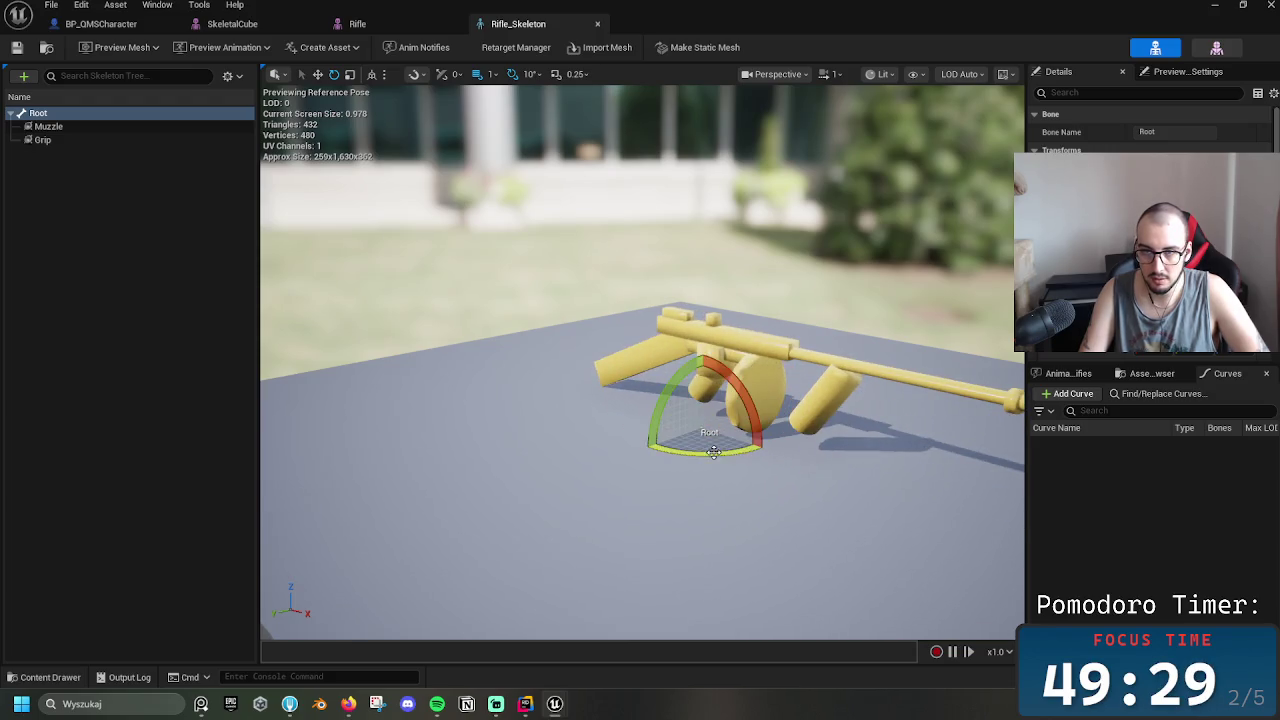
pyautogui.click(400, 24)
pyautogui.click(522, 26)
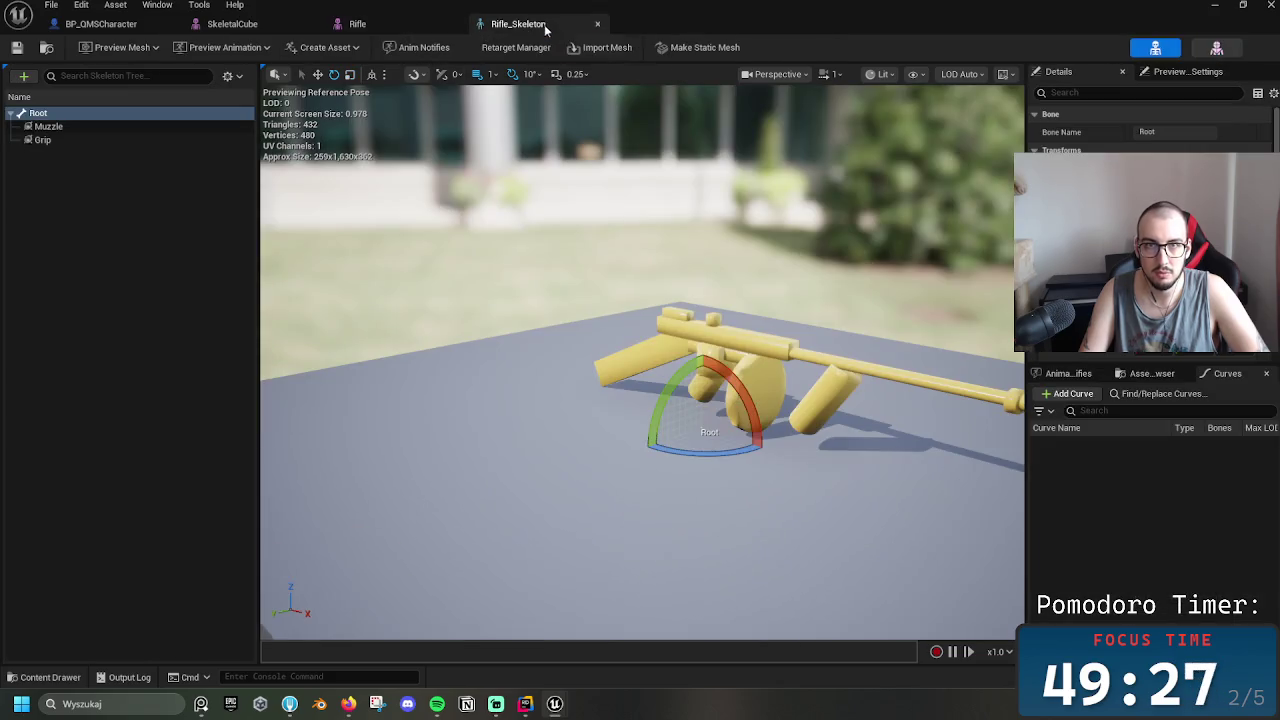
# Detach the SkeletalCube editor tab into its own floating window
pyautogui.click(357, 24)
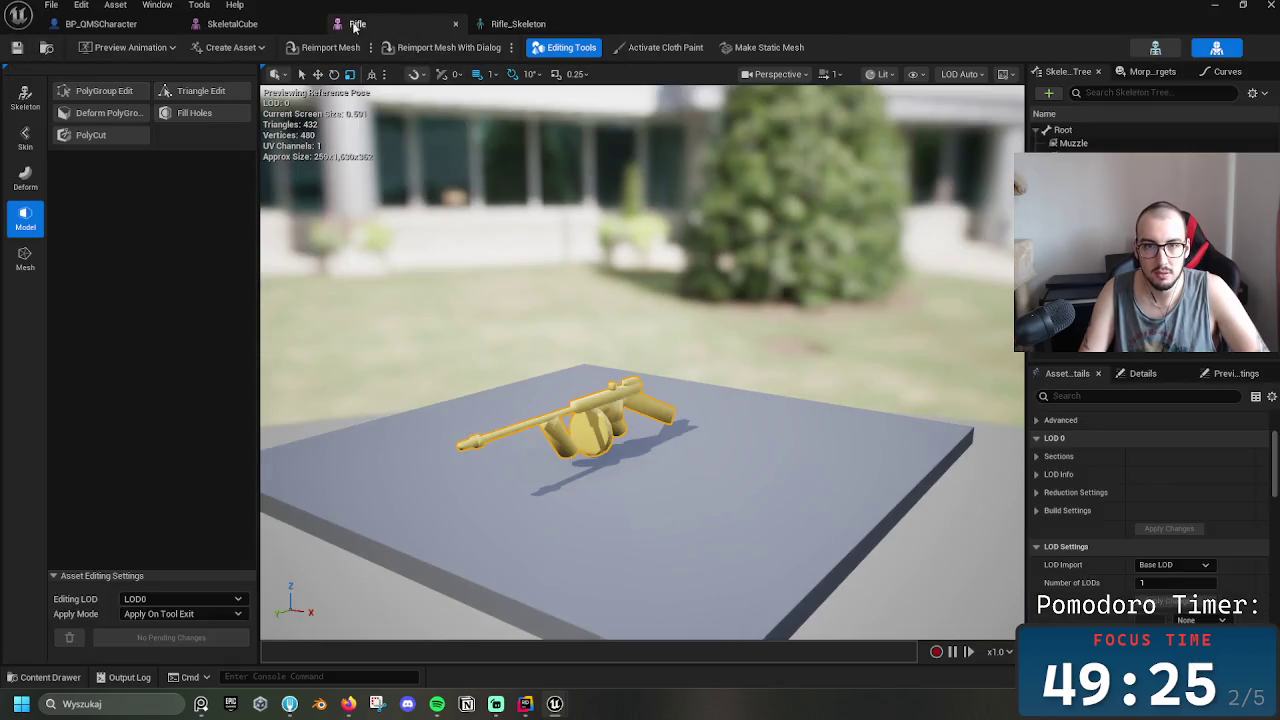
pyautogui.click(238, 24)
pyautogui.moveTo(241, 24)
pyautogui.mouseDown()
pyautogui.moveTo(450, 24)
pyautogui.moveTo(678, 151)
pyautogui.moveTo(405, 207)
pyautogui.moveTo(133, 176)
pyautogui.moveTo(40, 228)
pyautogui.mouseUp()
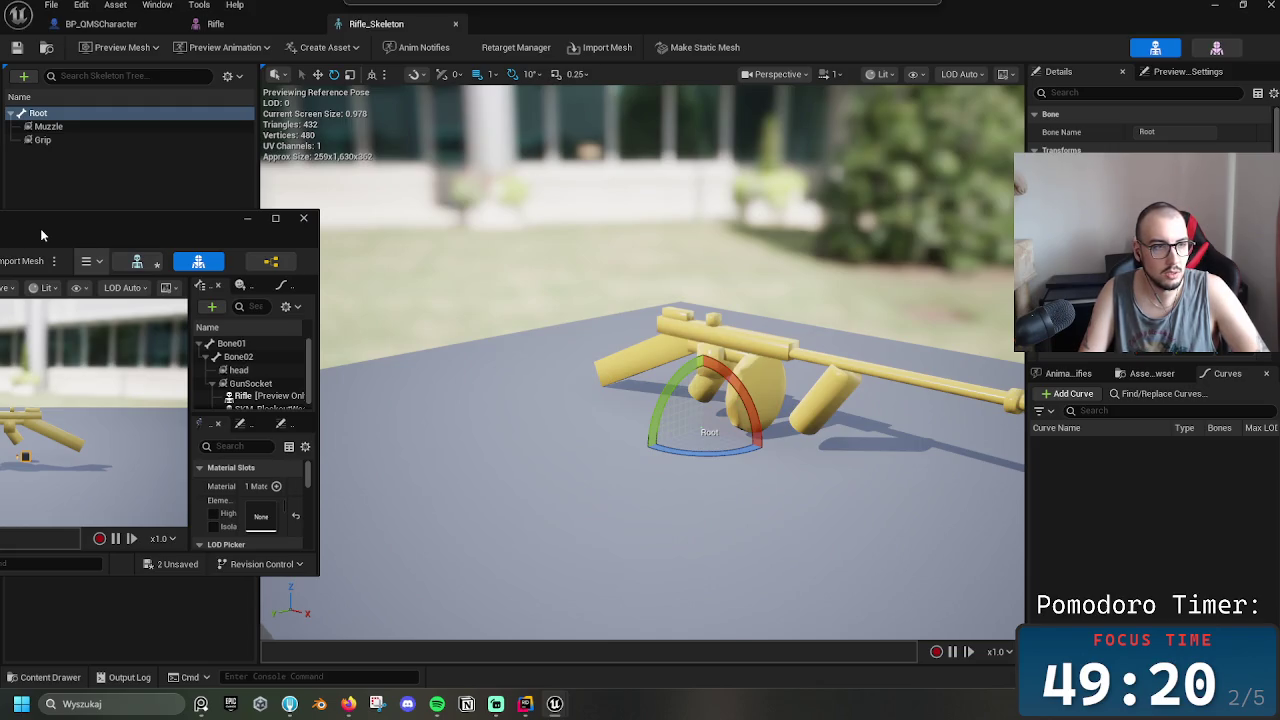
pyautogui.moveTo(40, 228); pyautogui.dragTo(735, 302)
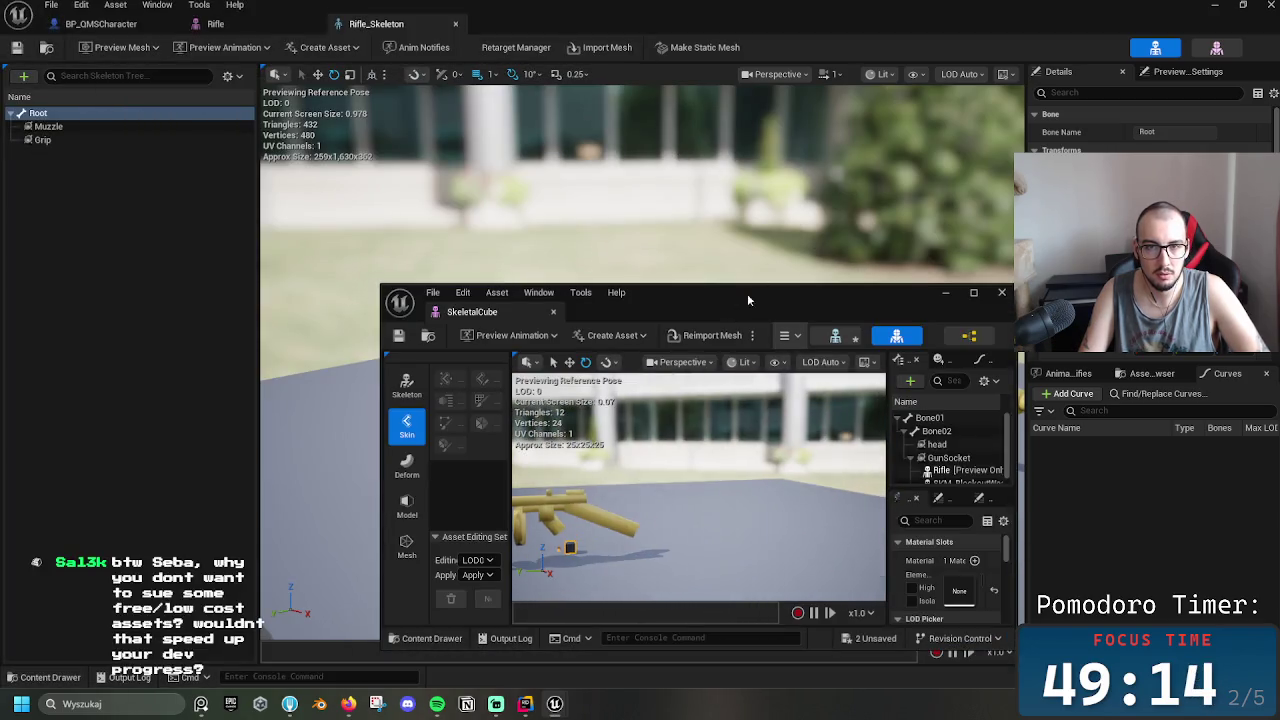
# Snap SkeletalCube to the left half and Rifle_Skeleton to the right half
pyautogui.moveTo(668, 295)
pyautogui.mouseDown()
pyautogui.moveTo(111, 208)
pyautogui.moveTo(32, 213)
pyautogui.mouseUp()
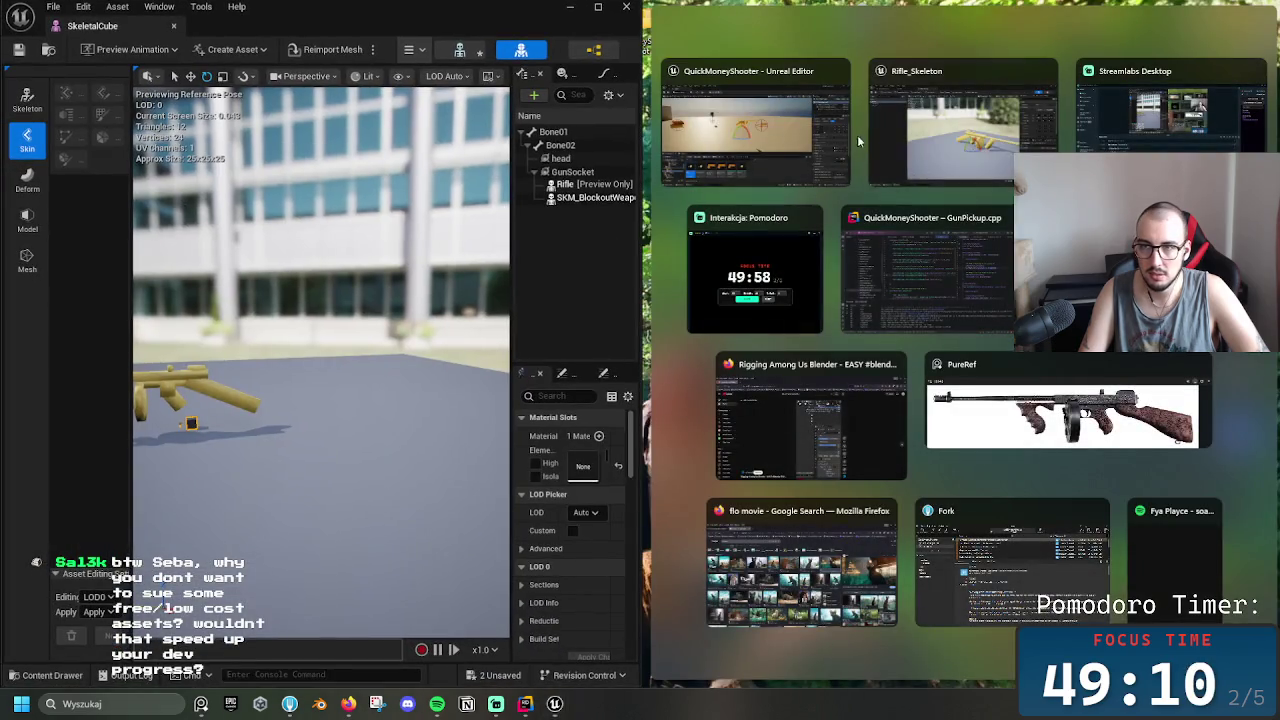
pyautogui.click(960, 146)
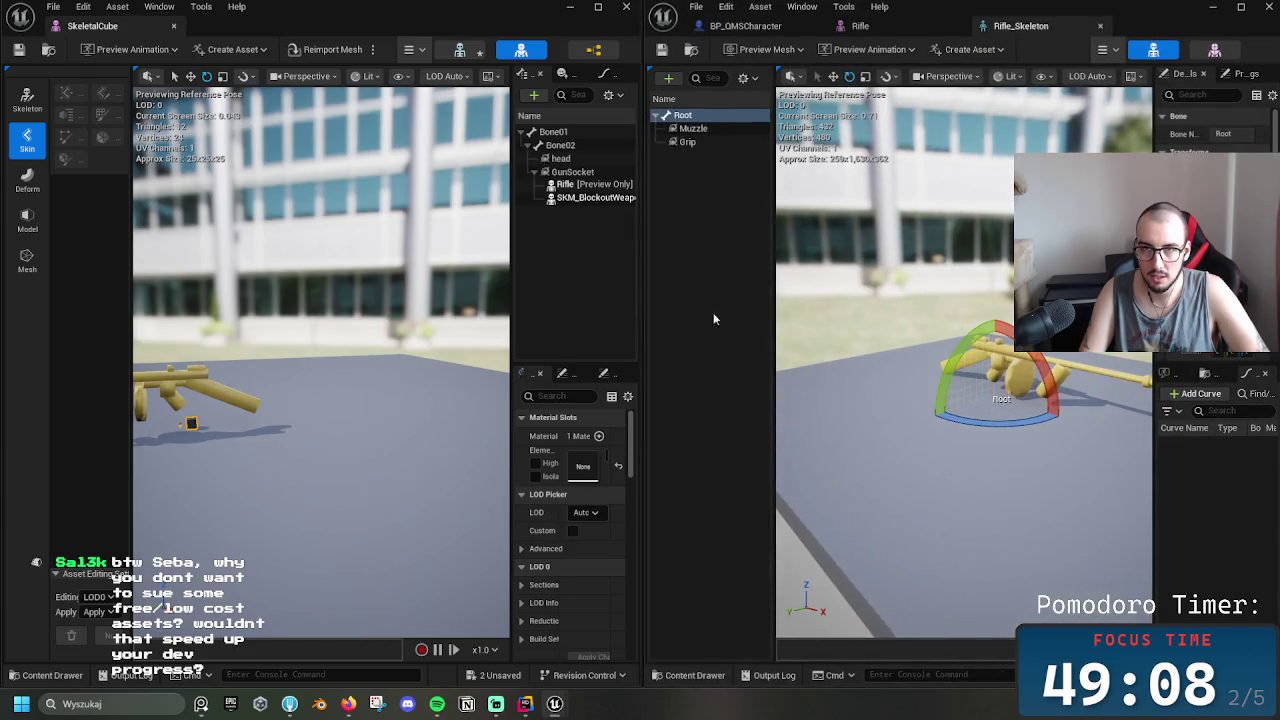
pyautogui.moveTo(773, 301); pyautogui.dragTo(698, 298)
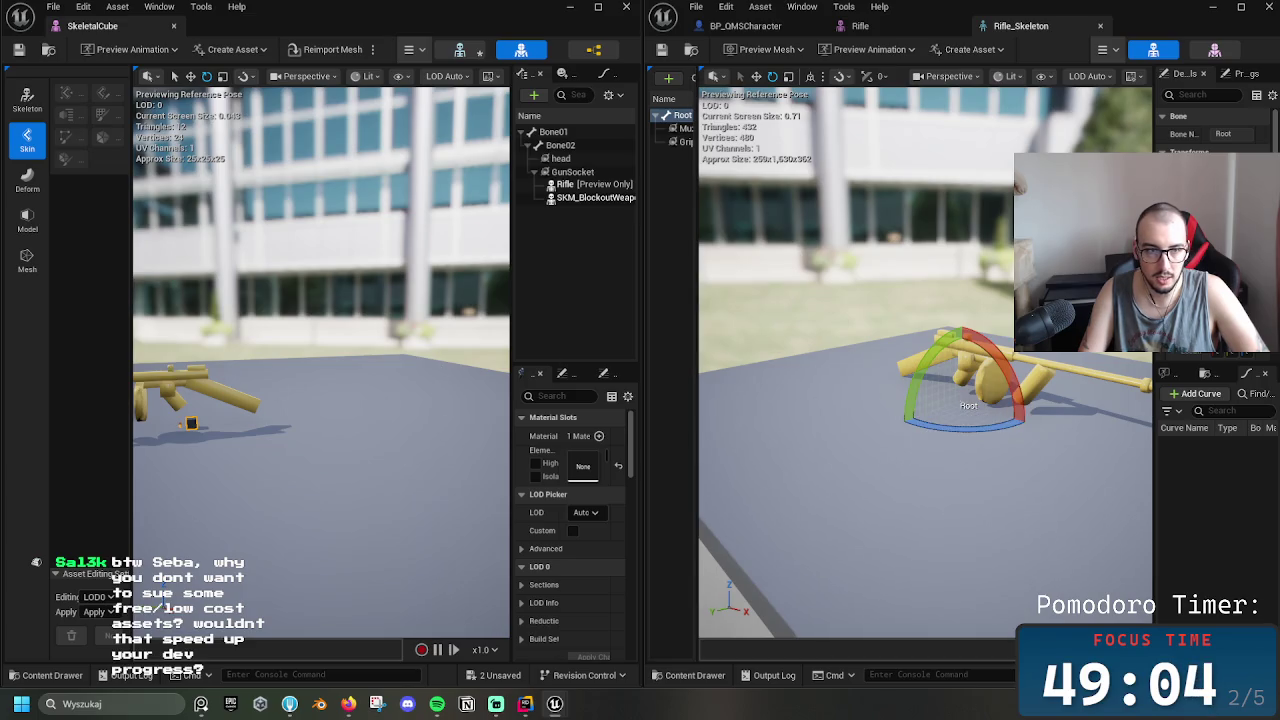
# Zoom in on the gun and rotate the rifle about its Root bone
pyautogui.moveTo(469, 377); pyautogui.dragTo(422, 282)
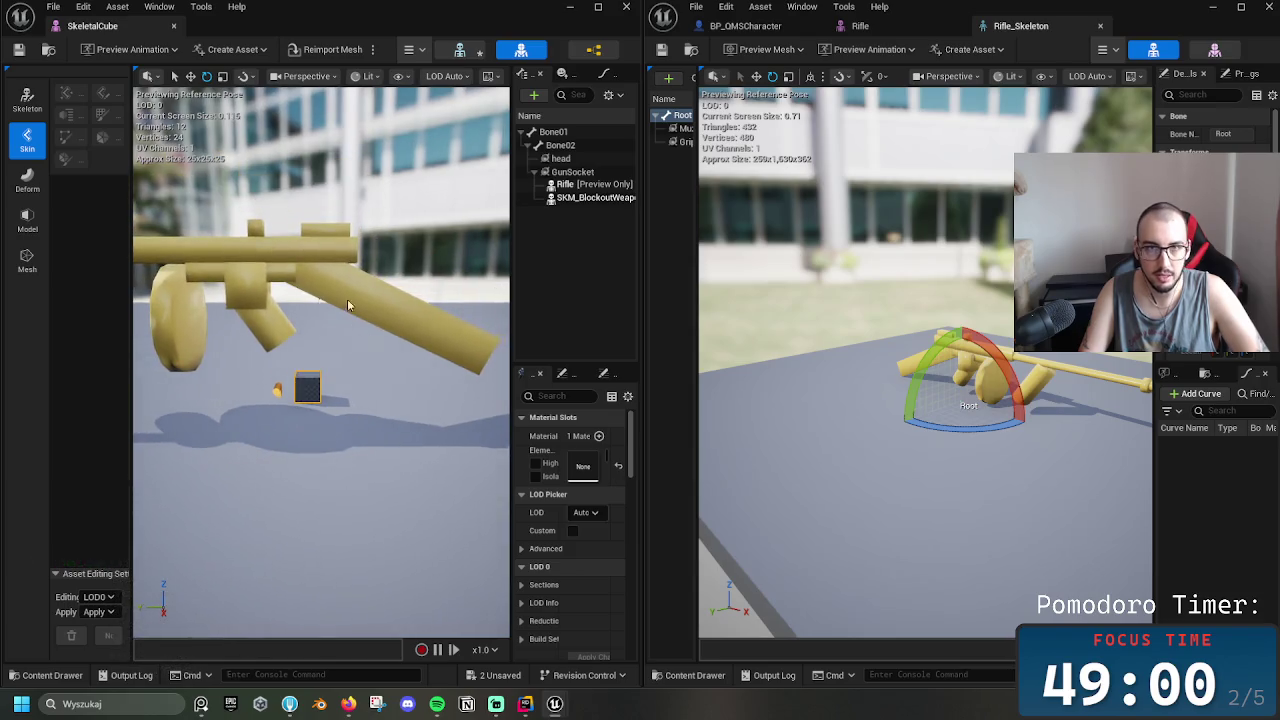
pyautogui.click(995, 327)
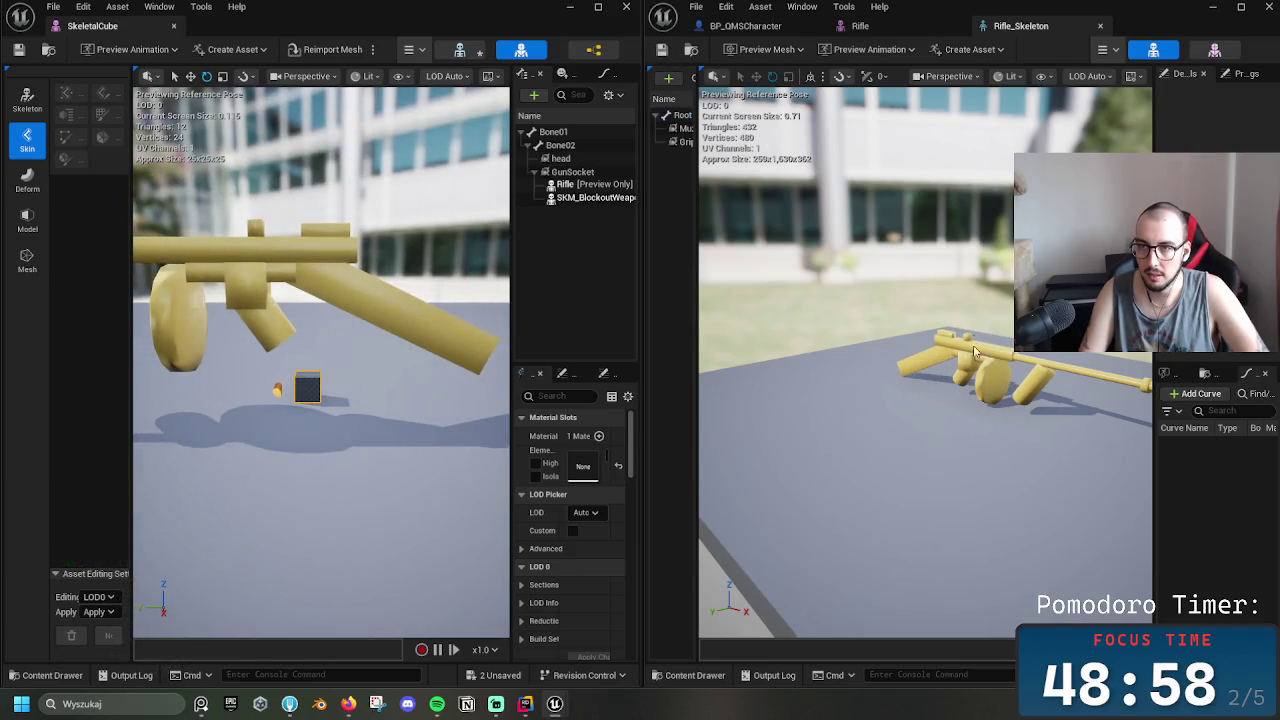
pyautogui.click(681, 116)
pyautogui.moveTo(940, 425)
pyautogui.mouseDown()
pyautogui.moveTo(1060, 426)
pyautogui.moveTo(1010, 392)
pyautogui.mouseUp()
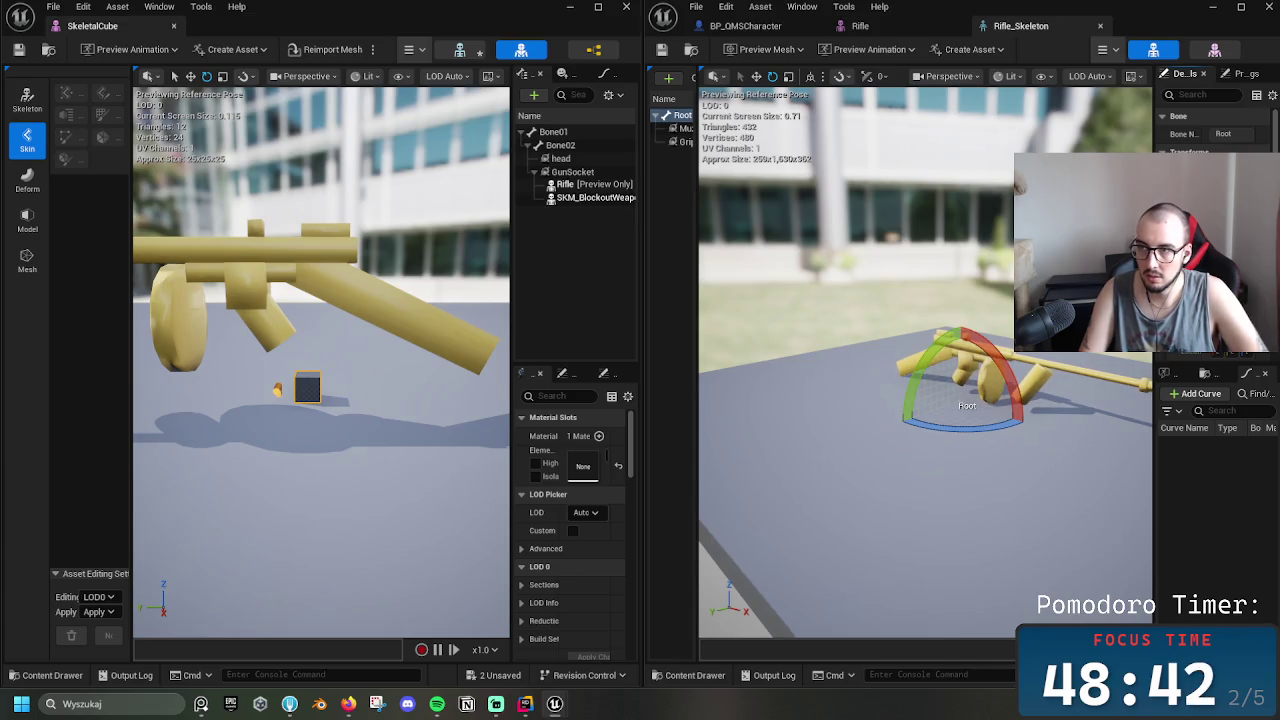
# Undo the accidental scale change on Root, reselect the Root bone, and show the Guns folder
pyautogui.hotkey('ctrl', 'z')
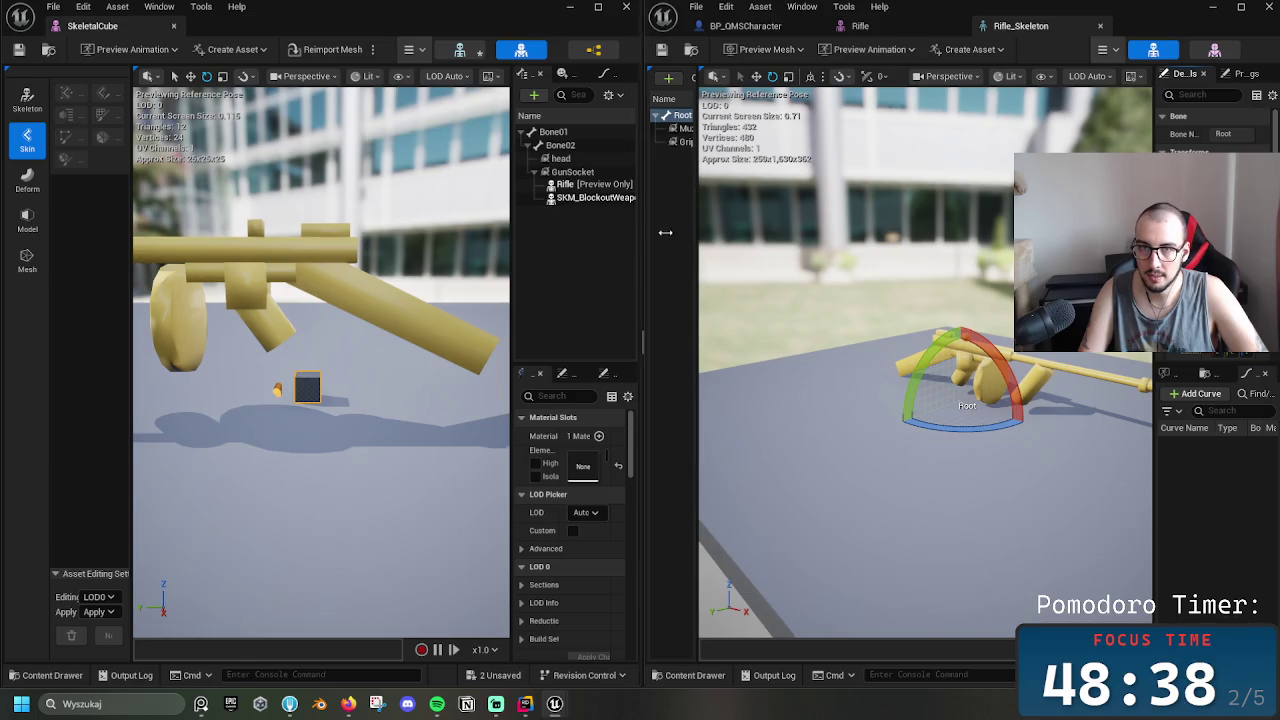
pyautogui.press('Escape')
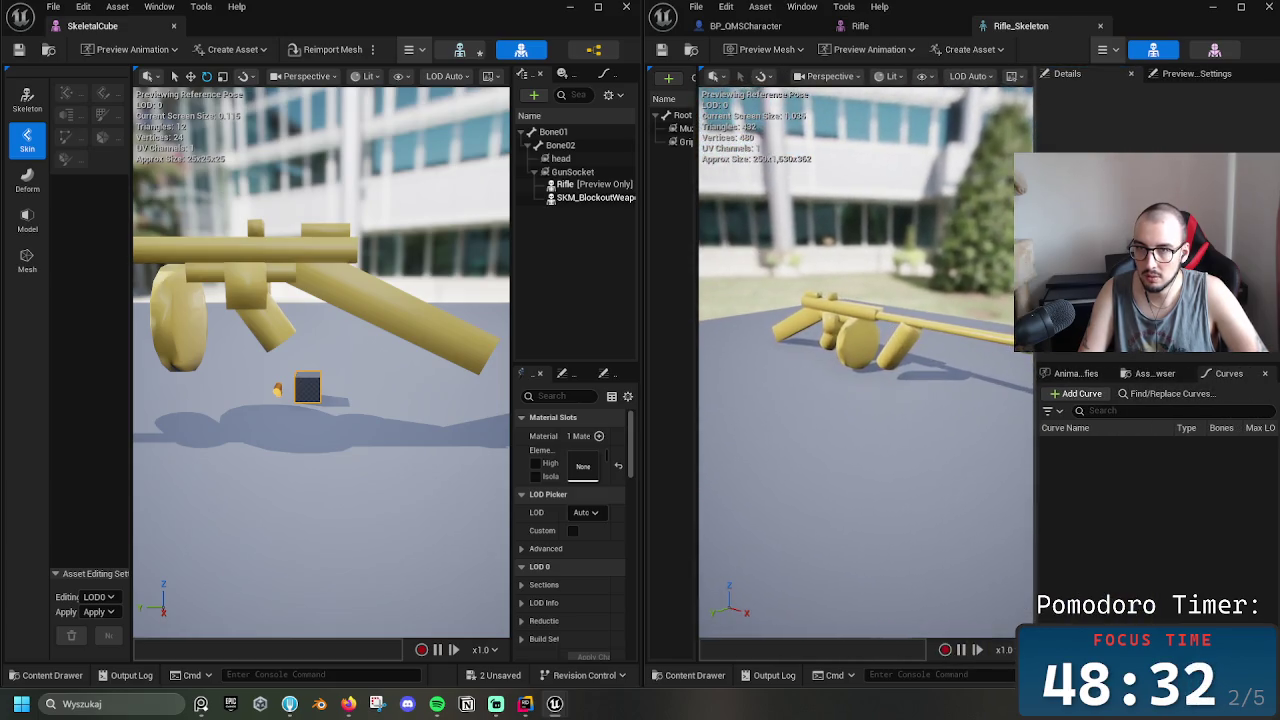
pyautogui.click(685, 116)
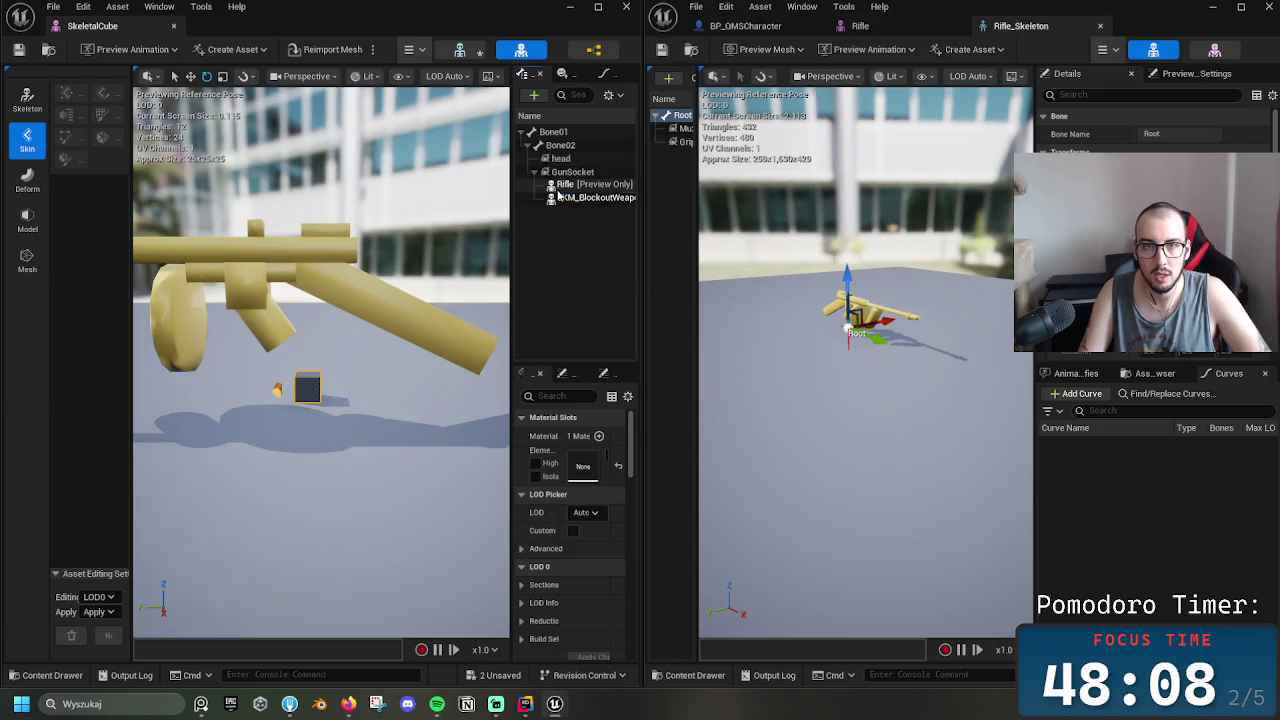
pyautogui.hotkey('ctrl', 'space')
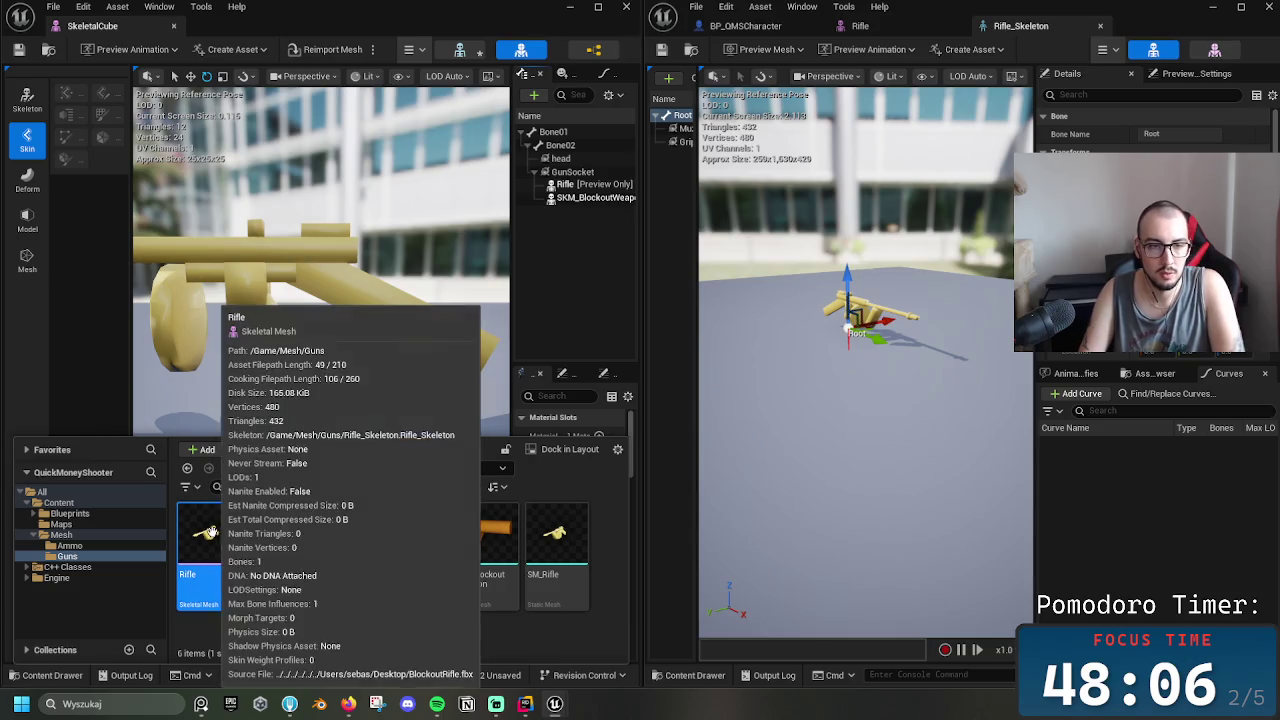
# Open the Rifle skeletal mesh from the Guns folder in the right window and select its Root bone
pyautogui.click(280, 545)
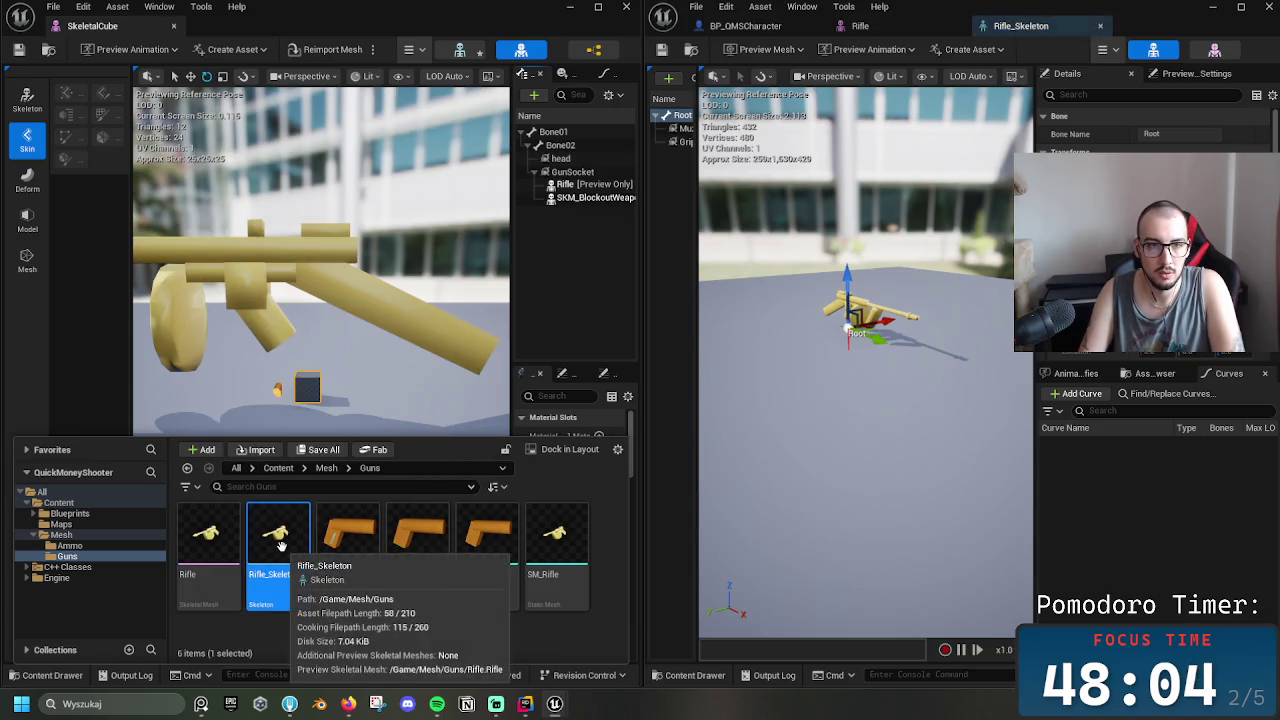
pyautogui.click(208, 533)
pyautogui.doubleClick(208, 533)
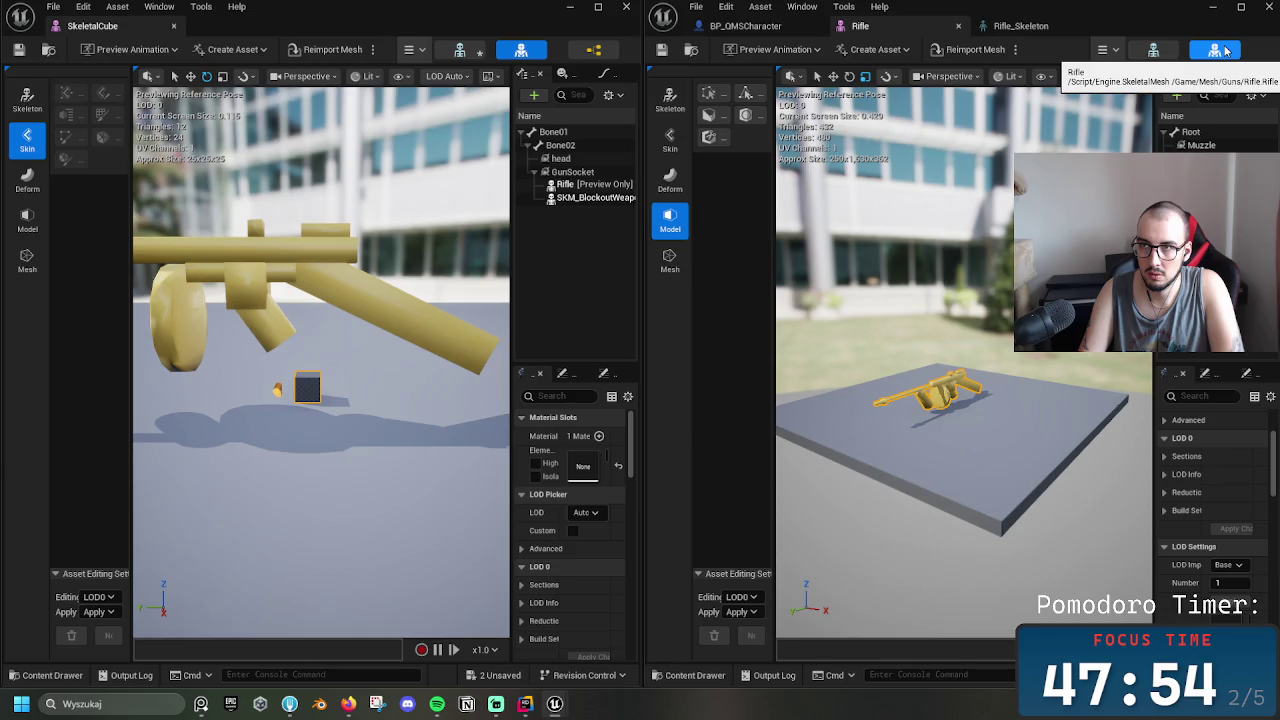
pyautogui.click(1190, 132)
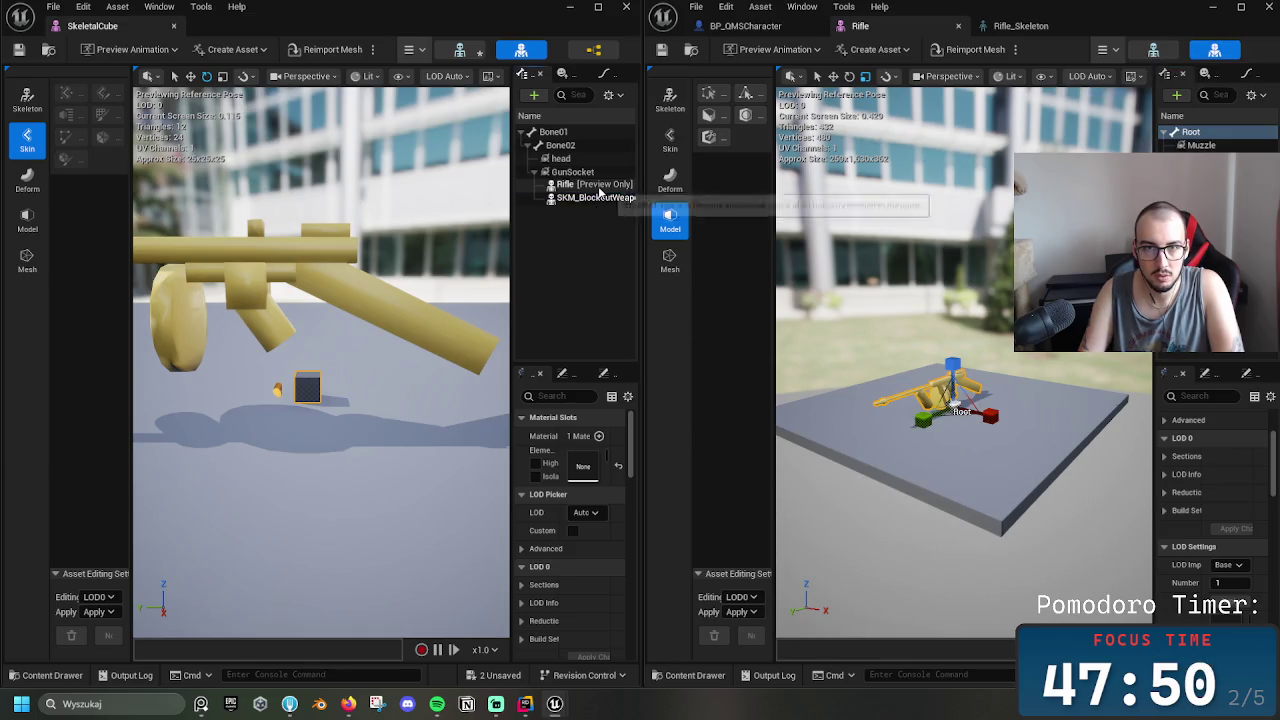
pyautogui.hotkey('ctrl', 'space')
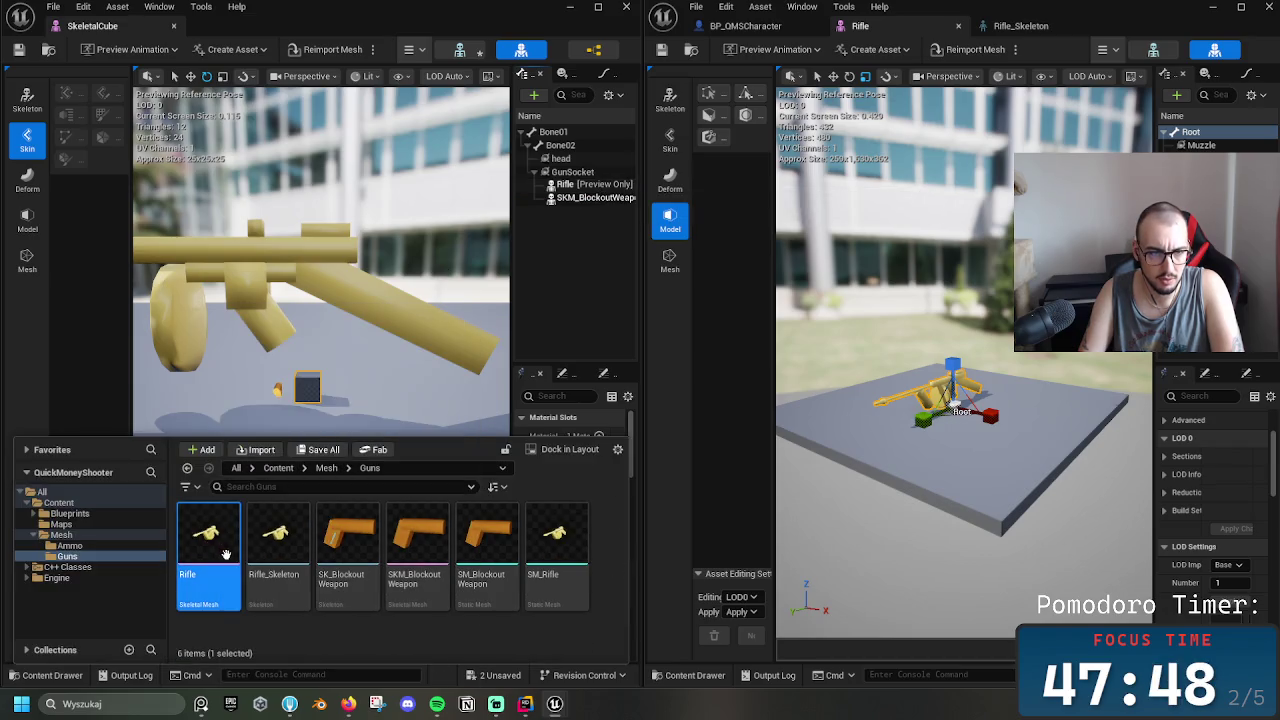
pyautogui.hotkey('ctrl', 'space')
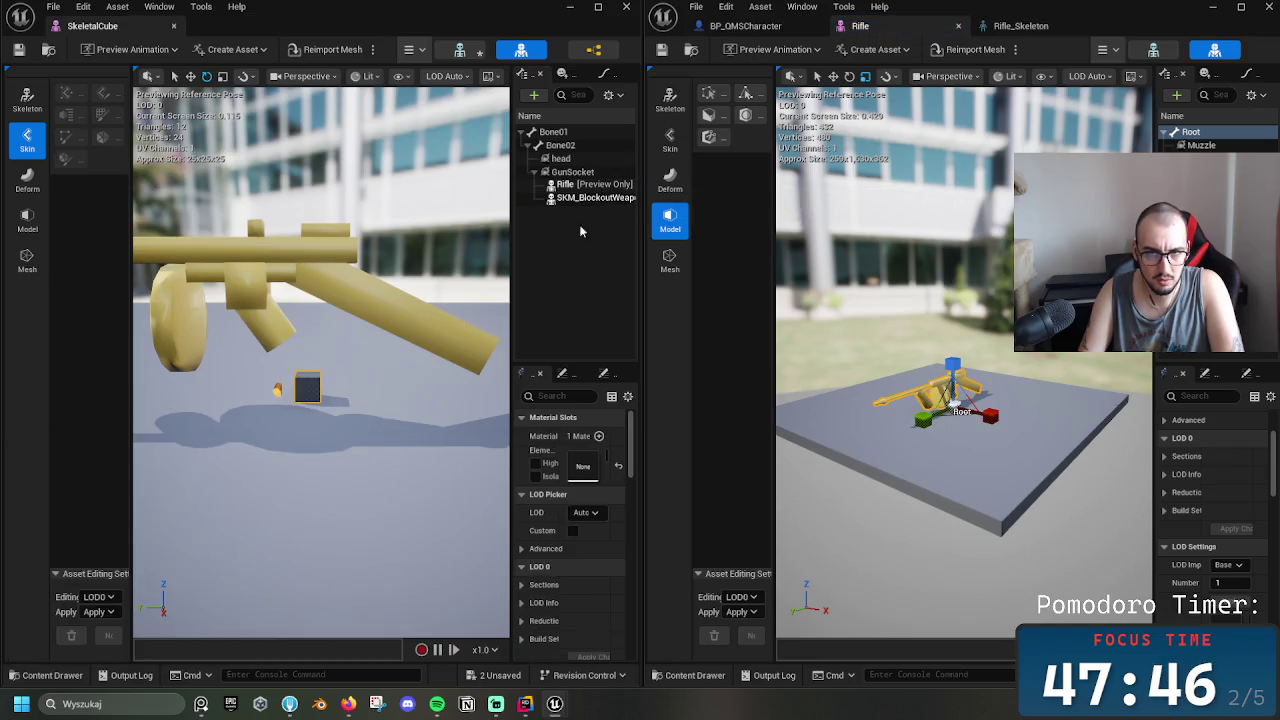
# Expand GunSocket in SkeletalCube's skeleton tree and select its Rifle preview attachment
pyautogui.rightClick(565, 186)
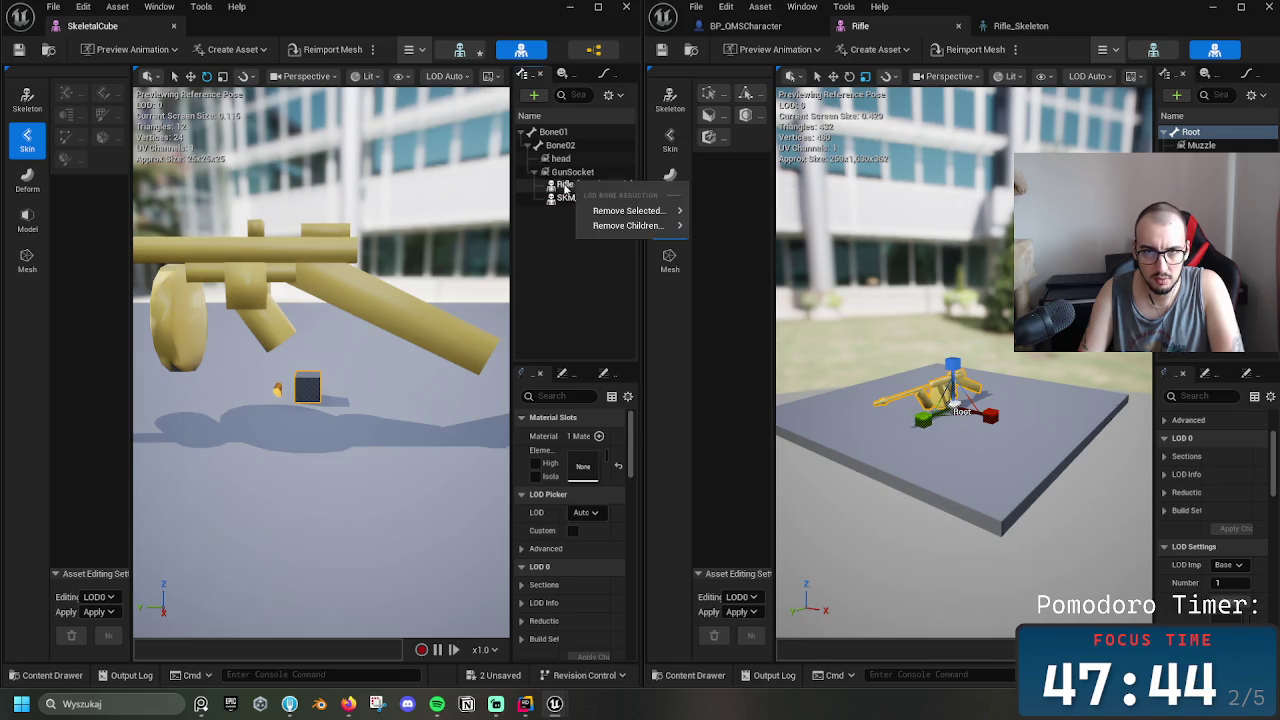
pyautogui.click(565, 186)
pyautogui.rightClick(553, 189)
pyautogui.moveTo(620, 228)
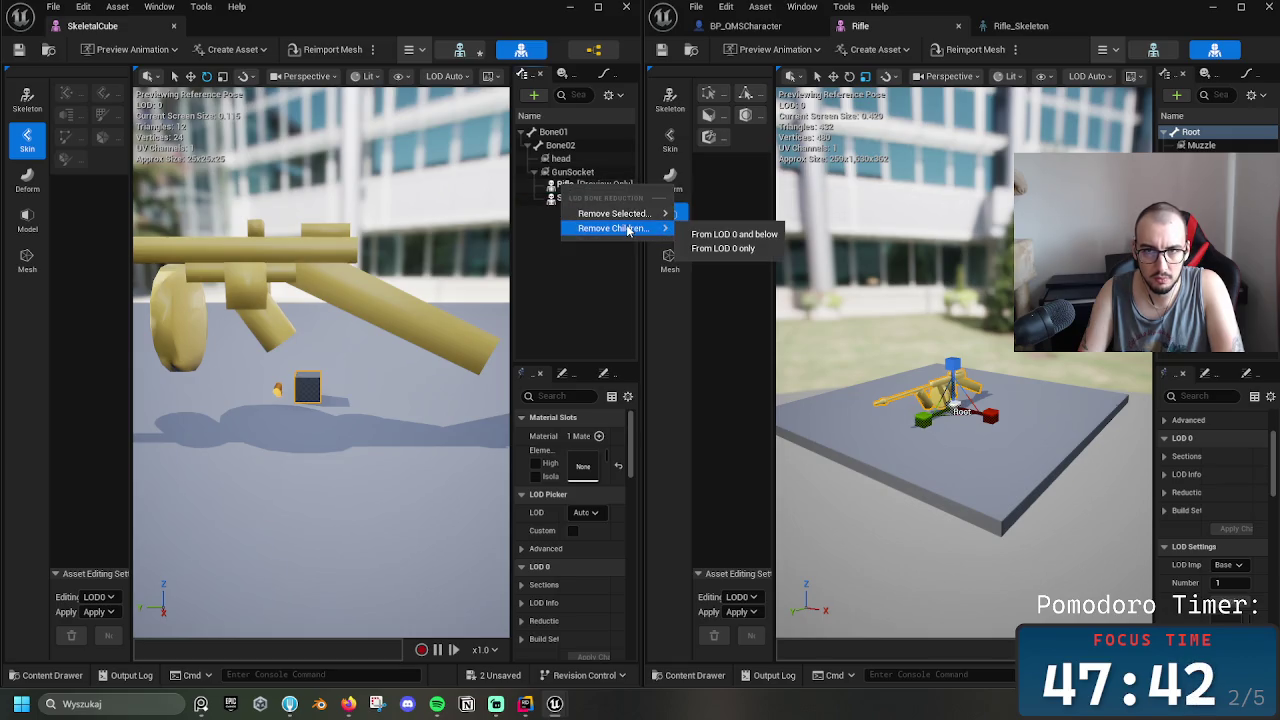
pyautogui.click(549, 188)
pyautogui.hotkey('ctrl', 'space')
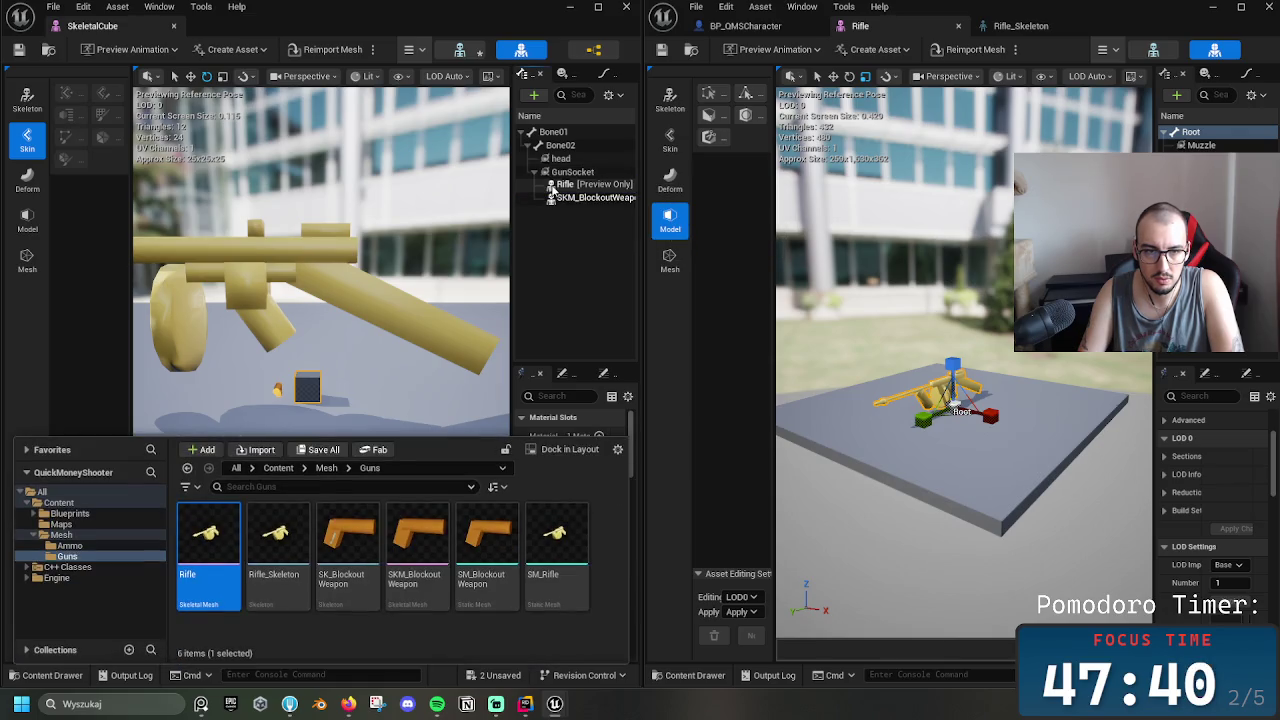
pyautogui.rightClick(565, 186)
pyautogui.click(567, 180)
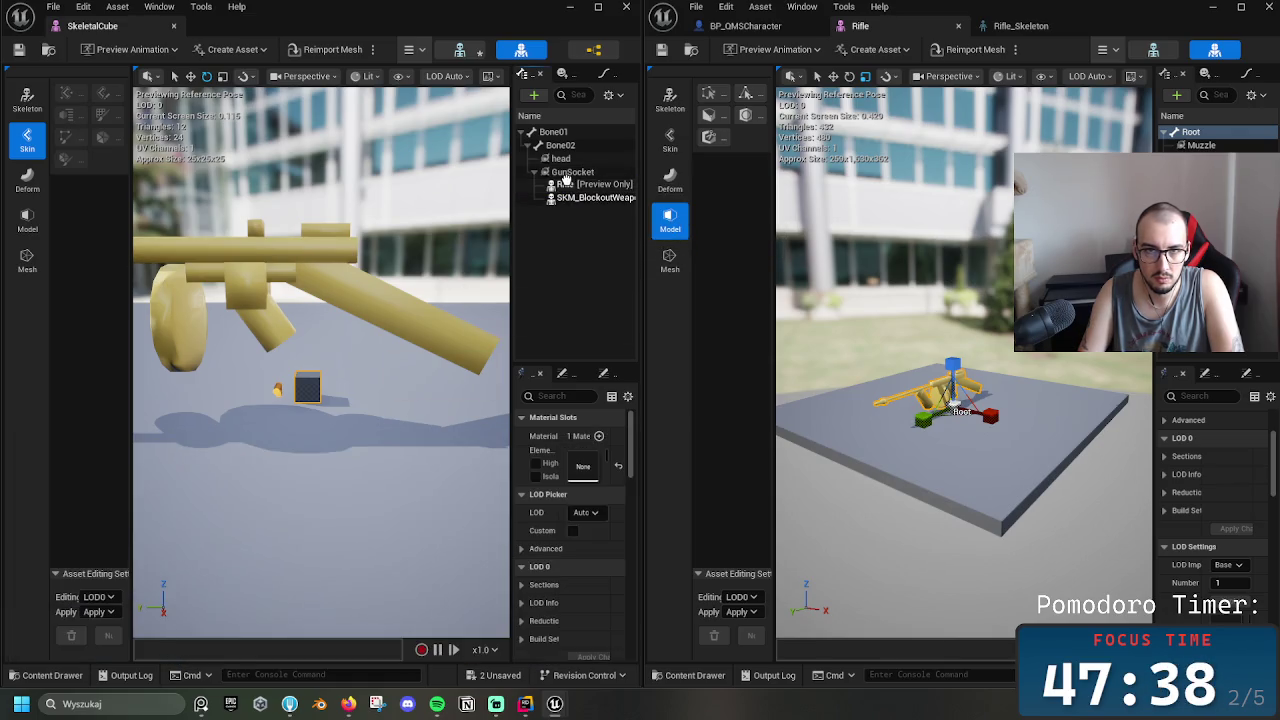
pyautogui.click(555, 174)
pyautogui.click(536, 174)
pyautogui.click(536, 173)
pyautogui.click(558, 186)
# Remove the Rifle entry from the LODs and confirm the irreversible removal
pyautogui.rightClick(558, 188)
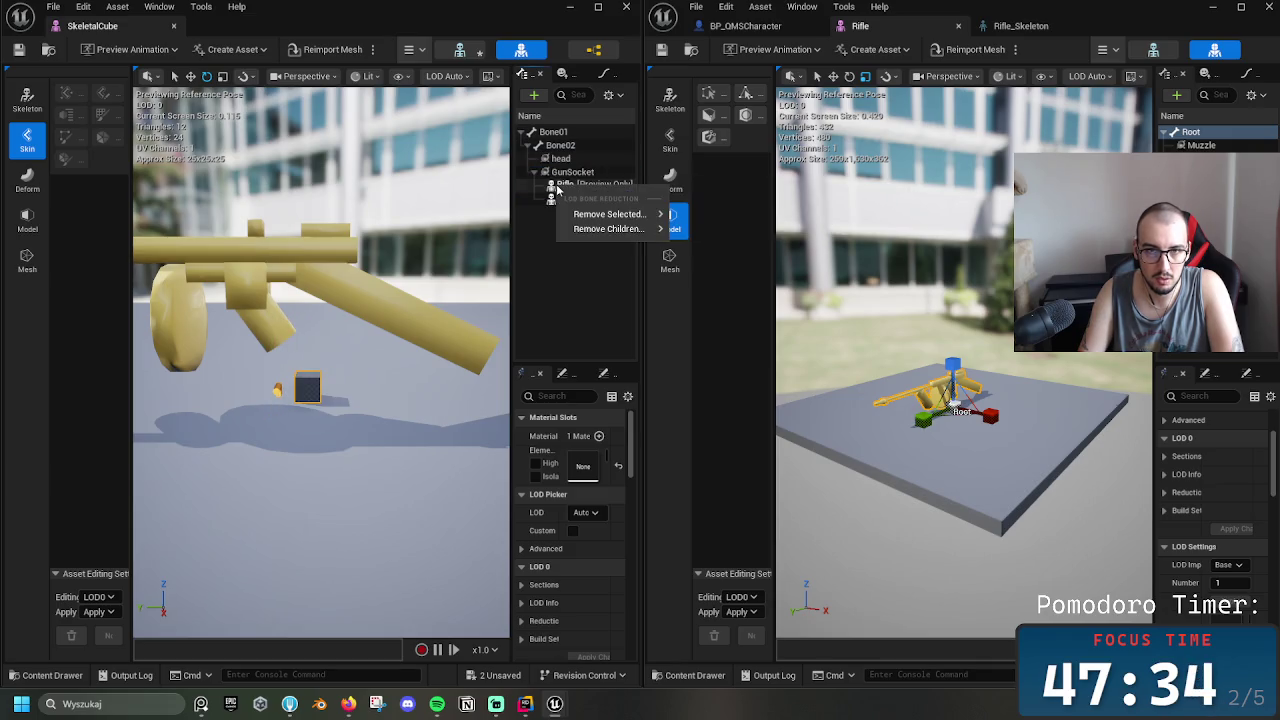
pyautogui.click(553, 190)
pyautogui.rightClick(553, 190)
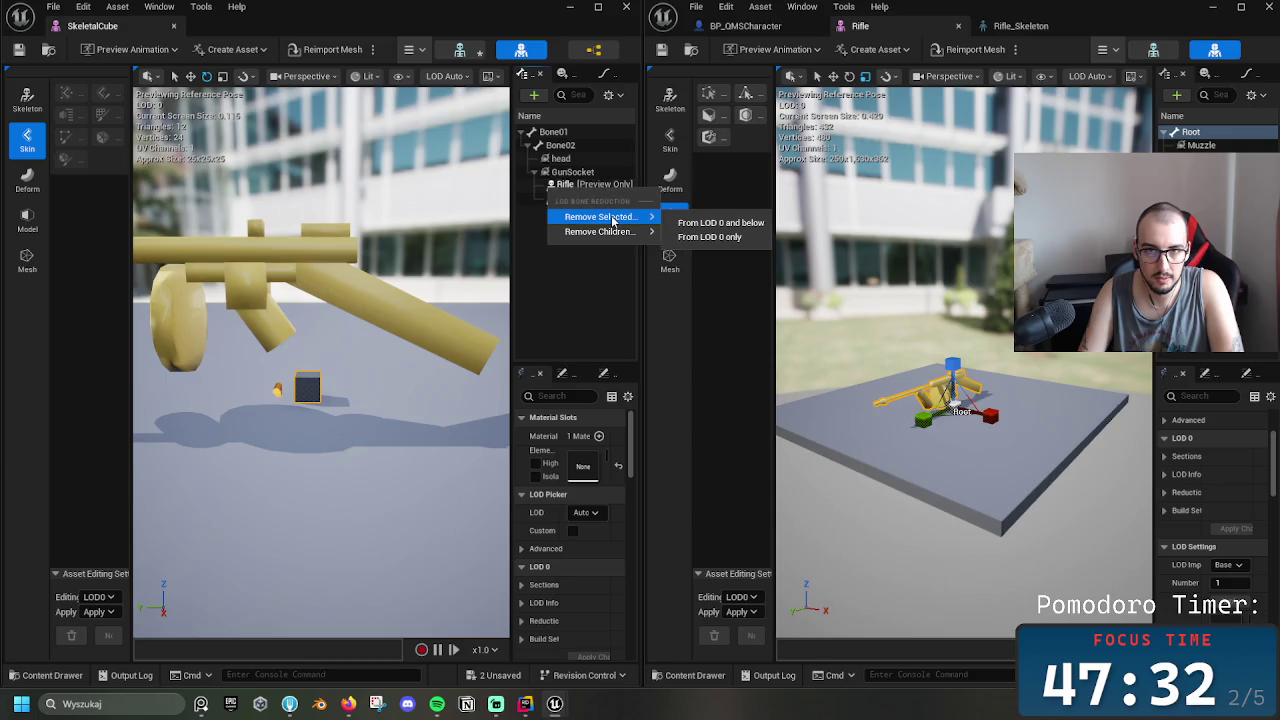
pyautogui.click(704, 221)
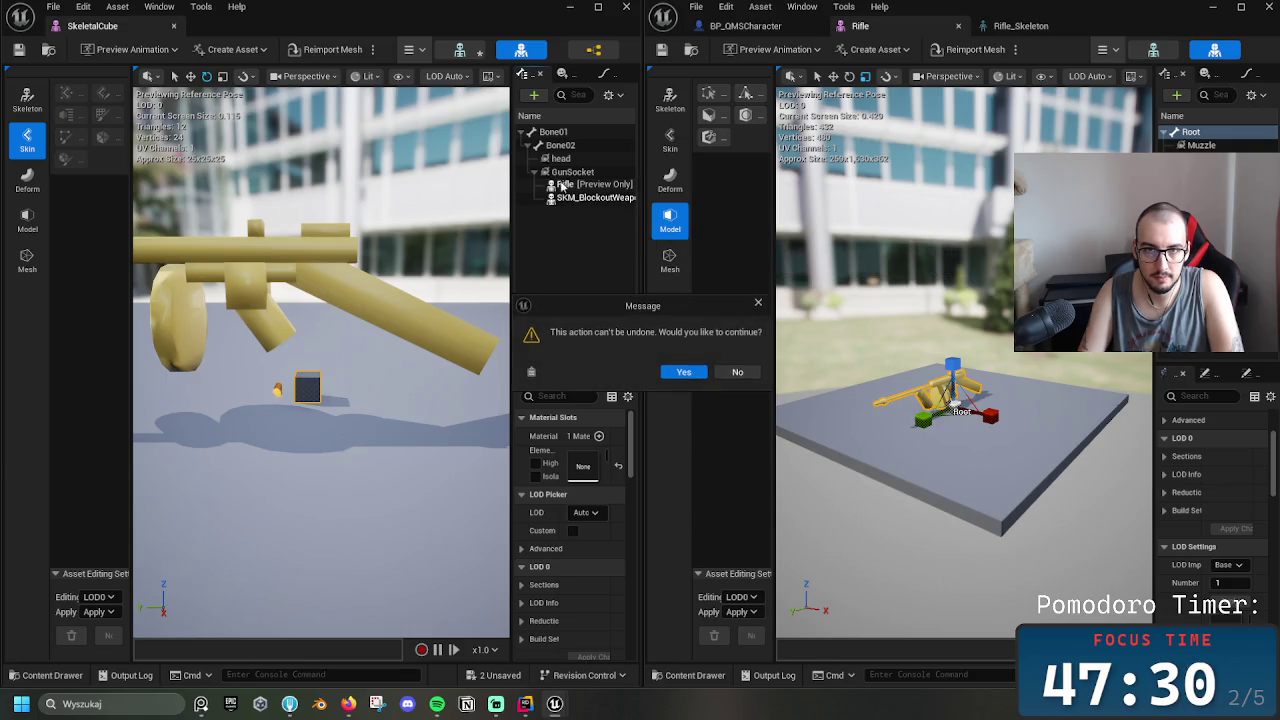
pyautogui.click(686, 375)
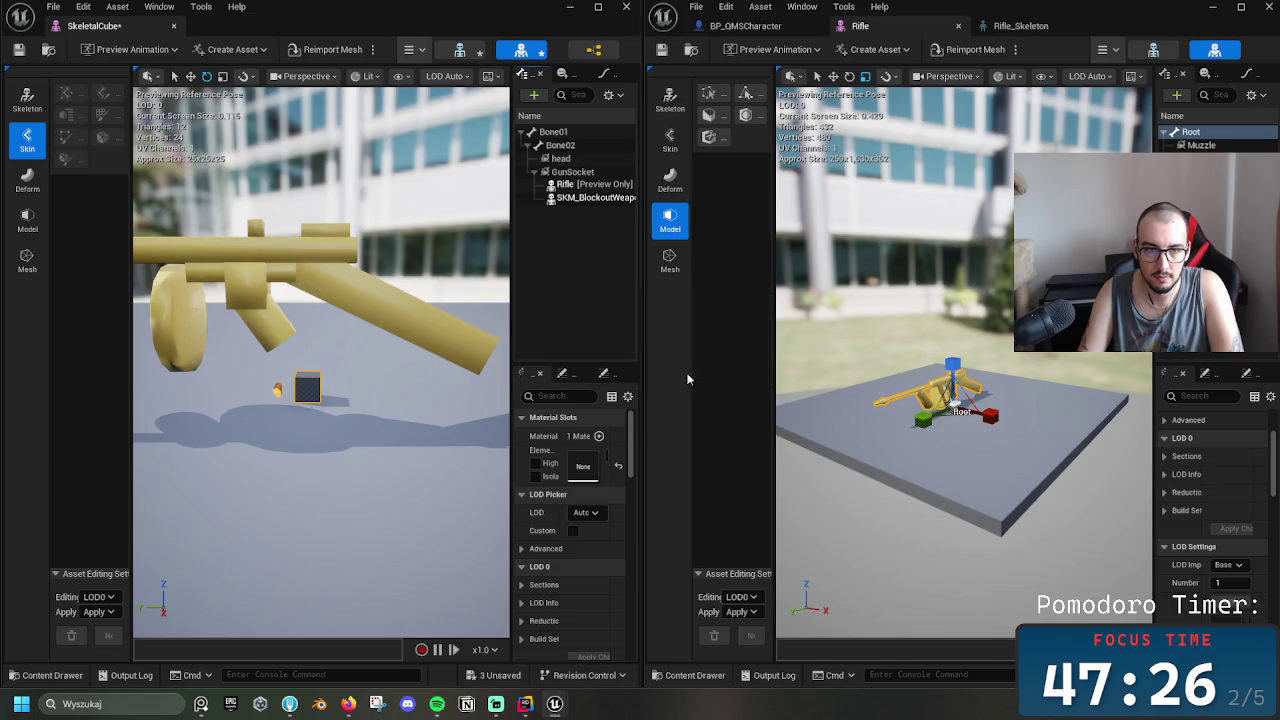
pyautogui.rightClick(578, 187)
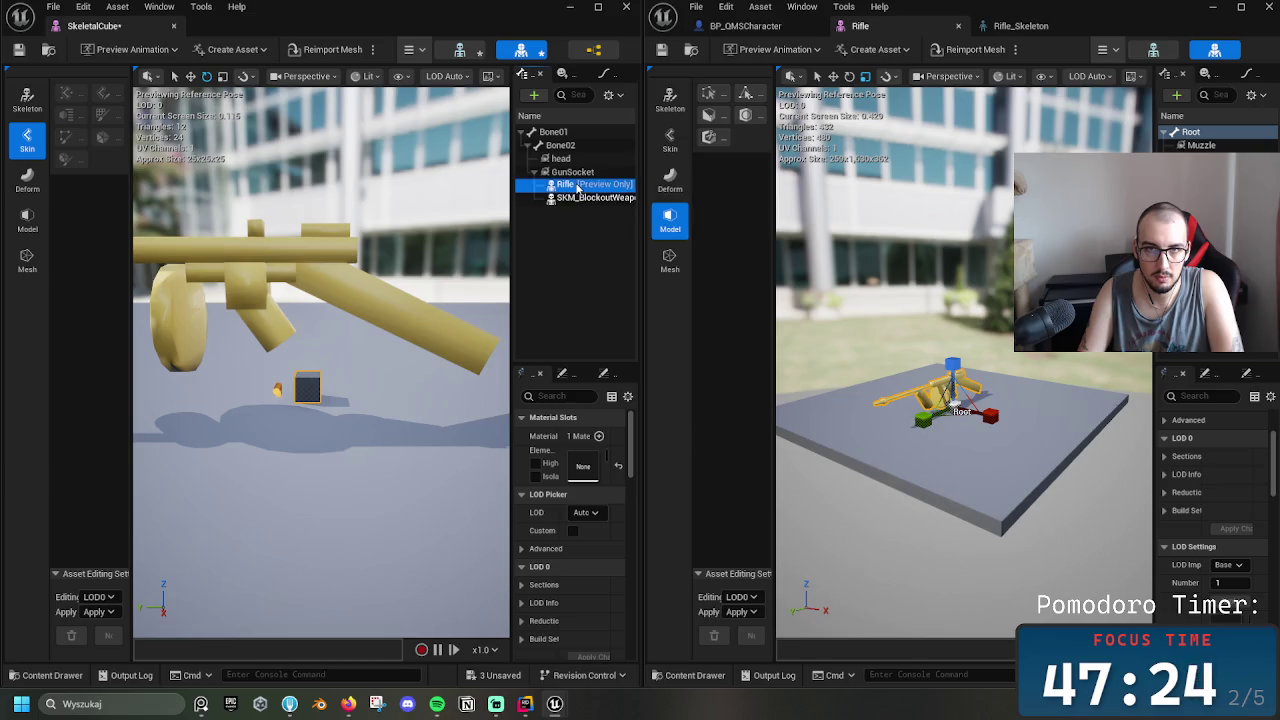
pyautogui.hotkey('ctrl', 'space')
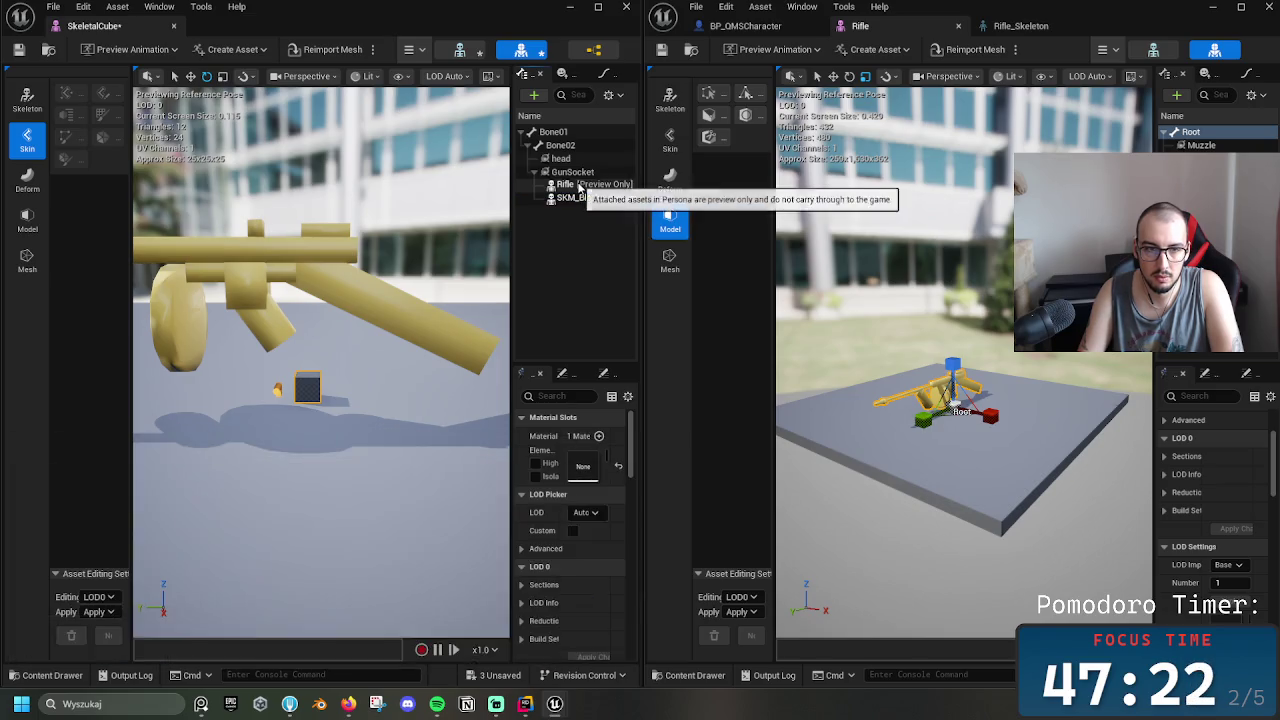
pyautogui.hotkey('ctrl', 'space')
pyautogui.hotkey('ctrl', 'space')
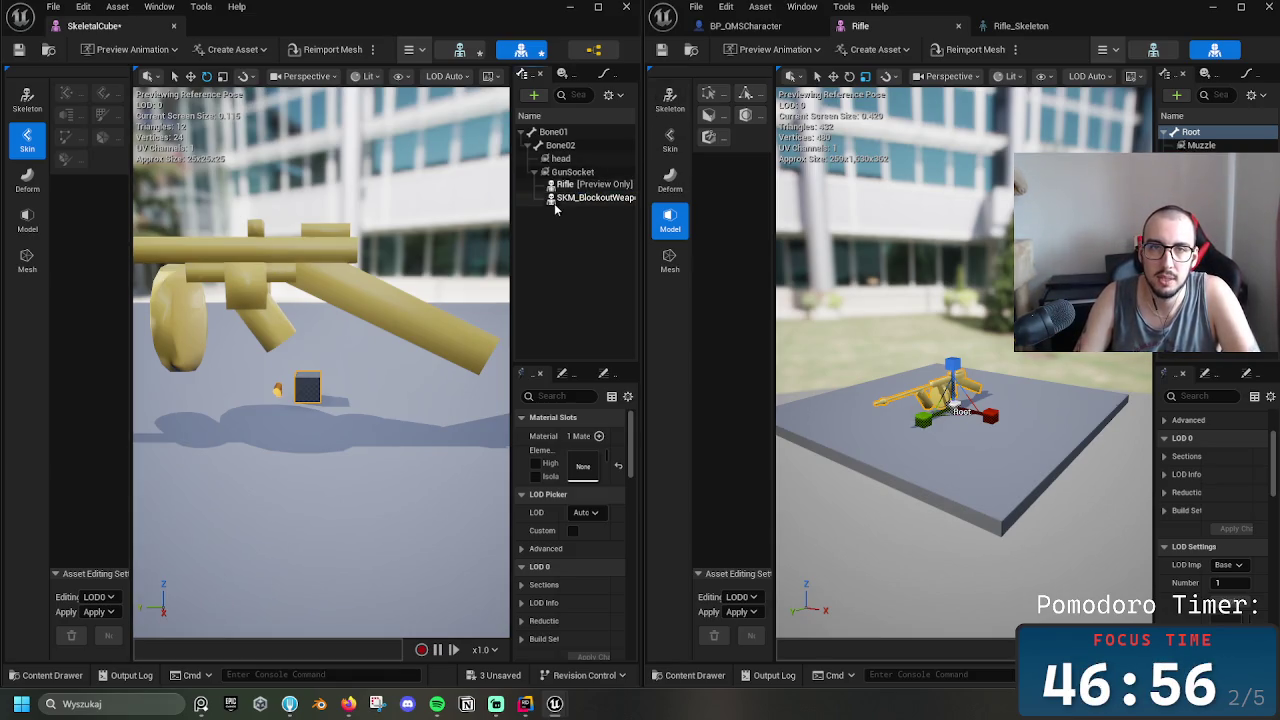
# Orbit and resize the SkeletalCube preview to view the attached rifle from the side
pyautogui.hotkey('ctrl', 'space')
pyautogui.moveTo(310, 272)
pyautogui.mouseDown()
pyautogui.moveTo(340, 256)
pyautogui.moveTo(332, 328)
pyautogui.moveTo(311, 281)
pyautogui.mouseUp()
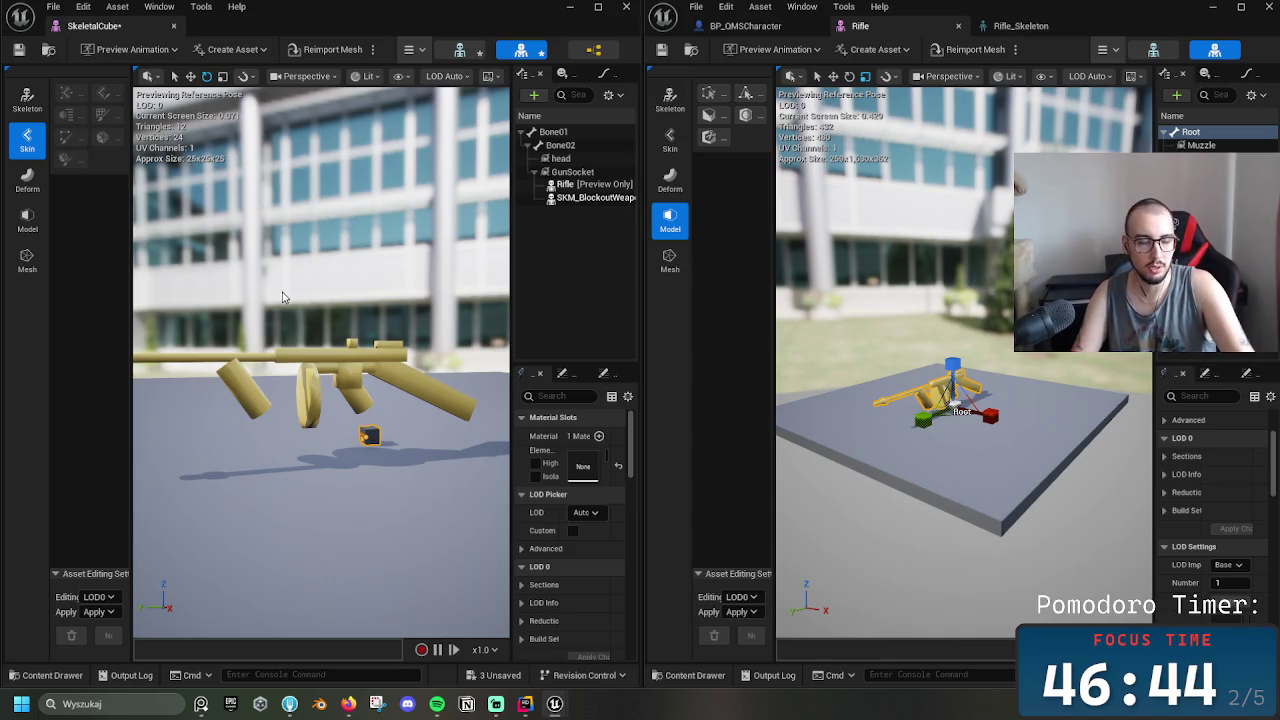
pyautogui.moveTo(330, 395); pyautogui.dragTo(310, 430)
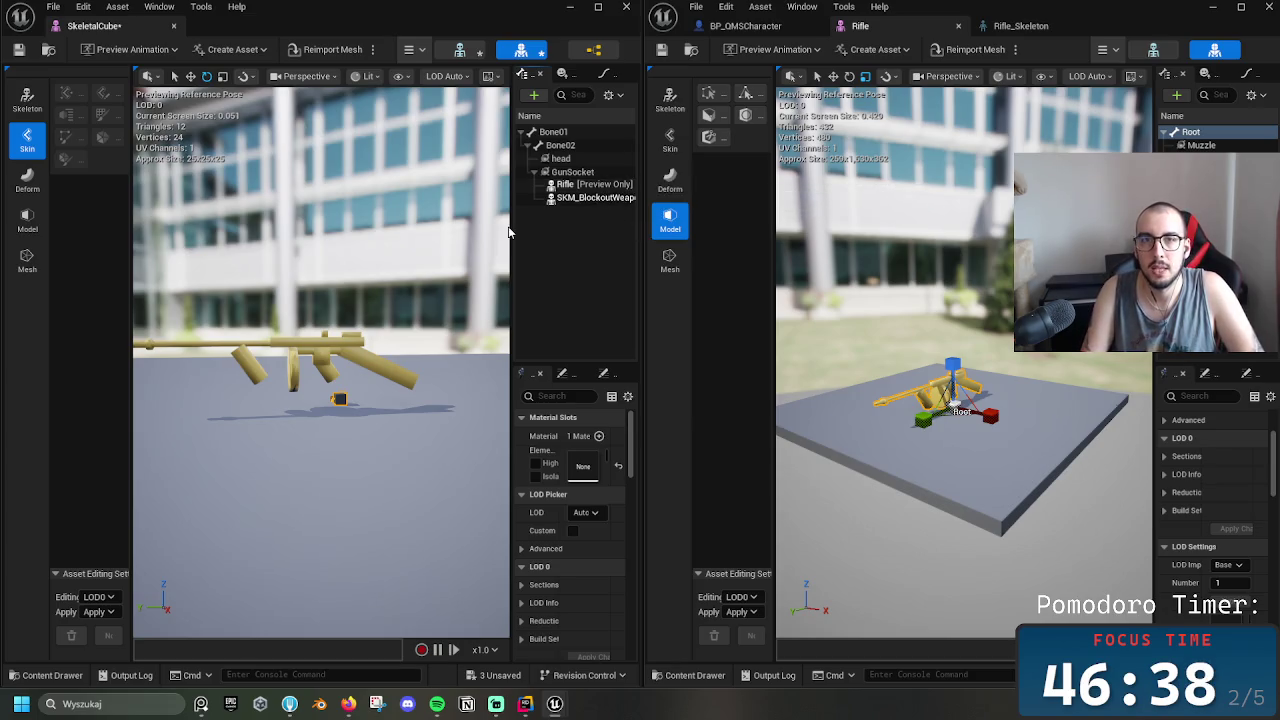
pyautogui.moveTo(511, 232)
pyautogui.mouseDown()
pyautogui.moveTo(462, 231)
pyautogui.moveTo(502, 231)
pyautogui.mouseUp()
pyautogui.moveTo(330, 450); pyautogui.dragTo(335, 380)
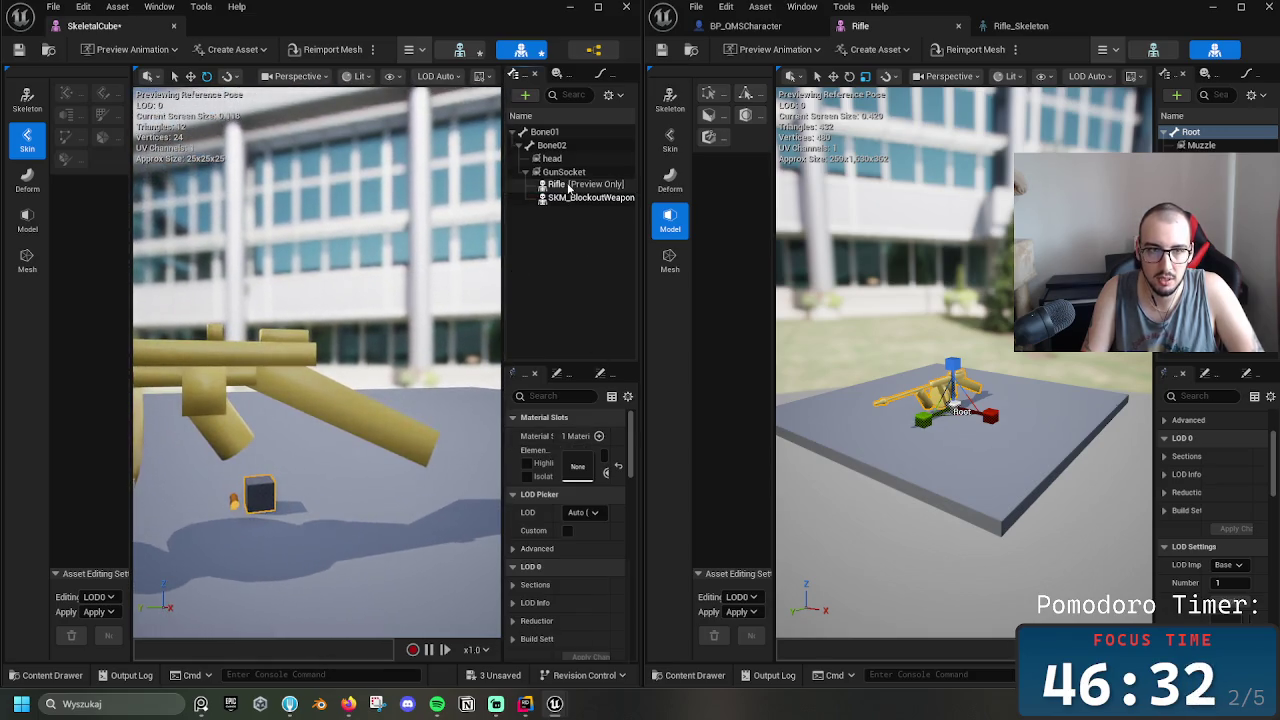
pyautogui.hotkey('ctrl', 'space')
pyautogui.moveTo(330, 300)
pyautogui.mouseDown()
pyautogui.moveTo(260, 310)
pyautogui.moveTo(494, 298)
pyautogui.mouseUp()
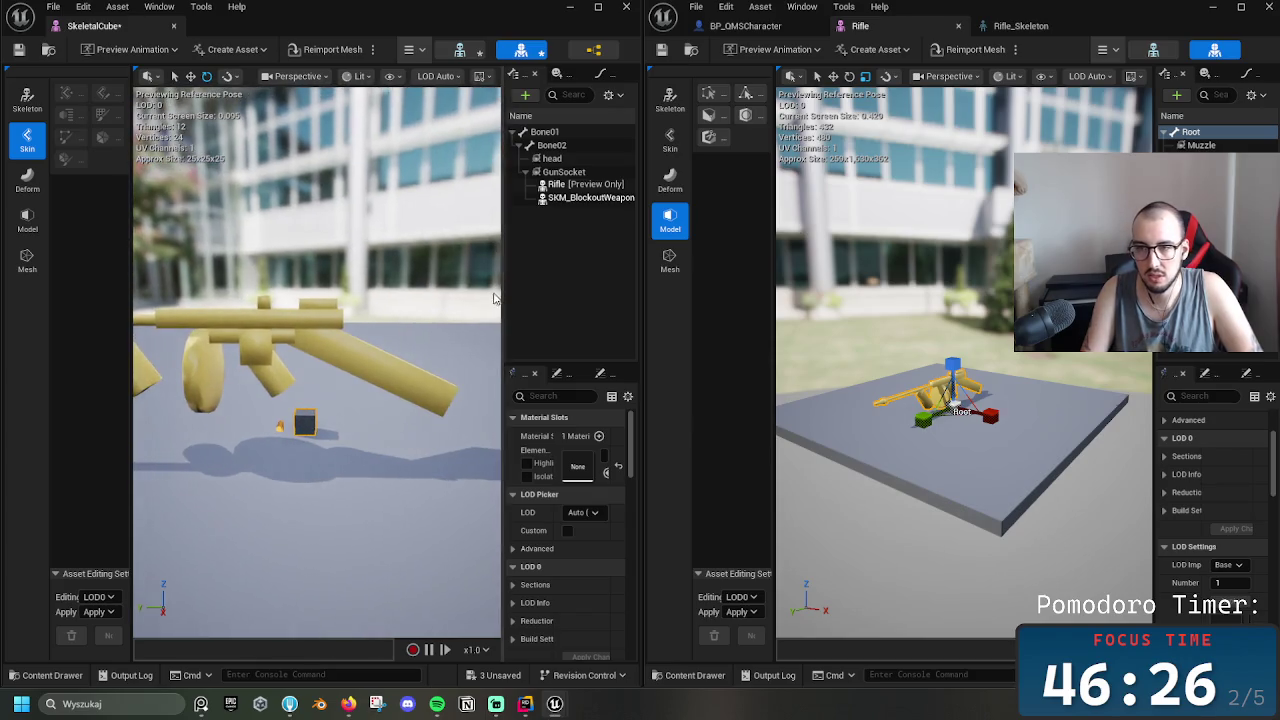
# Rotate the Rifle's Root bone with the rotation gizmo to turn the rifle around
pyautogui.click(955, 405)
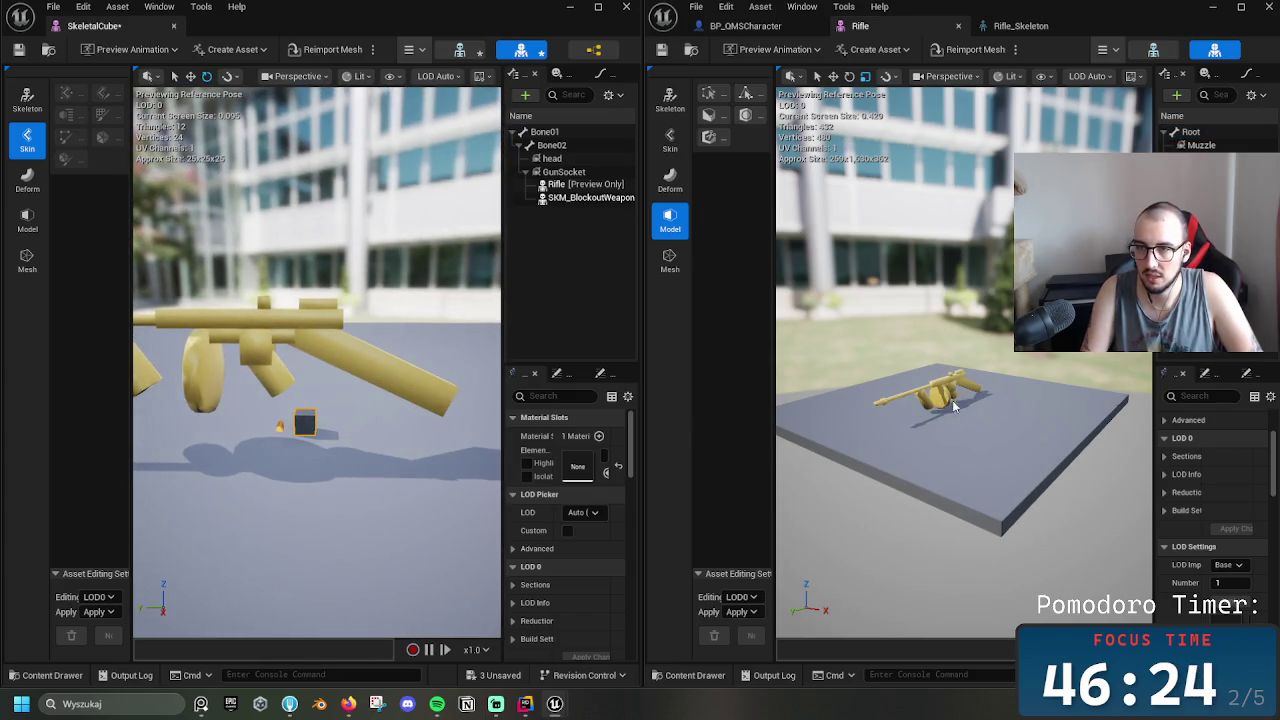
pyautogui.click(955, 405)
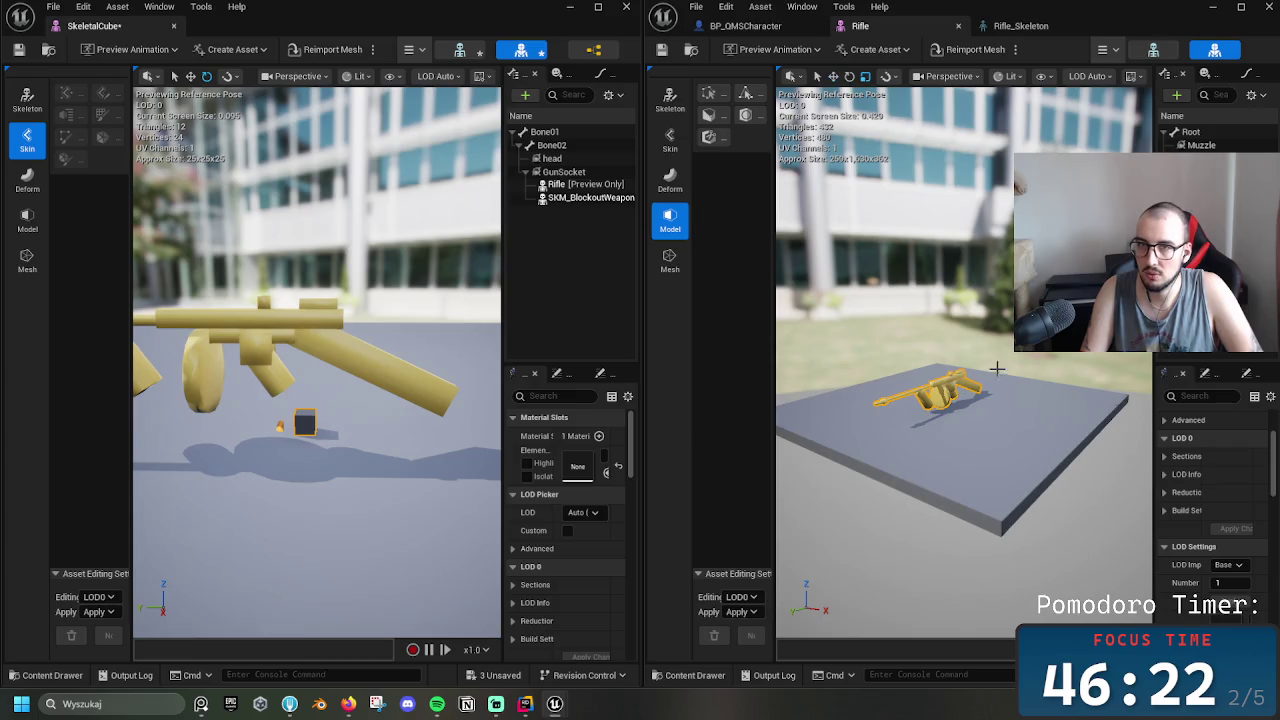
pyautogui.click(1190, 132)
pyautogui.press('e')
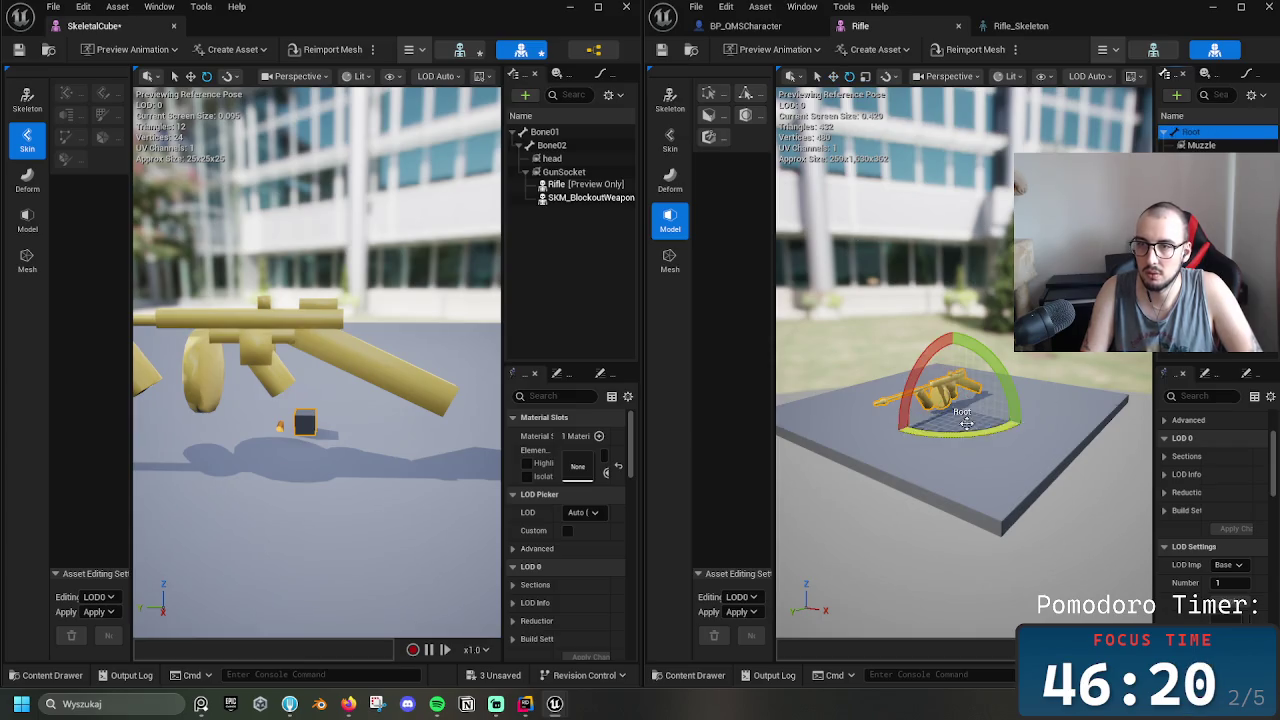
pyautogui.moveTo(1000, 400)
pyautogui.mouseDown()
pyautogui.moveTo(1022, 418)
pyautogui.moveTo(990, 392)
pyautogui.mouseUp()
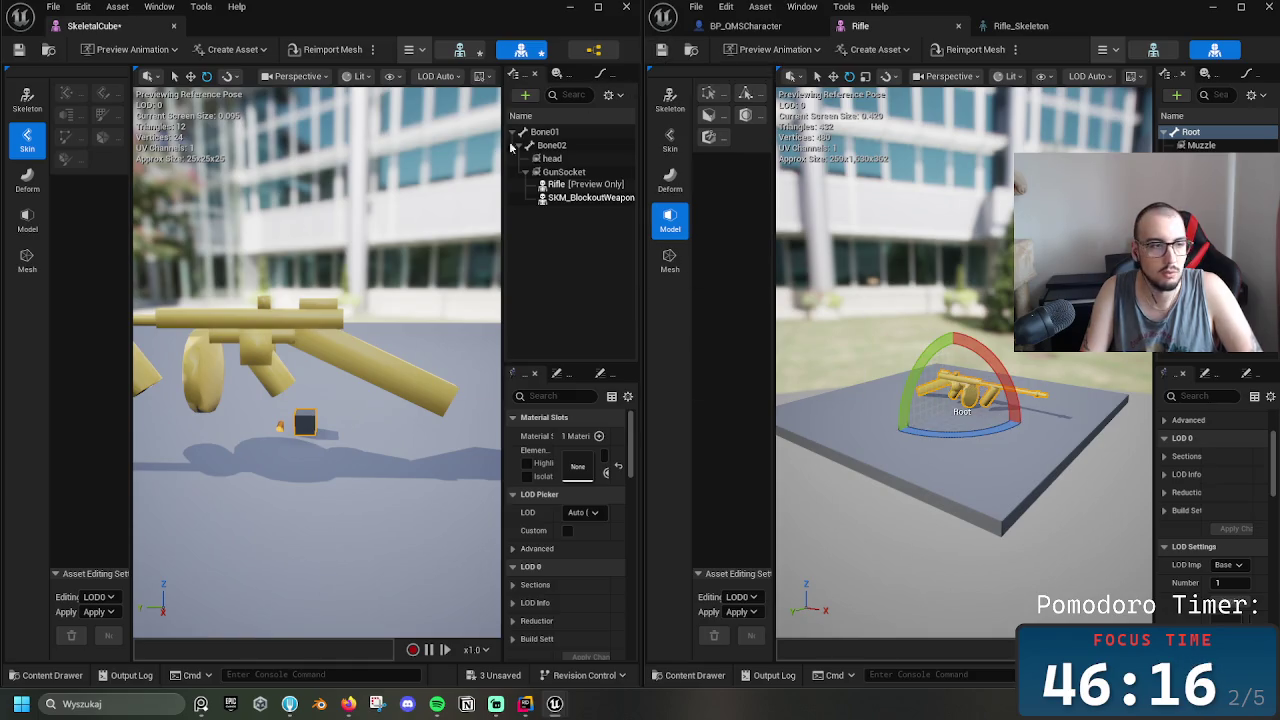
pyautogui.press('w')
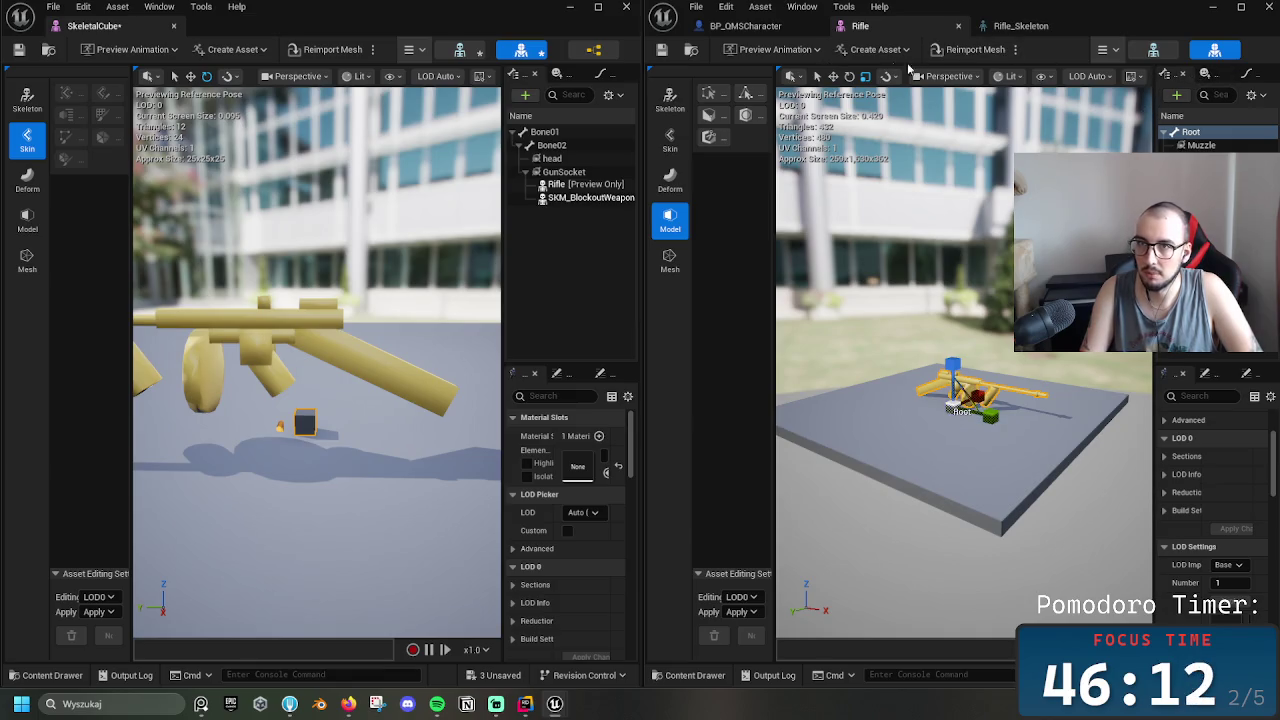
# Reimport the Rifle's base mesh from its source file via Reimport Mesh
pyautogui.click(967, 50)
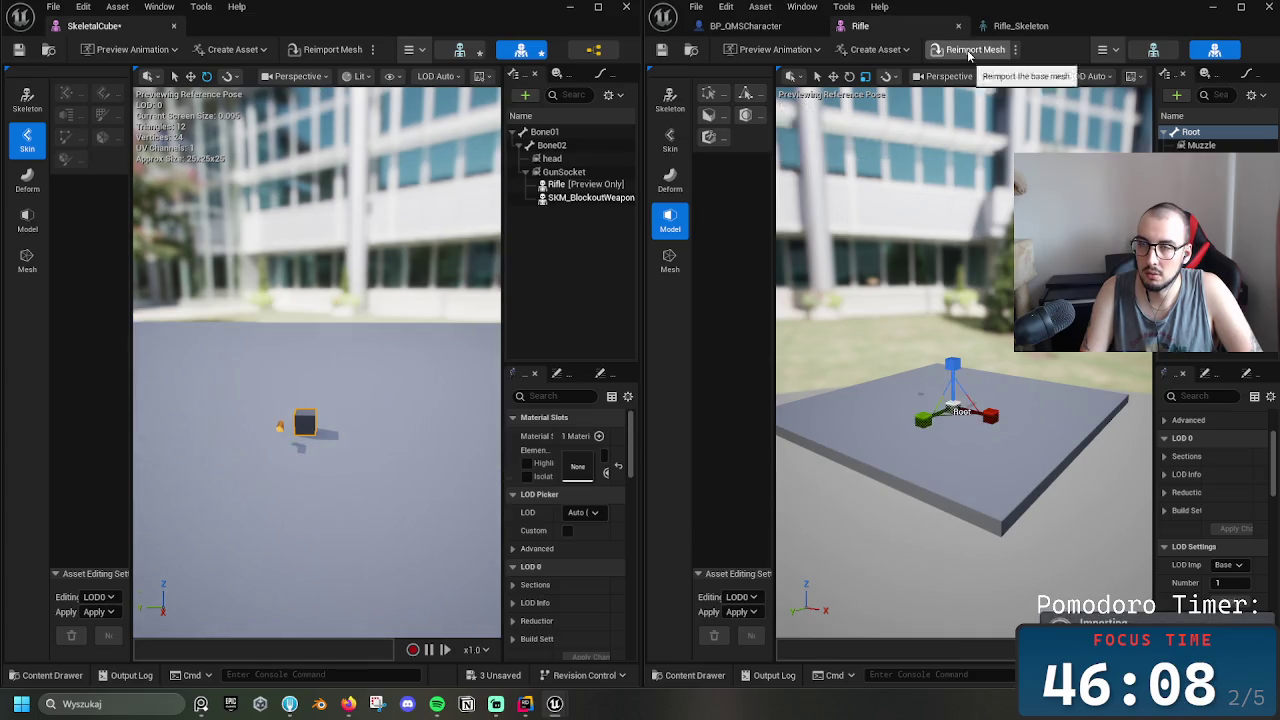
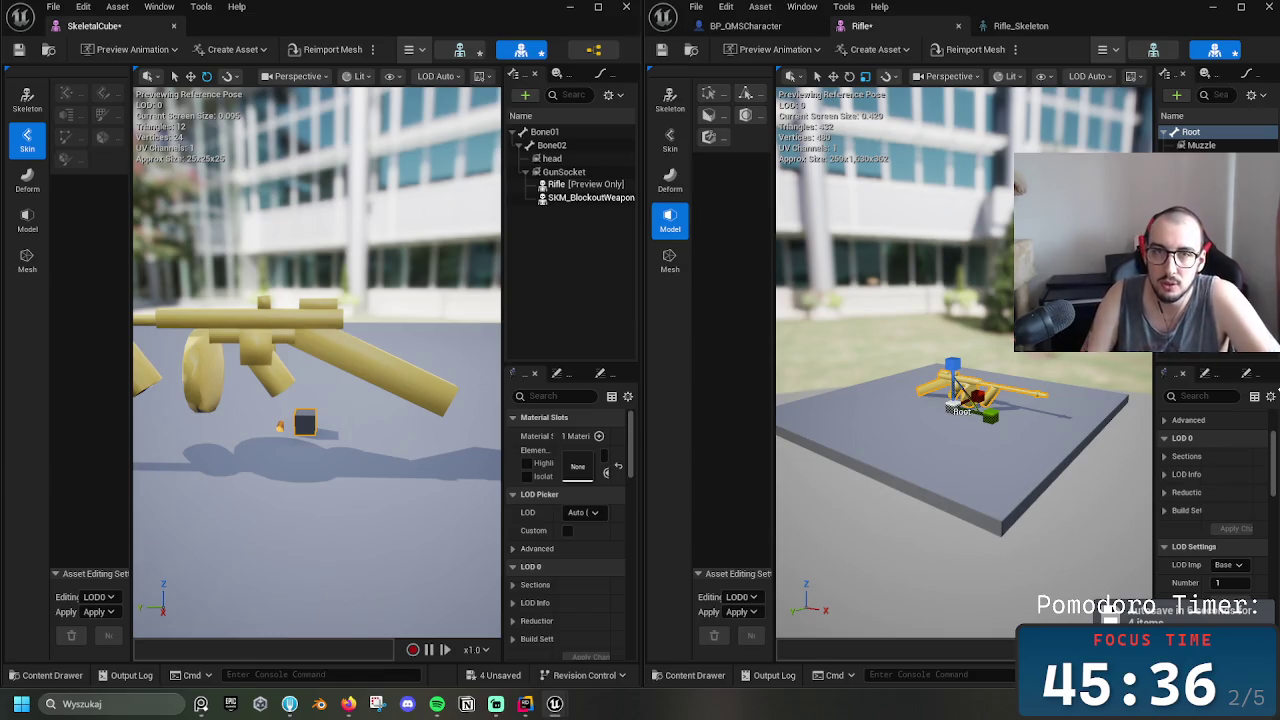
# In Deform mode, select and turn the SKM_BlockoutWeapon preview on GunSocket, then close the Rifle and SkeletalCube editors
pyautogui.click(672, 180)
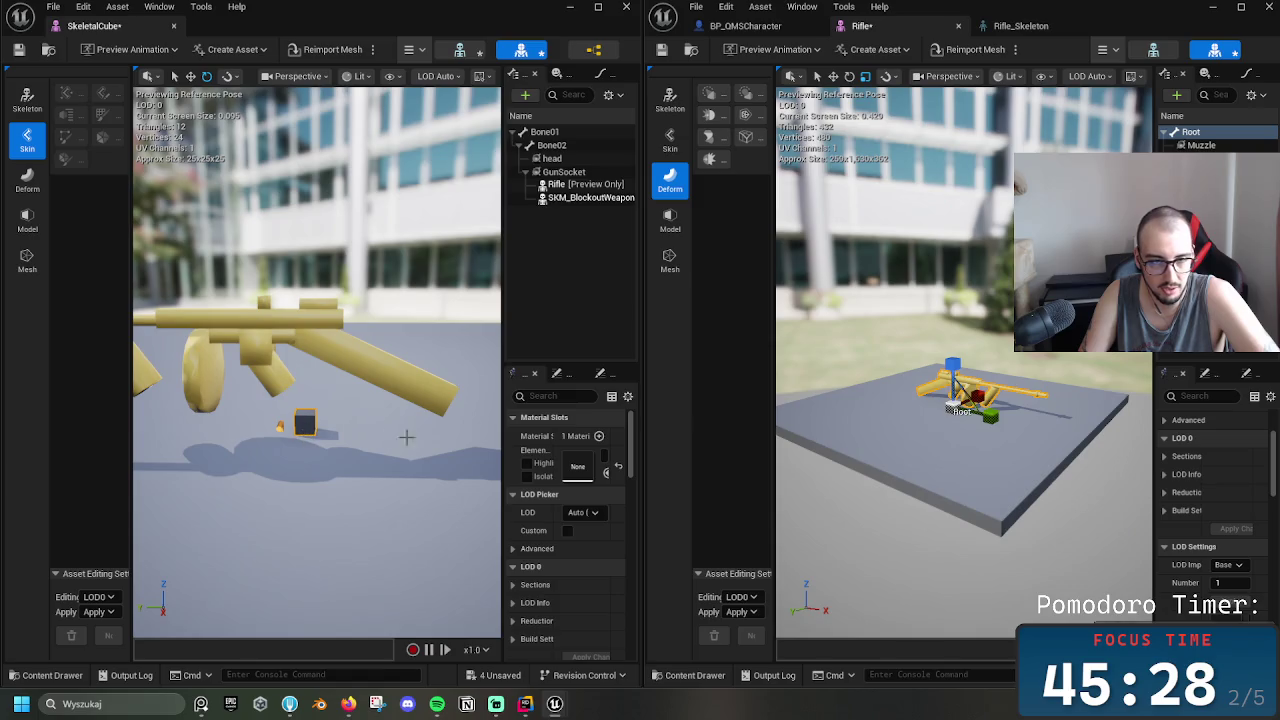
pyautogui.click(592, 198)
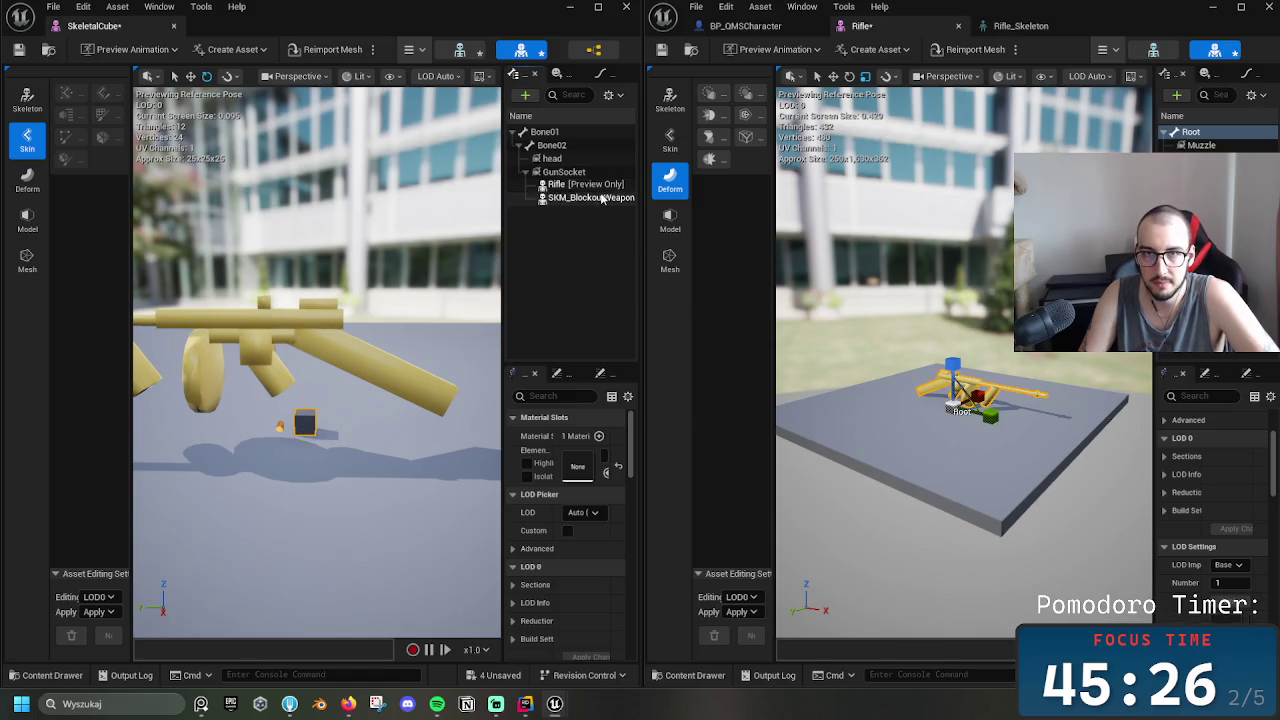
pyautogui.moveTo(957, 405); pyautogui.dragTo(975, 385)
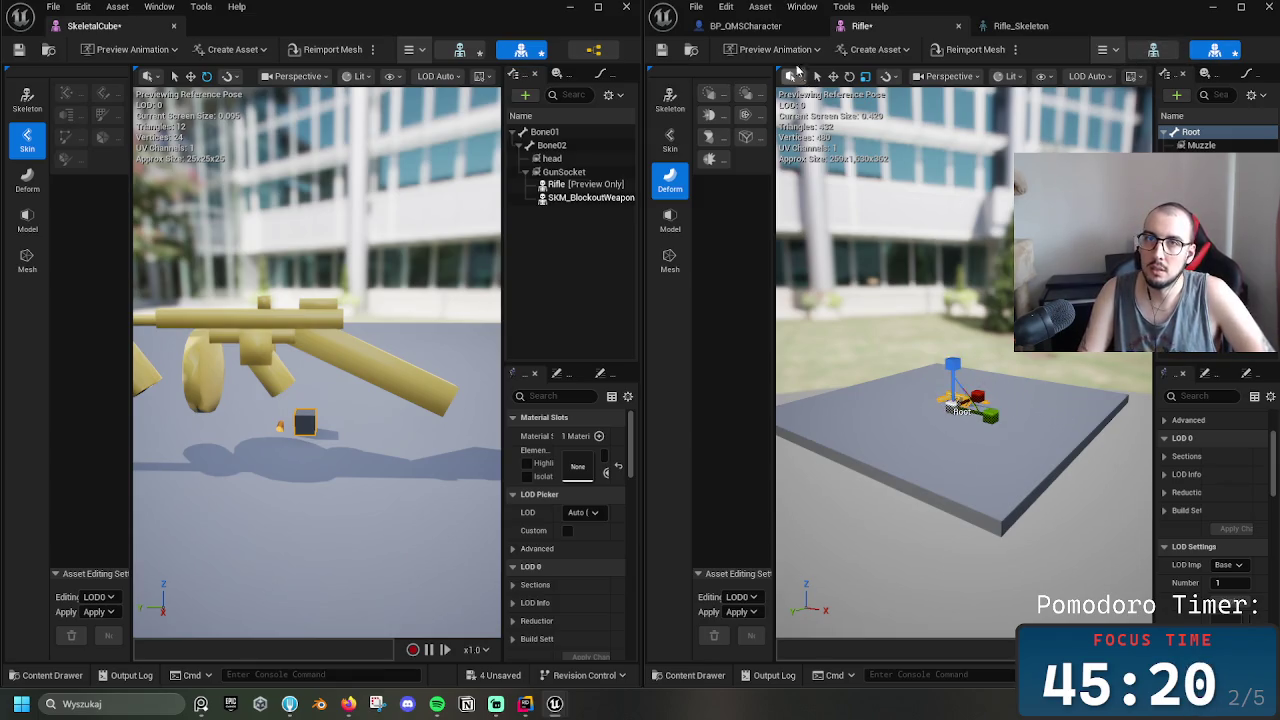
pyautogui.click(1271, 7)
pyautogui.click(626, 7)
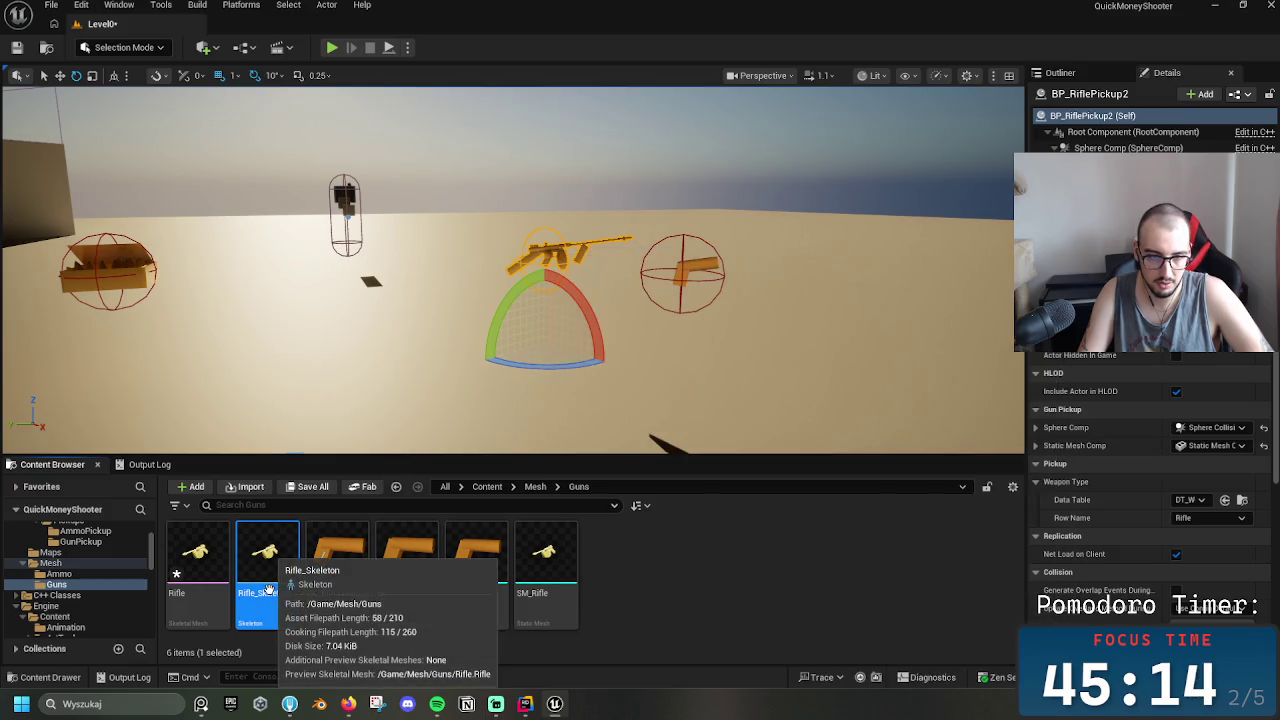
pyautogui.click(538, 588)
pyautogui.doubleClick(538, 588)
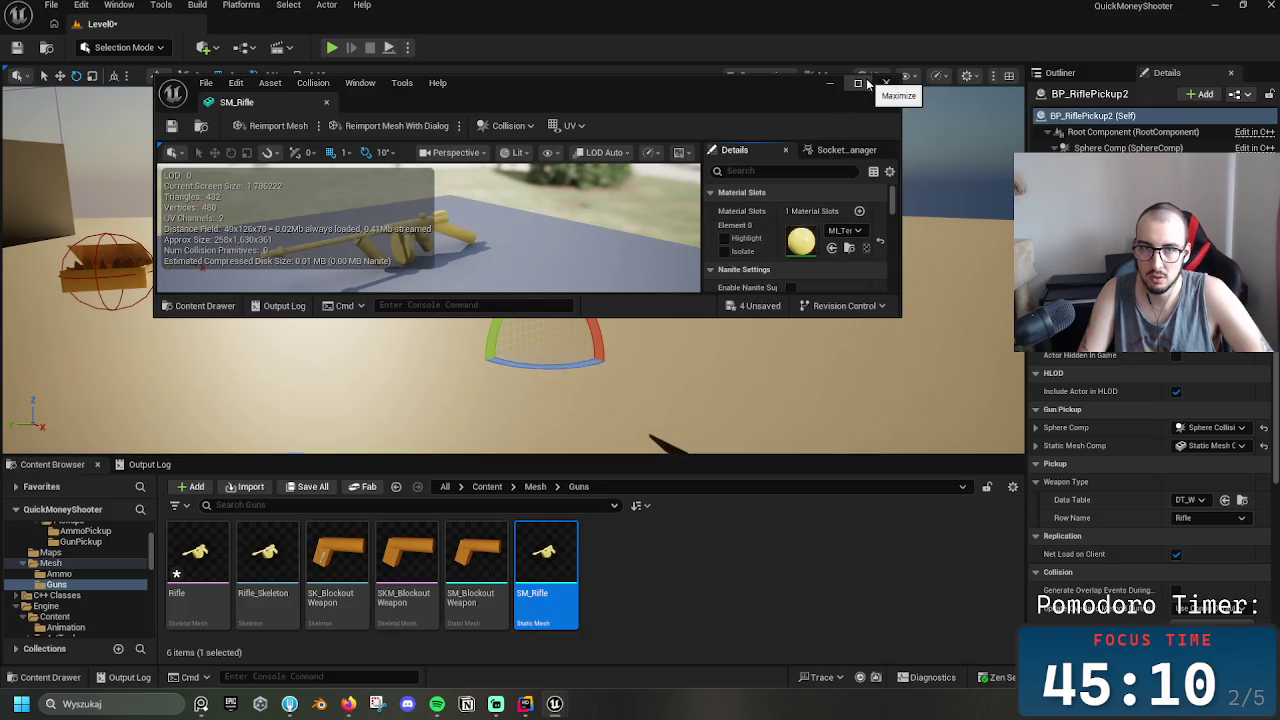
pyautogui.click(857, 82)
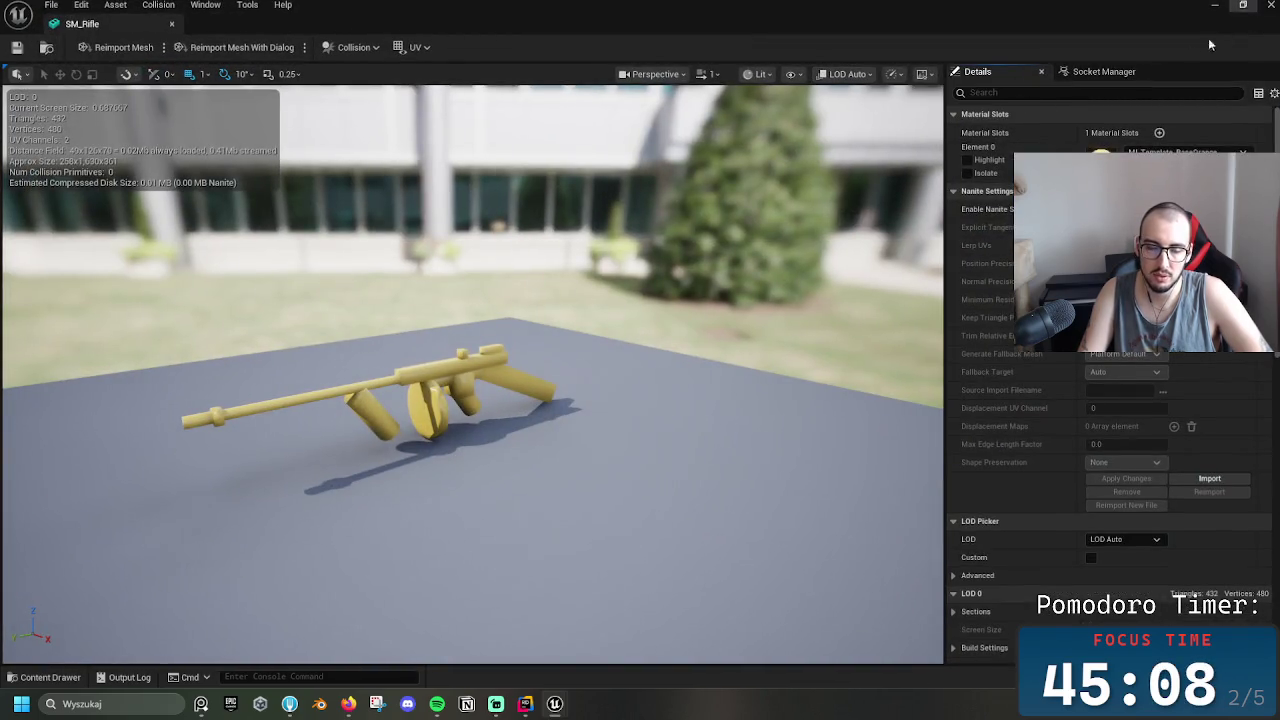
pyautogui.moveTo(422, 385)
pyautogui.mouseDown()
pyautogui.moveTo(376, 416)
pyautogui.moveTo(455, 360)
pyautogui.mouseUp()
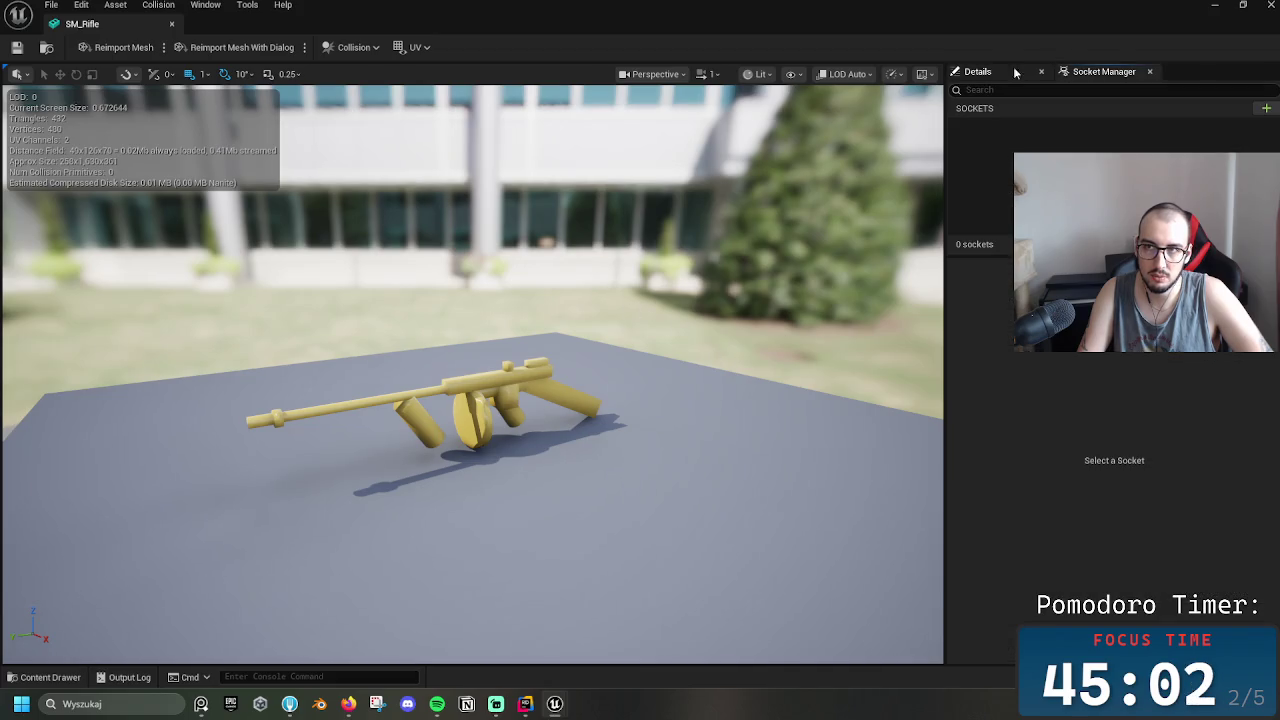
pyautogui.click(171, 23)
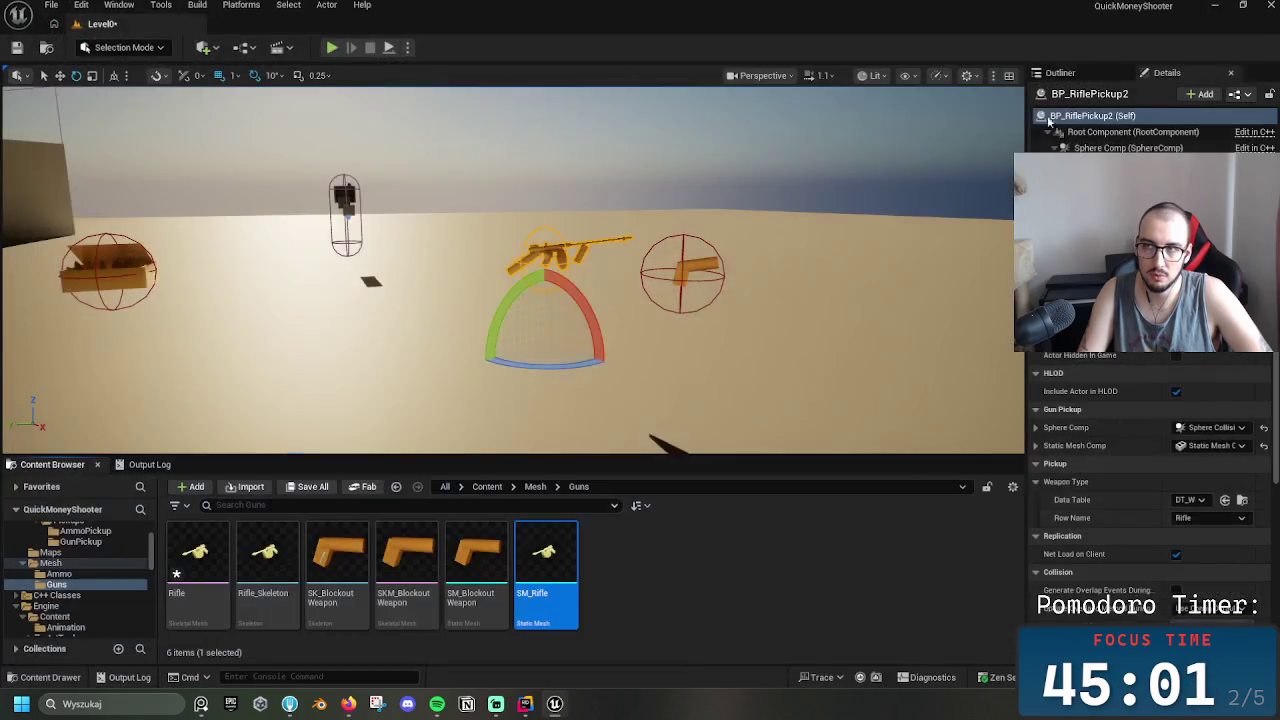
pyautogui.click(318, 708)
pyautogui.moveTo(348, 704)
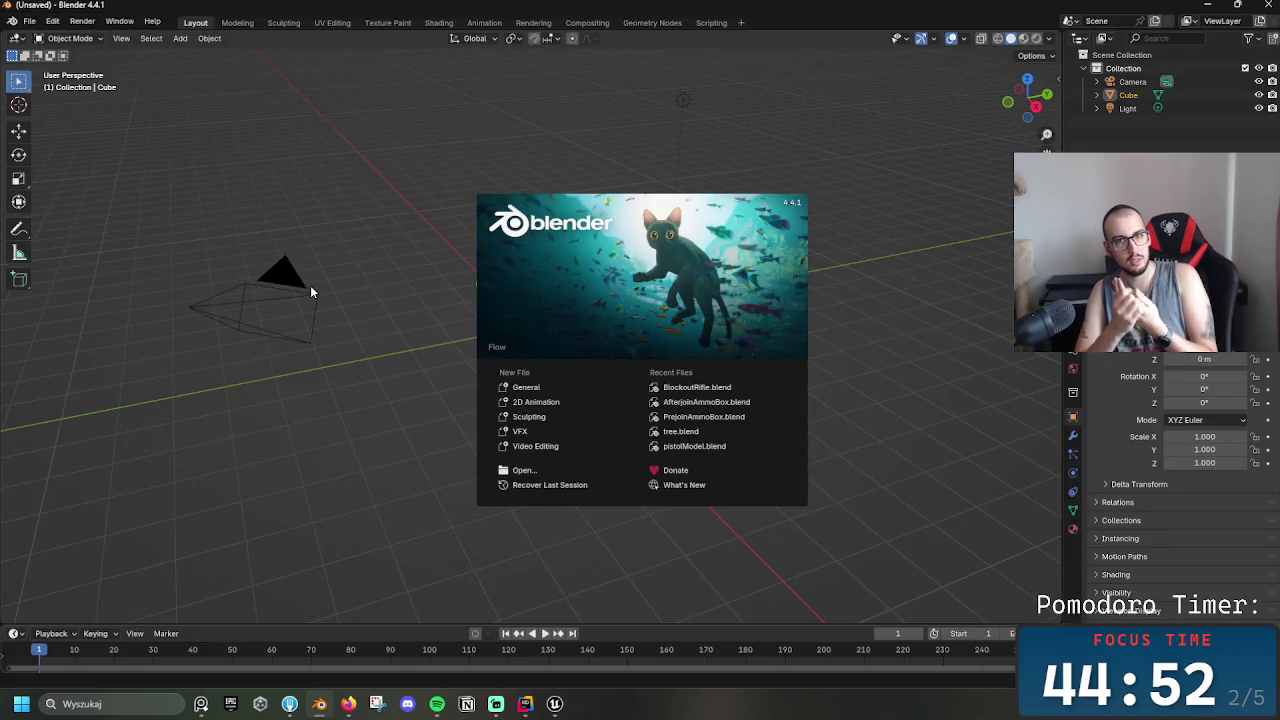
# Open the recent BlockoutRifle.blend file and switch to a brighter viewport shading
pyautogui.click(705, 390)
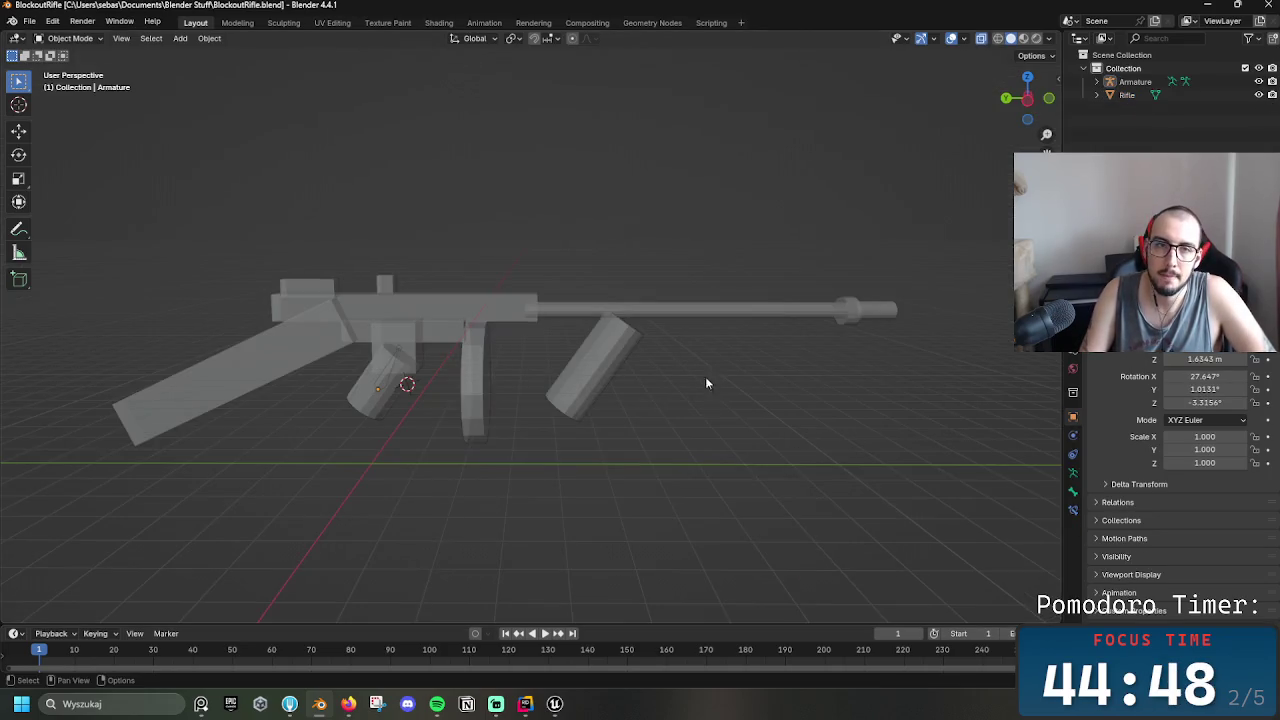
pyautogui.press('z')
pyautogui.click(660, 400)
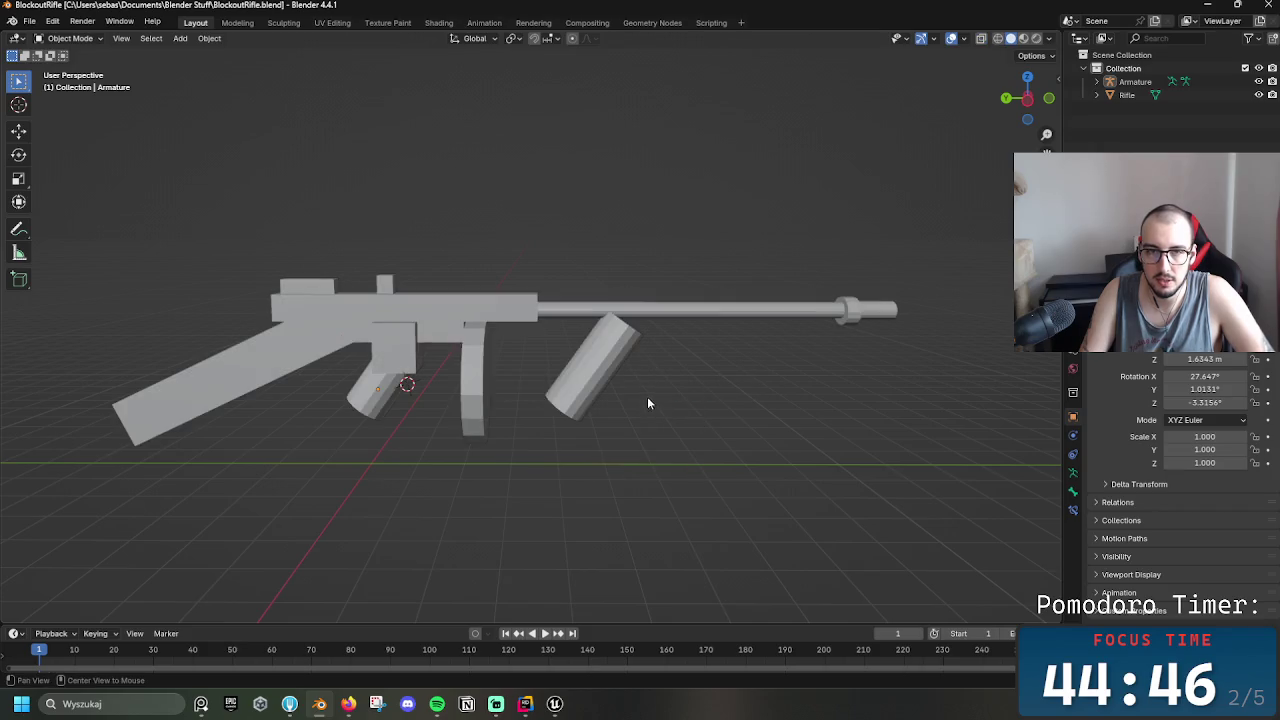
# Select all objects and apply their scale via the F3 command search
pyautogui.press('a')
pyautogui.rightClick(671, 307)
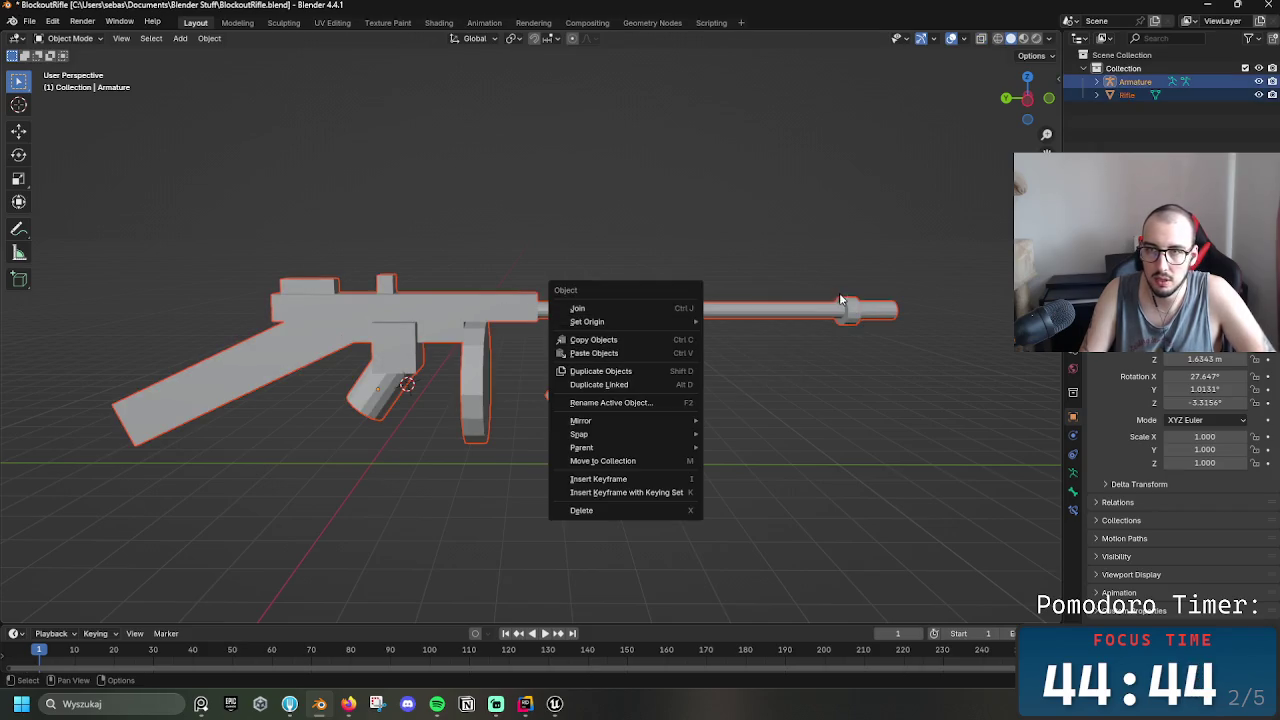
pyautogui.click(1059, 80)
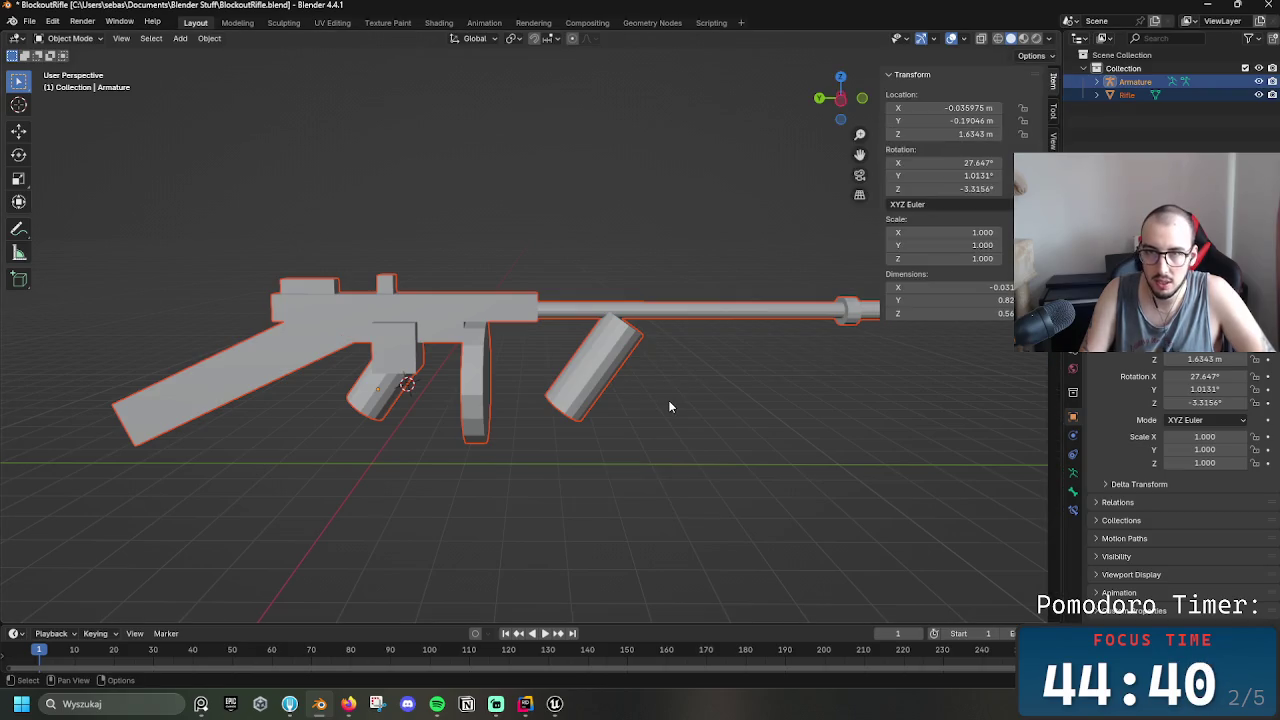
pyautogui.press('F3')
pyautogui.write('sc')
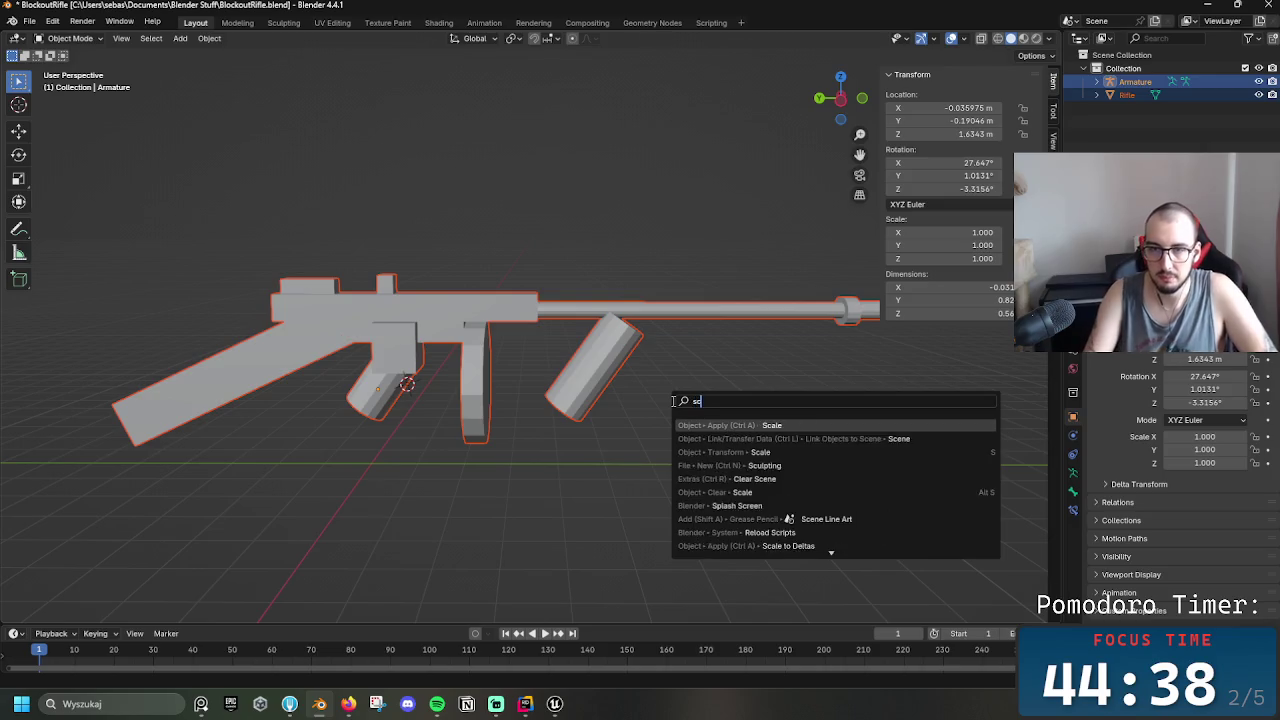
pyautogui.write('ale')
pyautogui.press('Return')
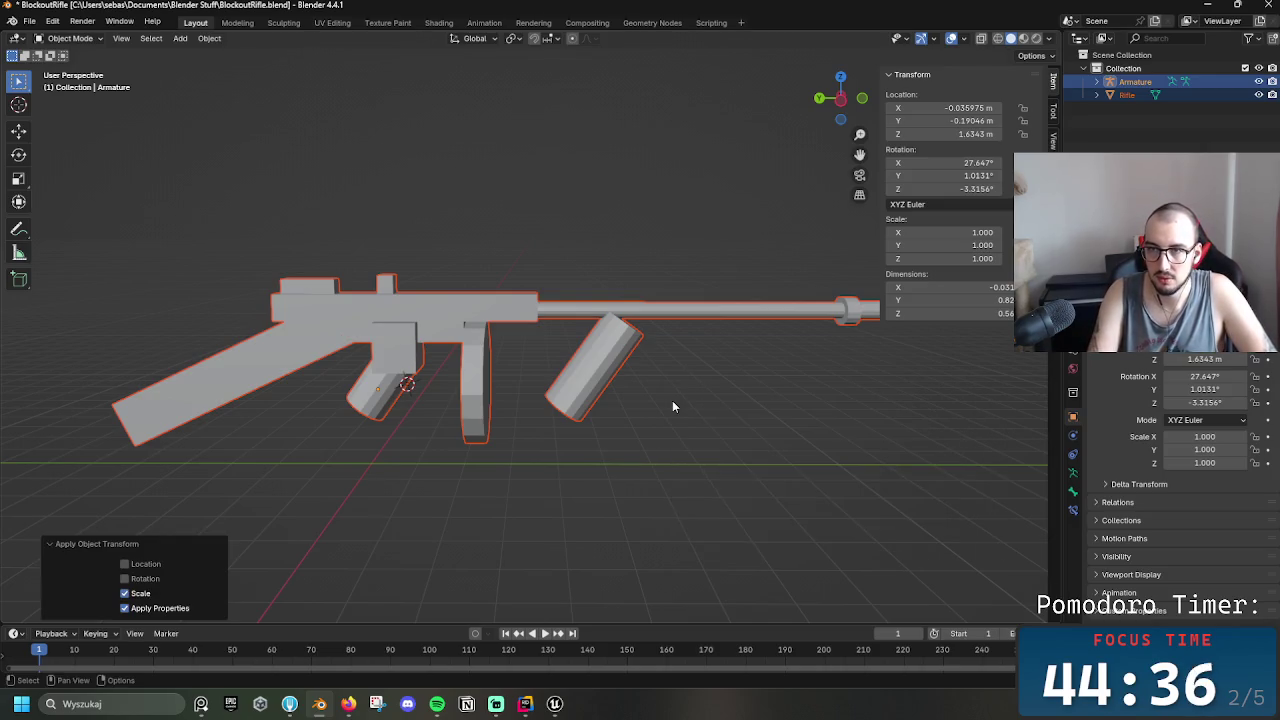
# Select the Rifle mesh alone and scale it down to 0.228
pyautogui.click(703, 423)
pyautogui.click(571, 304)
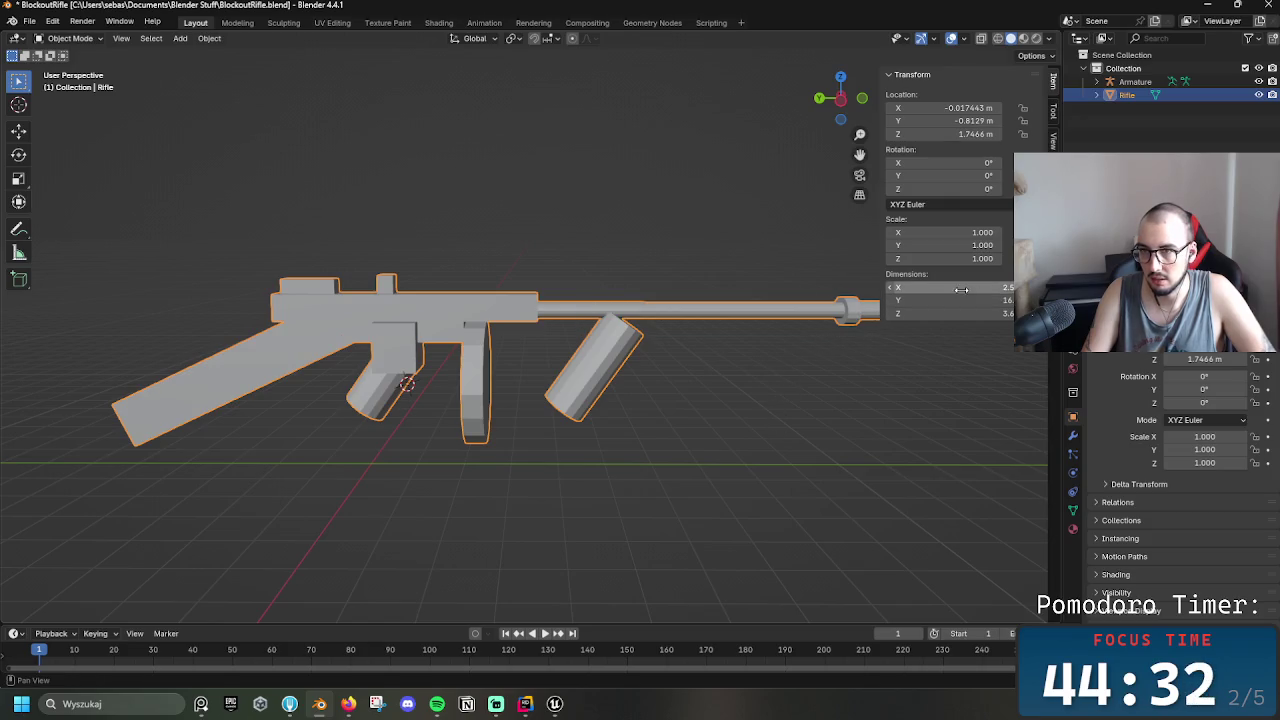
pyautogui.press('r')
pyautogui.press('s')
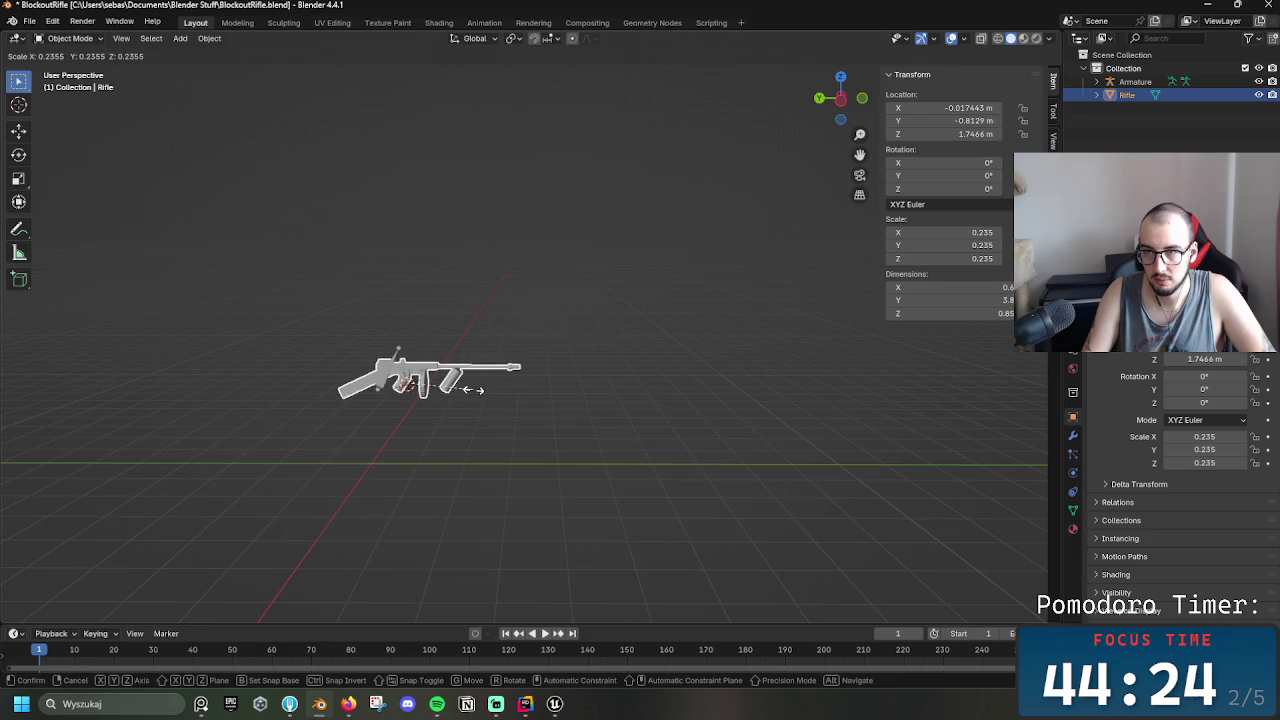
pyautogui.click(470, 389)
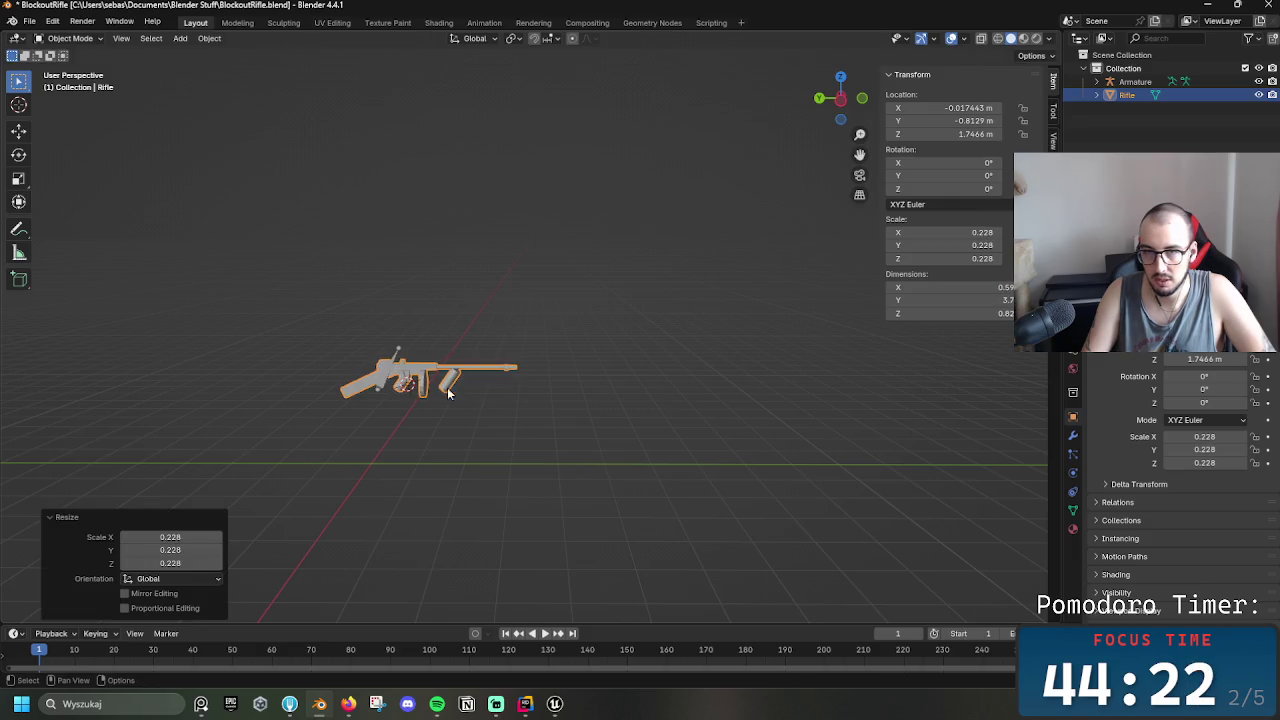
pyautogui.click(384, 388)
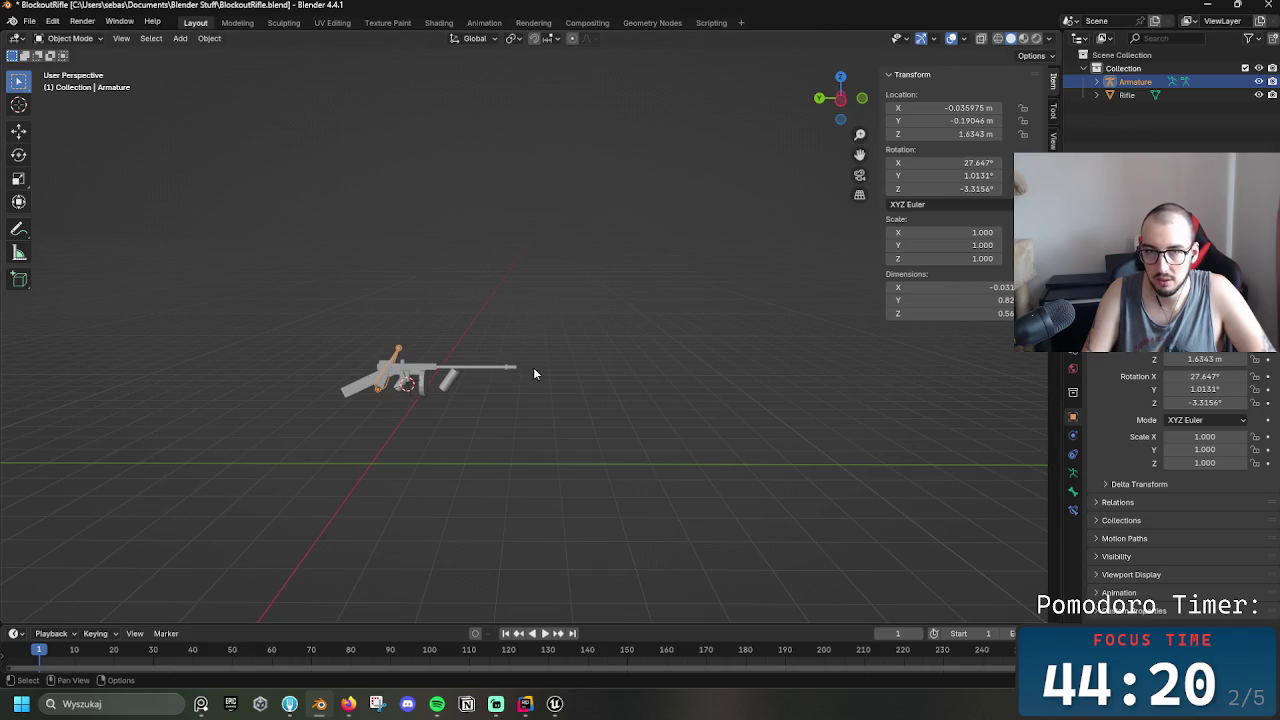
# Scale the armature down to 0.303 and move it to a new position
pyautogui.rightClick(560, 358)
pyautogui.rightClick(490, 272)
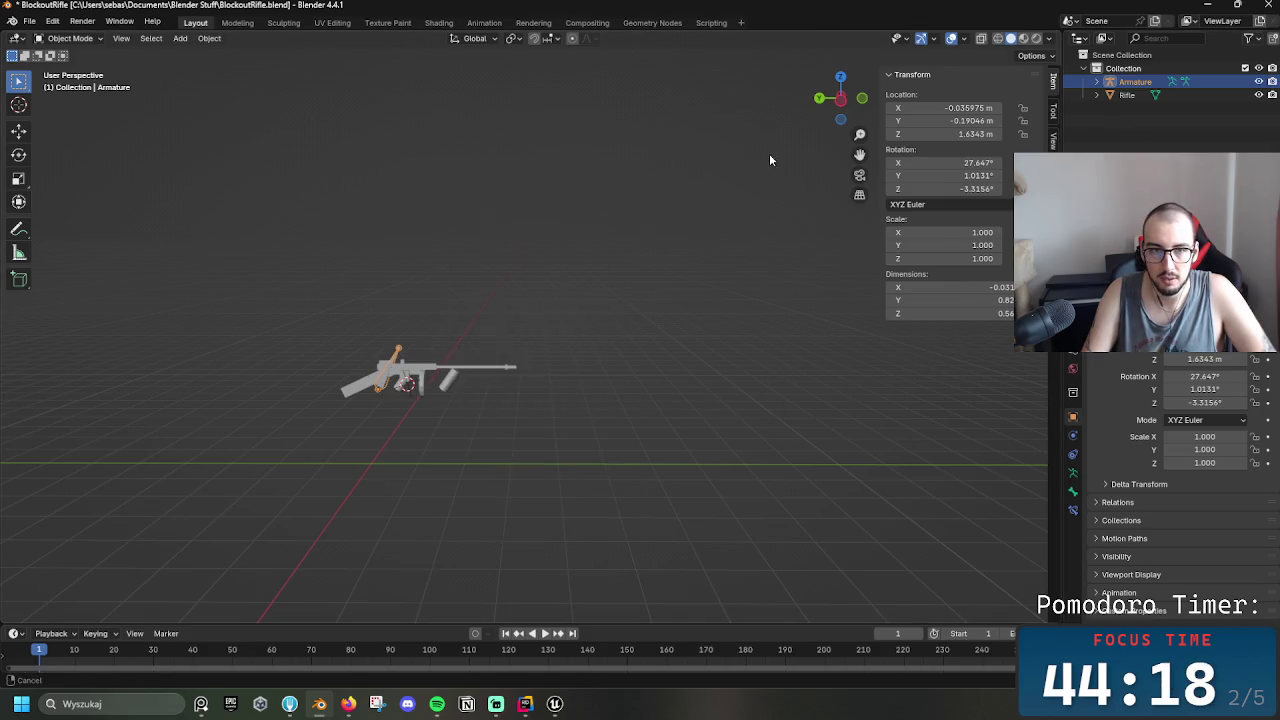
pyautogui.press('s')
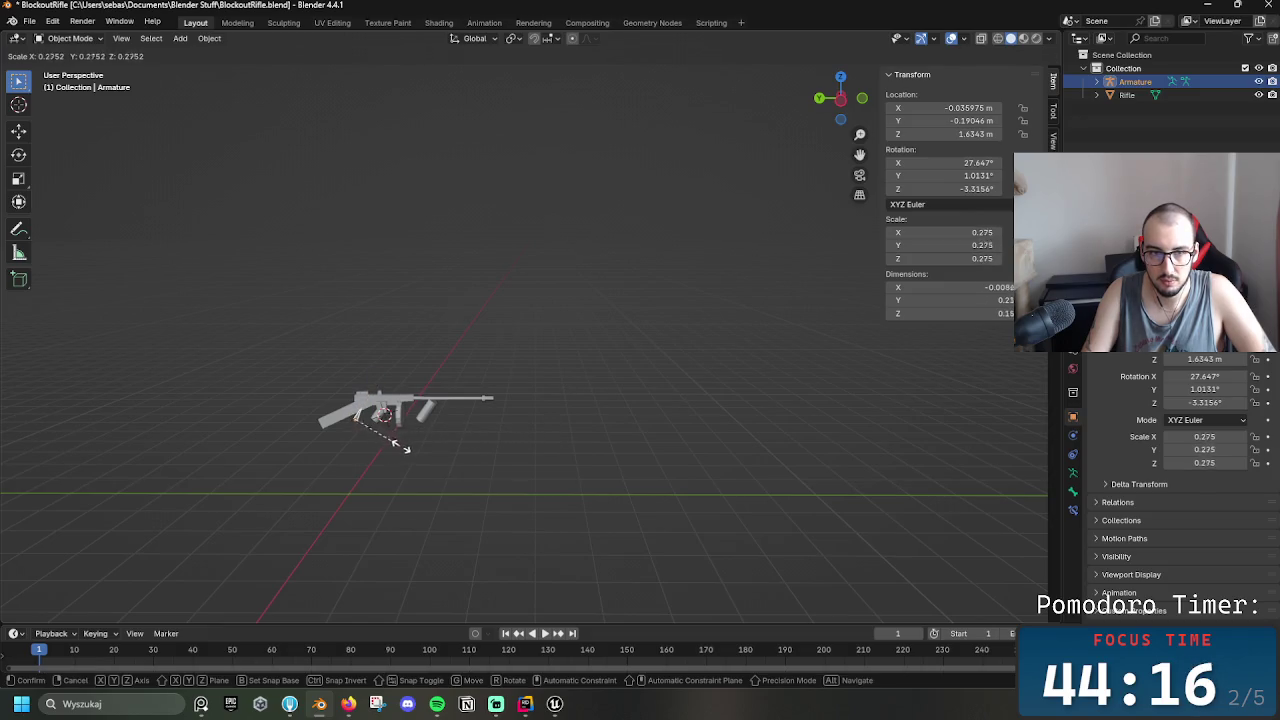
pyautogui.click(407, 449)
pyautogui.press('g')
pyautogui.click(479, 453)
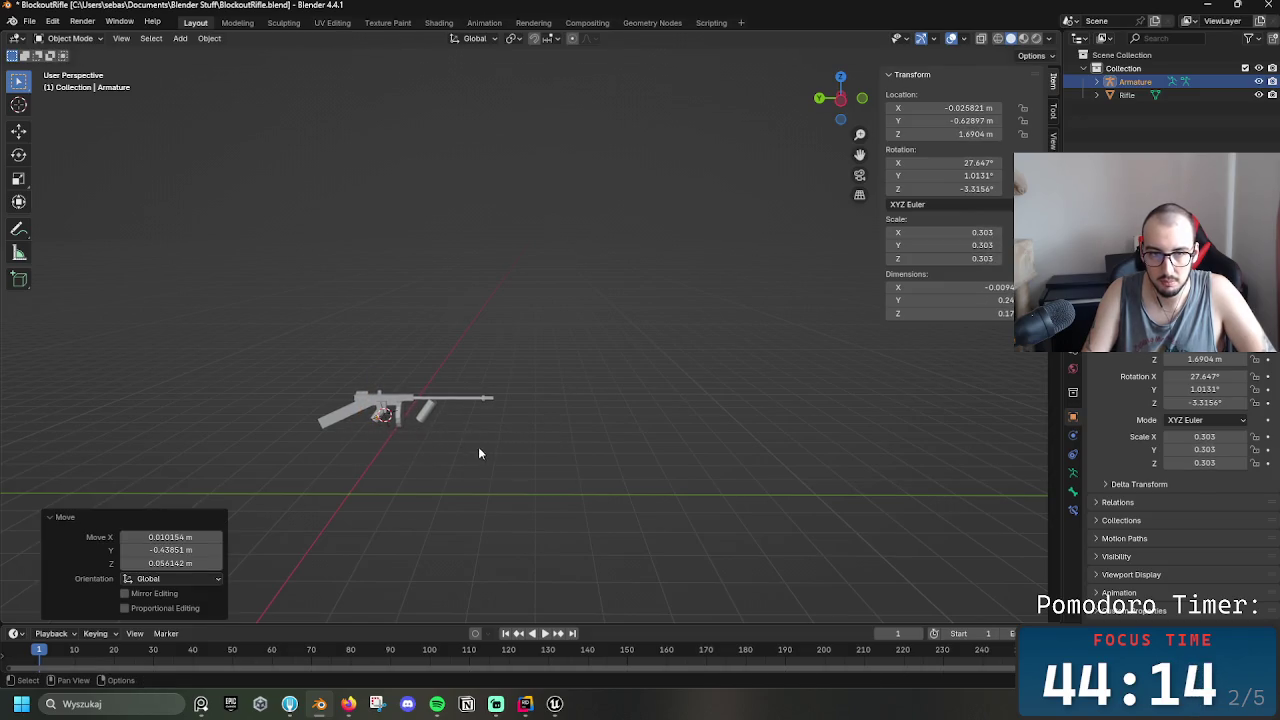
# Move the rifle down and to the left, then nudge it slightly into place
pyautogui.scroll(5, 531, 372)
pyautogui.scroll(-5, 570, 278)
pyautogui.press('a')
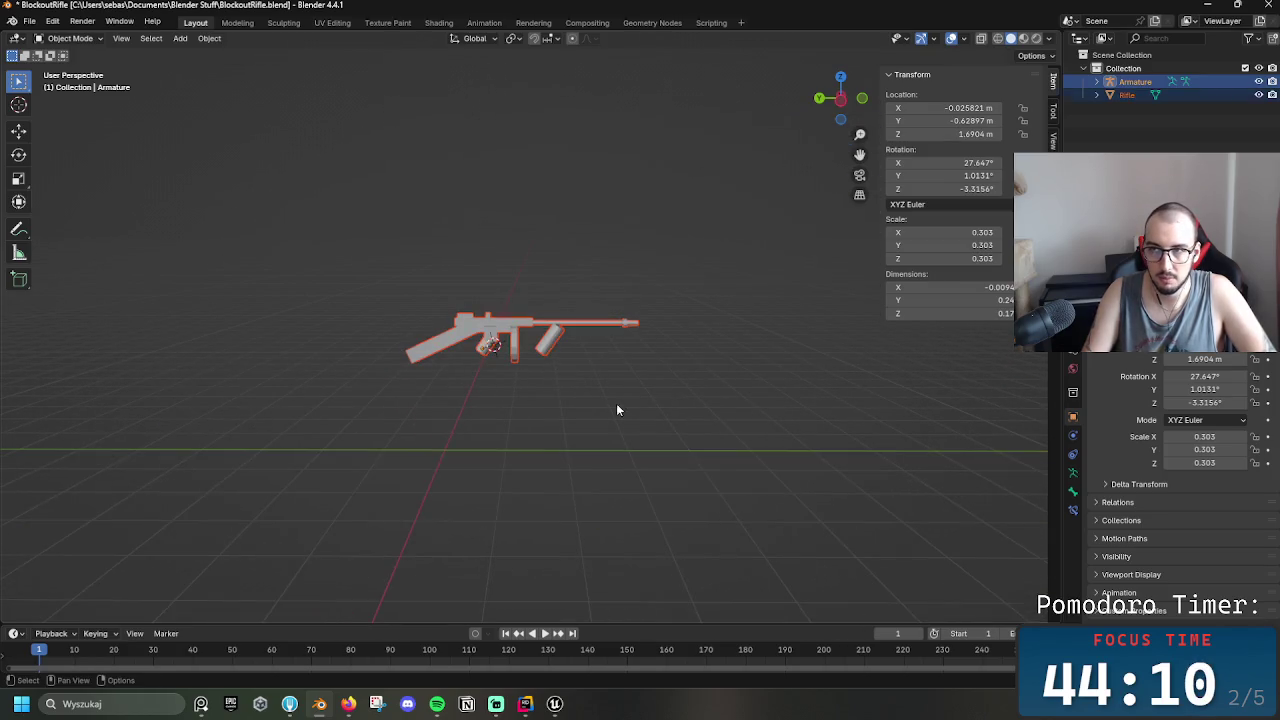
pyautogui.hotkey('alt', 'a')
pyautogui.press('a')
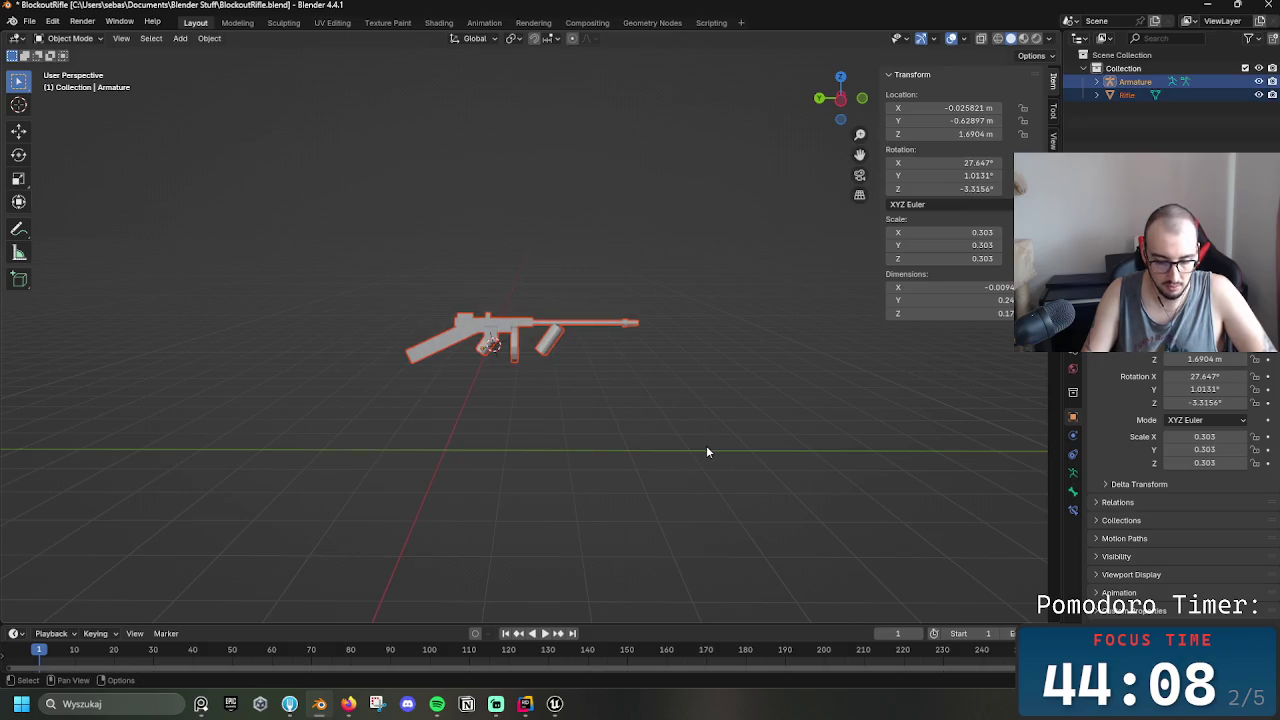
pyautogui.press('g')
pyautogui.click(660, 550)
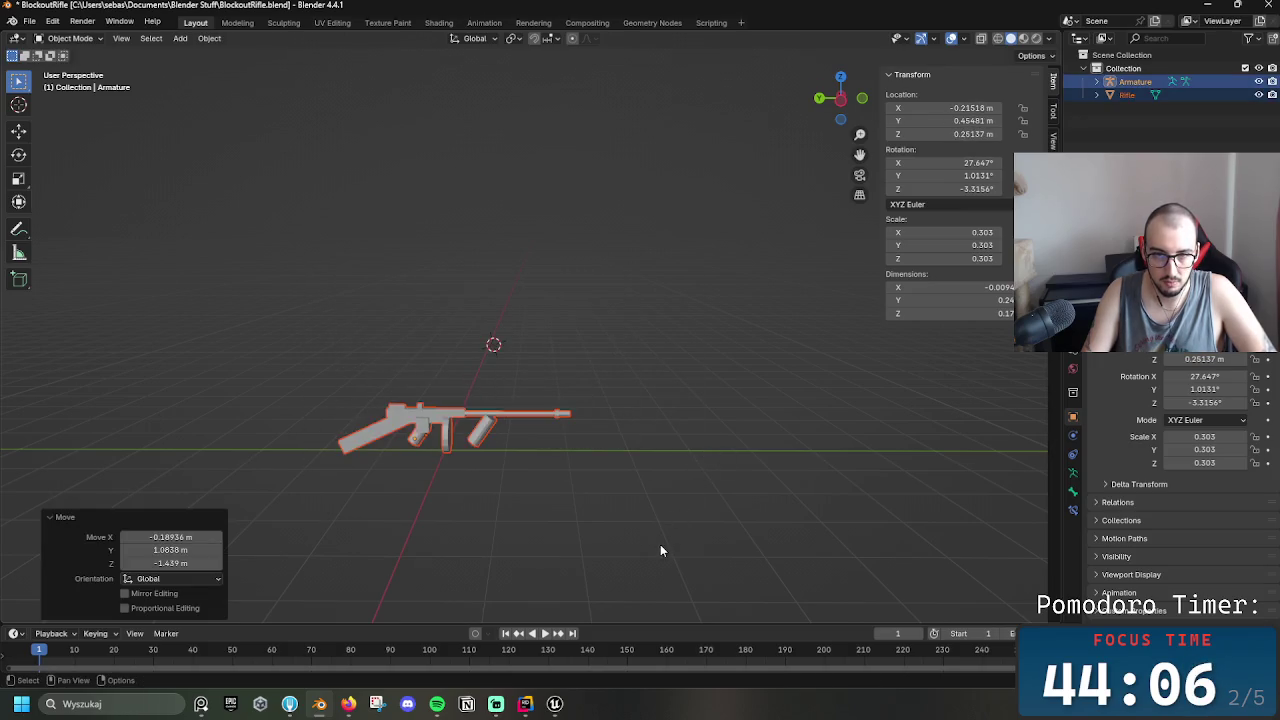
pyautogui.press('g')
pyautogui.click(623, 489)
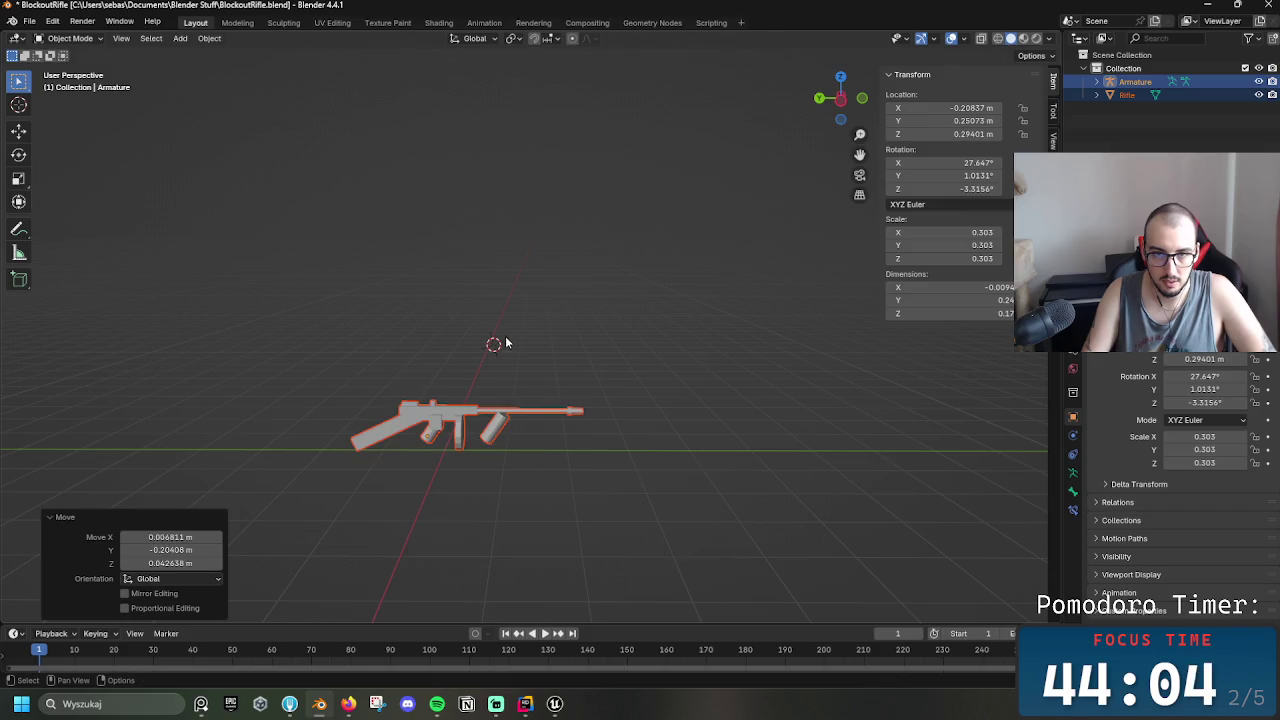
# Select both rifle and armature, re-centre and zoom the view, and bring up the File menu
pyautogui.rightClick(427, 447)
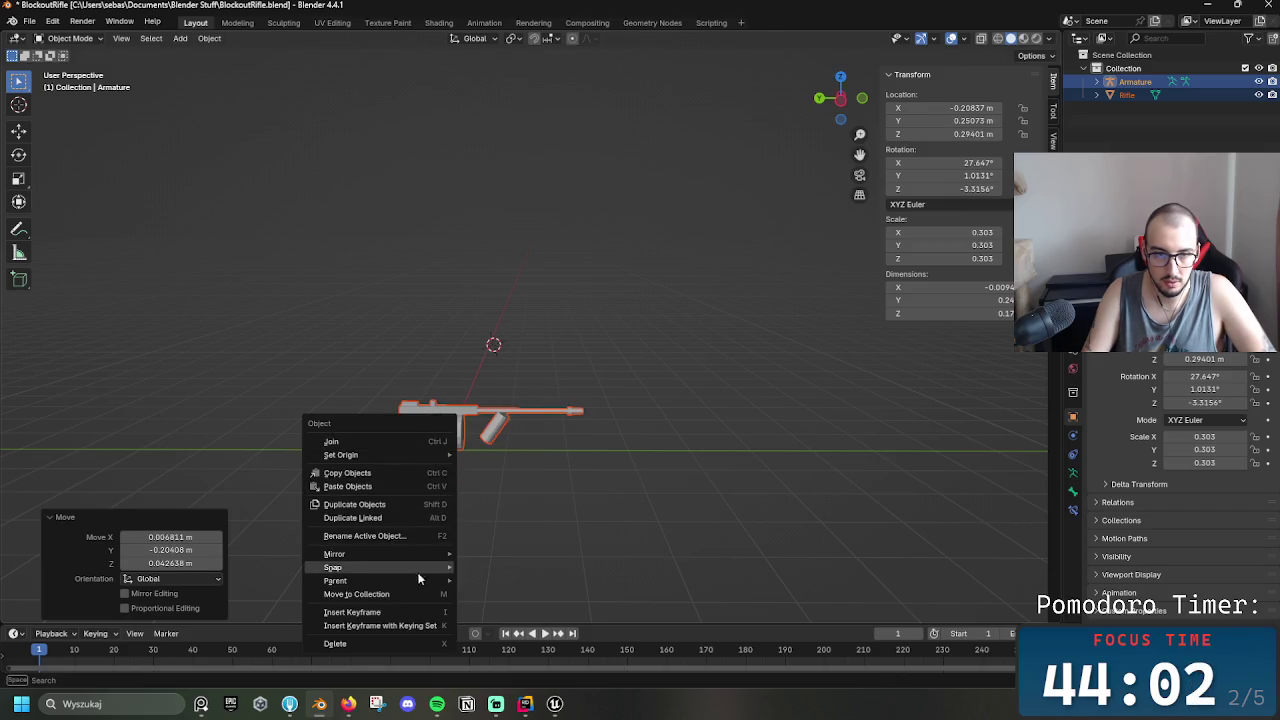
pyautogui.click(812, 417)
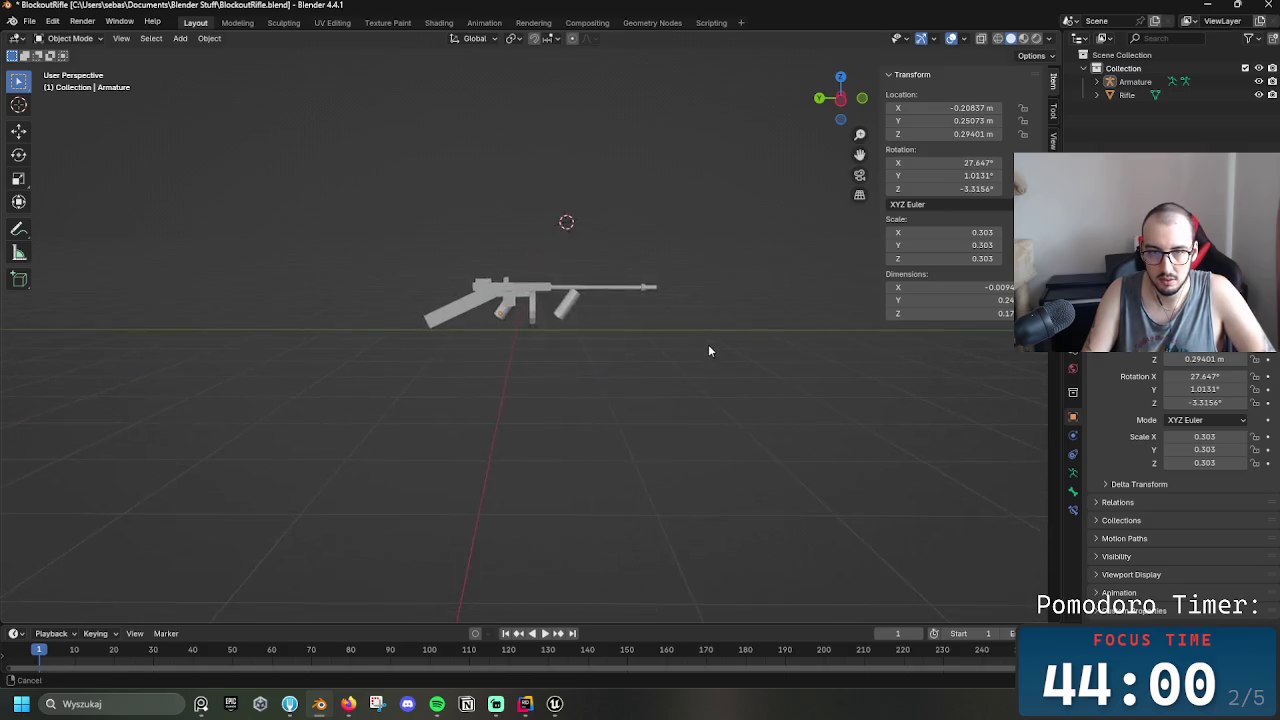
pyautogui.press('a')
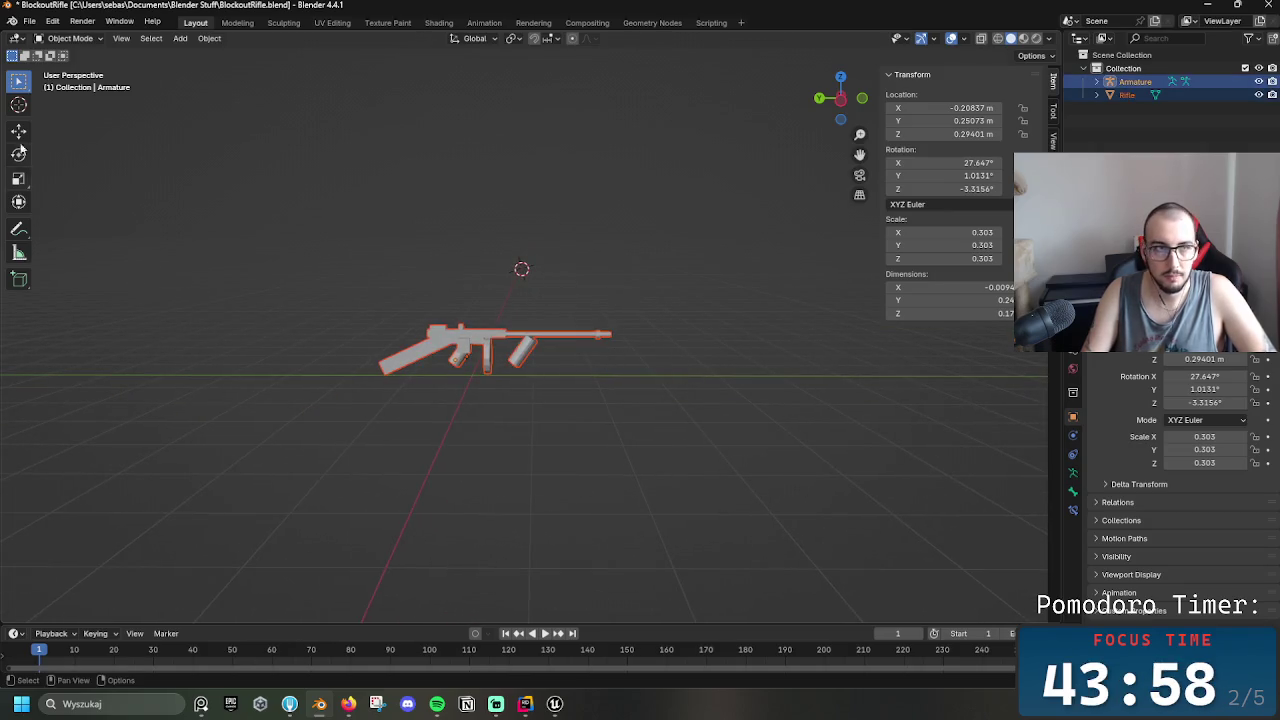
pyautogui.moveTo(471, 372); pyautogui.dragTo(516, 362)
pyautogui.press('b')
pyautogui.press('Escape')
pyautogui.scroll(5, 665, 381)
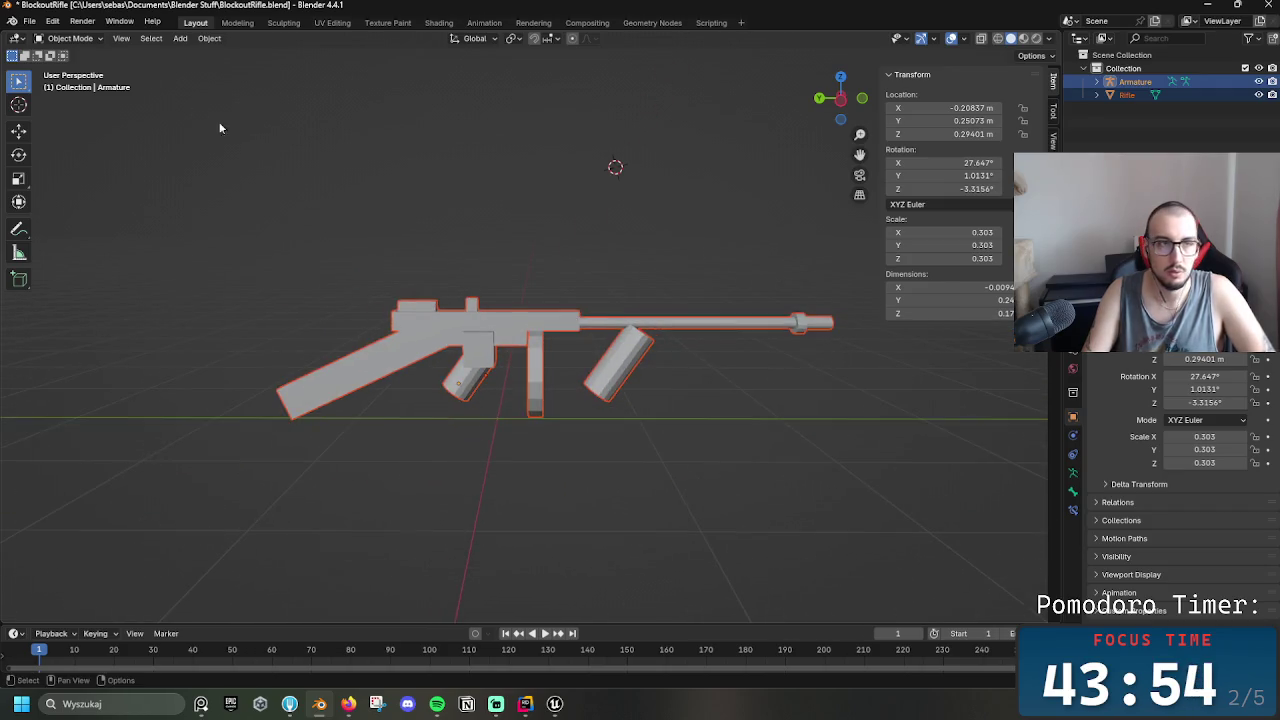
pyautogui.click(29, 21)
# Start an FBX import from File > Import, then cancel the import browser
pyautogui.moveTo(100, 213)
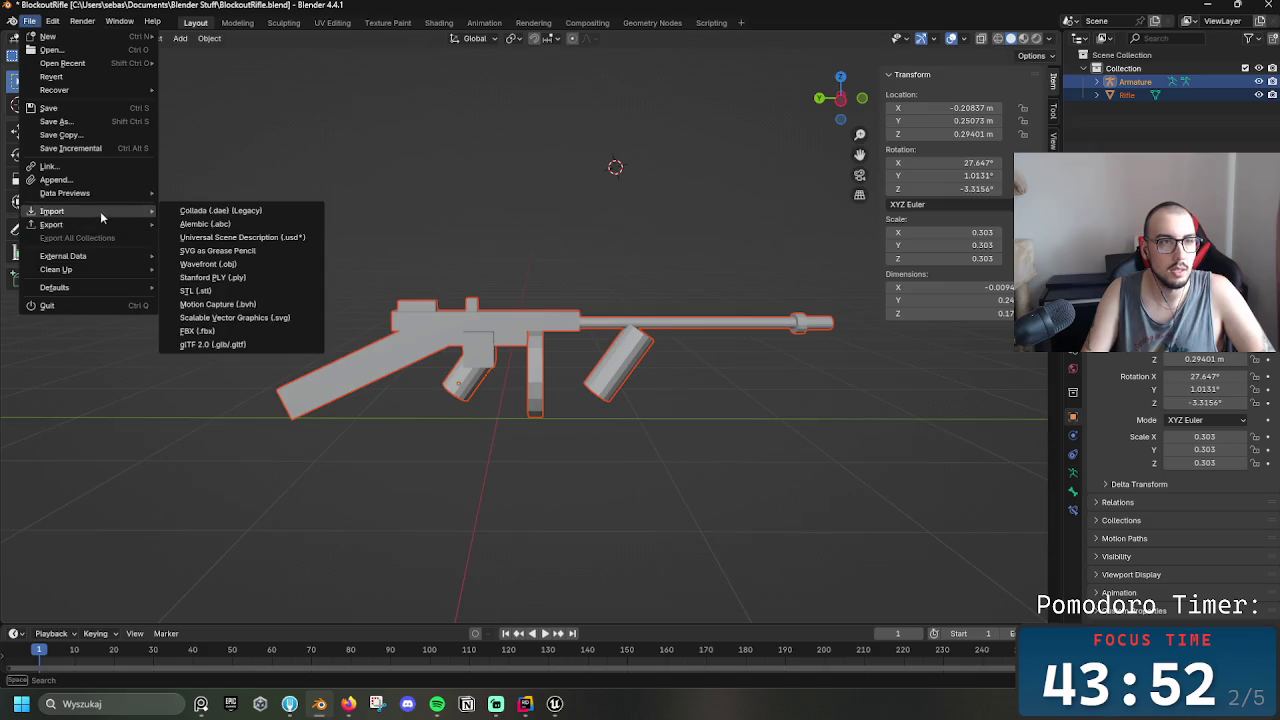
pyautogui.click(198, 330)
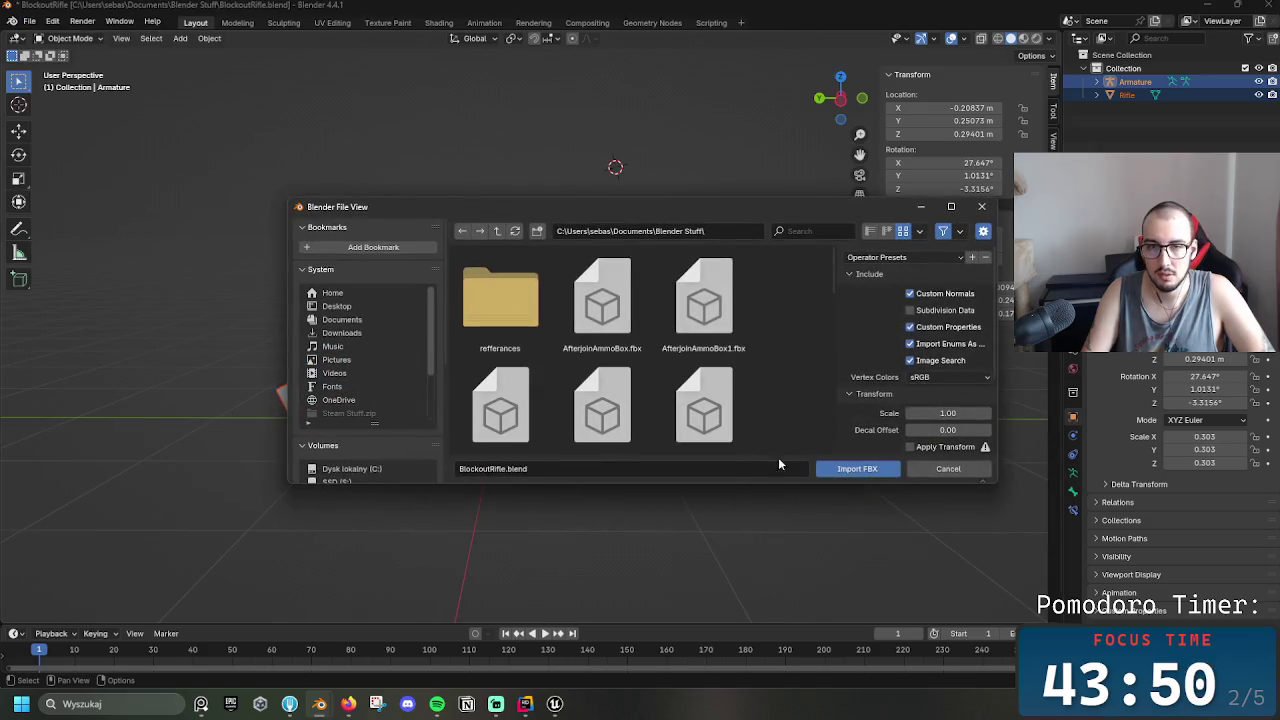
pyautogui.click(498, 470)
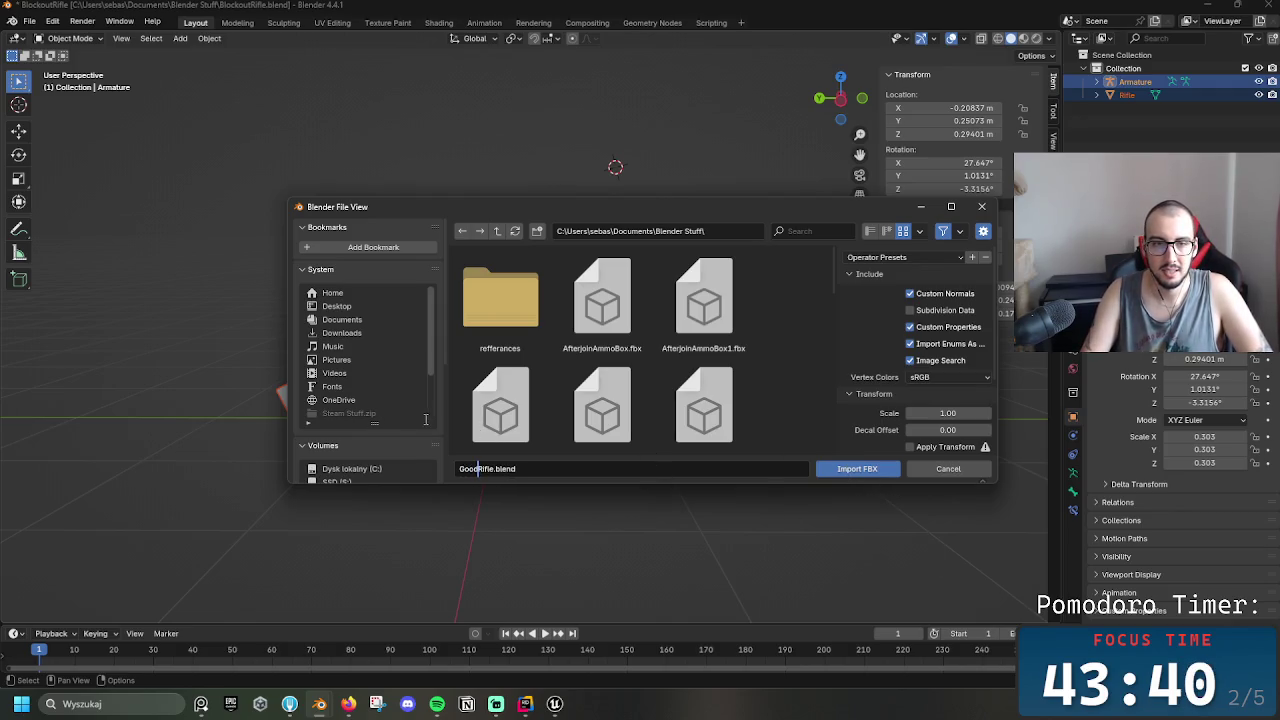
pyautogui.click(981, 206)
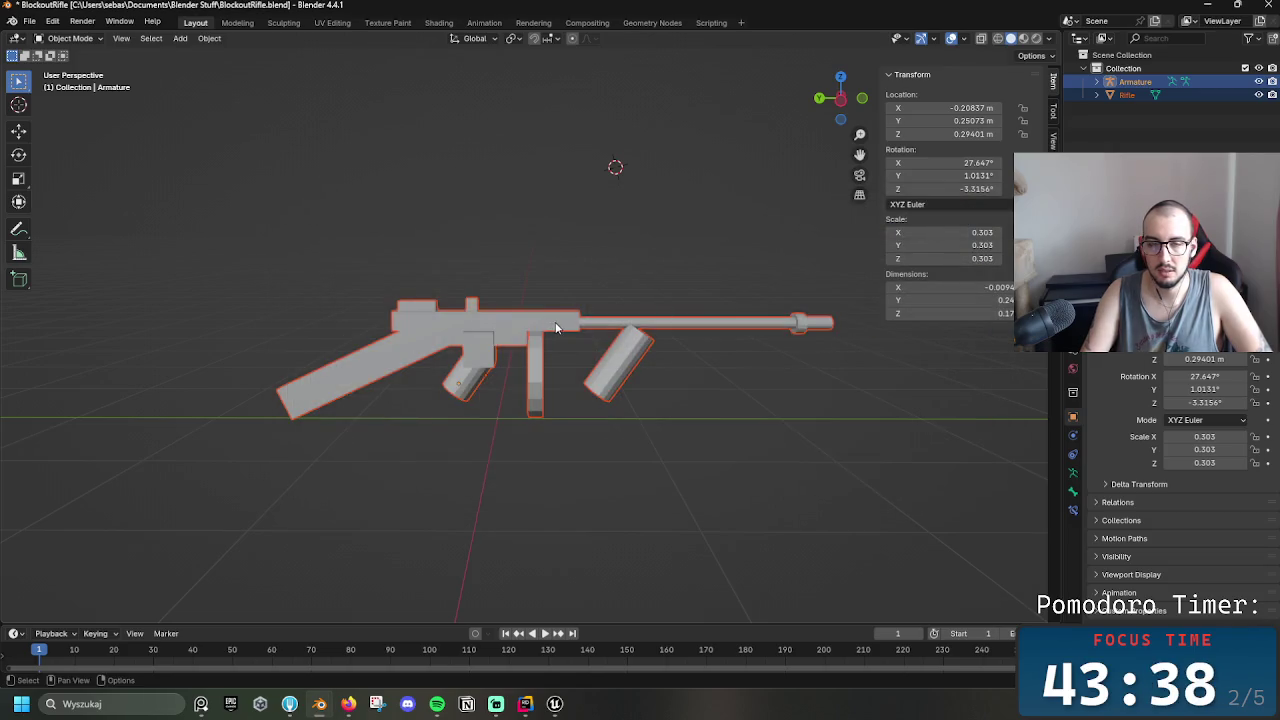
# Save the scene as a new file named GoodRifle.blend
pyautogui.click(33, 22)
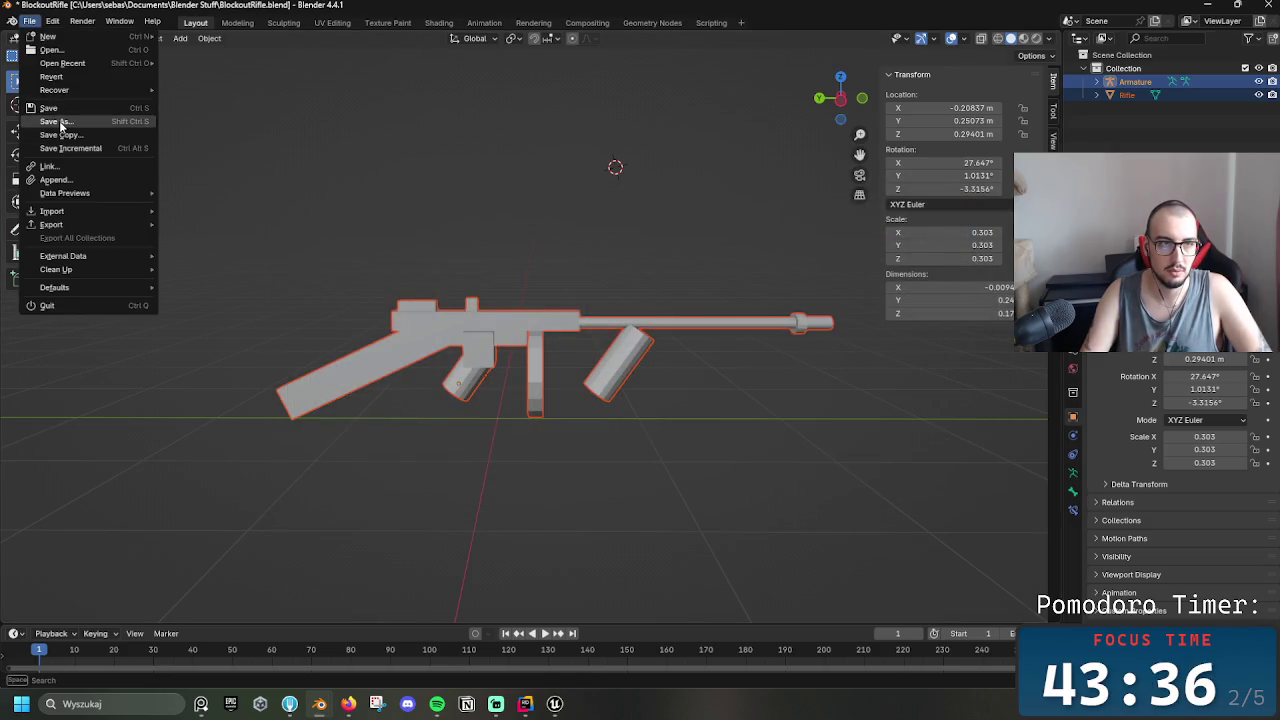
pyautogui.click(62, 126)
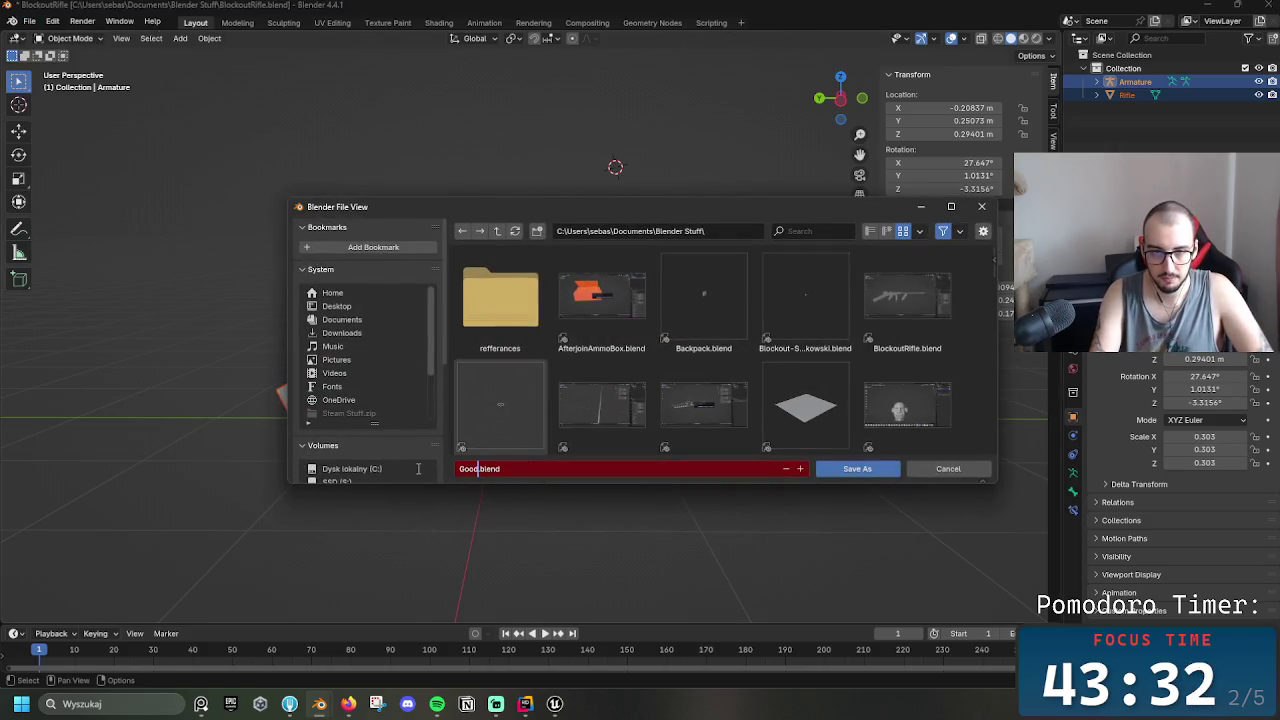
pyautogui.write('GoodRifle.blend')
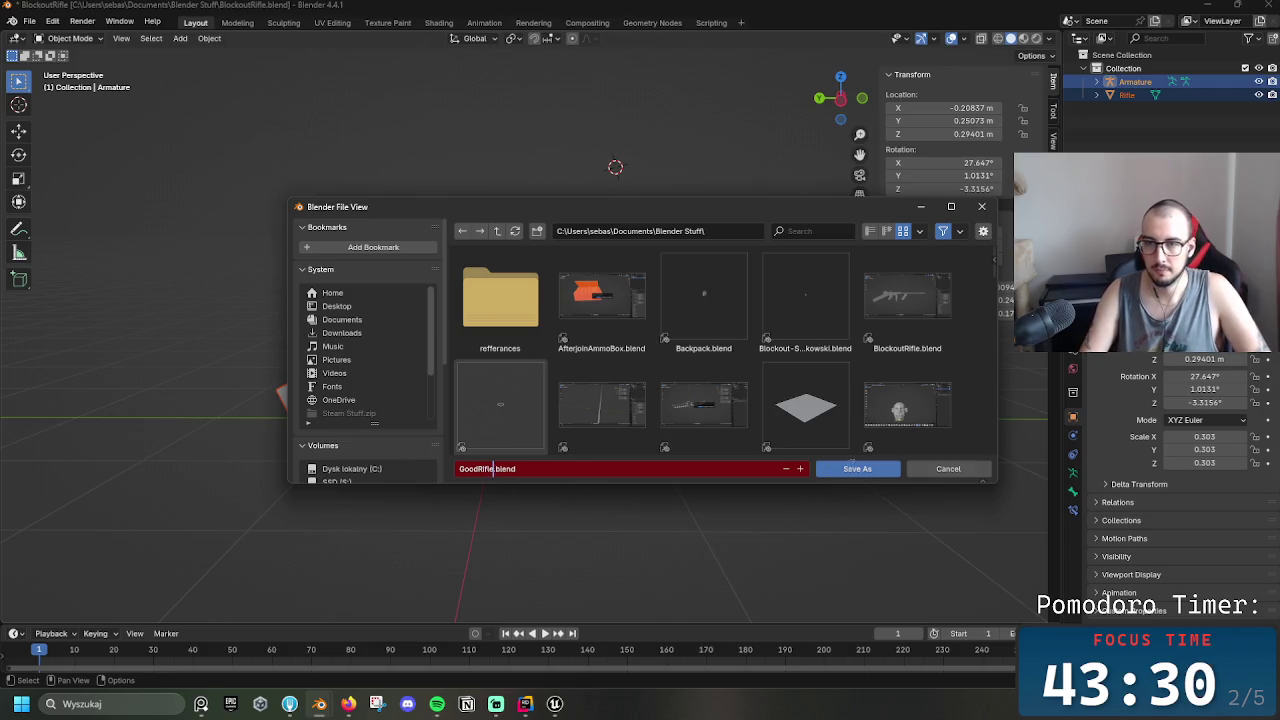
pyautogui.click(866, 472)
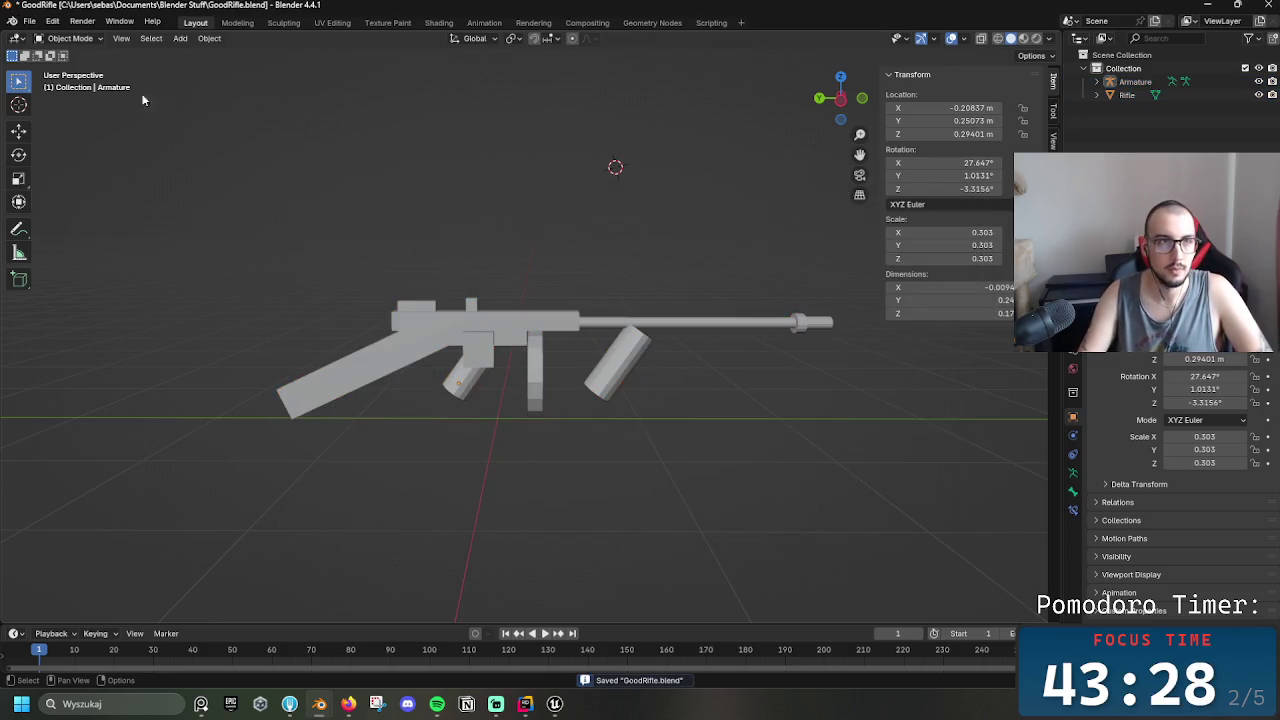
pyautogui.click(30, 21)
# Export the rifle as GoodRifle.fbx to the Desktop, then quit Blender without saving changes
pyautogui.moveTo(140, 211)
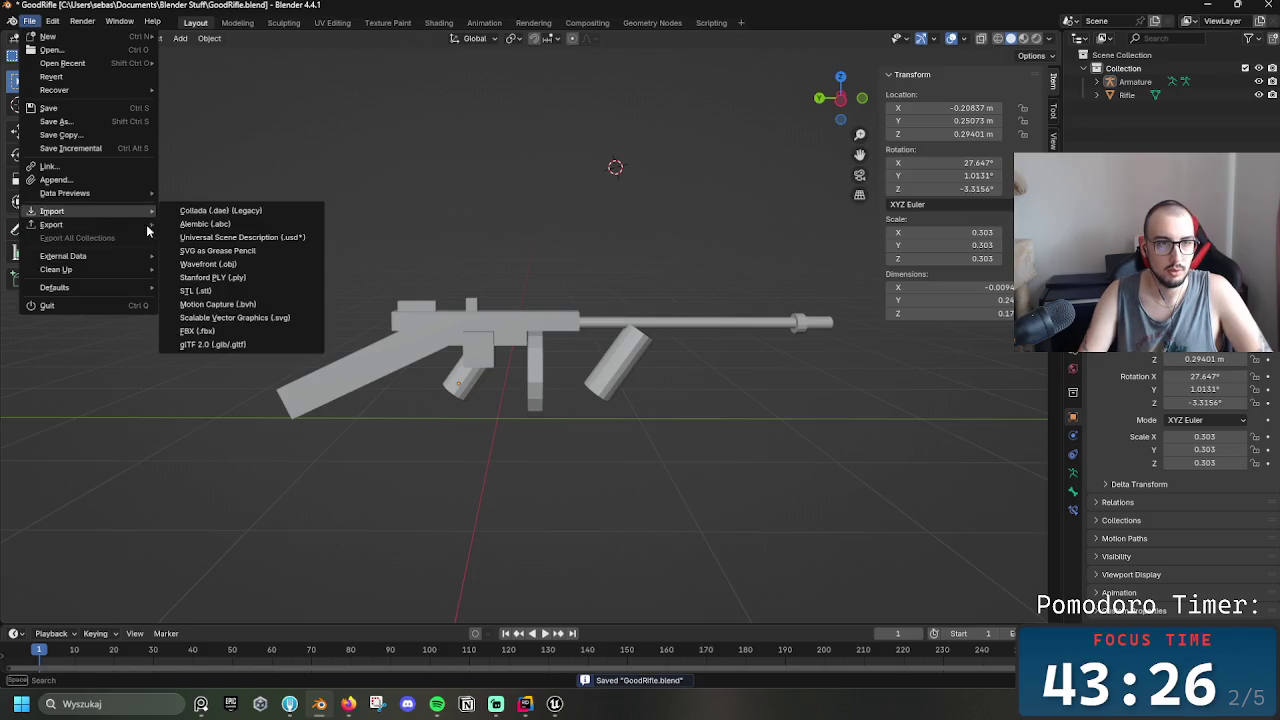
pyautogui.moveTo(93, 226)
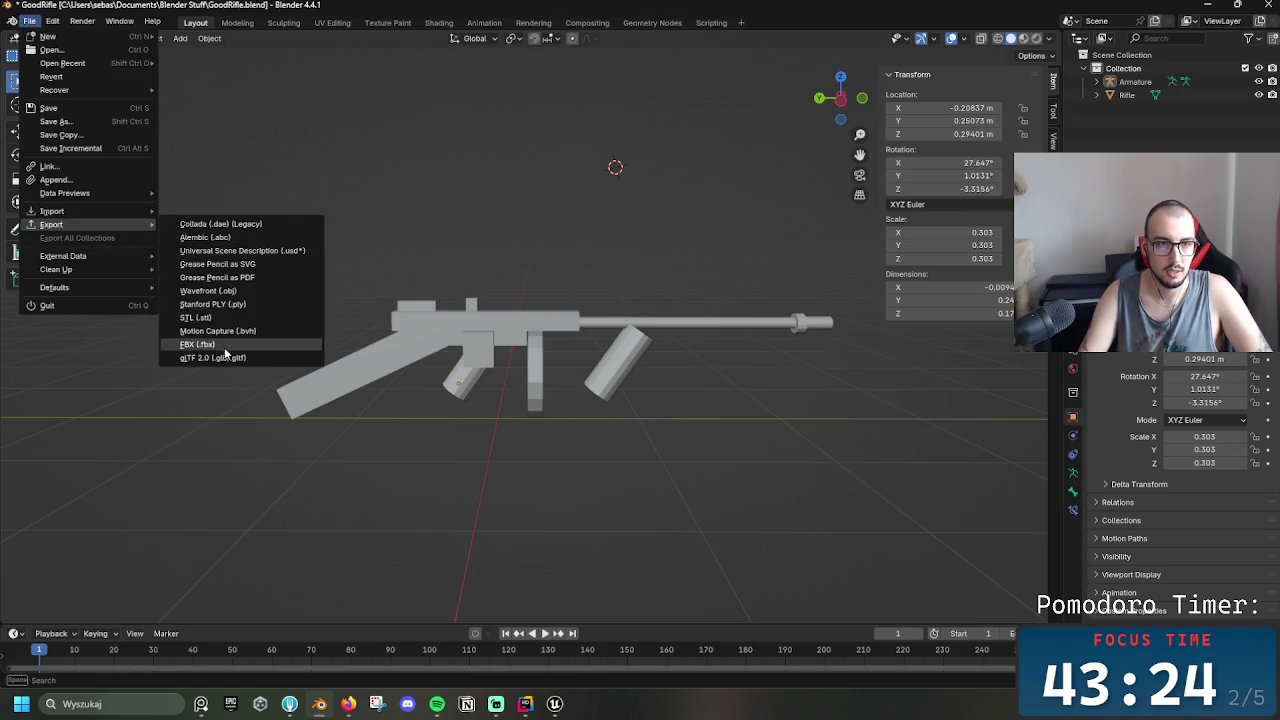
pyautogui.click(205, 344)
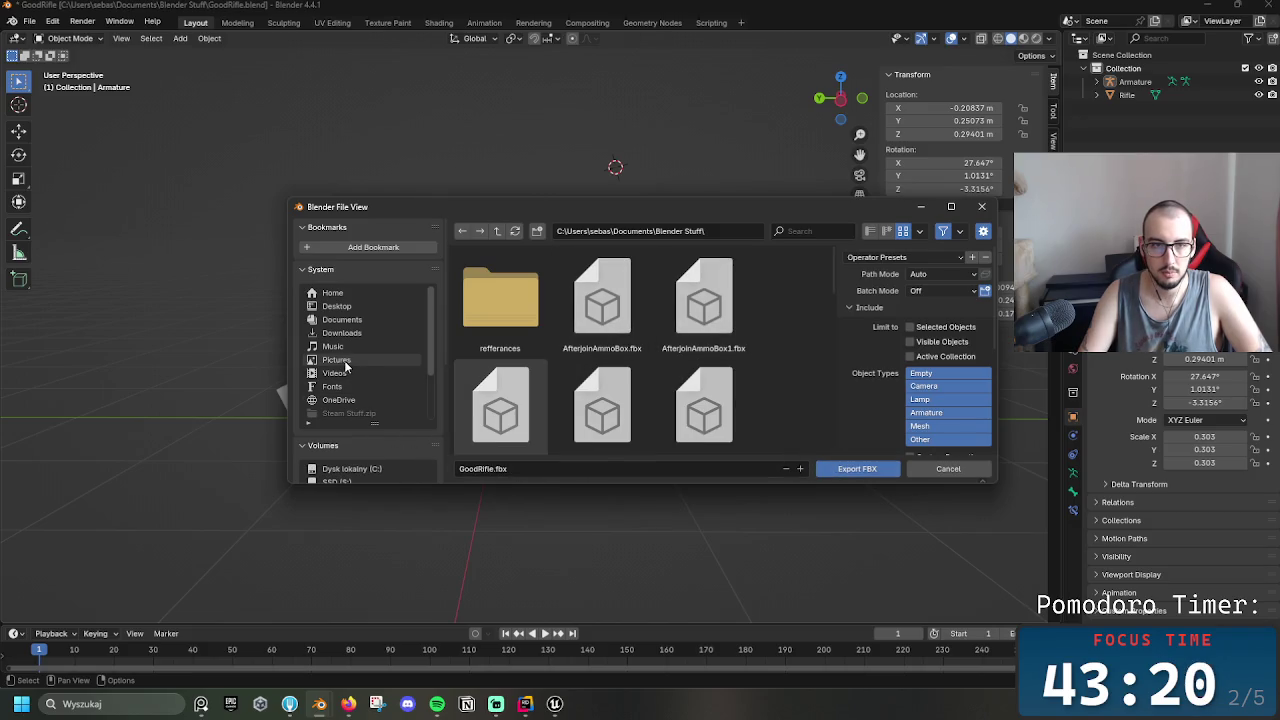
pyautogui.click(337, 306)
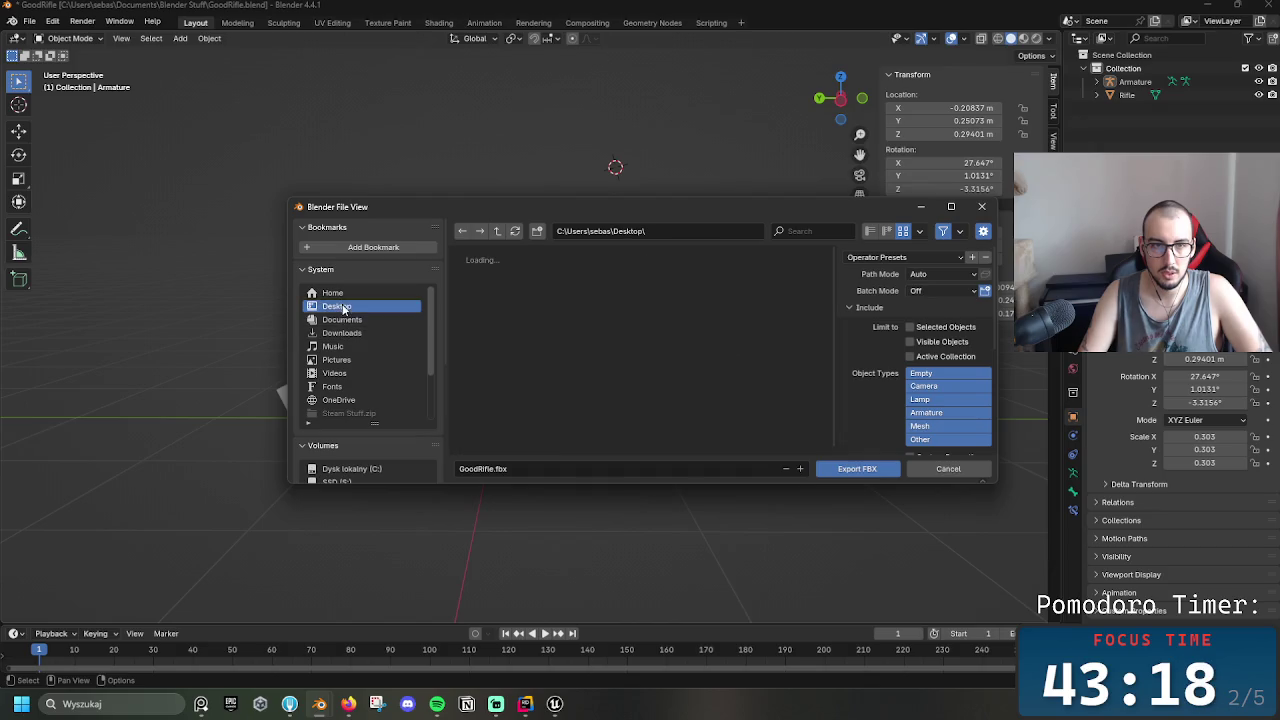
pyautogui.click(850, 469)
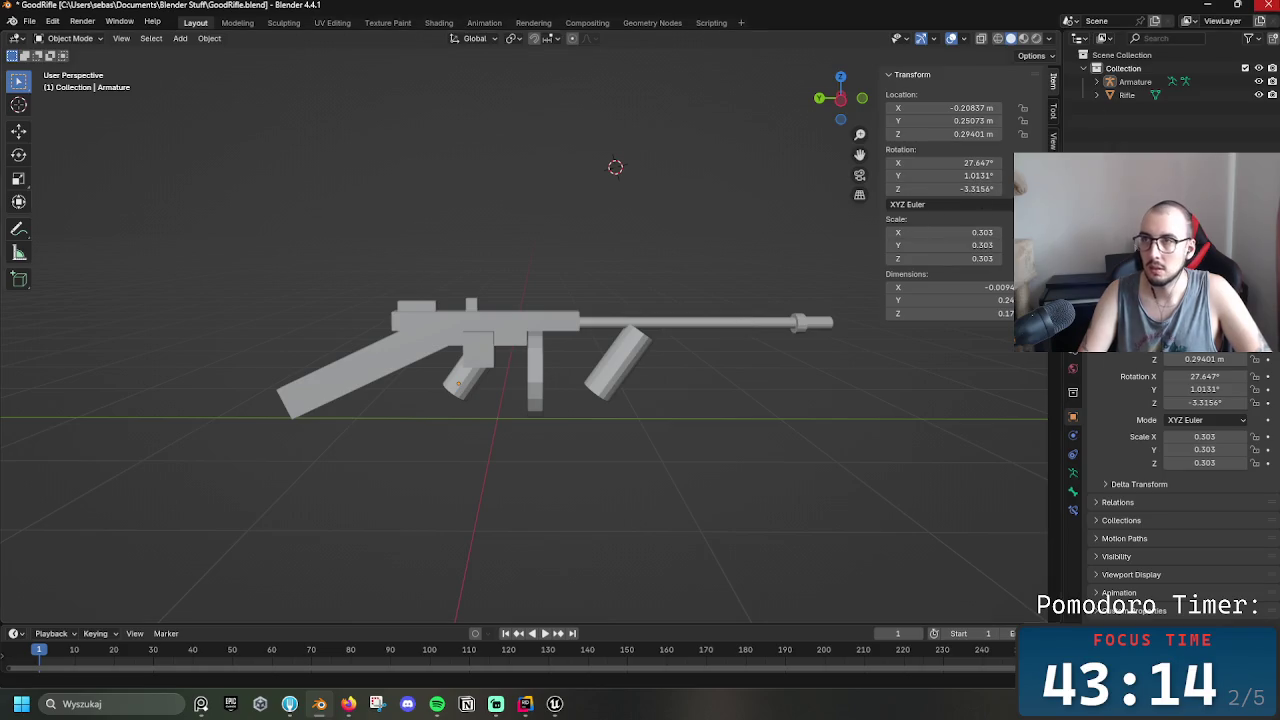
pyautogui.click(1268, 5)
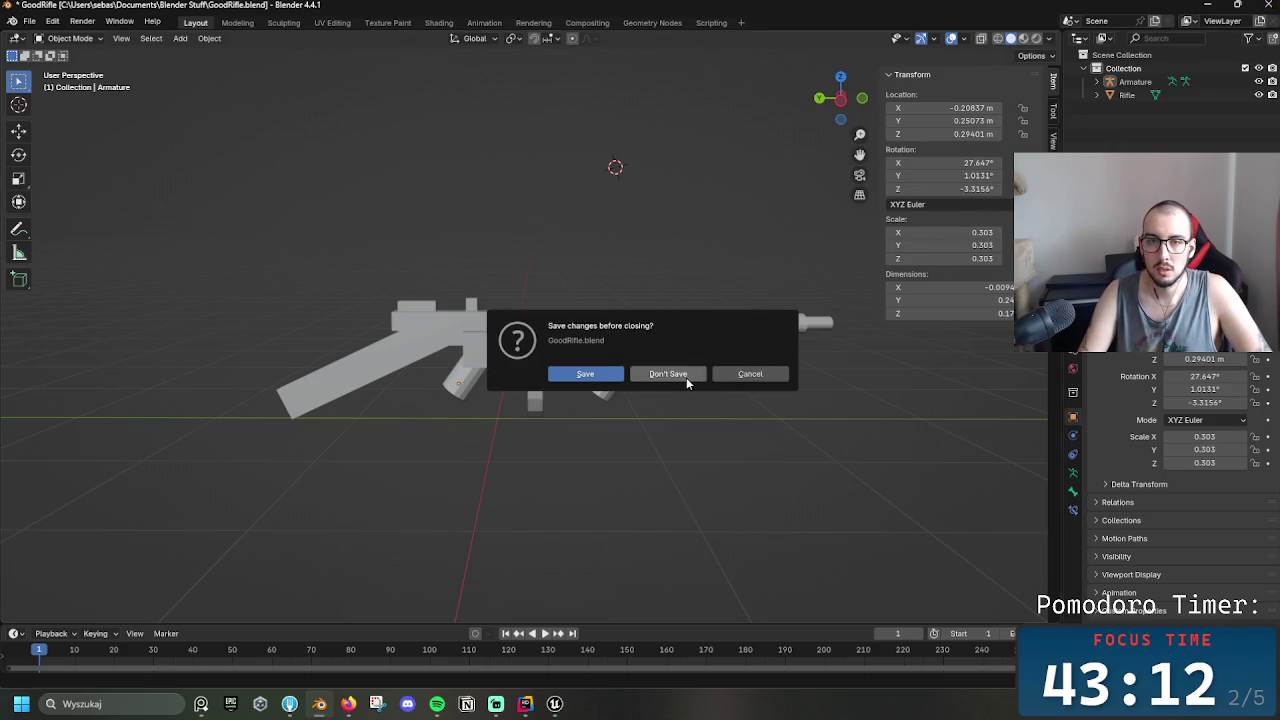
pyautogui.click(686, 377)
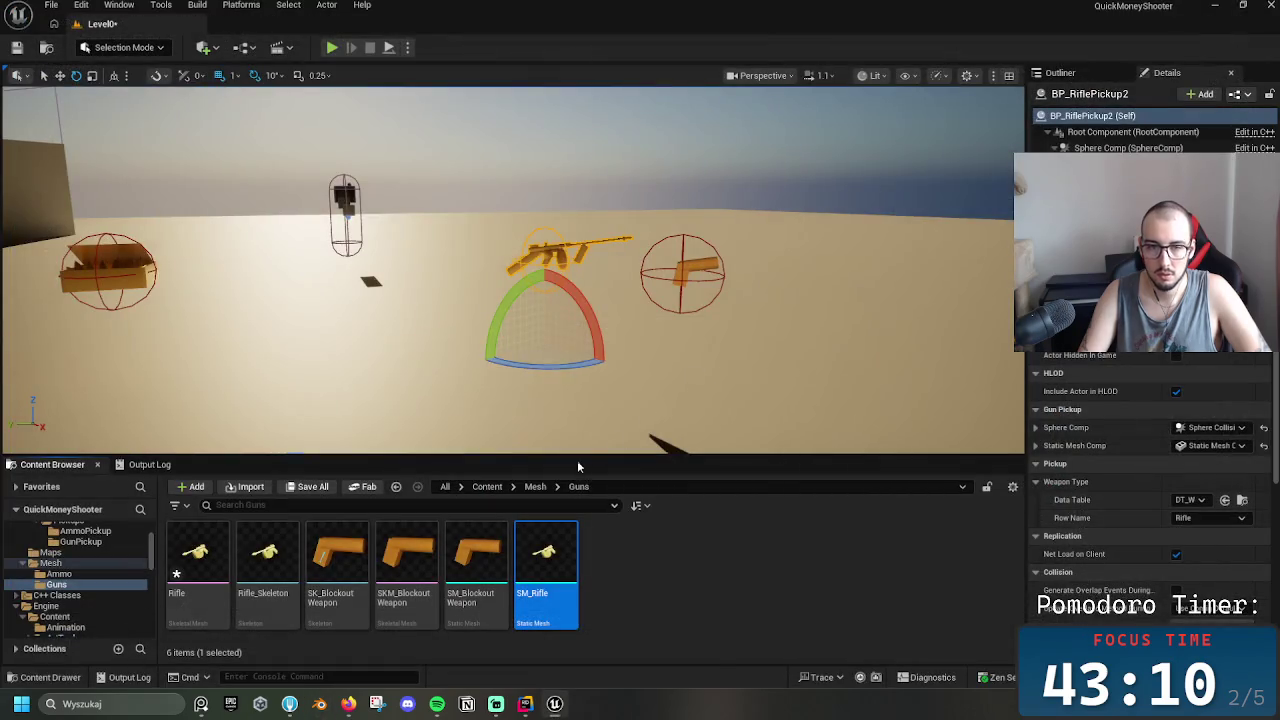
# Delete Rifle, Rifle_Skeleton and SM_Rifle from Guns, force-deleting those still referenced
pyautogui.click(265, 560)
pyautogui.click(211, 578)
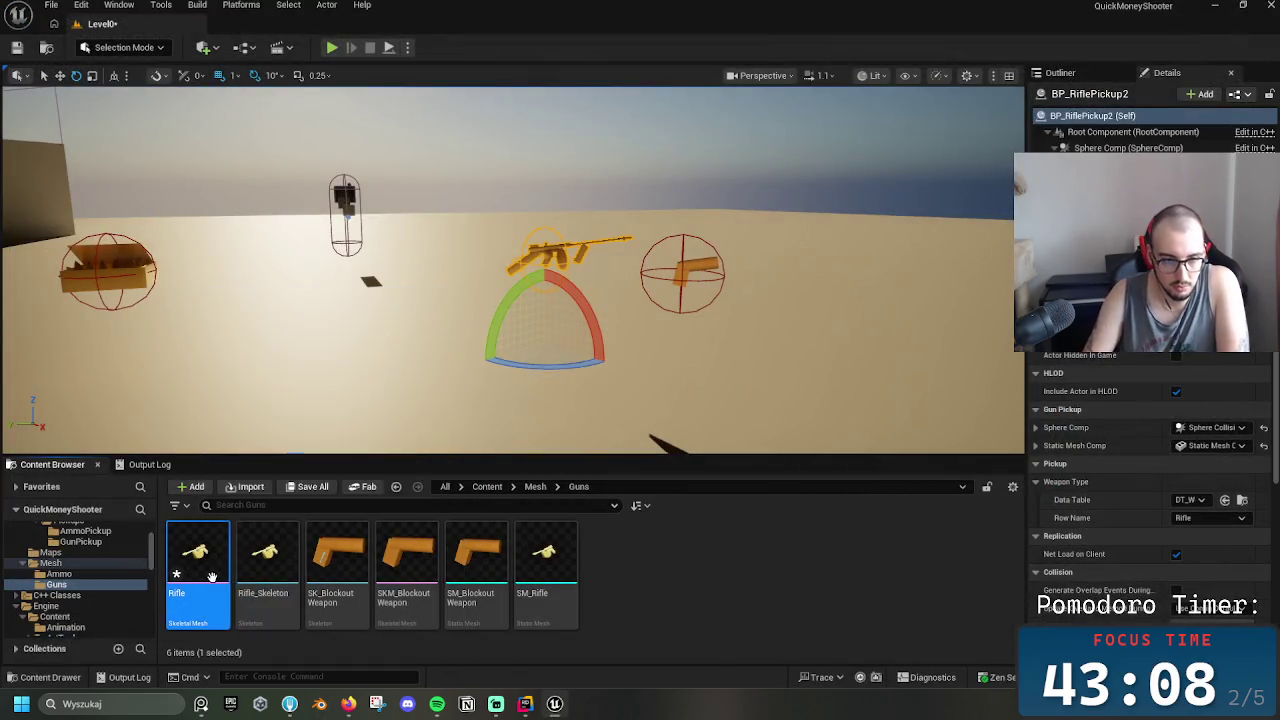
pyautogui.press('Delete')
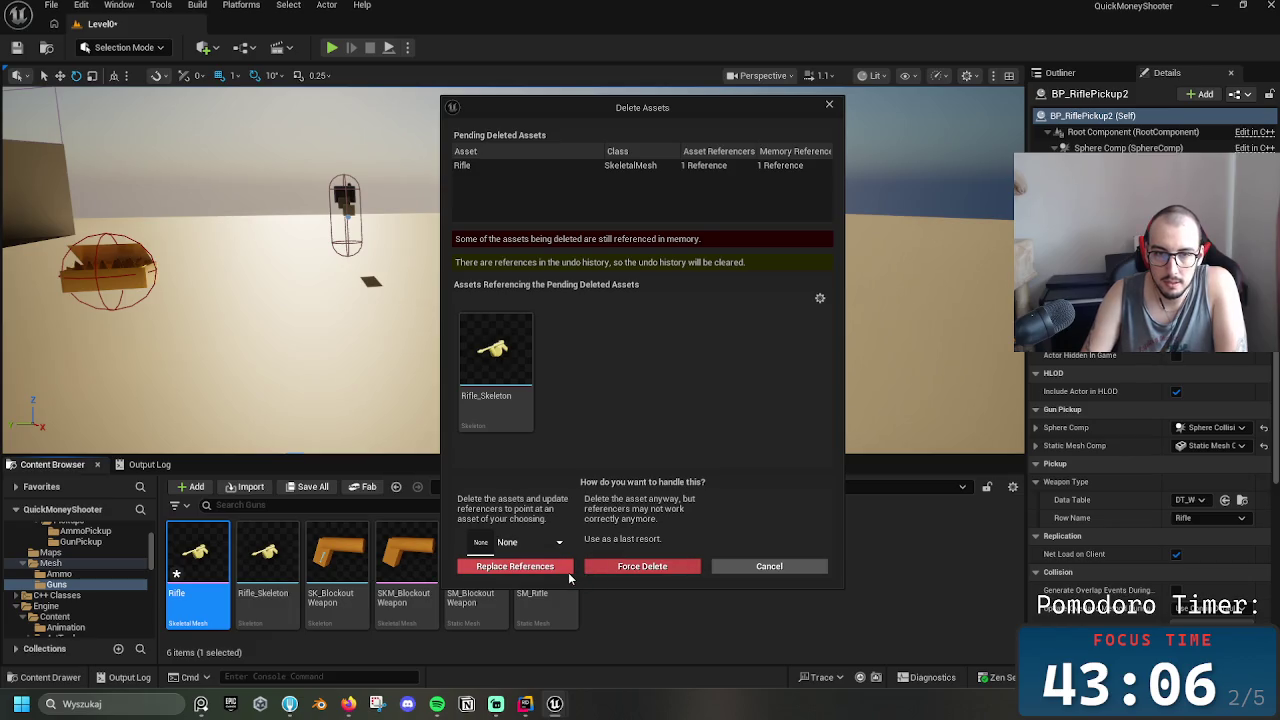
pyautogui.click(641, 566)
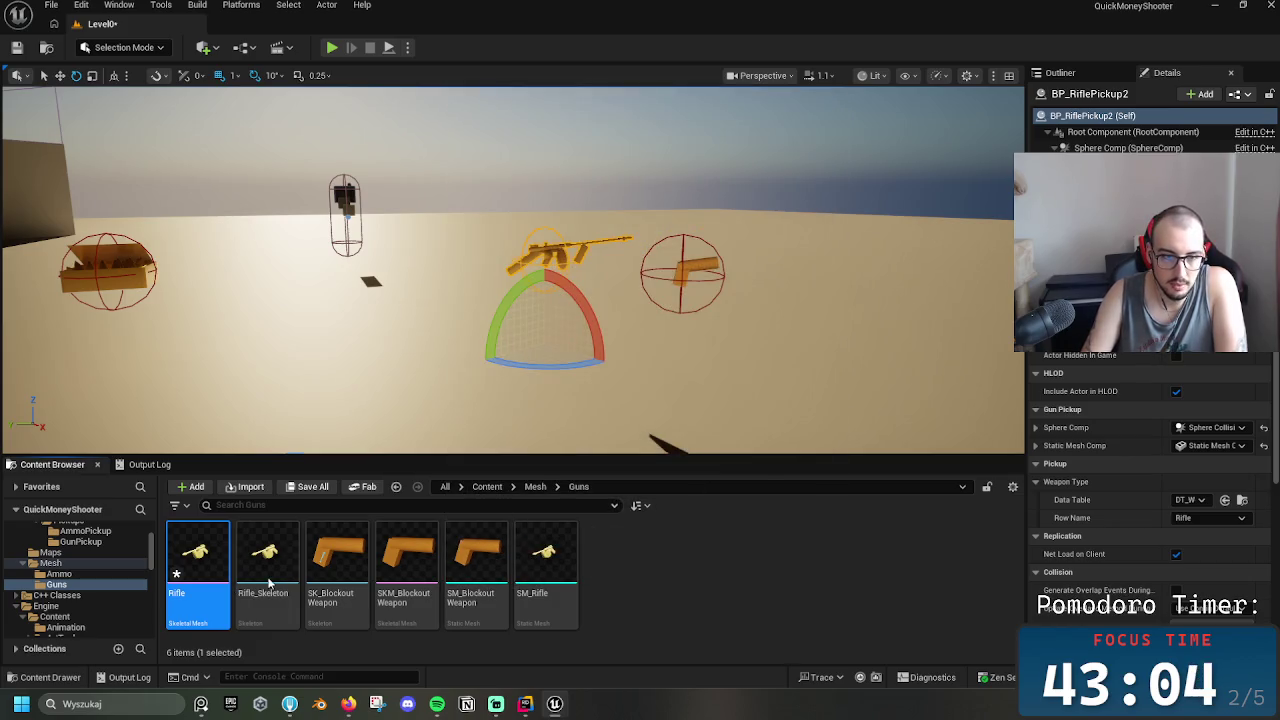
pyautogui.click(217, 573)
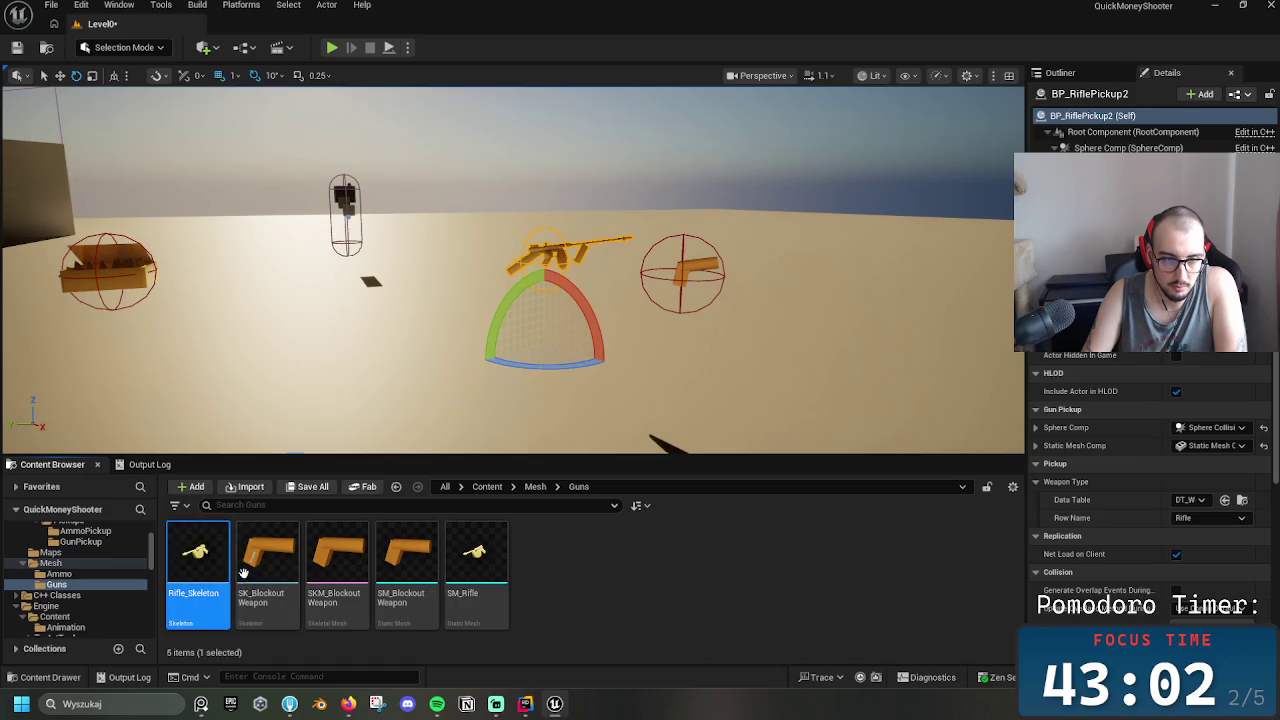
pyautogui.press('Delete')
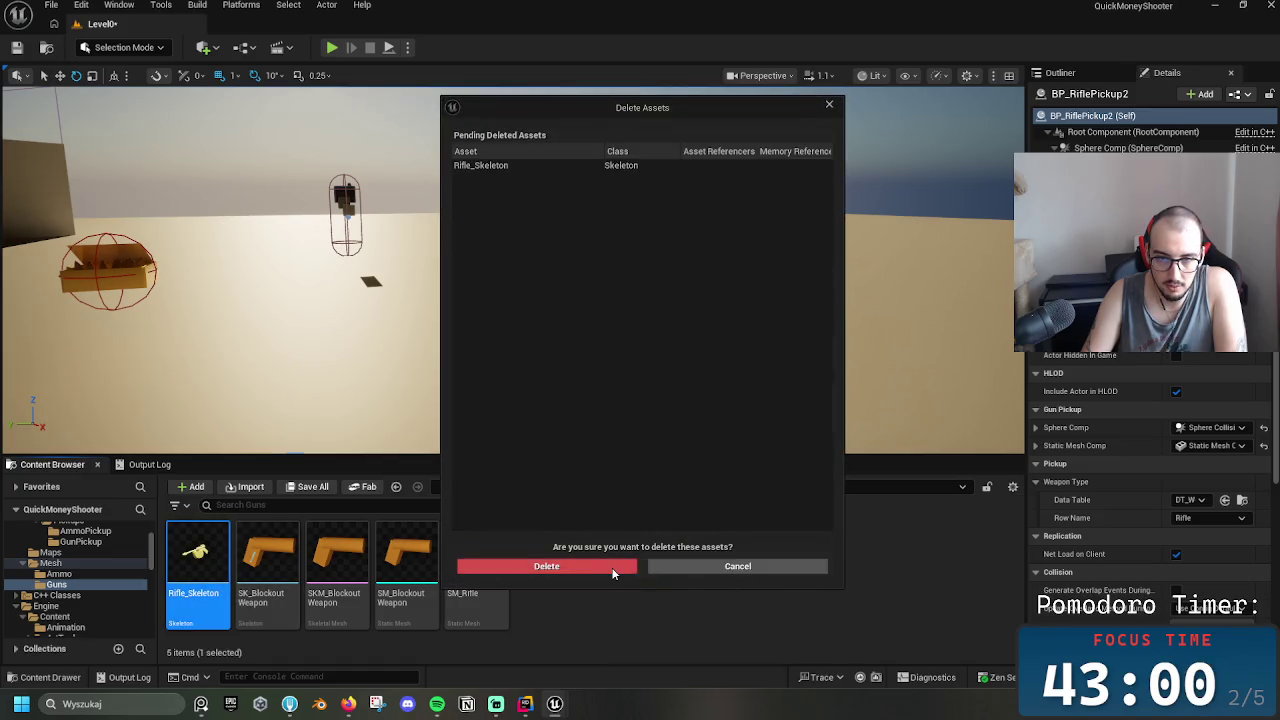
pyautogui.click(490, 572)
pyautogui.click(406, 565)
pyautogui.press('Delete')
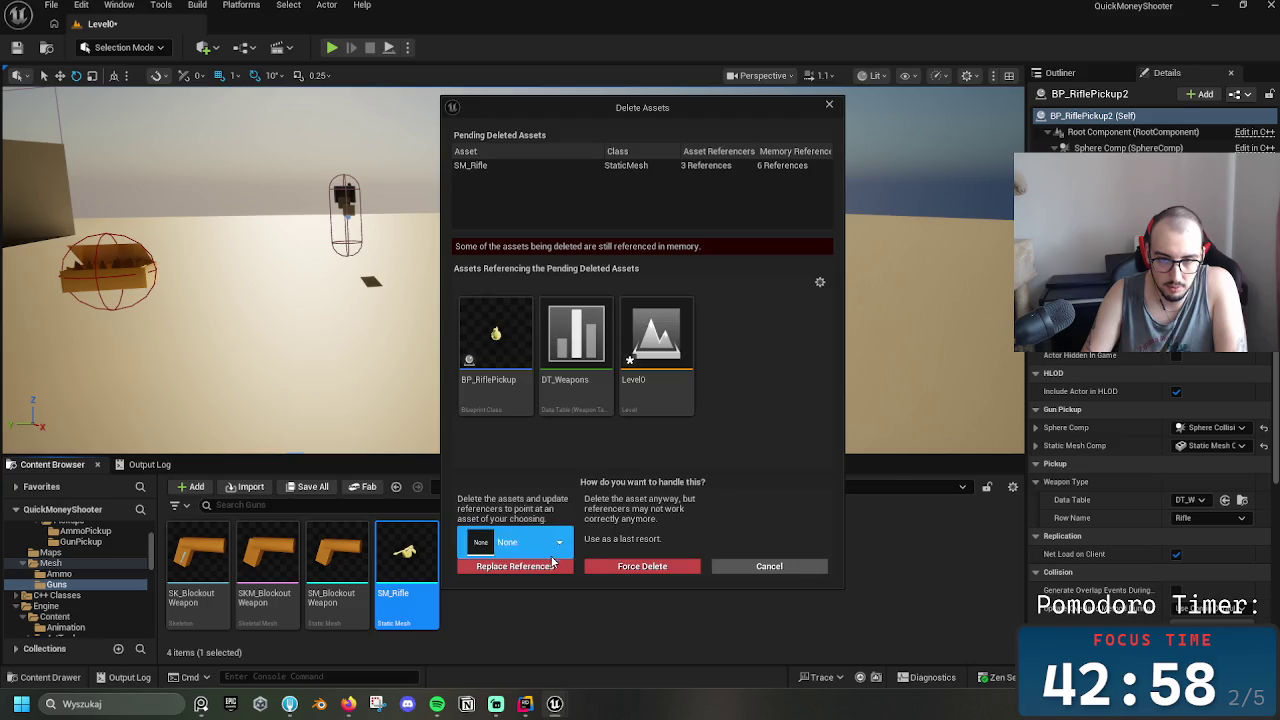
pyautogui.click(606, 565)
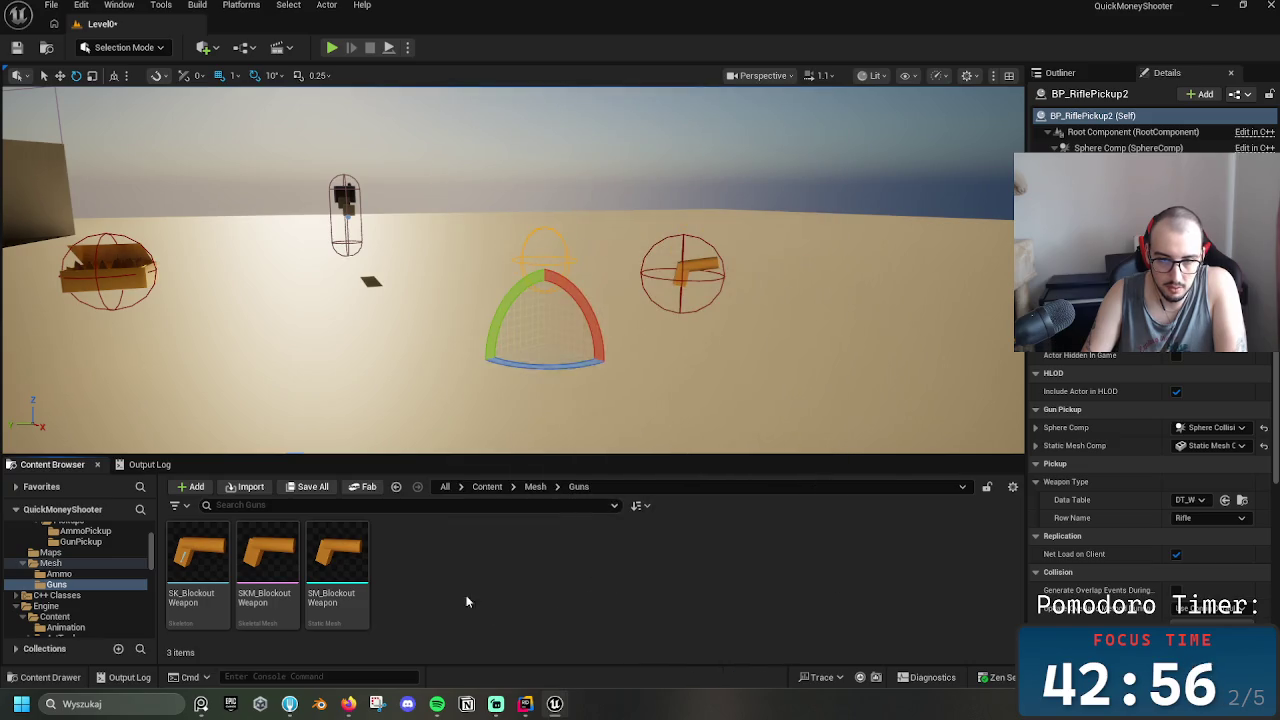
# Deselect the rifle pickup in the level and minimize Unreal to reach the desktop
pyautogui.rightClick(452, 550)
pyautogui.press('Escape')
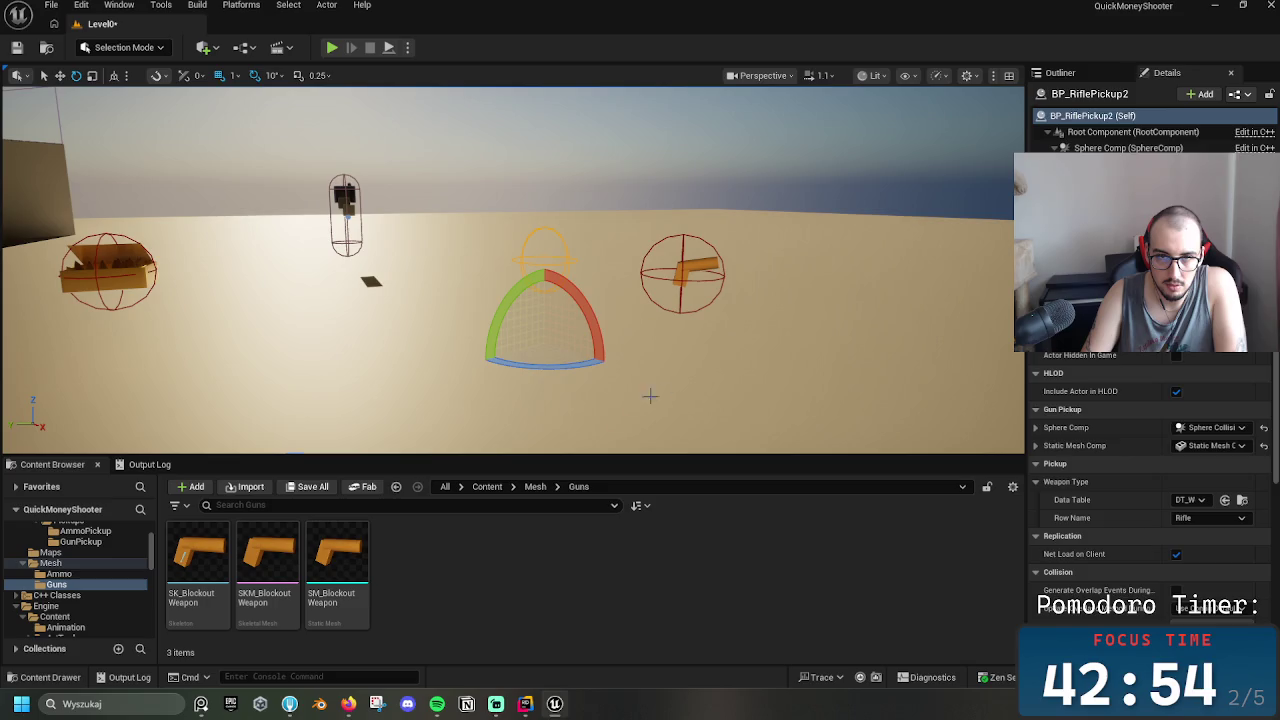
pyautogui.click(650, 396)
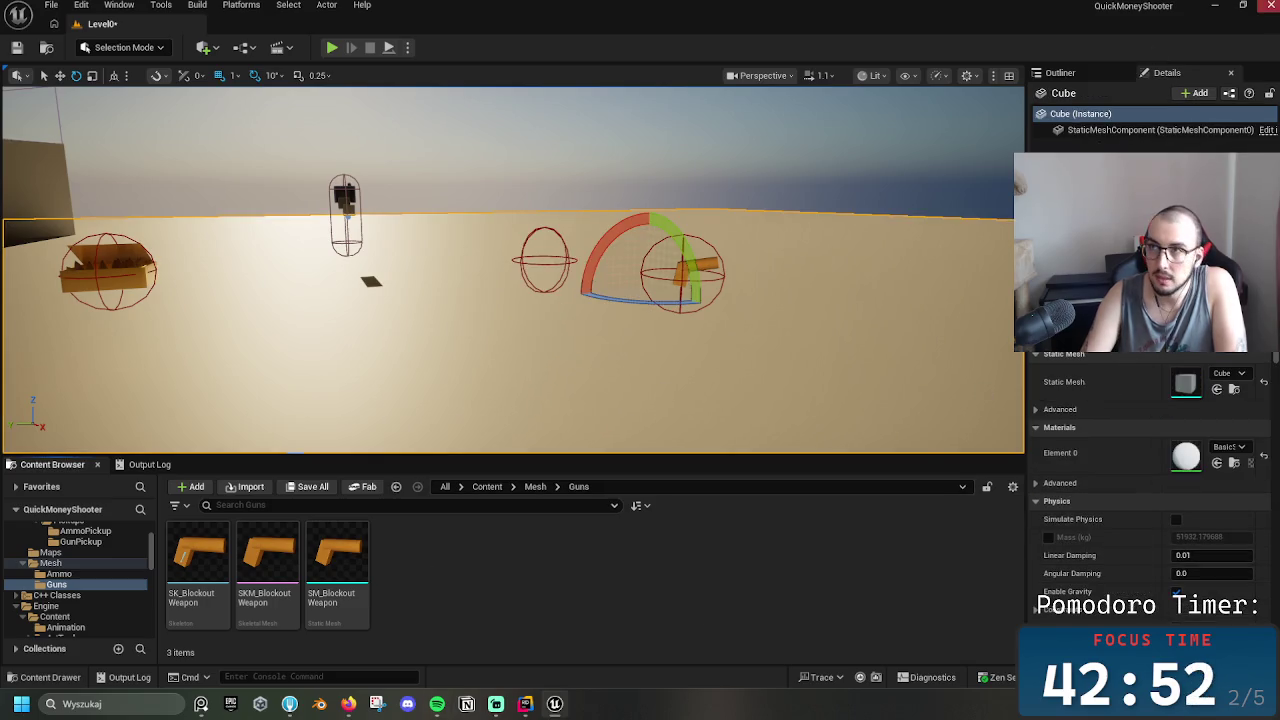
pyautogui.click(1216, 6)
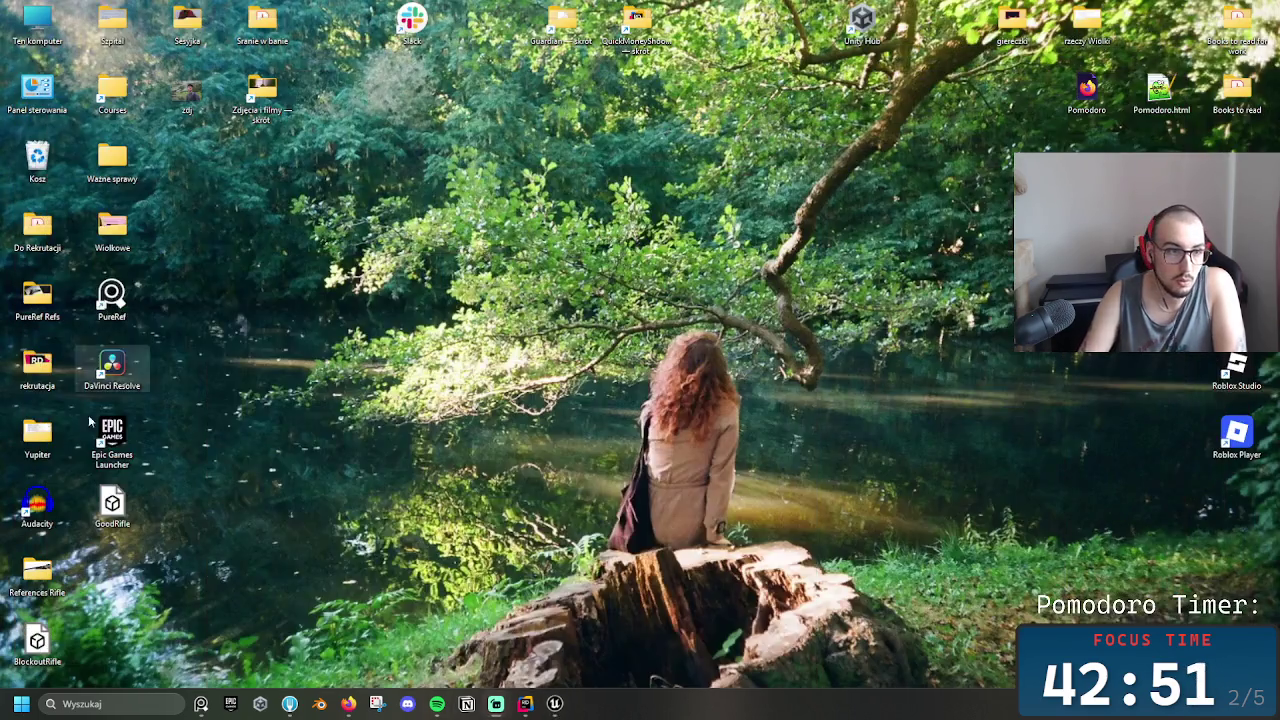
# Import GoodRifle.fbx into Guns as a skeletal mesh with a single-bone skeleton, then open it
pyautogui.click(112, 515)
pyautogui.moveTo(555, 700)
pyautogui.mouseDown()
pyautogui.moveTo(560, 686)
pyautogui.moveTo(494, 600)
pyautogui.moveTo(334, 578)
pyautogui.mouseUp()
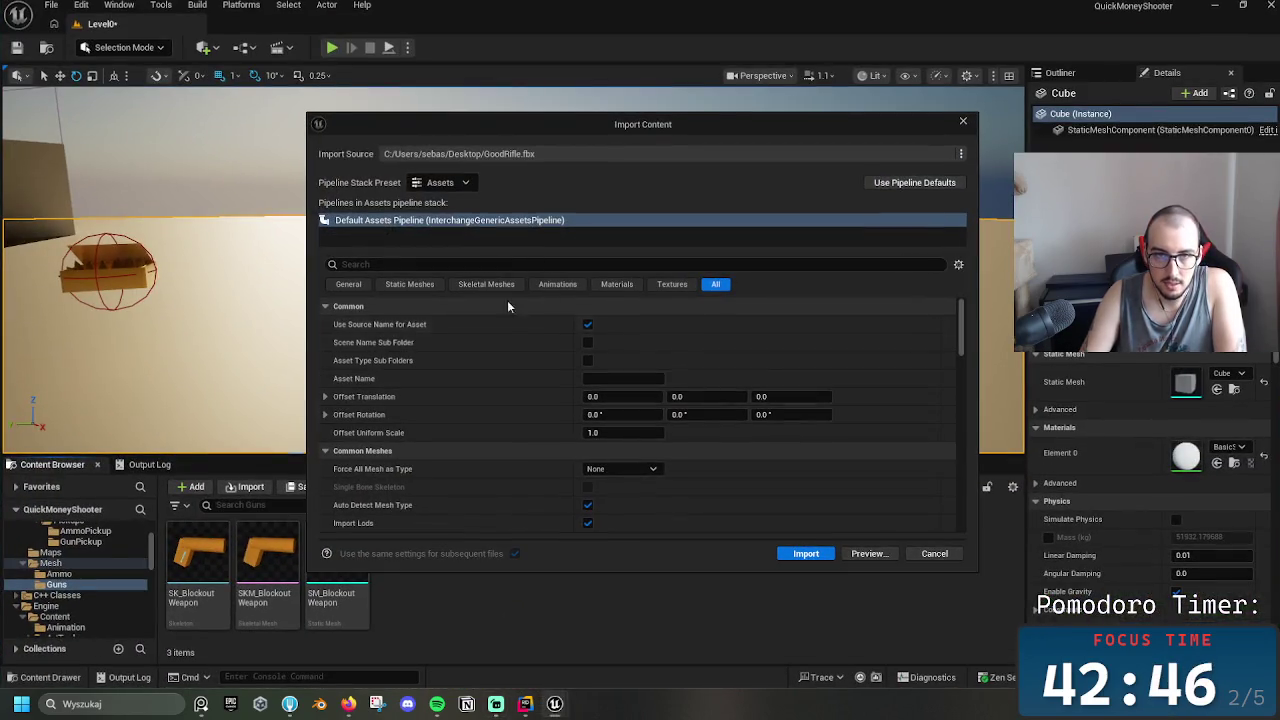
pyautogui.click(486, 284)
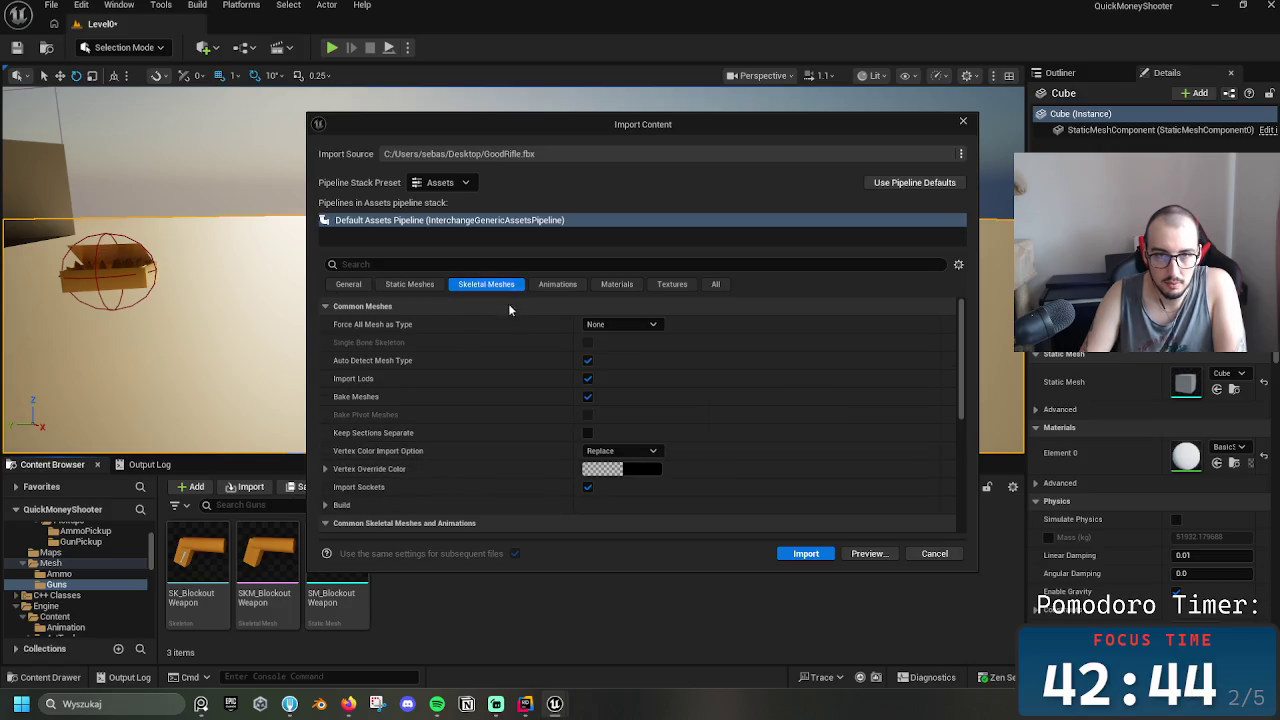
pyautogui.click(612, 326)
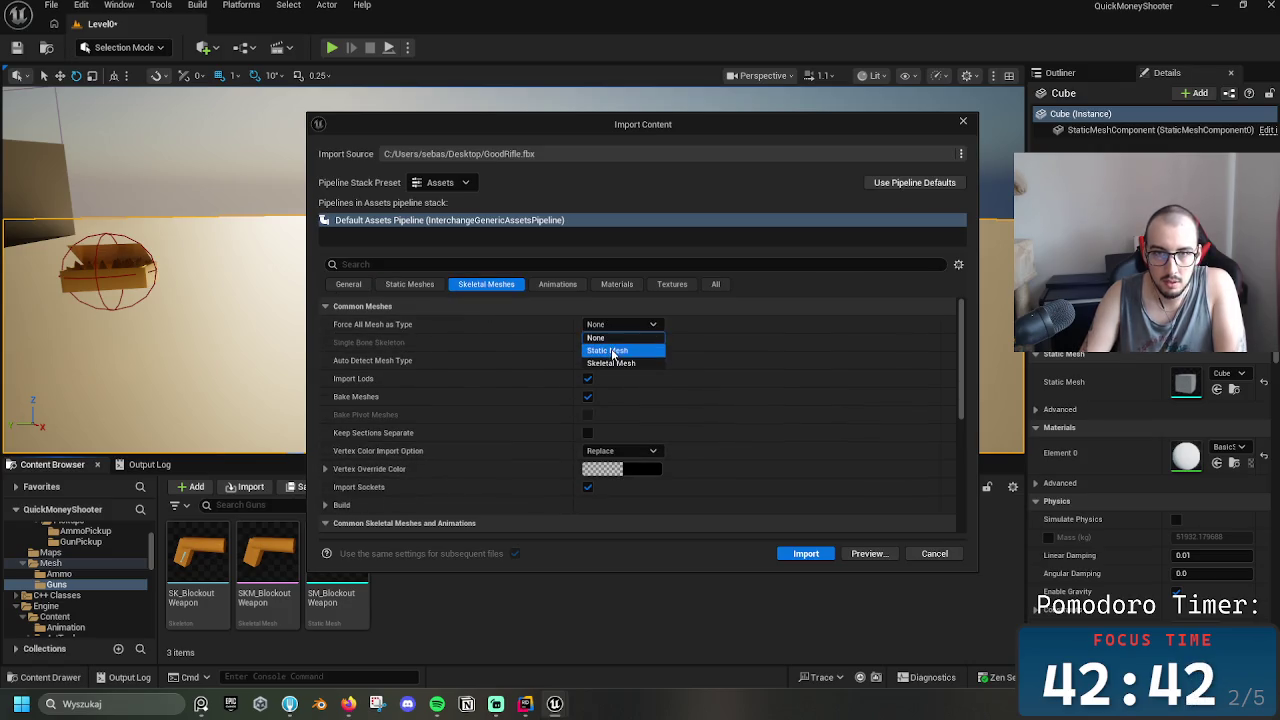
pyautogui.click(618, 362)
pyautogui.click(589, 344)
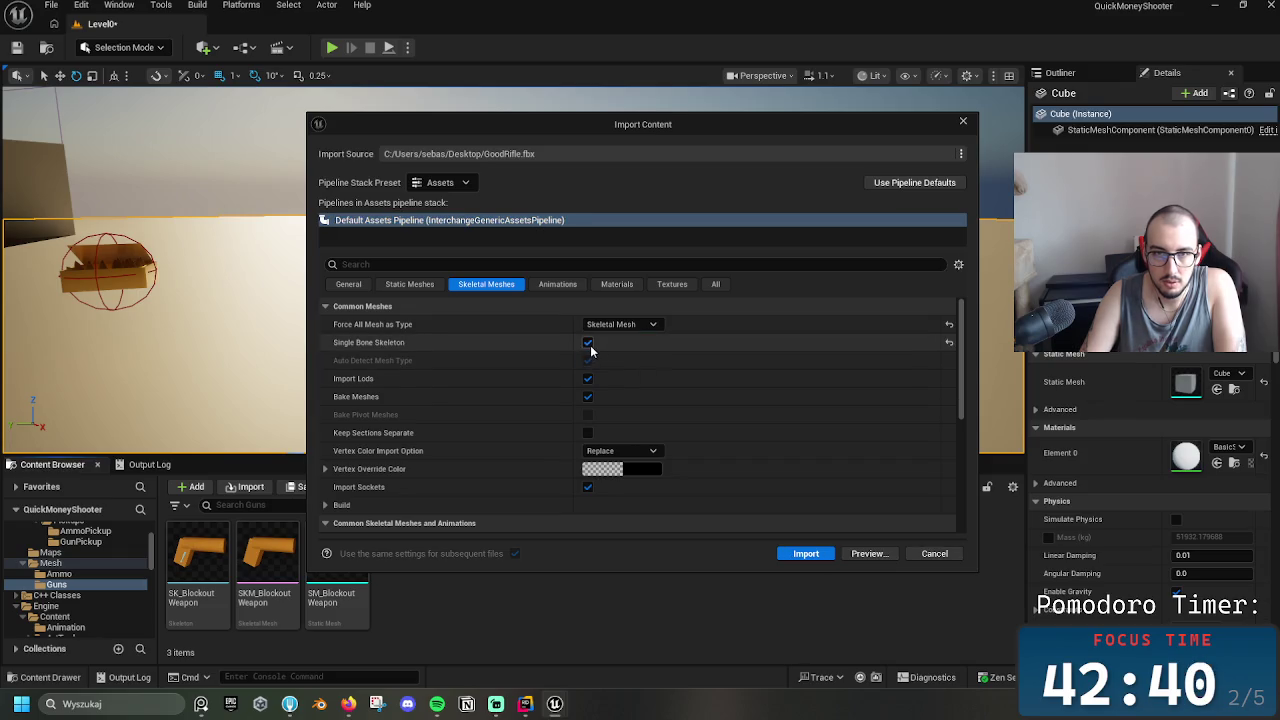
pyautogui.click(812, 553)
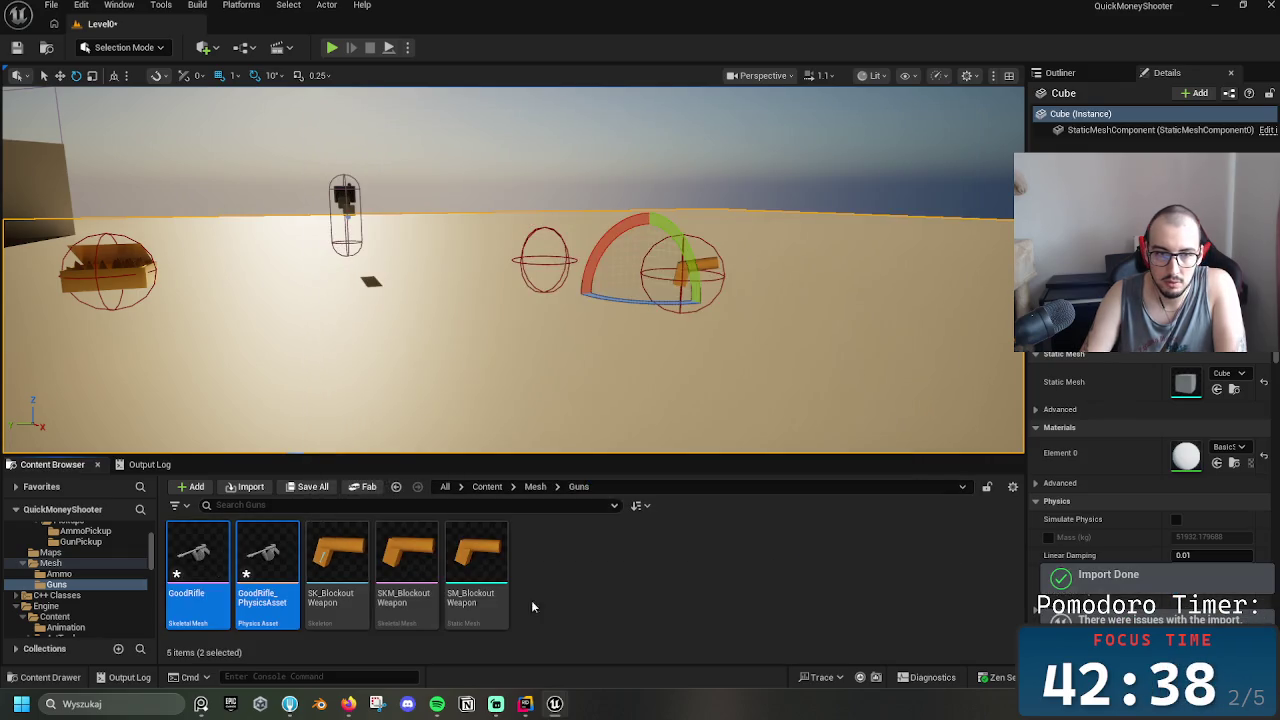
pyautogui.click(197, 560)
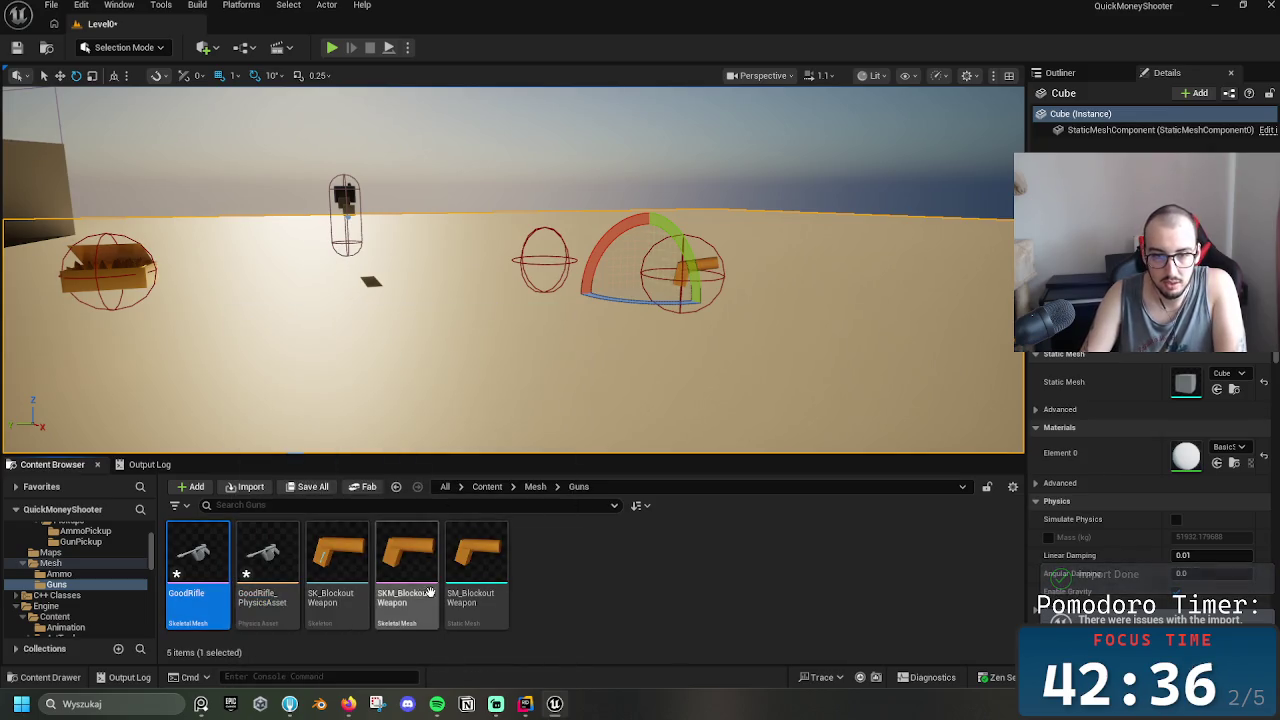
pyautogui.doubleClick(215, 567)
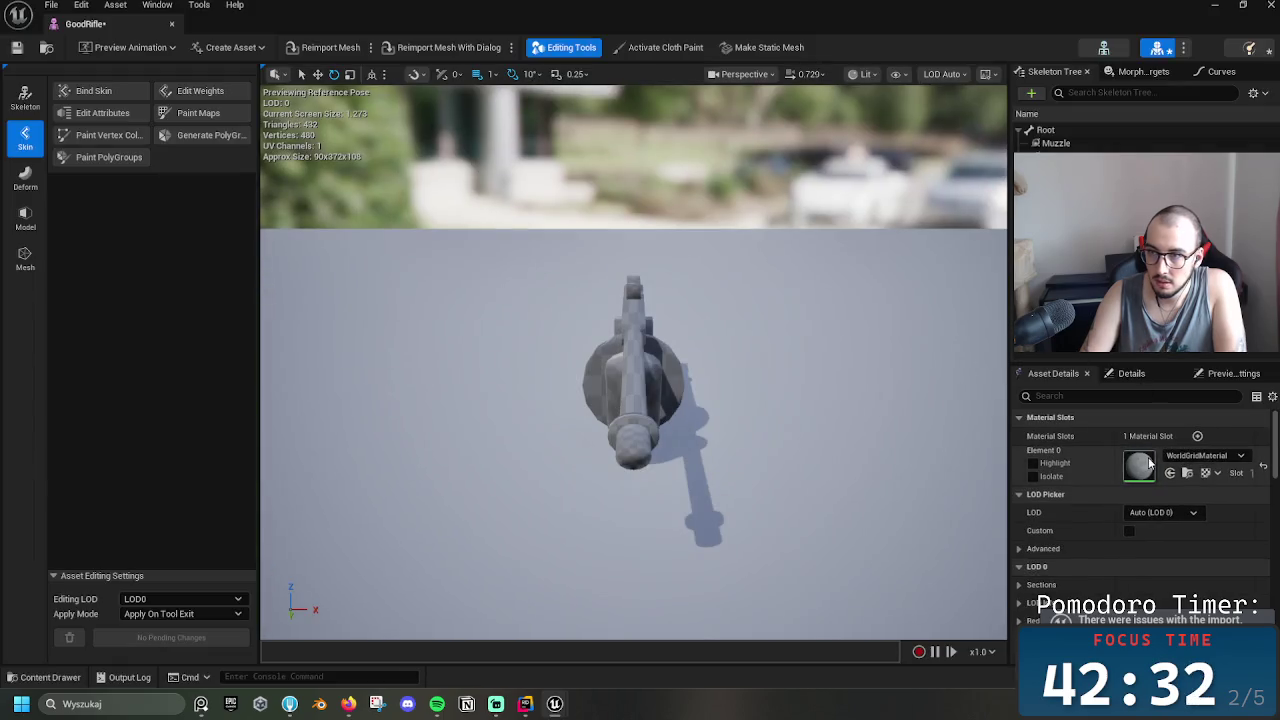
# Assign MI_Template_BaseOrange_Metal to GoodRifle's Element 0 slot and orbit to inspect the rifle
pyautogui.click(1199, 458)
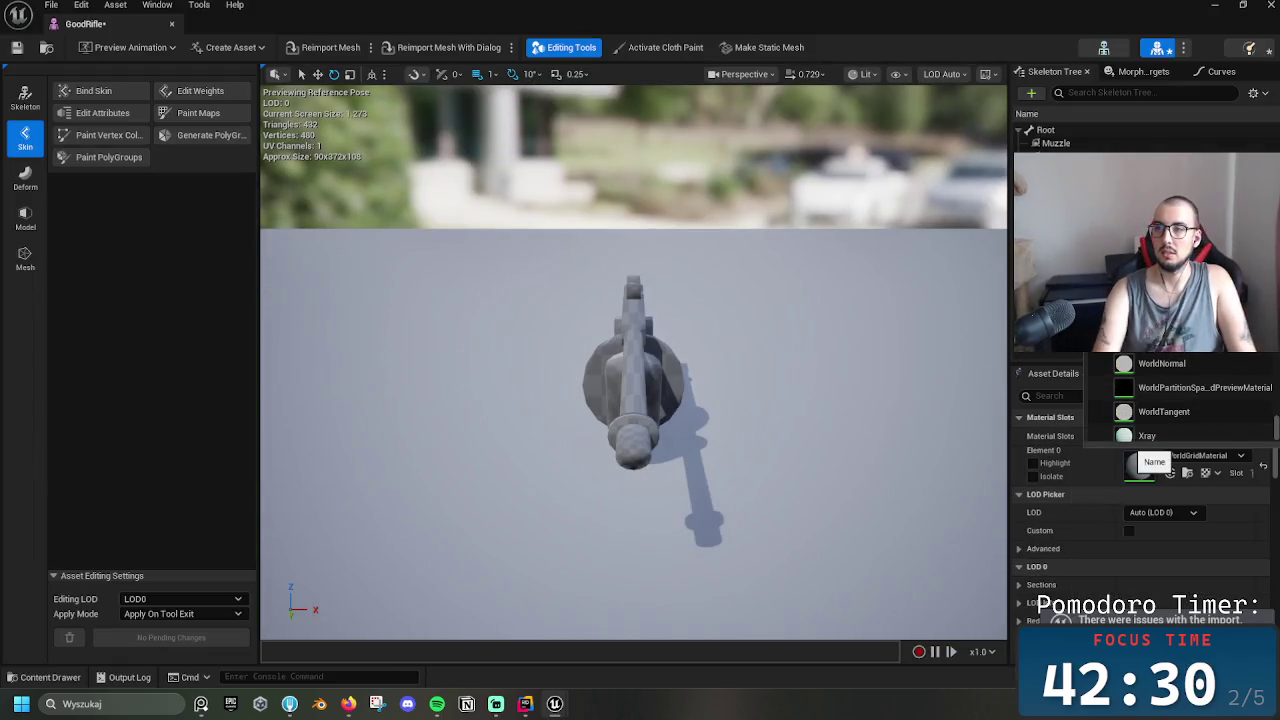
pyautogui.write('ange')
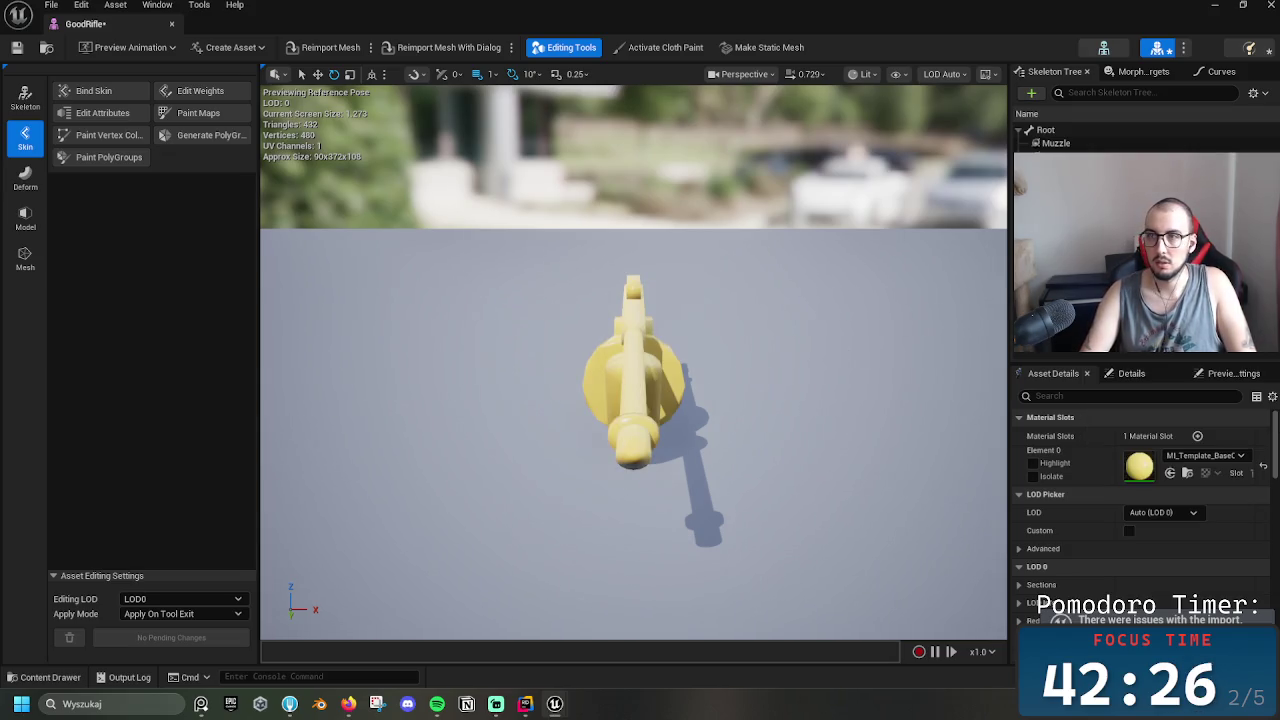
pyautogui.moveTo(865, 314); pyautogui.dragTo(900, 306)
pyautogui.moveTo(758, 320)
pyautogui.mouseDown()
pyautogui.moveTo(600, 336)
pyautogui.moveTo(705, 322)
pyautogui.mouseUp()
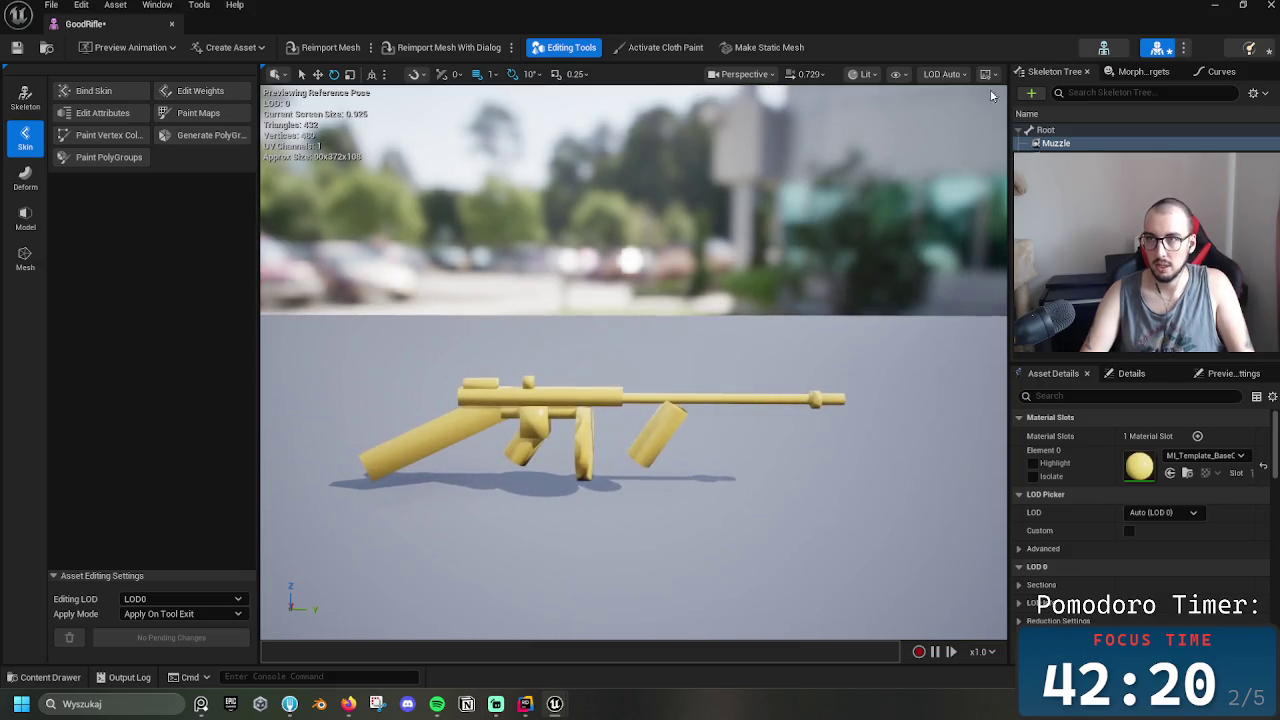
pyautogui.click(24, 98)
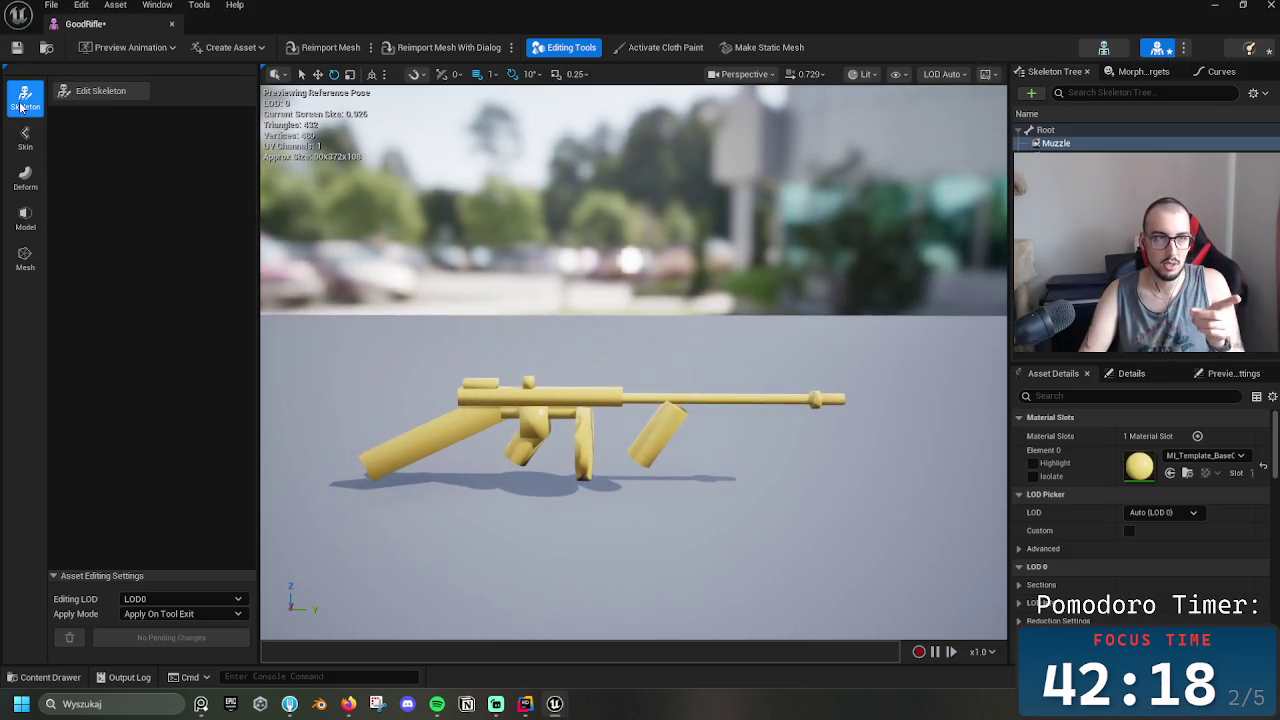
# Enter GoodRifle's skeleton editing, add a test joint under Root, then delete it
pyautogui.click(25, 138)
pyautogui.click(24, 98)
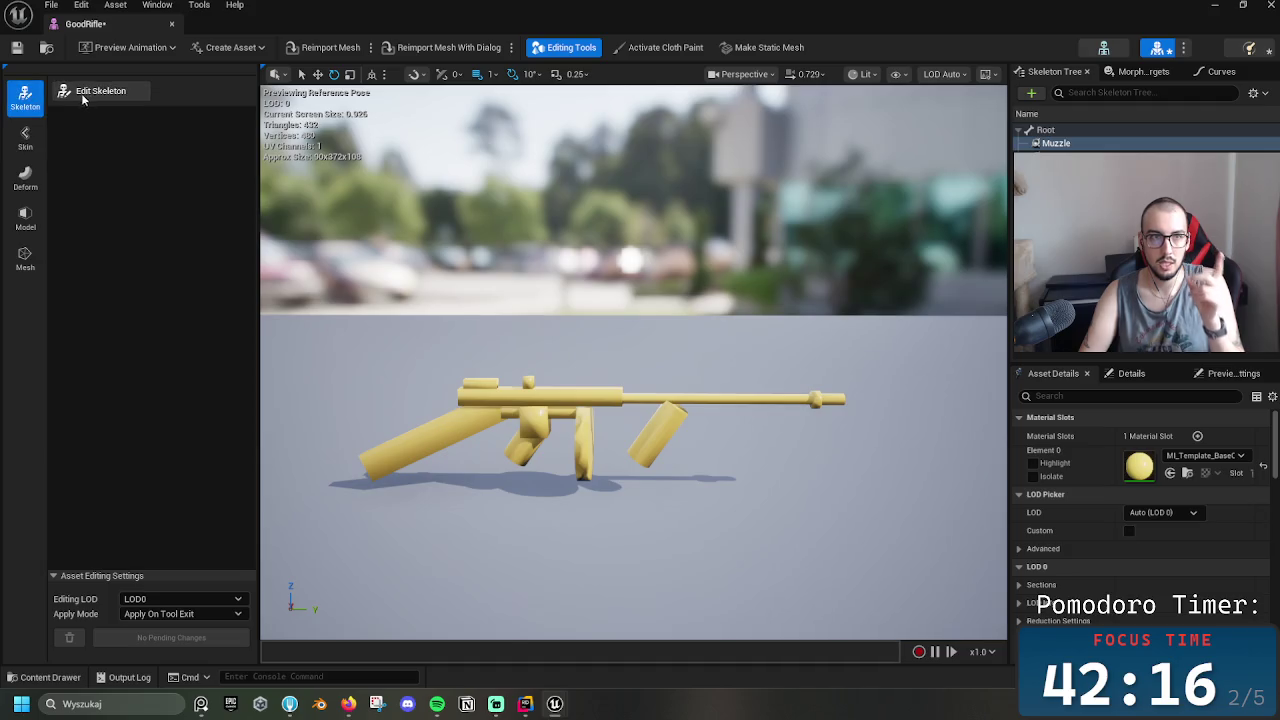
pyautogui.click(90, 91)
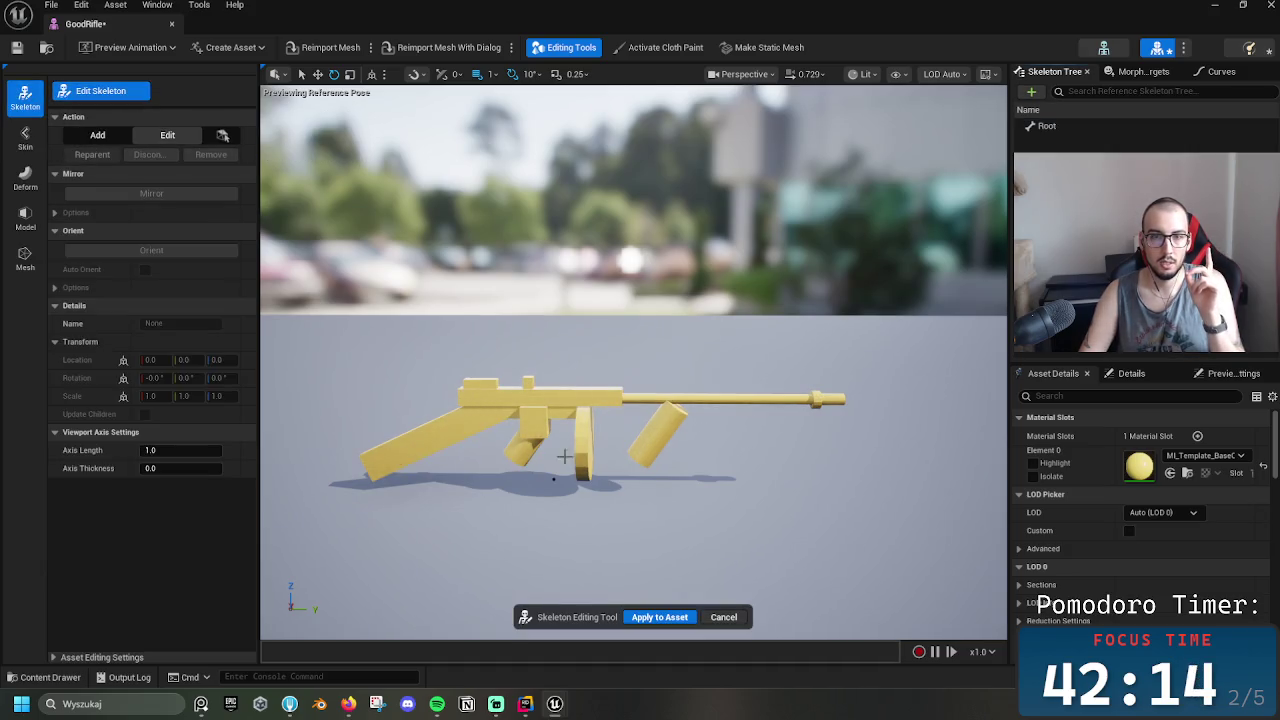
pyautogui.click(553, 479)
pyautogui.click(1074, 126)
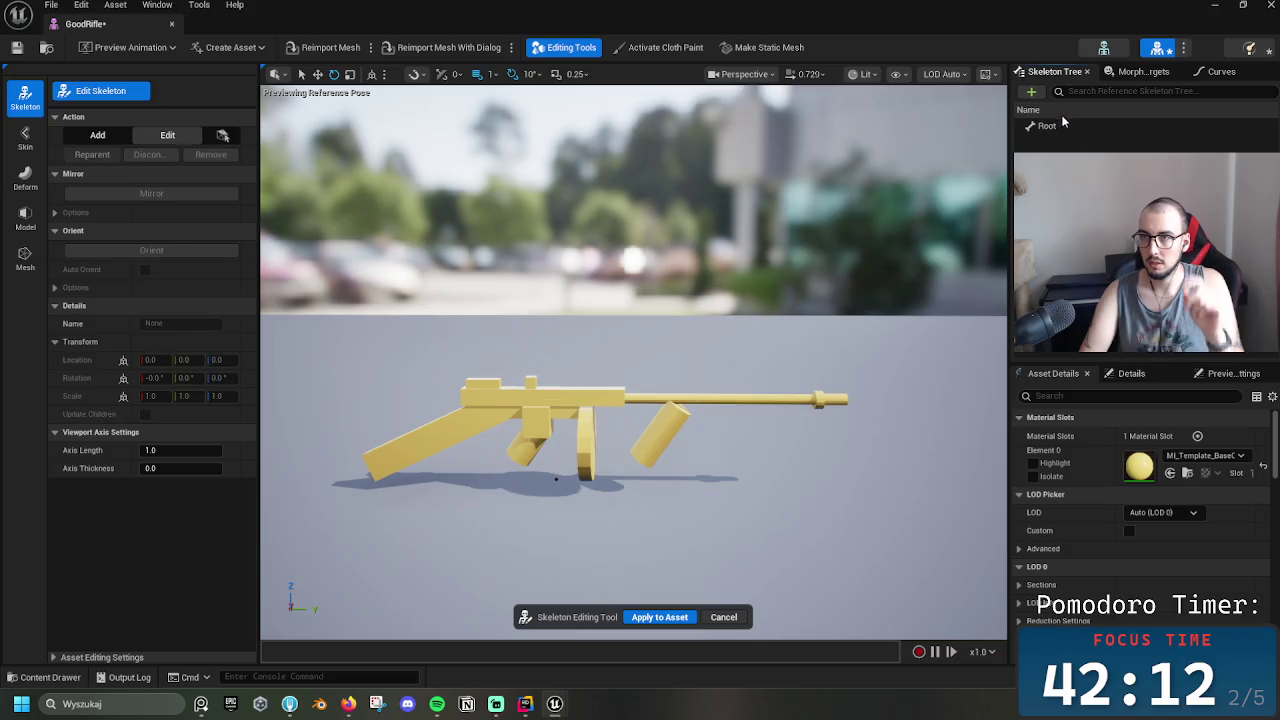
pyautogui.click(1031, 91)
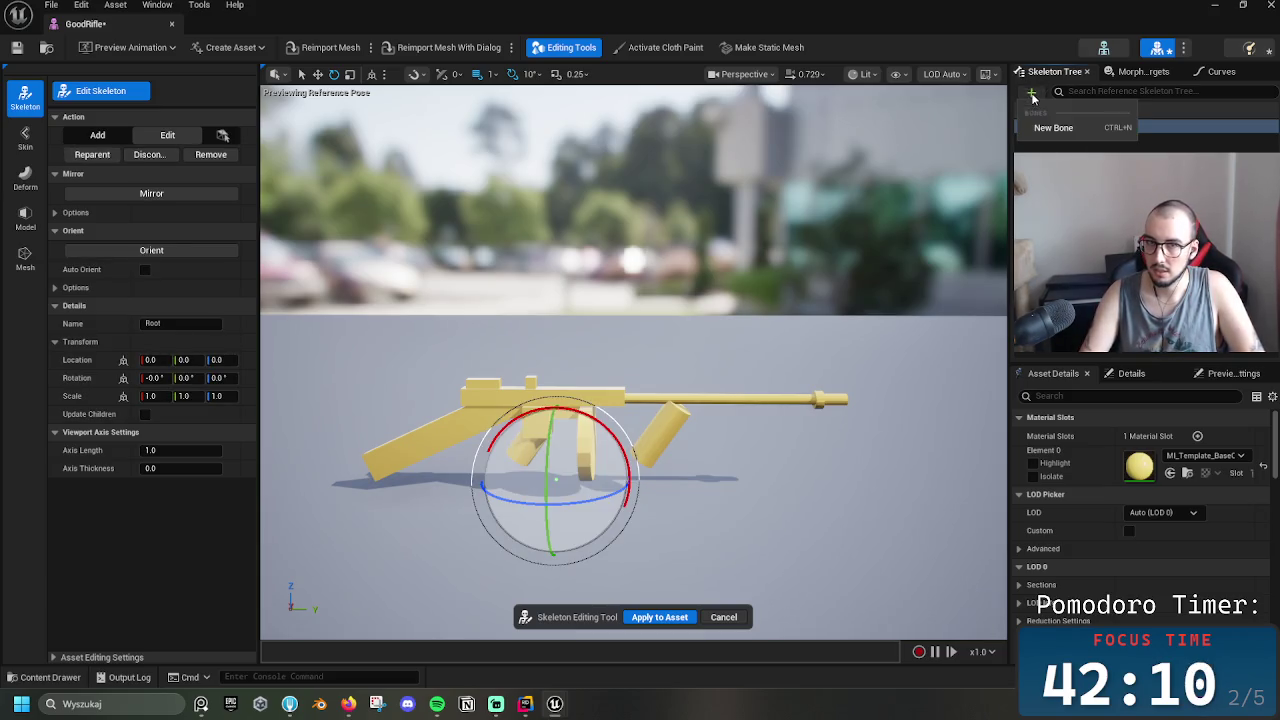
pyautogui.click(1055, 131)
pyautogui.click(1072, 144)
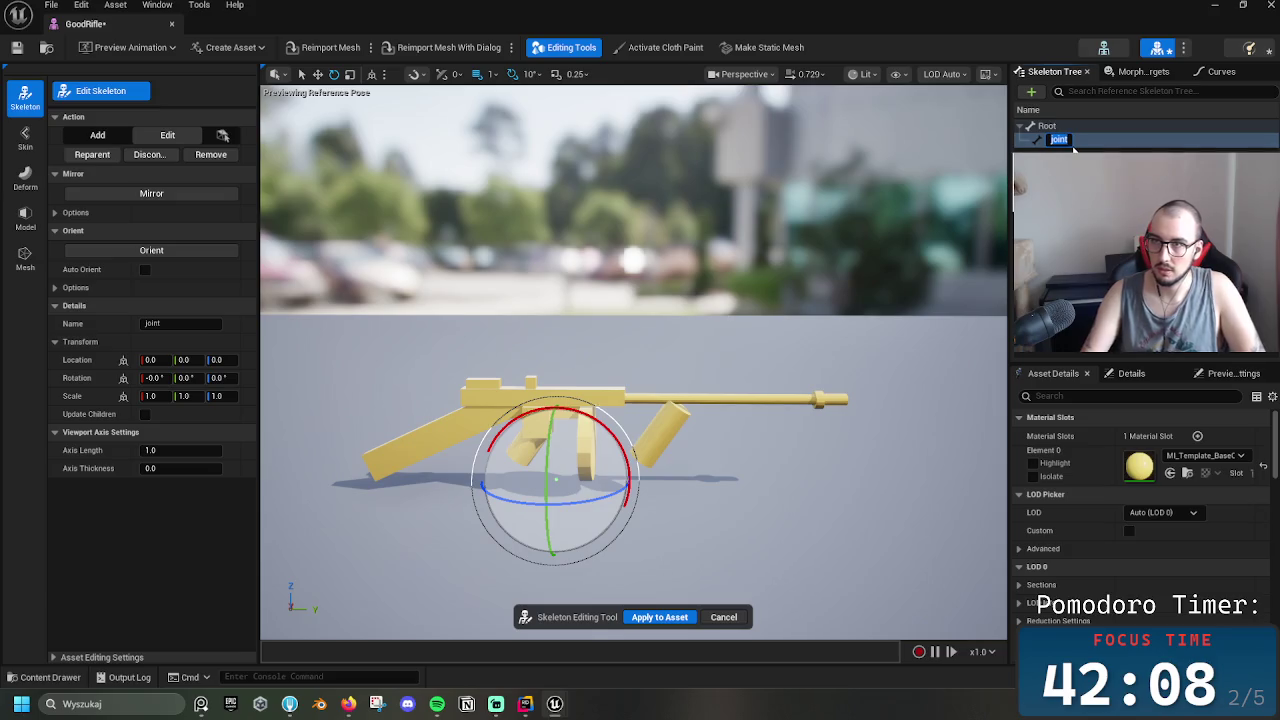
pyautogui.press('Delete')
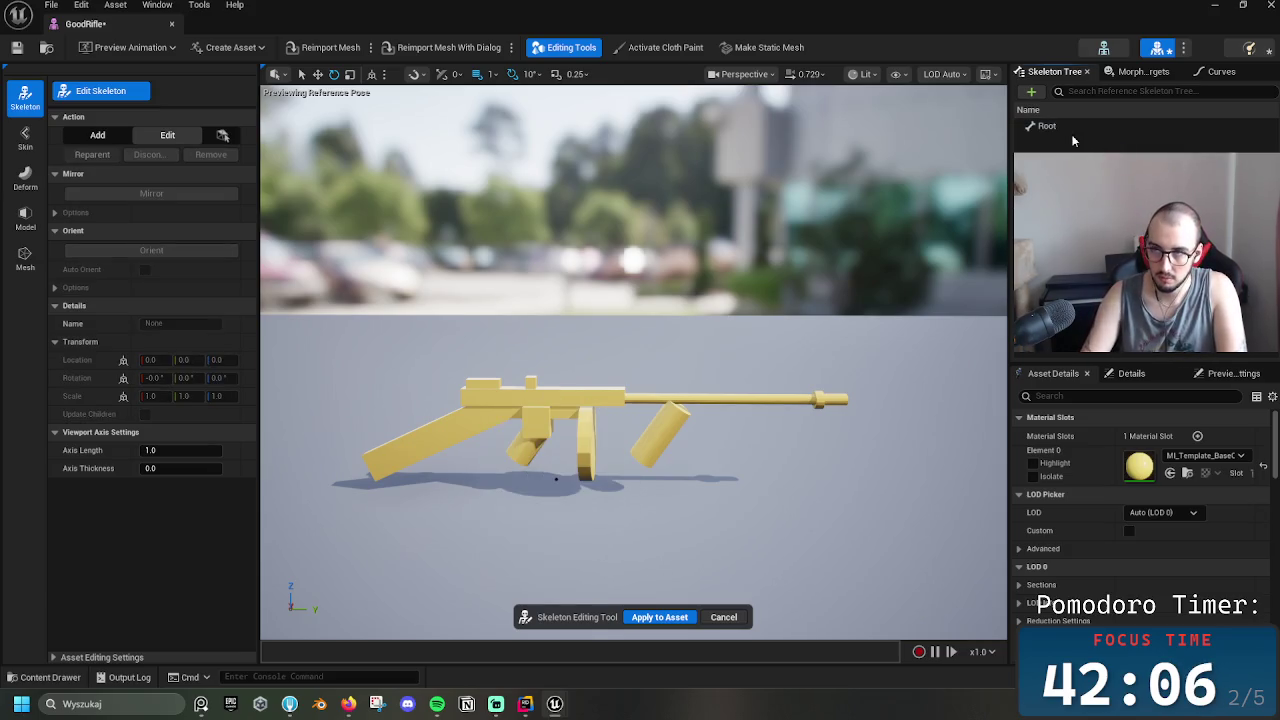
pyautogui.click(1060, 127)
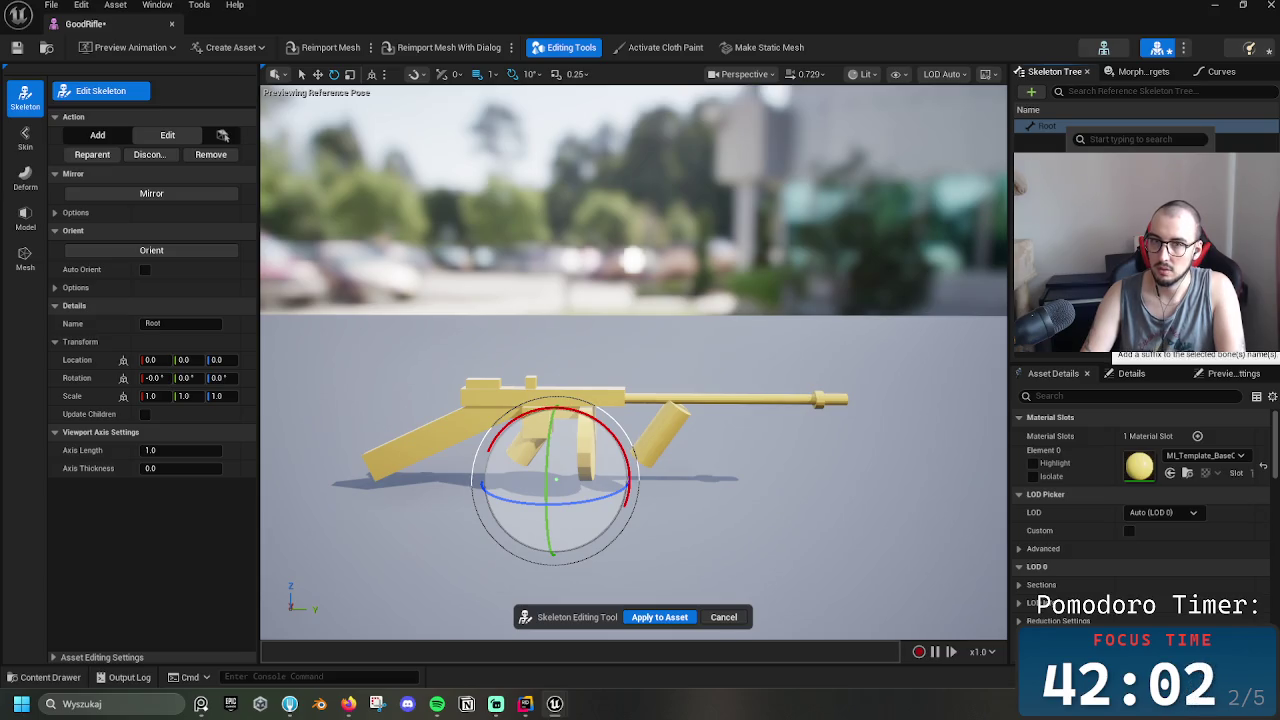
# Move the Root bone up about 37 units and back toward the rifle's grip
pyautogui.click(908, 408)
pyautogui.click(562, 483)
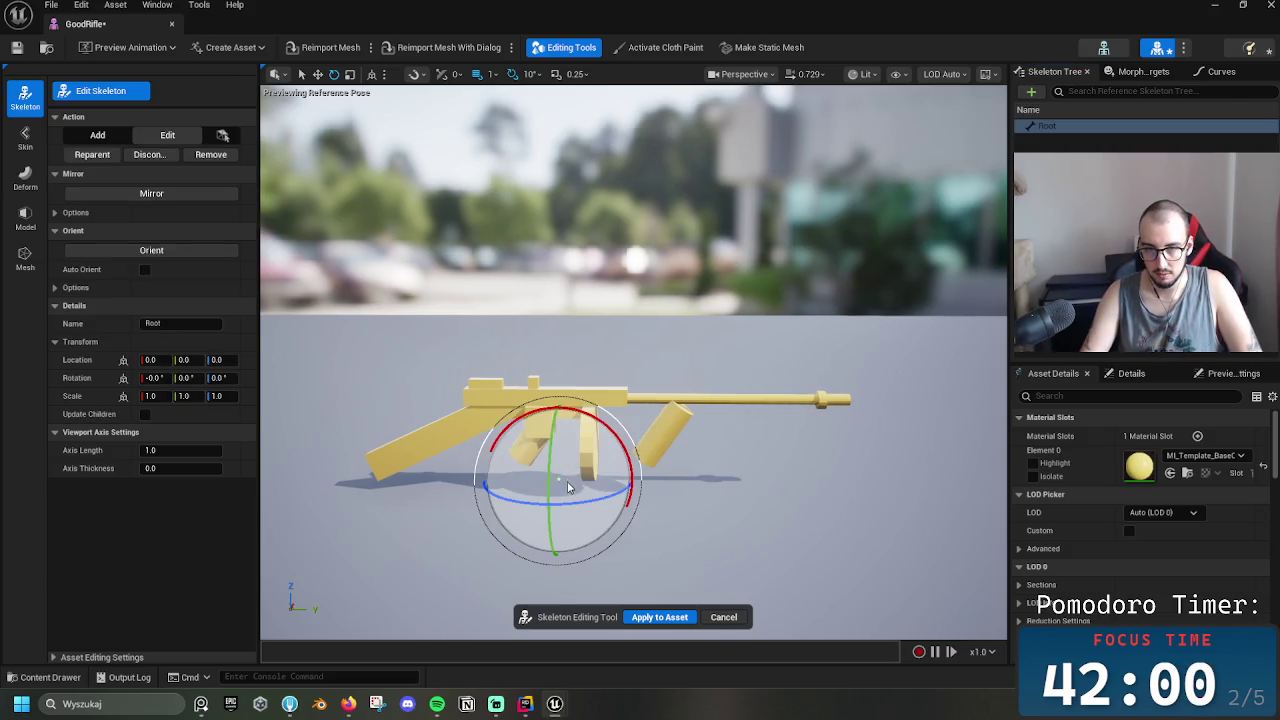
pyautogui.press('w')
pyautogui.moveTo(556, 393); pyautogui.dragTo(556, 350)
pyautogui.moveTo(628, 437); pyautogui.dragTo(620, 449)
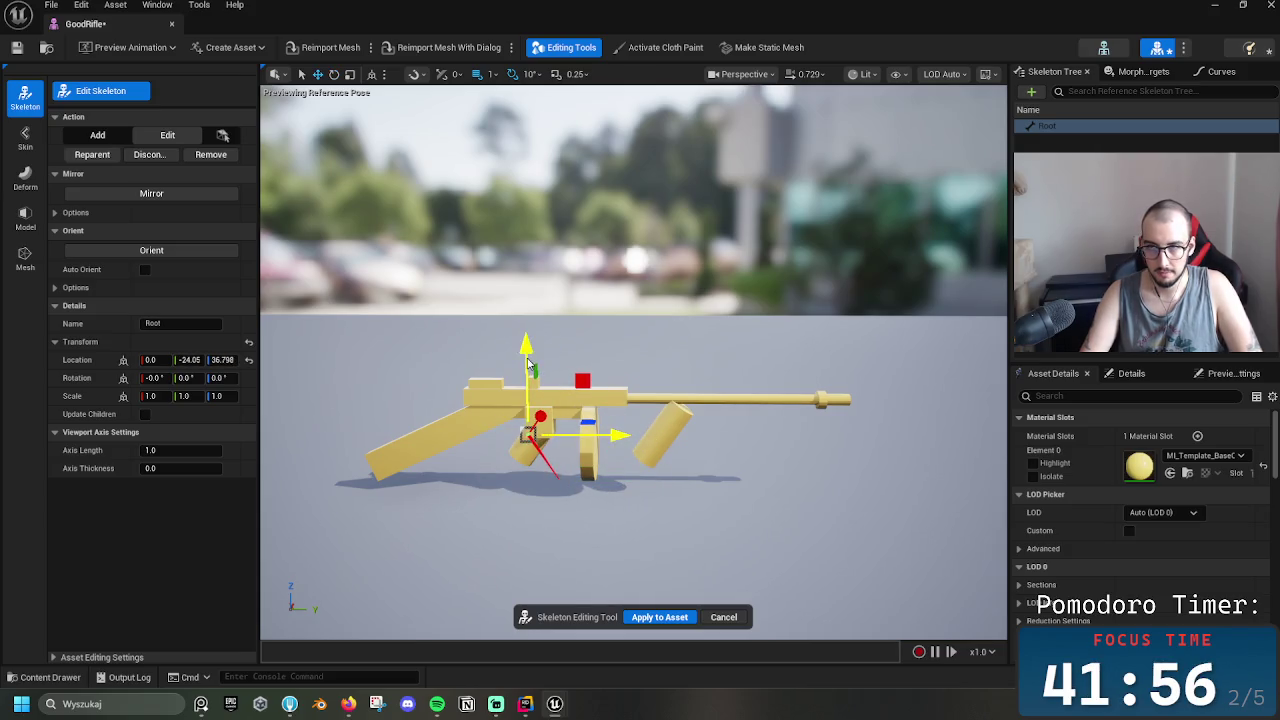
pyautogui.rightClick(1048, 129)
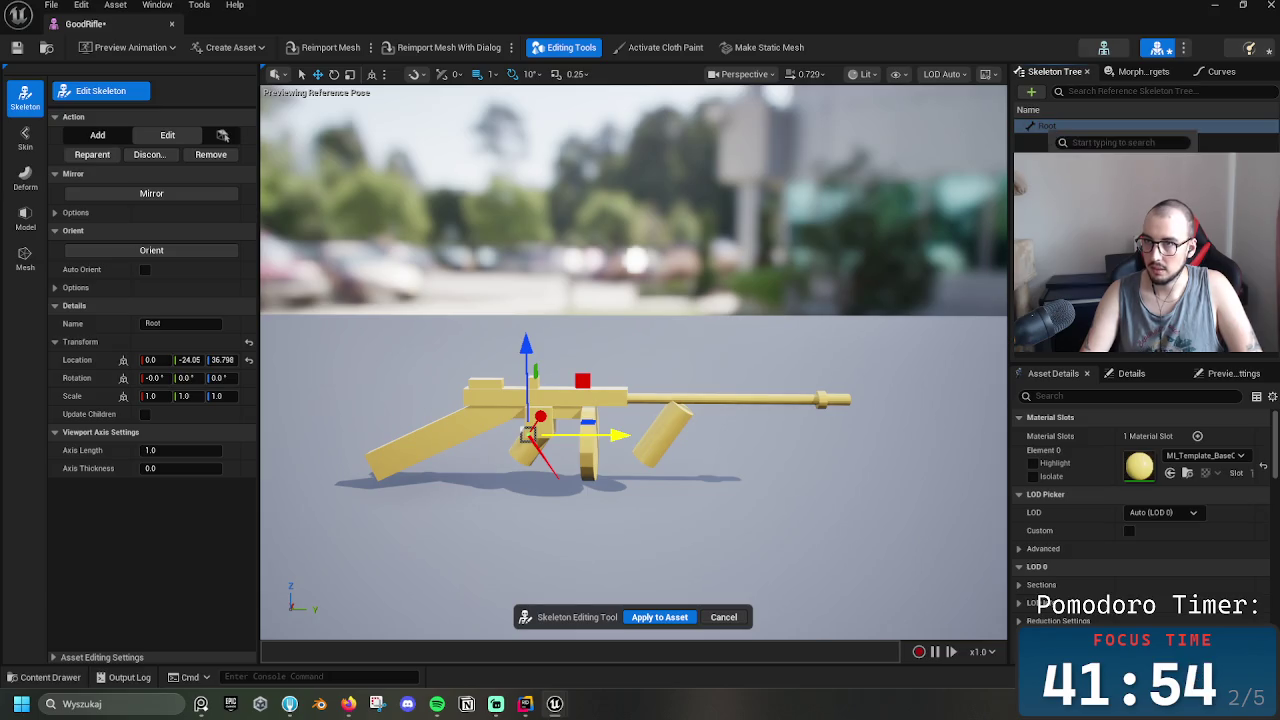
pyautogui.rightClick(1040, 122)
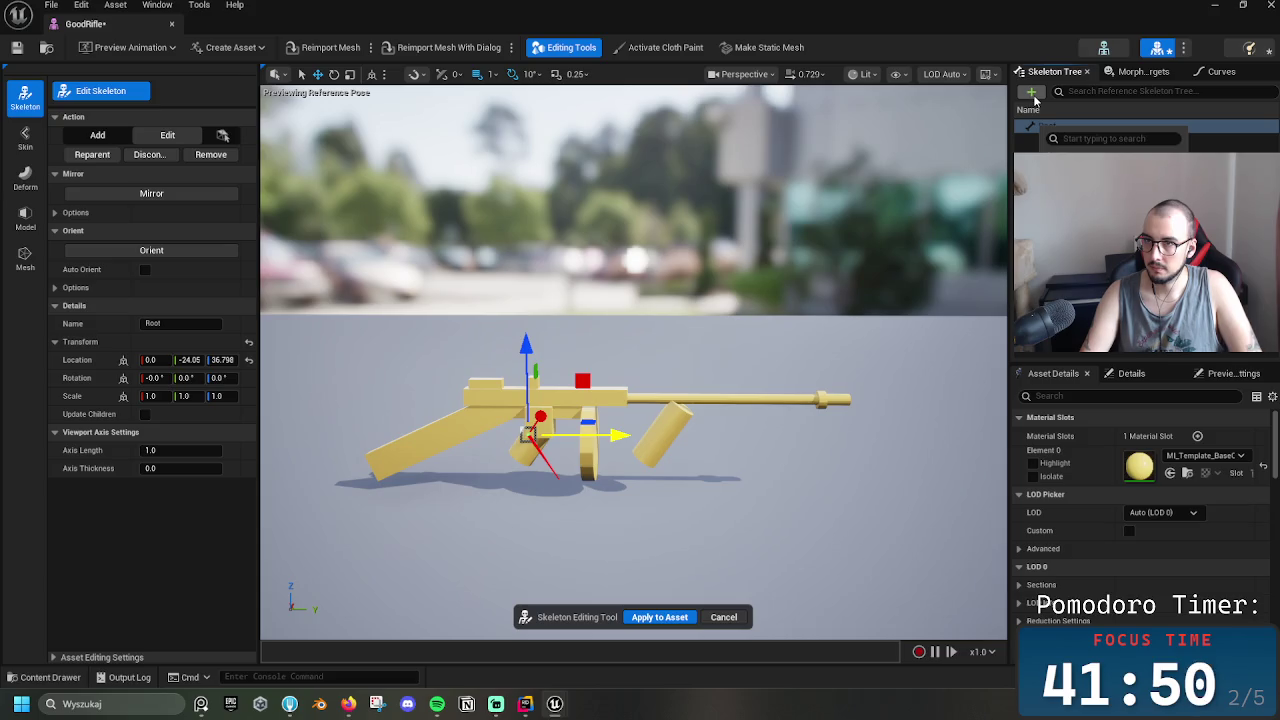
pyautogui.click(1052, 114)
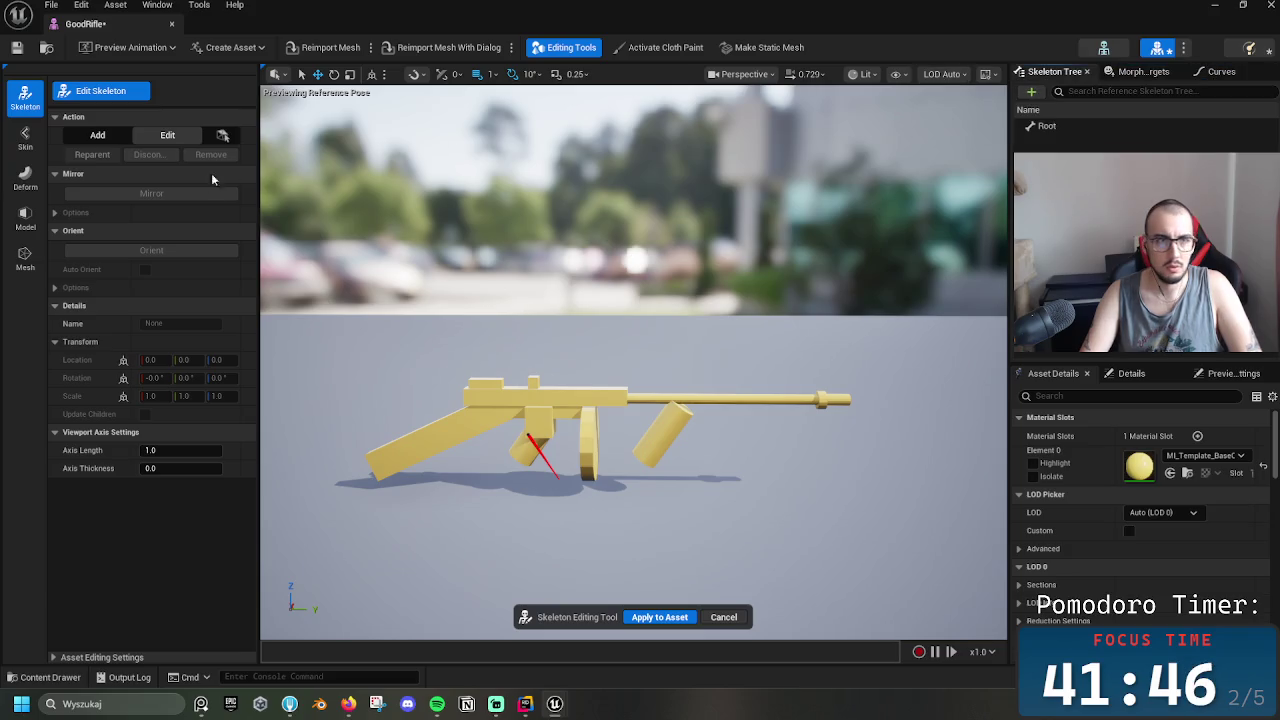
pyautogui.click(28, 132)
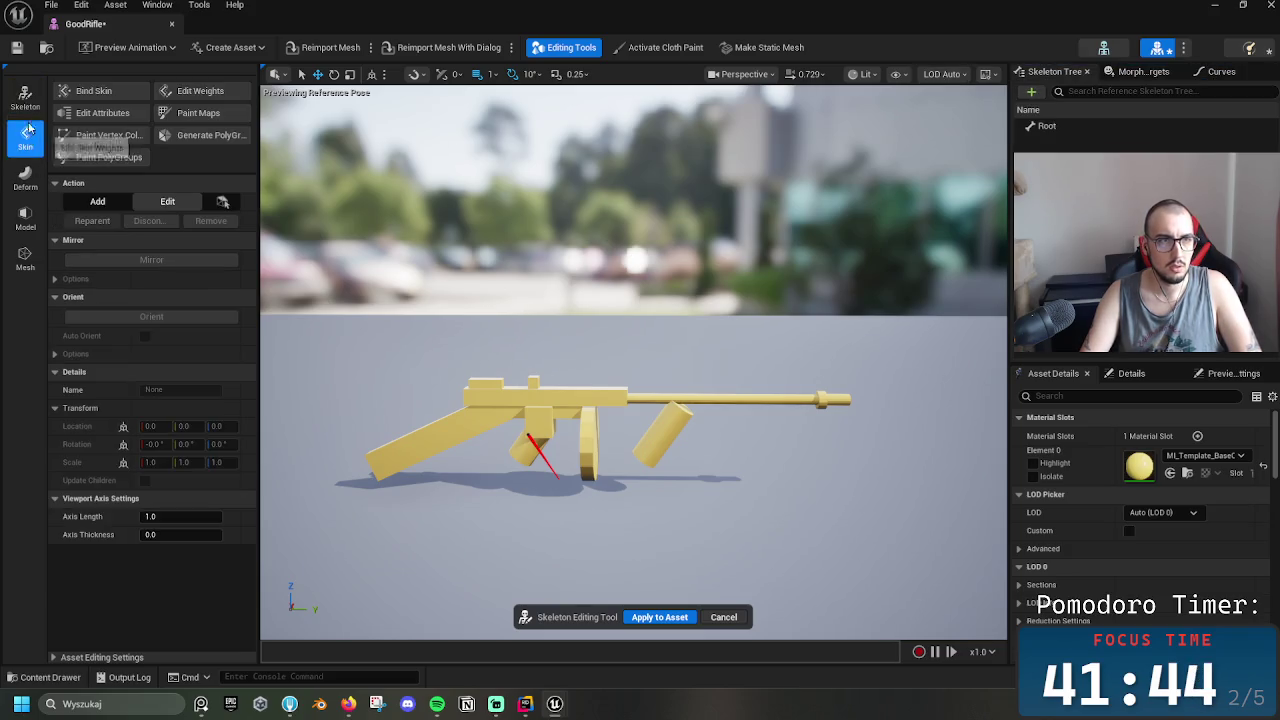
pyautogui.click(26, 100)
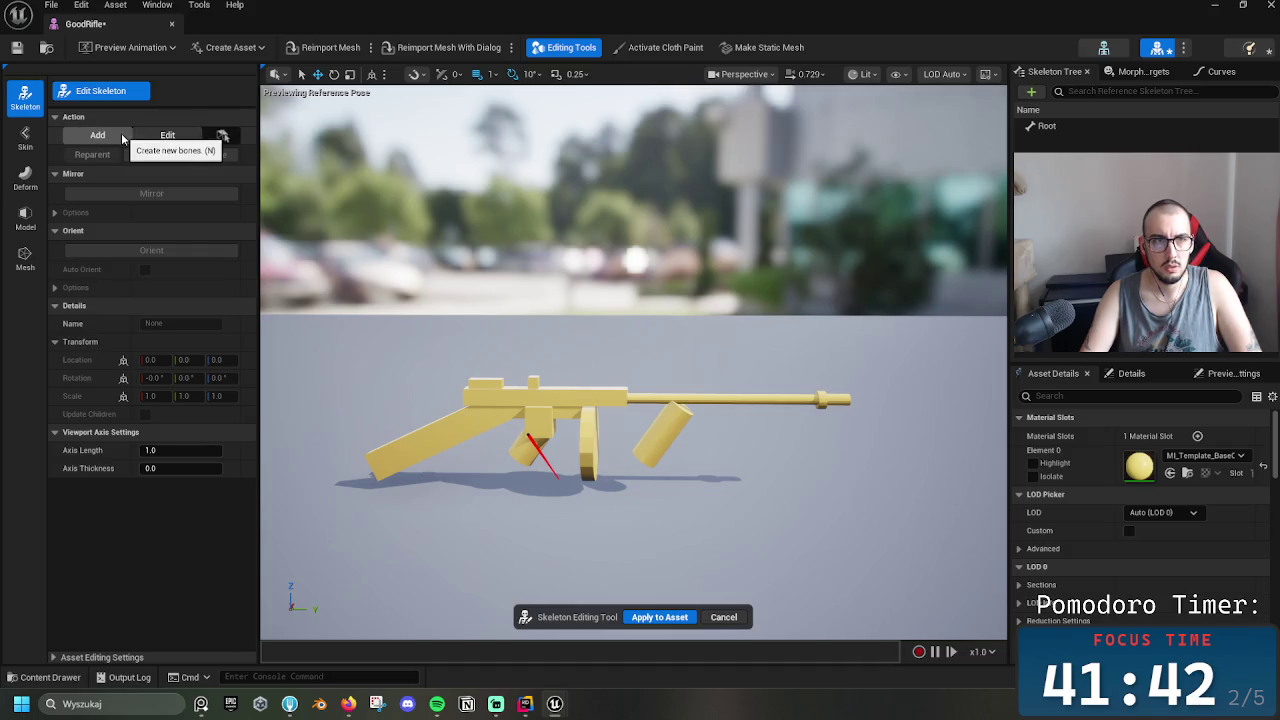
pyautogui.click(123, 138)
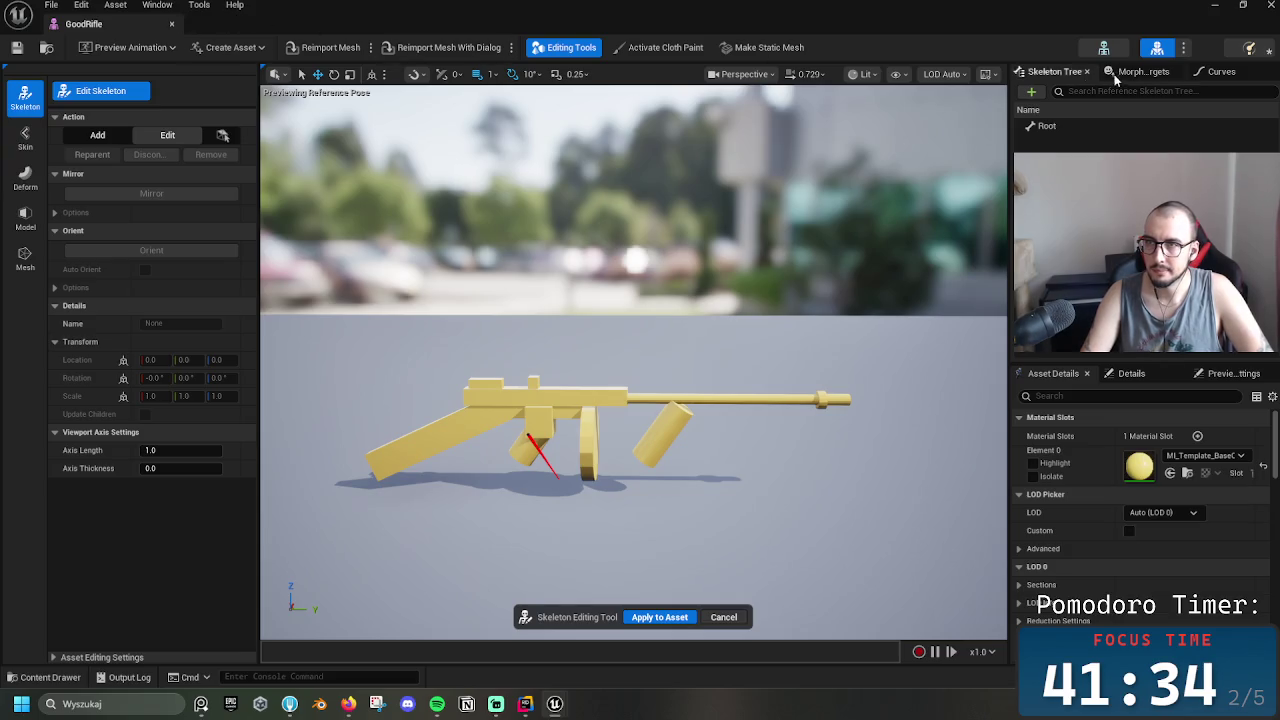
# Leave the skeleton tool, select the Muzzle and Root bones, and undo the Root bone's lift
pyautogui.click(173, 25)
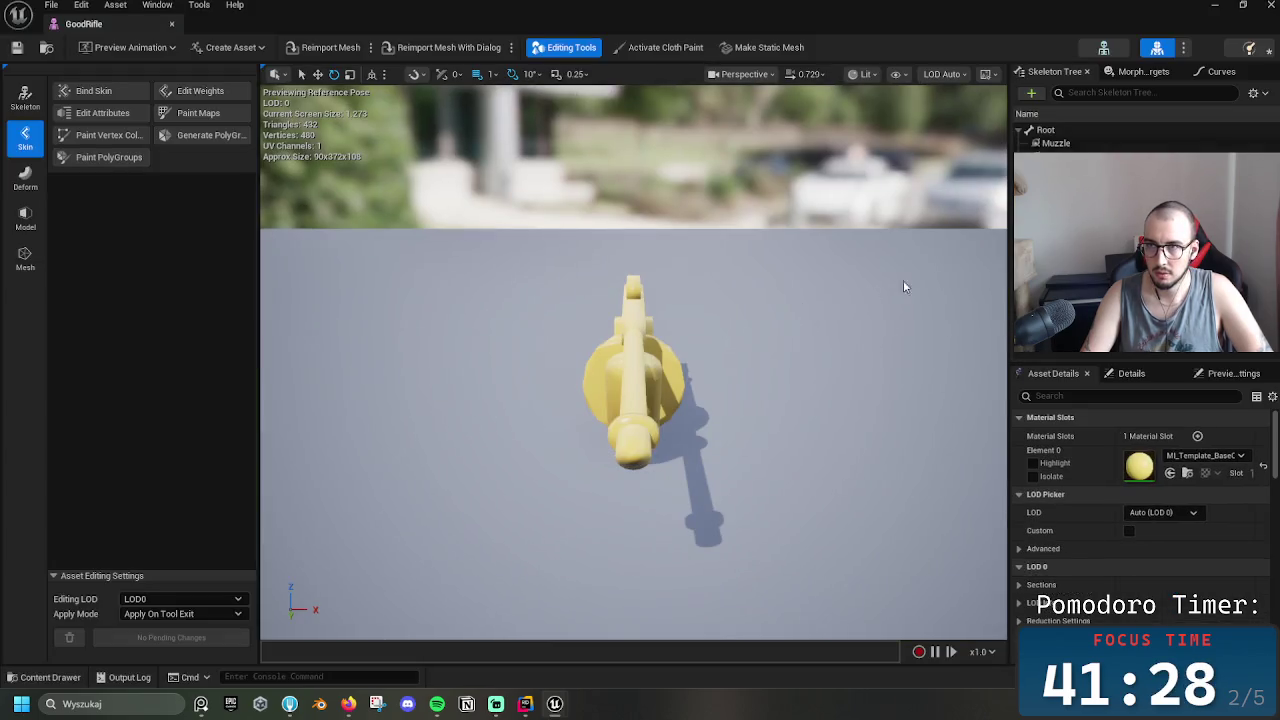
pyautogui.click(1056, 143)
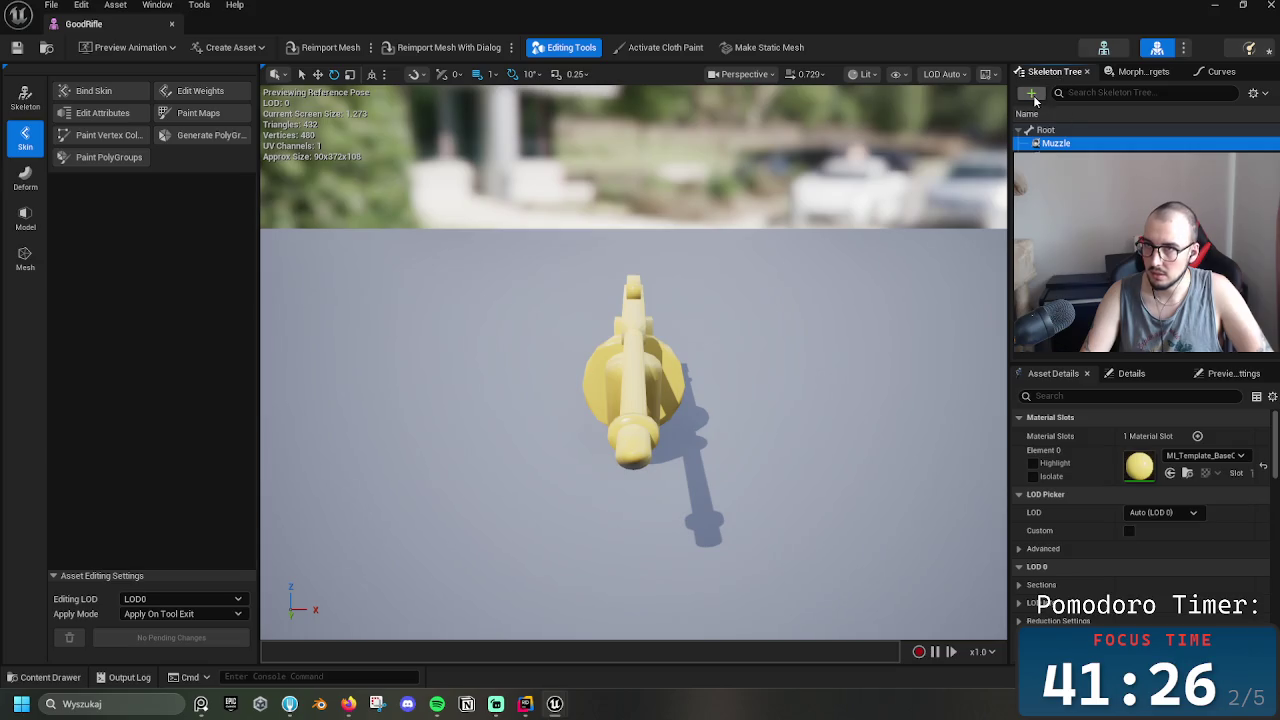
pyautogui.click(1045, 130)
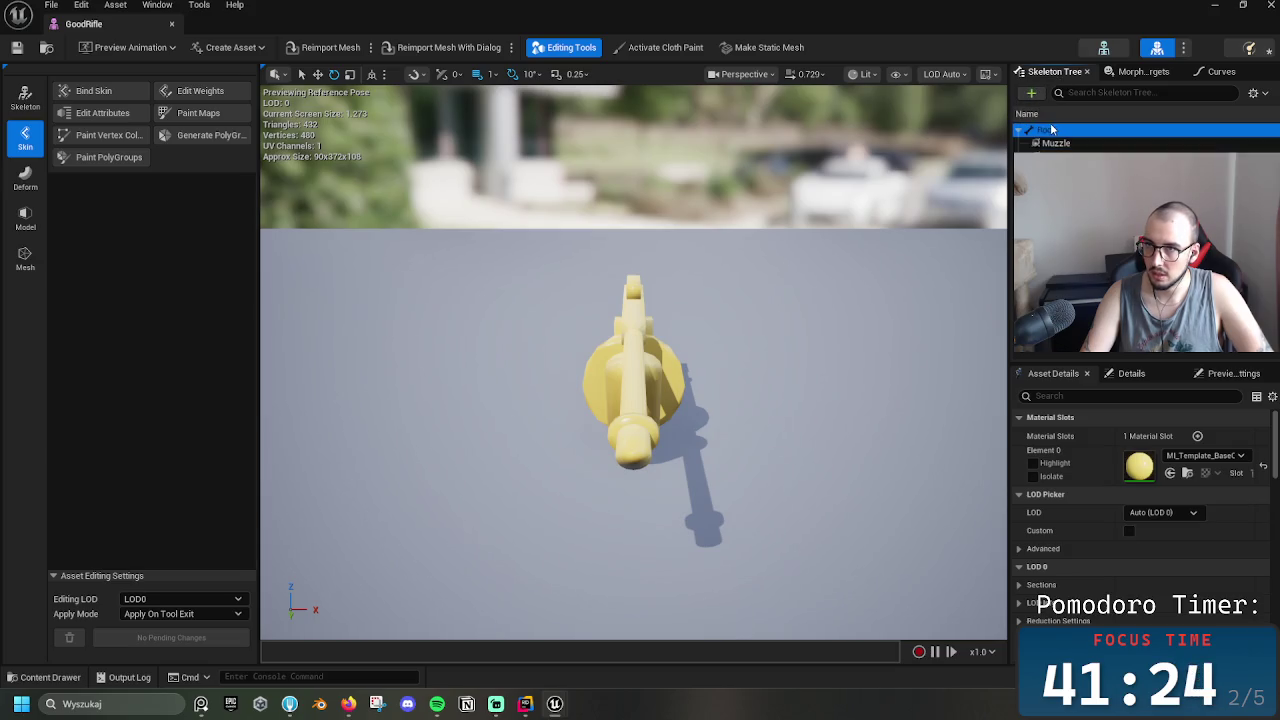
pyautogui.moveTo(878, 251)
pyautogui.mouseDown()
pyautogui.moveTo(600, 355)
pyautogui.moveTo(615, 320)
pyautogui.mouseUp()
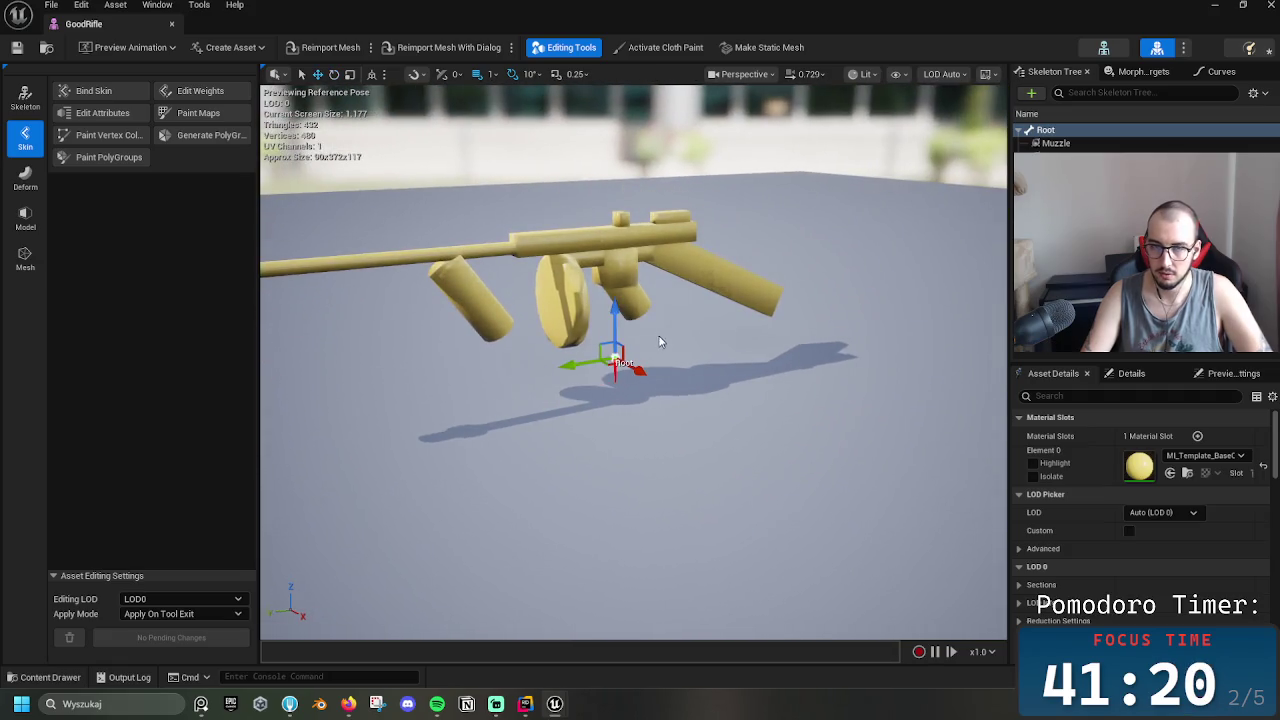
pyautogui.hotkey('ctrl', 'z')
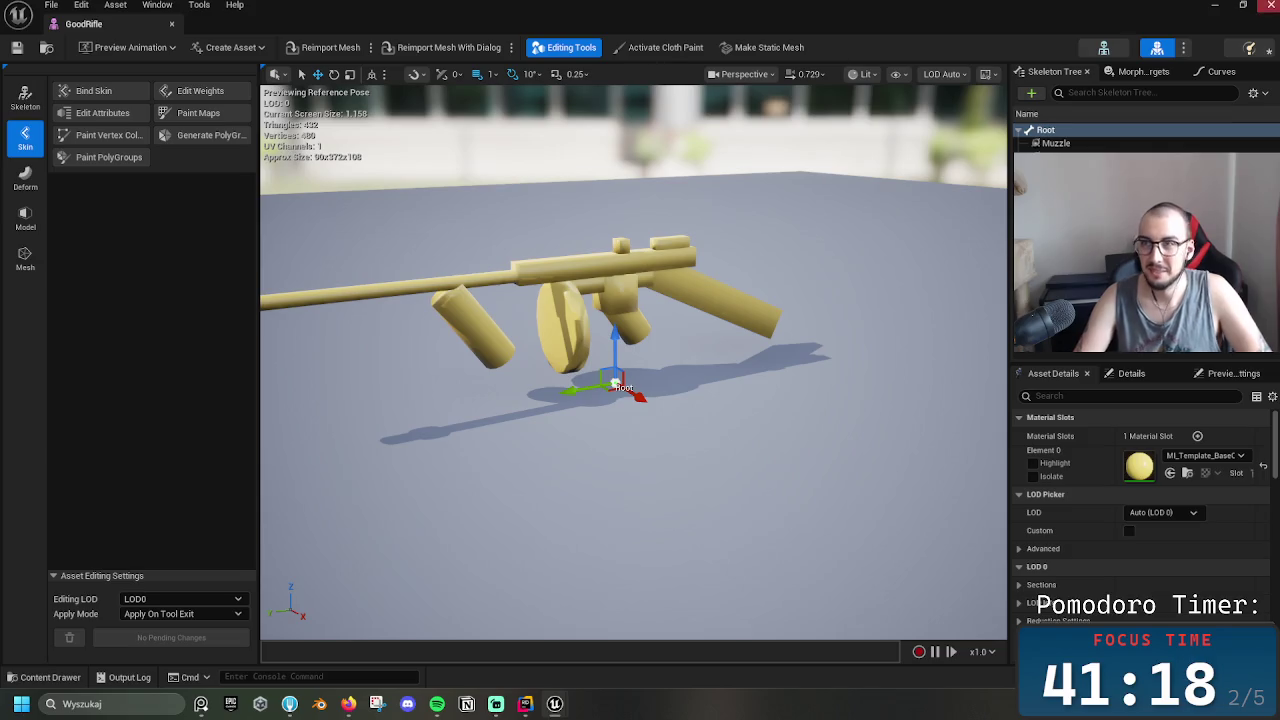
# Compare against the SK_BlockoutWeapon mesh, close its editor, and select SKM_Blockout_Weapon in Guns
pyautogui.click(1184, 49)
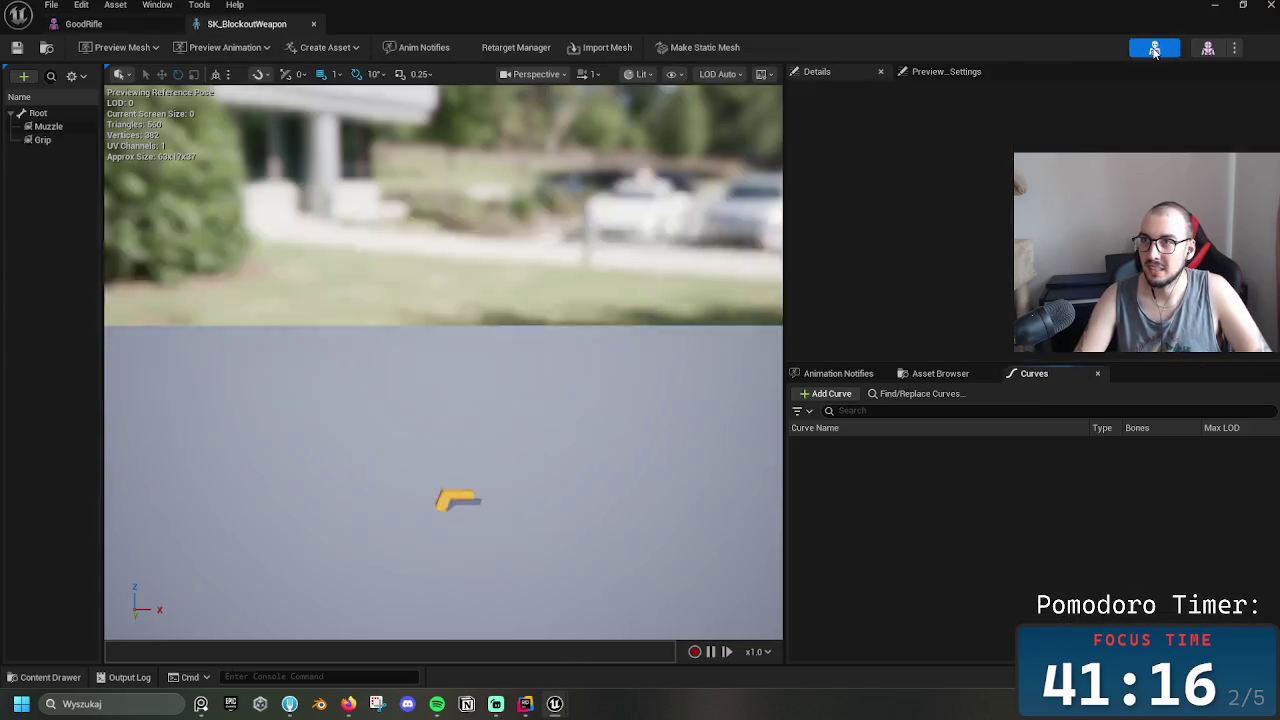
pyautogui.click(1267, 8)
pyautogui.click(452, 580)
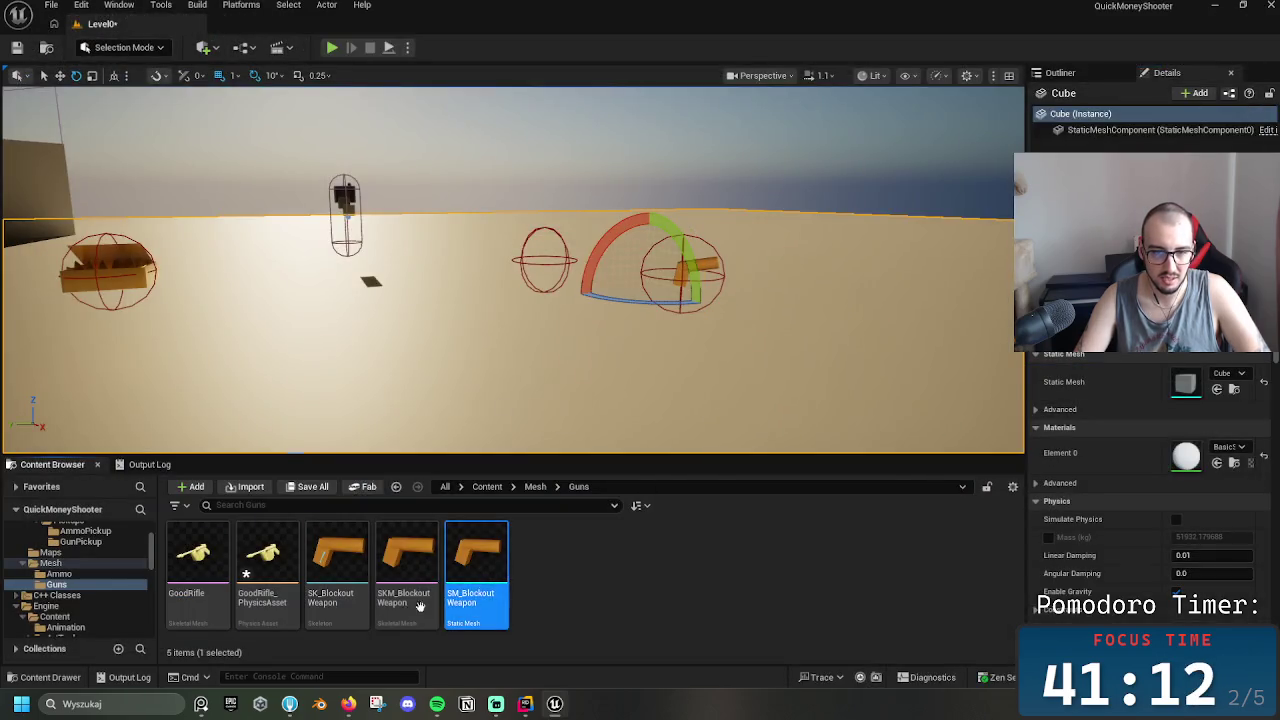
# Force-delete GoodRifle_PhysicsAsset and the GoodRifle mesh from the Guns folder
pyautogui.click(408, 585)
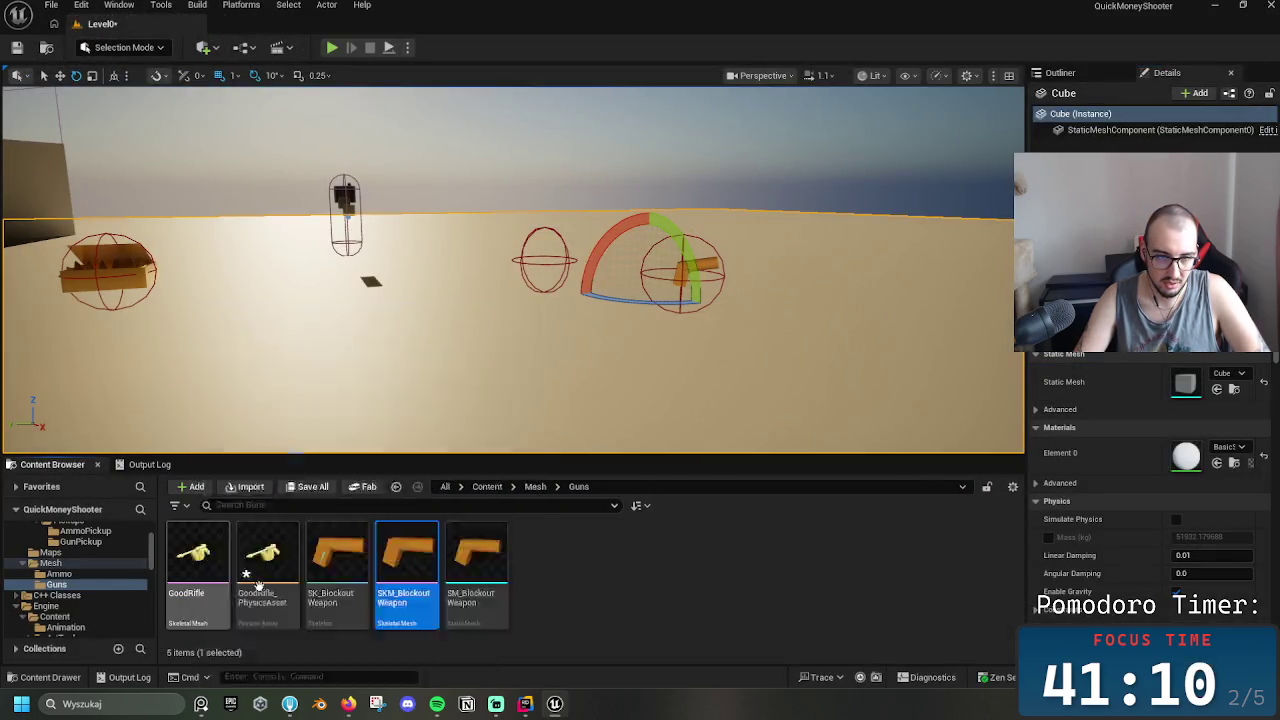
pyautogui.click(330, 605)
pyautogui.click(262, 573)
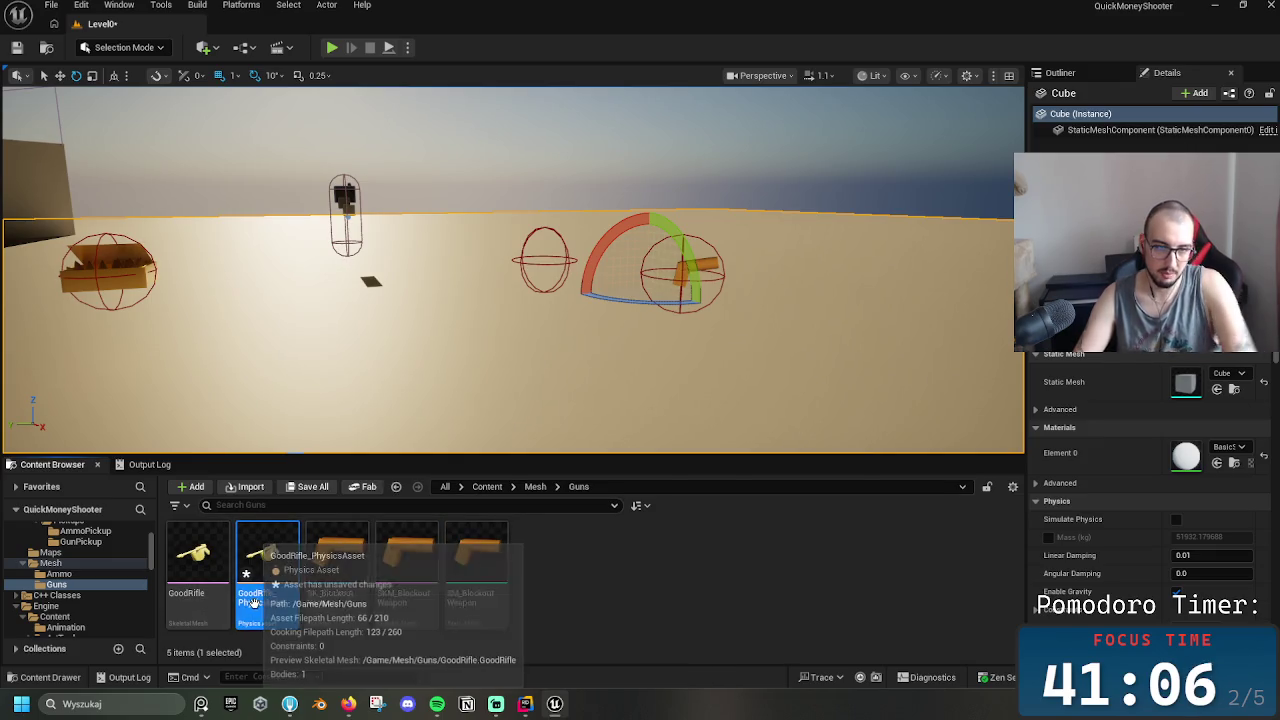
pyautogui.press('Delete')
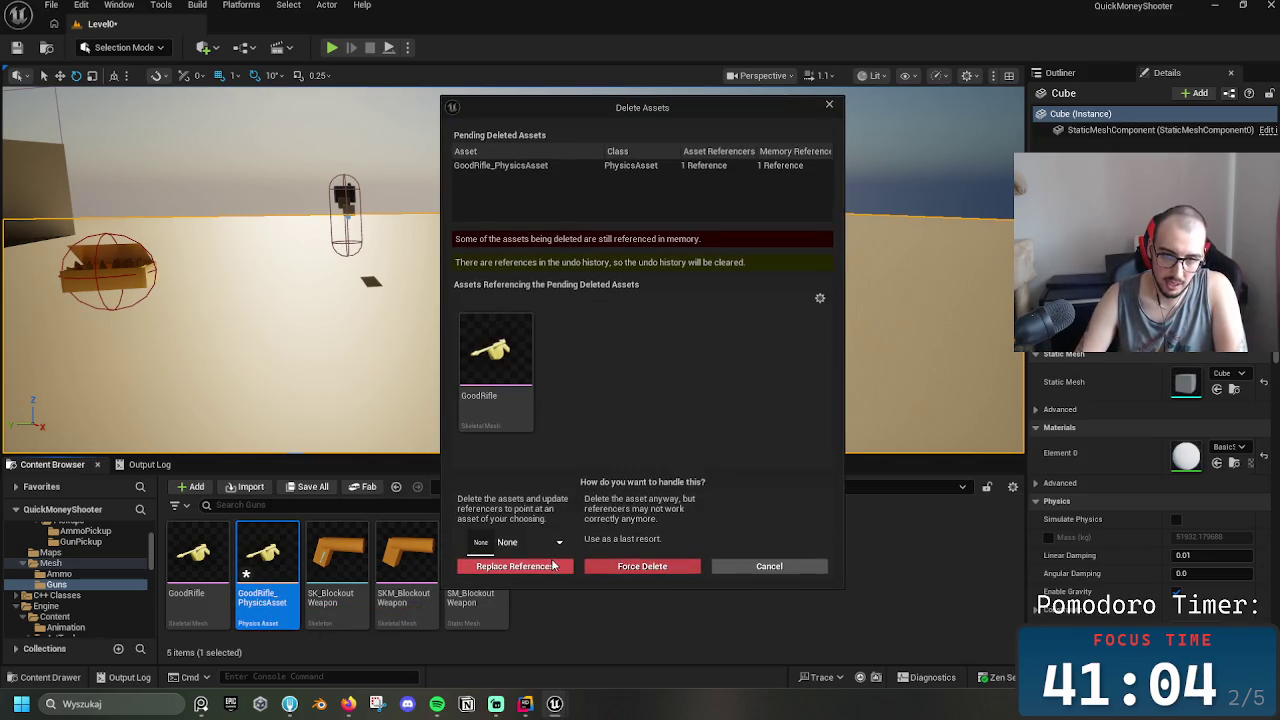
pyautogui.click(615, 565)
pyautogui.click(203, 606)
pyautogui.press('Delete')
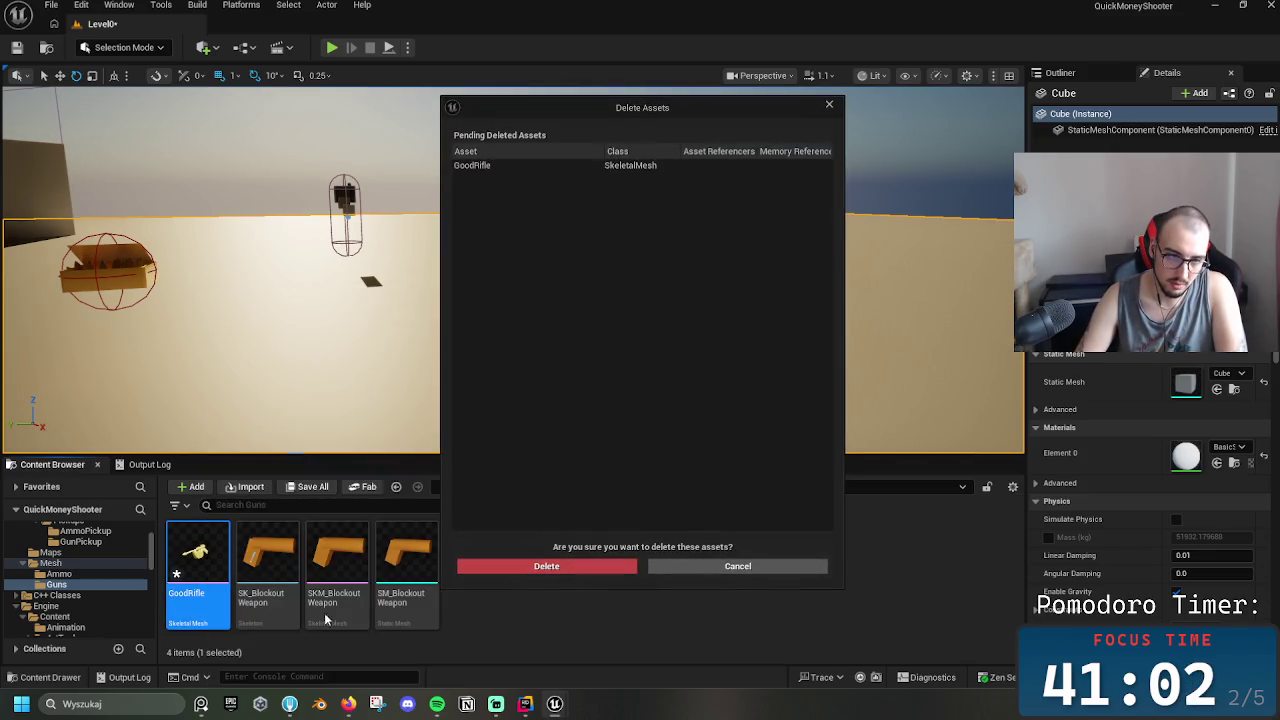
pyautogui.click(625, 567)
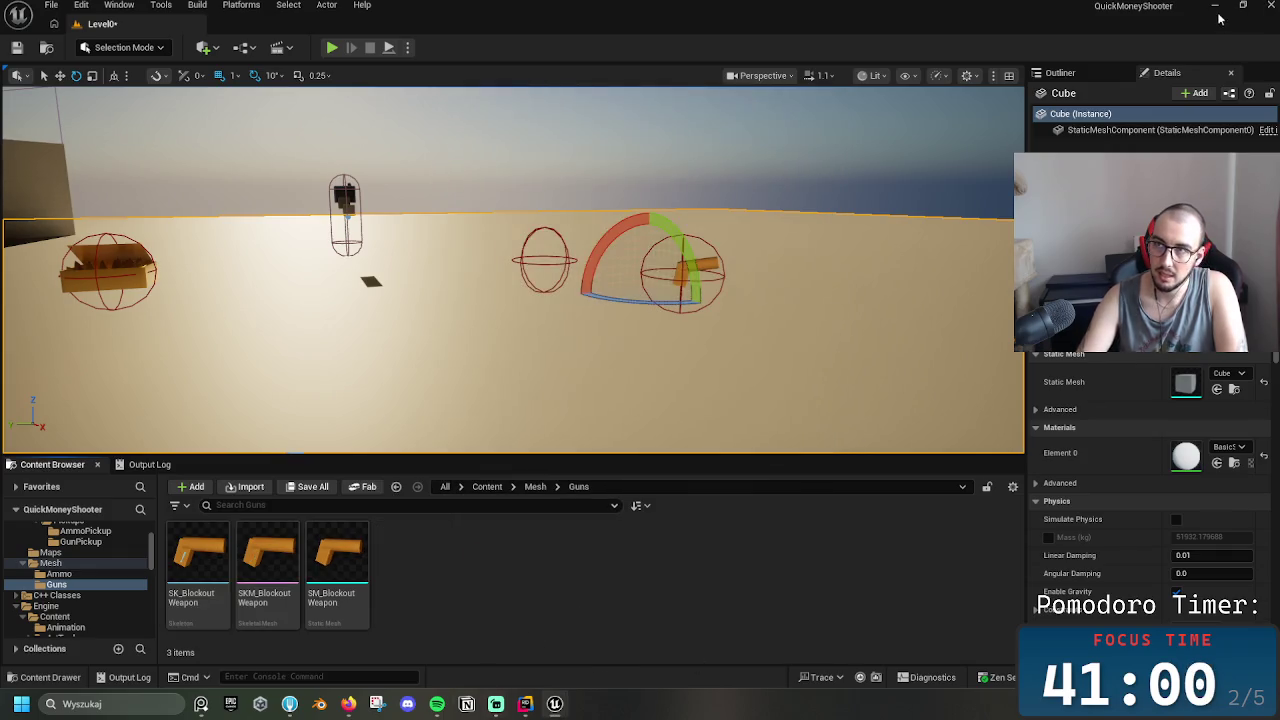
# Drag BlockoutRifle.fbx into Guns and set Force All Mesh as Type to Skeletal Mesh
pyautogui.moveTo(1218, 18); pyautogui.dragTo(1118, 38)
pyautogui.moveTo(37, 645); pyautogui.dragTo(744, 564)
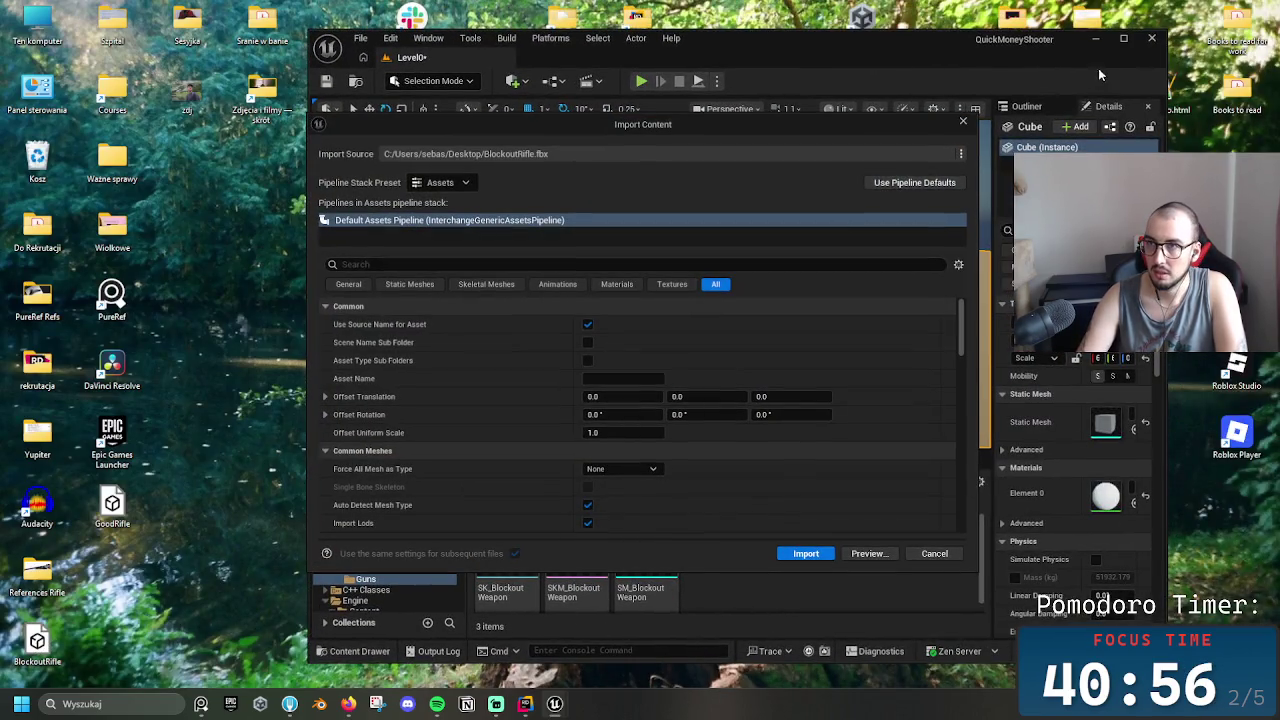
pyautogui.click(486, 285)
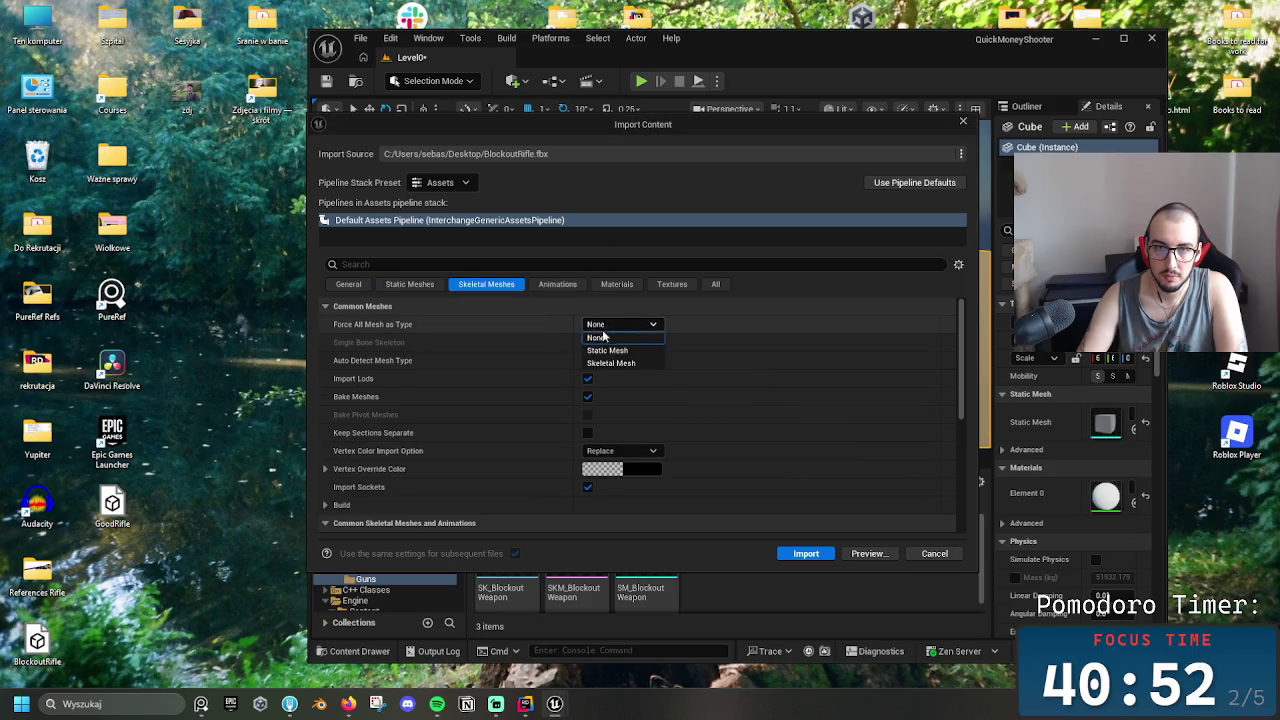
pyautogui.click(612, 363)
pyautogui.scroll(-1, 677, 406)
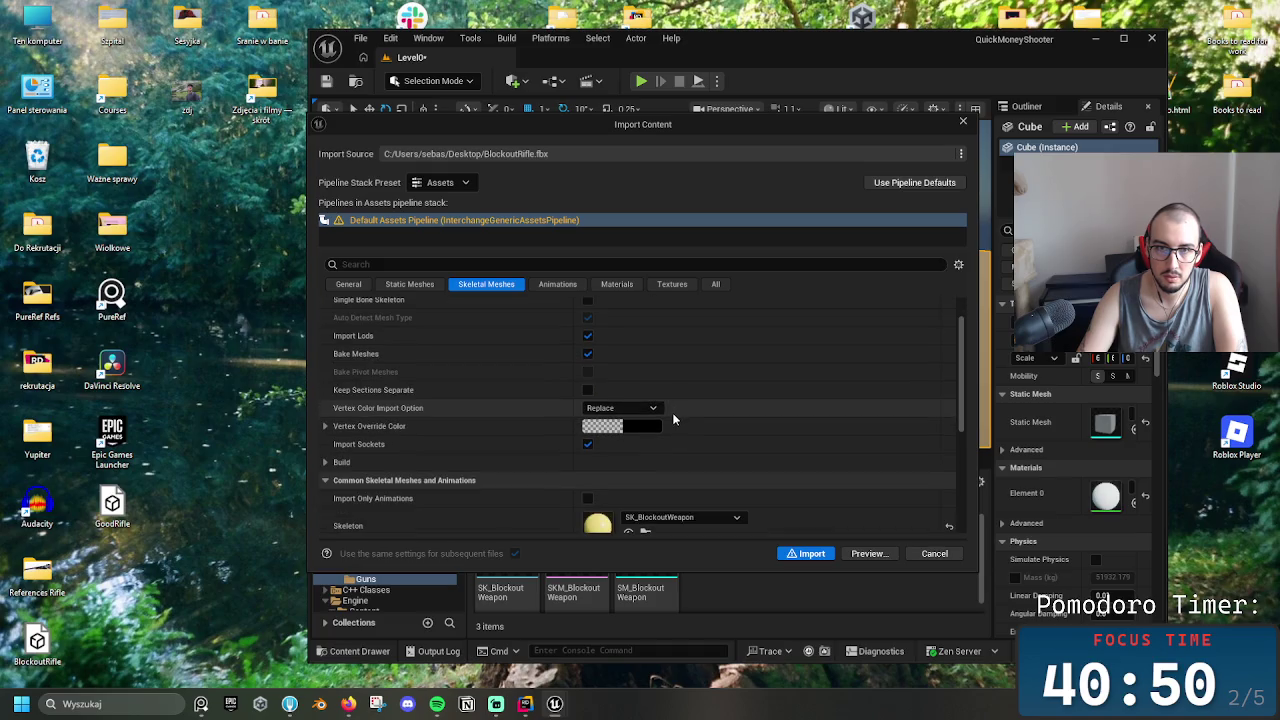
pyautogui.scroll(-3, 666, 420)
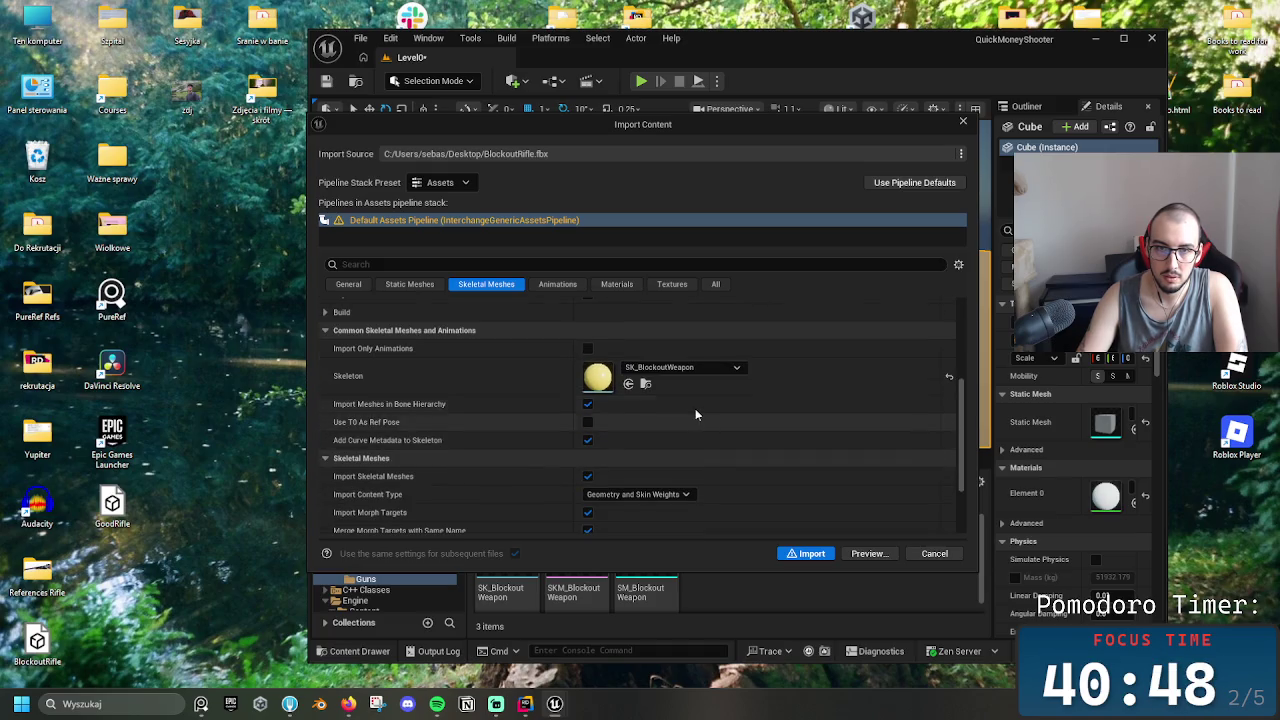
# Choose SK_BlockoutWeapon as the skeleton and import the rifle
pyautogui.click(664, 370)
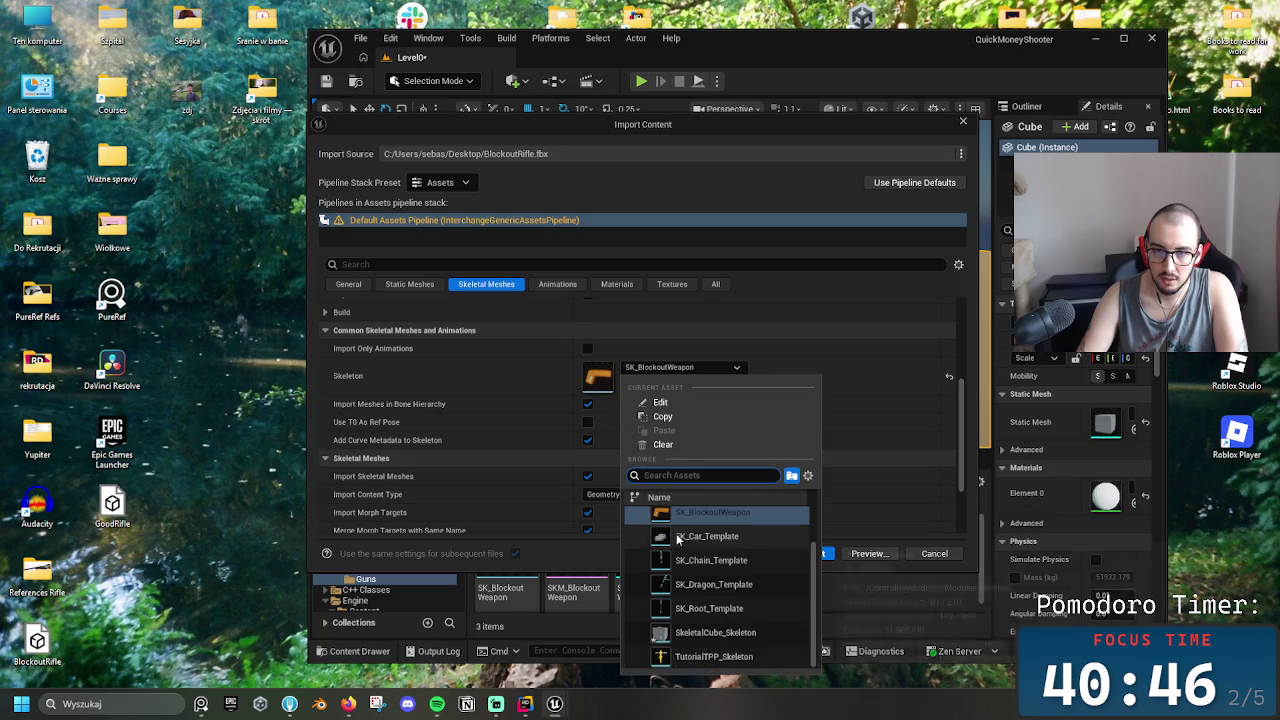
pyautogui.scroll(2, 678, 539)
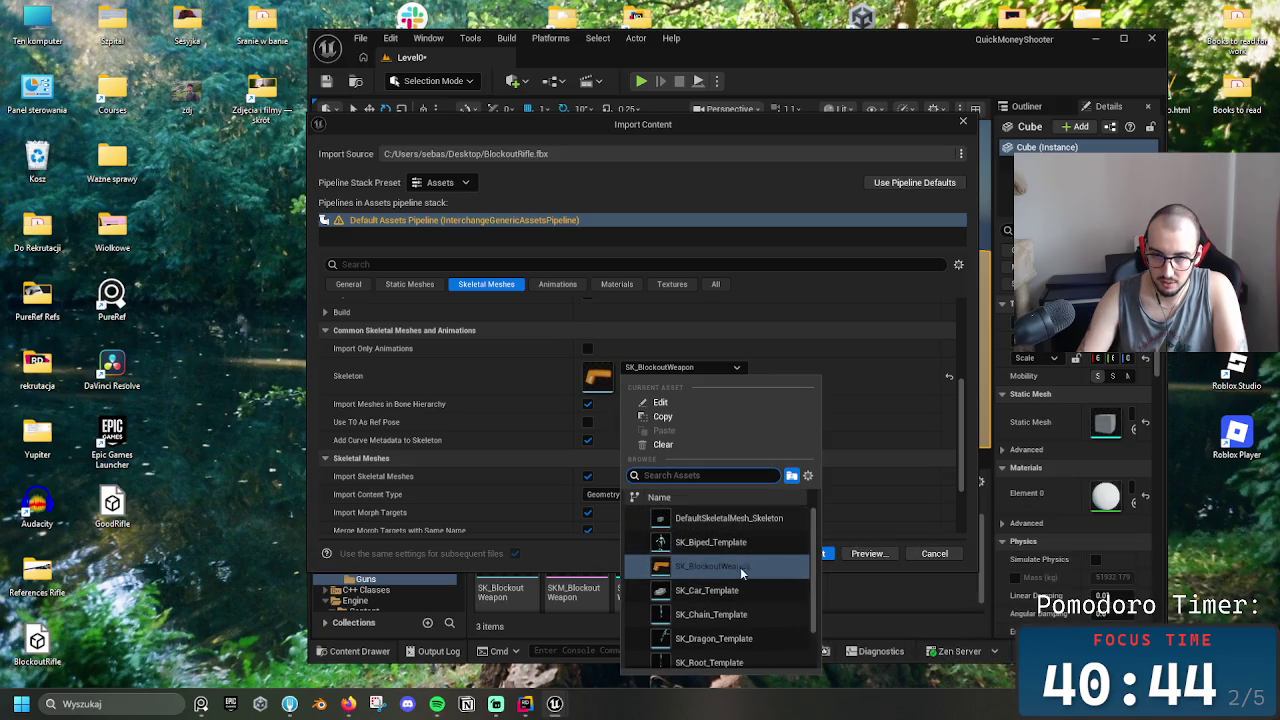
pyautogui.click(802, 577)
pyautogui.moveTo(813, 597); pyautogui.dragTo(816, 631)
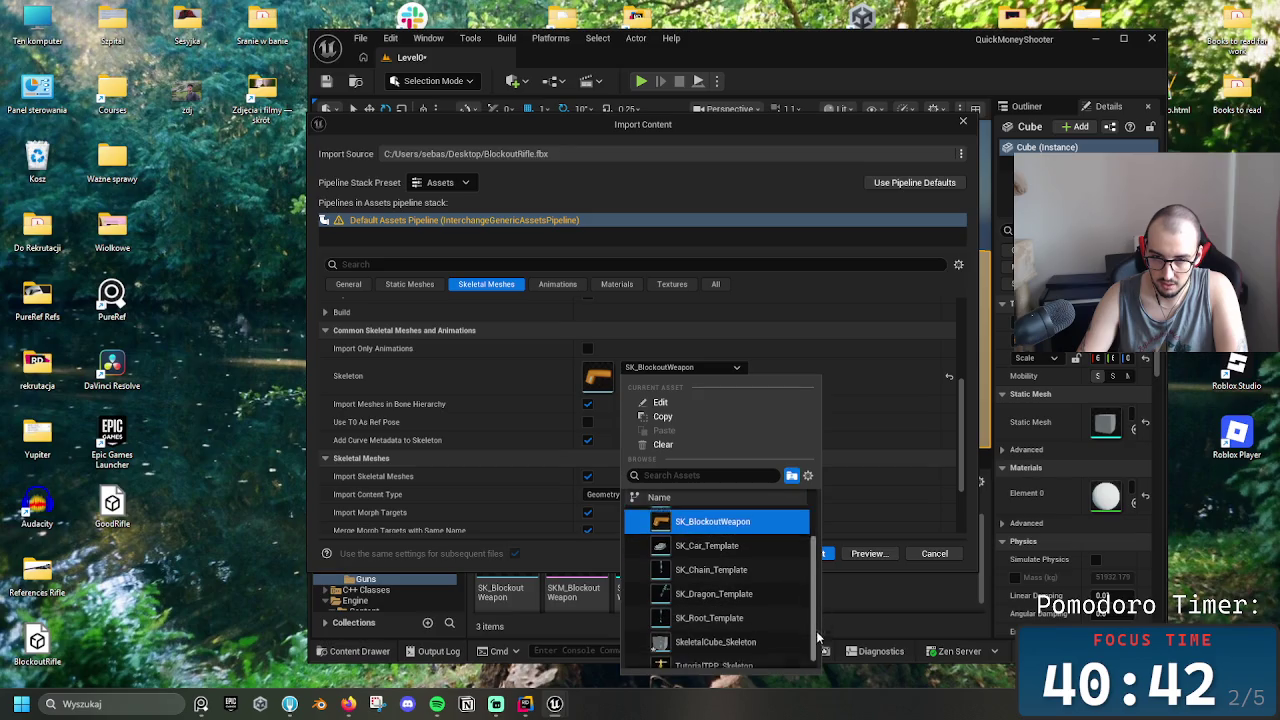
pyautogui.scroll(2, 816, 624)
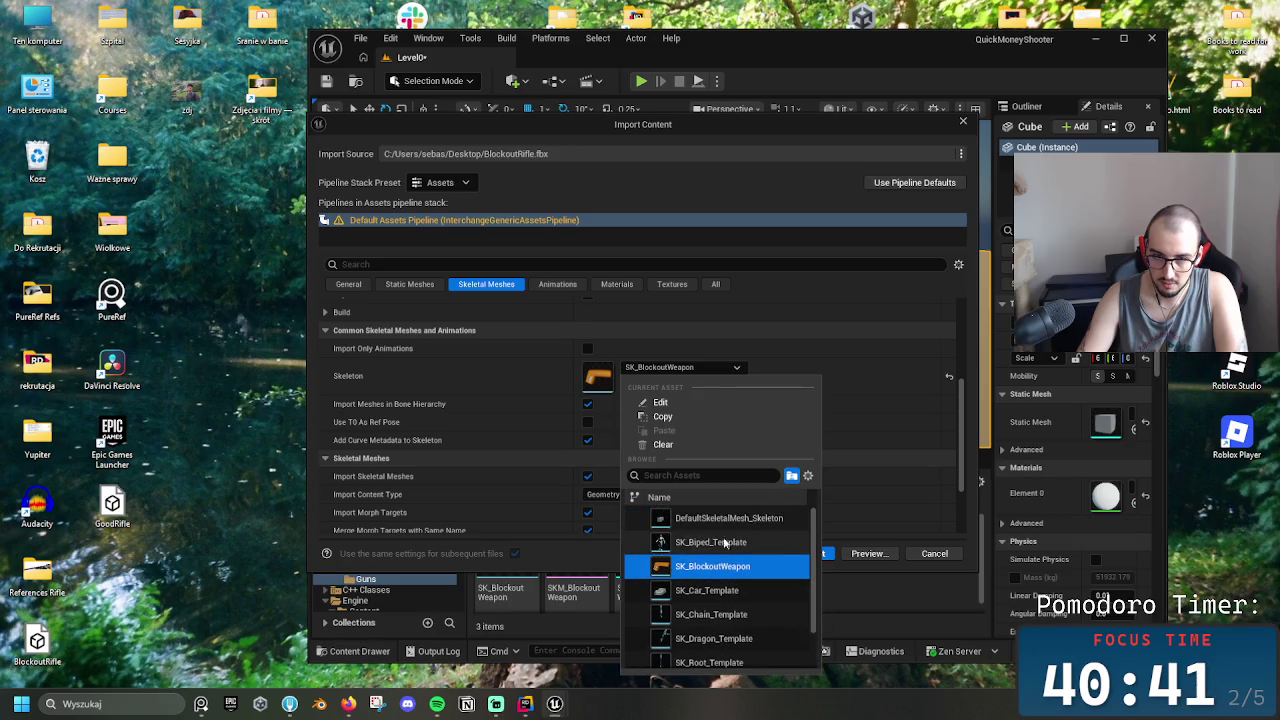
pyautogui.click(675, 449)
pyautogui.scroll(5, 540, 380)
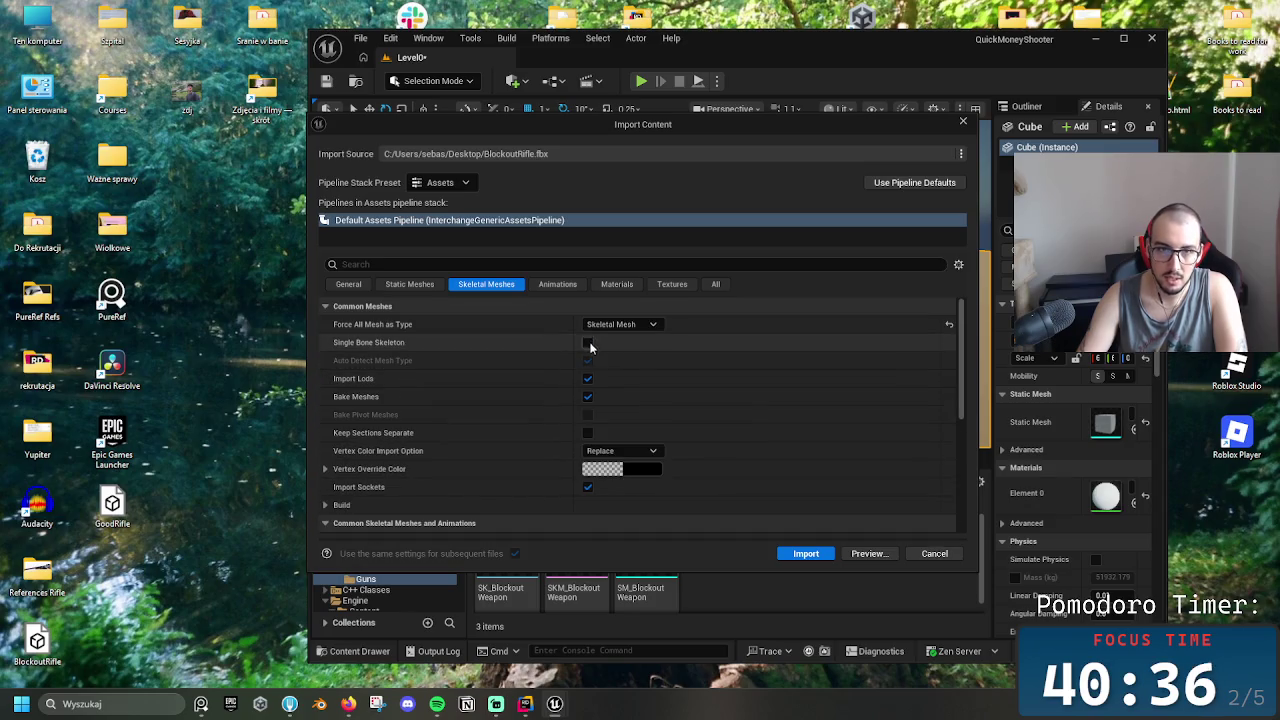
pyautogui.click(815, 556)
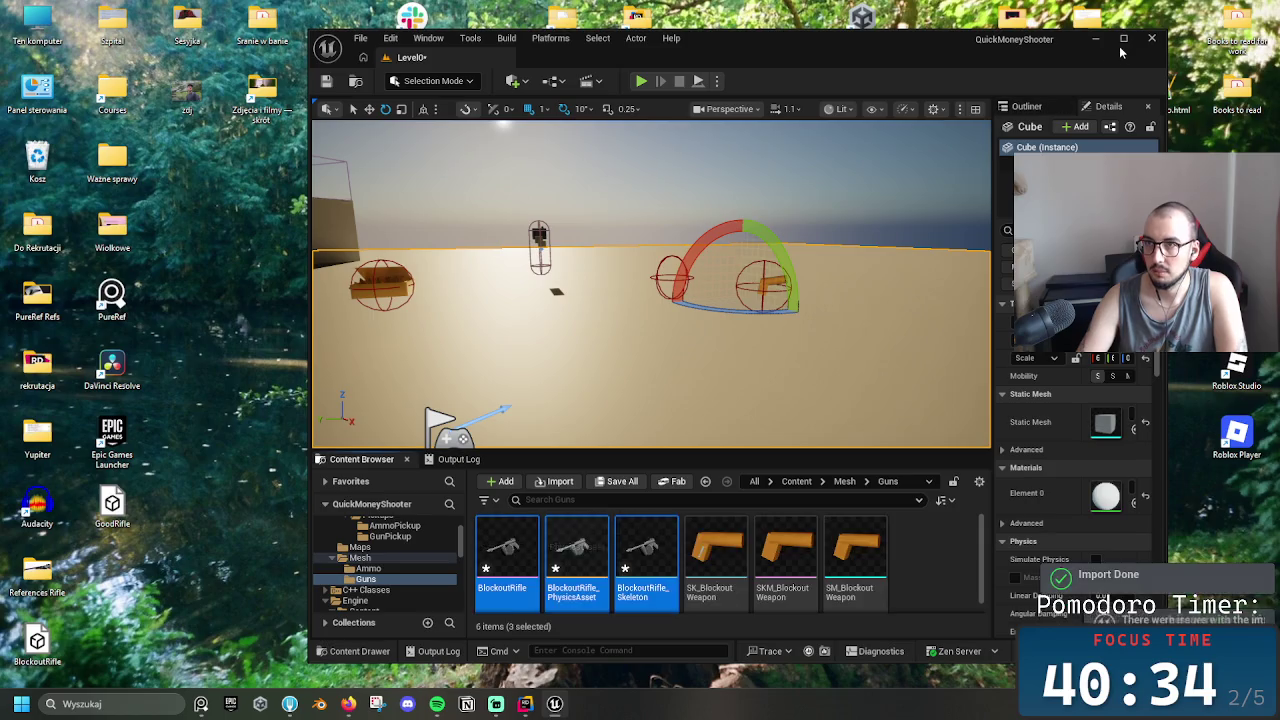
# Restore the editor to full screen and open the BlockoutRifle mesh for editing
pyautogui.click(1123, 39)
pyautogui.click(359, 573)
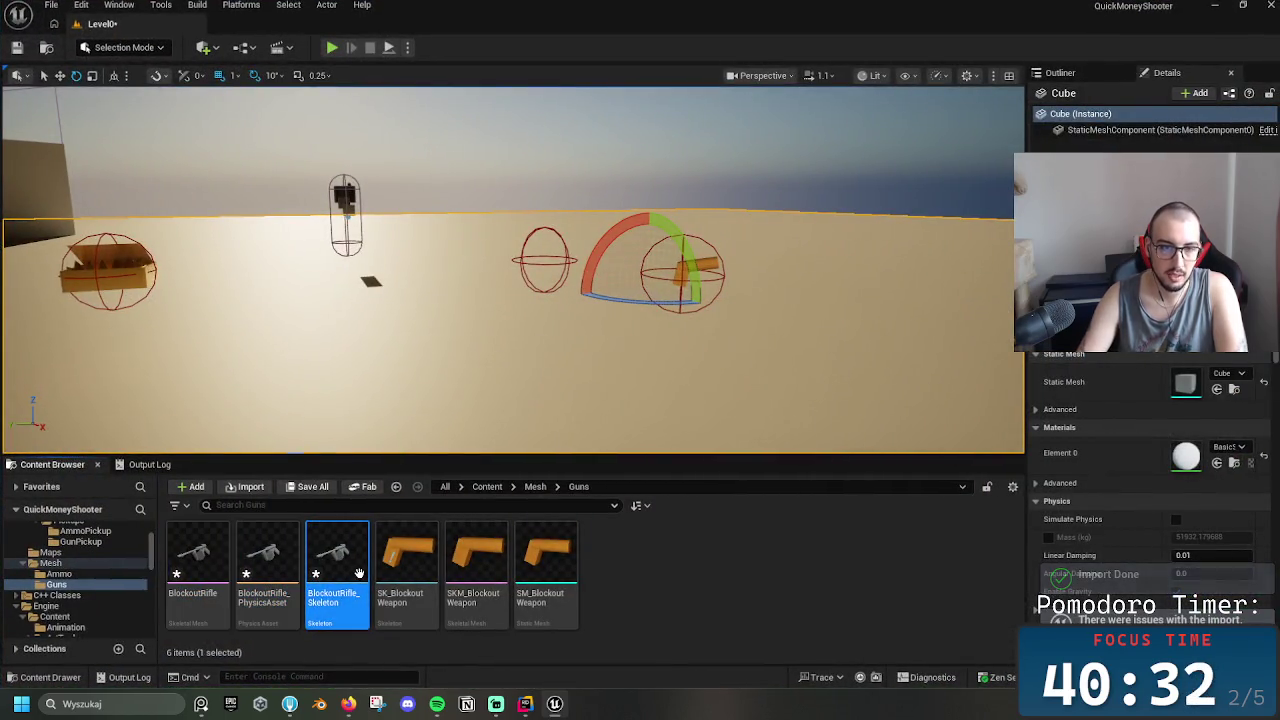
pyautogui.click(200, 565)
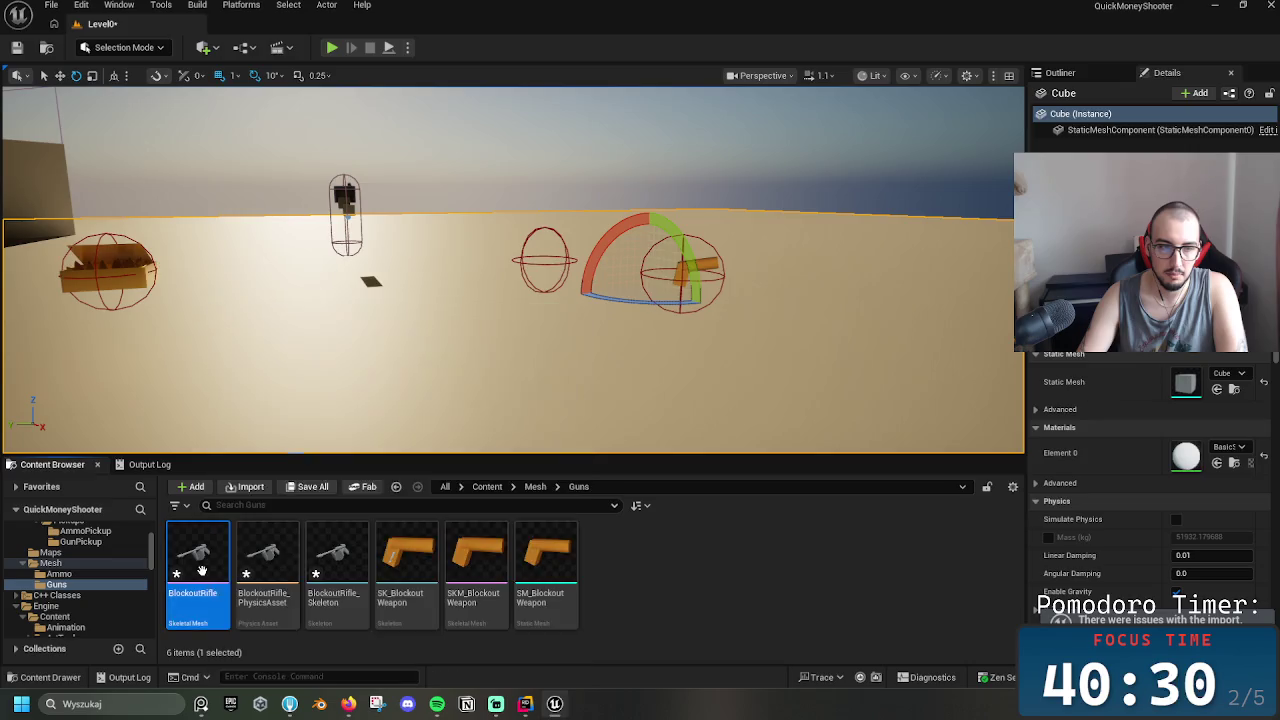
pyautogui.doubleClick(200, 570)
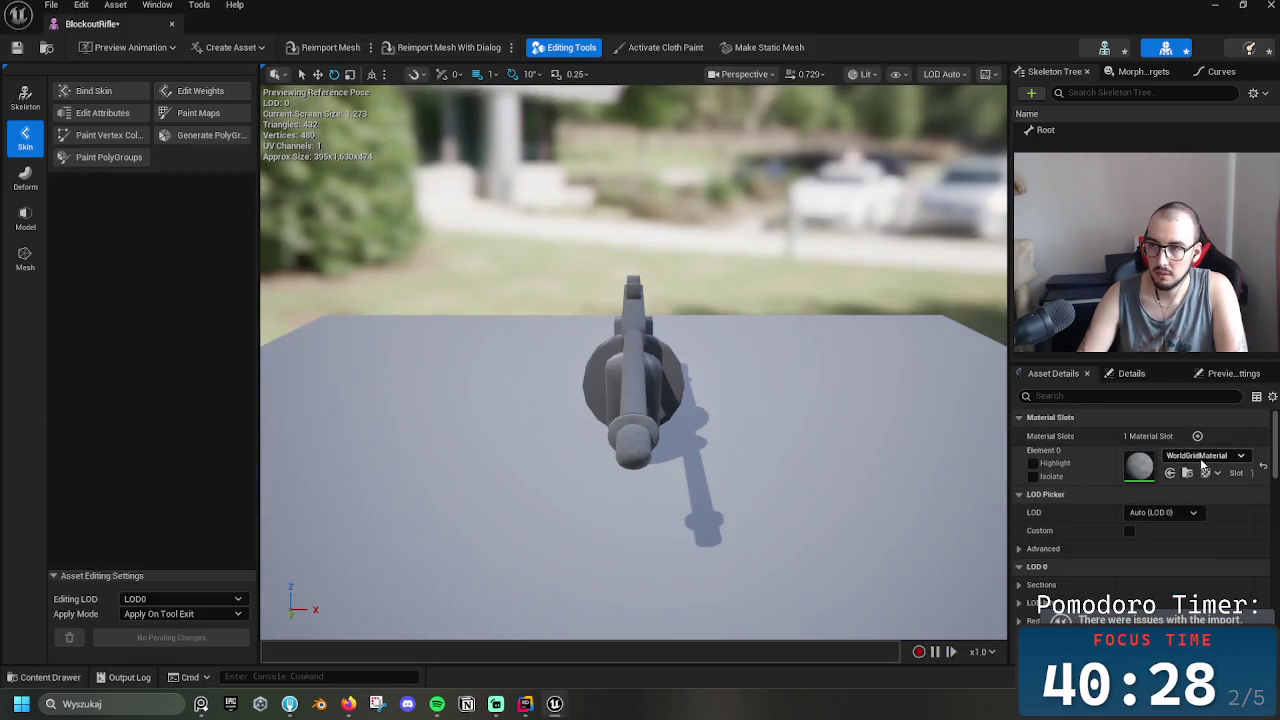
# Check Element 0's material list, then rename the socket under Root to Muzzle
pyautogui.click(1203, 458)
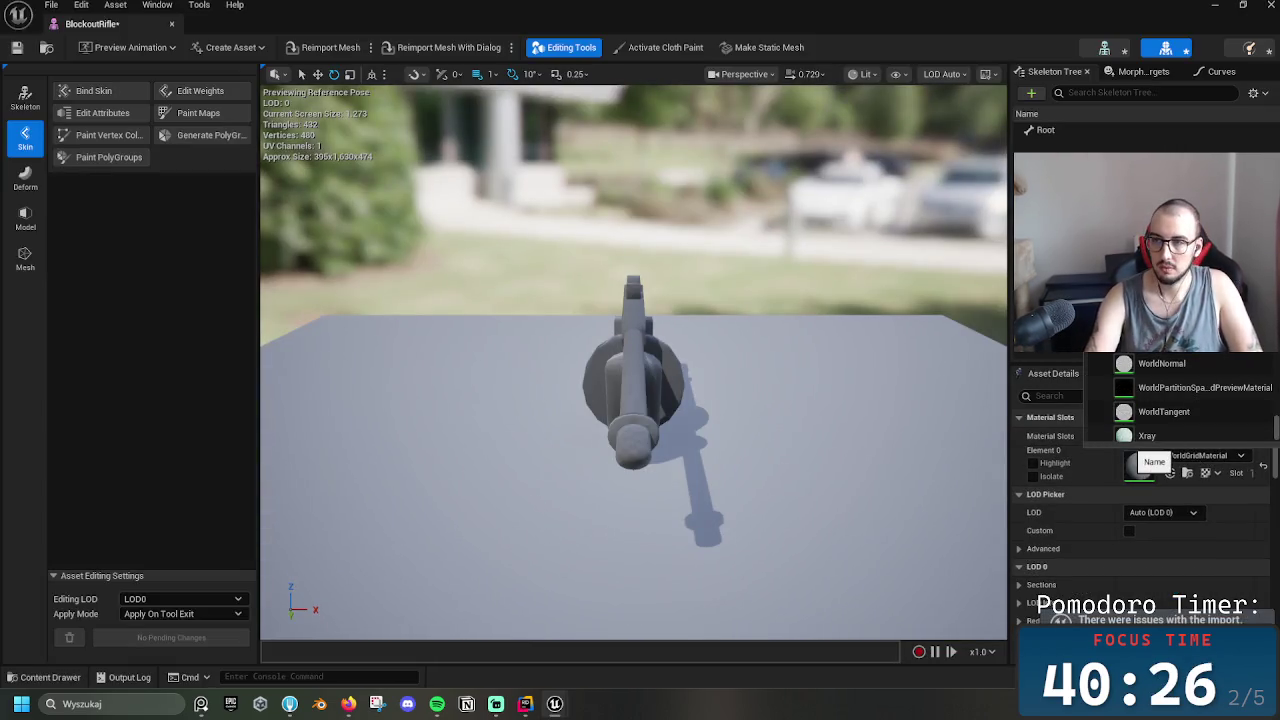
pyautogui.press('Escape')
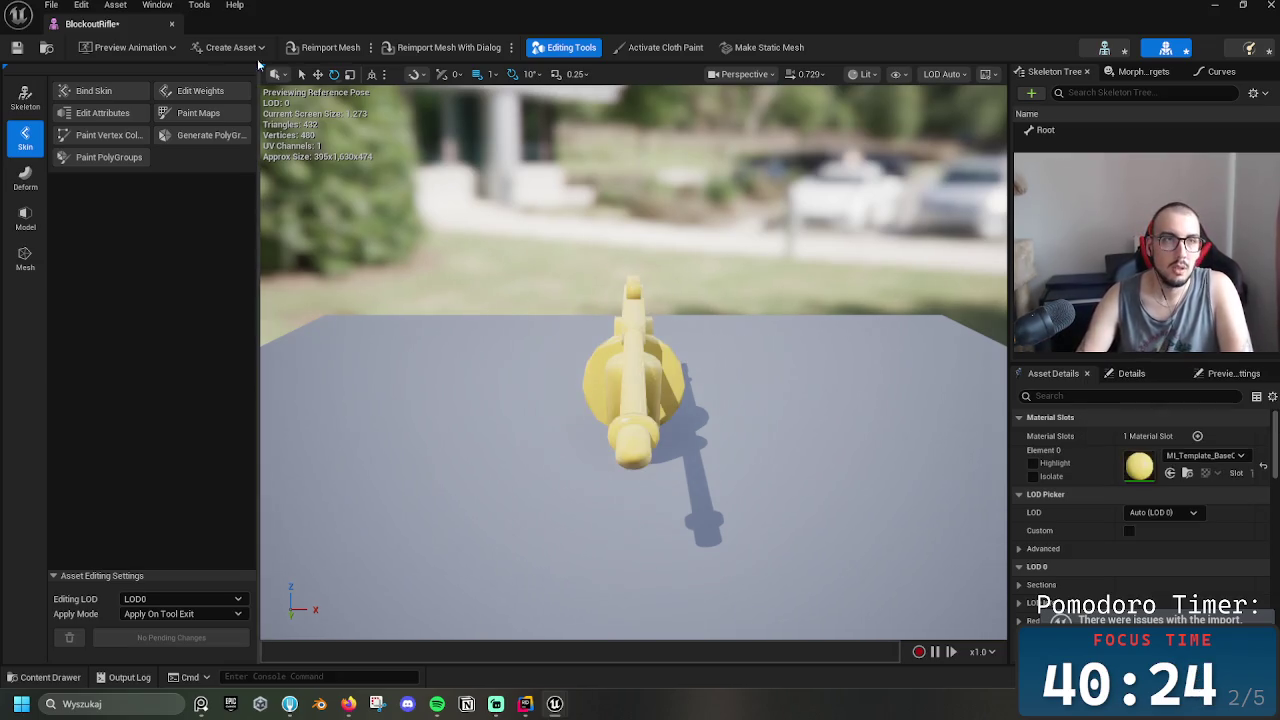
pyautogui.click(1040, 130)
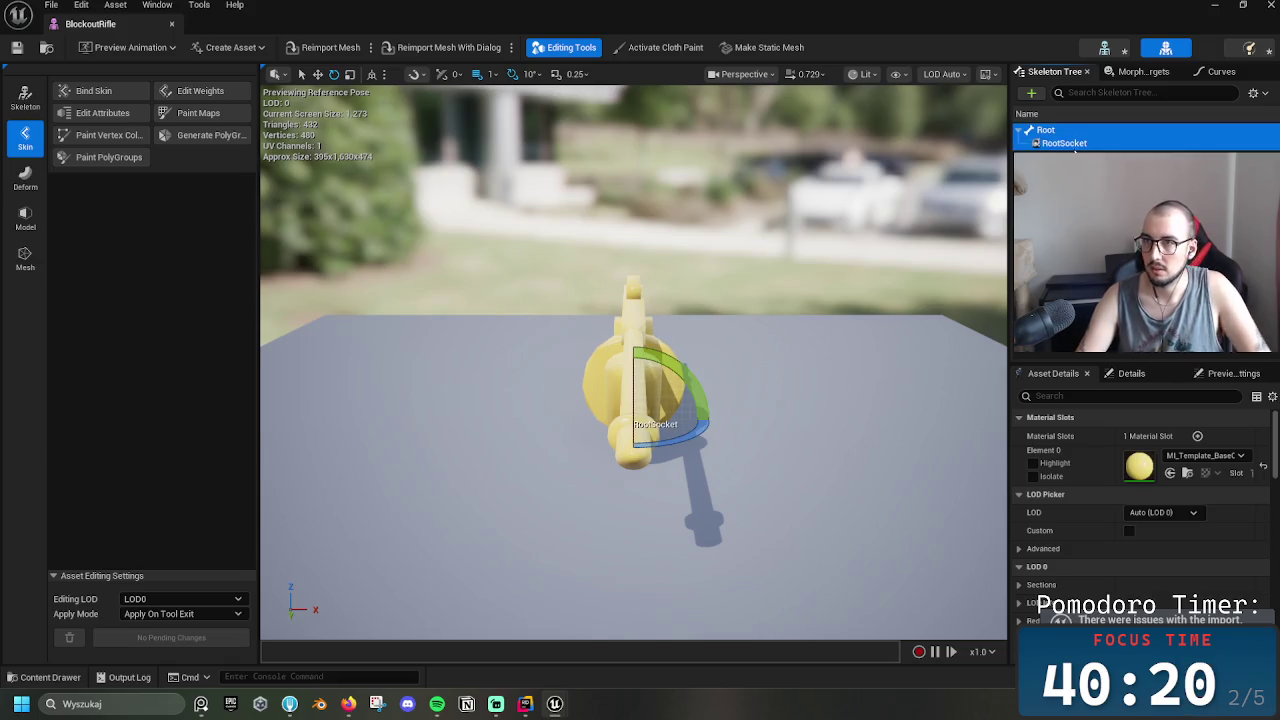
pyautogui.click(1064, 143)
pyautogui.click(1064, 143)
pyautogui.write('Gru')
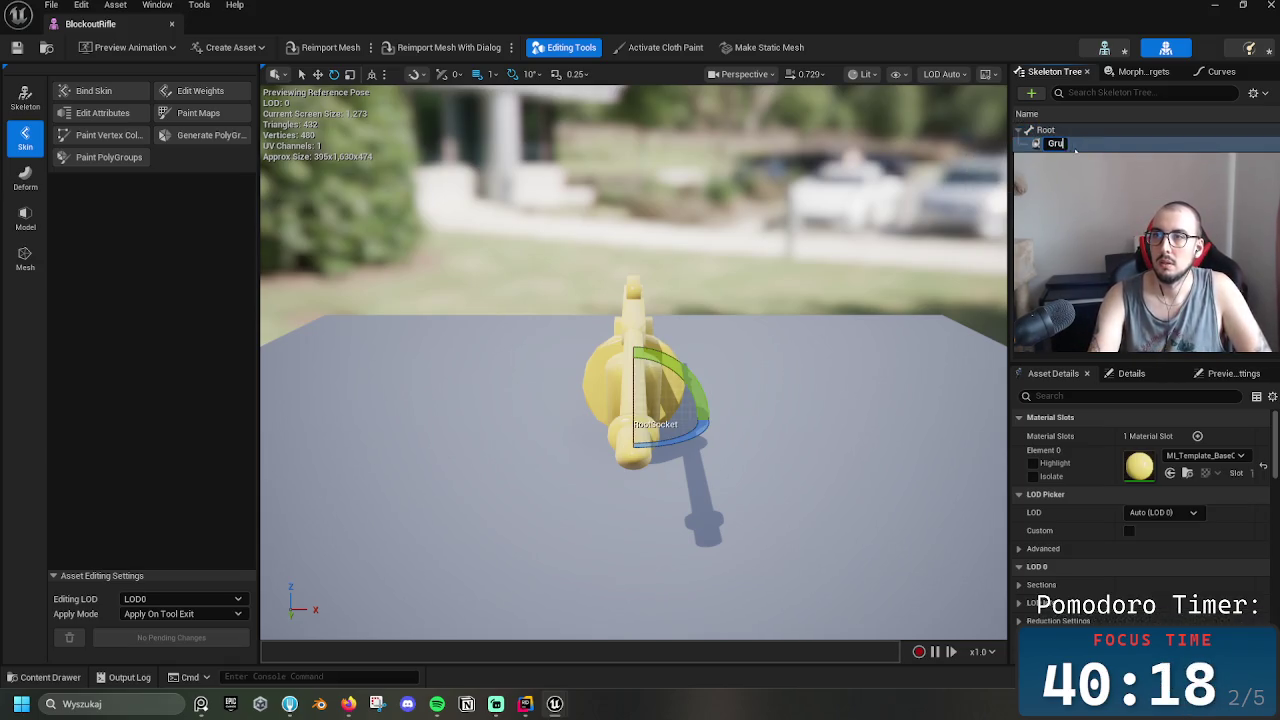
pyautogui.hotkey('ctrl', 'z')
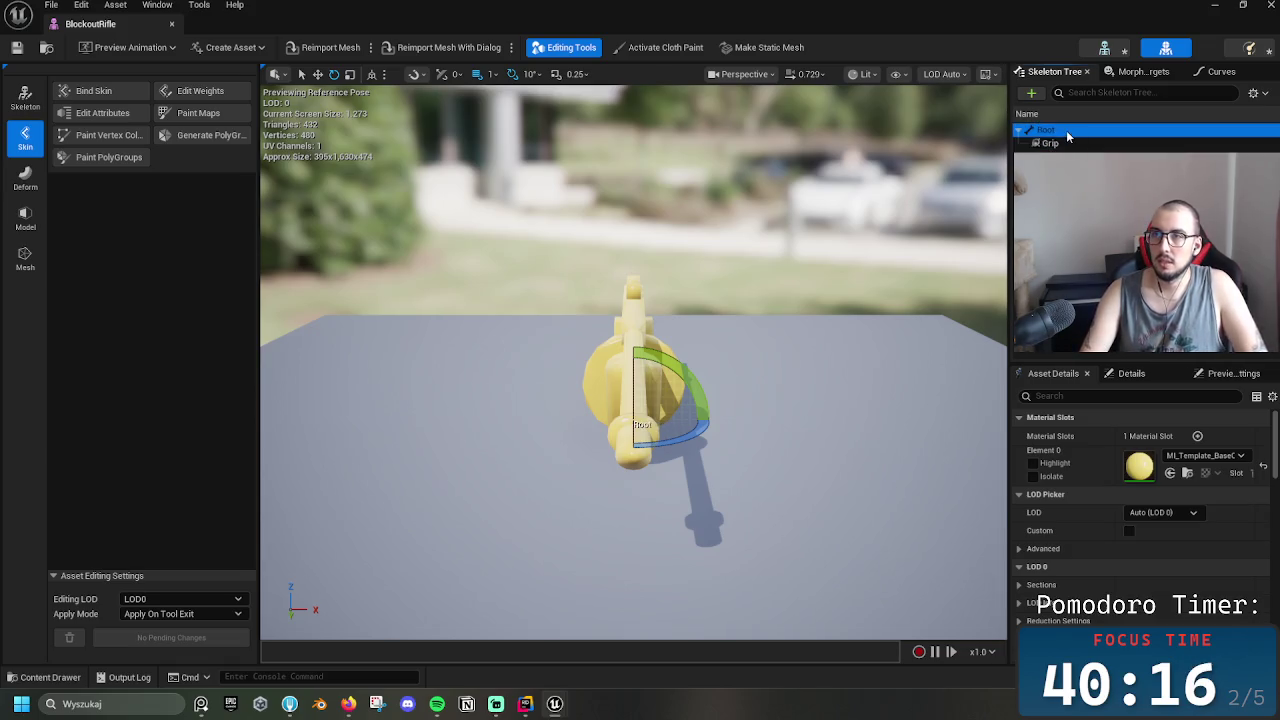
pyautogui.hotkey('ctrl', 'y')
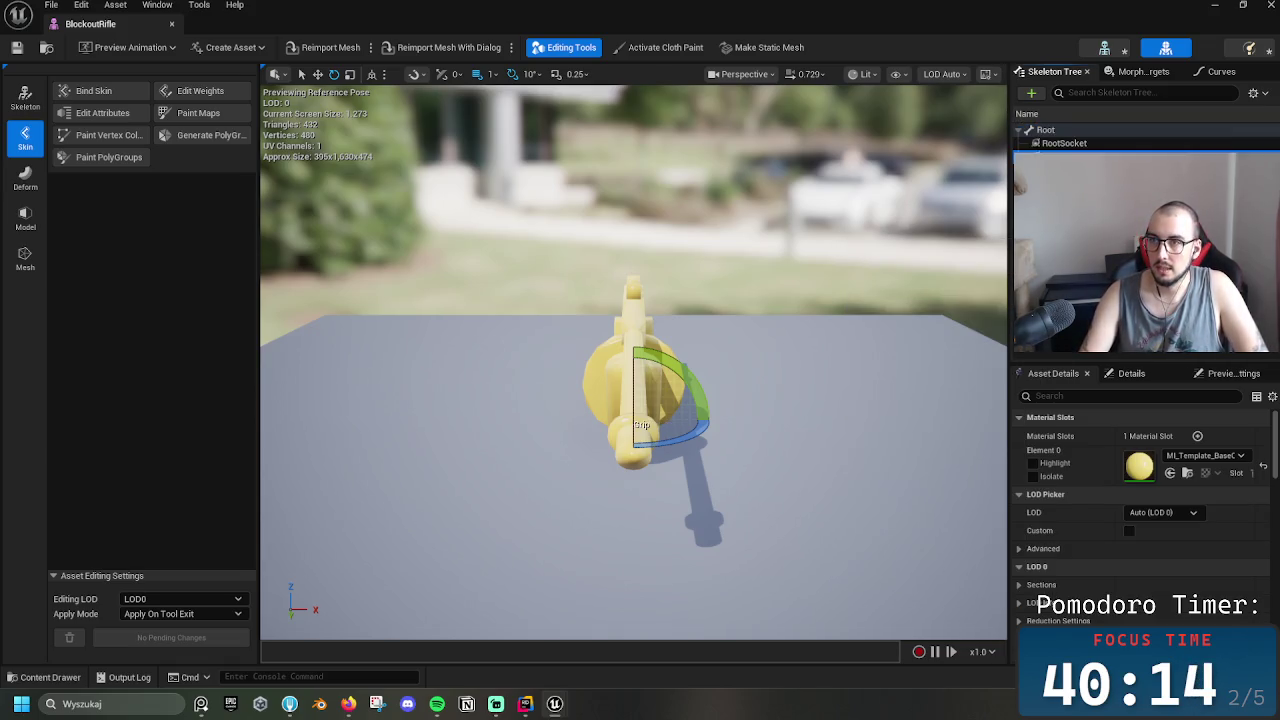
pyautogui.click(1087, 145)
pyautogui.click(1087, 145)
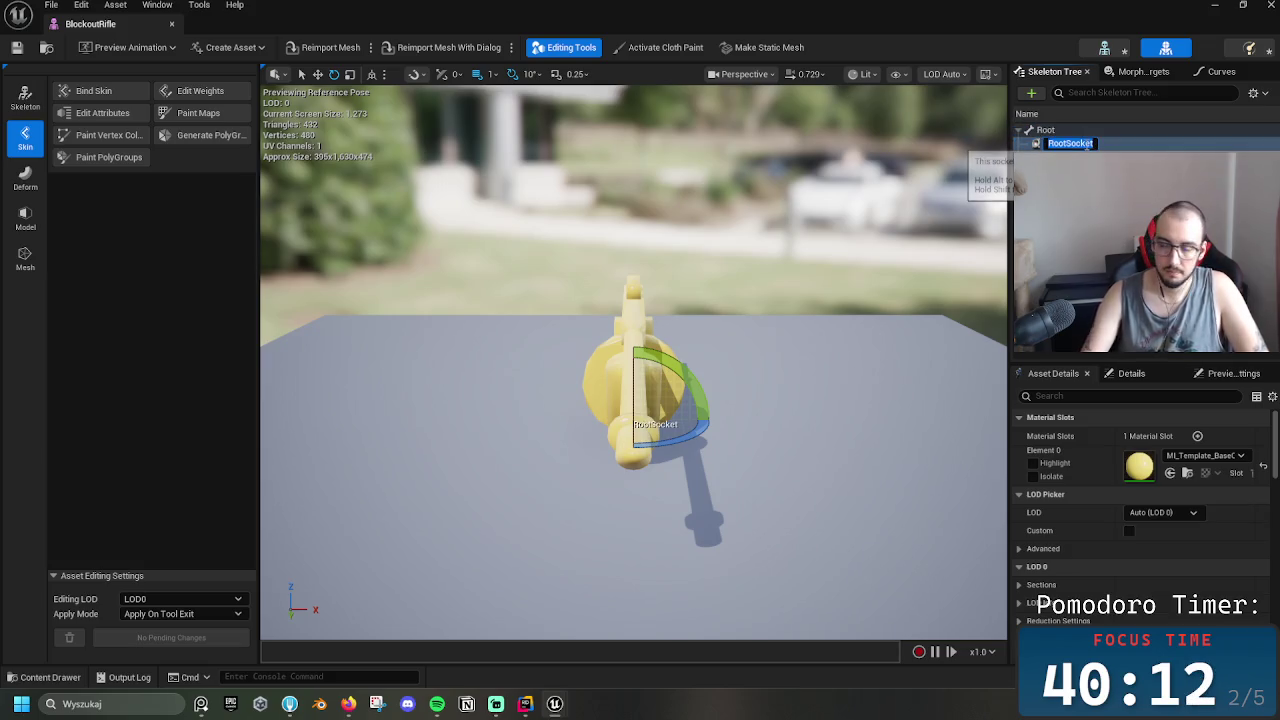
pyautogui.write('M')
# Move the Muzzle socket to the barrel tip with the translate gizmo and close the editor
pyautogui.moveTo(640, 260); pyautogui.dragTo(793, 260)
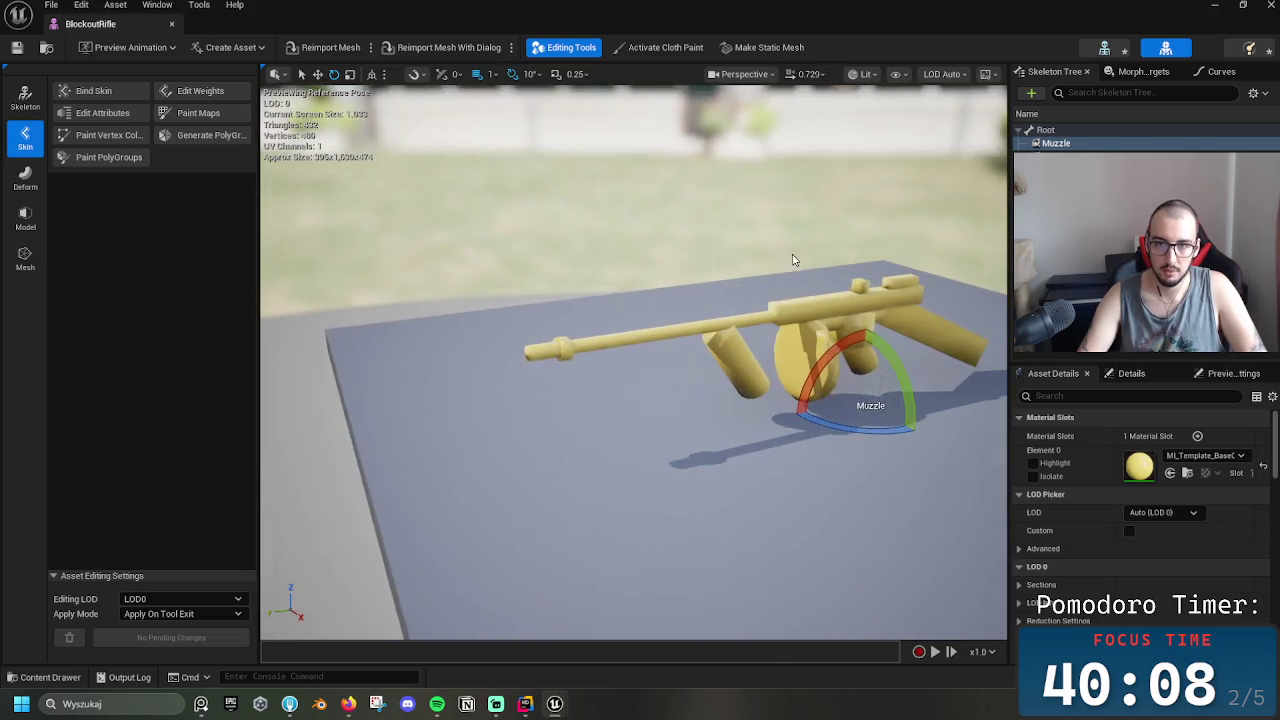
pyautogui.press('w')
pyautogui.moveTo(856, 350); pyautogui.dragTo(850, 250)
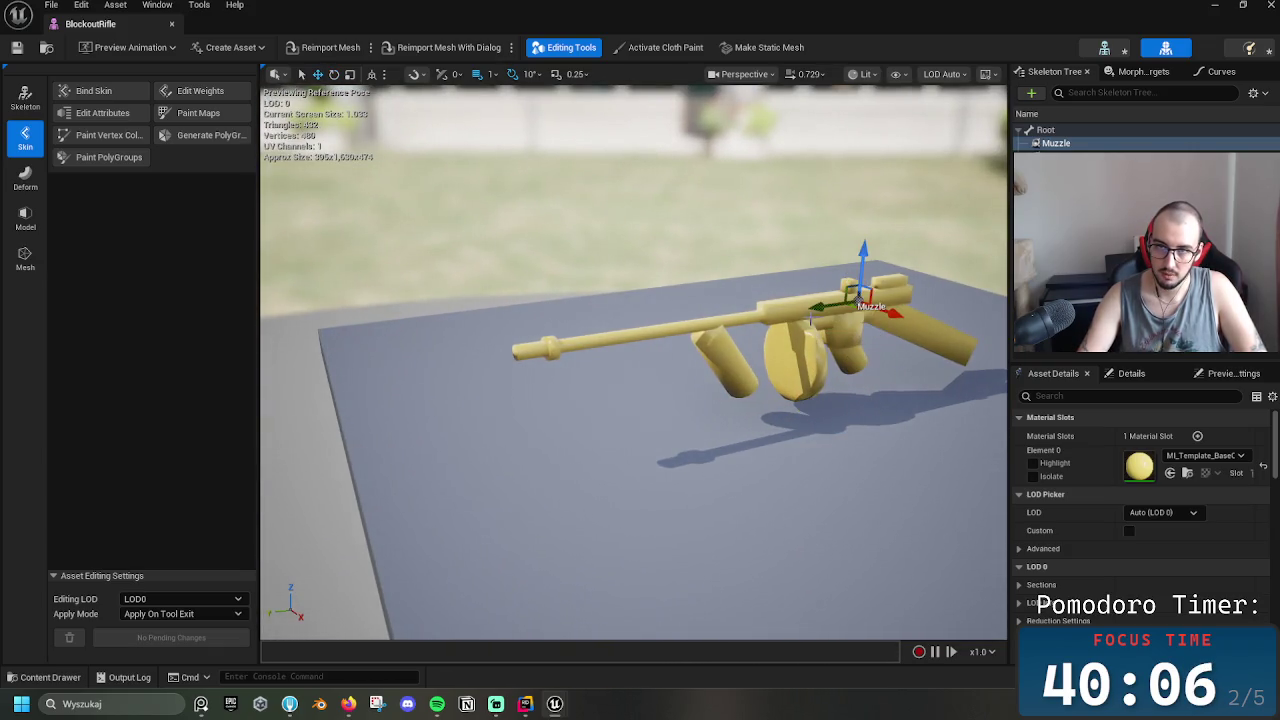
pyautogui.moveTo(810, 318); pyautogui.dragTo(474, 350)
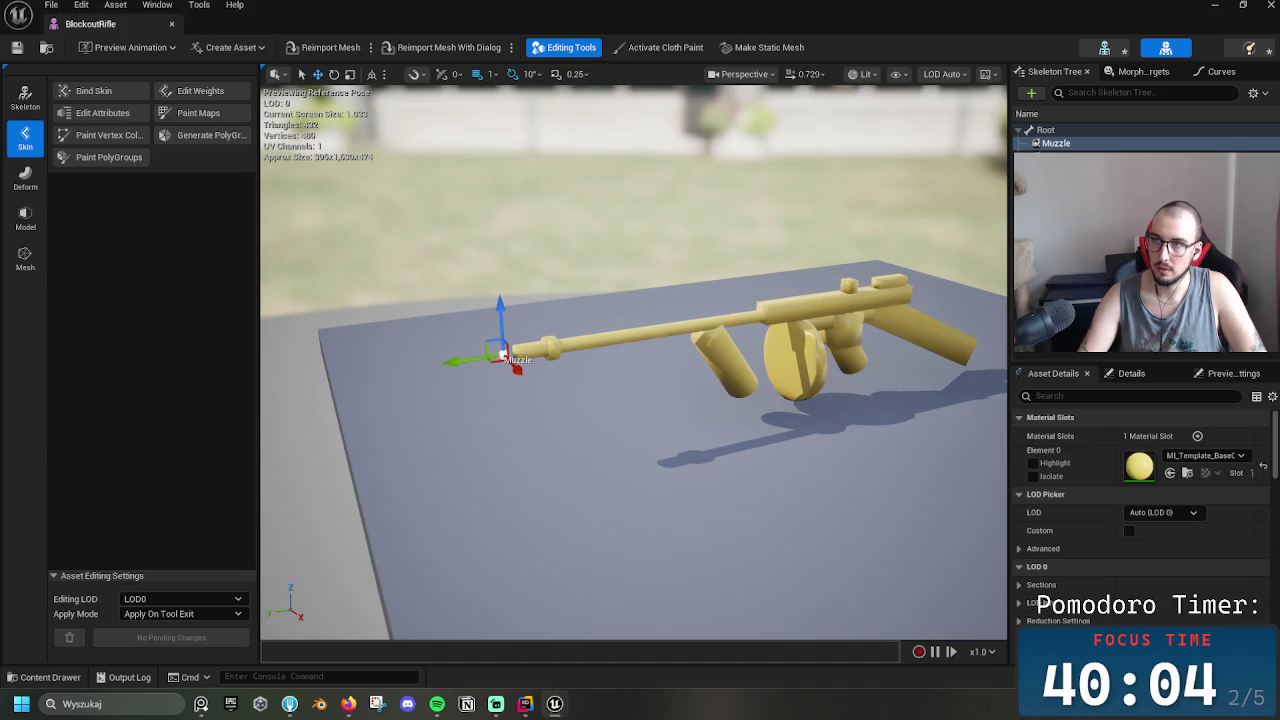
pyautogui.click(899, 300)
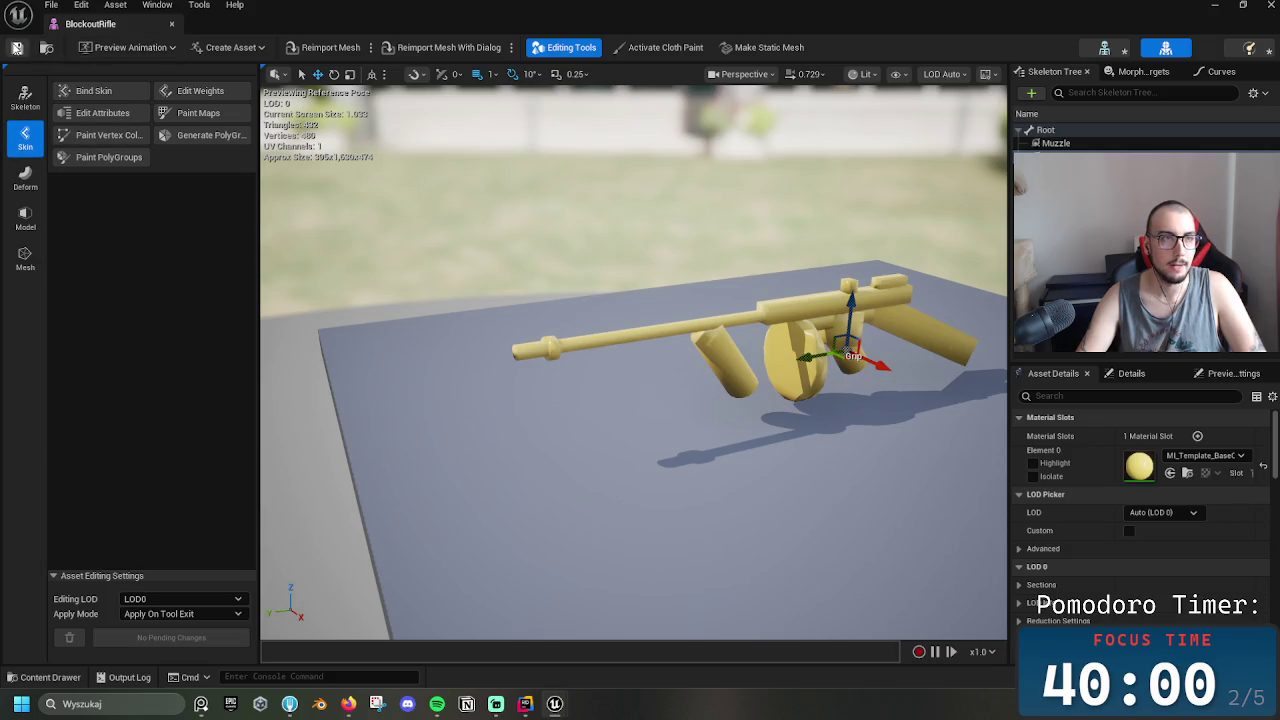
pyautogui.click(171, 27)
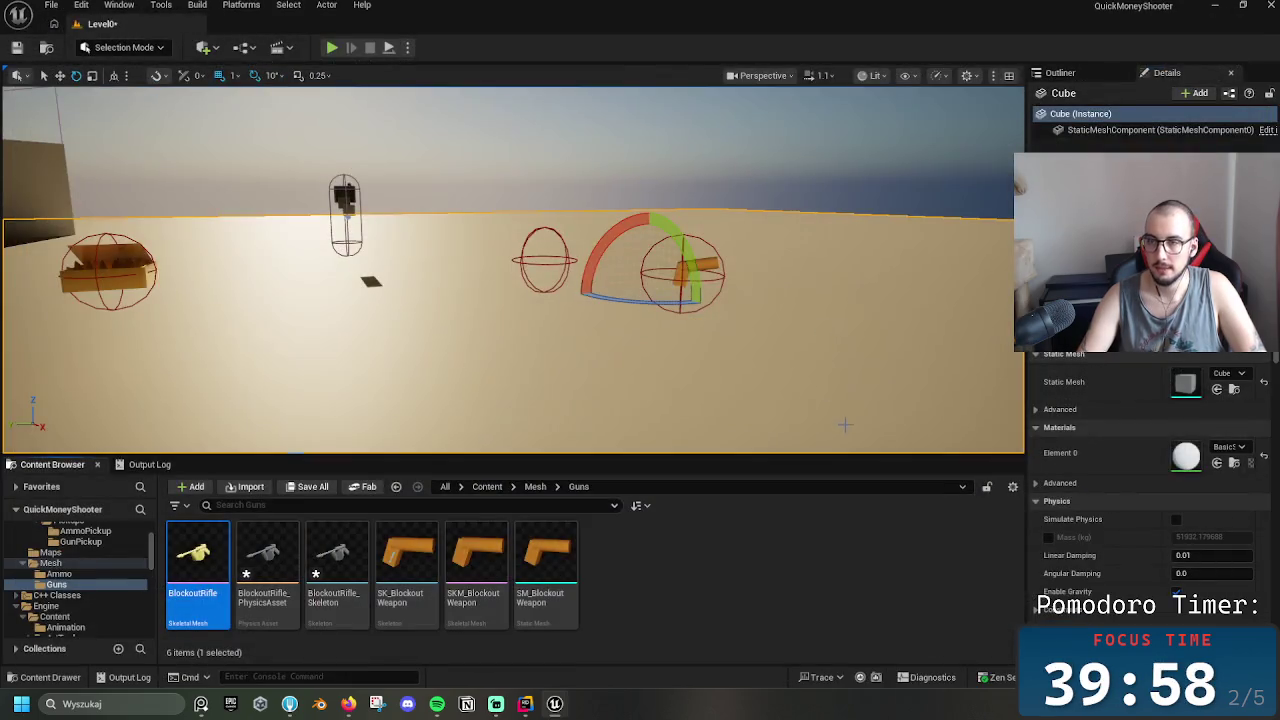
# Browse to Blueprints/Weapon_System/Pickups/GunPickup and open the DT_Weapons data table
pyautogui.click(312, 572)
pyautogui.press('Left')
pyautogui.click(316, 575)
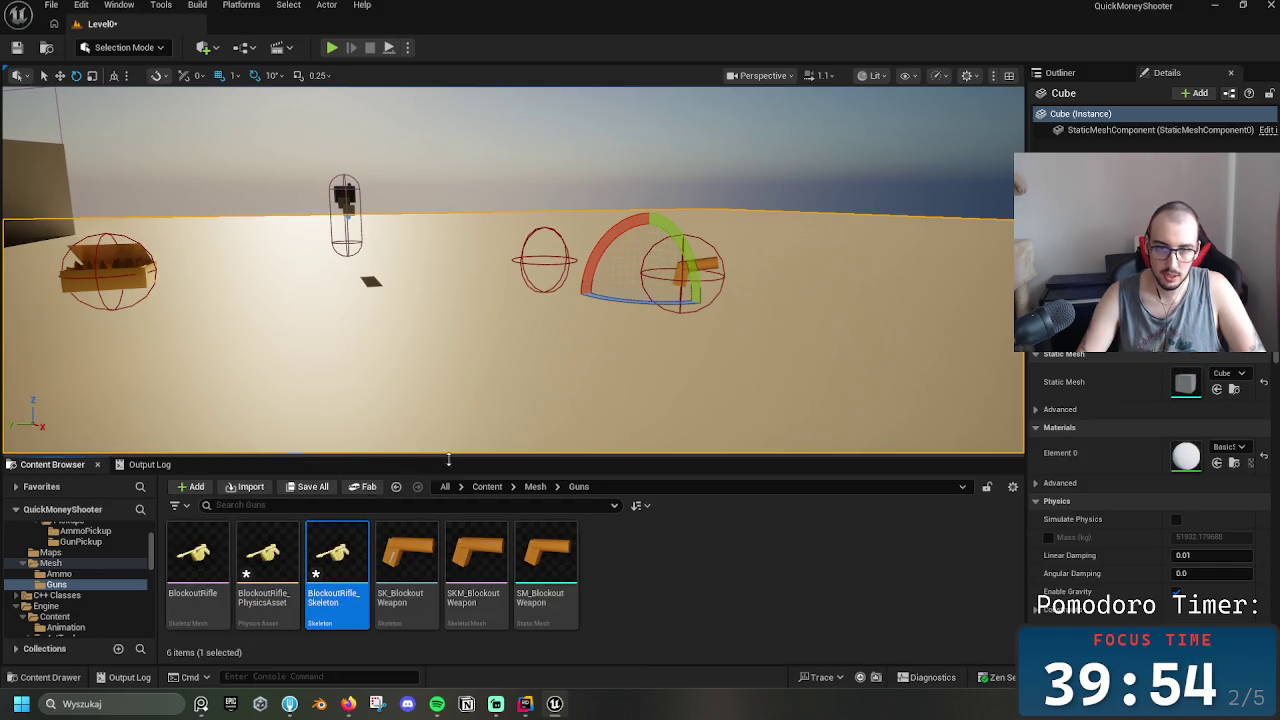
pyautogui.click(486, 487)
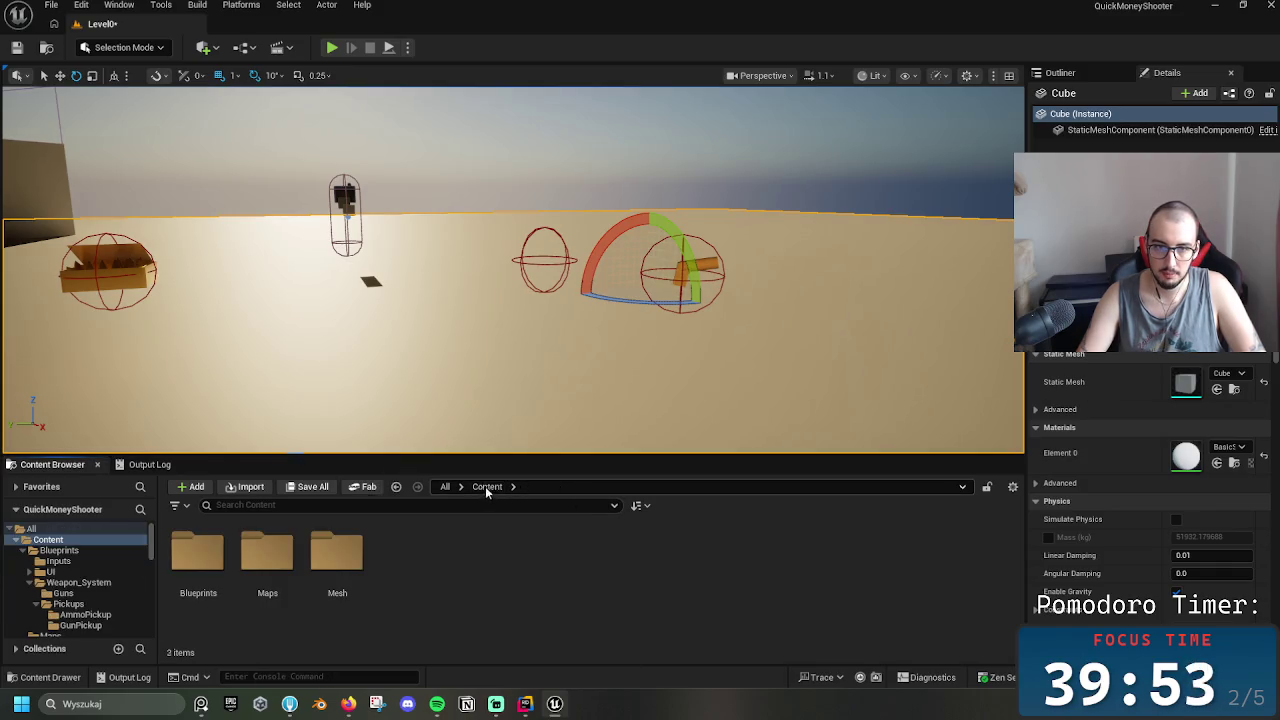
pyautogui.doubleClick(198, 553)
pyautogui.doubleClick(338, 560)
pyautogui.click(270, 558)
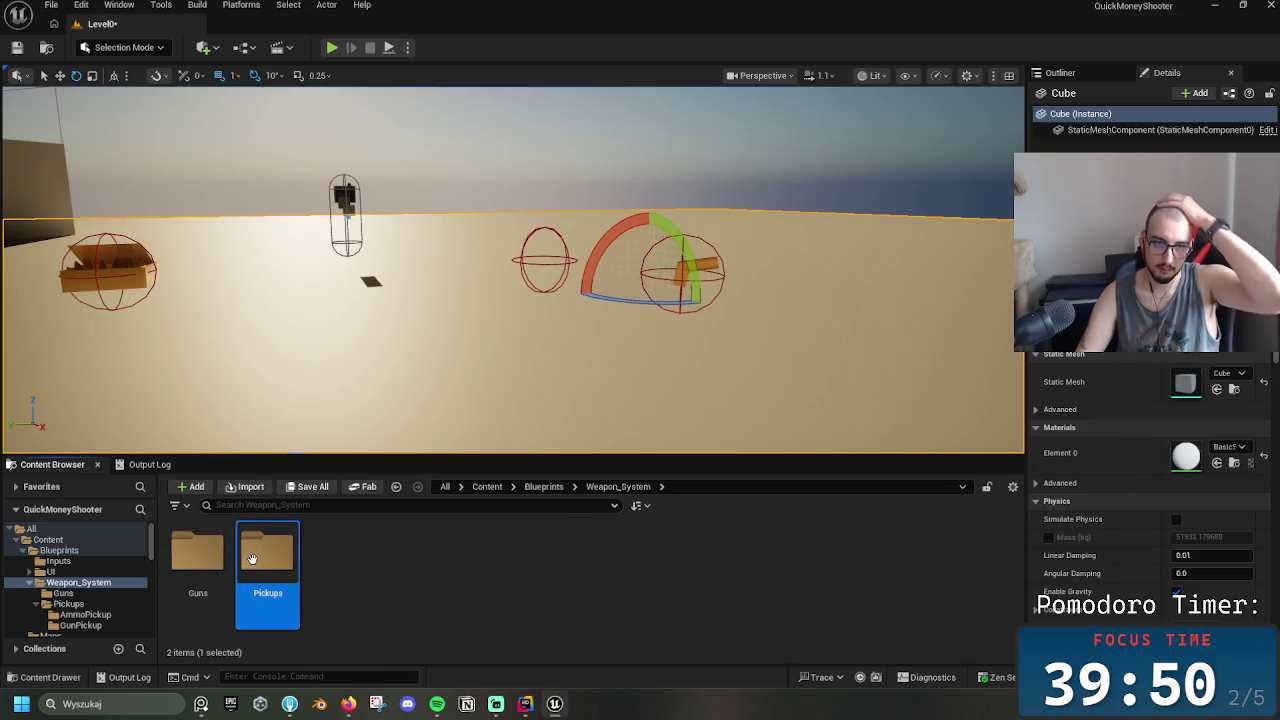
pyautogui.doubleClick(275, 563)
pyautogui.doubleClick(277, 565)
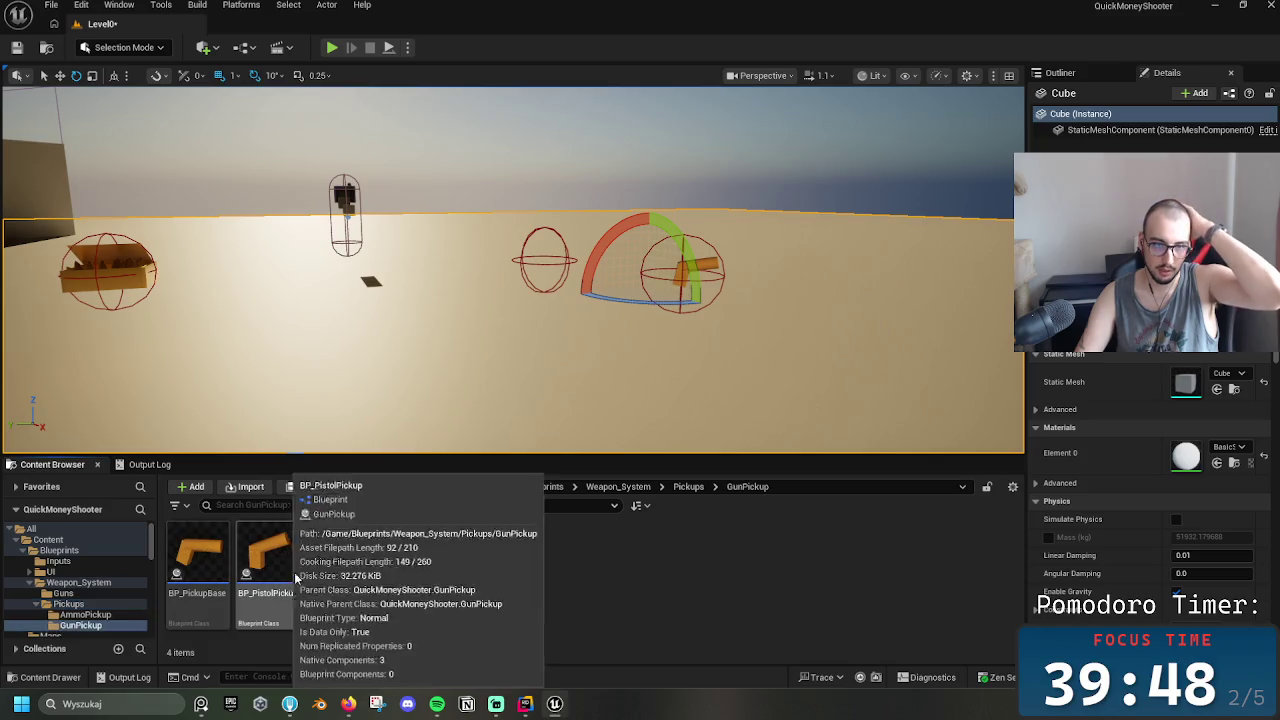
pyautogui.doubleClick(398, 567)
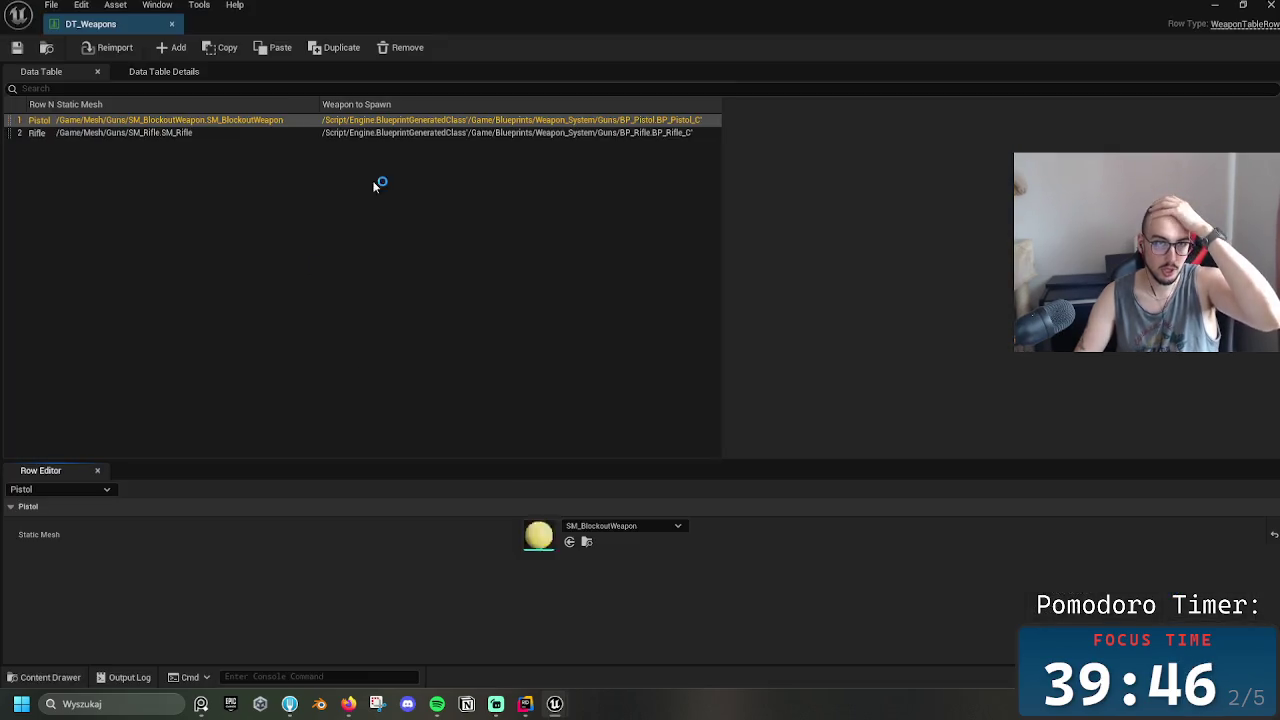
# Search the Rifle row's Static Mesh picker for 'rifle' and 'Good' without picking one
pyautogui.click(210, 133)
pyautogui.click(598, 528)
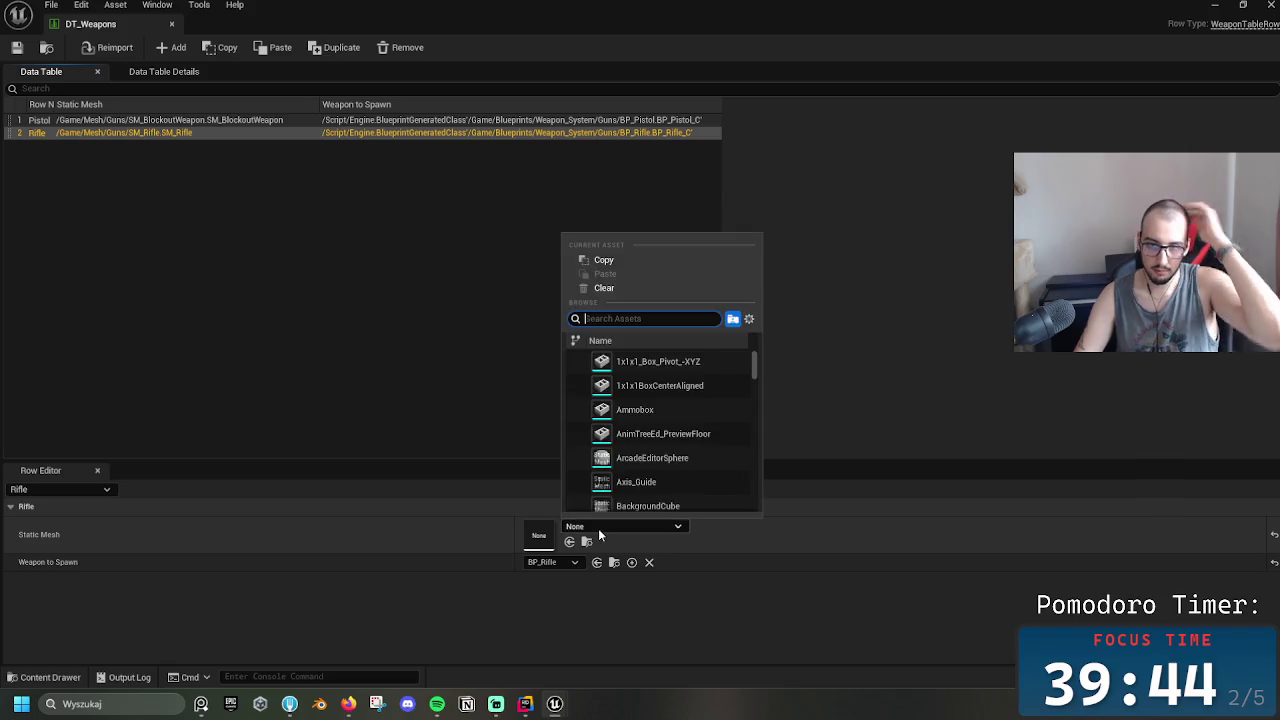
pyautogui.write('rifle')
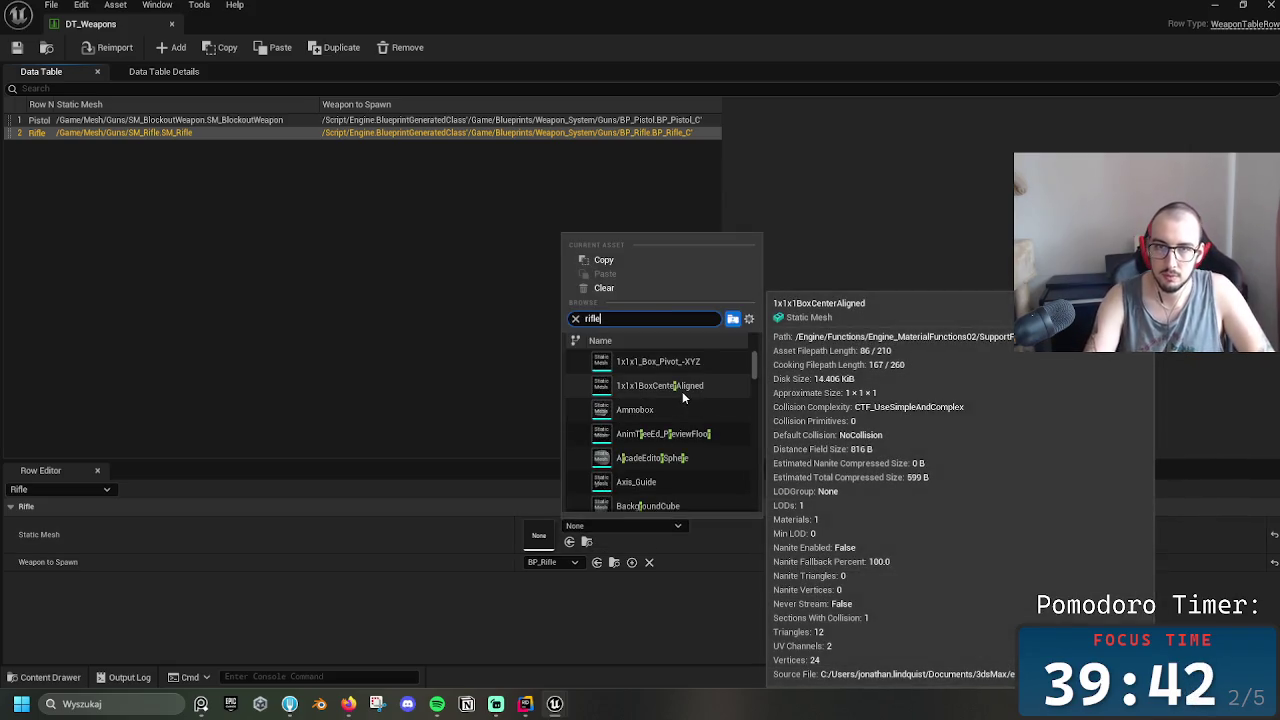
pyautogui.press('BackSpace')
pyautogui.press('BackSpace')
pyautogui.press('BackSpace')
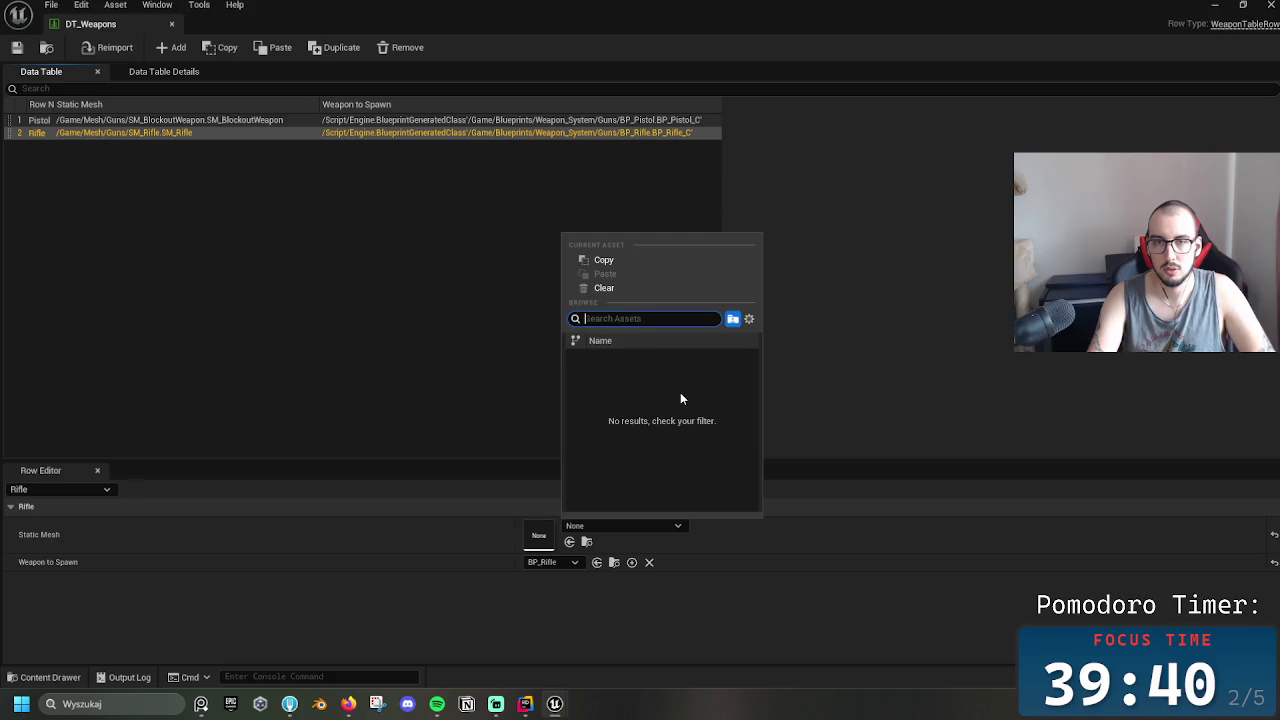
pyautogui.write('Good')
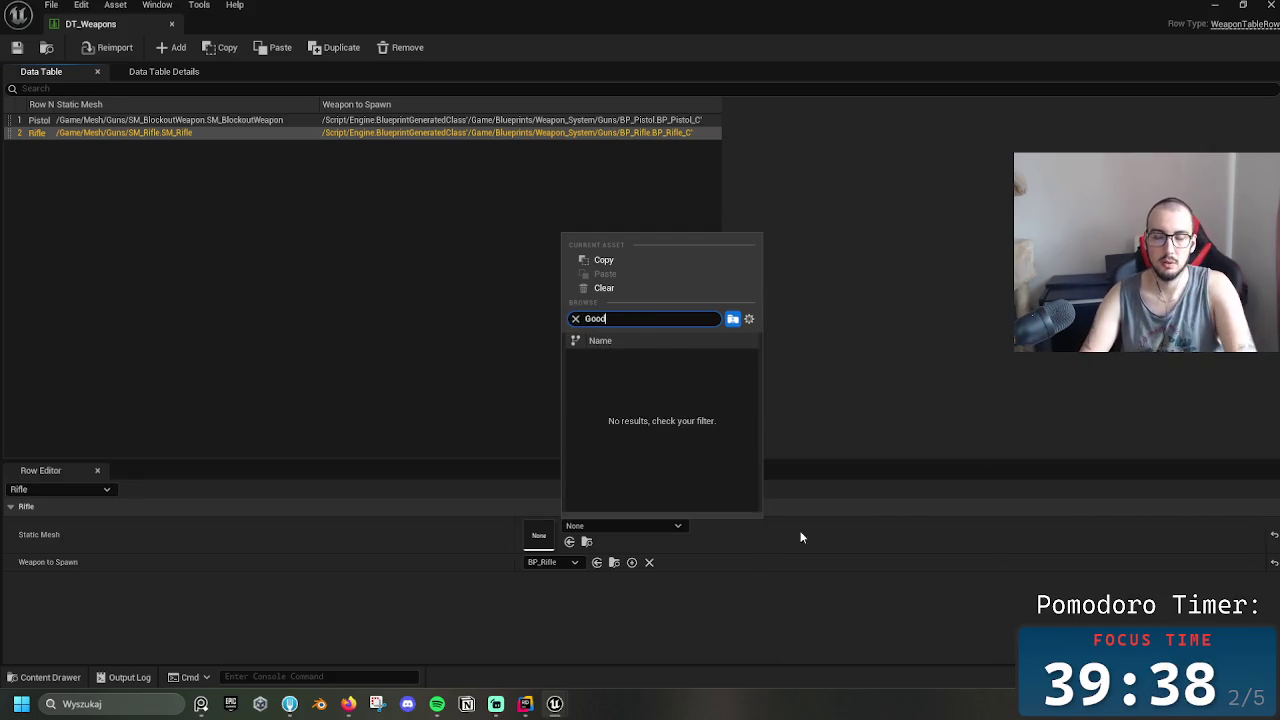
pyautogui.press('BackSpace')
pyautogui.press('BackSpace')
pyautogui.press('BackSpace')
pyautogui.click(641, 625)
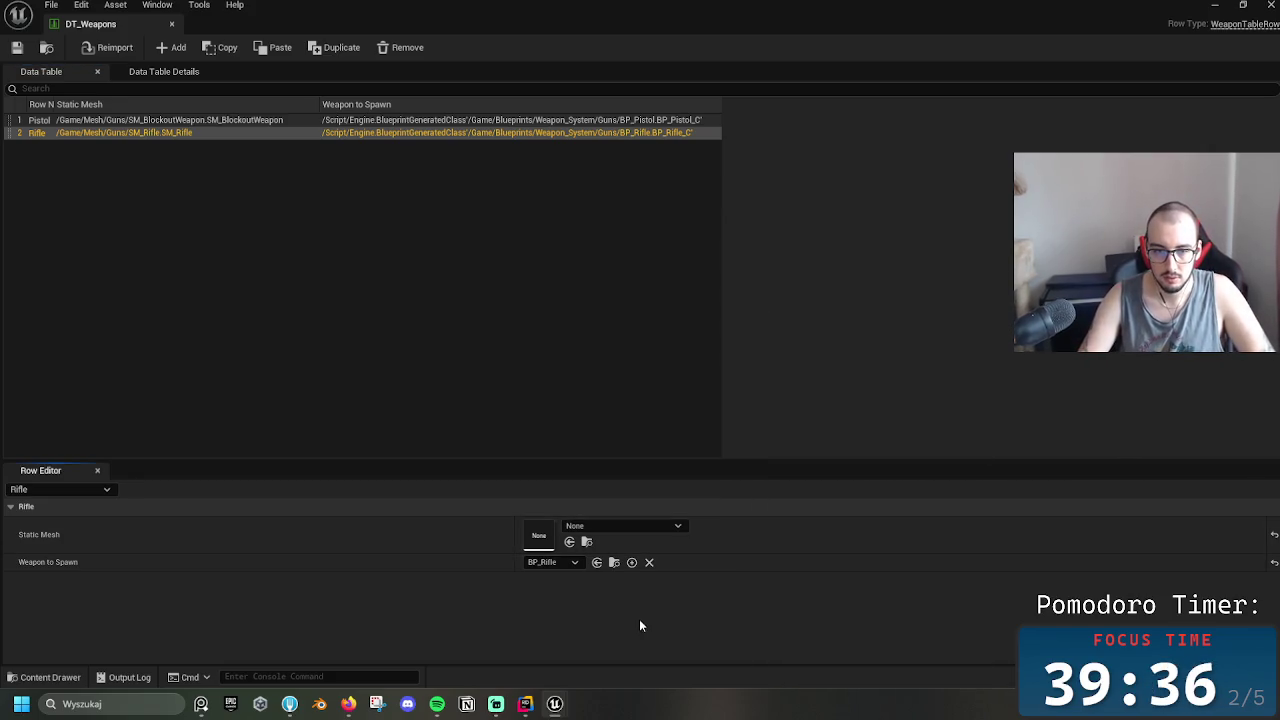
# Force-delete BlockoutRifle_PhysicsAsset and open the BlockoutRifle skeletal mesh
pyautogui.hotkey('ctrl', 'space')
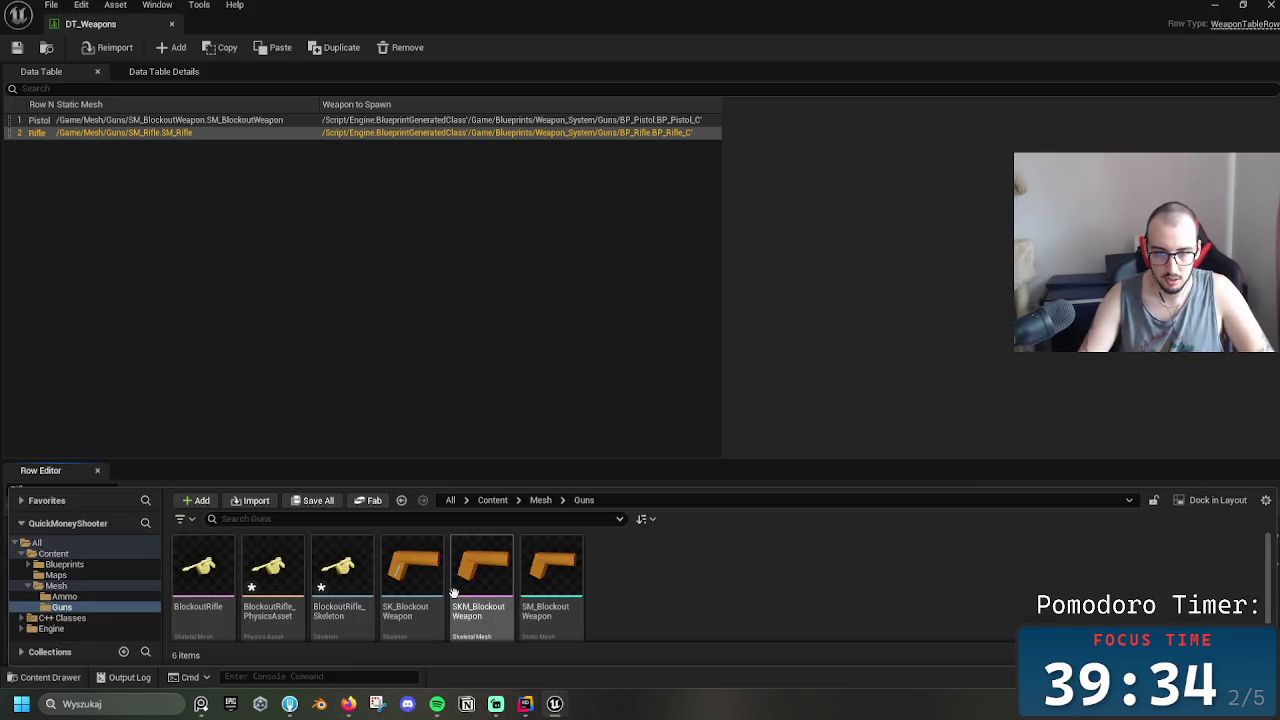
pyautogui.click(272, 580)
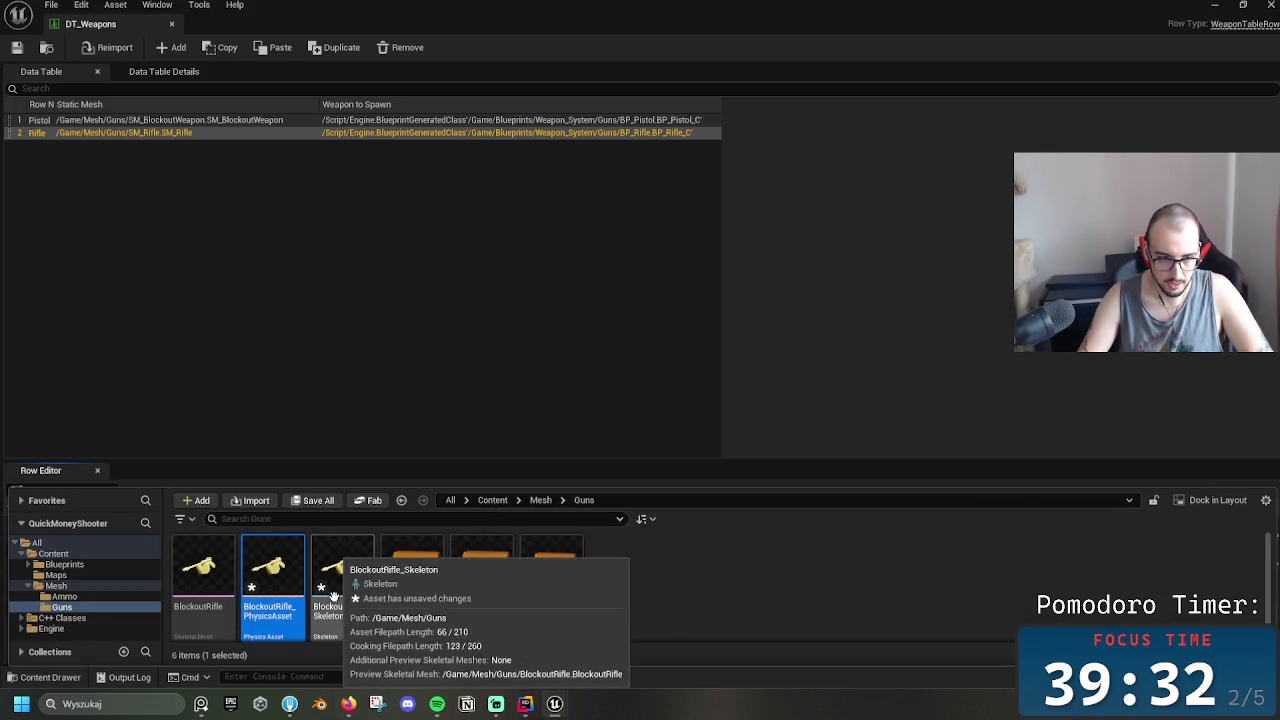
pyautogui.scroll(-1, 649, 580)
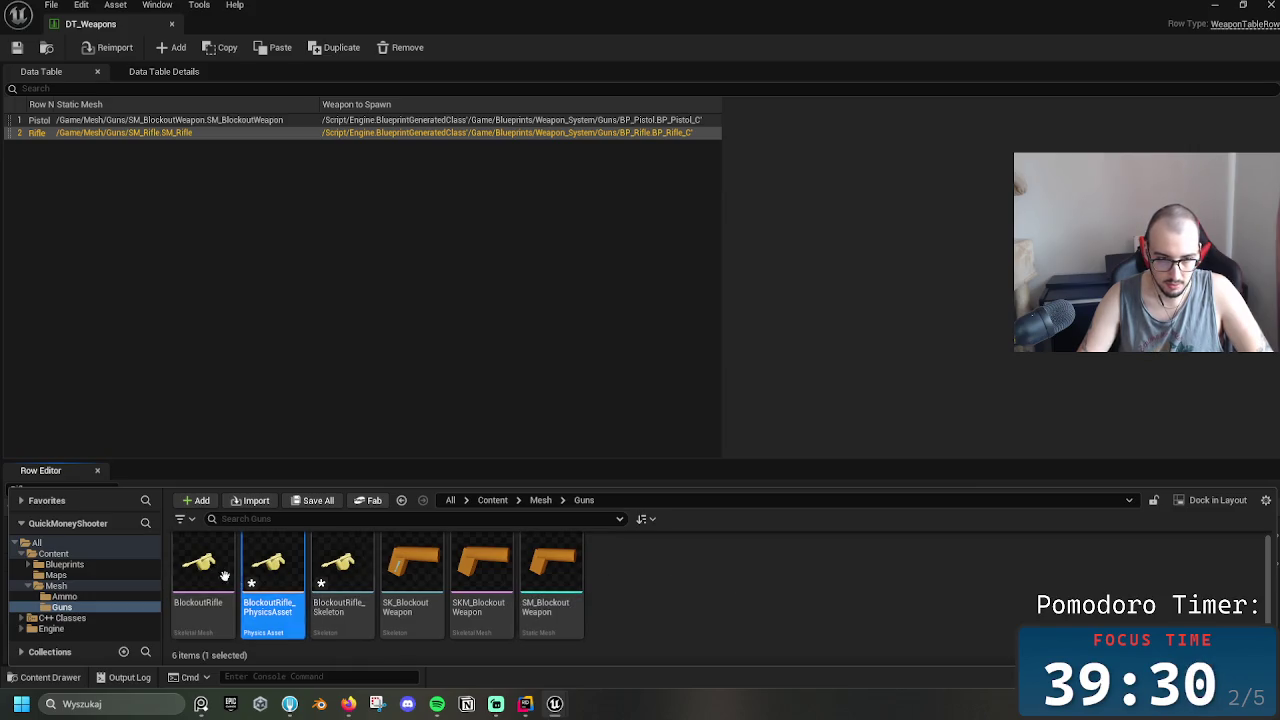
pyautogui.press('Delete')
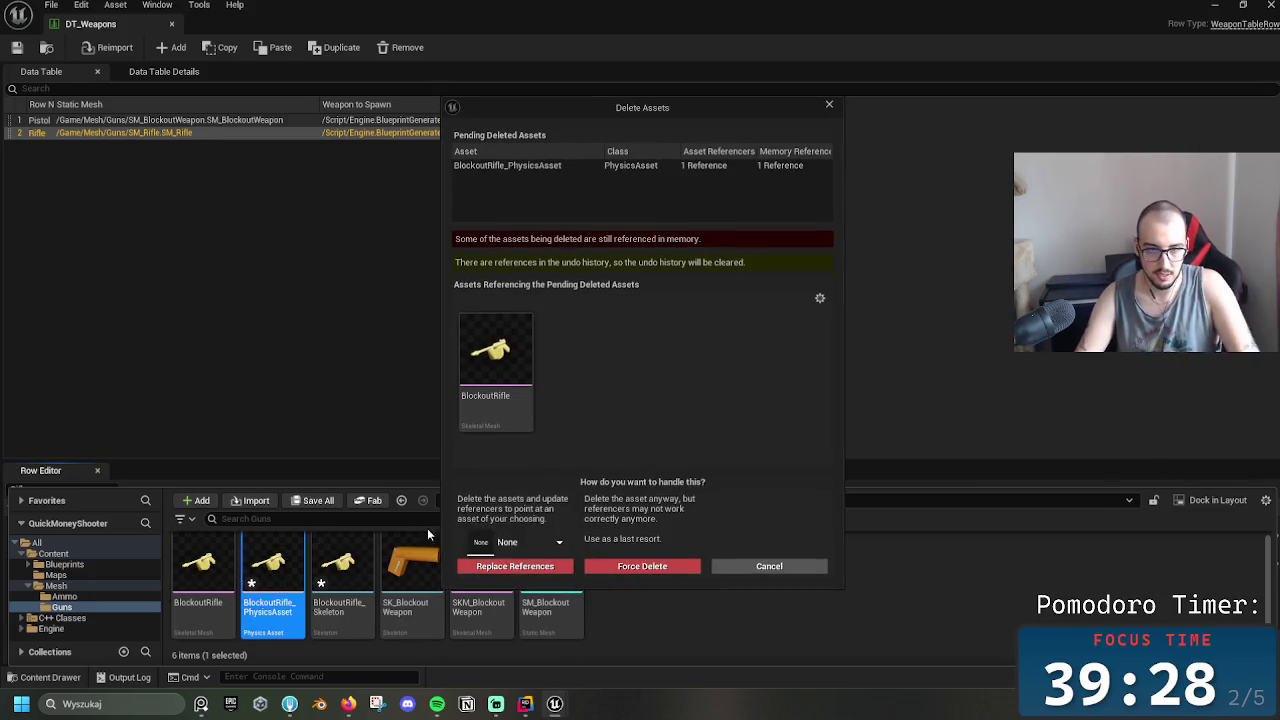
pyautogui.click(790, 566)
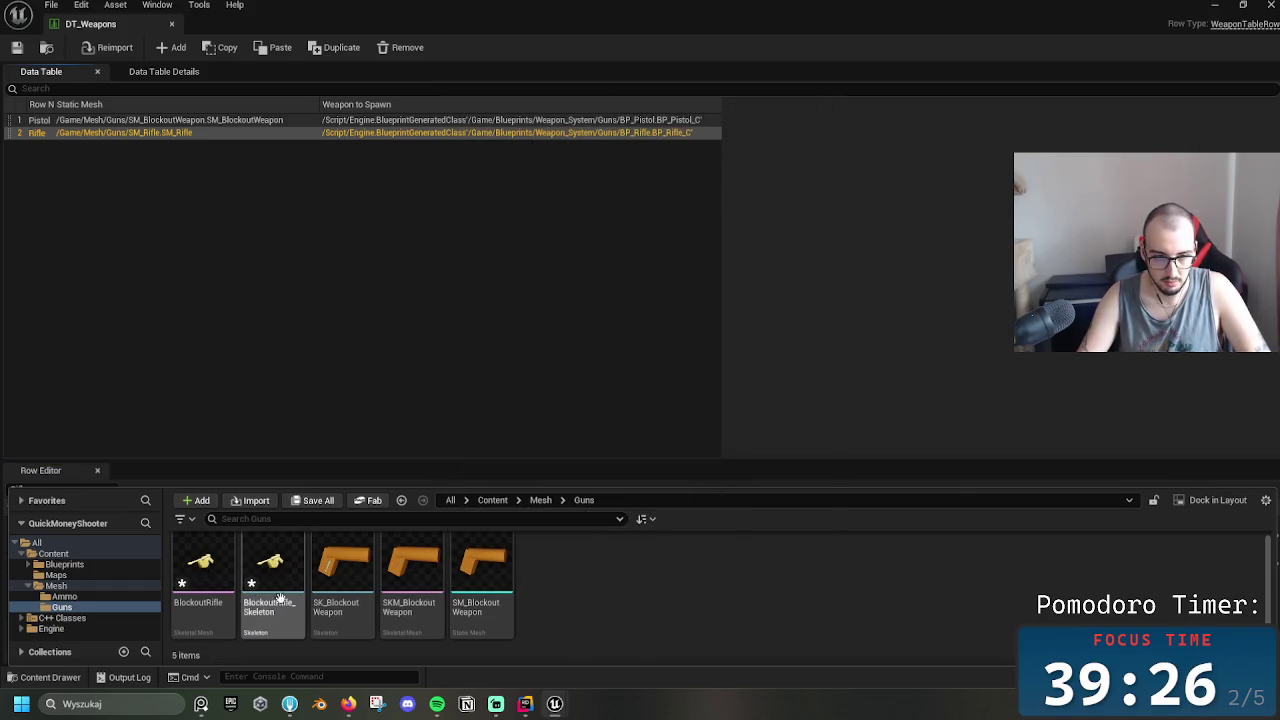
pyautogui.click(205, 588)
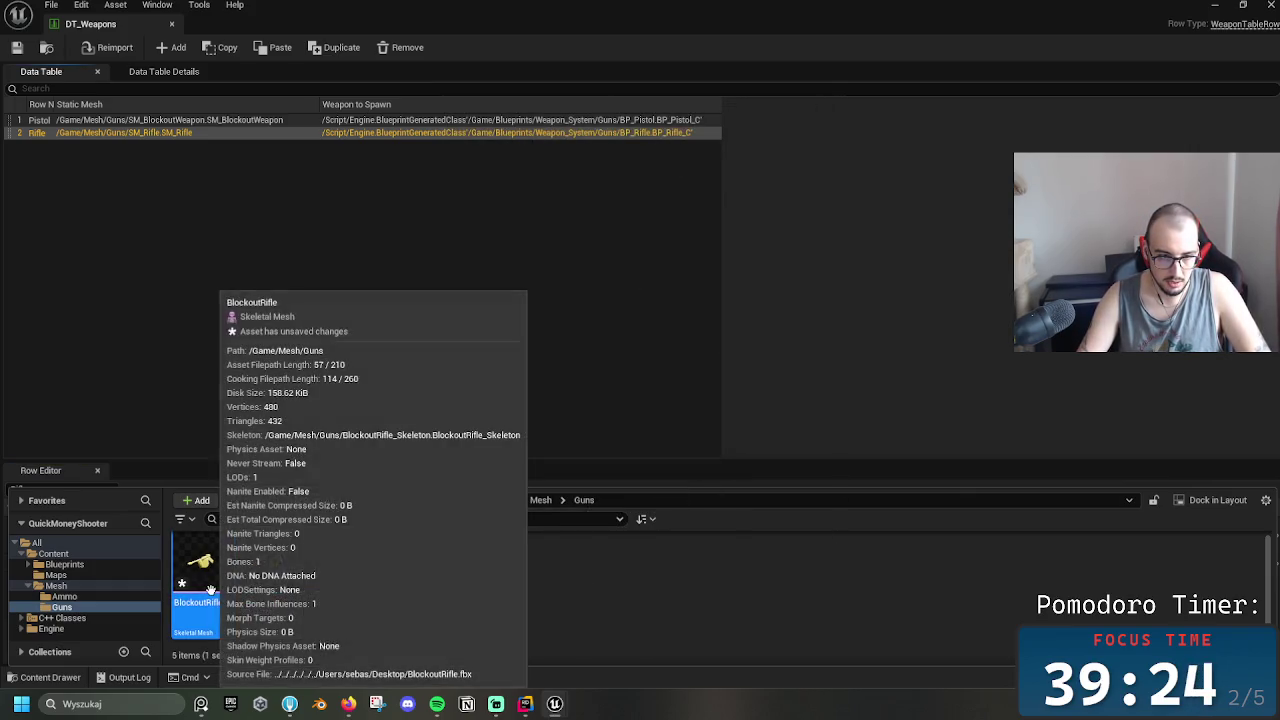
pyautogui.doubleClick(210, 590)
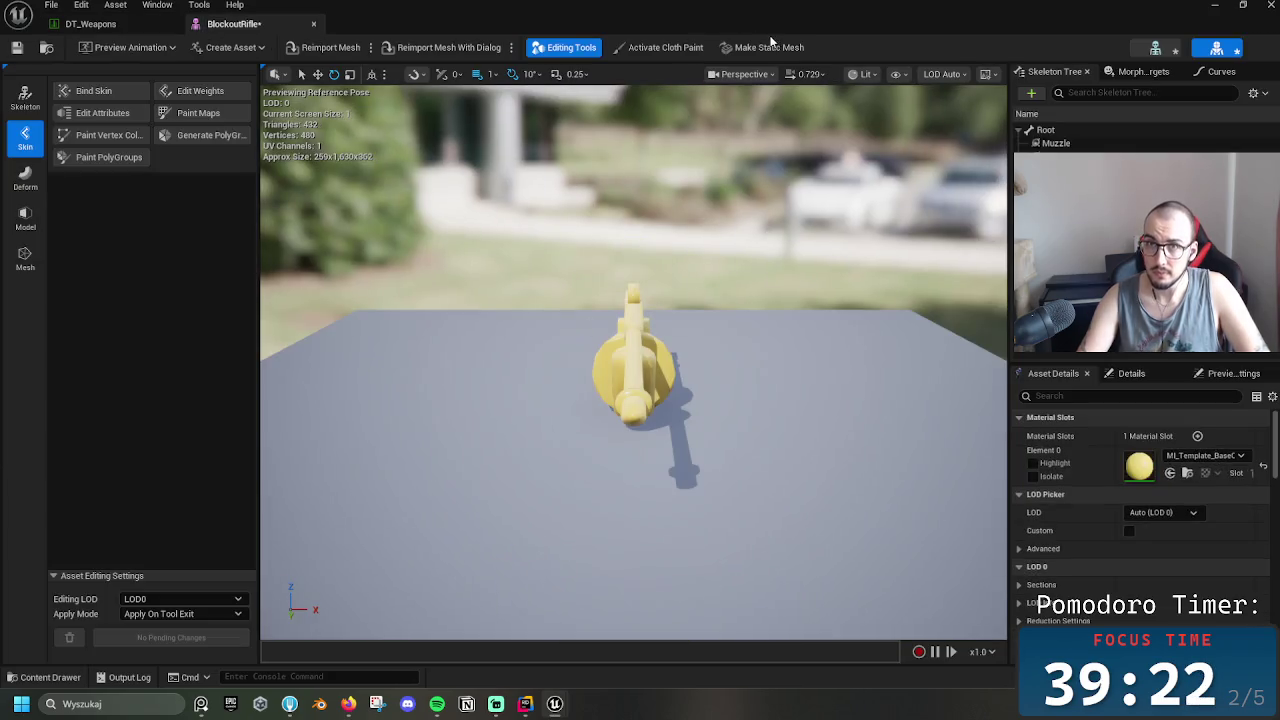
# Make a static mesh from BlockoutRifle, saved into Content/Mesh/Guns
pyautogui.click(779, 48)
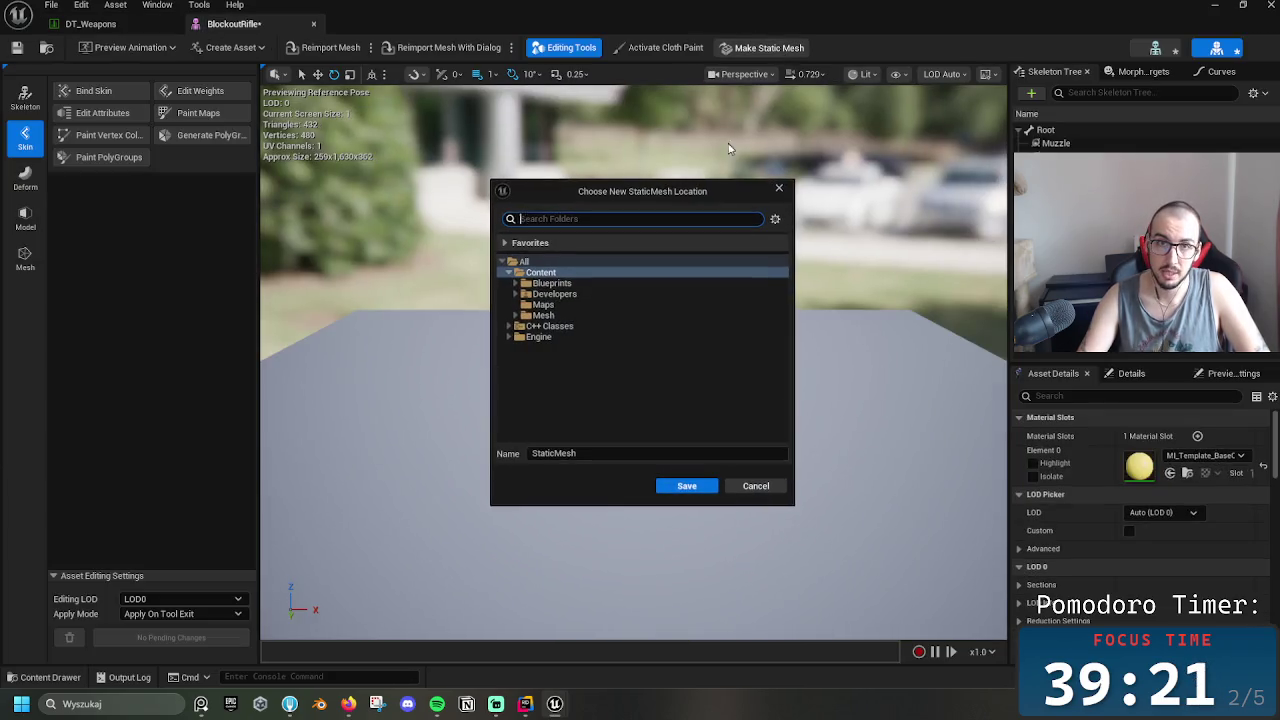
pyautogui.click(543, 315)
pyautogui.click(515, 316)
pyautogui.click(549, 336)
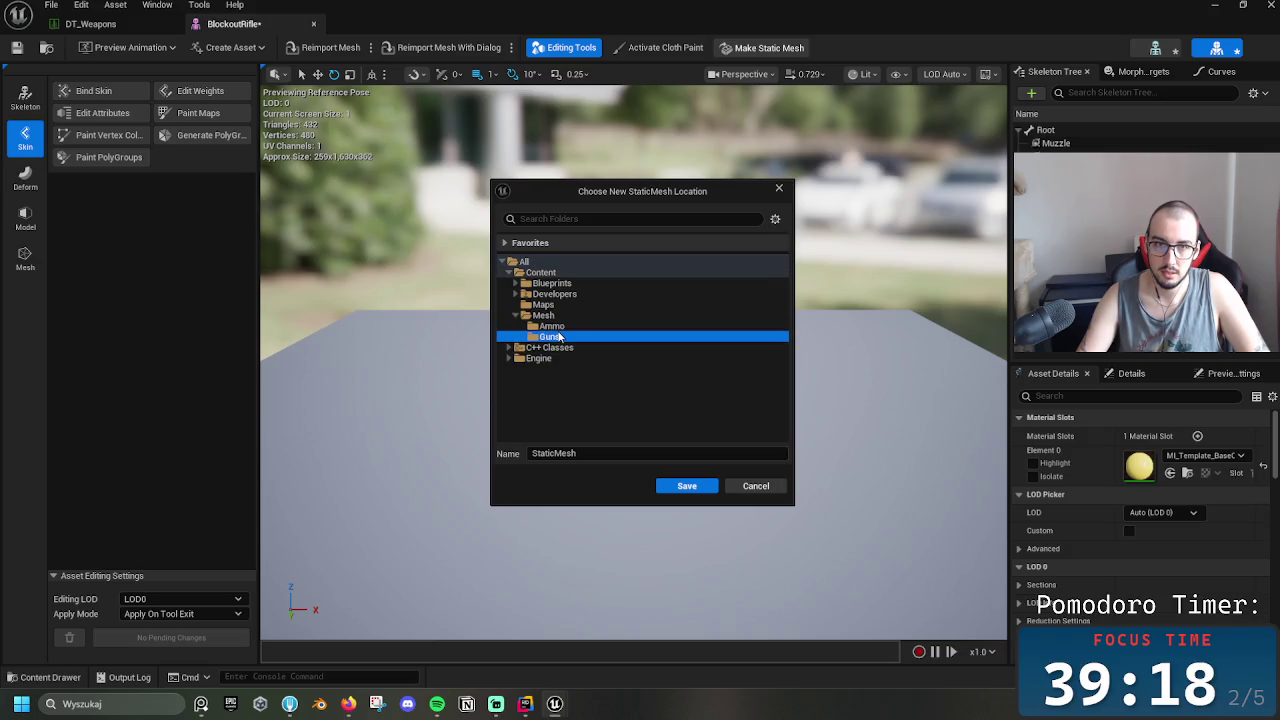
pyautogui.click(687, 485)
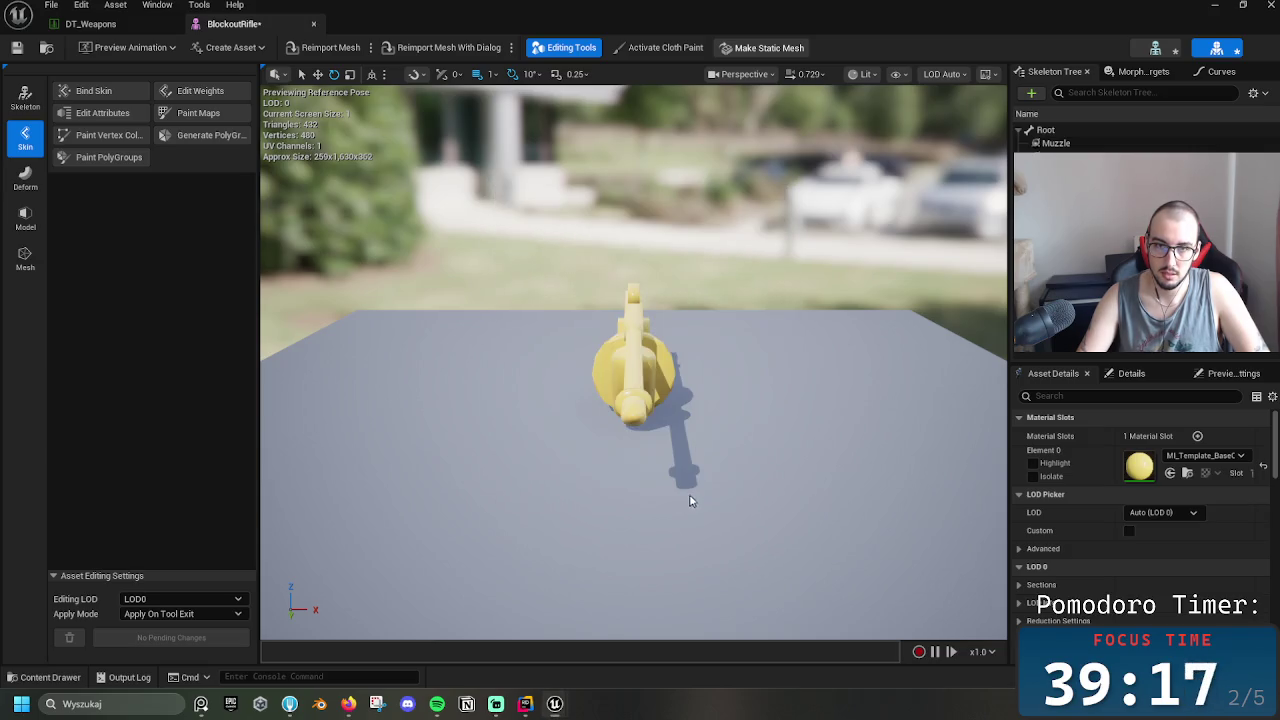
# Rename the new StaticMesh to SM_Rifle and close the BlockoutRifle mesh editor
pyautogui.click(1217, 12)
pyautogui.click(492, 596)
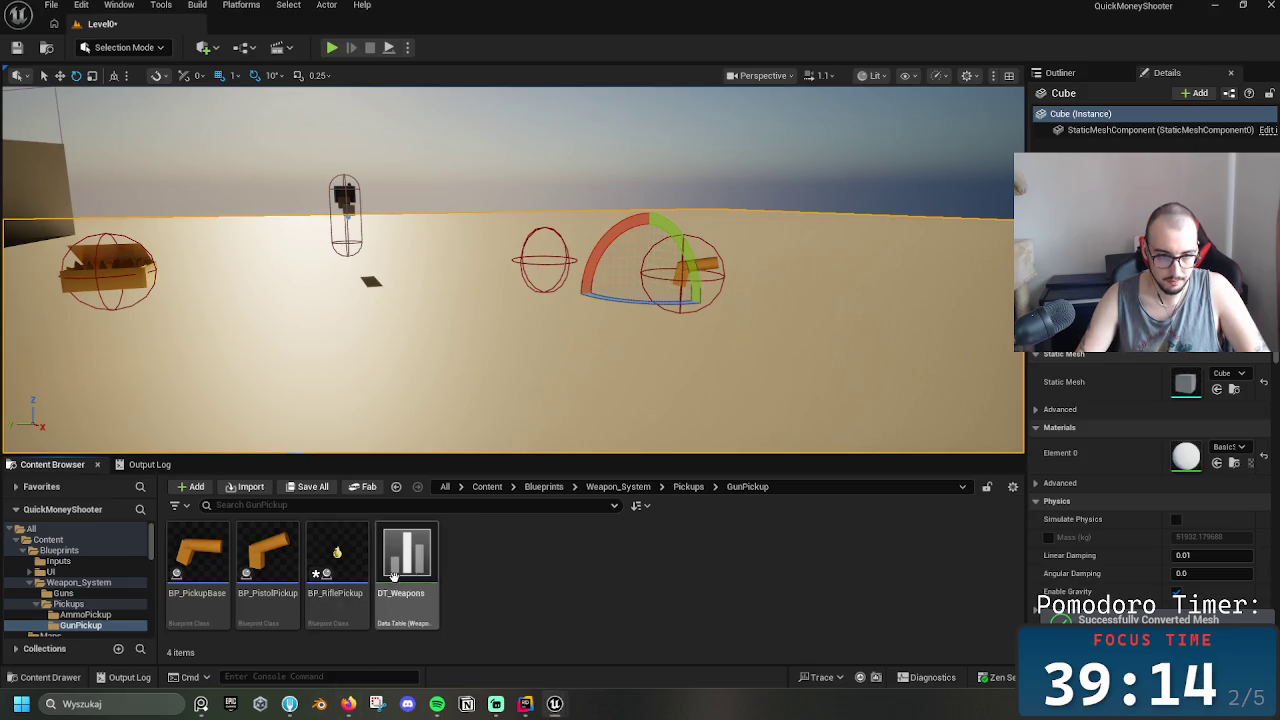
pyautogui.hotkey('ctrl', 'space')
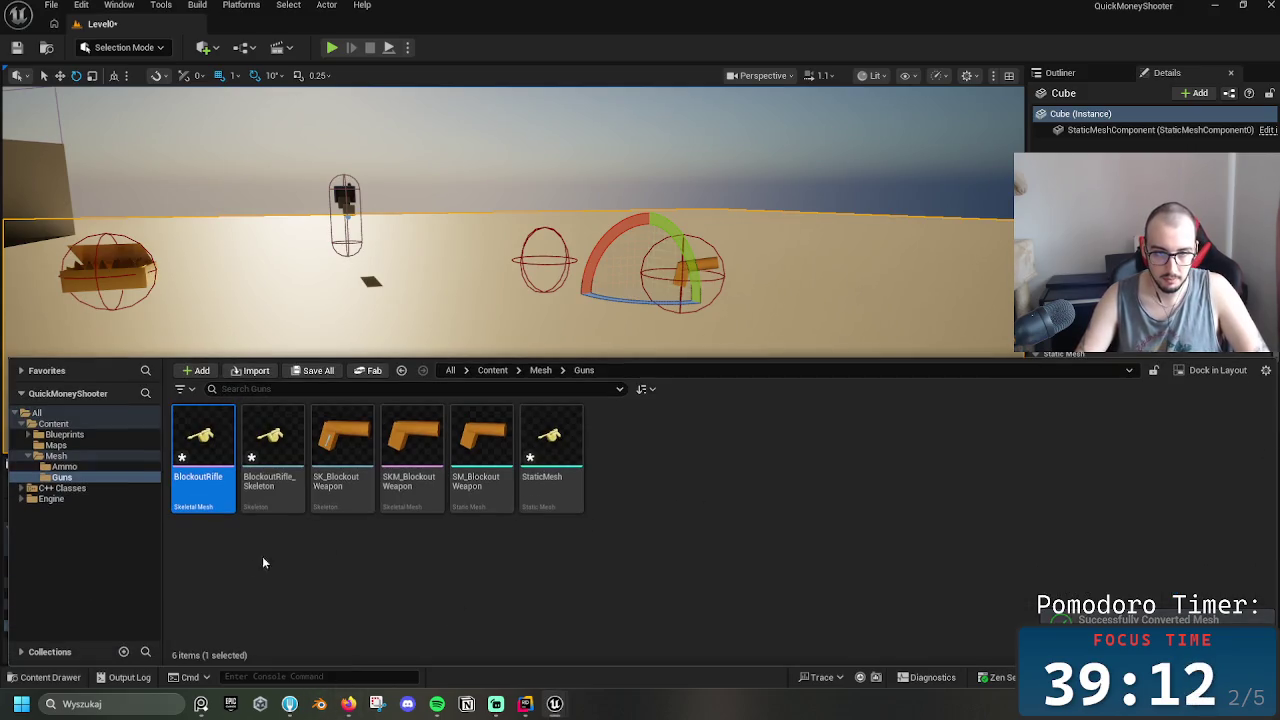
pyautogui.click(570, 482)
pyautogui.click(575, 488)
pyautogui.write('SM_Rifle')
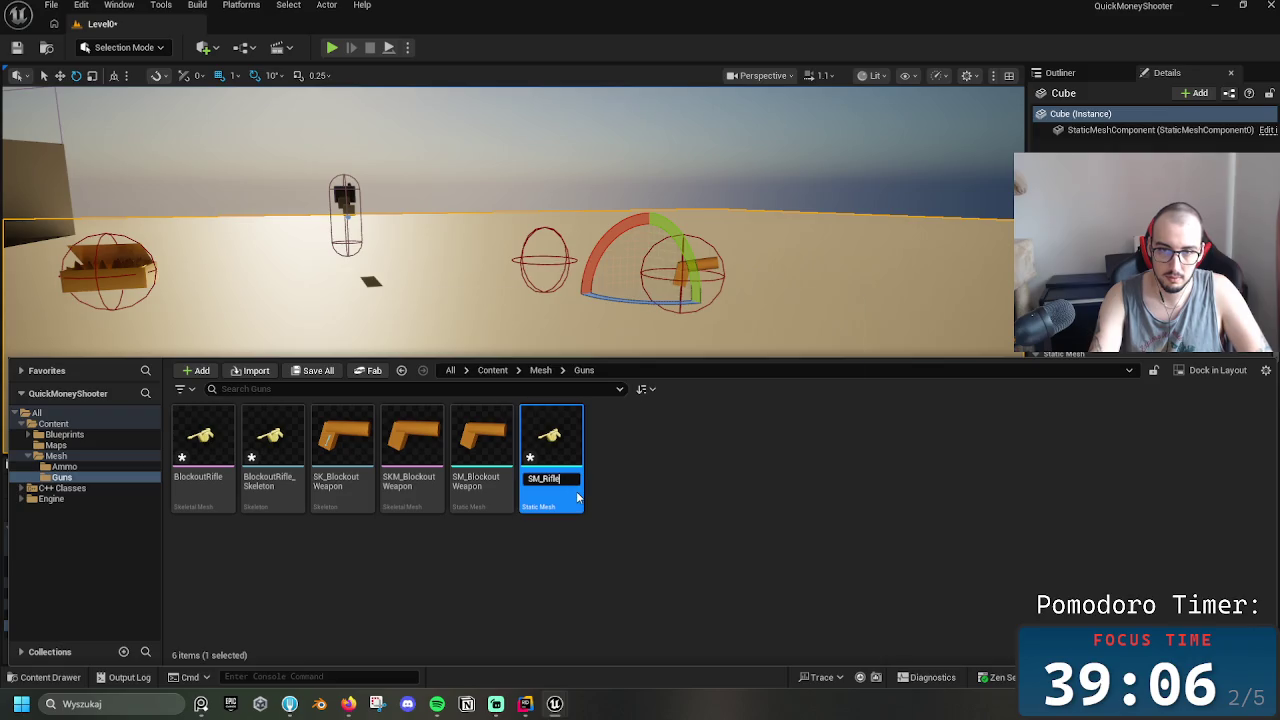
pyautogui.press('Return')
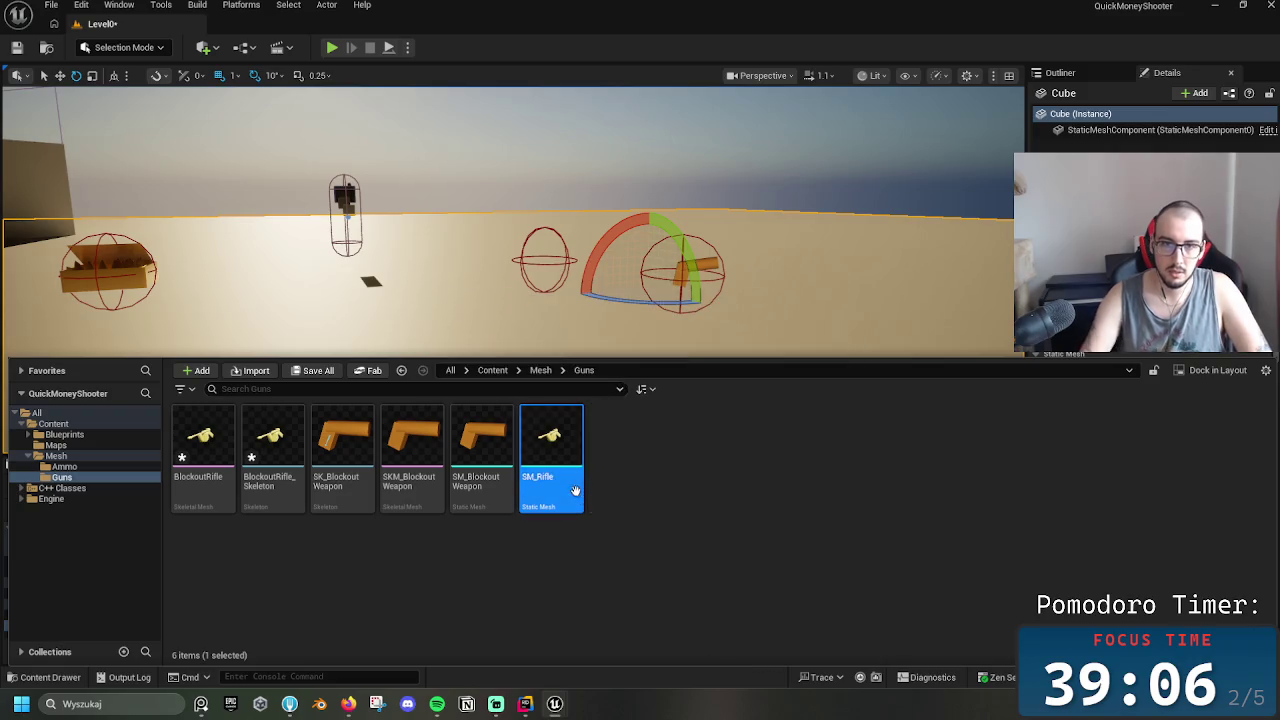
pyautogui.click(694, 607)
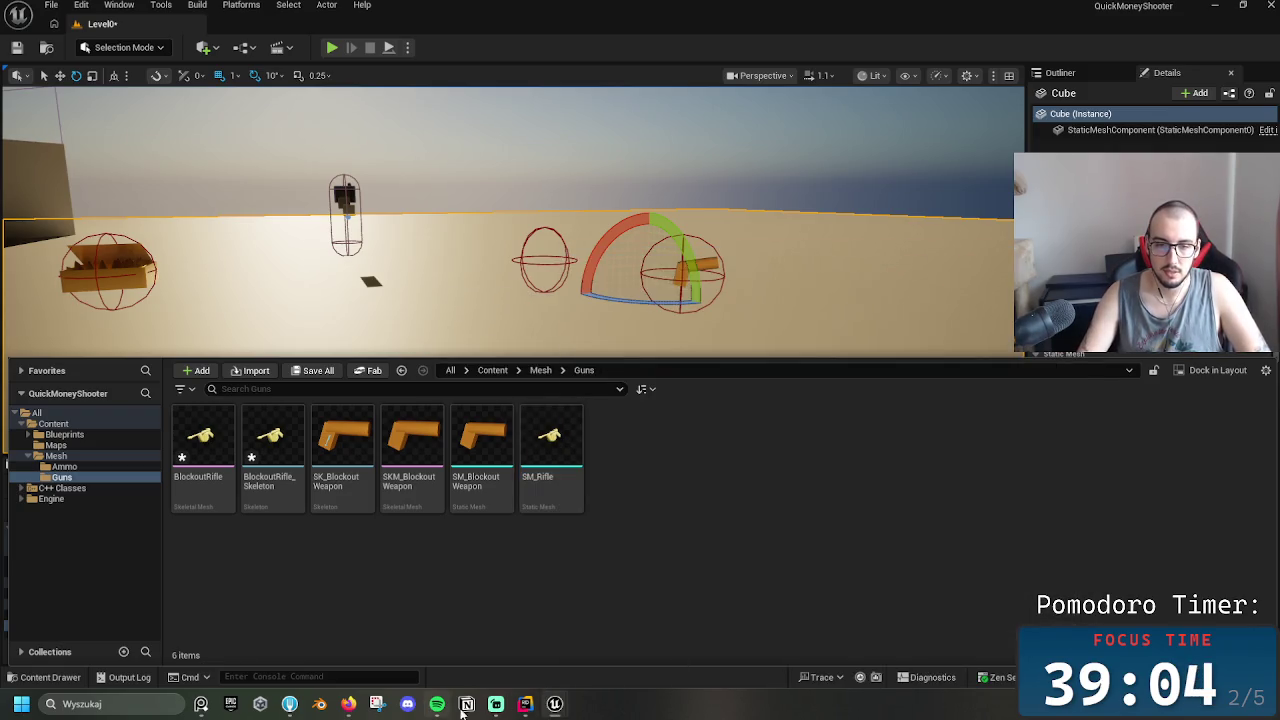
pyautogui.moveTo(557, 706)
pyautogui.click(625, 625)
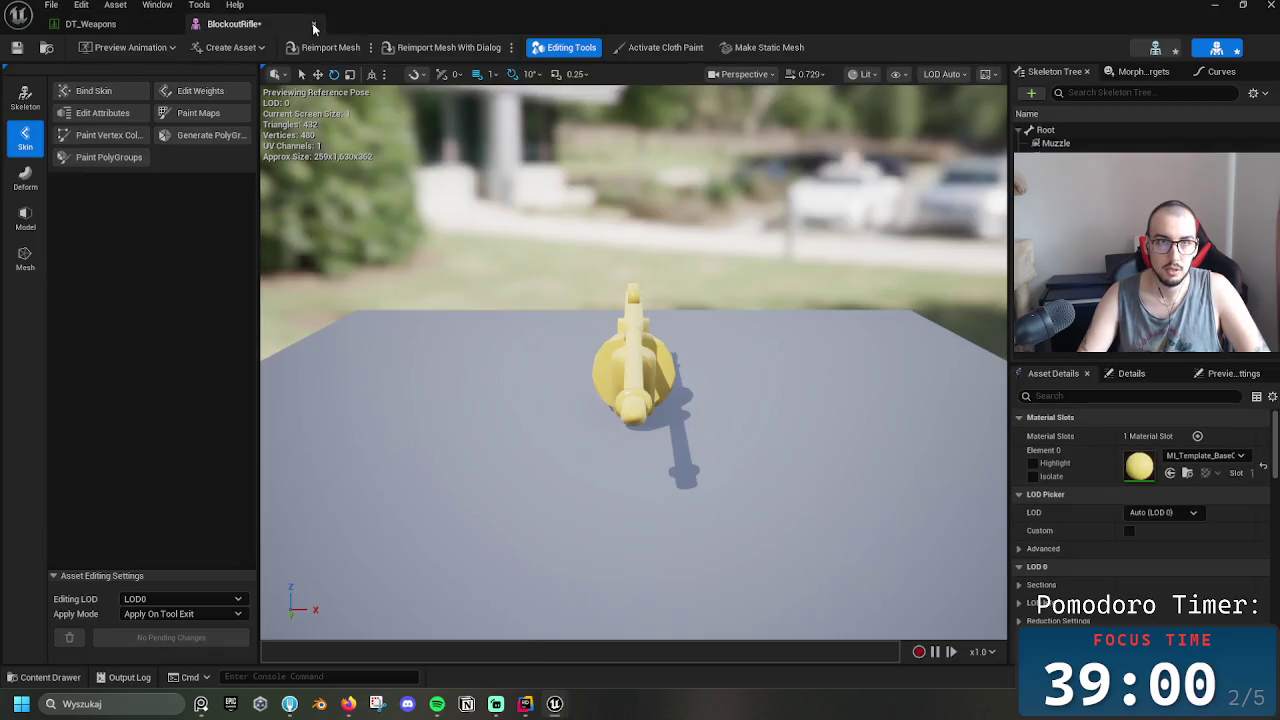
pyautogui.click(314, 25)
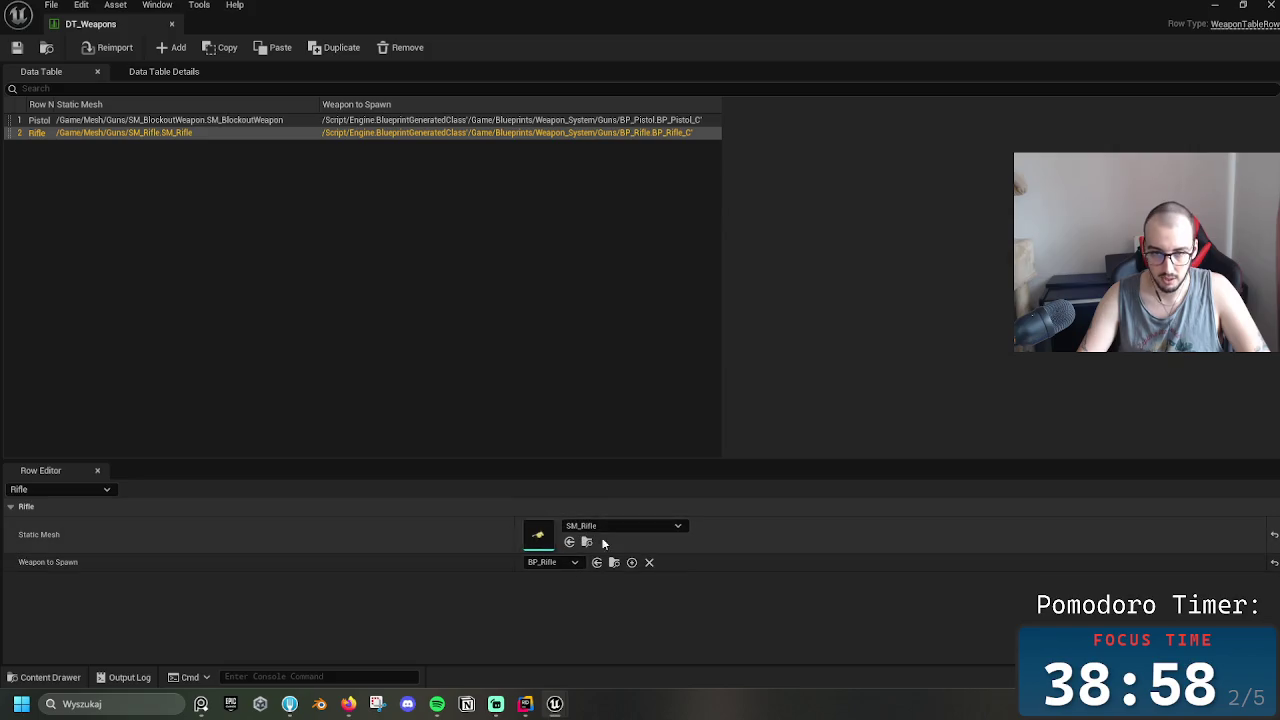
# Set DT_Weapons' Rifle row Static Mesh to SM_Rifle and close the data table
pyautogui.click(306, 352)
pyautogui.click(242, 133)
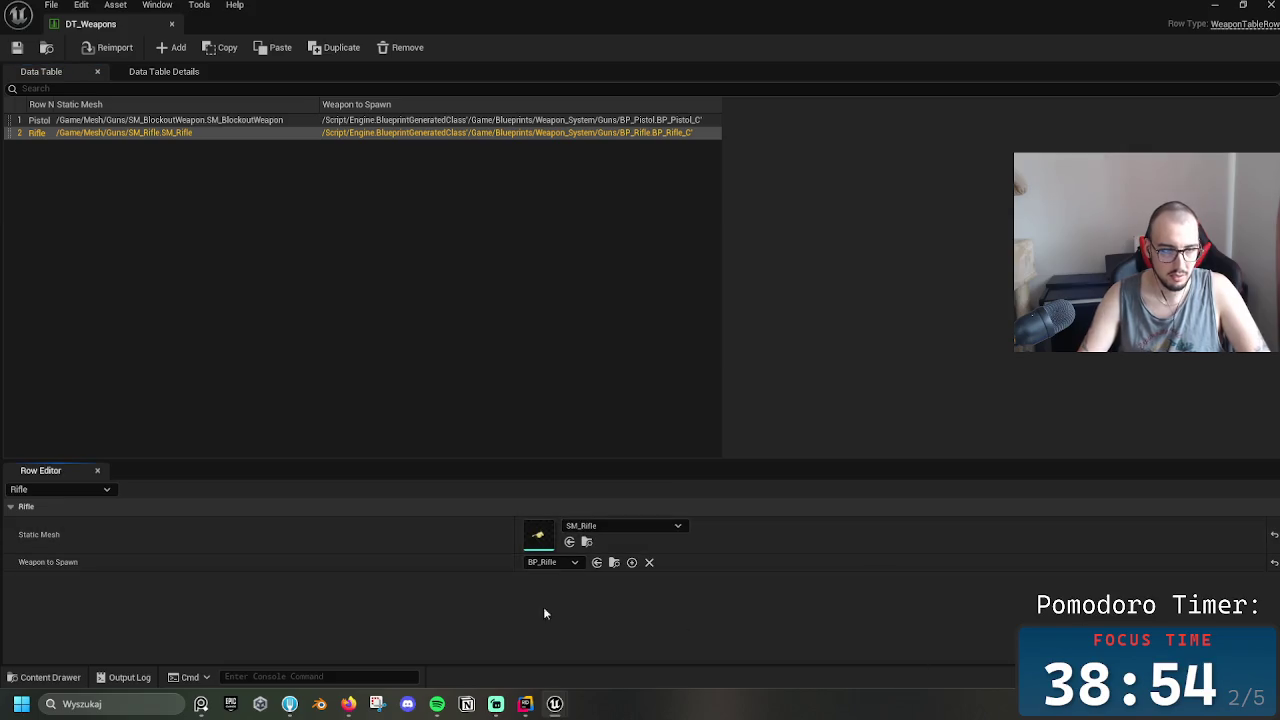
pyautogui.click(635, 526)
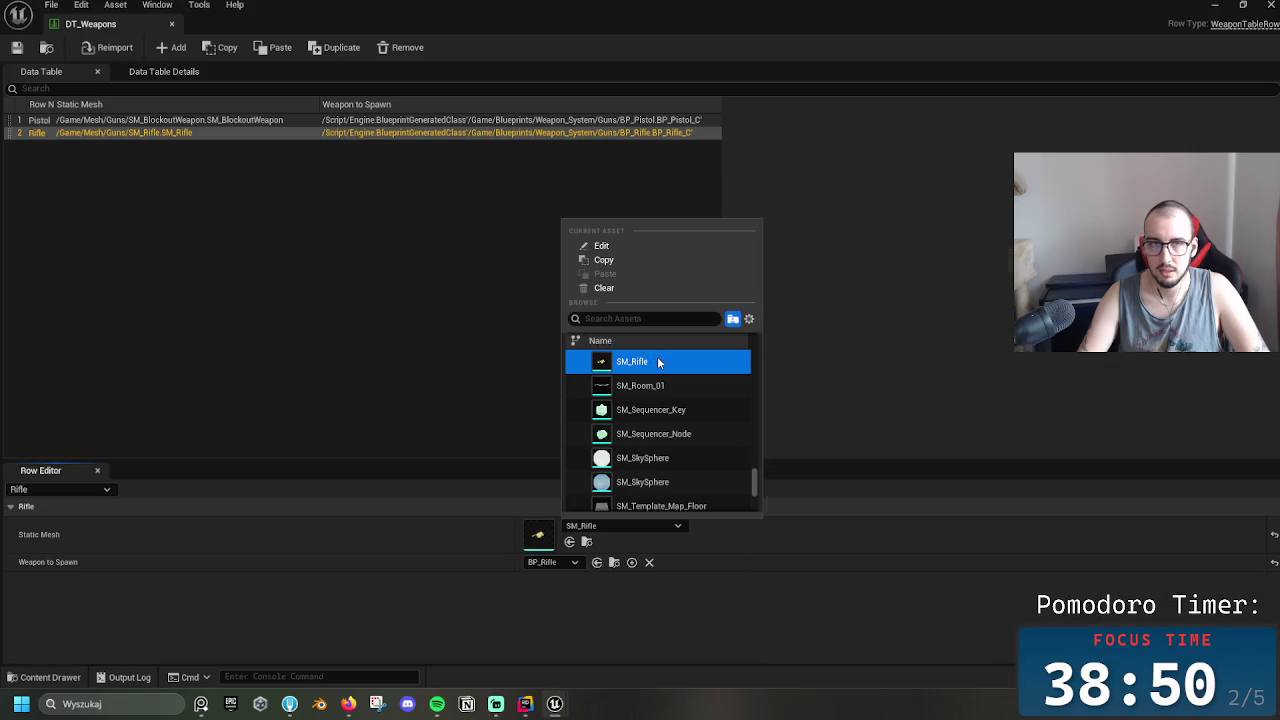
pyautogui.click(660, 361)
pyautogui.click(1270, 5)
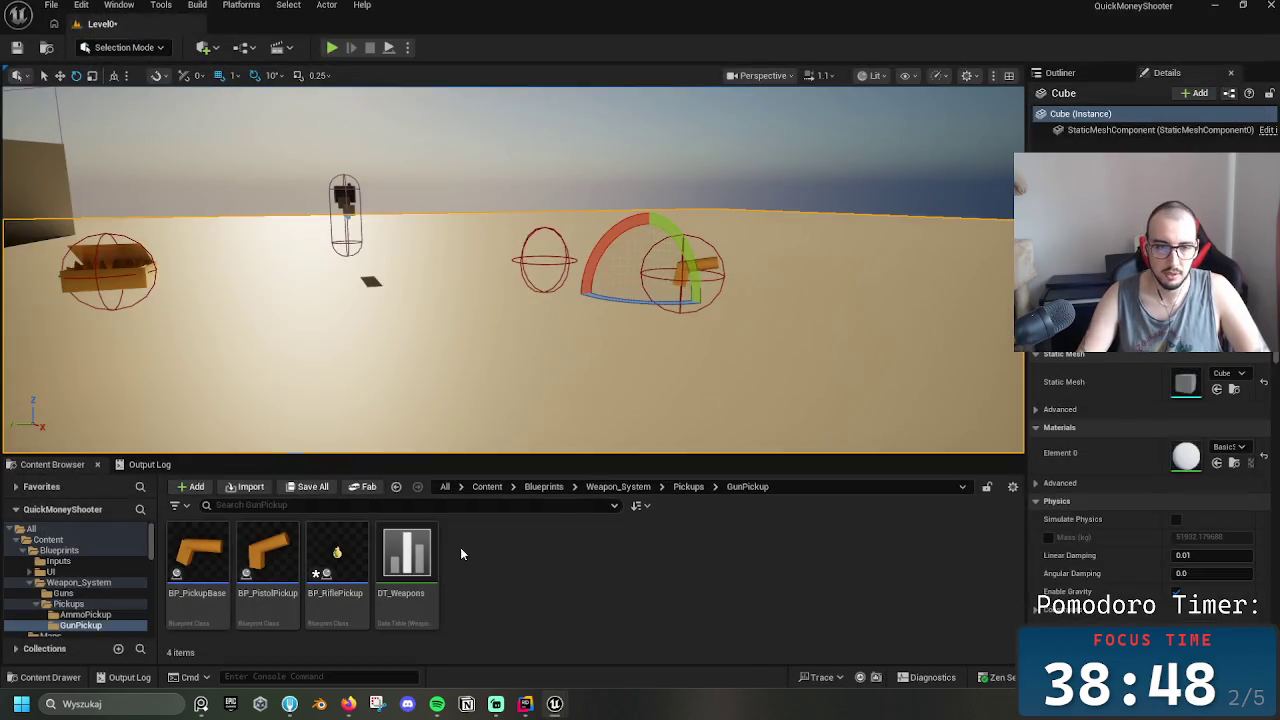
# Assign the rifle mesh to BP_RiflePickup's Static Mesh Comp and compile
pyautogui.click(337, 556)
pyautogui.doubleClick(349, 571)
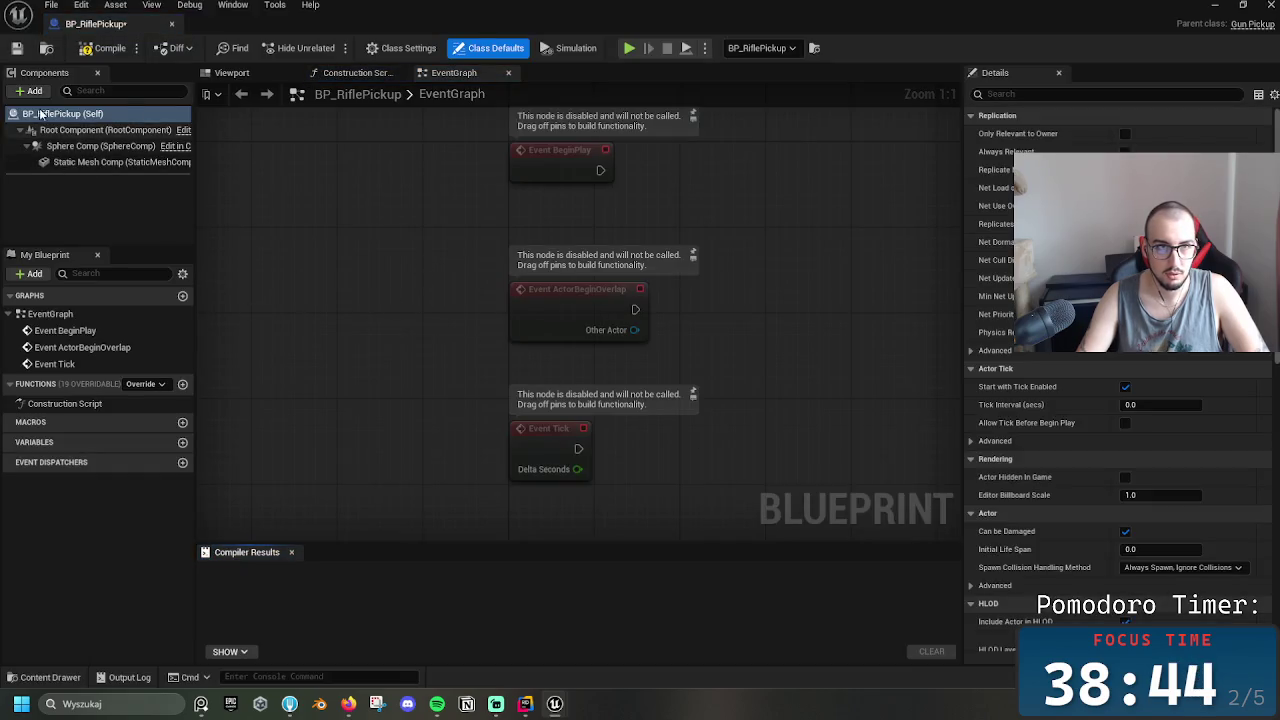
pyautogui.hotkey('ctrl', 's')
pyautogui.click(88, 163)
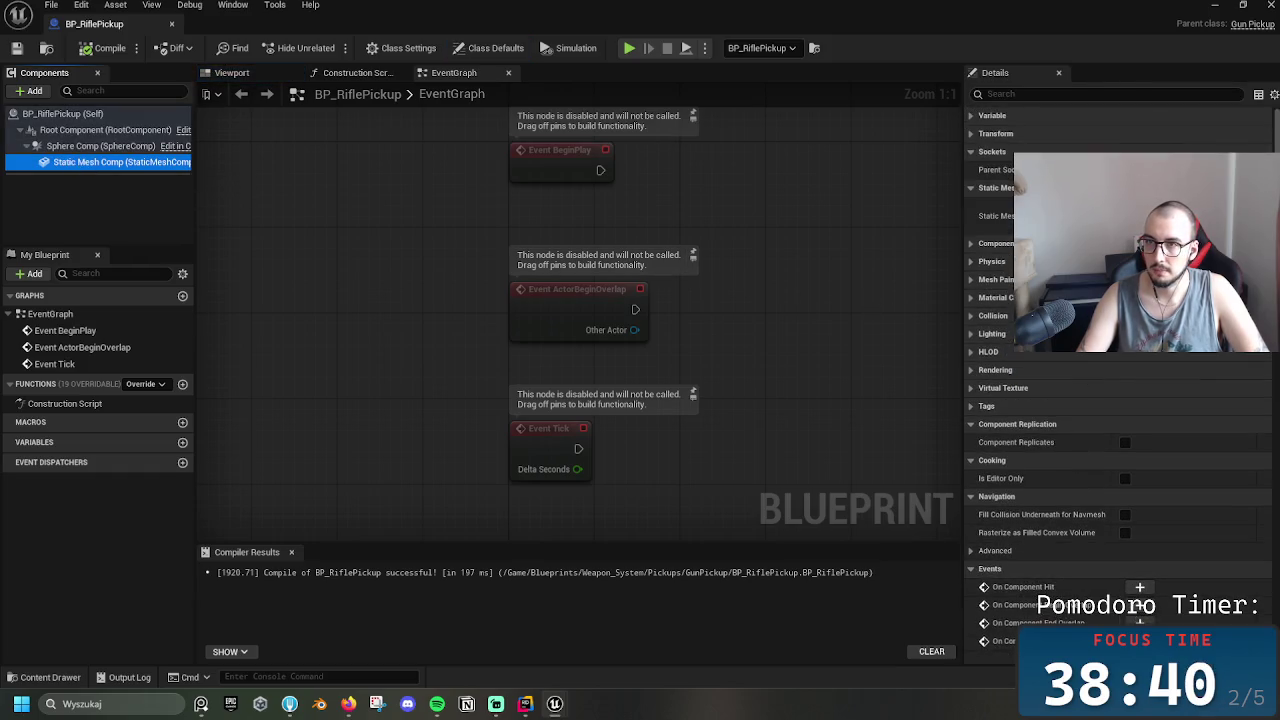
pyautogui.click(1160, 210)
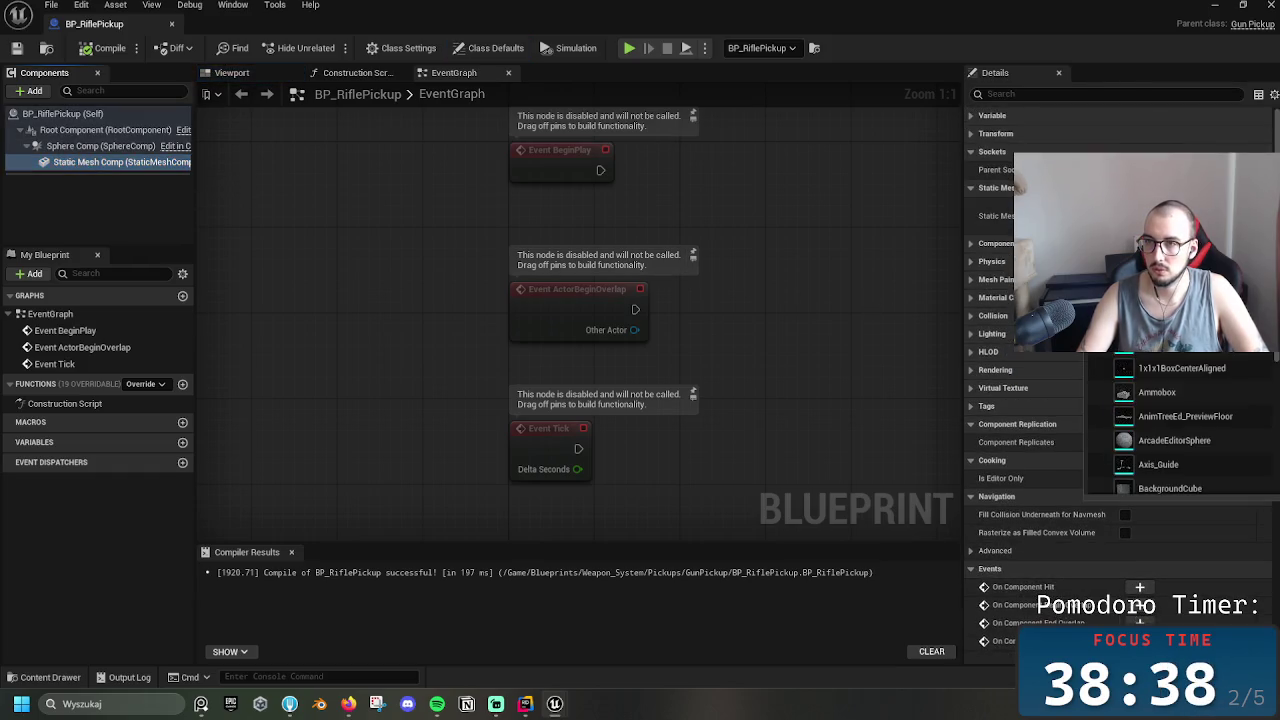
pyautogui.scroll(-5, 1180, 430)
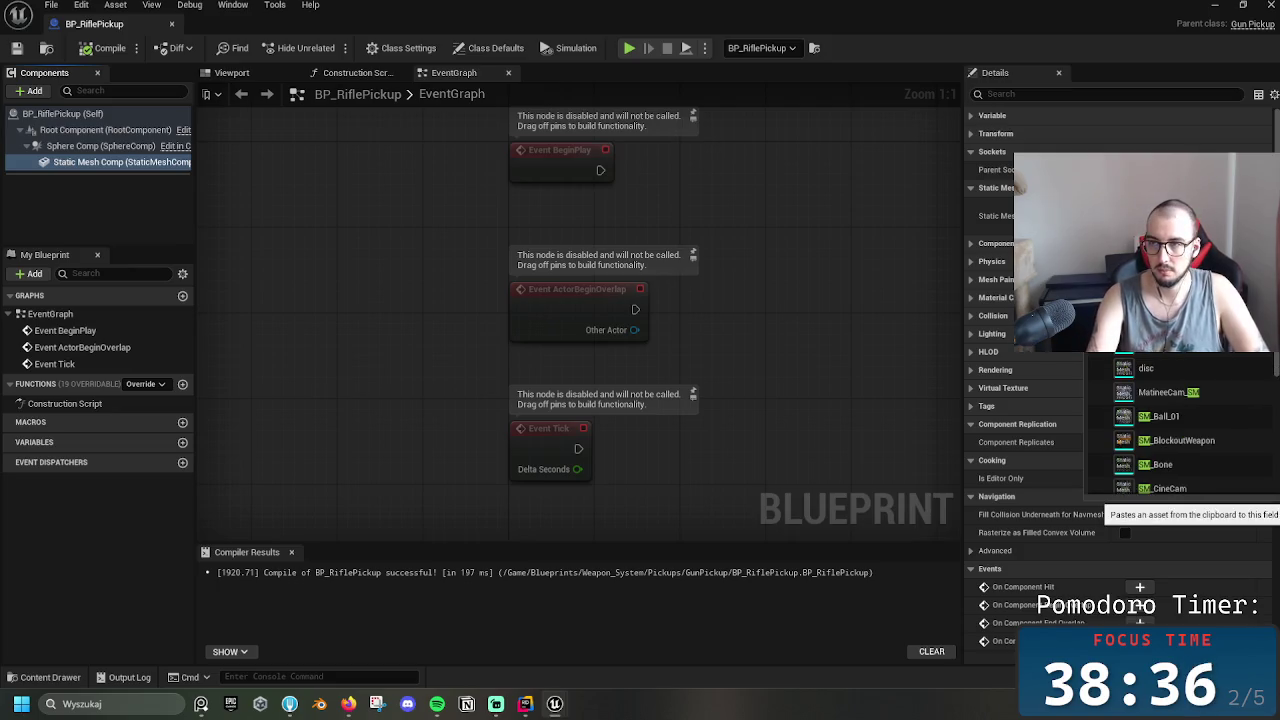
pyautogui.click(1170, 440)
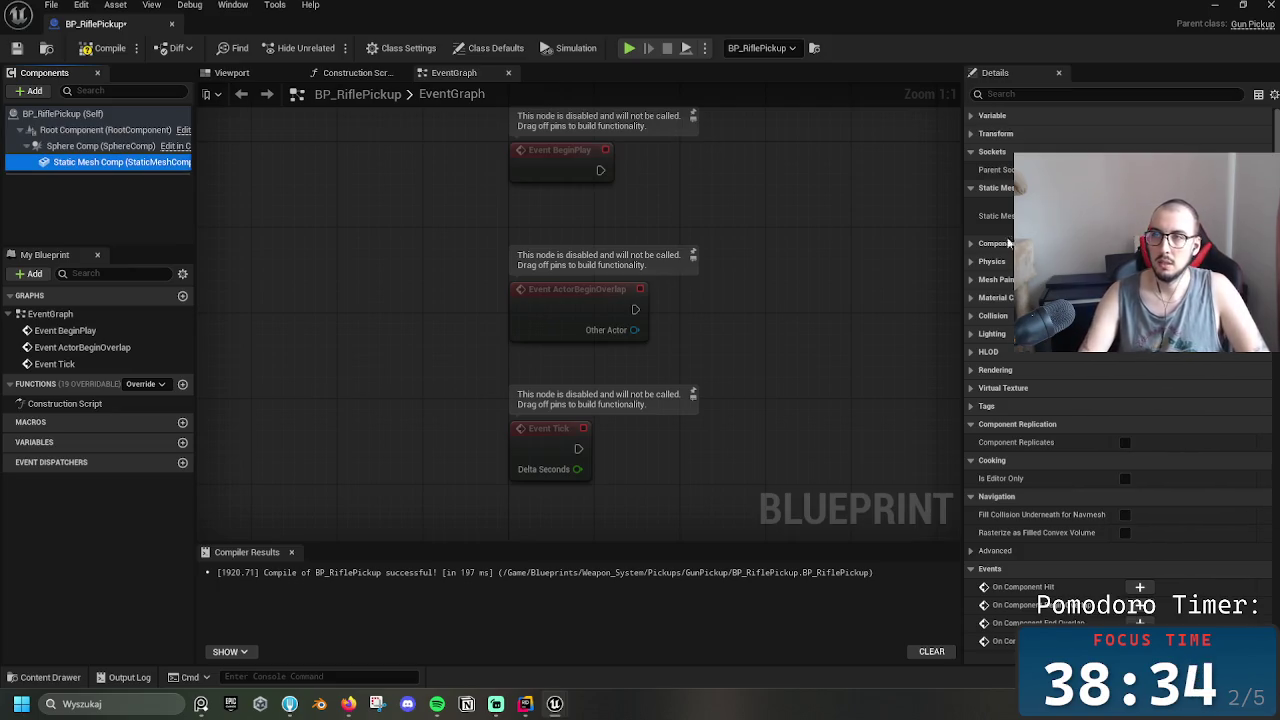
pyautogui.click(106, 48)
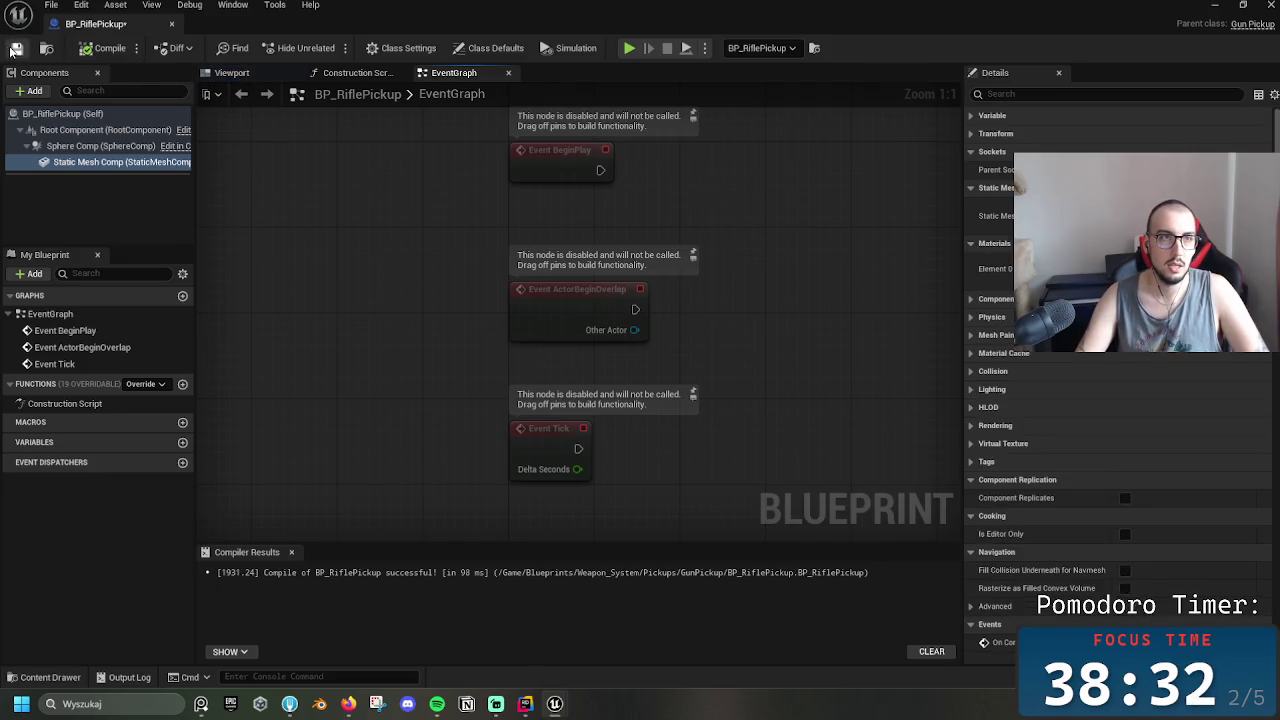
pyautogui.click(172, 26)
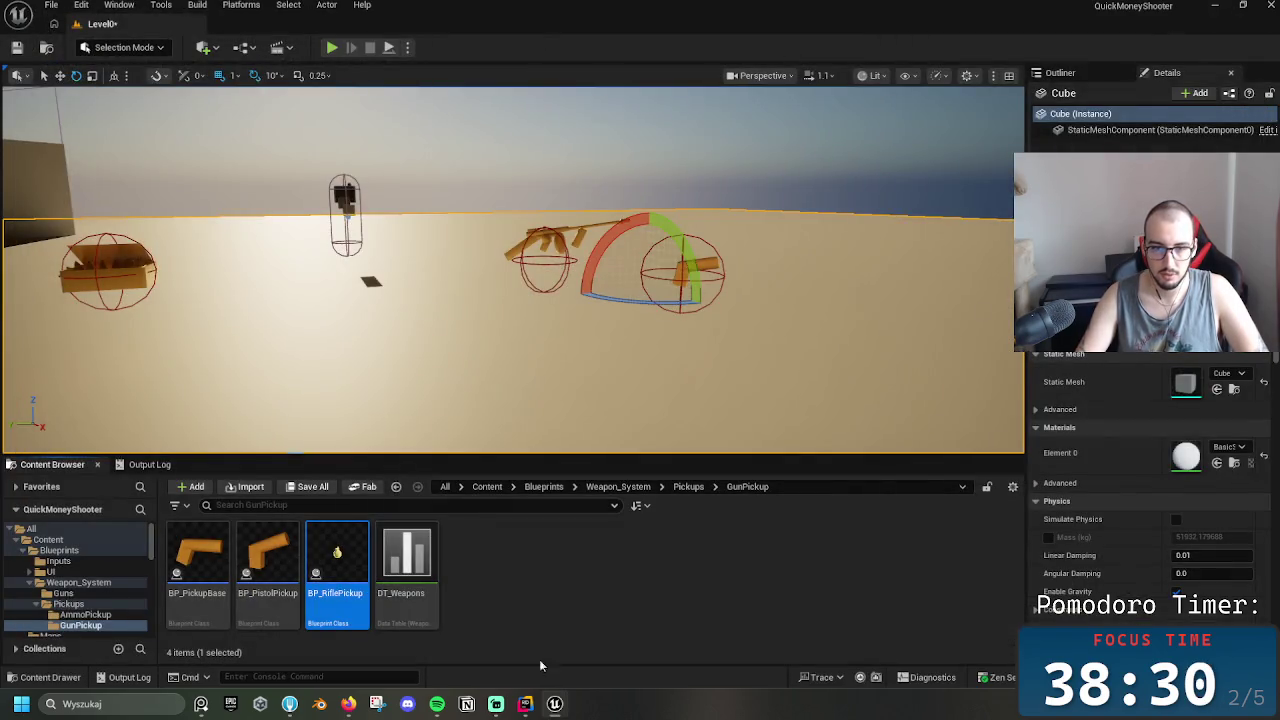
# Tilt the pickup's rifle mesh with the rotate gizmo in the Viewport
pyautogui.doubleClick(336, 556)
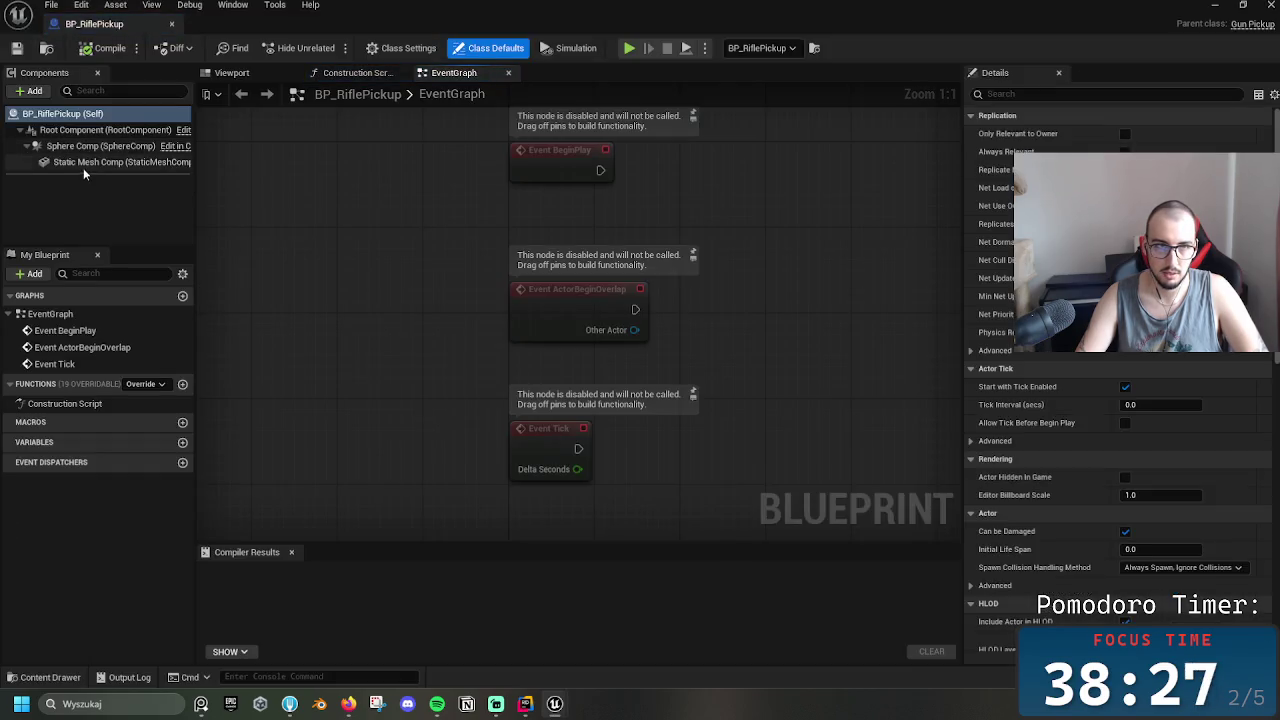
pyautogui.click(83, 165)
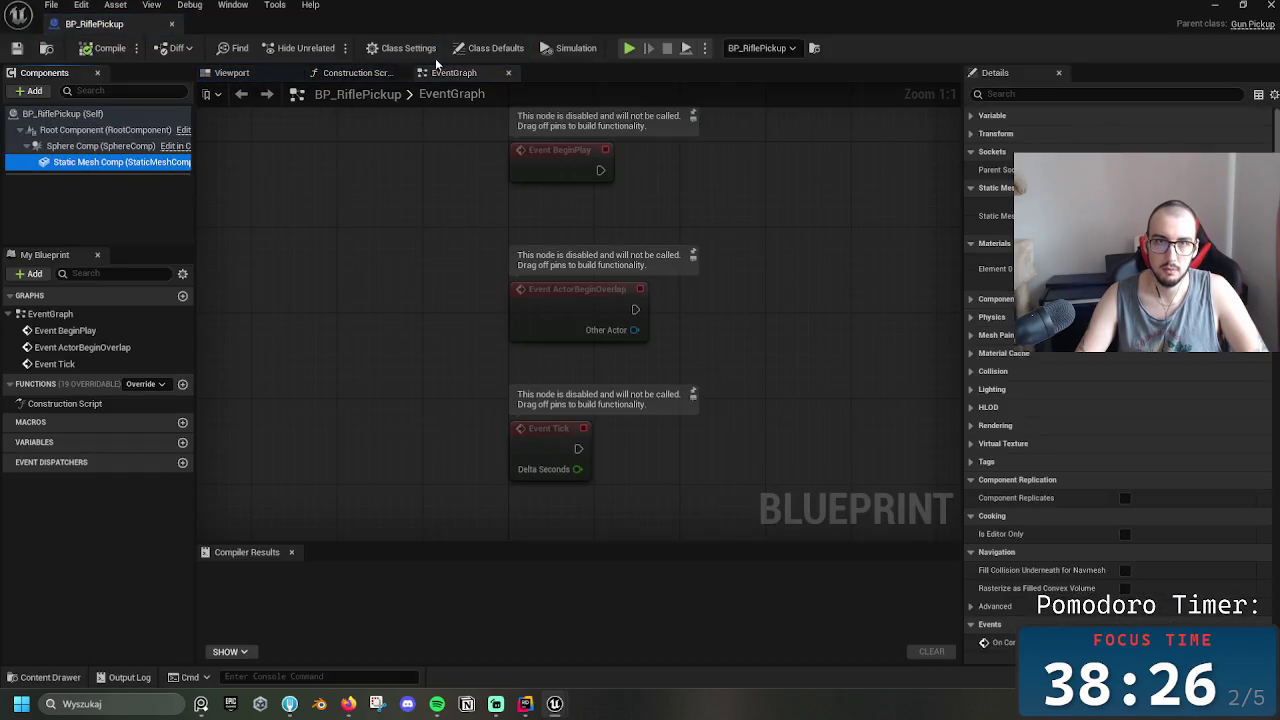
pyautogui.click(231, 72)
pyautogui.press('e')
pyautogui.moveTo(582, 279)
pyautogui.mouseDown()
pyautogui.moveTo(586, 245)
pyautogui.moveTo(790, 325)
pyautogui.mouseUp()
pyautogui.moveTo(575, 263); pyautogui.dragTo(586, 246)
pyautogui.press('e')
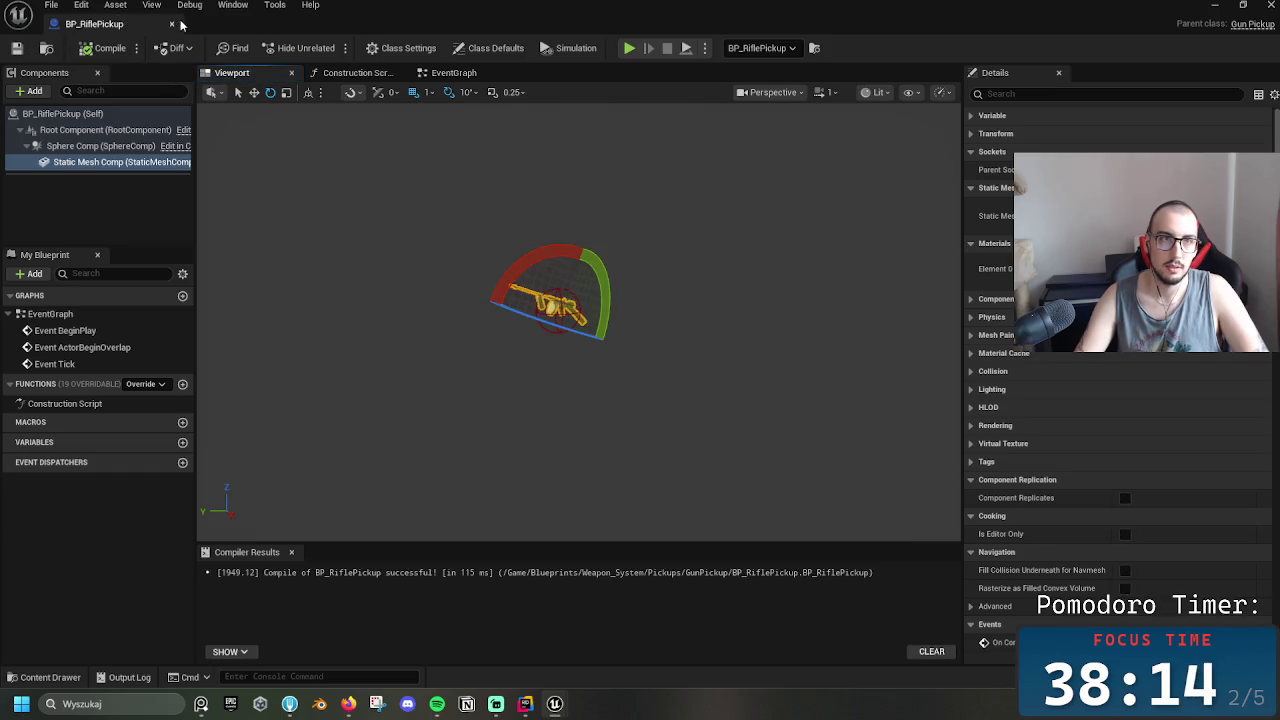
pyautogui.click(172, 24)
# Delete the rifle pickup placed in the level
pyautogui.moveTo(656, 341)
pyautogui.mouseDown()
pyautogui.moveTo(478, 294)
pyautogui.moveTo(636, 334)
pyautogui.mouseUp()
pyautogui.click(705, 311)
pyautogui.press('Delete')
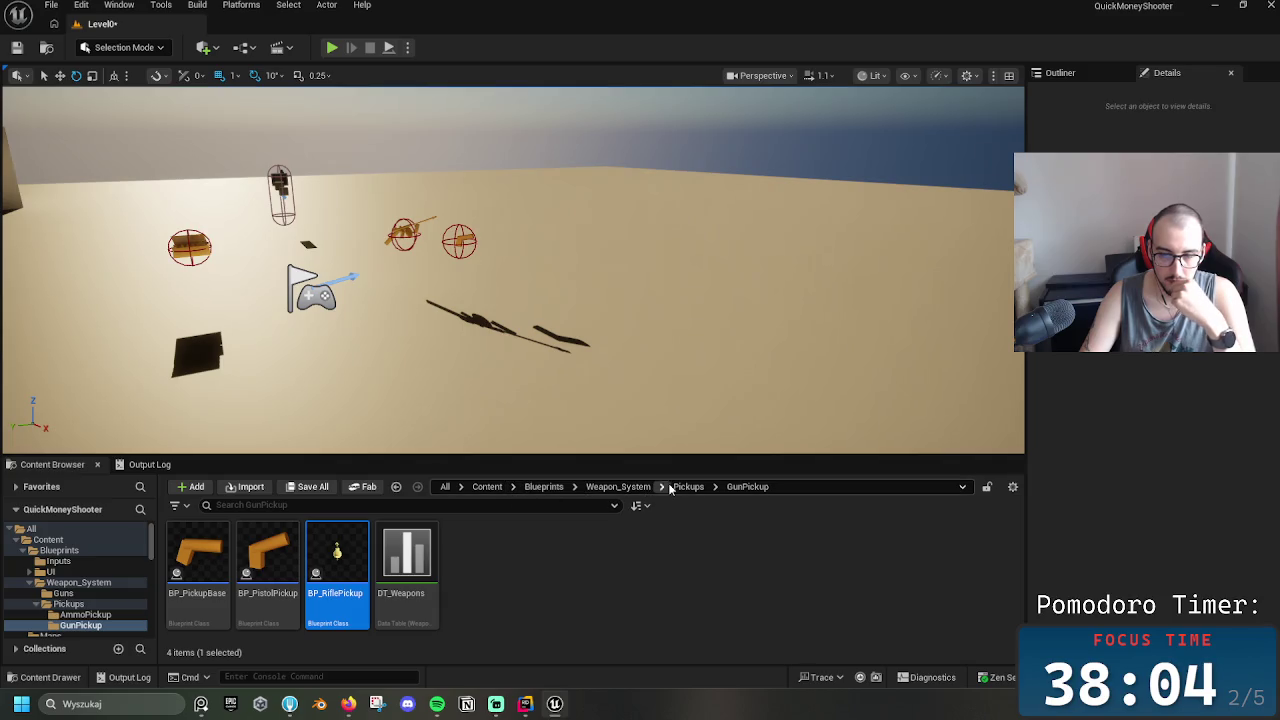
# Review BP_RiflePickup's Class Defaults and close it
pyautogui.doubleClick(345, 548)
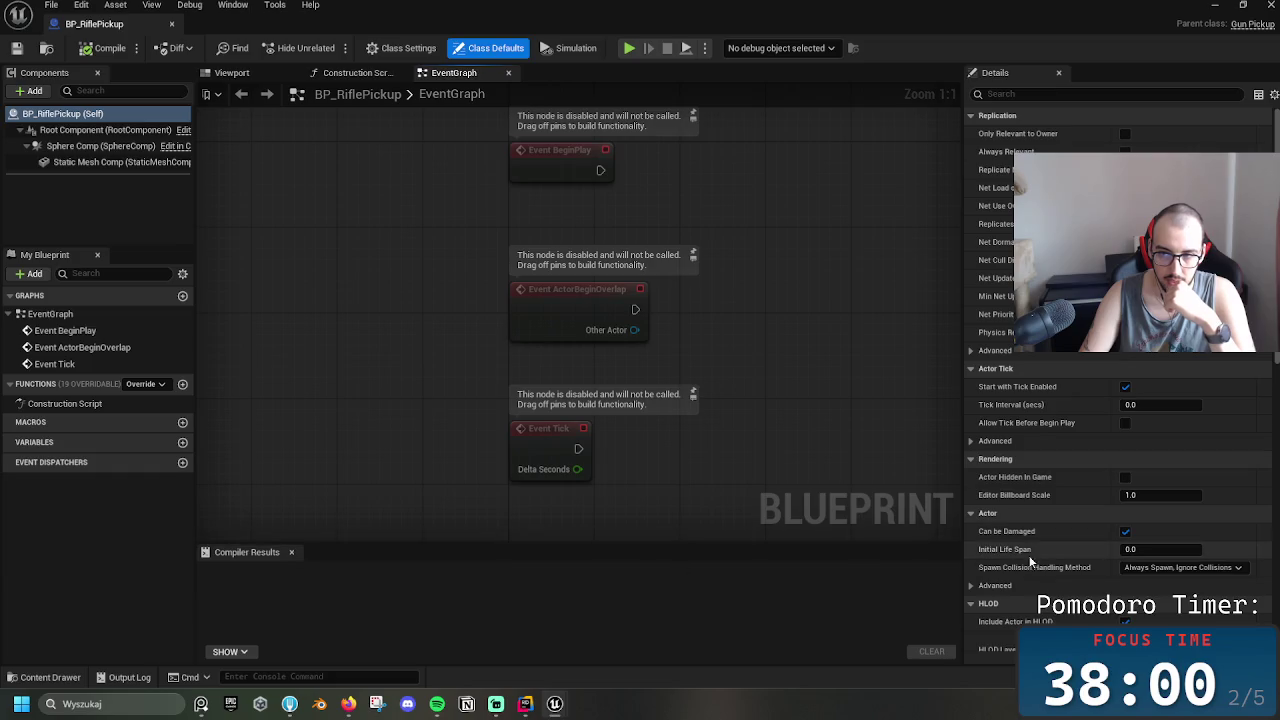
pyautogui.scroll(-10, 1264, 425)
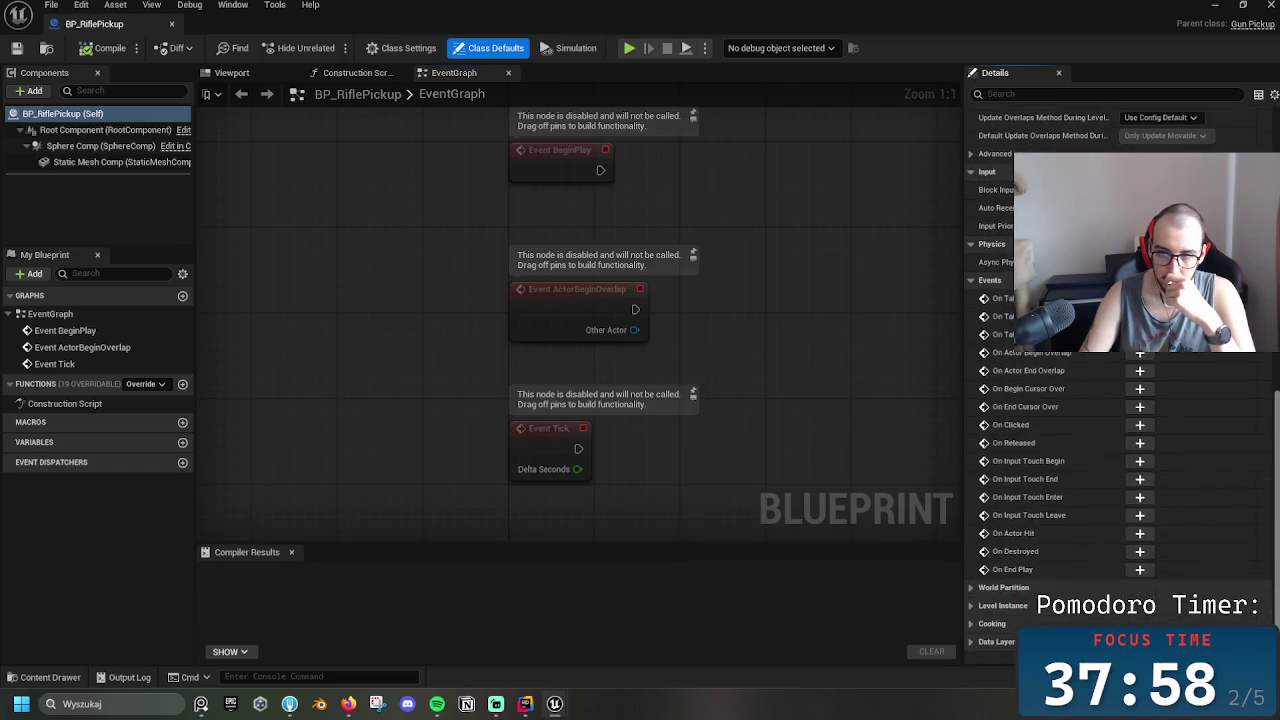
pyautogui.scroll(8, 1264, 425)
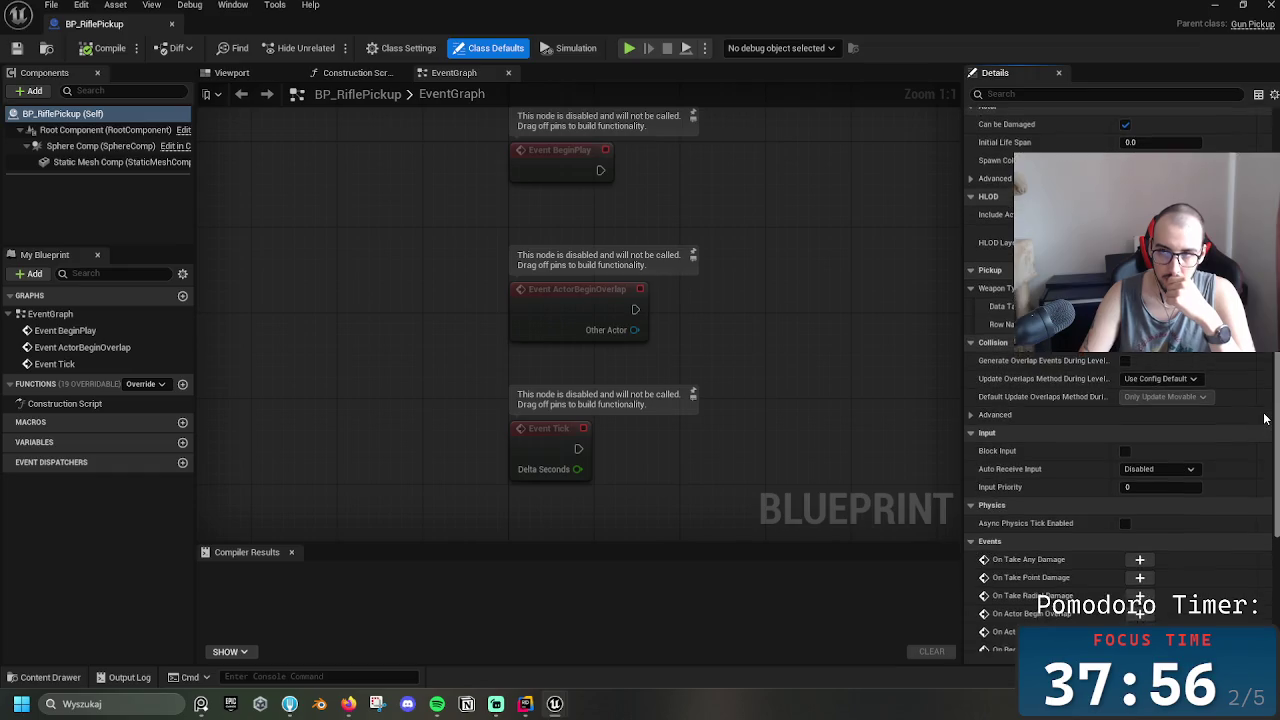
pyautogui.click(1271, 5)
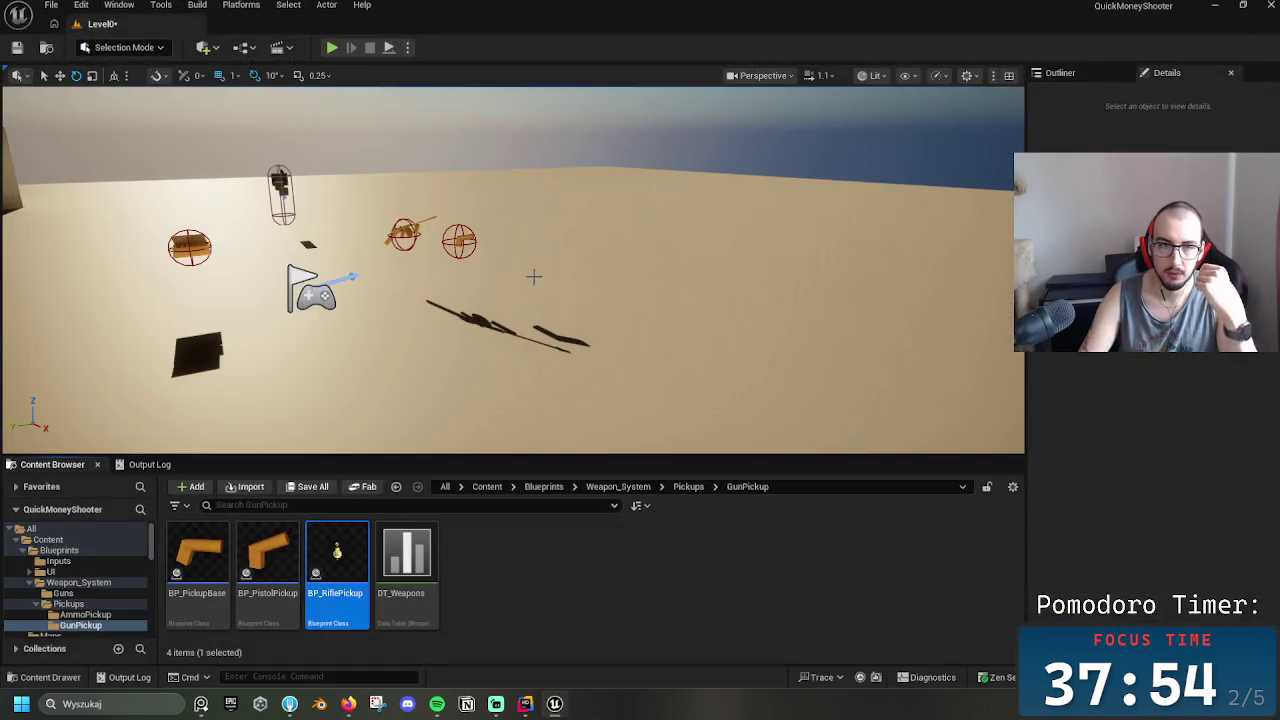
# In Weapon_System/Guns, check BP_Rifle's Gun Data, then review DA_Rifle
pyautogui.click(692, 487)
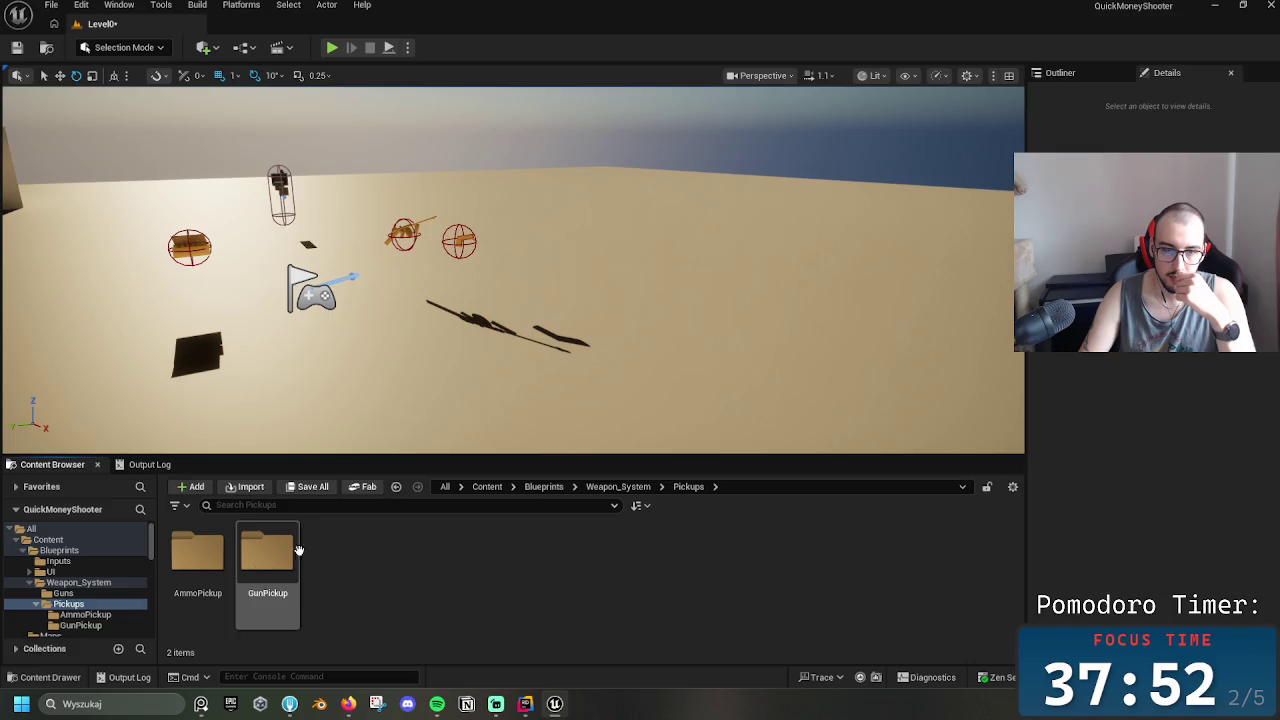
pyautogui.click(613, 489)
pyautogui.doubleClick(196, 560)
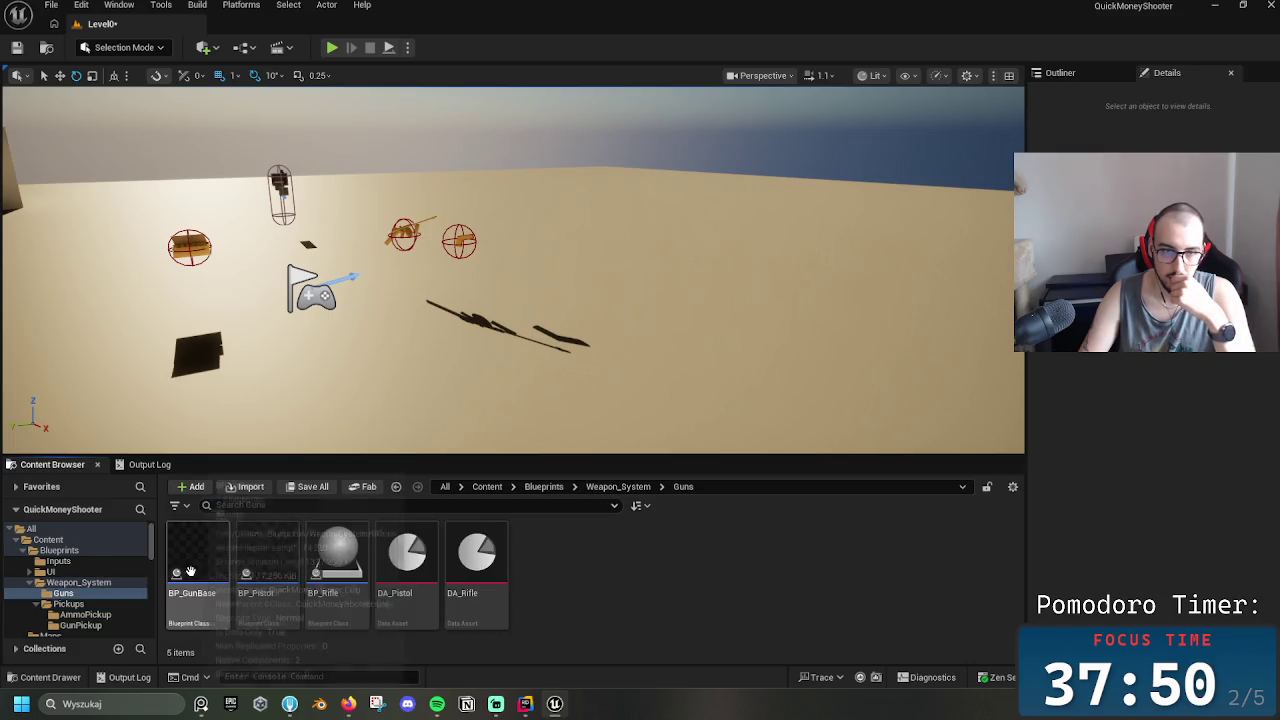
pyautogui.click(196, 560)
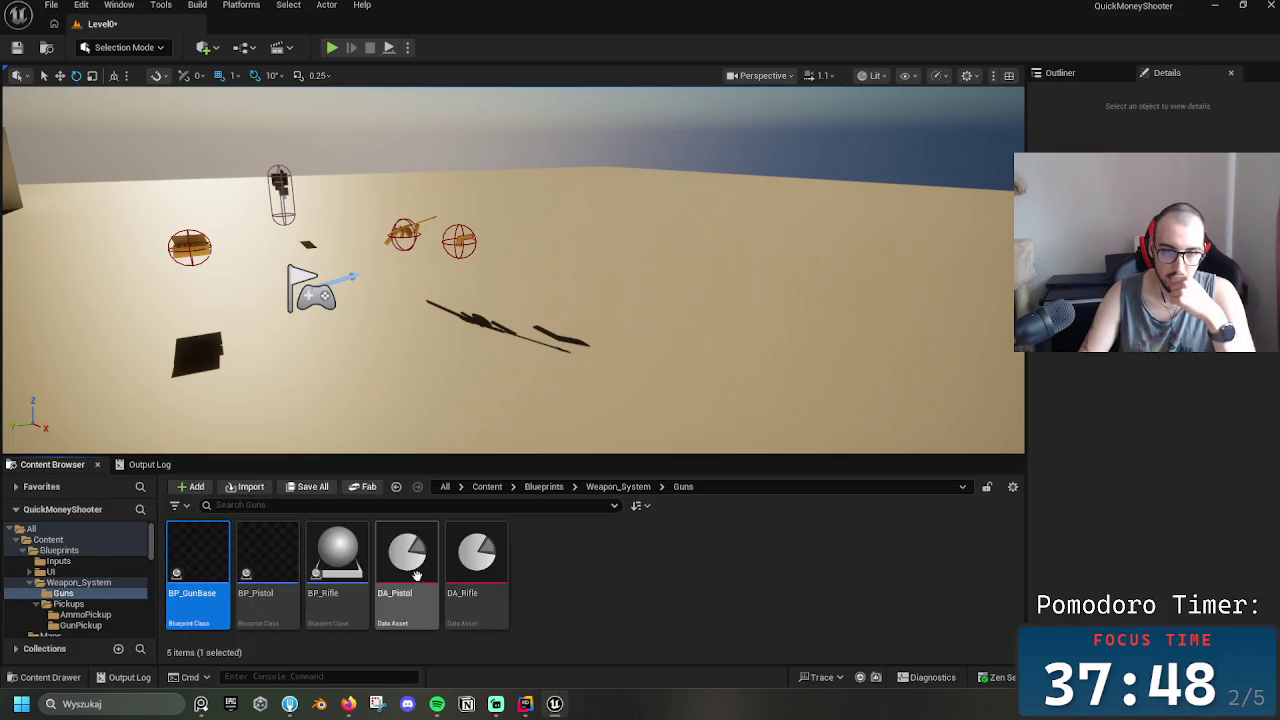
pyautogui.doubleClick(337, 560)
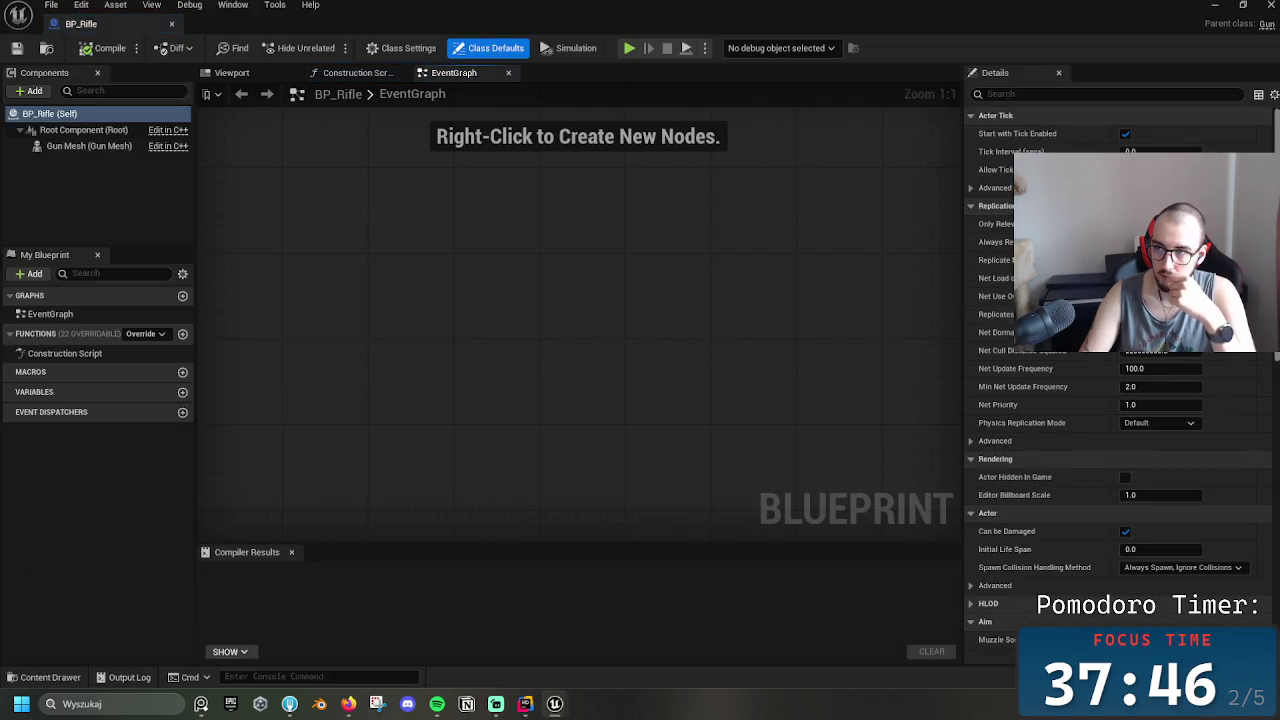
pyautogui.scroll(-8, 1120, 380)
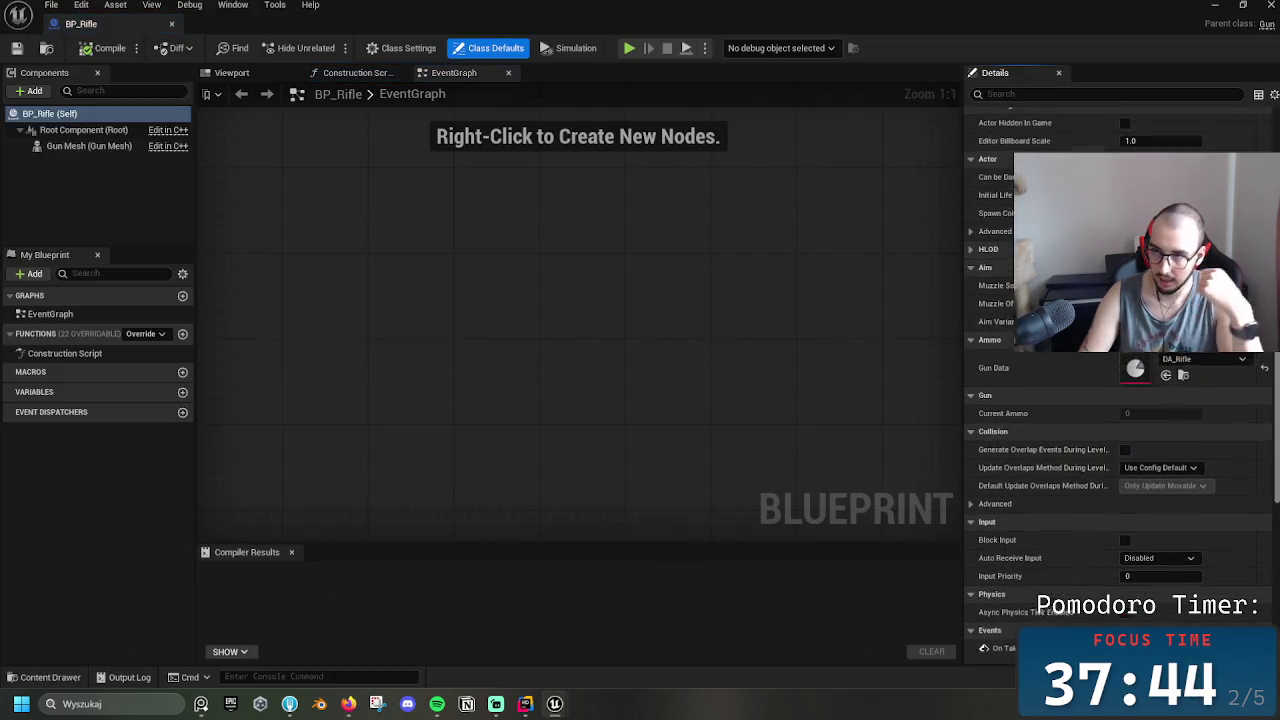
pyautogui.scroll(2, 1277, 368)
pyautogui.moveTo(1277, 368); pyautogui.dragTo(1273, 365)
pyautogui.click(1272, 5)
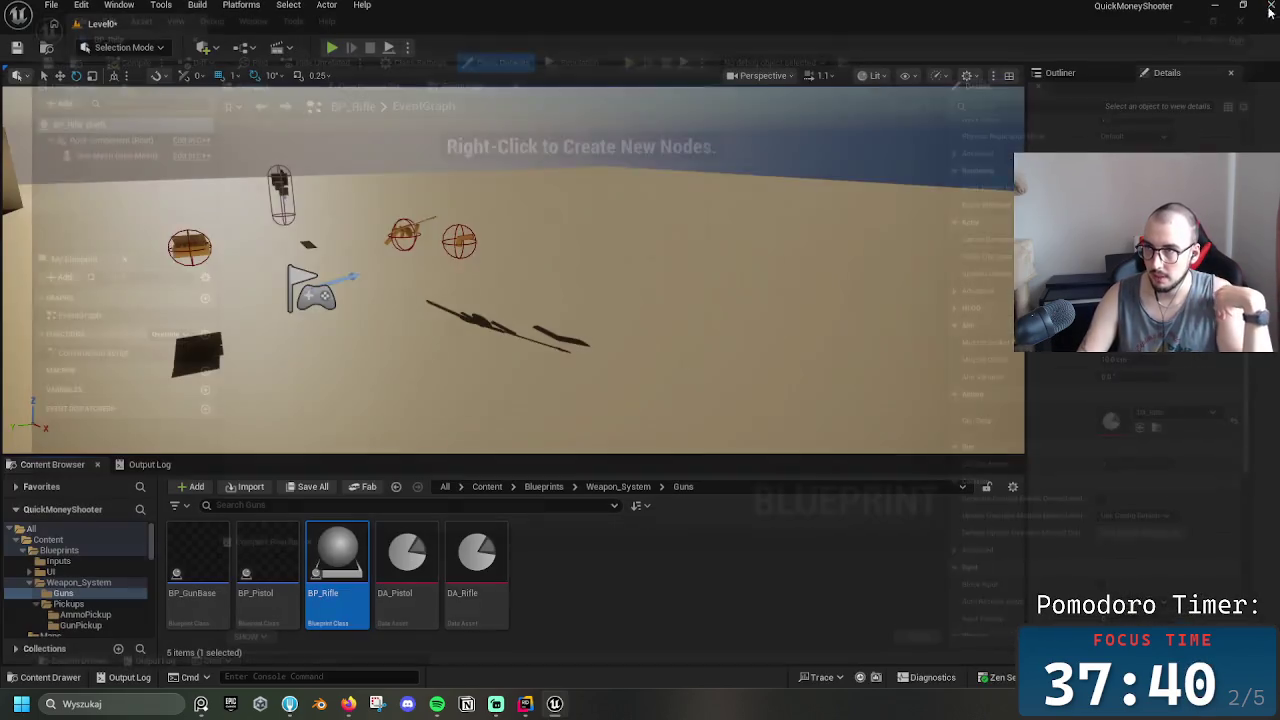
pyautogui.doubleClick(495, 598)
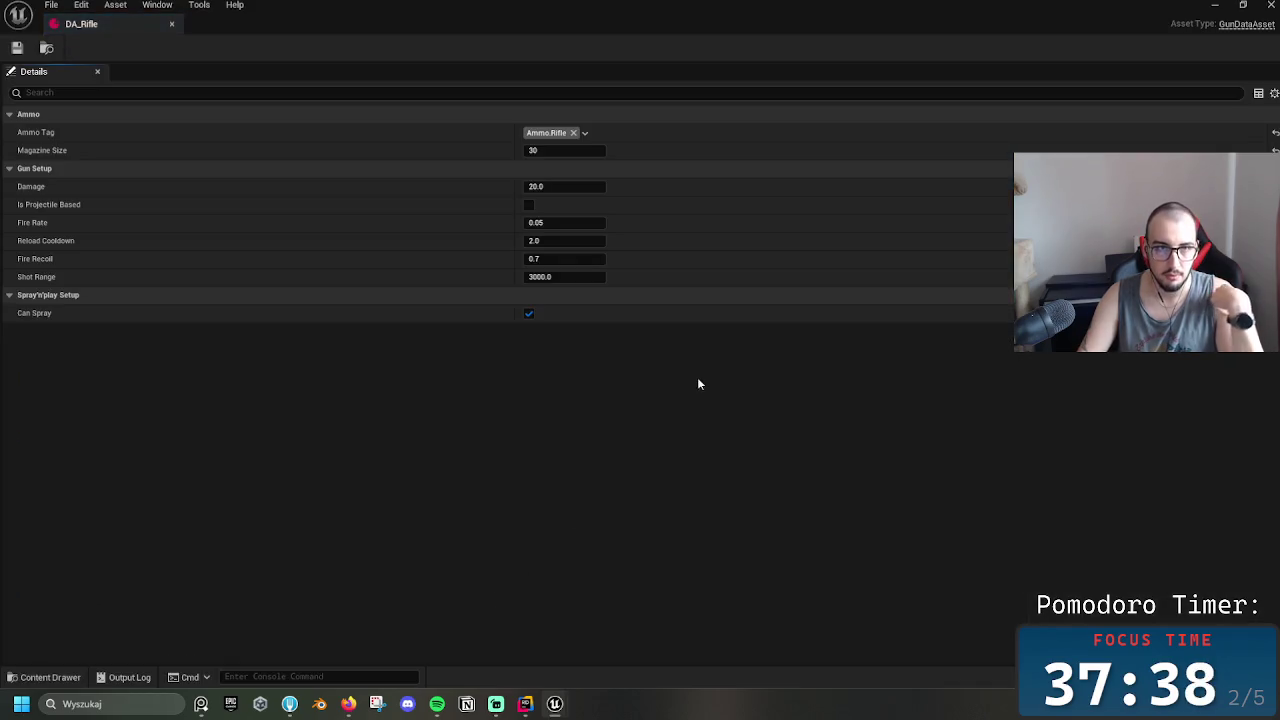
pyautogui.hotkey('alt', 'F4')
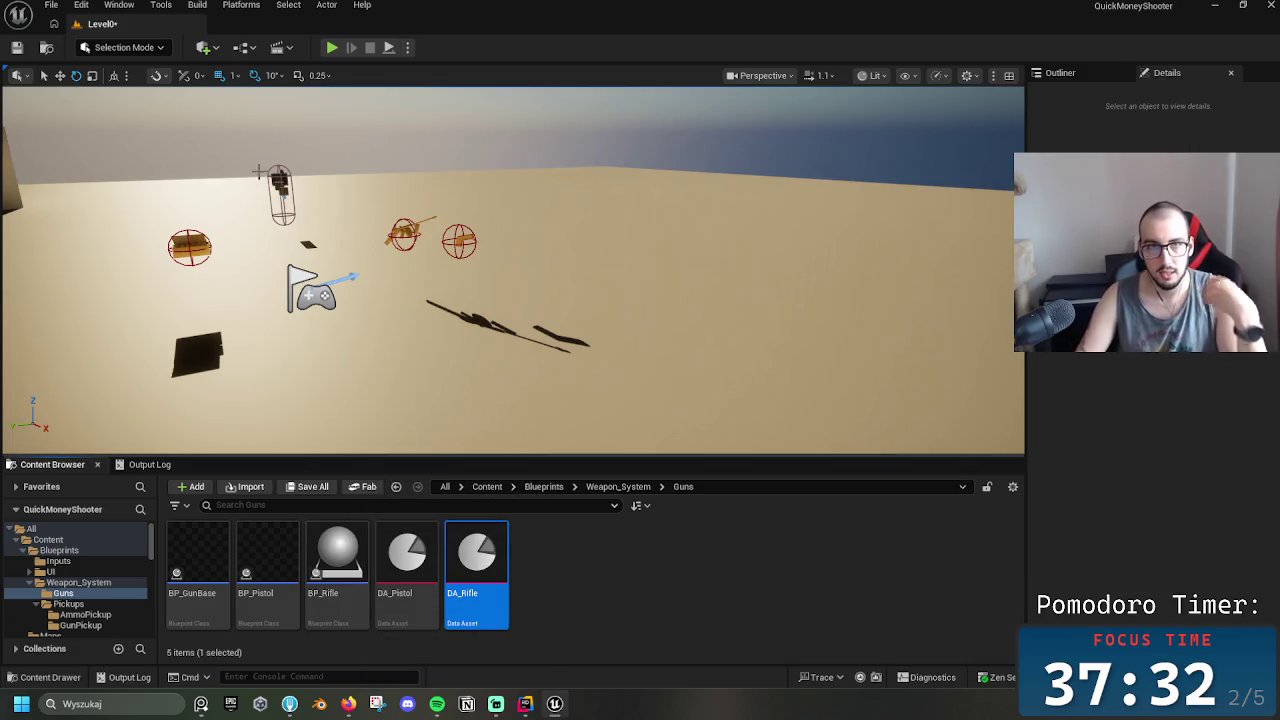
pyautogui.hotkey('alt', 'p')
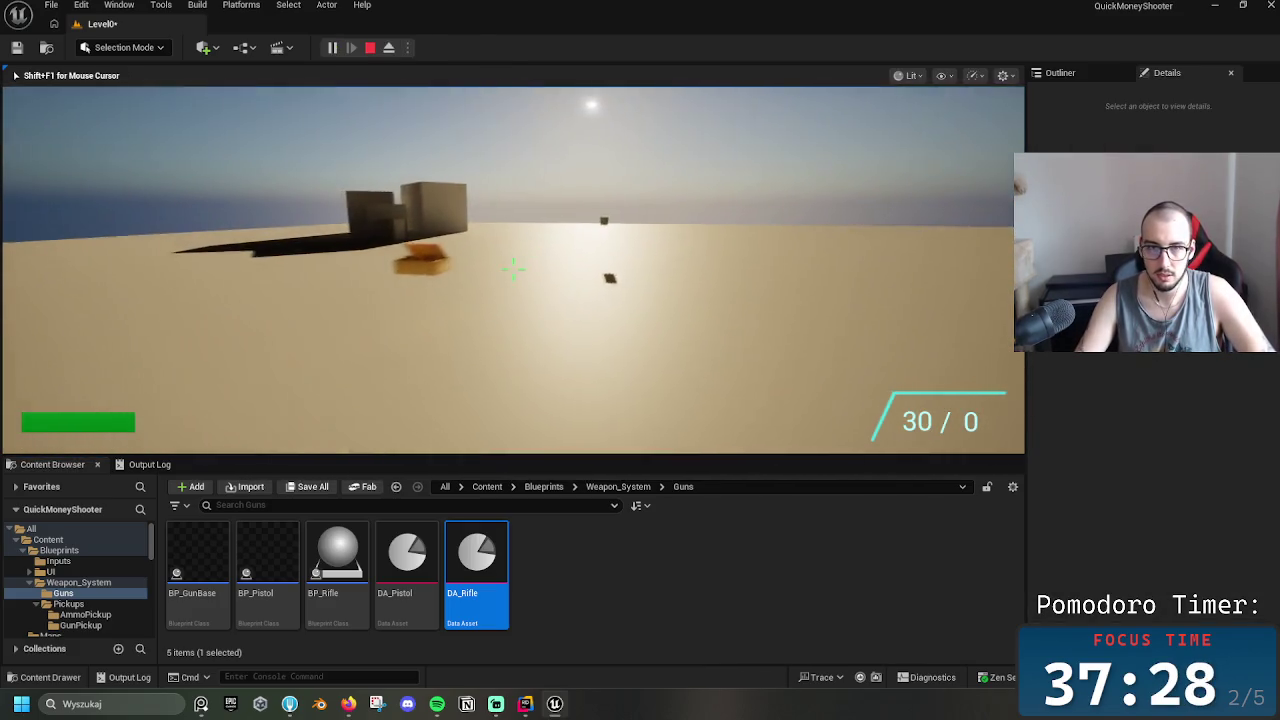
pyautogui.moveTo(512, 268); pyautogui.dragTo(513, 275)
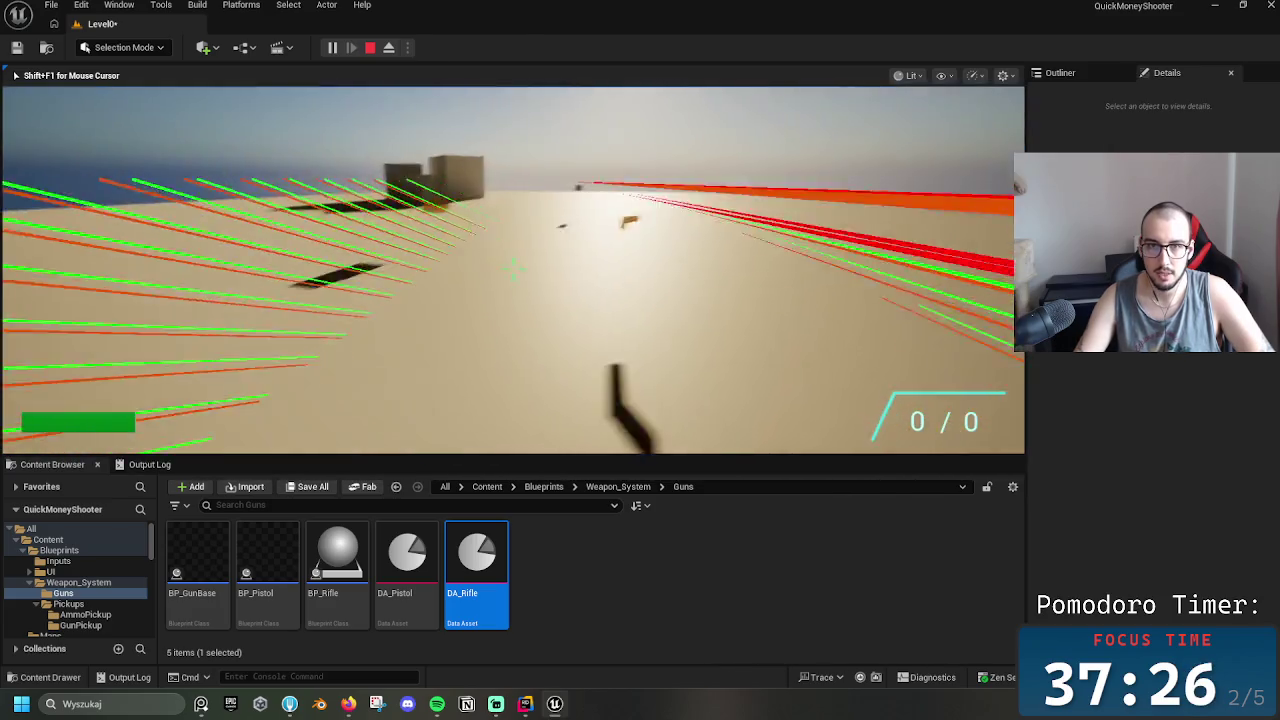
pyautogui.click(512, 270)
pyautogui.click(512, 268)
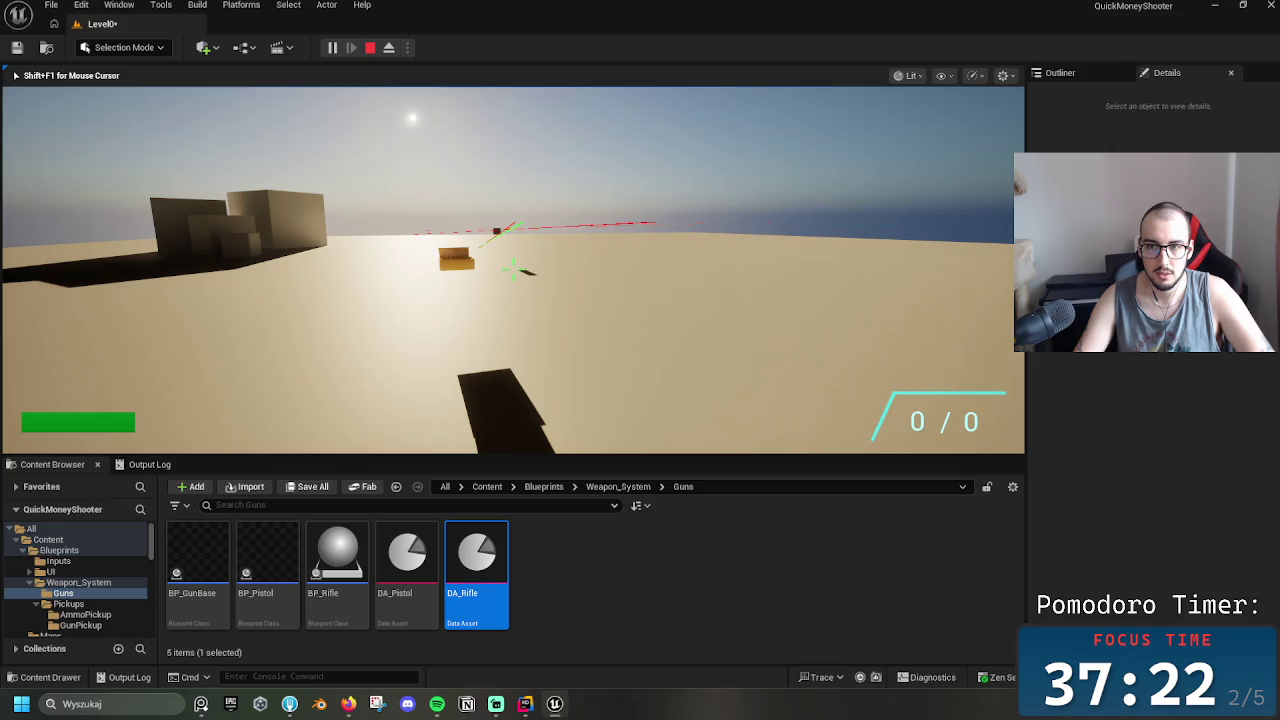
pyautogui.press('Escape')
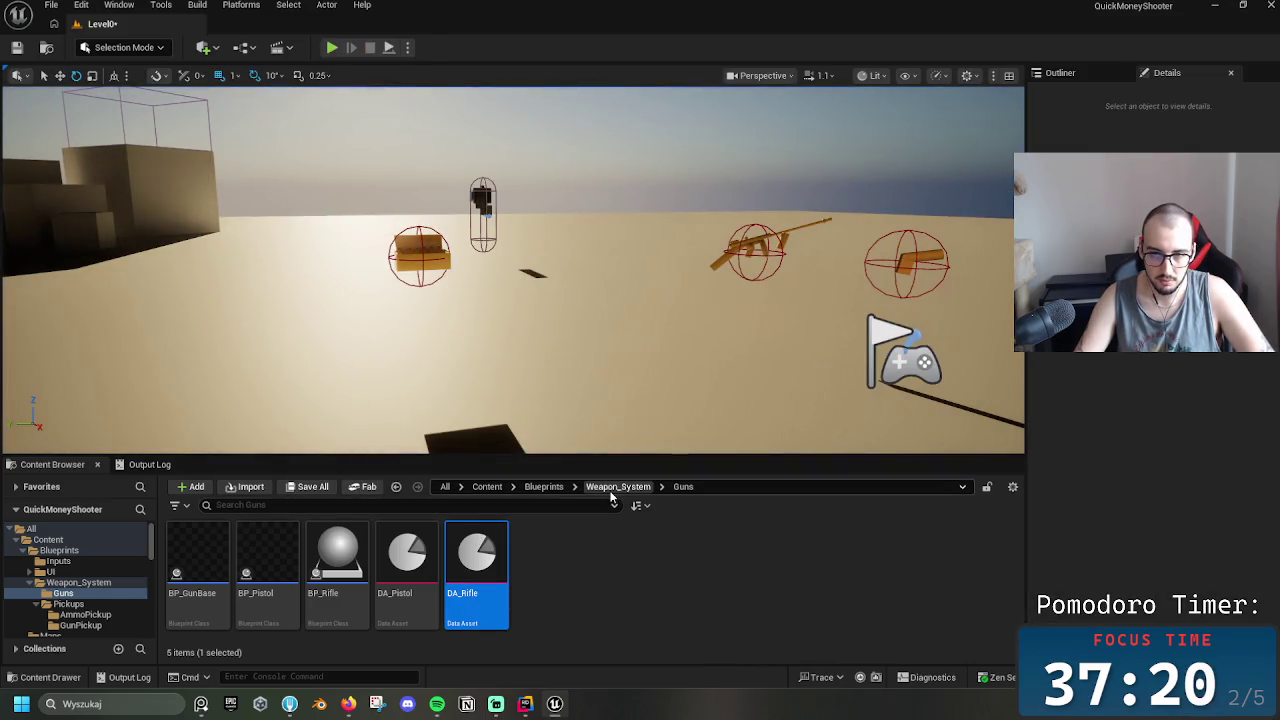
# Go to Content/Blueprints and open the BP_QMSCharacter blueprint
pyautogui.click(618, 486)
pyautogui.click(544, 486)
pyautogui.click(487, 486)
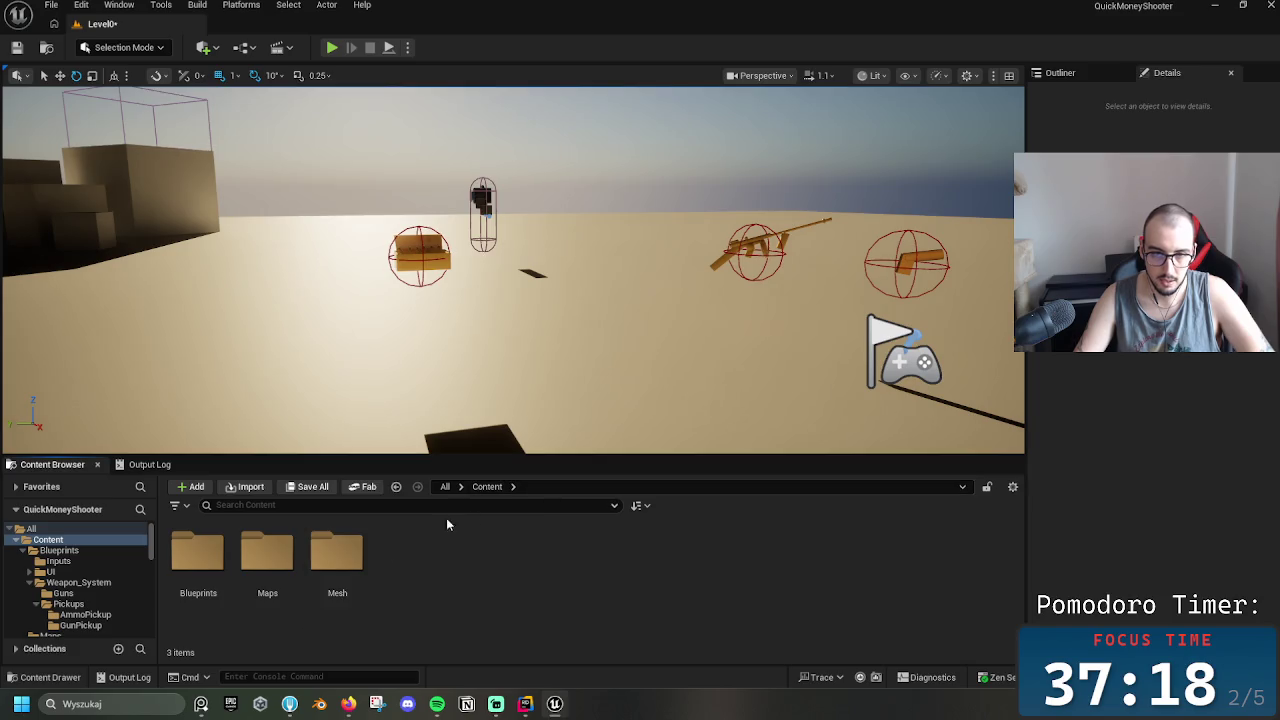
pyautogui.click(195, 560)
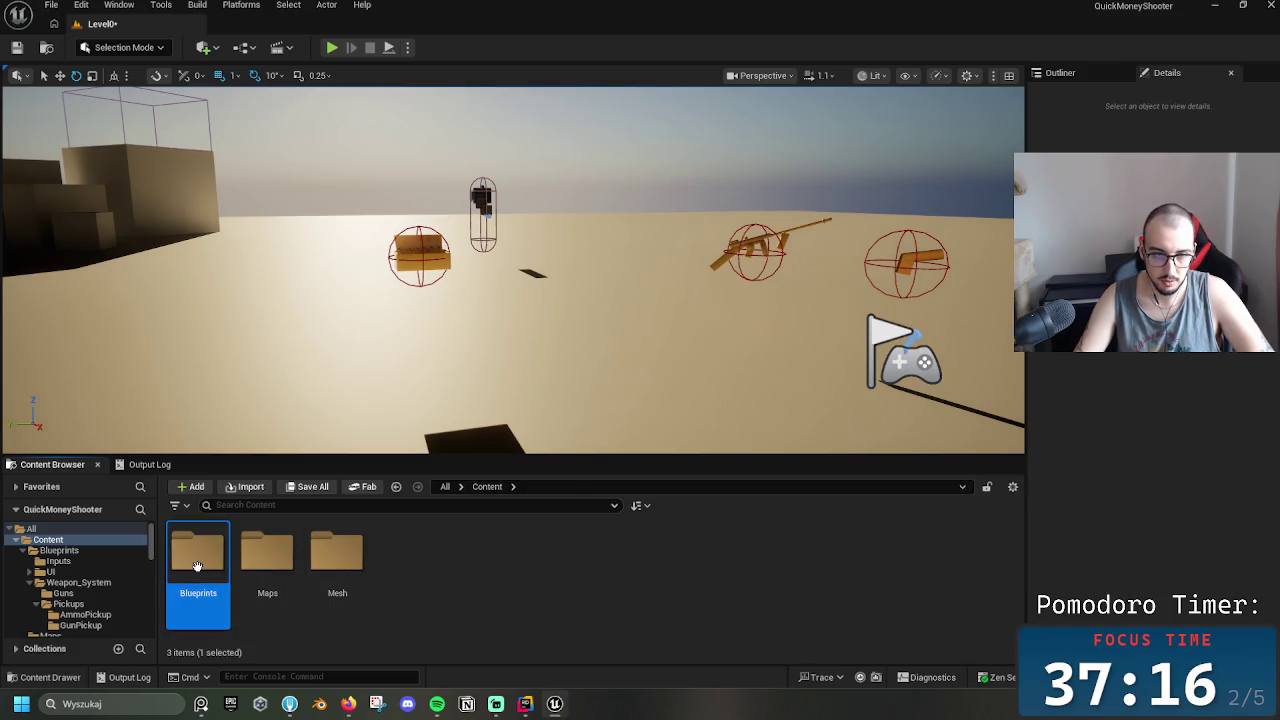
pyautogui.doubleClick(195, 560)
pyautogui.click(388, 572)
pyautogui.doubleClick(388, 572)
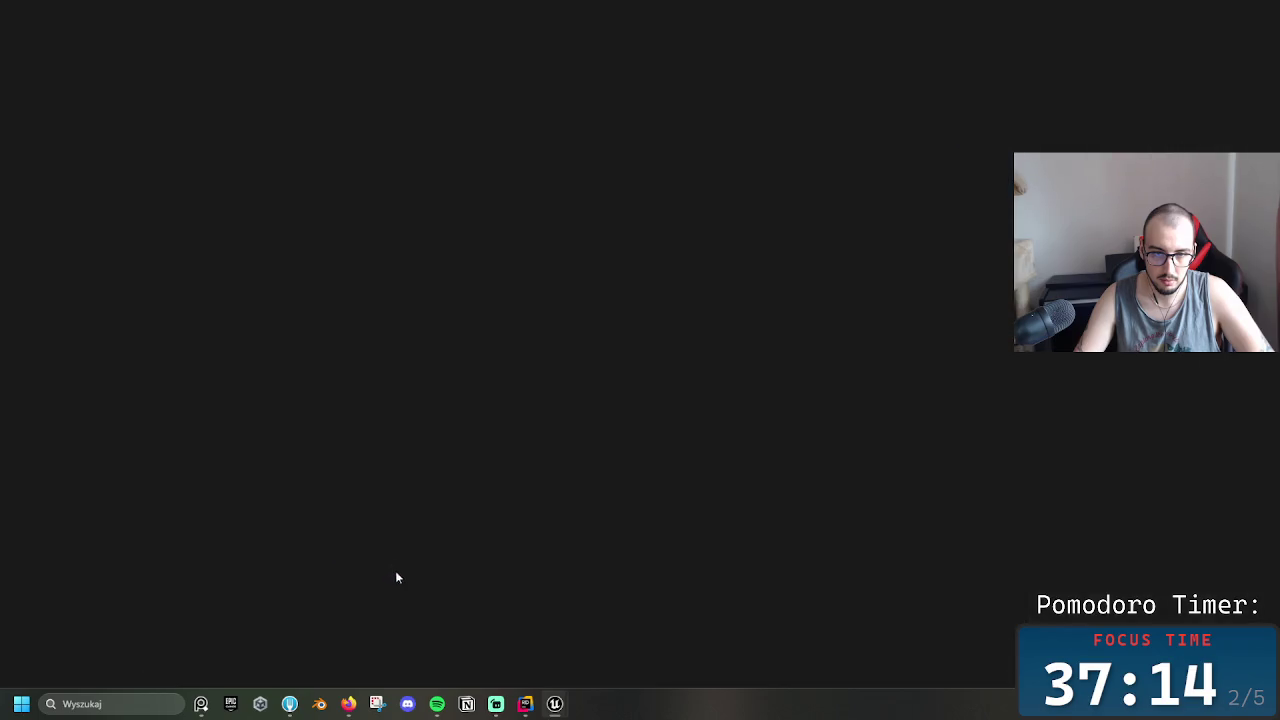
# Locate the First Person Mesh's SkeletalCube asset and open SkeletalCube_Skeleton
pyautogui.click(110, 210)
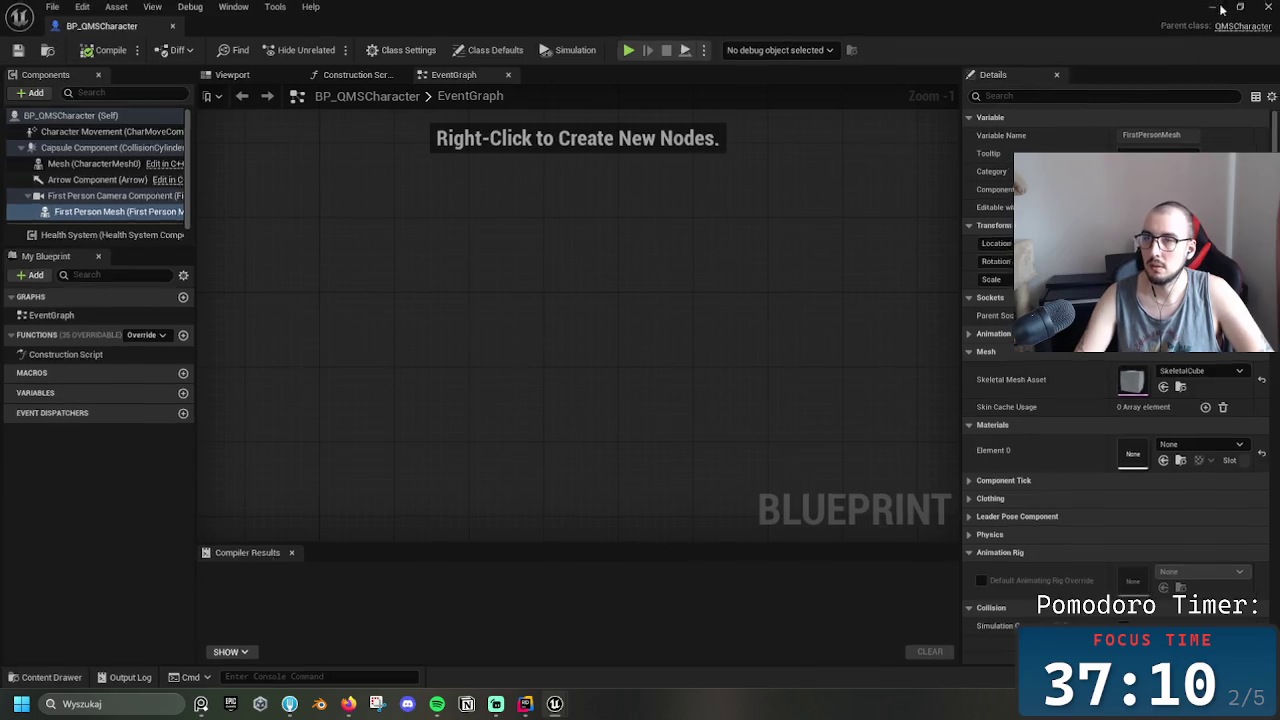
pyautogui.click(1183, 386)
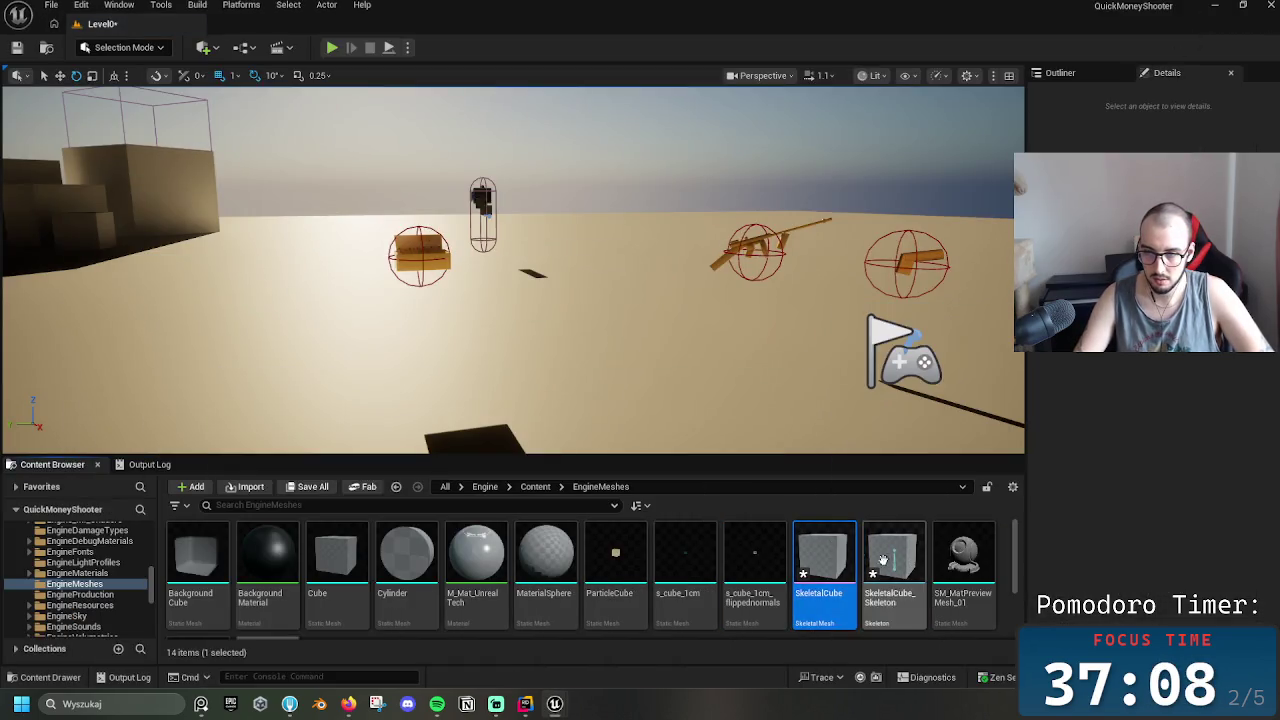
pyautogui.doubleClick(893, 555)
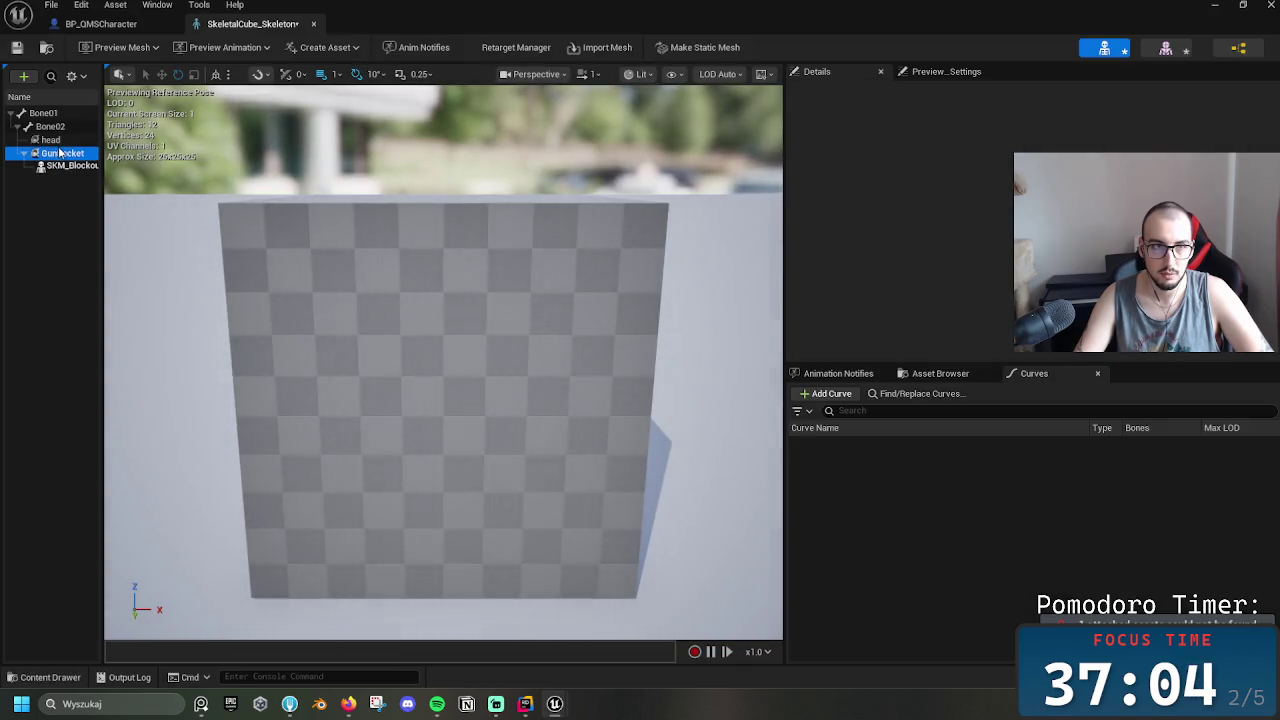
# Widen the skeleton tree and add BlockoutRifle as a preview asset on GunSocket, then view it
pyautogui.rightClick(60, 153)
pyautogui.moveTo(120, 230)
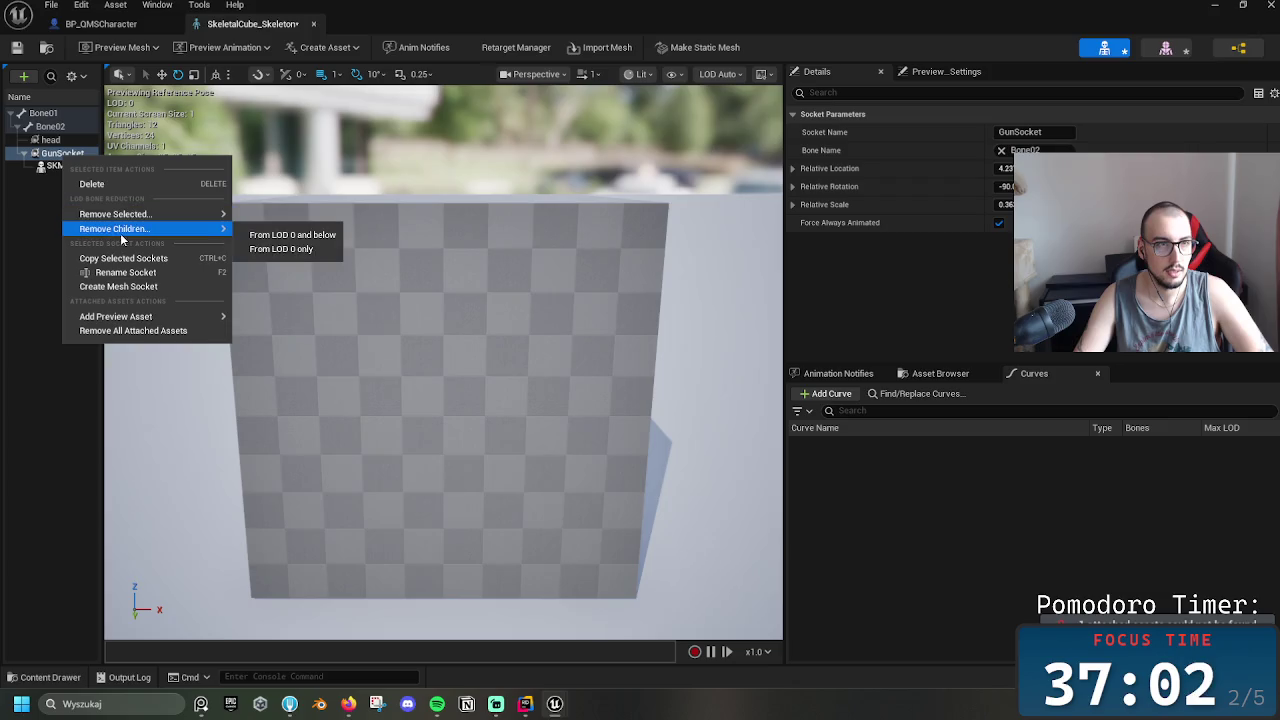
pyautogui.press('Escape')
pyautogui.moveTo(104, 240); pyautogui.dragTo(215, 240)
pyautogui.click(137, 163)
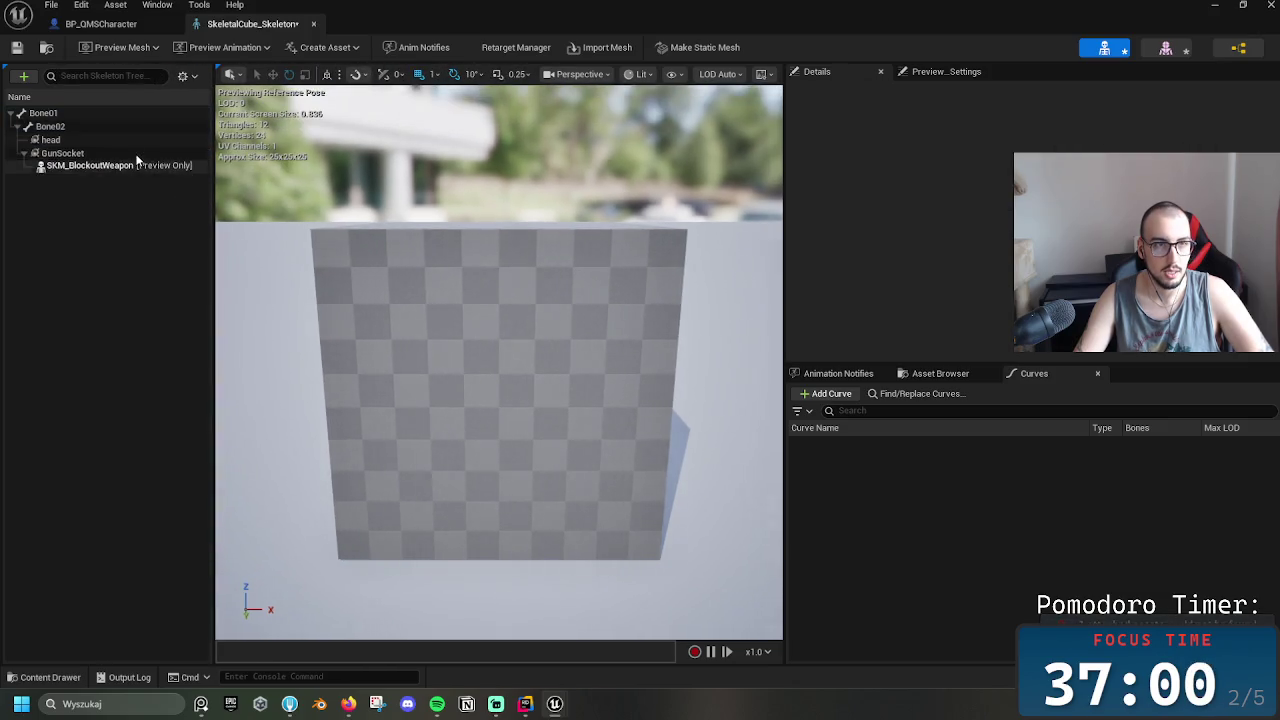
pyautogui.click(138, 155)
pyautogui.rightClick(138, 157)
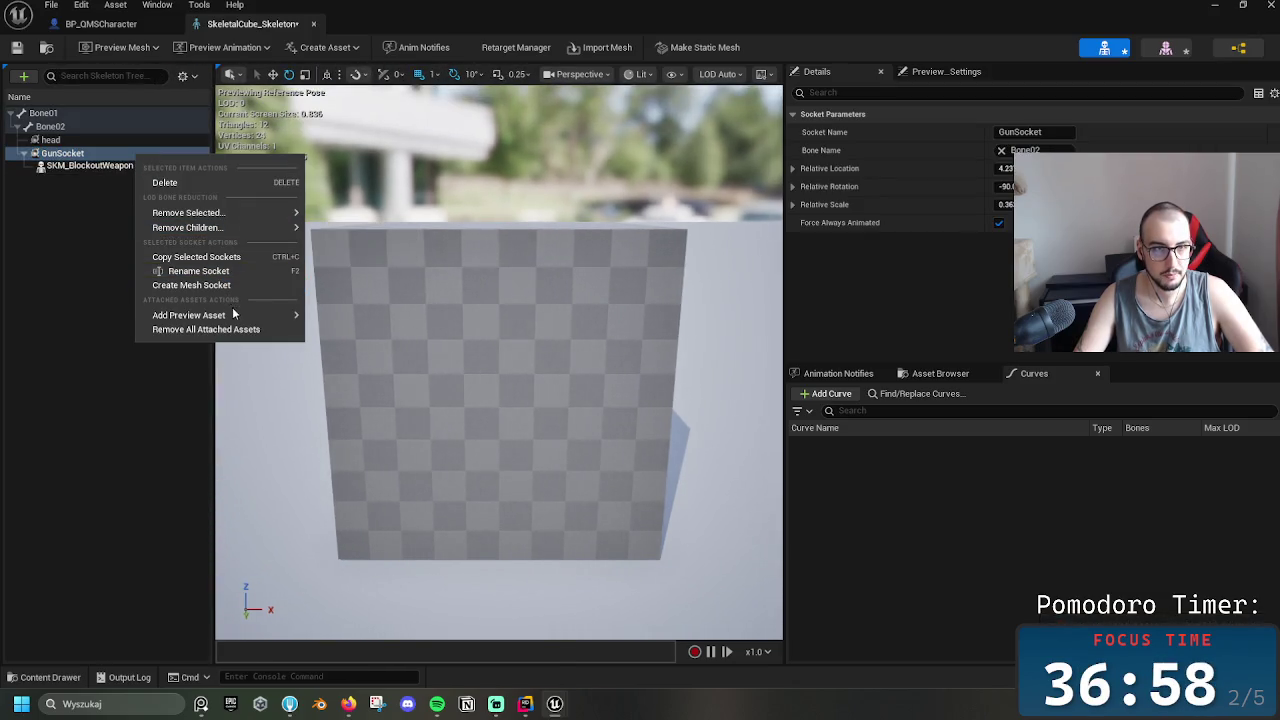
pyautogui.moveTo(233, 315)
pyautogui.write('skm')
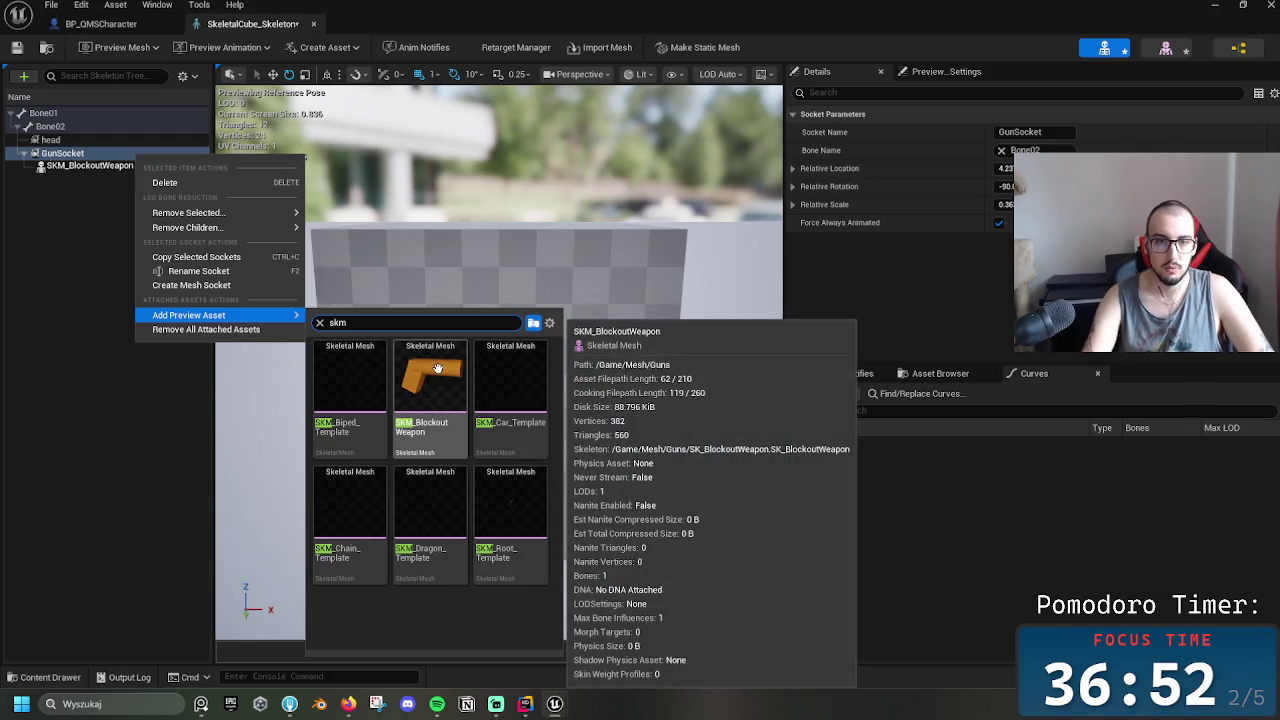
pyautogui.write('Rifle')
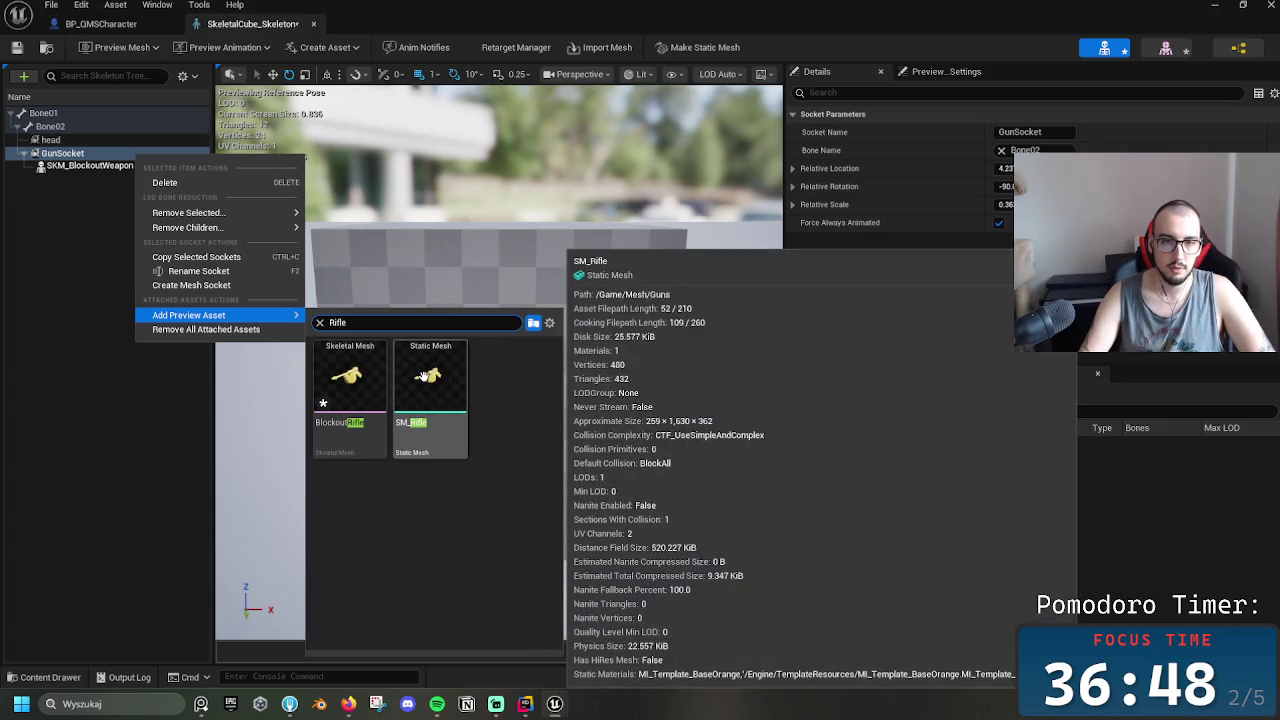
pyautogui.click(369, 376)
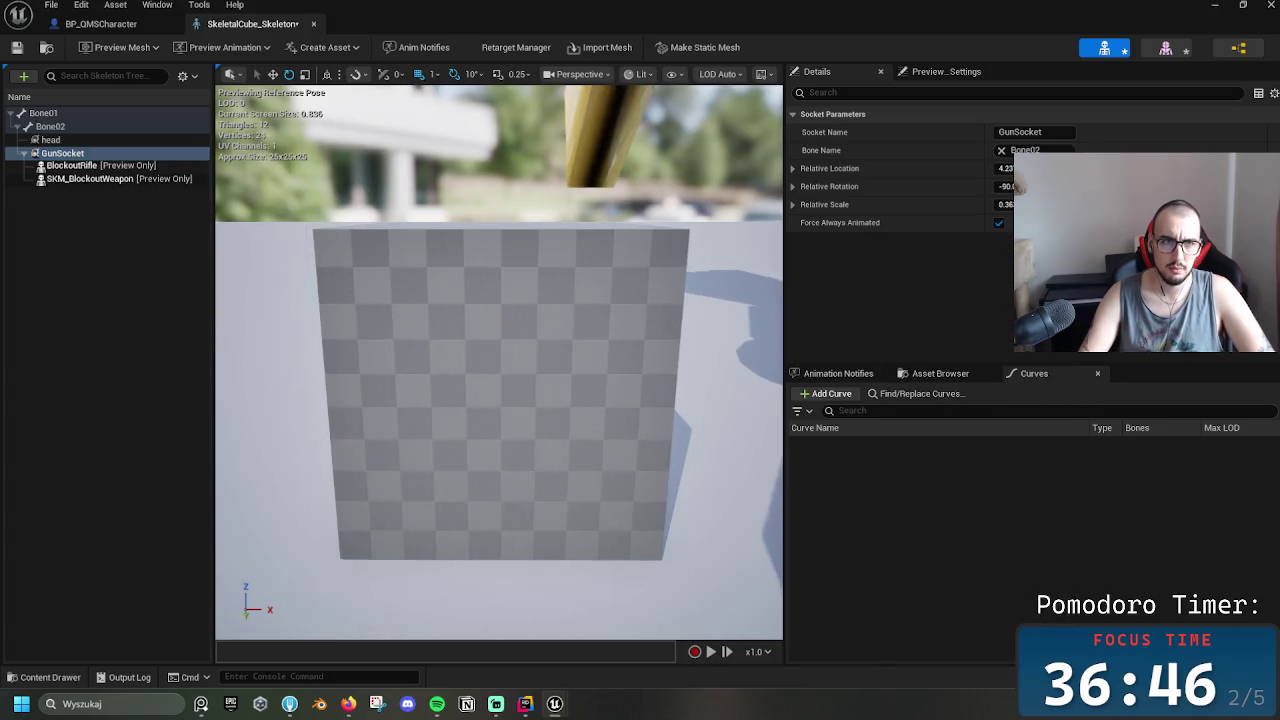
pyautogui.click(306, 306)
pyautogui.moveTo(500, 450)
pyautogui.mouseDown()
pyautogui.moveTo(540, 420)
pyautogui.moveTo(563, 371)
pyautogui.mouseUp()
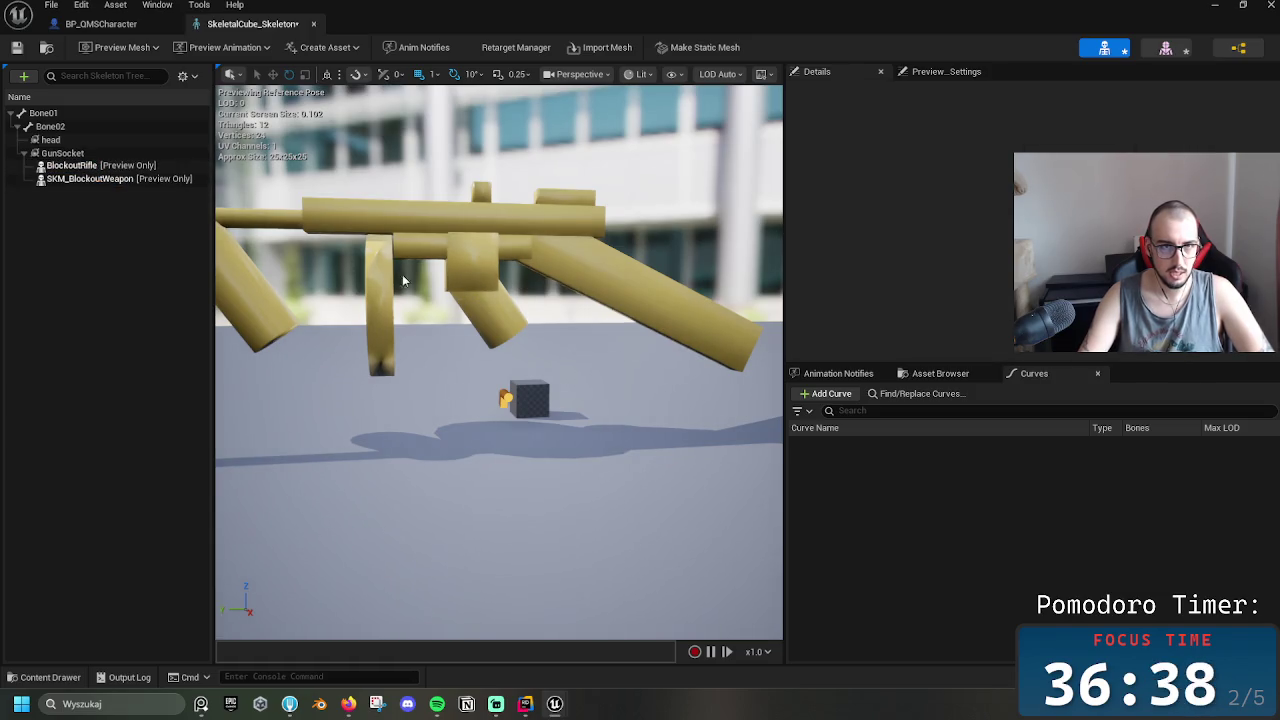
# Undo that preview, re-attach BlockoutRifle to GunSocket, and inspect the rifle up close
pyautogui.hotkey('ctrl', 'z')
pyautogui.click(83, 155)
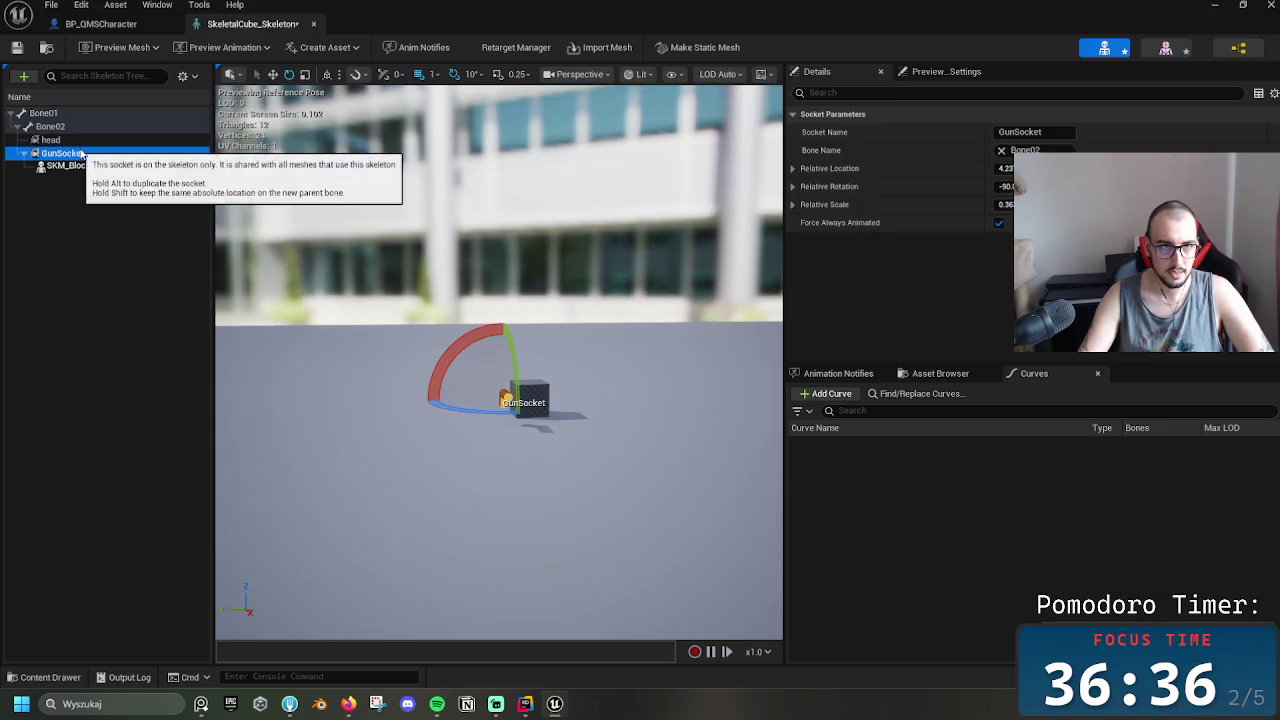
pyautogui.rightClick(80, 155)
pyautogui.moveTo(182, 310)
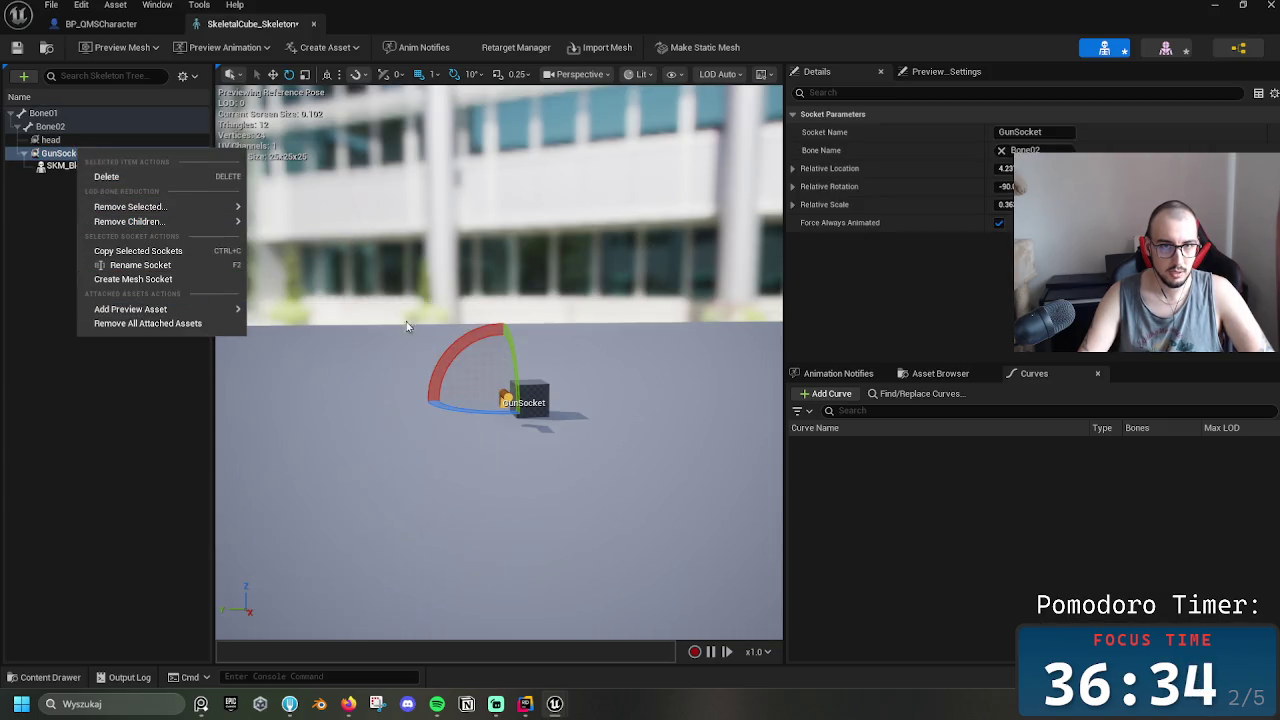
pyautogui.write('rifle')
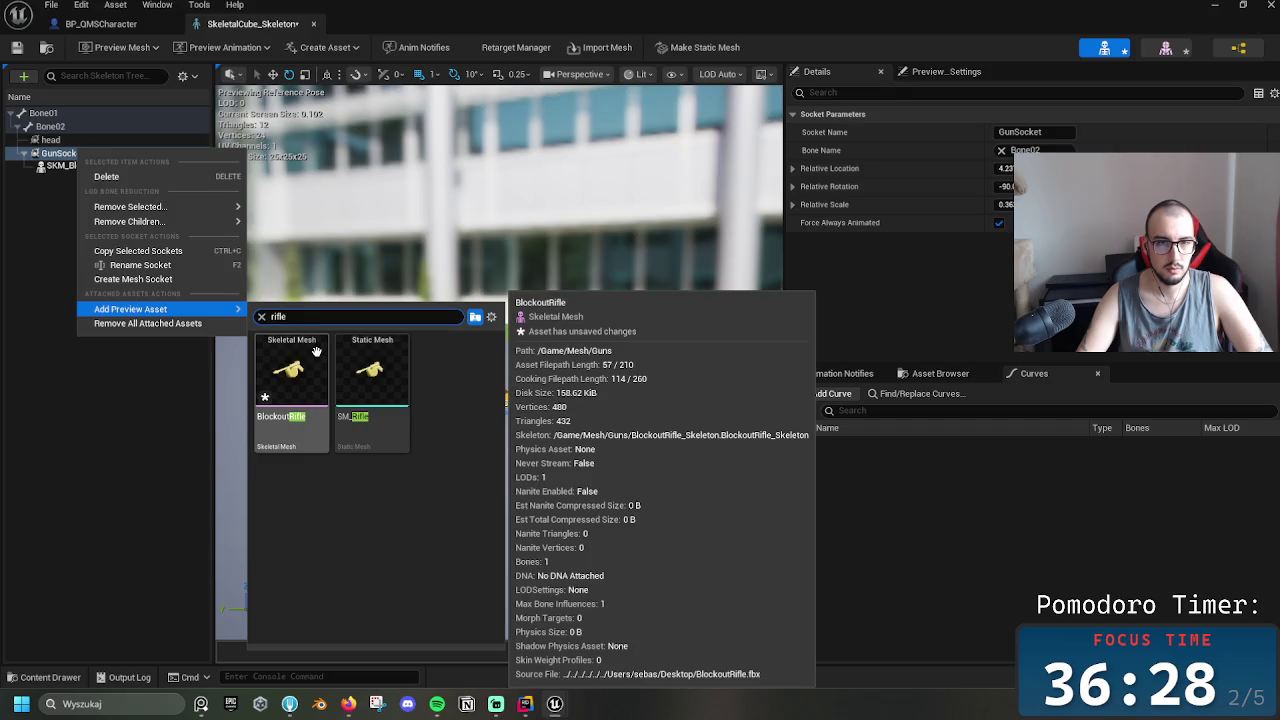
pyautogui.click(316, 352)
pyautogui.press('w')
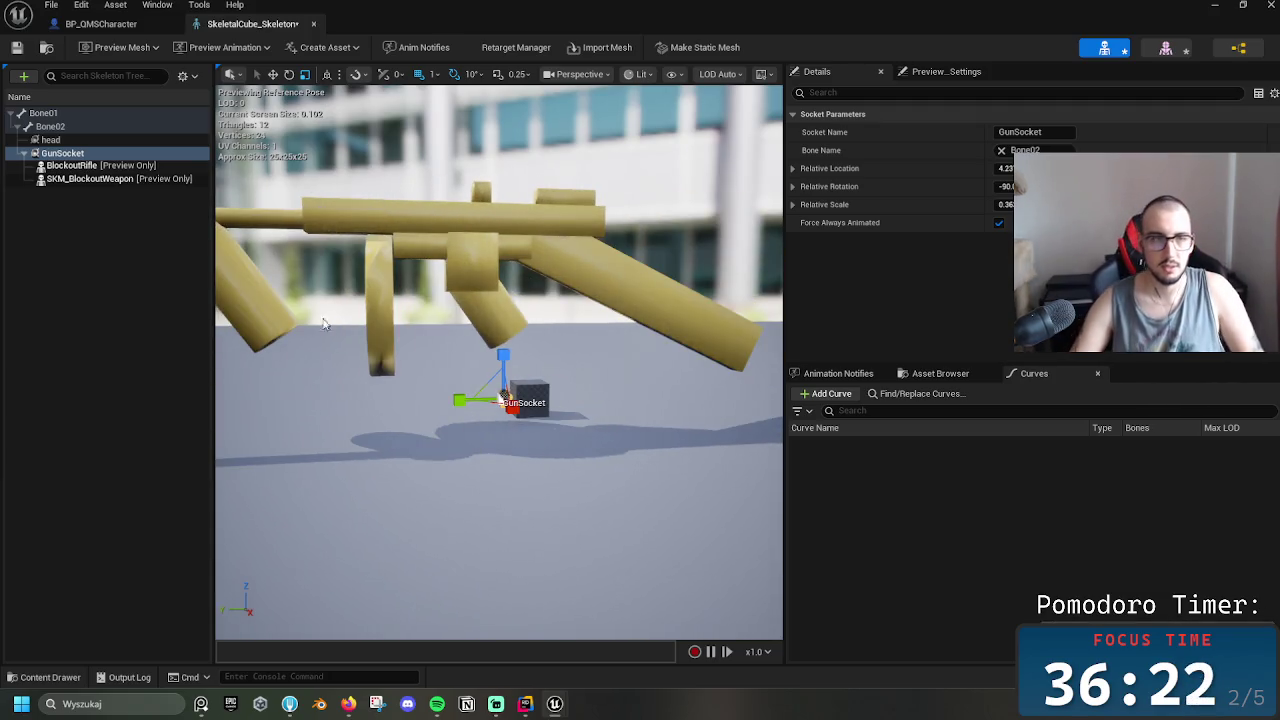
pyautogui.click(95, 180)
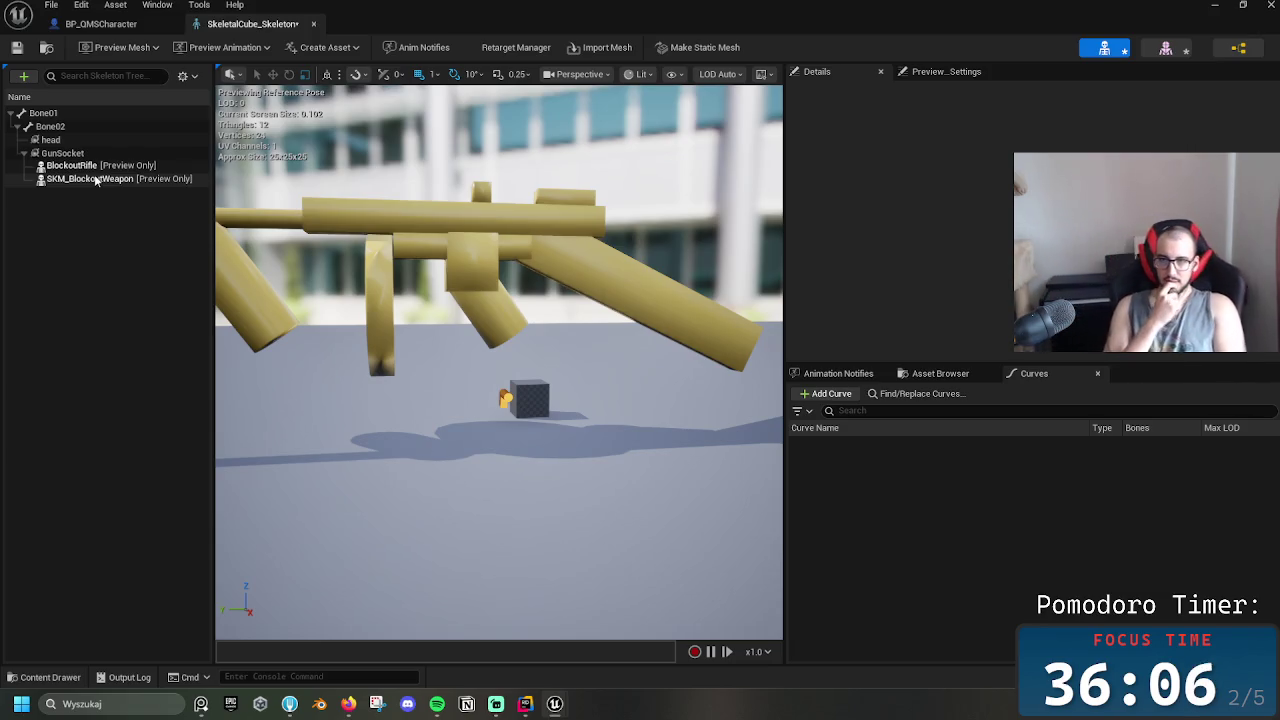
pyautogui.moveTo(447, 369)
pyautogui.mouseDown()
pyautogui.moveTo(447, 470)
pyautogui.moveTo(447, 340)
pyautogui.moveTo(448, 390)
pyautogui.moveTo(450, 356)
pyautogui.mouseUp()
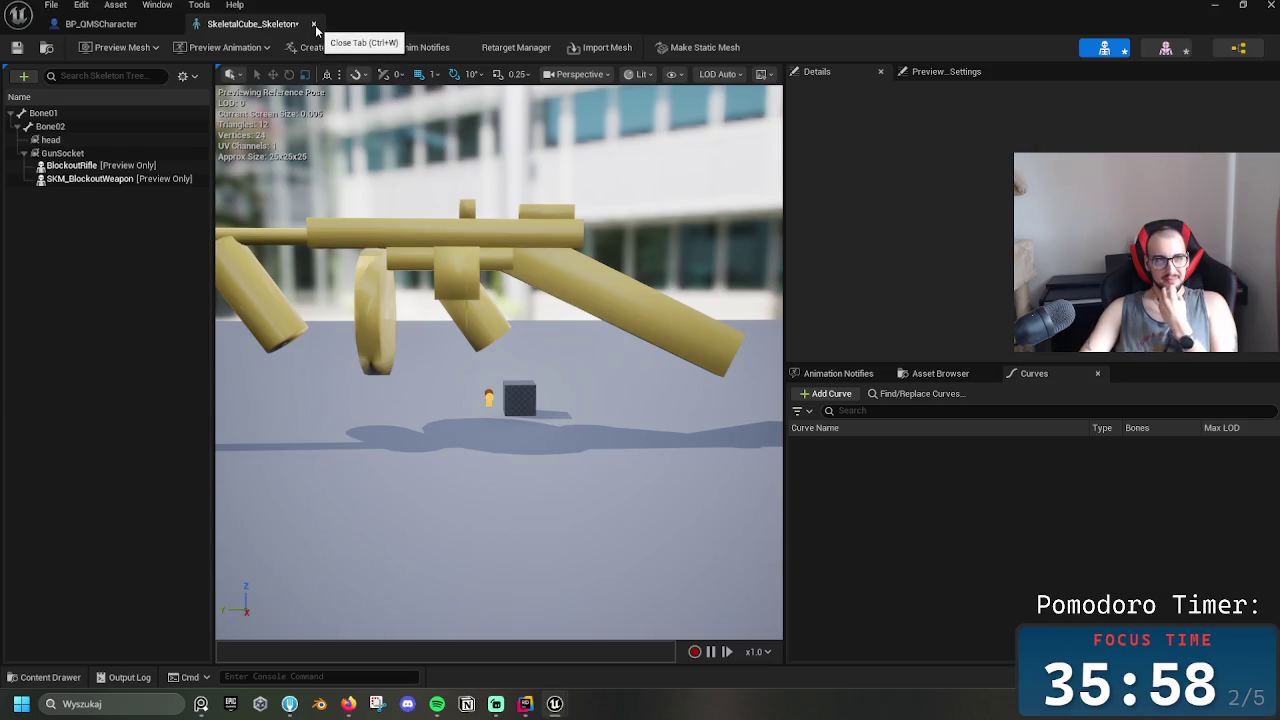
# Close the skeleton editor, return to the level, and frame the rifle pickup in the viewport
pyautogui.click(314, 24)
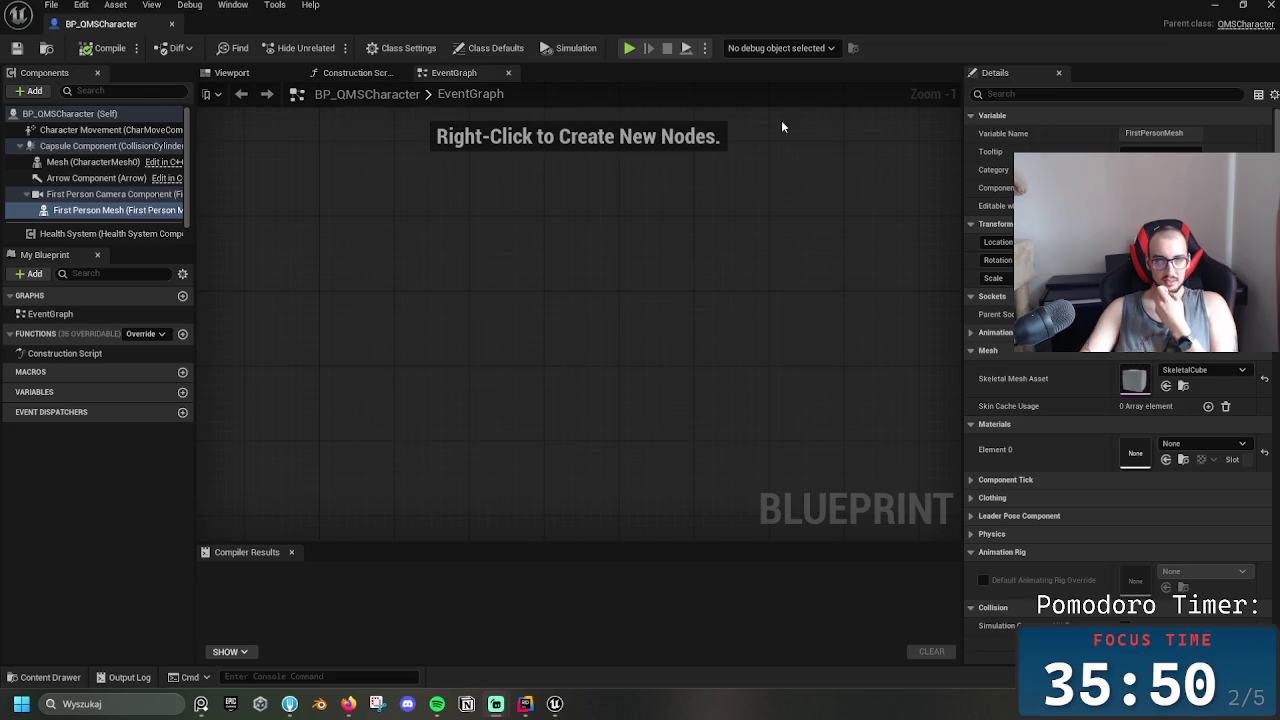
pyautogui.click(1214, 5)
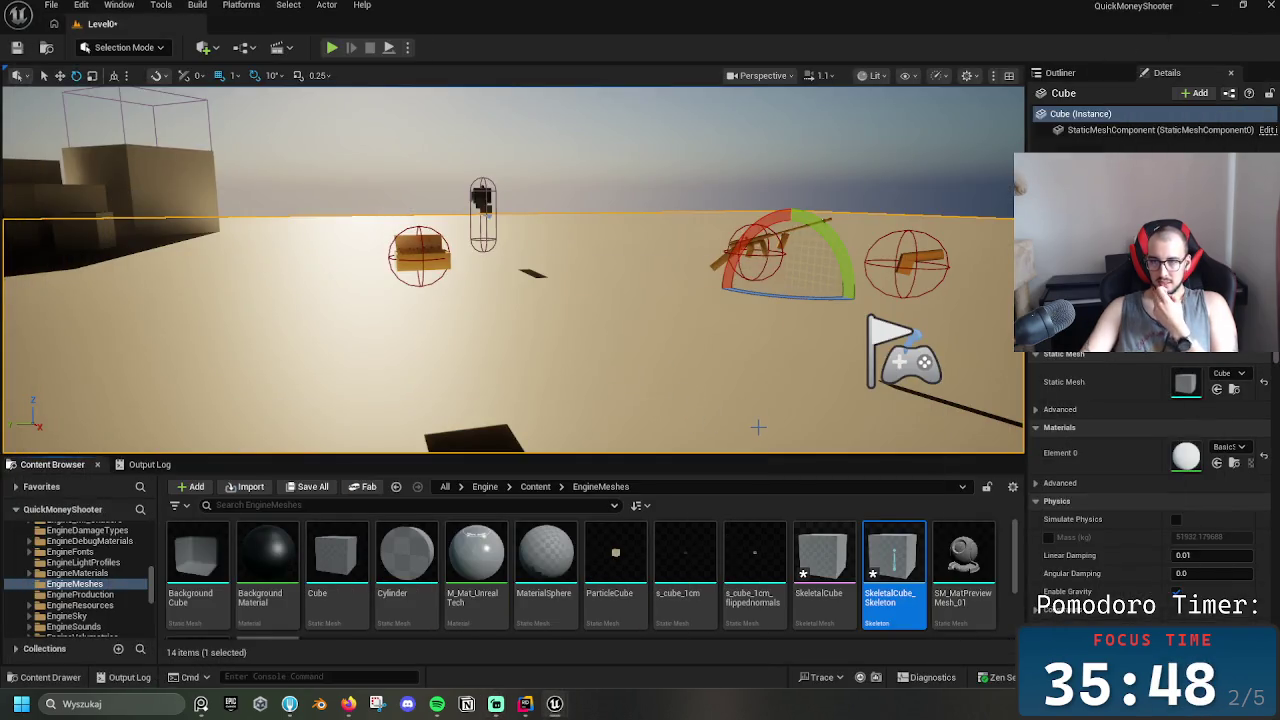
pyautogui.click(748, 243)
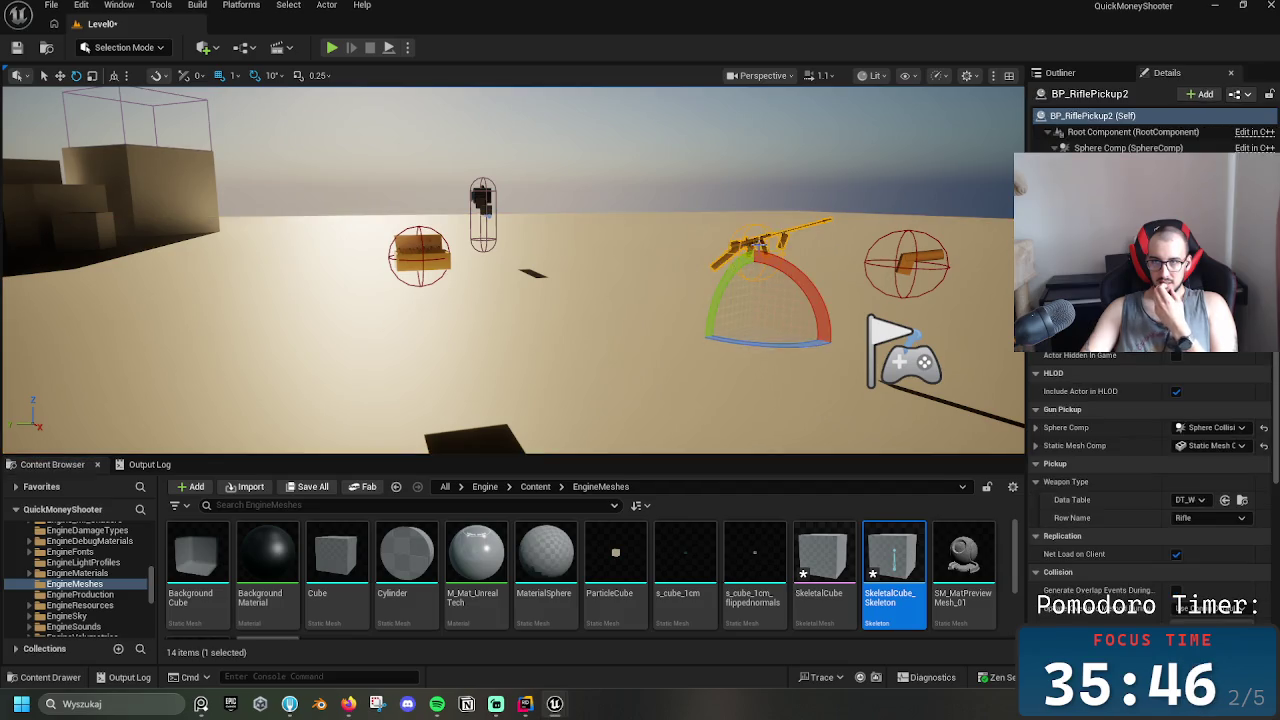
pyautogui.click(913, 258)
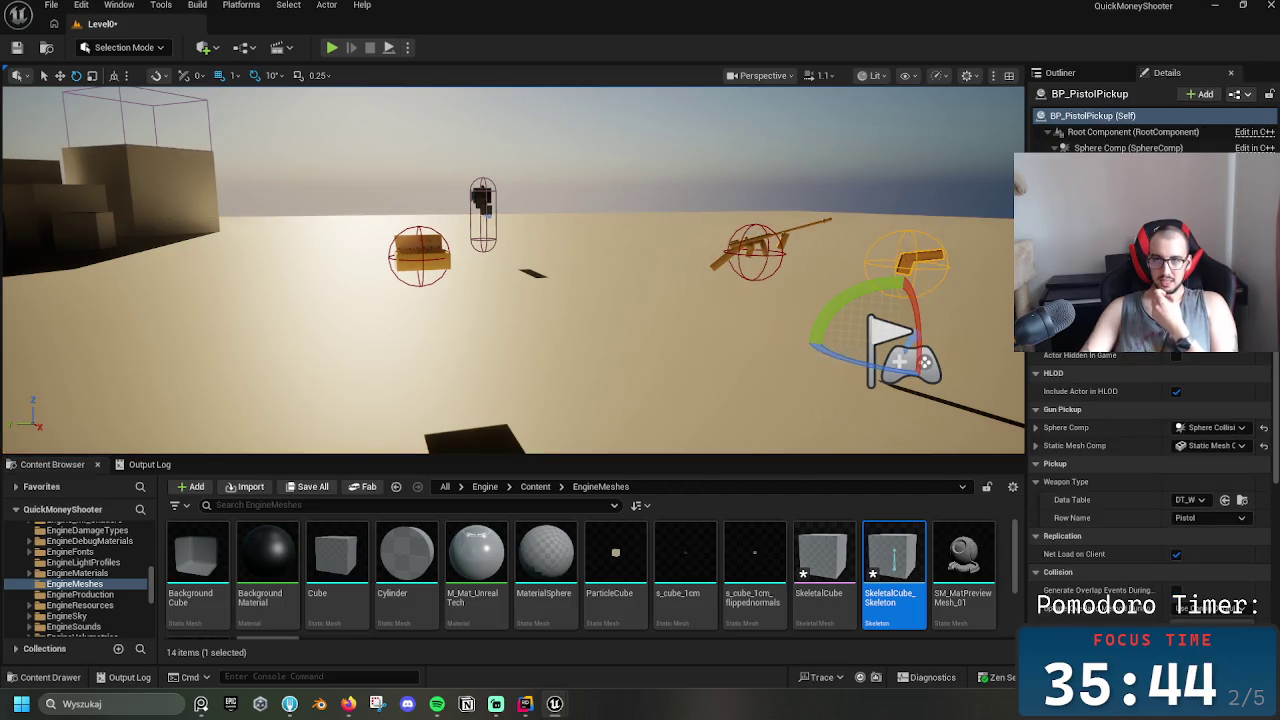
pyautogui.click(752, 232)
pyautogui.click(751, 245)
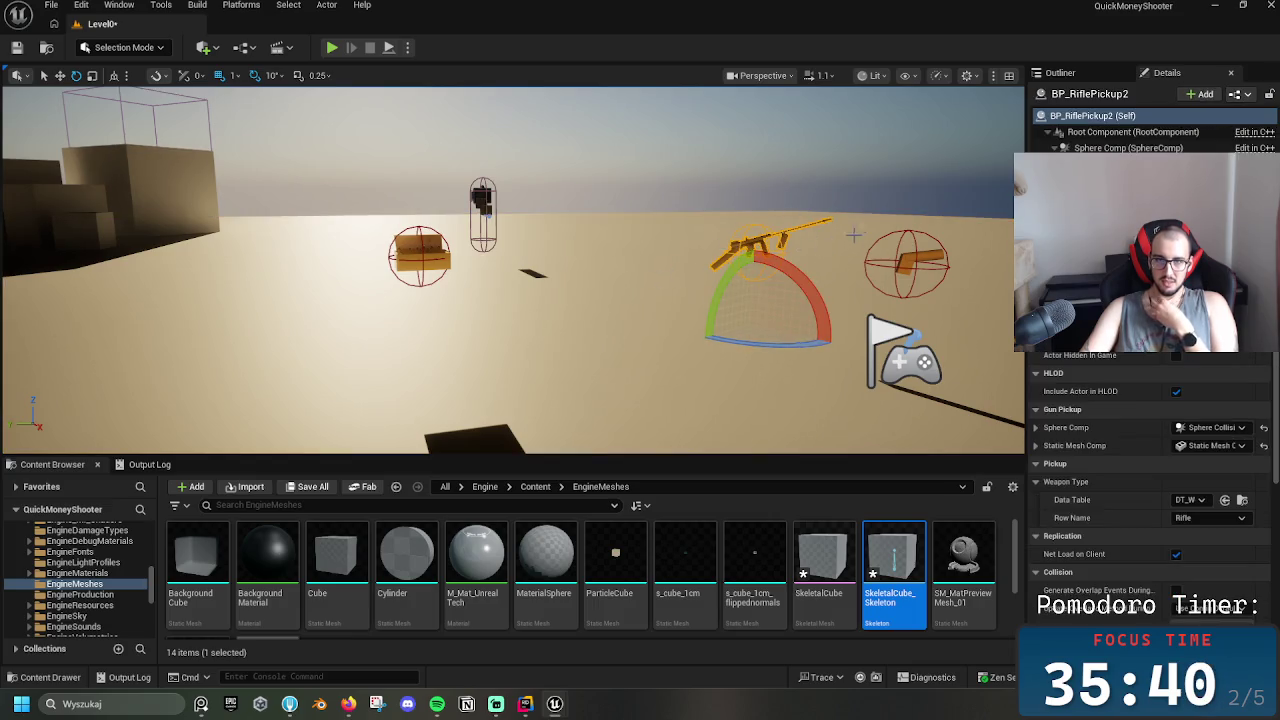
pyautogui.press('f')
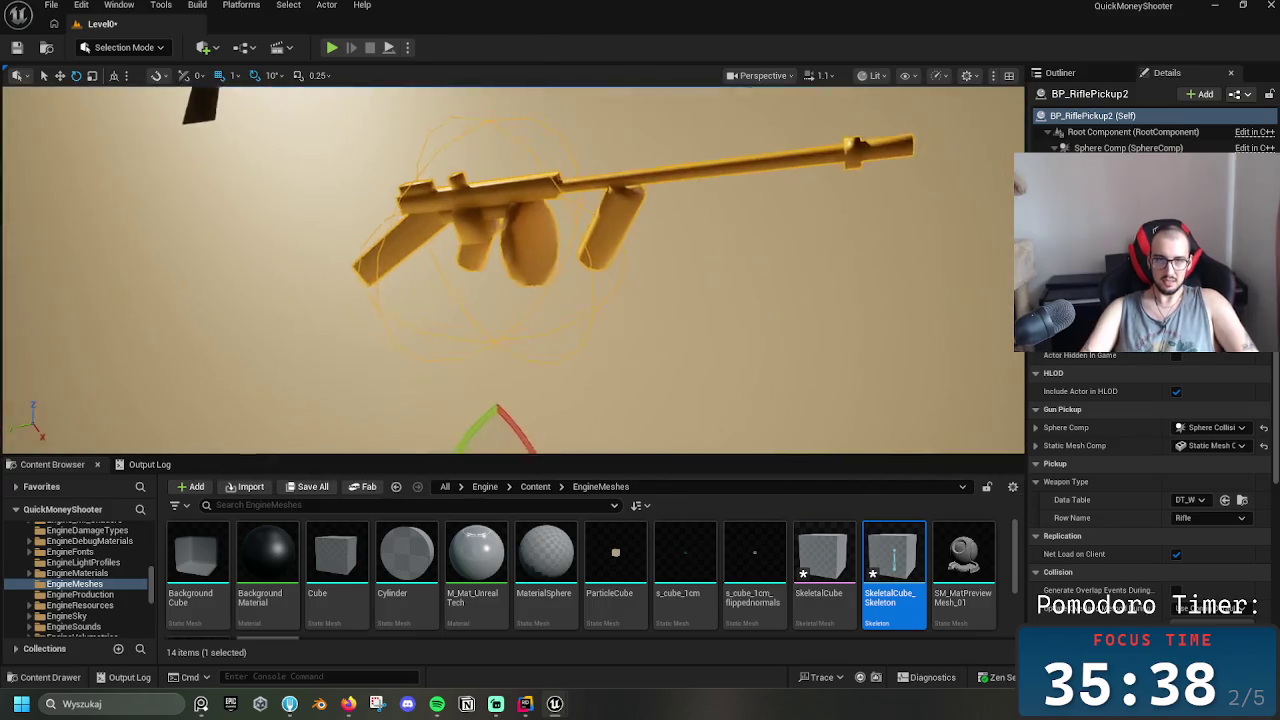
pyautogui.scroll(-10, 643, 448)
pyautogui.press('d')
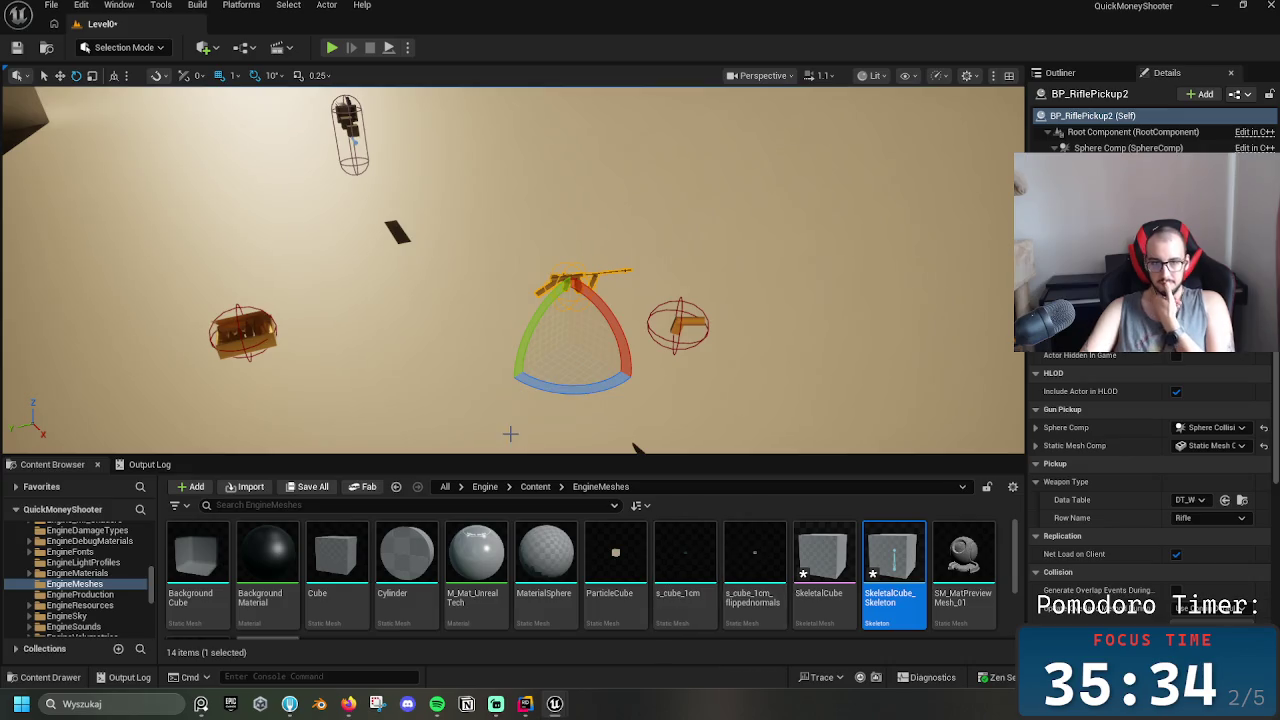
# Browse from the content root into Content > Blueprints > Weapon_System
pyautogui.click(535, 486)
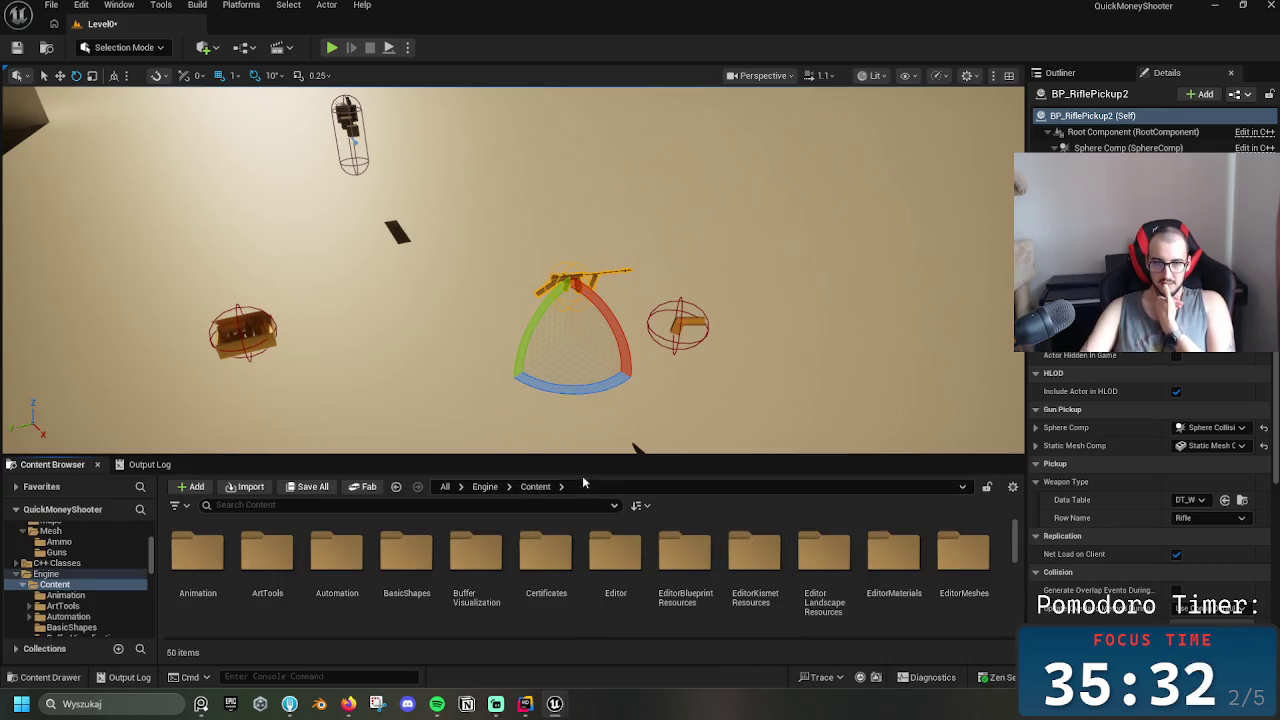
pyautogui.click(445, 486)
pyautogui.click(268, 552)
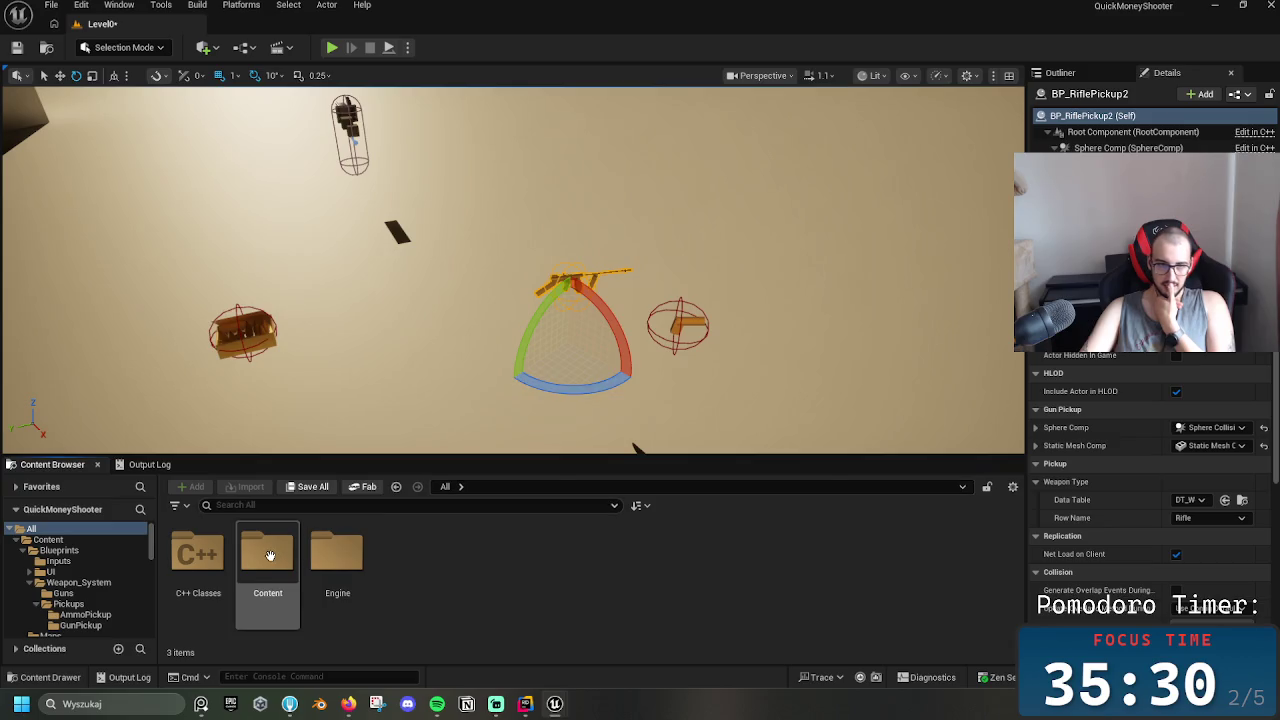
pyautogui.doubleClick(270, 555)
pyautogui.click(360, 572)
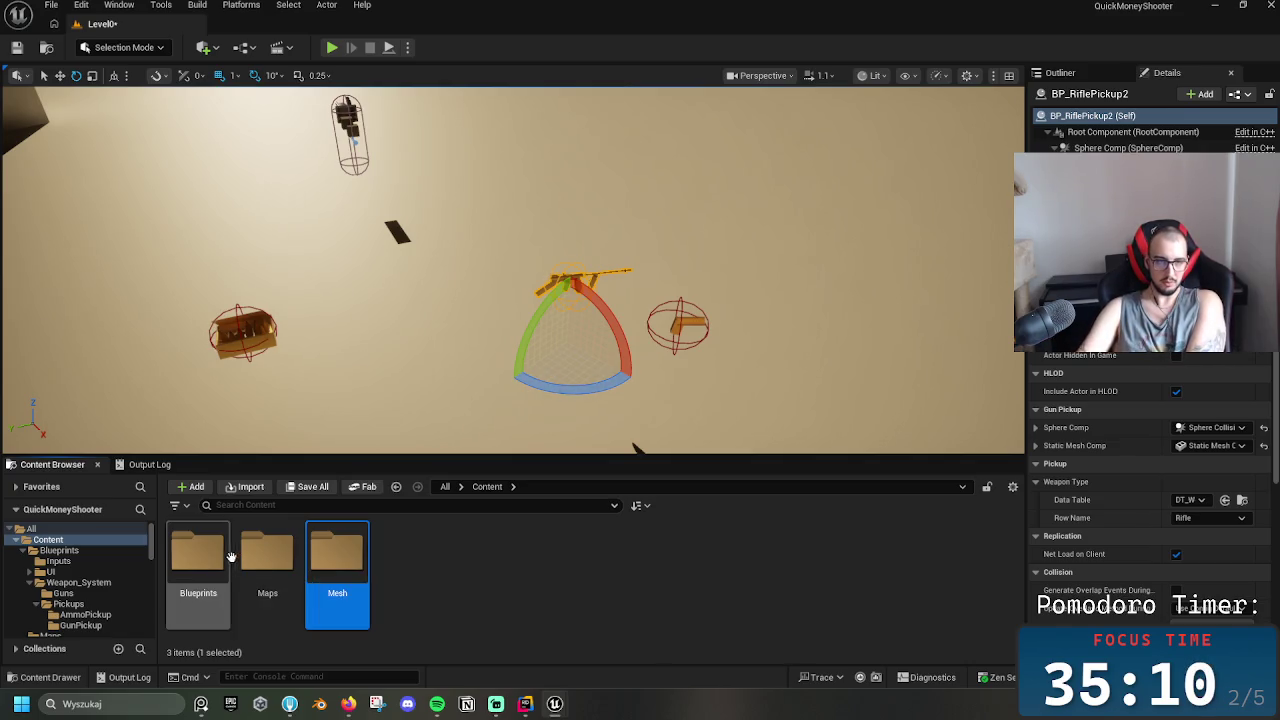
pyautogui.doubleClick(198, 555)
pyautogui.doubleClick(337, 555)
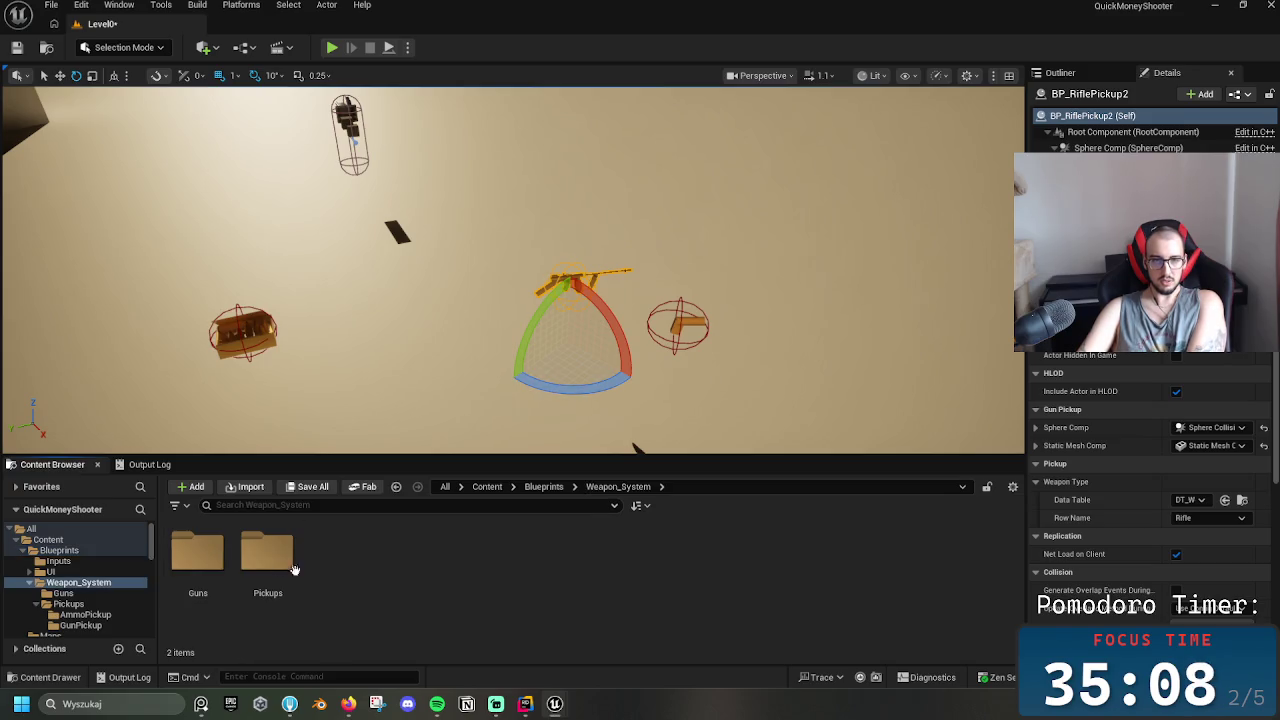
# Navigate back to Content > Mesh > Guns and open BlockoutRifle_Skeleton
pyautogui.click(544, 487)
pyautogui.click(511, 487)
pyautogui.click(487, 487)
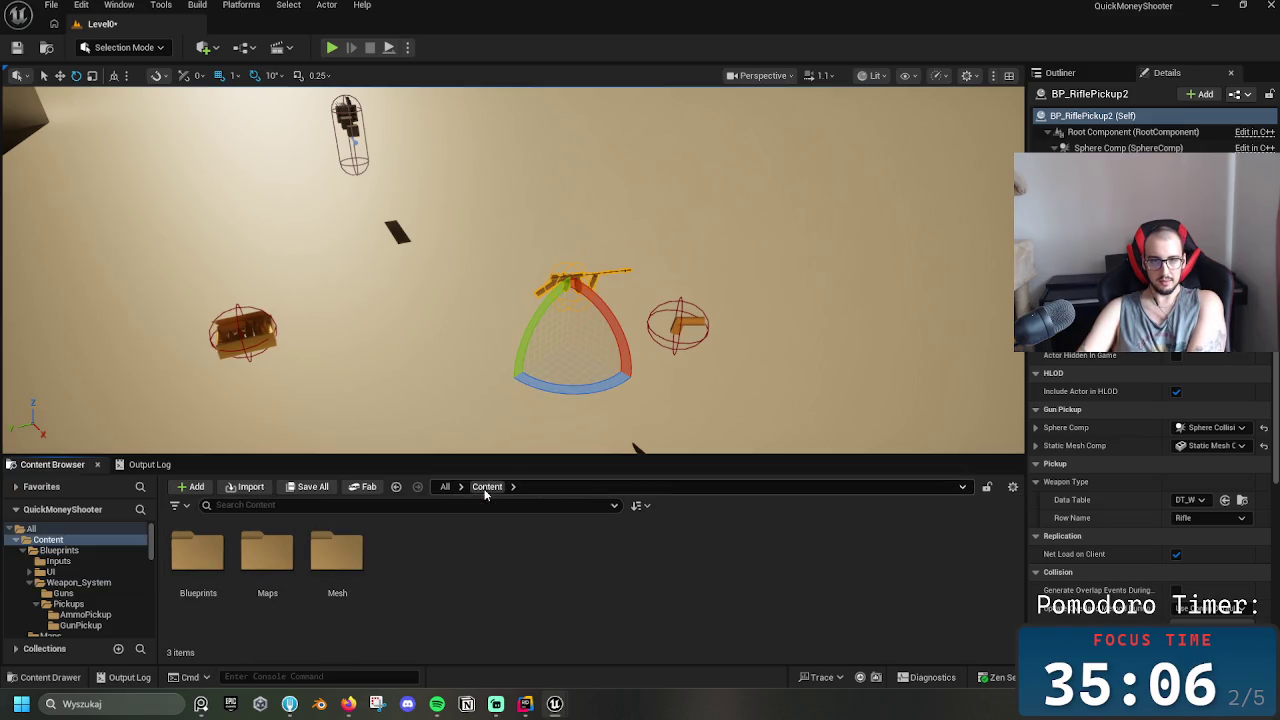
pyautogui.click(267, 558)
pyautogui.doubleClick(341, 567)
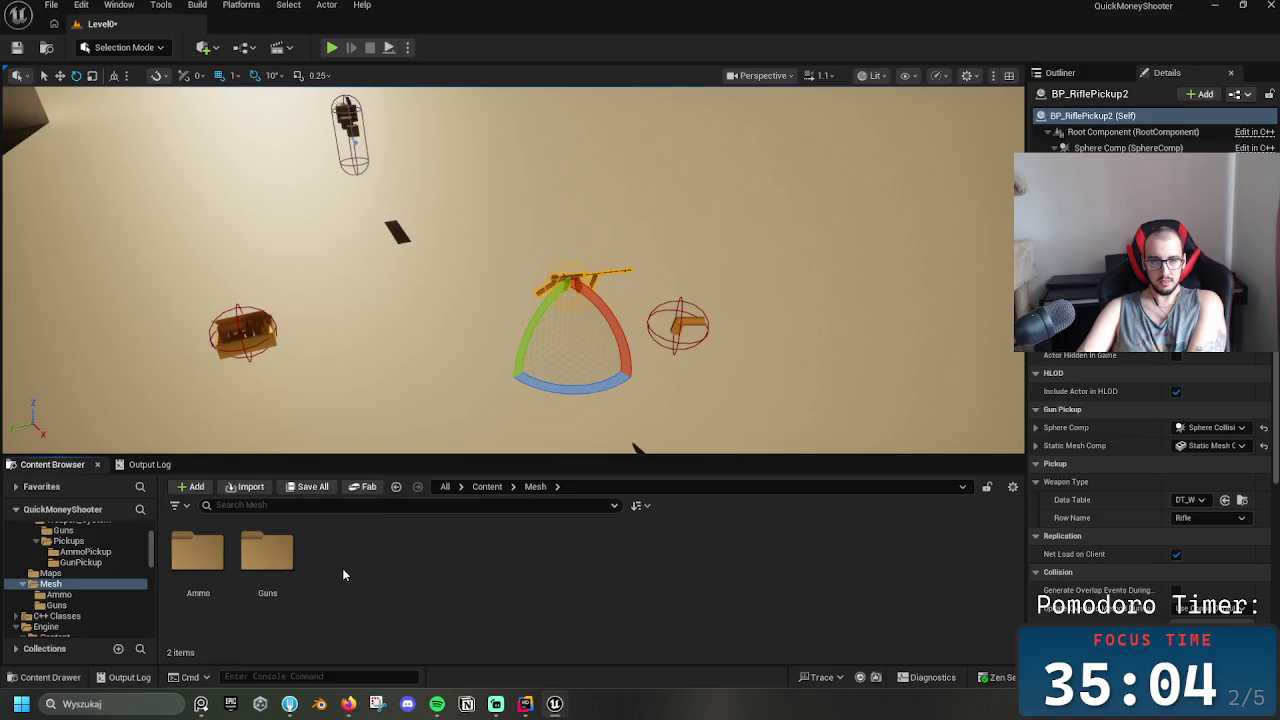
pyautogui.click(256, 560)
pyautogui.doubleClick(180, 563)
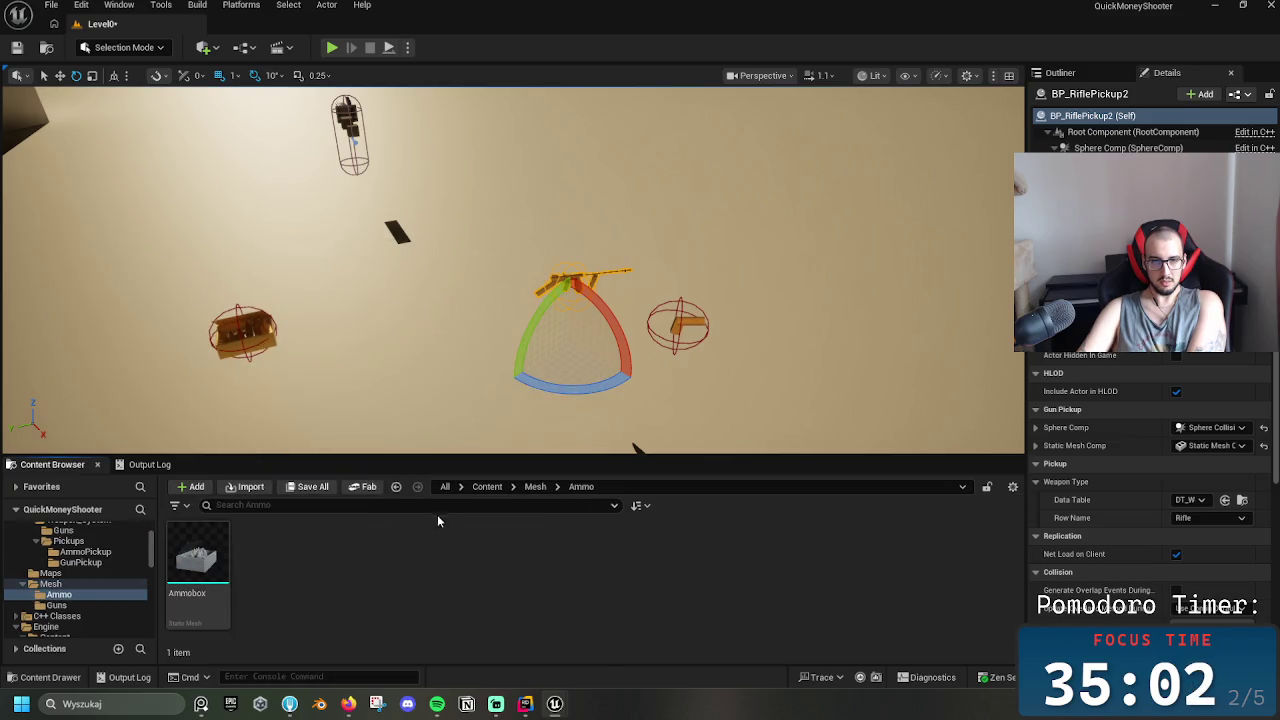
pyautogui.click(534, 487)
pyautogui.doubleClick(267, 553)
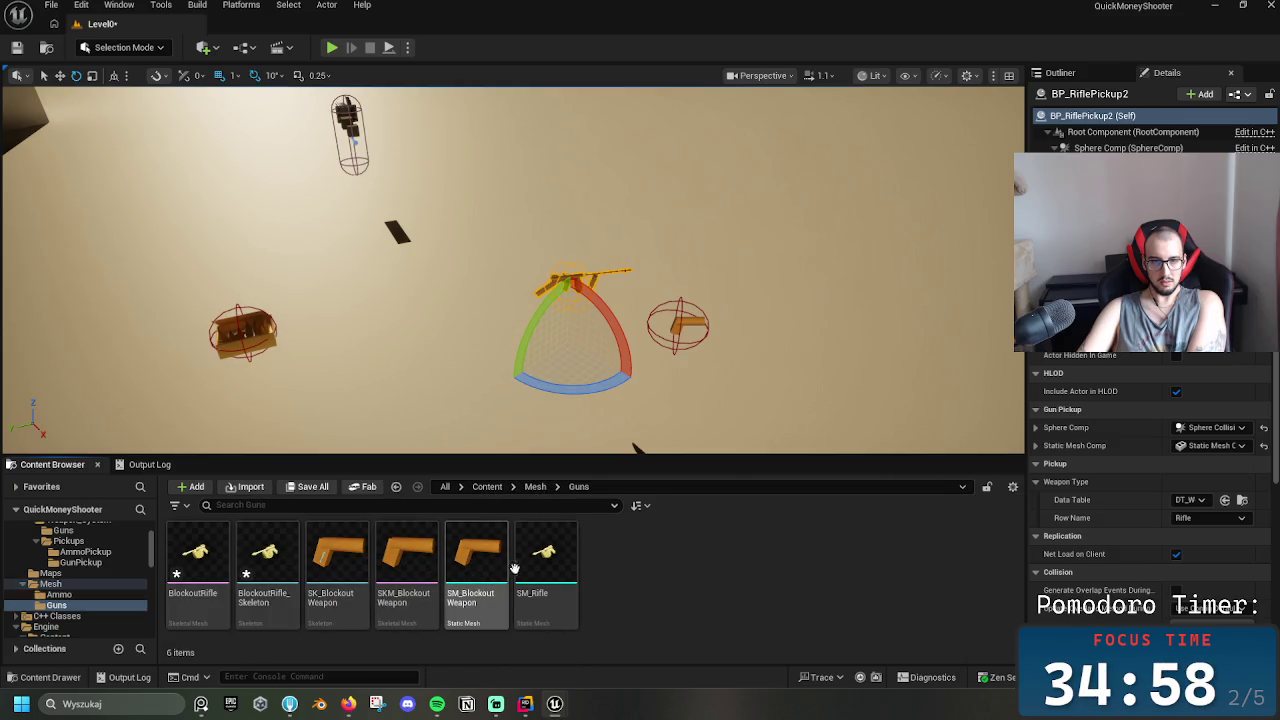
pyautogui.click(276, 592)
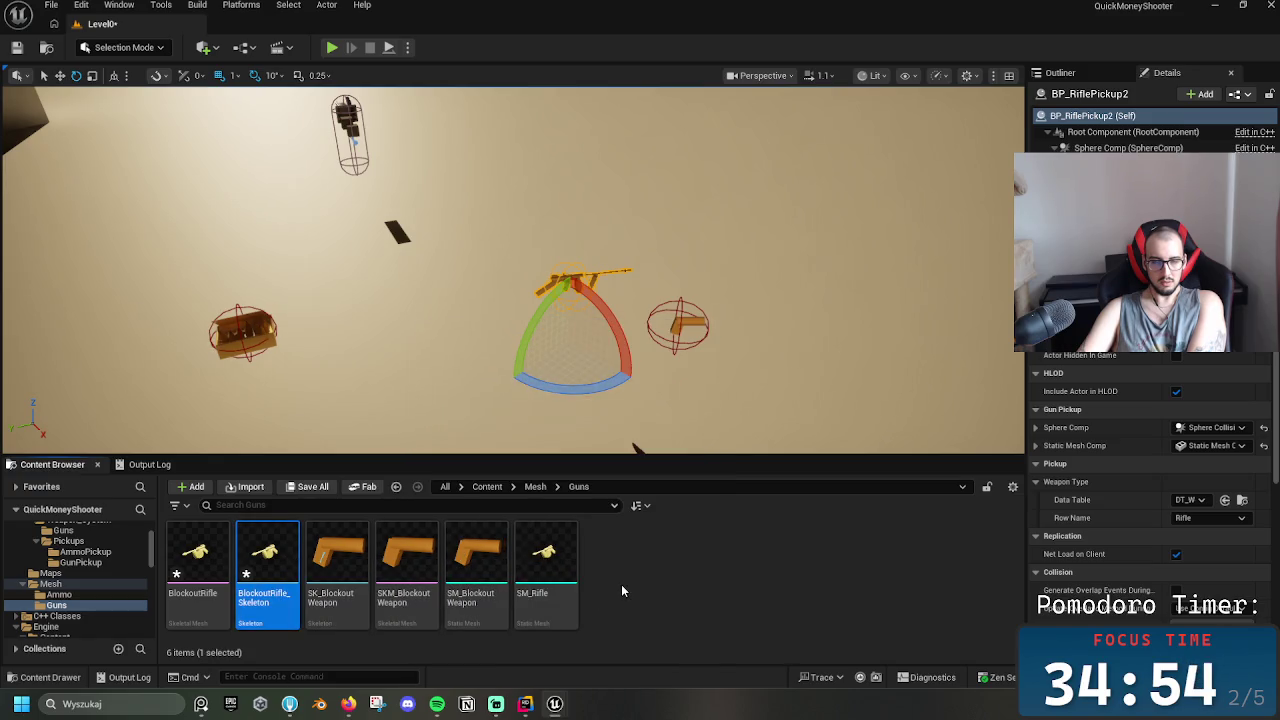
pyautogui.doubleClick(281, 582)
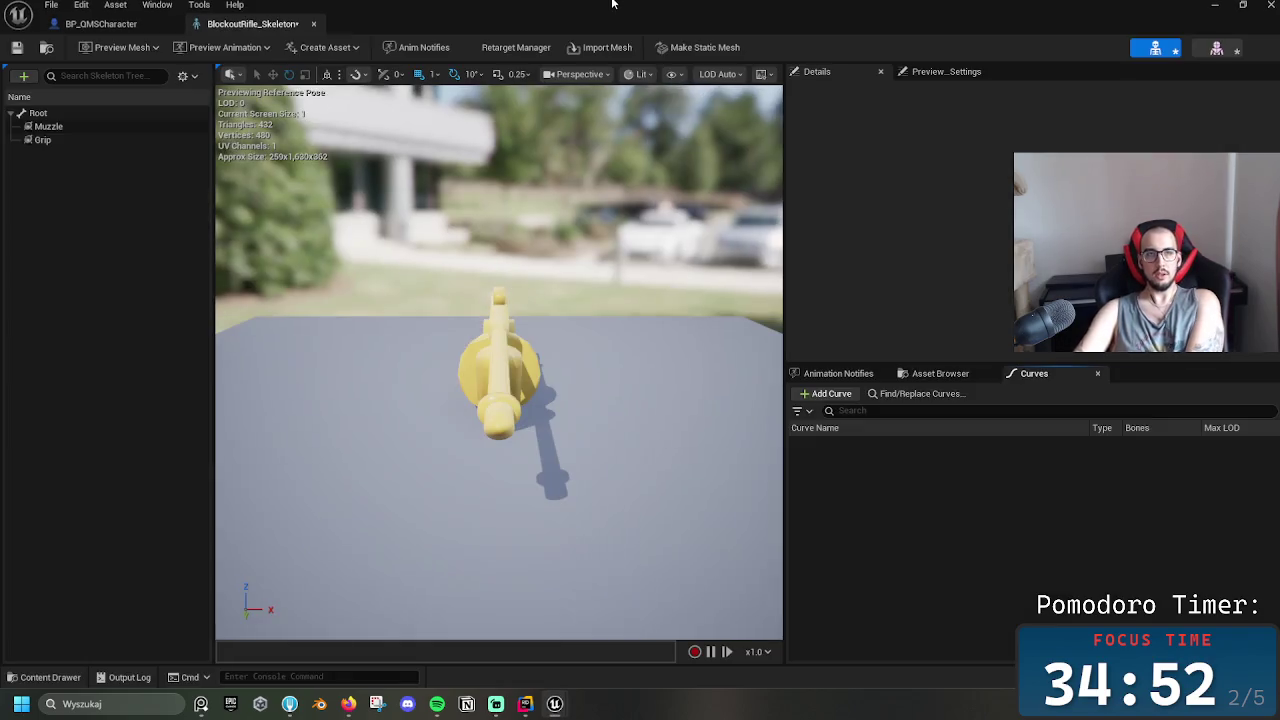
# Select the Root bone and rotate the rifle about it by -110°
pyautogui.click(105, 126)
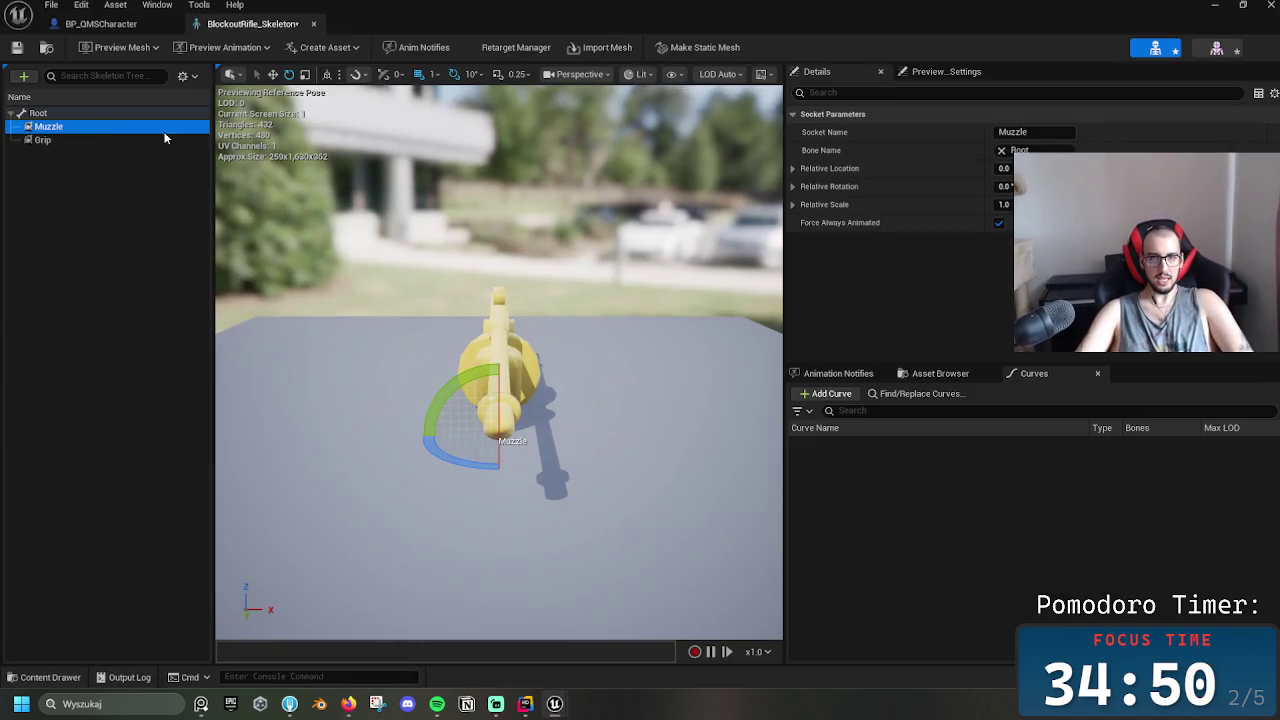
pyautogui.click(83, 118)
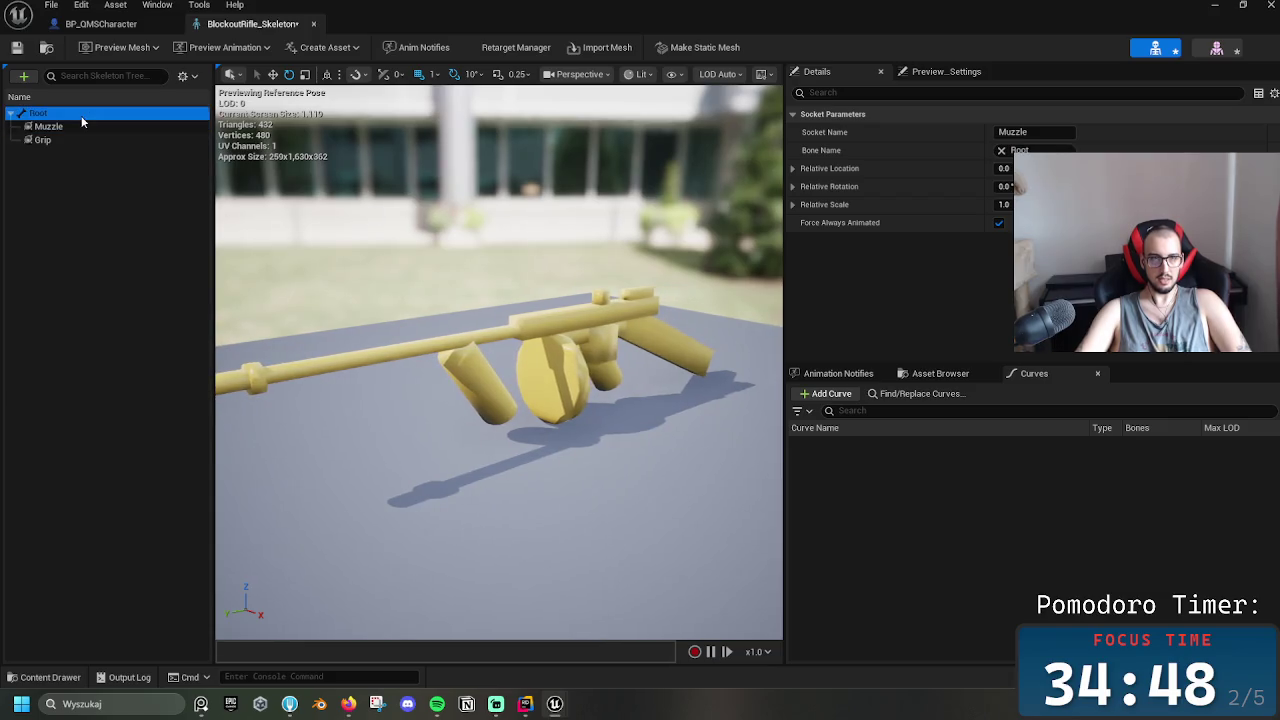
pyautogui.moveTo(518, 380)
pyautogui.mouseDown()
pyautogui.moveTo(600, 360)
pyautogui.moveTo(518, 380)
pyautogui.moveTo(571, 372)
pyautogui.moveTo(571, 384)
pyautogui.mouseUp()
pyautogui.press('w')
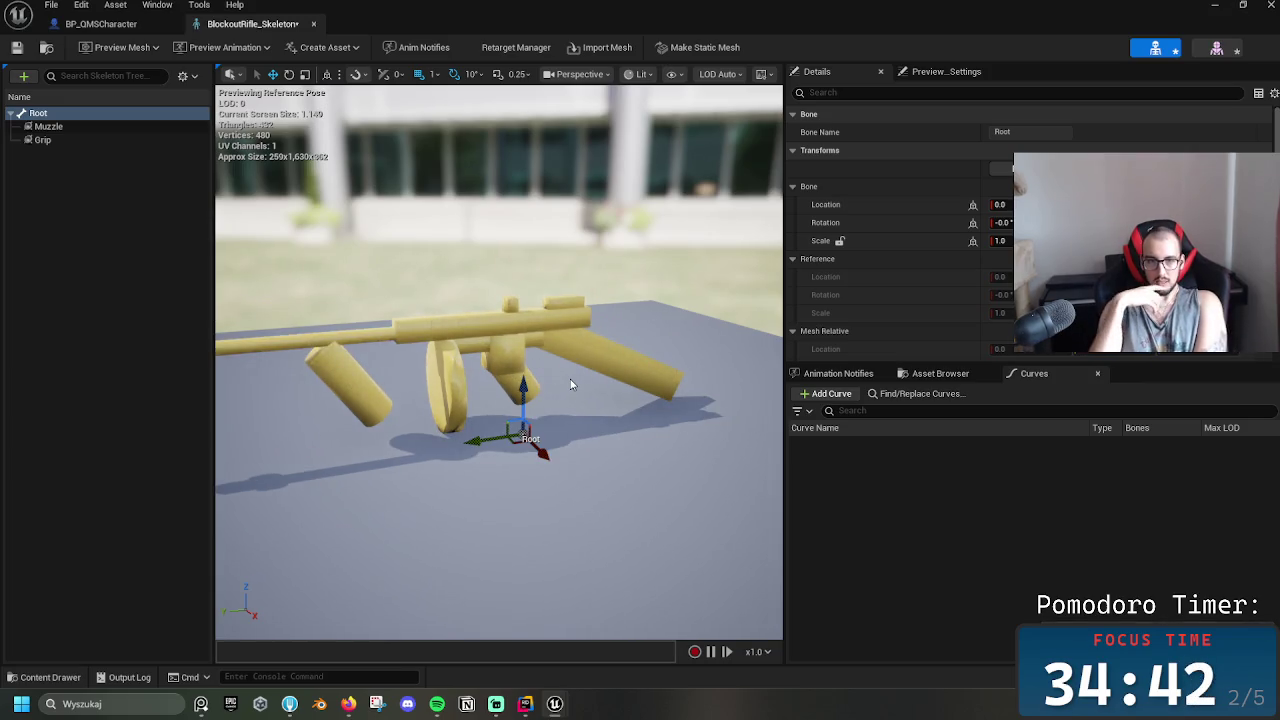
pyautogui.press('e')
pyautogui.moveTo(569, 443); pyautogui.dragTo(465, 449)
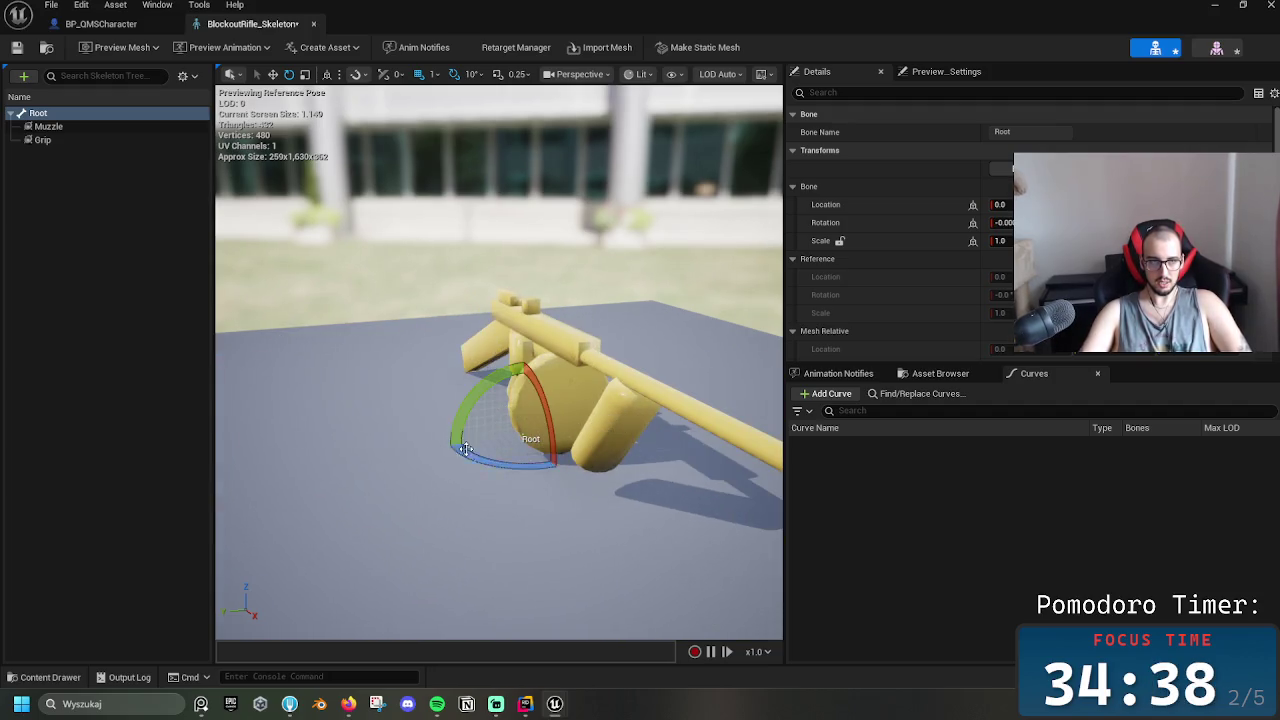
# Scale the Root bone down to about 0.34 and save the rifle skeleton
pyautogui.scroll(-5, 424, 504)
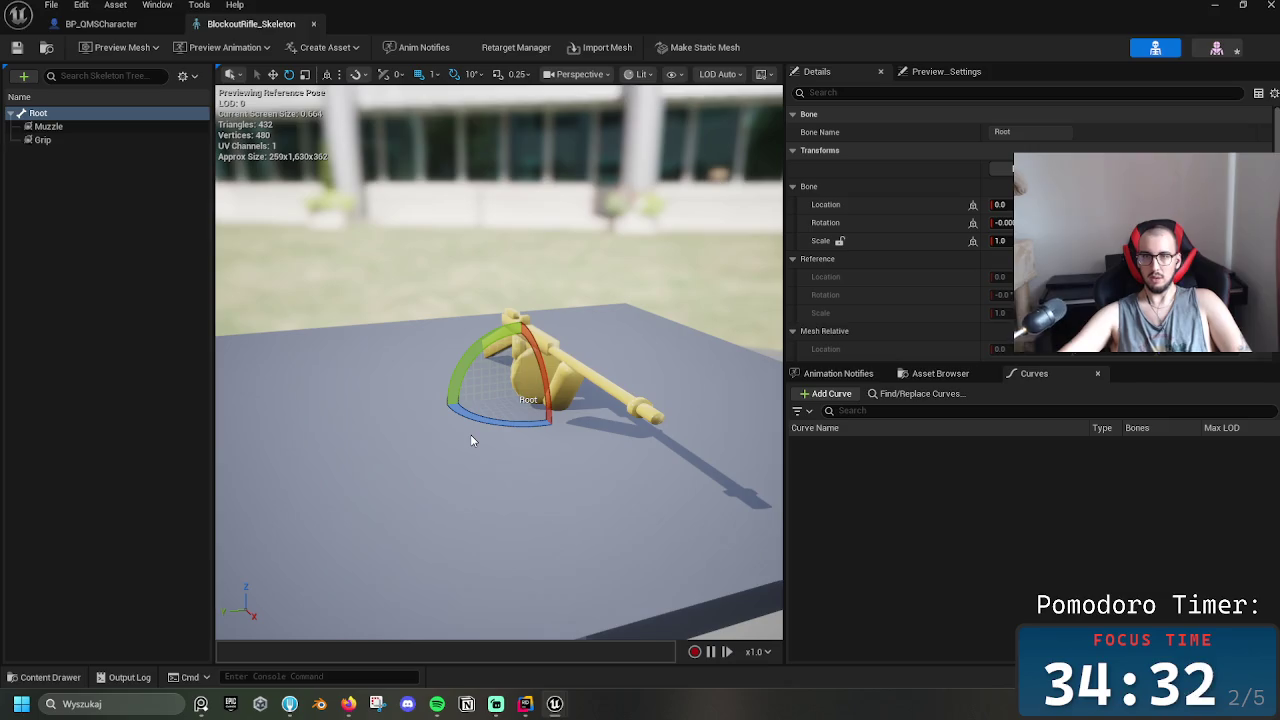
pyautogui.moveTo(472, 440); pyautogui.dragTo(455, 440)
pyautogui.press('w')
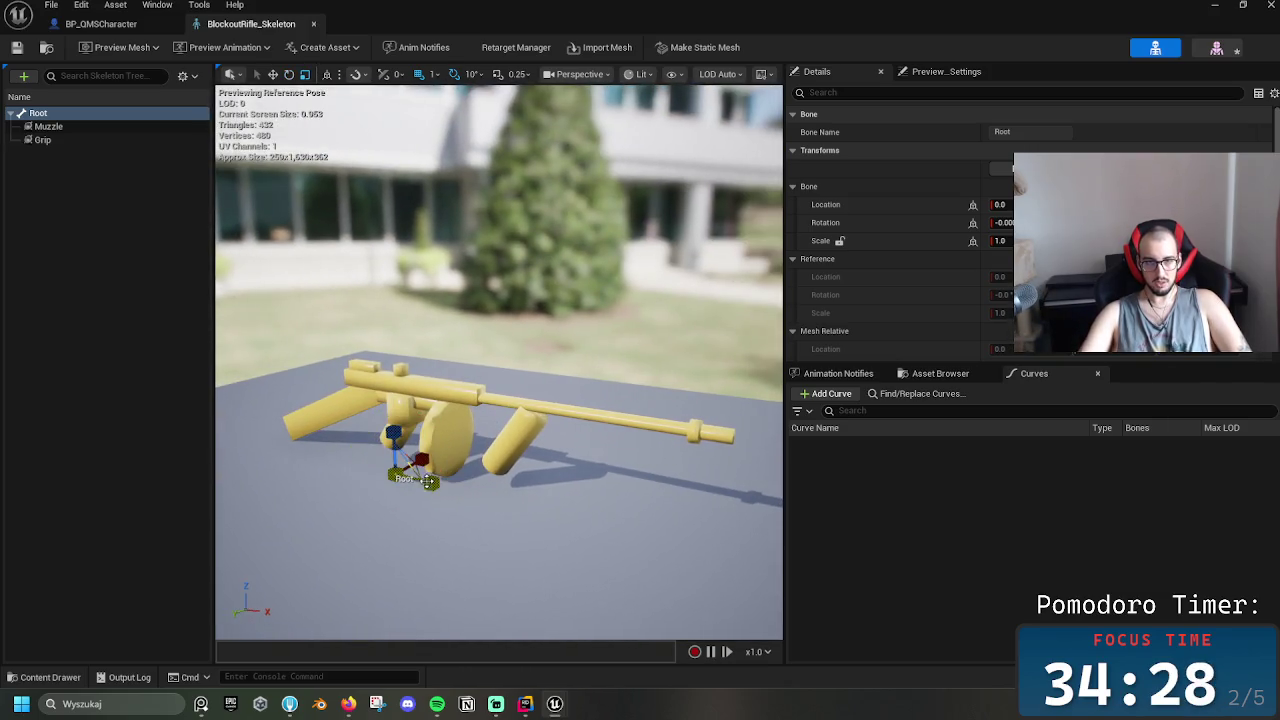
pyautogui.moveTo(396, 474); pyautogui.dragTo(392, 478)
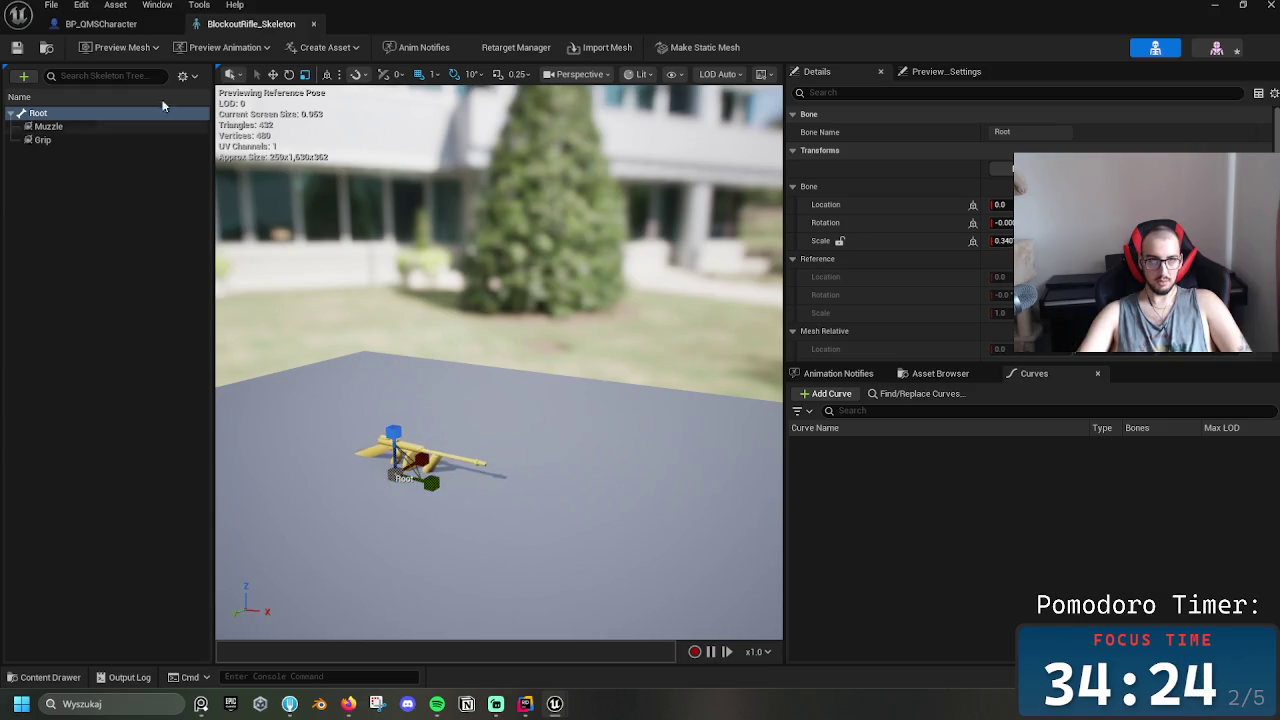
pyautogui.click(17, 47)
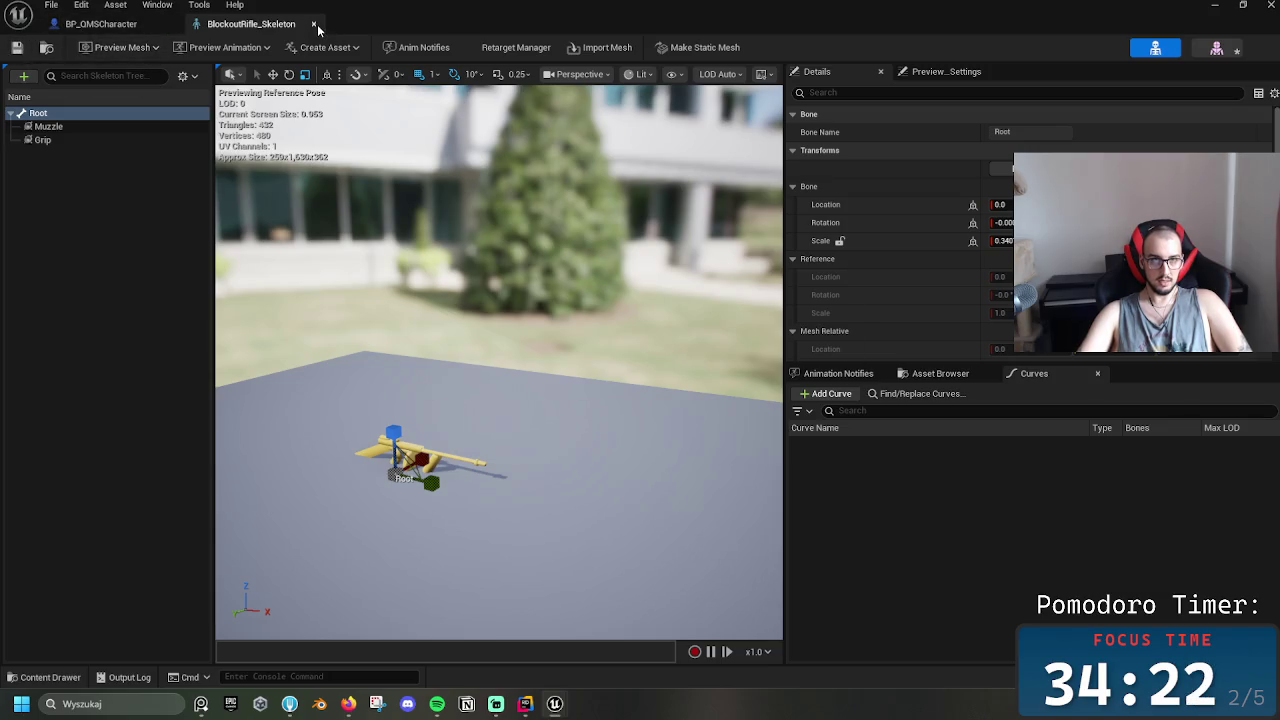
# Close the rifle skeleton and test-fire the gun until the magazine empties in a play session
pyautogui.click(313, 24)
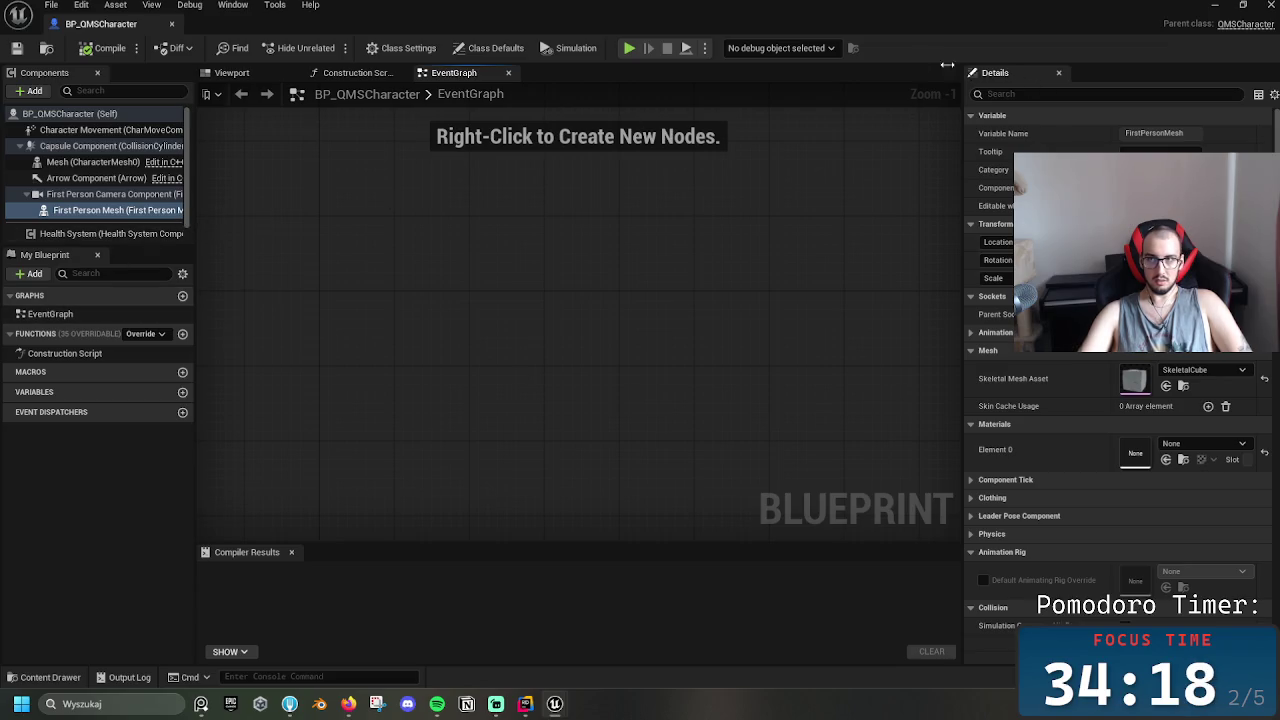
pyautogui.click(1217, 6)
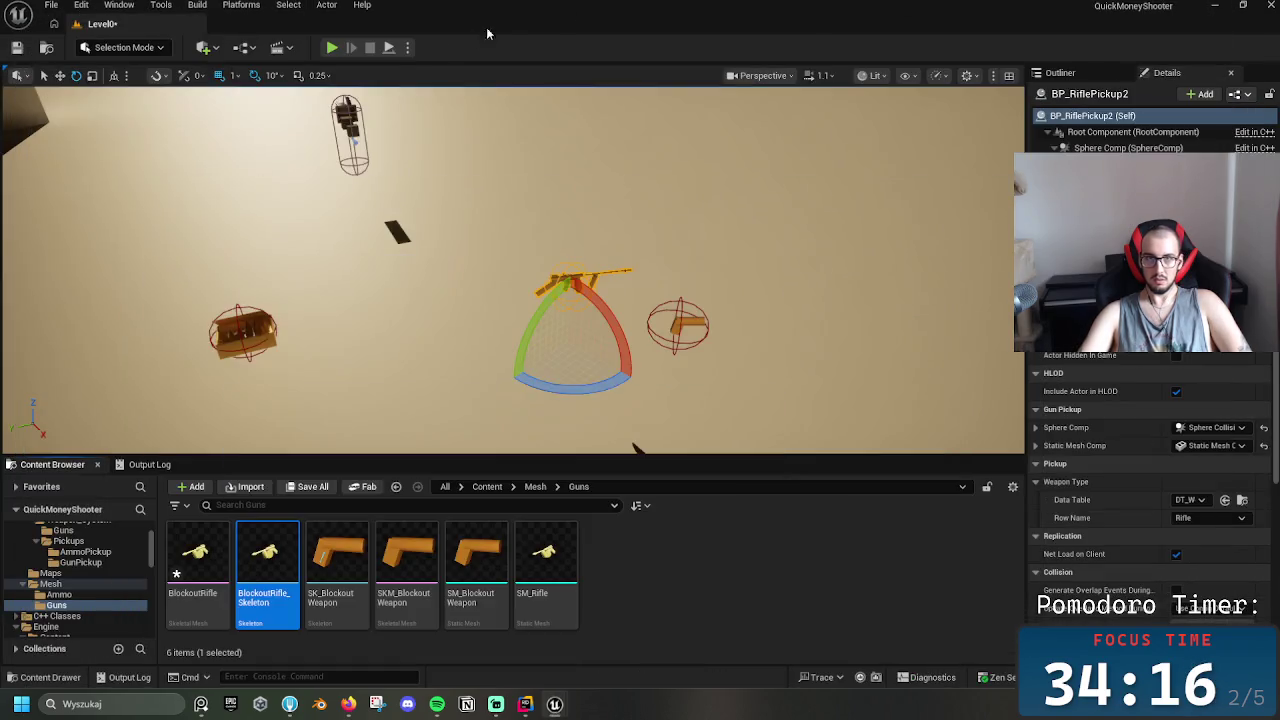
pyautogui.hotkey('alt', 'p')
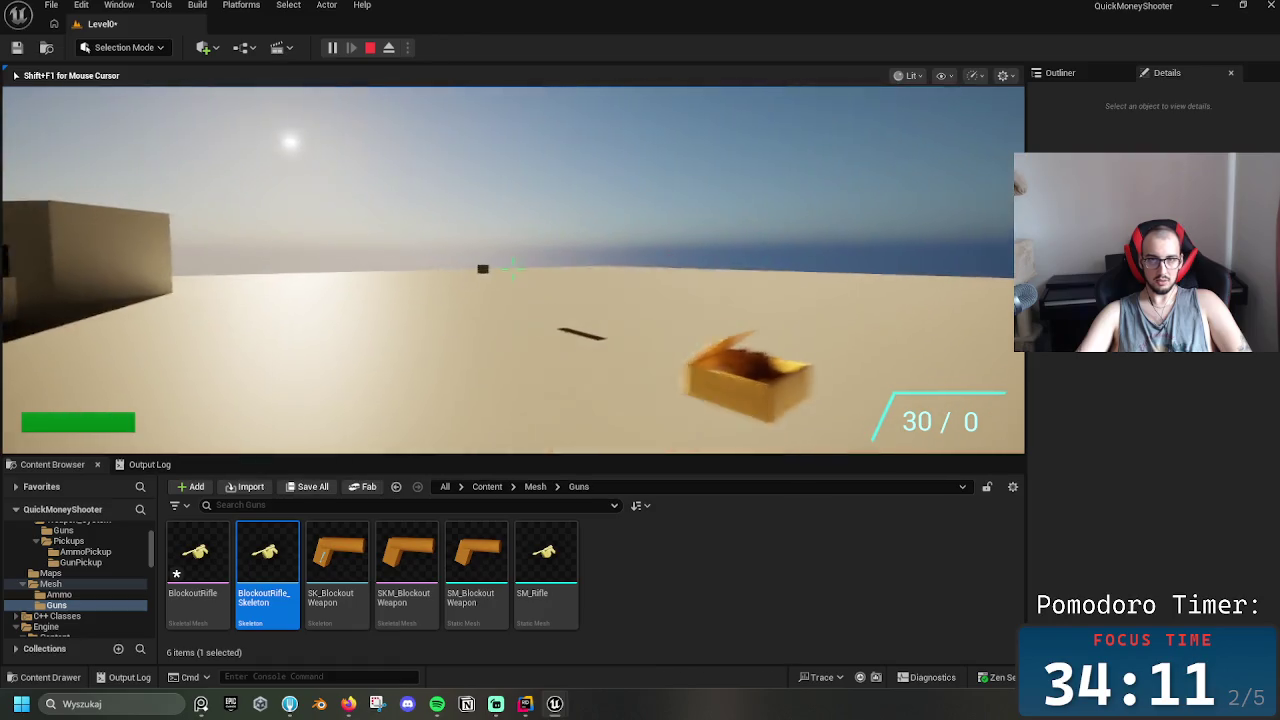
pyautogui.moveTo(512, 268); pyautogui.dragTo(512, 268)
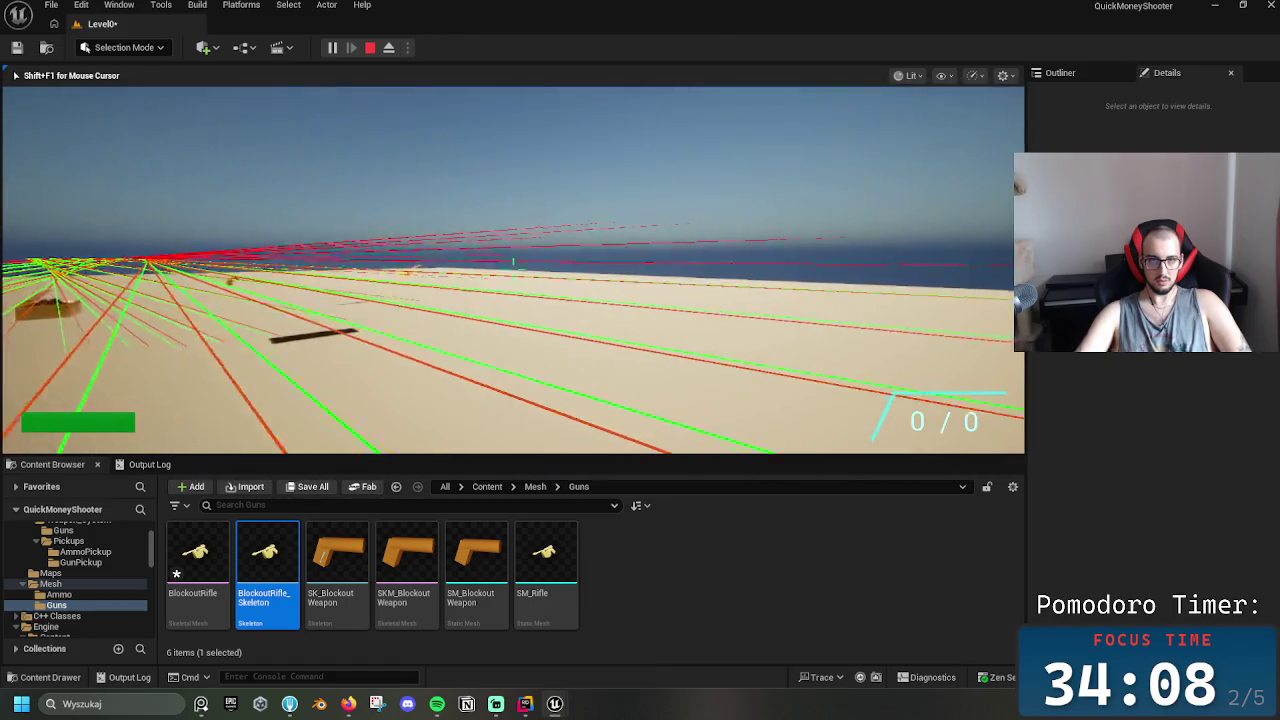
pyautogui.press('Escape')
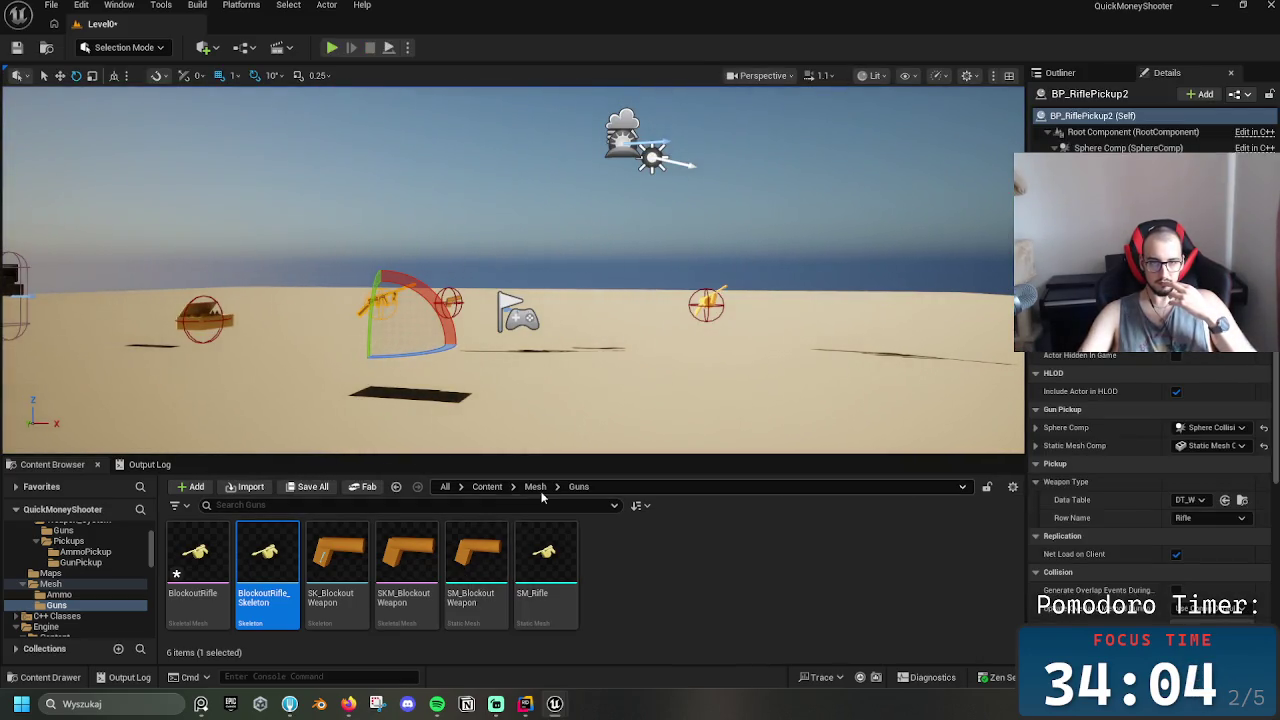
# Open BP_QMSCharacter from Content > Blueprints, then open the engine's SkeletalCube skeletal mesh
pyautogui.click(487, 486)
pyautogui.doubleClick(280, 570)
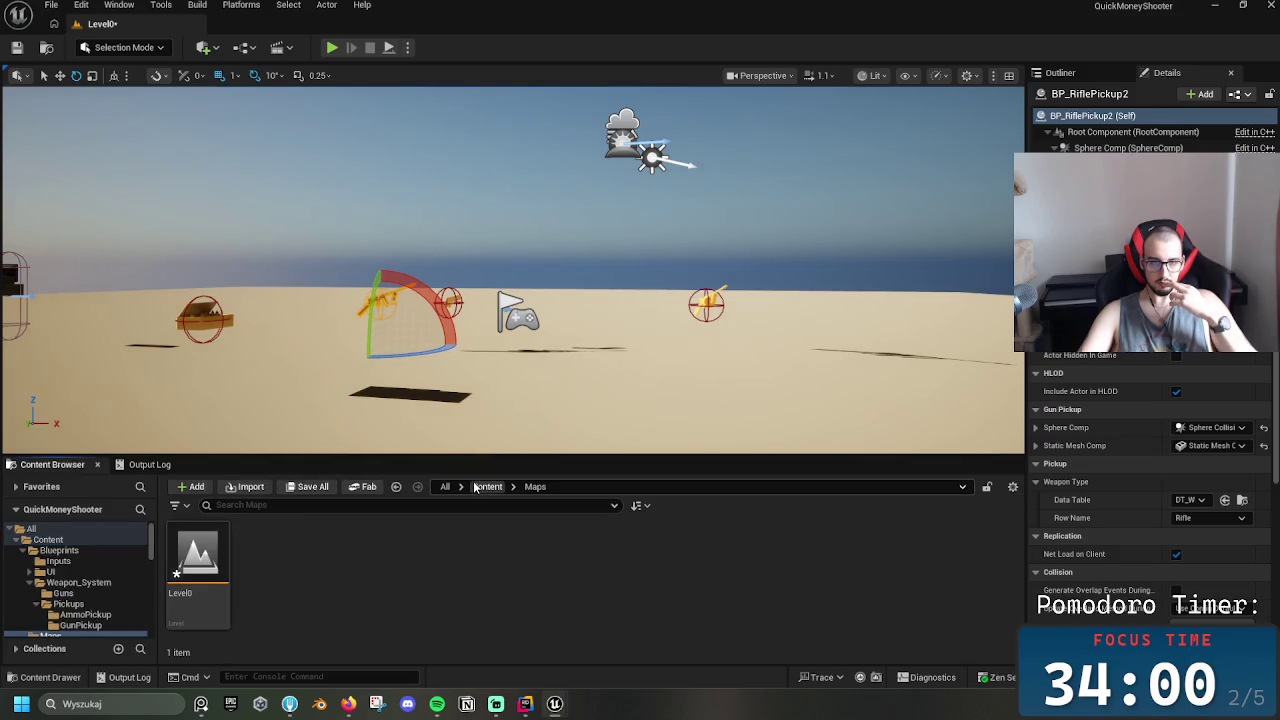
pyautogui.click(487, 486)
pyautogui.click(445, 486)
pyautogui.click(267, 560)
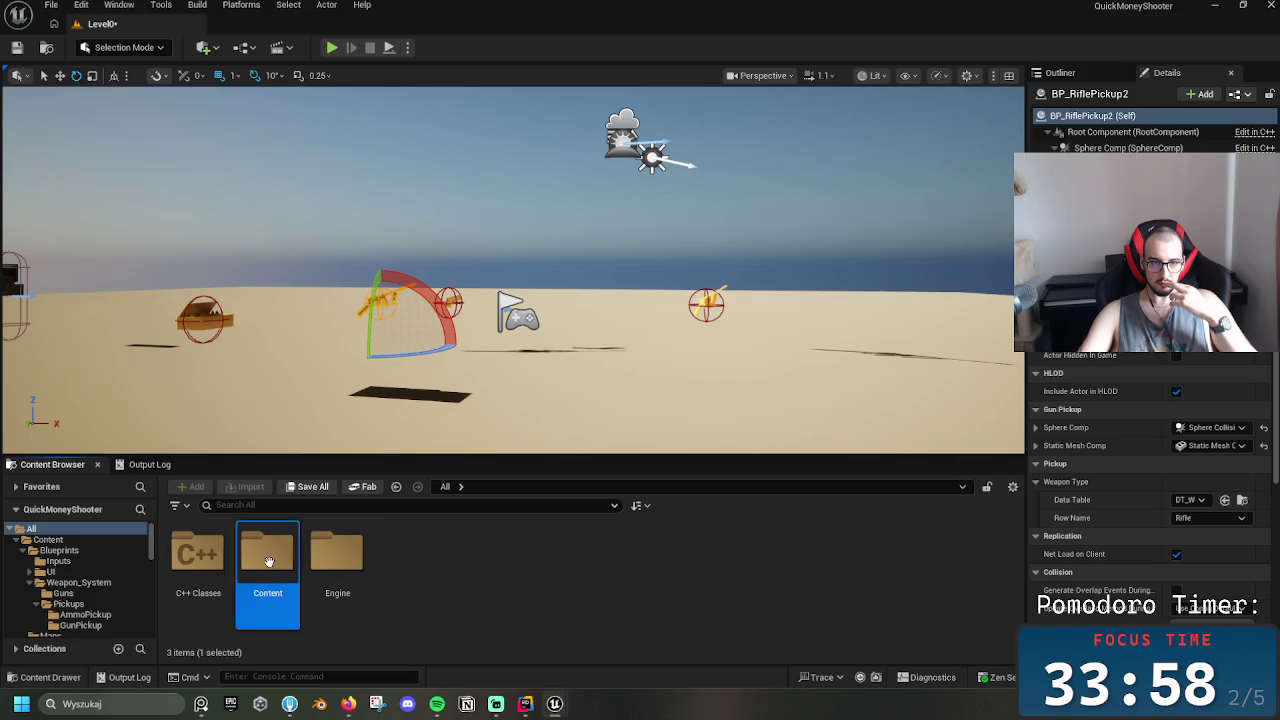
pyautogui.doubleClick(270, 562)
pyautogui.doubleClick(198, 552)
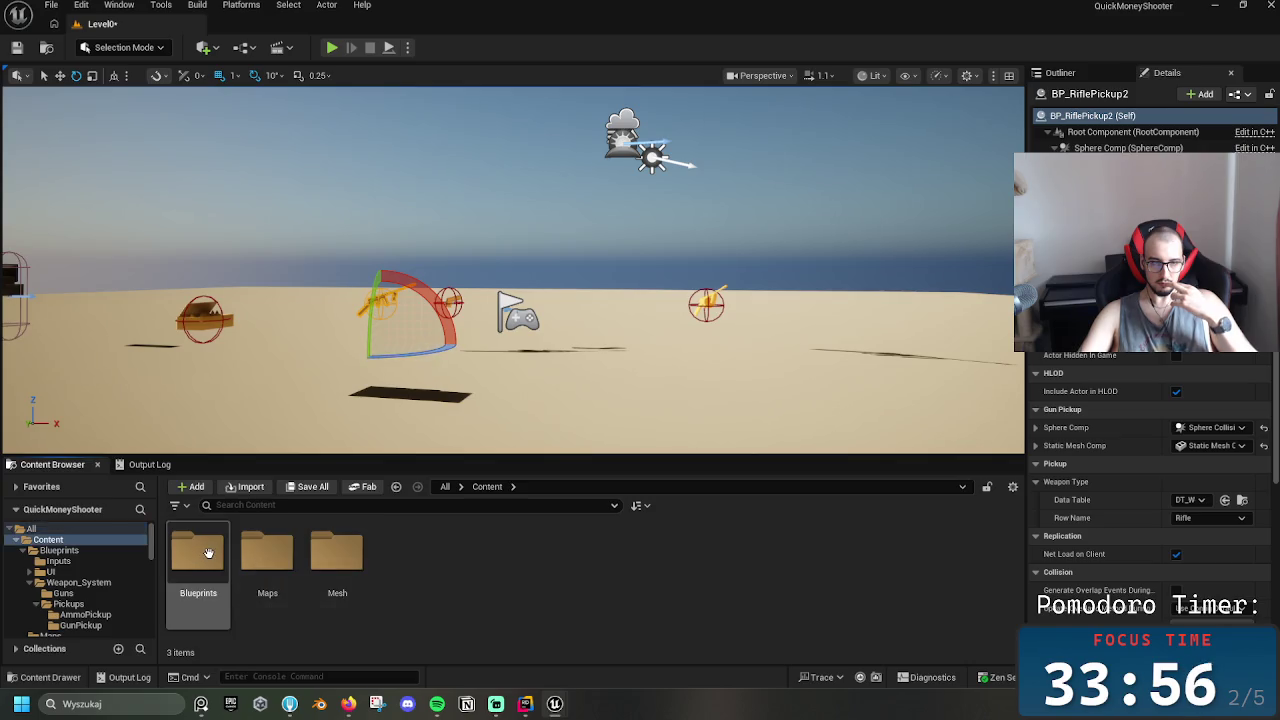
pyautogui.doubleClick(410, 568)
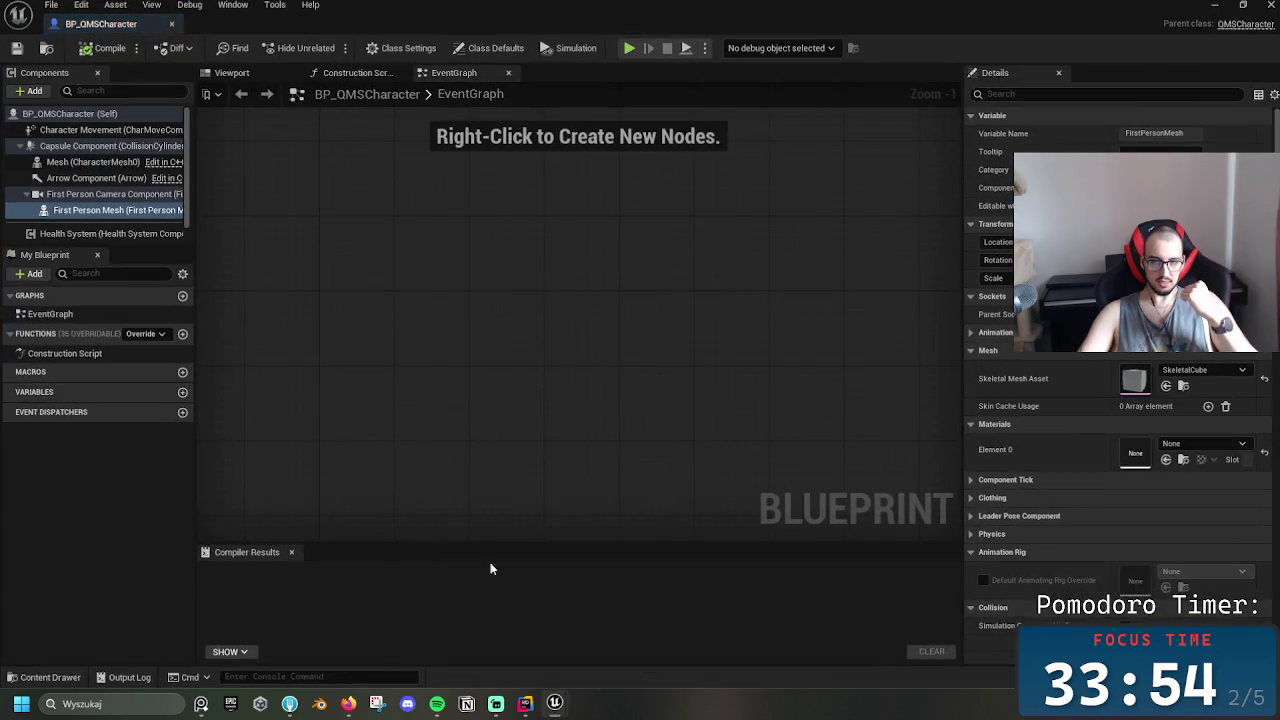
pyautogui.click(1184, 386)
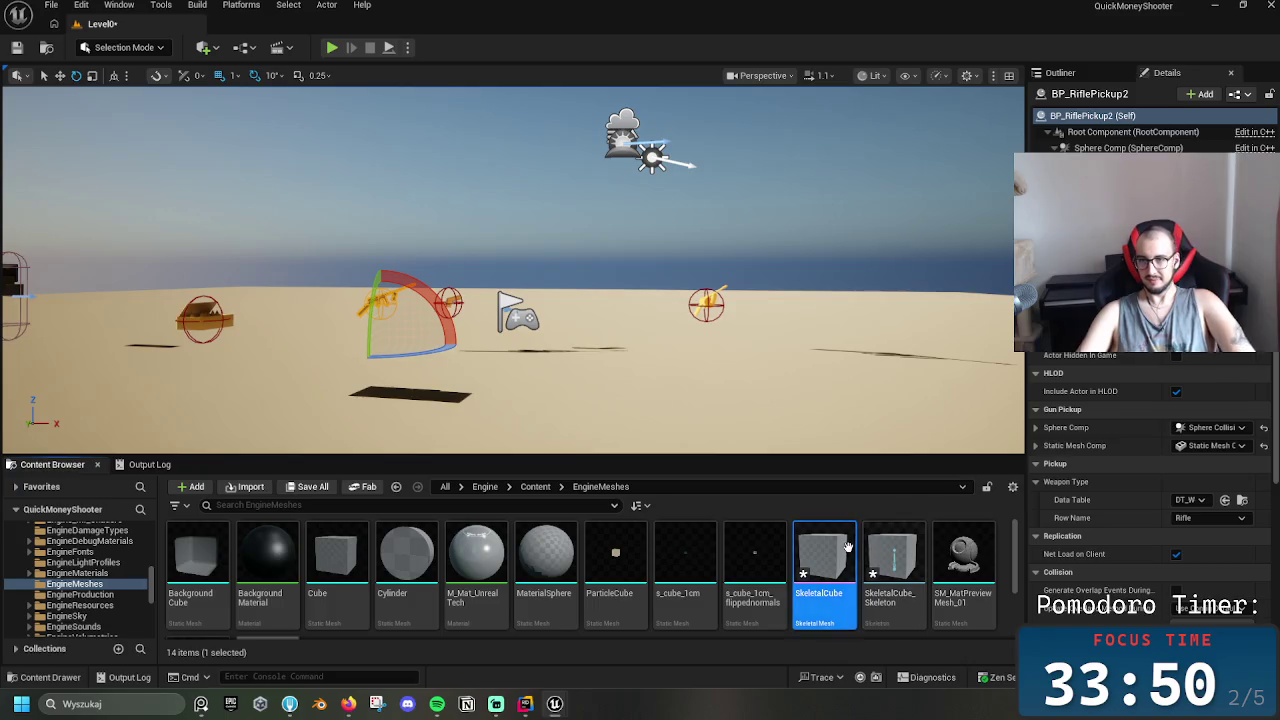
pyautogui.doubleClick(815, 545)
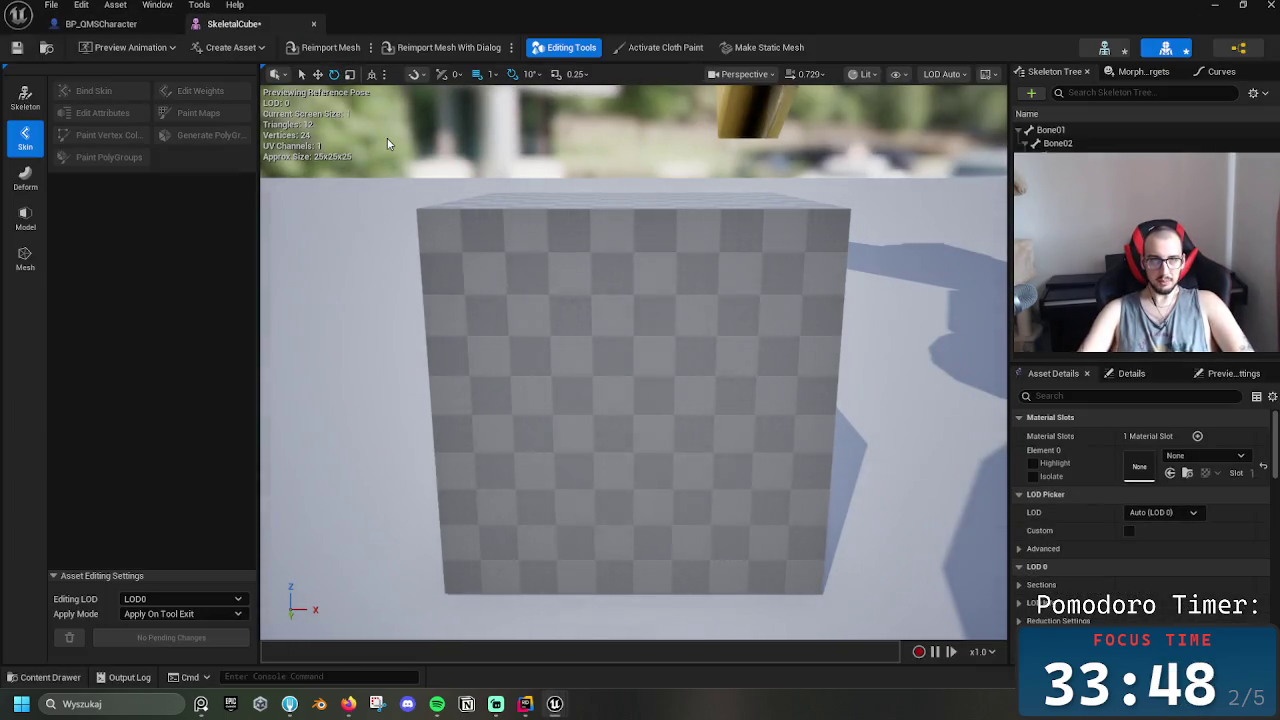
# Check GunSocket's BlockoutRifle preview in Skeleton mode, then return to the SkeletalCube mesh view
pyautogui.click(1104, 48)
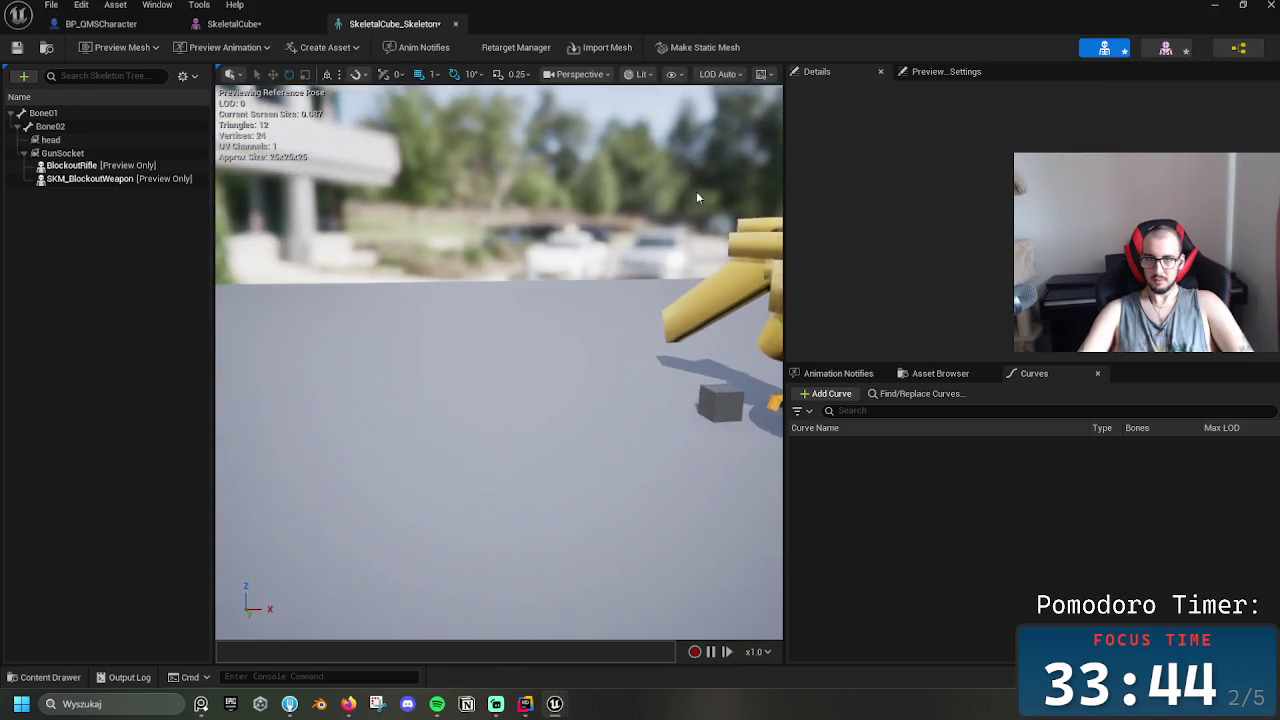
pyautogui.click(1165, 50)
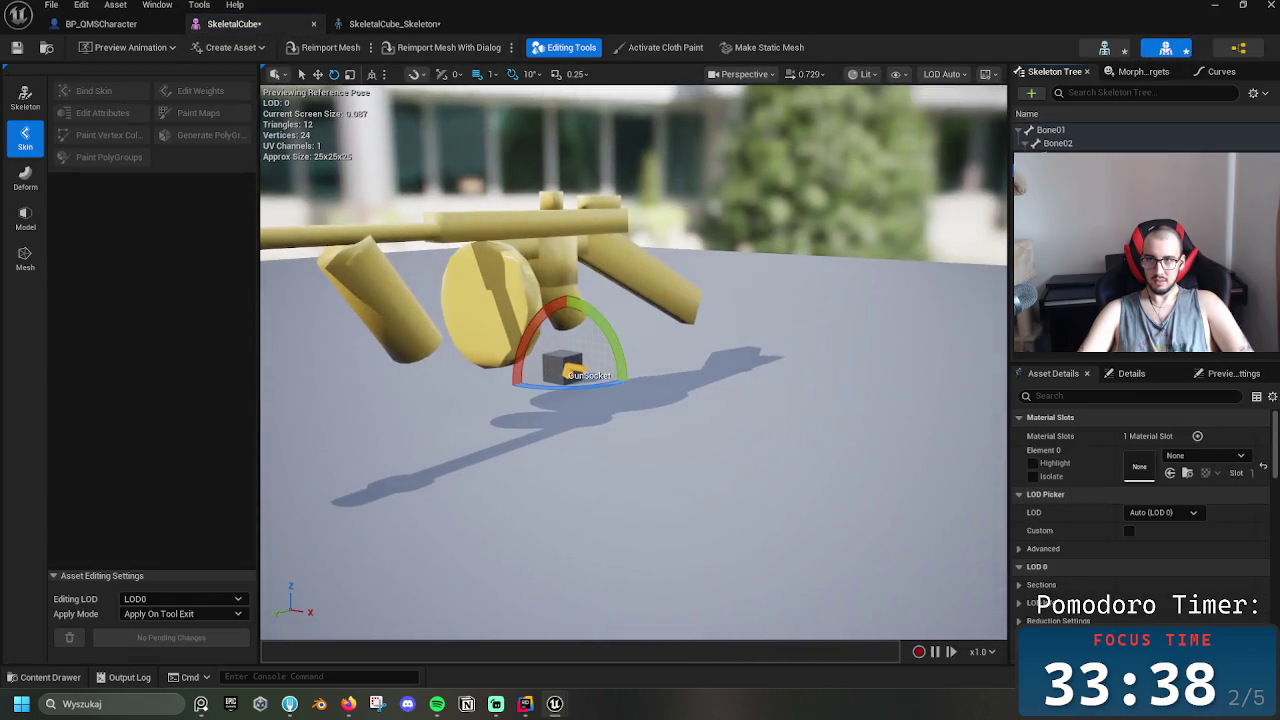
pyautogui.press('Escape')
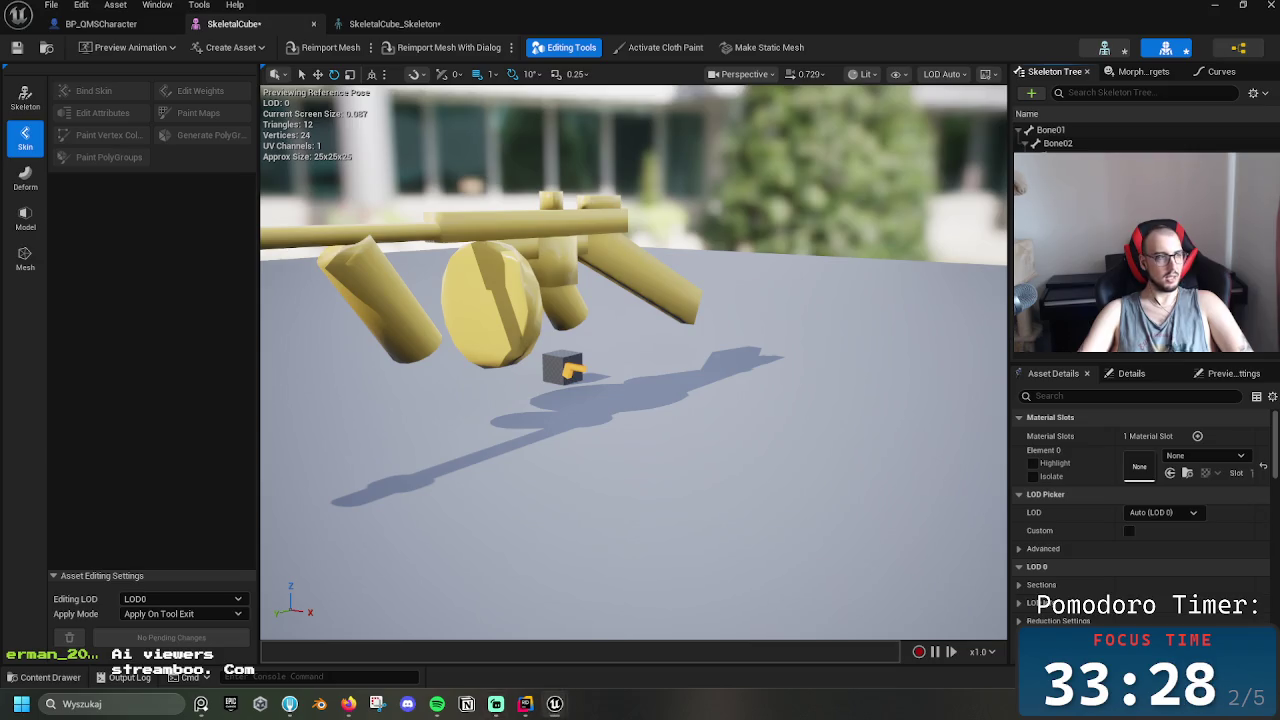
pyautogui.hotkey('alt', 'Tab')
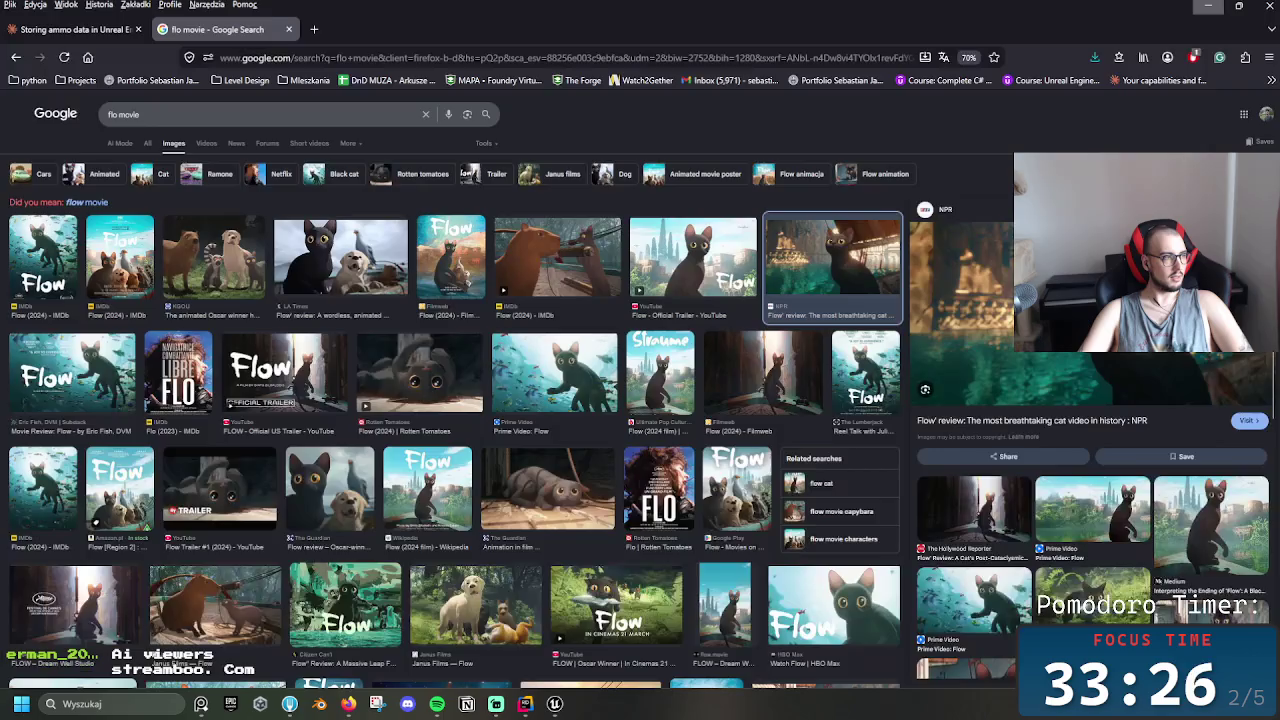
pyautogui.hotkey('alt', 'Tab')
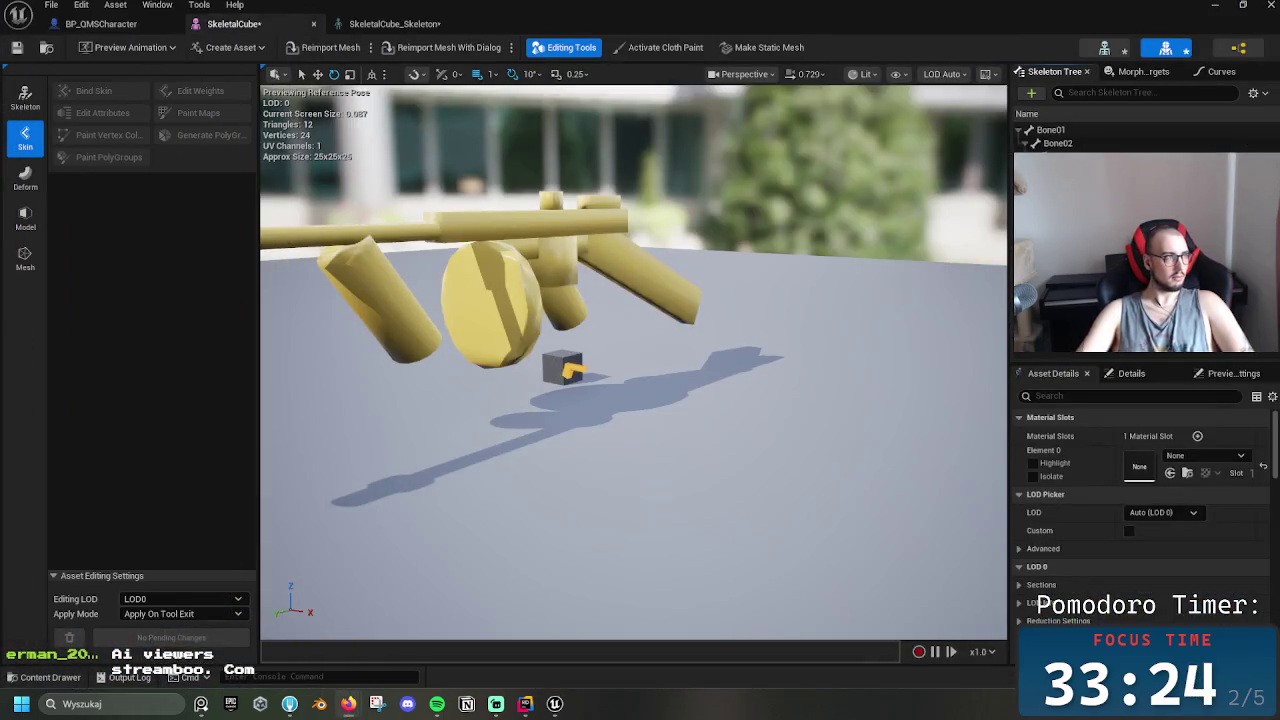
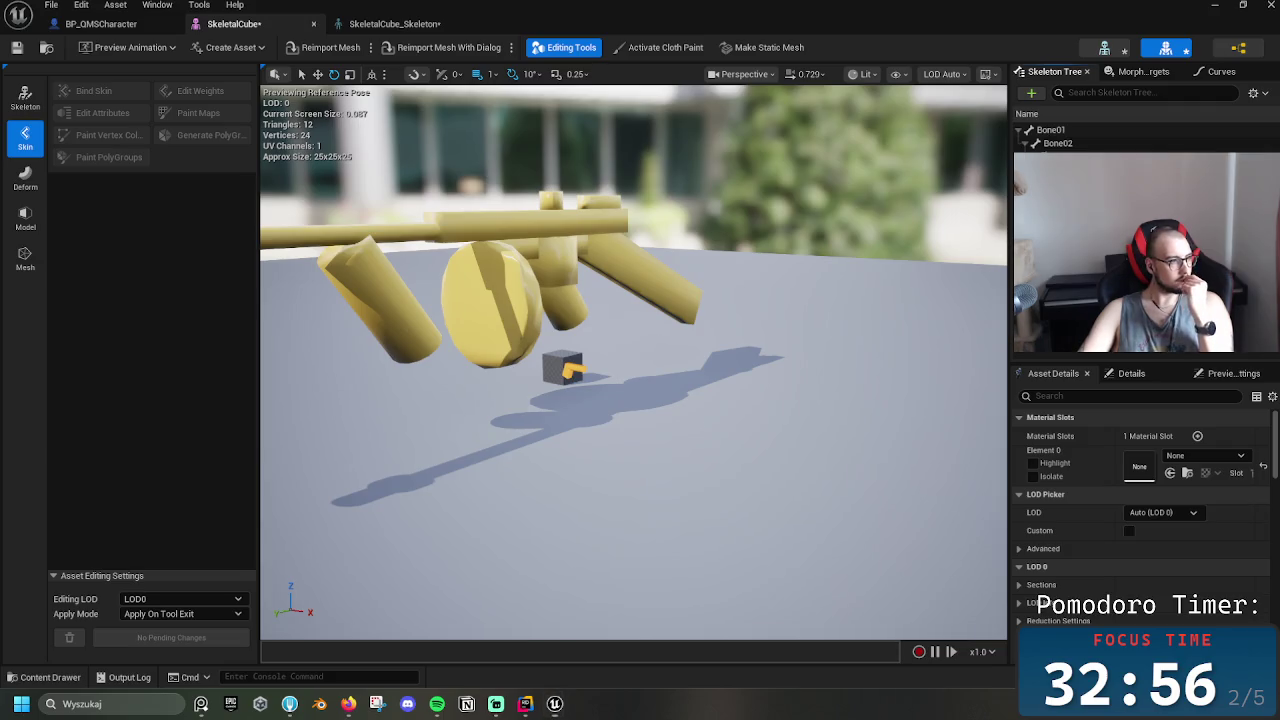
# Orbit the rifle preview to a side-on view, then switch to a new Firefox tab
pyautogui.press('super+d')
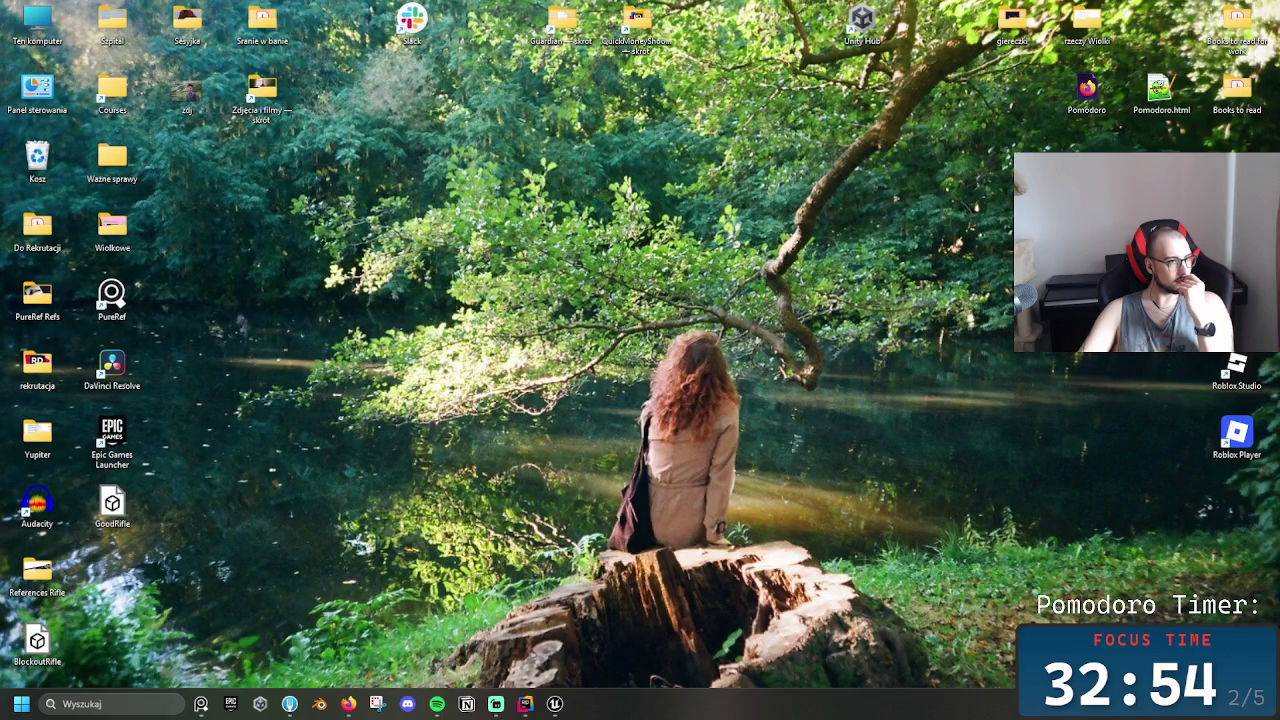
pyautogui.press('super+d')
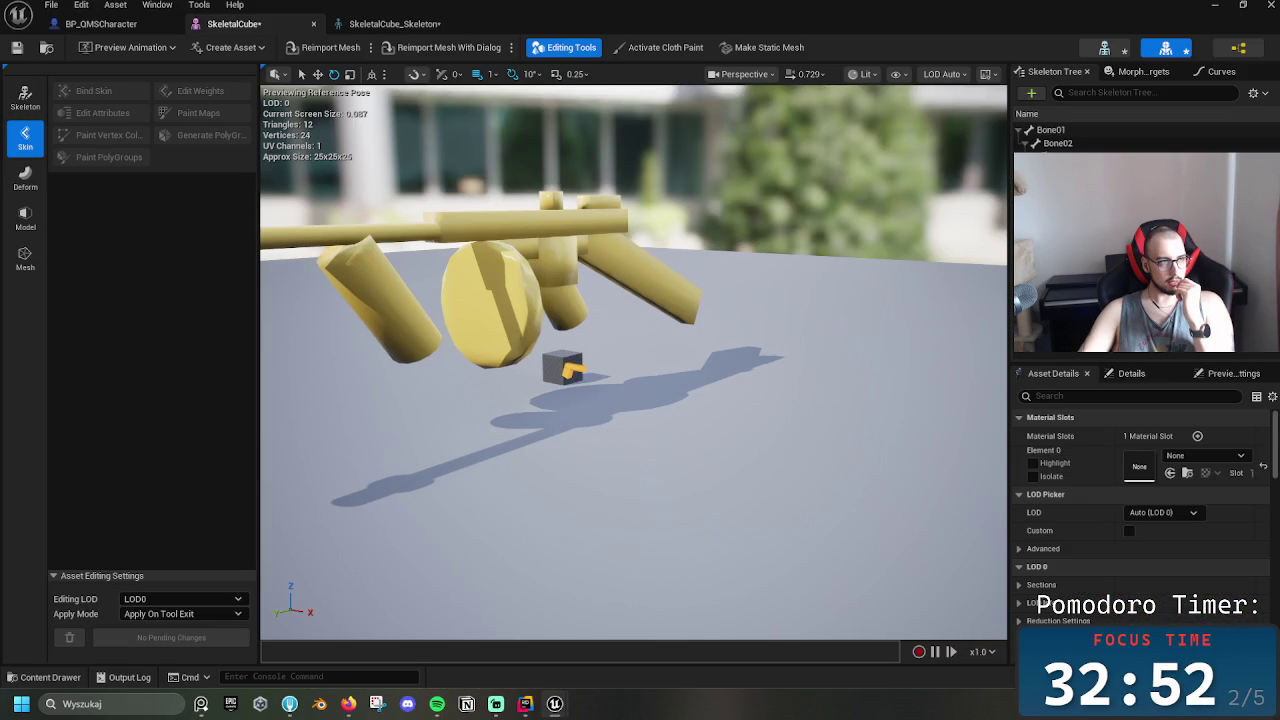
pyautogui.moveTo(634, 360); pyautogui.dragTo(475, 364)
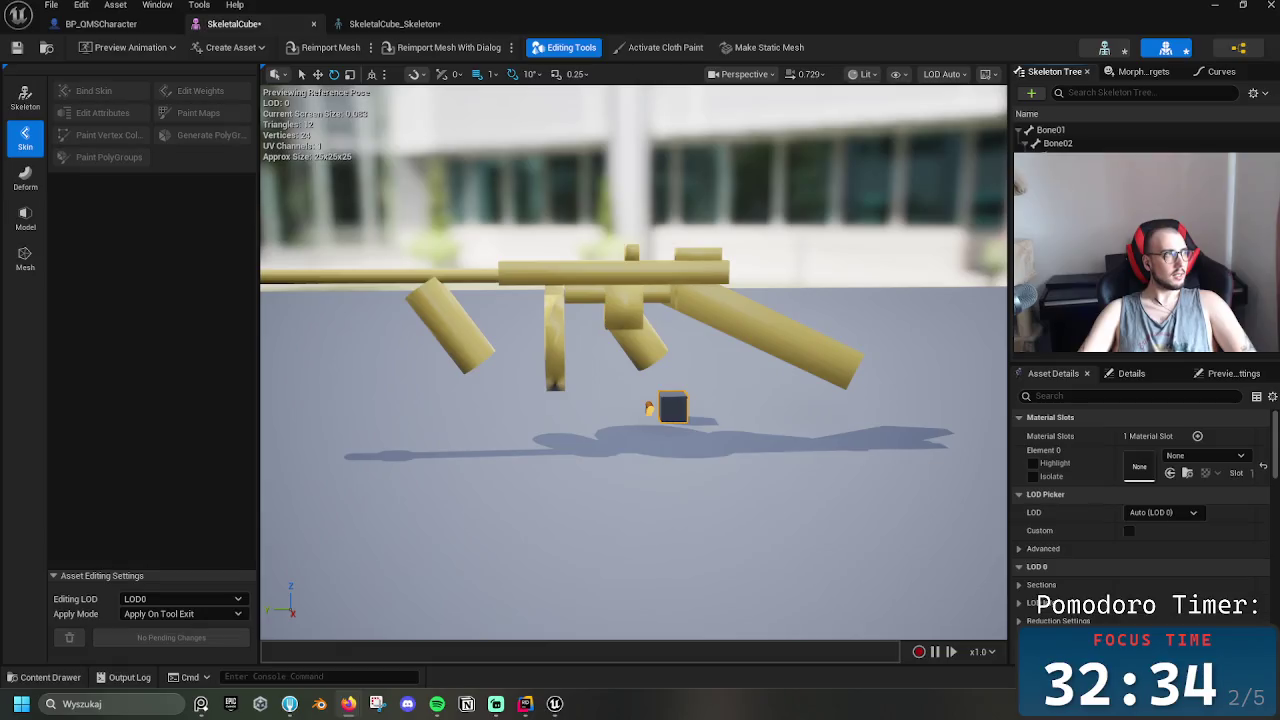
pyautogui.hotkey('alt', 'Tab')
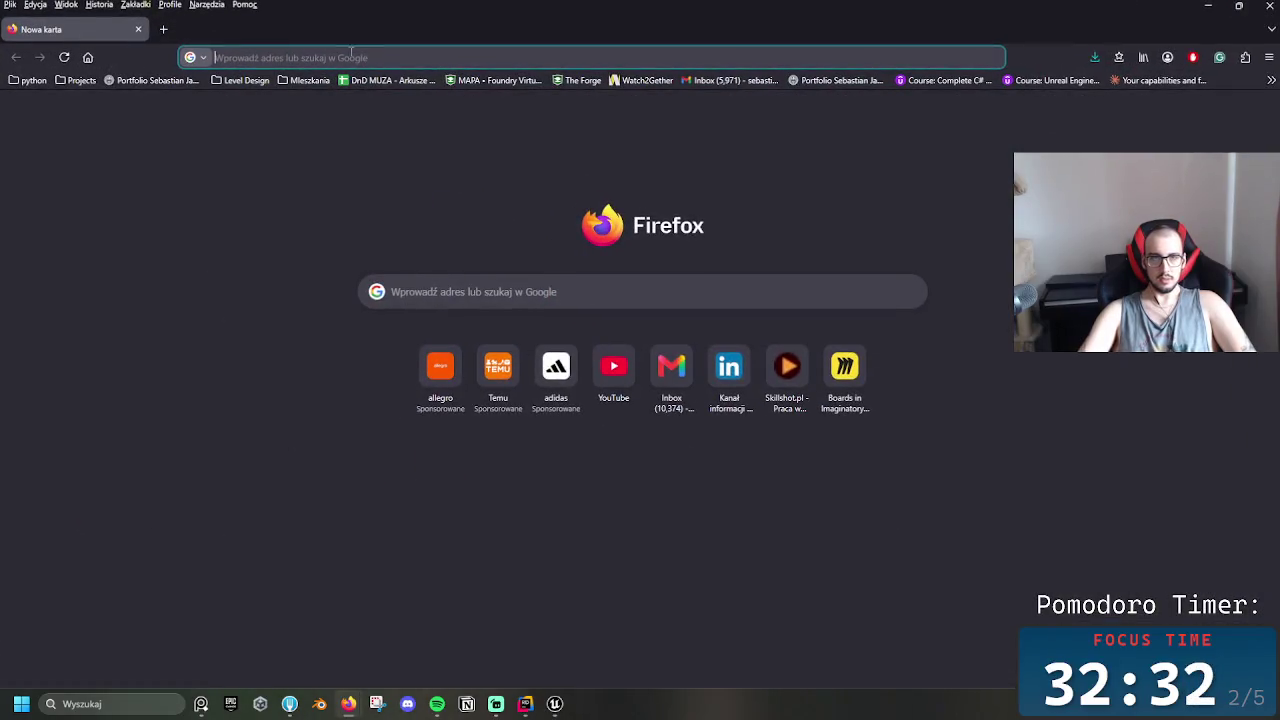
# Go to claude.ai and open the earlier ammo-data conversation
pyautogui.click(367, 62)
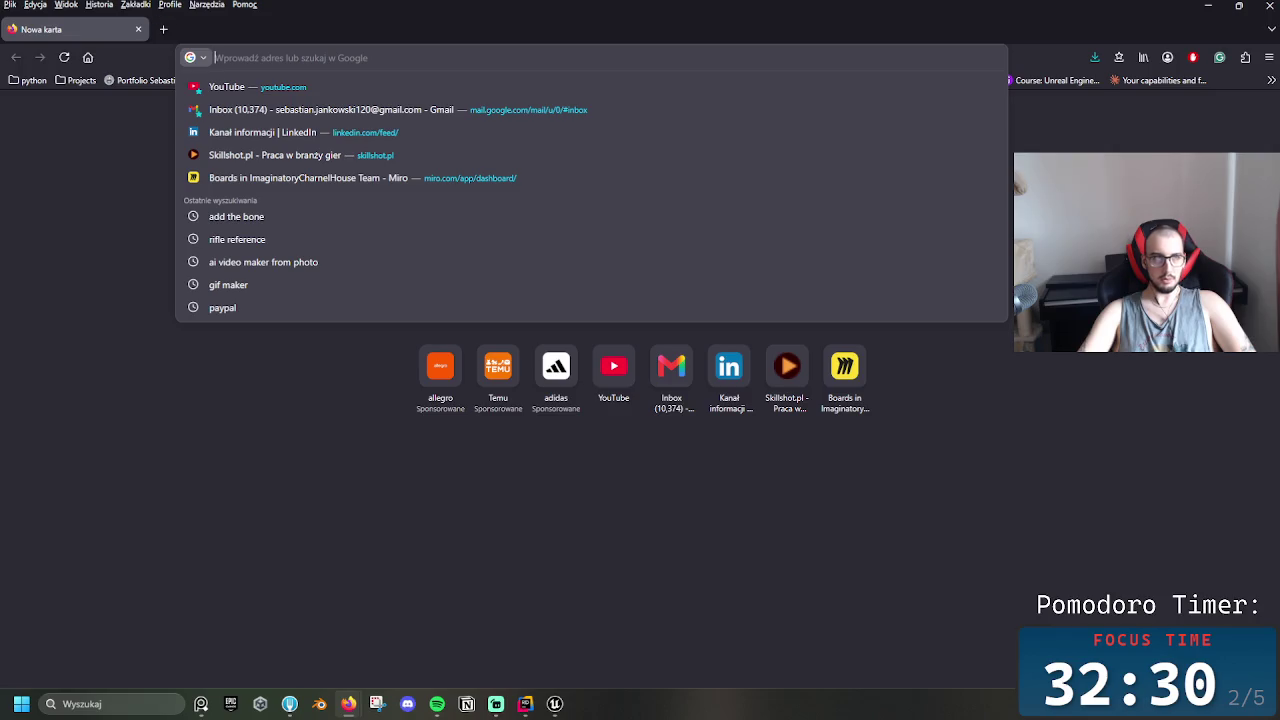
pyautogui.moveTo(140, 80); pyautogui.dragTo(100, 32)
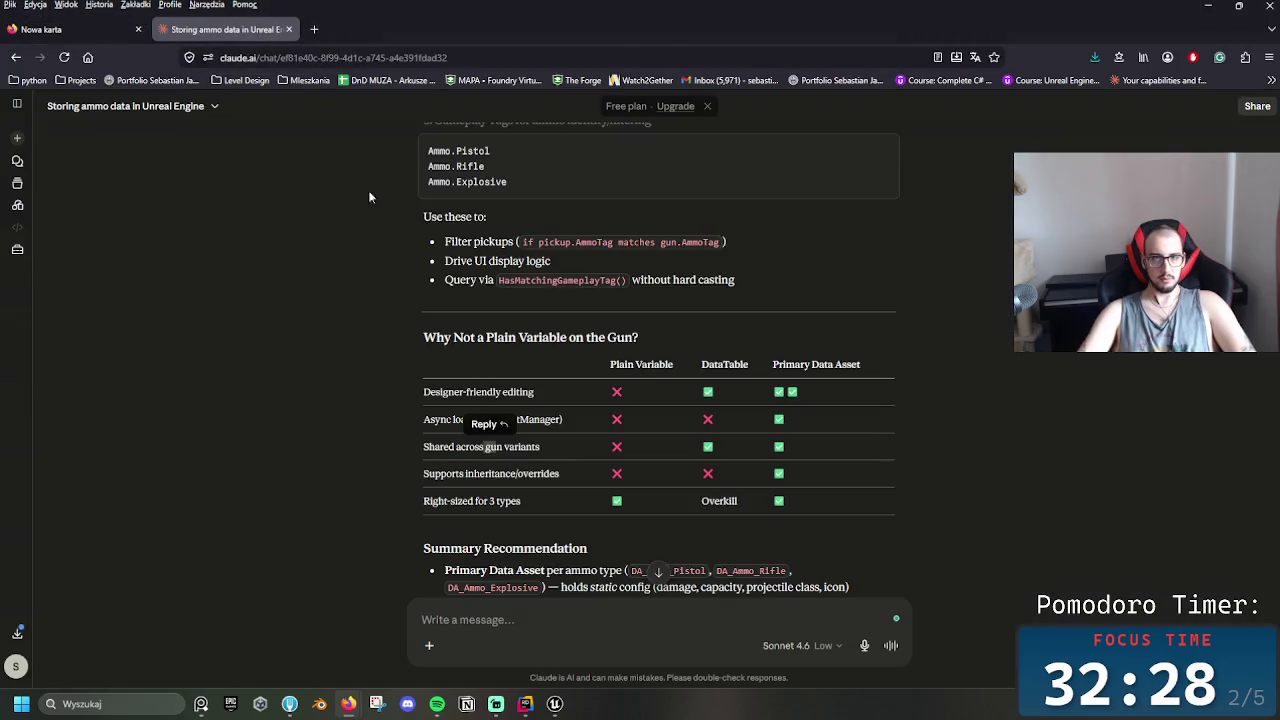
pyautogui.middleClick(345, 394)
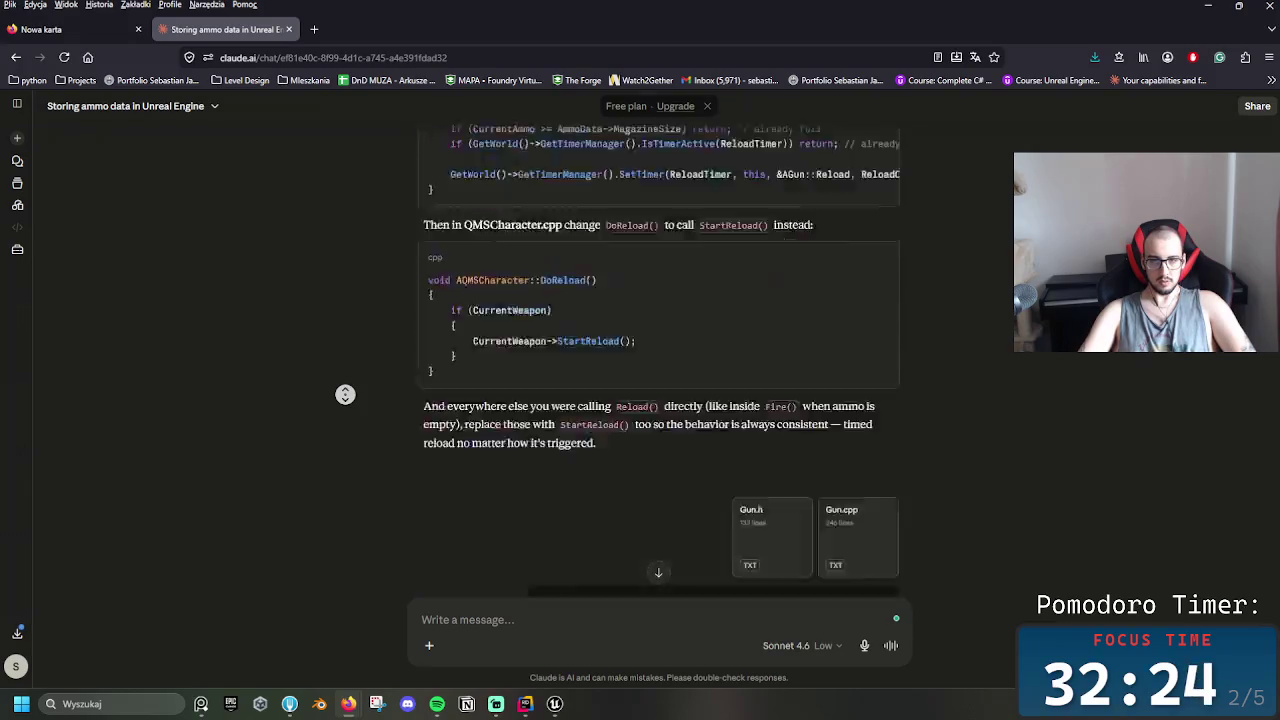
pyautogui.click(432, 545)
# Clear the chat search, start a new chat, and begin typing 'how can I change the sscale'
pyautogui.click(18, 161)
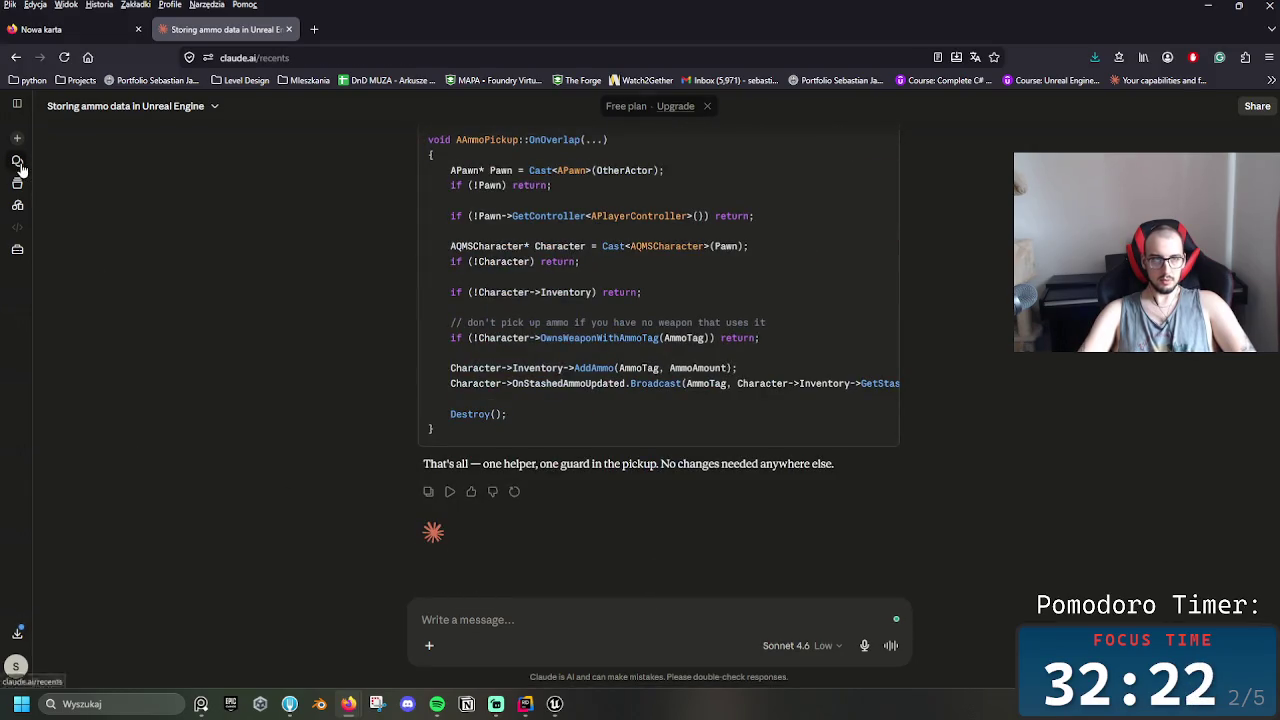
pyautogui.write('how can')
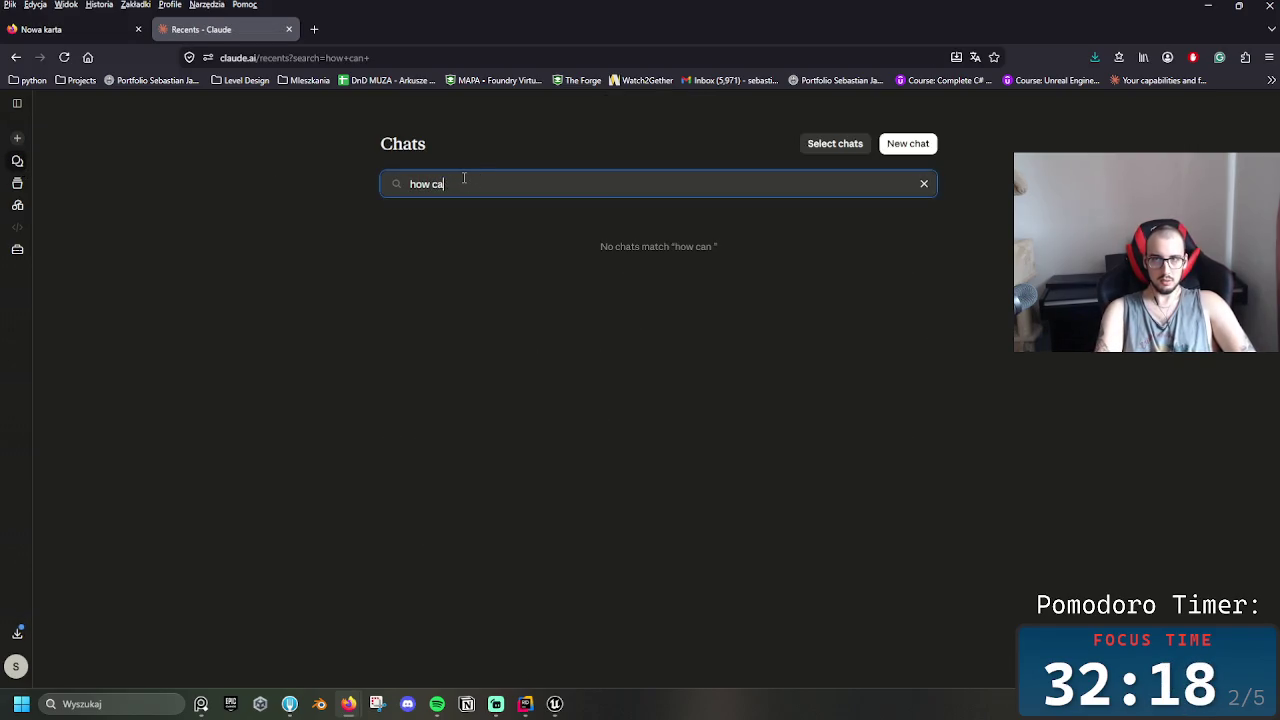
pyautogui.press('BackSpace')
pyautogui.press('BackSpace')
pyautogui.press('BackSpace')
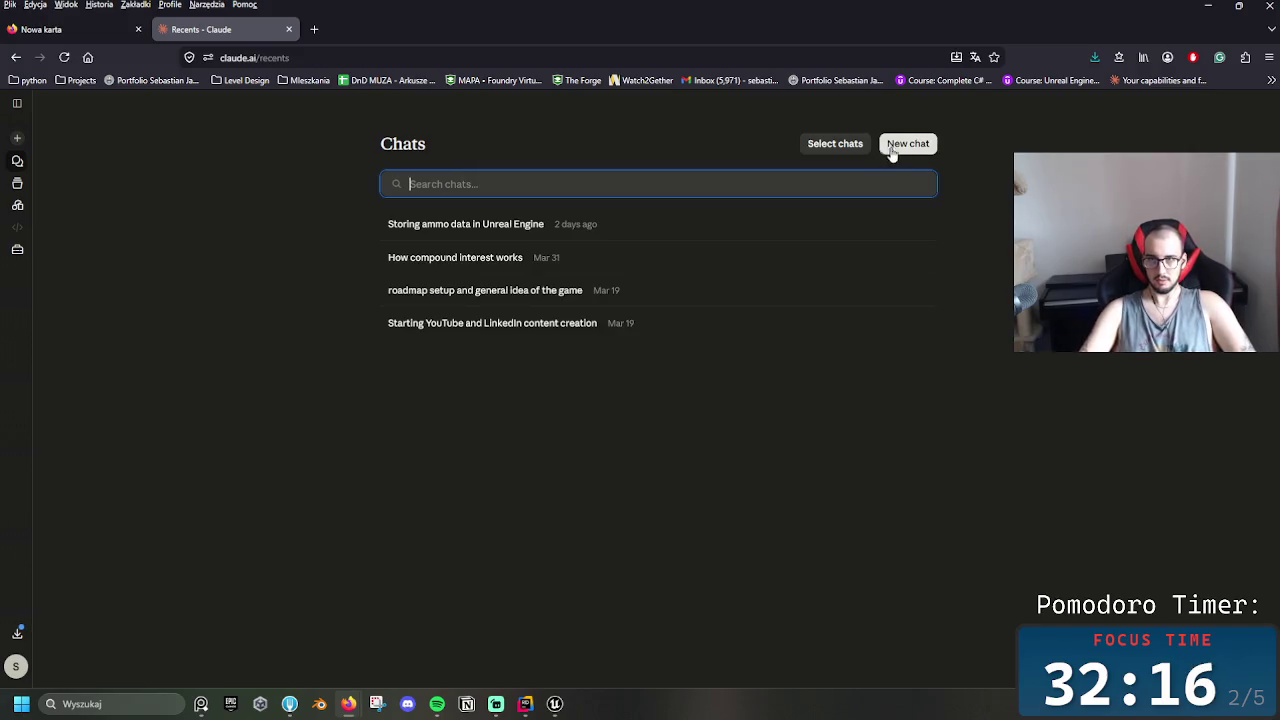
pyautogui.click(891, 148)
pyautogui.write('h')
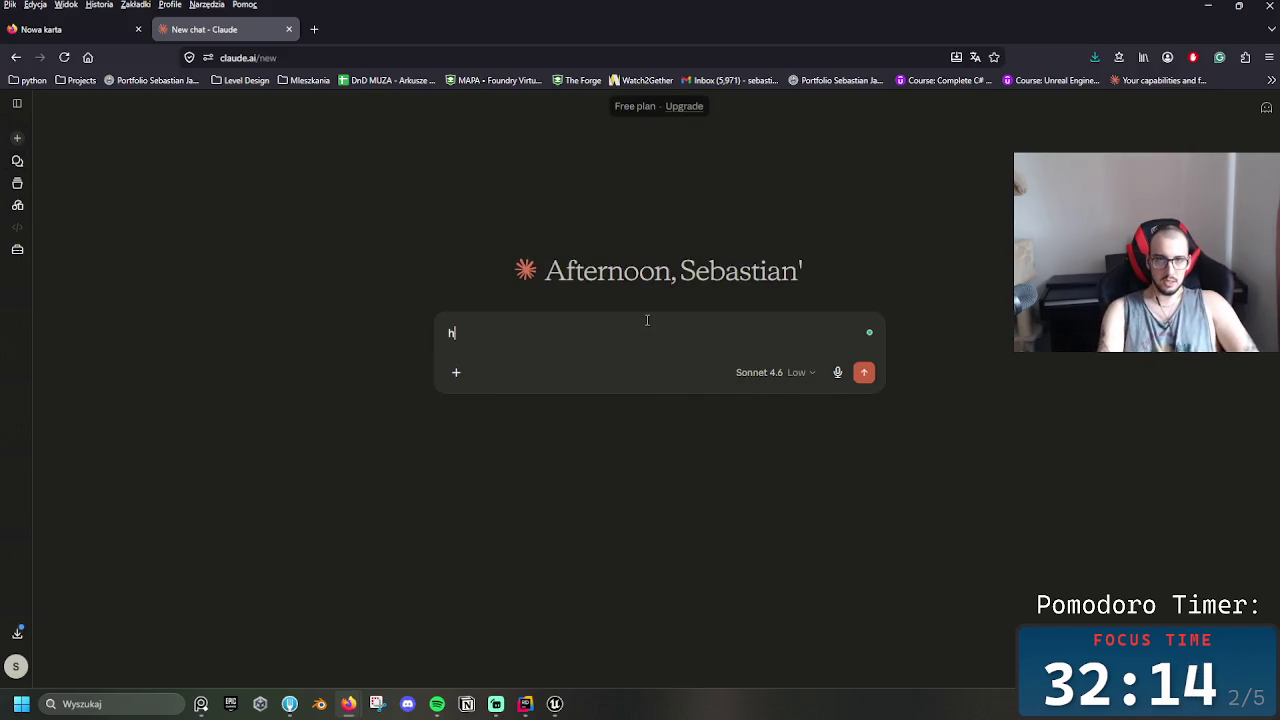
pyautogui.write('ow can I change the ')
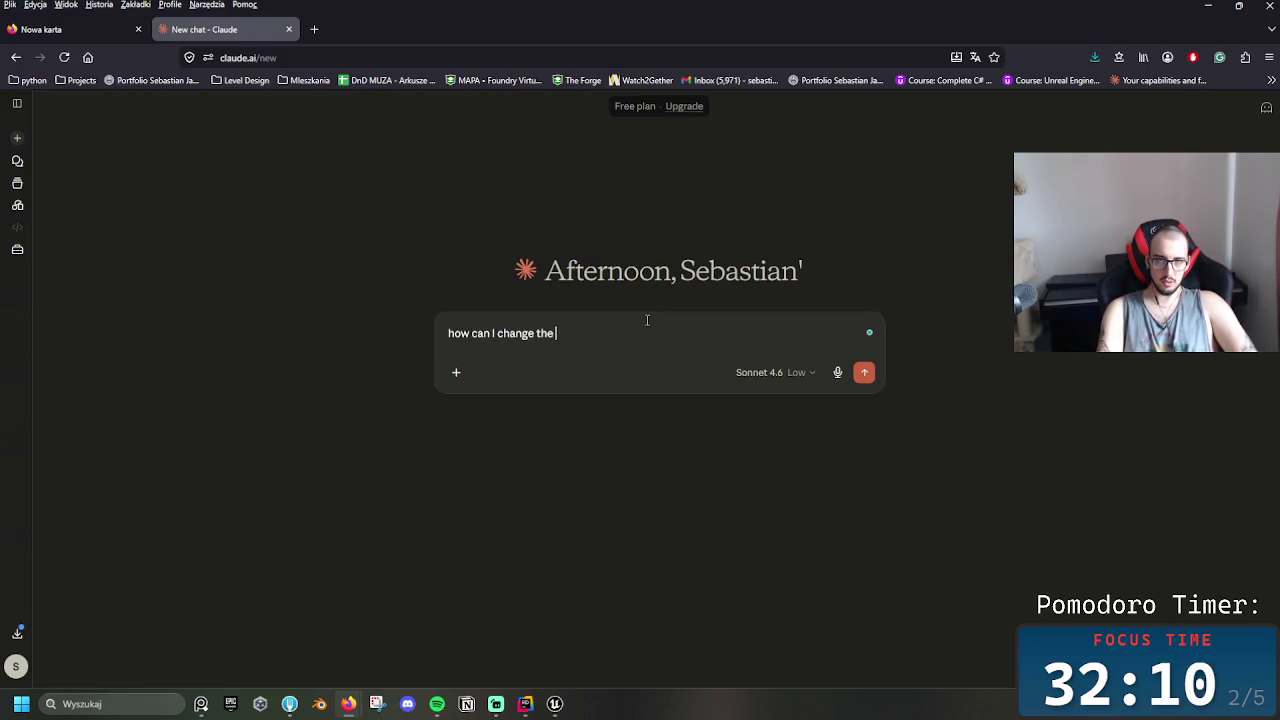
pyautogui.write('sscal')
pyautogui.write('e')
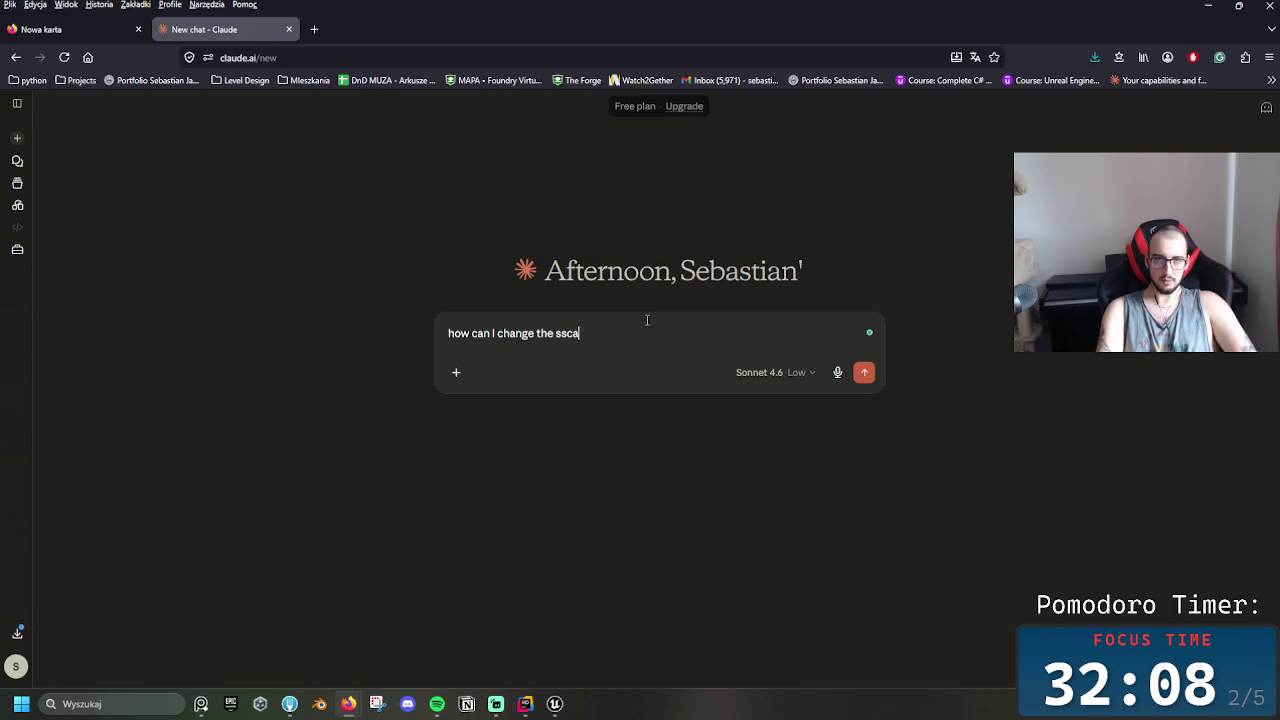
# Continue the question: change the scale of the skeletal mesh in the character's socket
pyautogui.press('BackSpace')
pyautogui.press('BackSpace')
pyautogui.press('BackSpace')
pyautogui.write('cale of the parent')
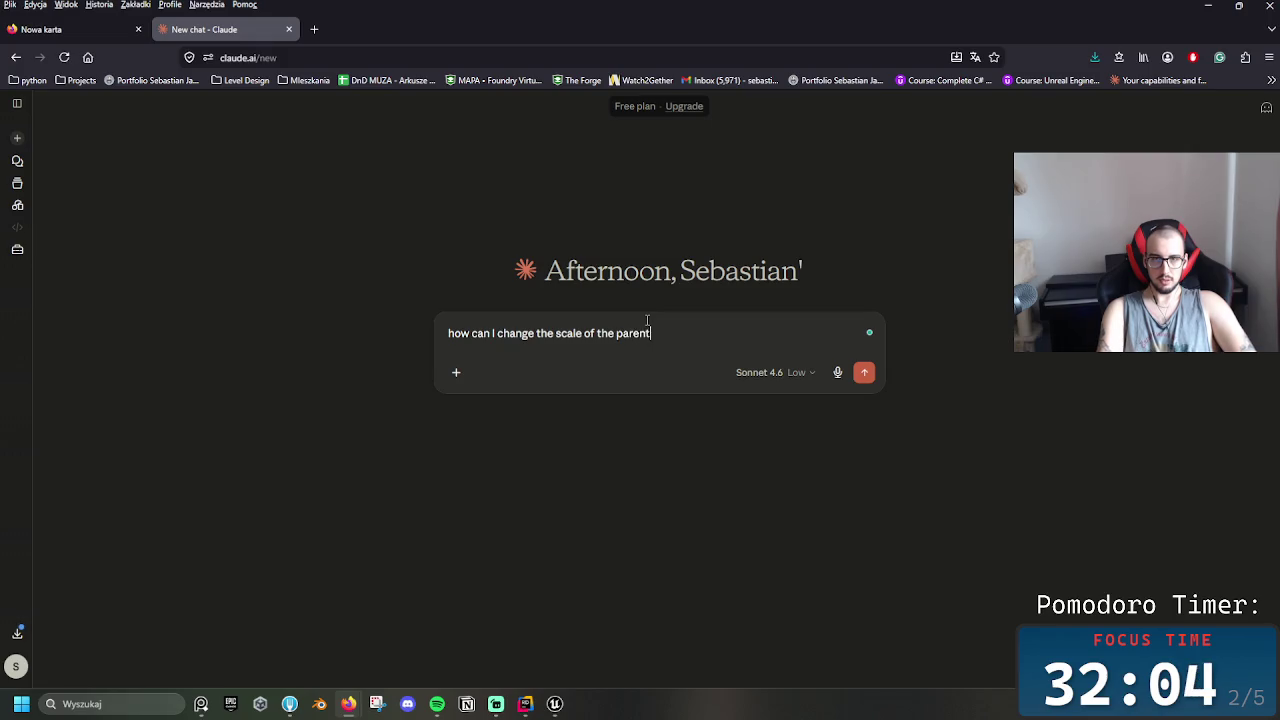
pyautogui.press('BackSpace')
pyautogui.press('BackSpace')
pyautogui.write('skelet')
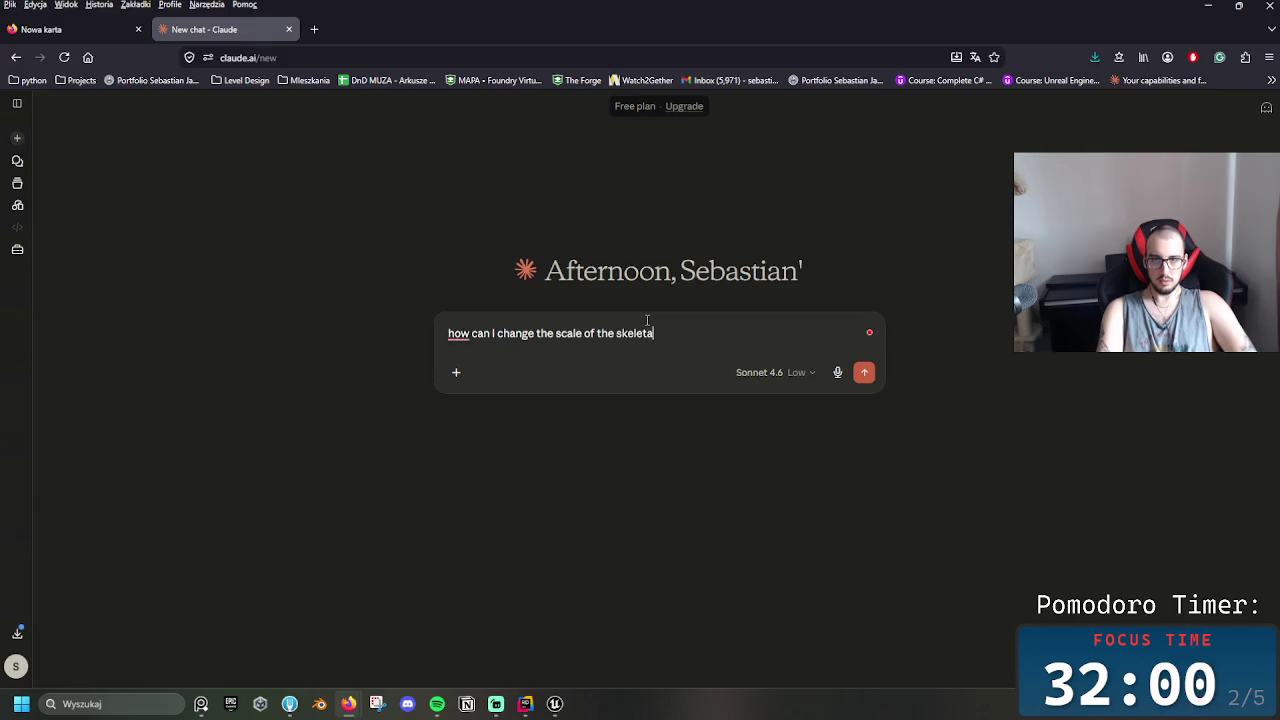
pyautogui.write('al mesh that i')
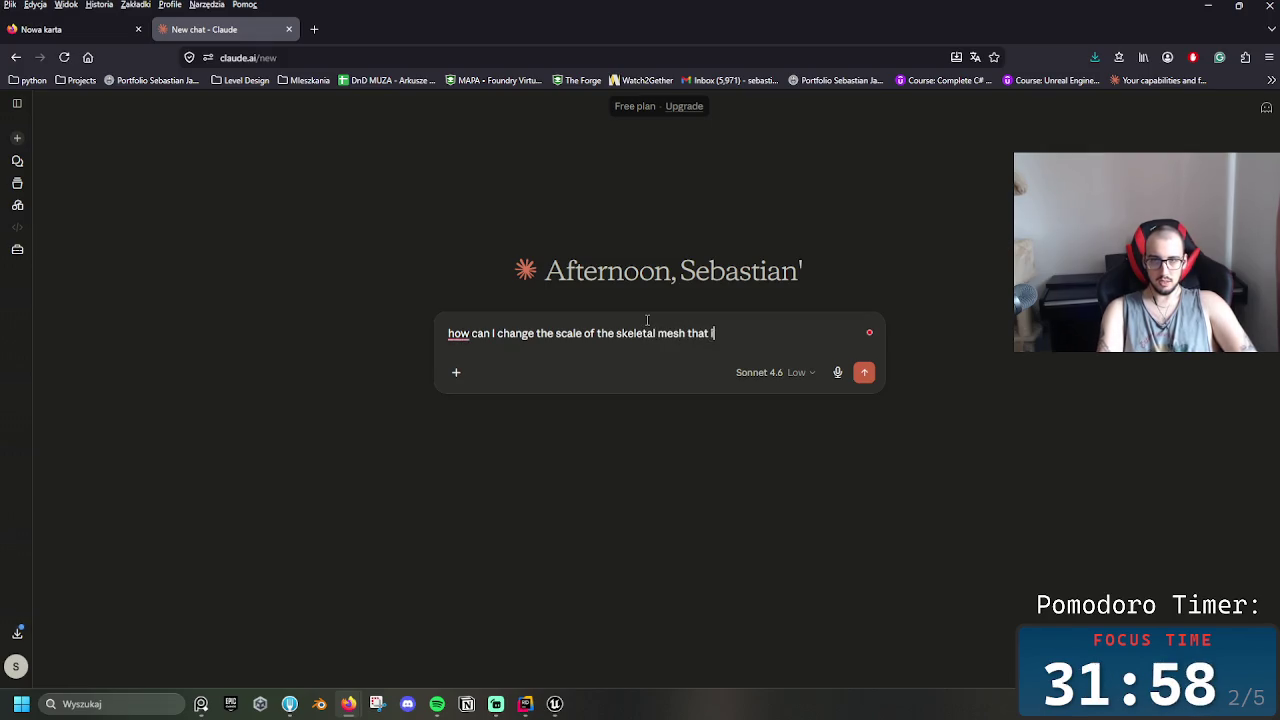
pyautogui.write('s')
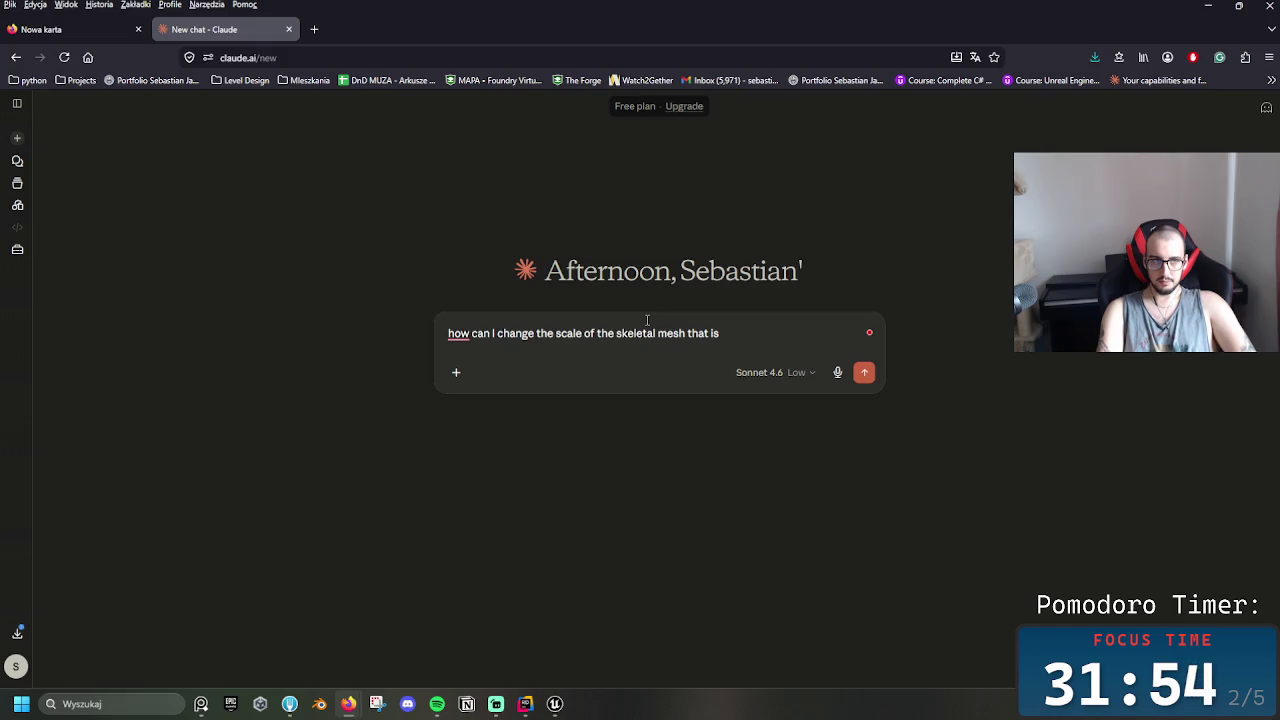
pyautogui.write(' in the parte')
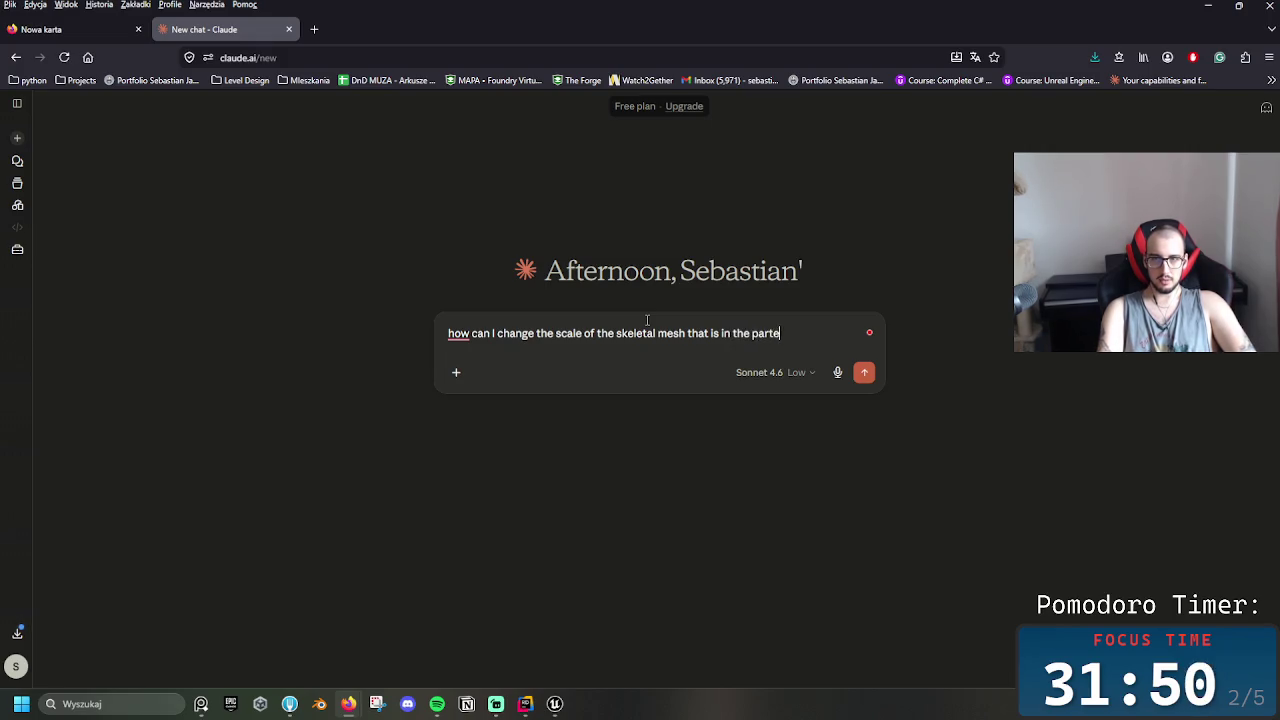
pyautogui.press('BackSpace')
pyautogui.press('BackSpace')
pyautogui.write('ent s')
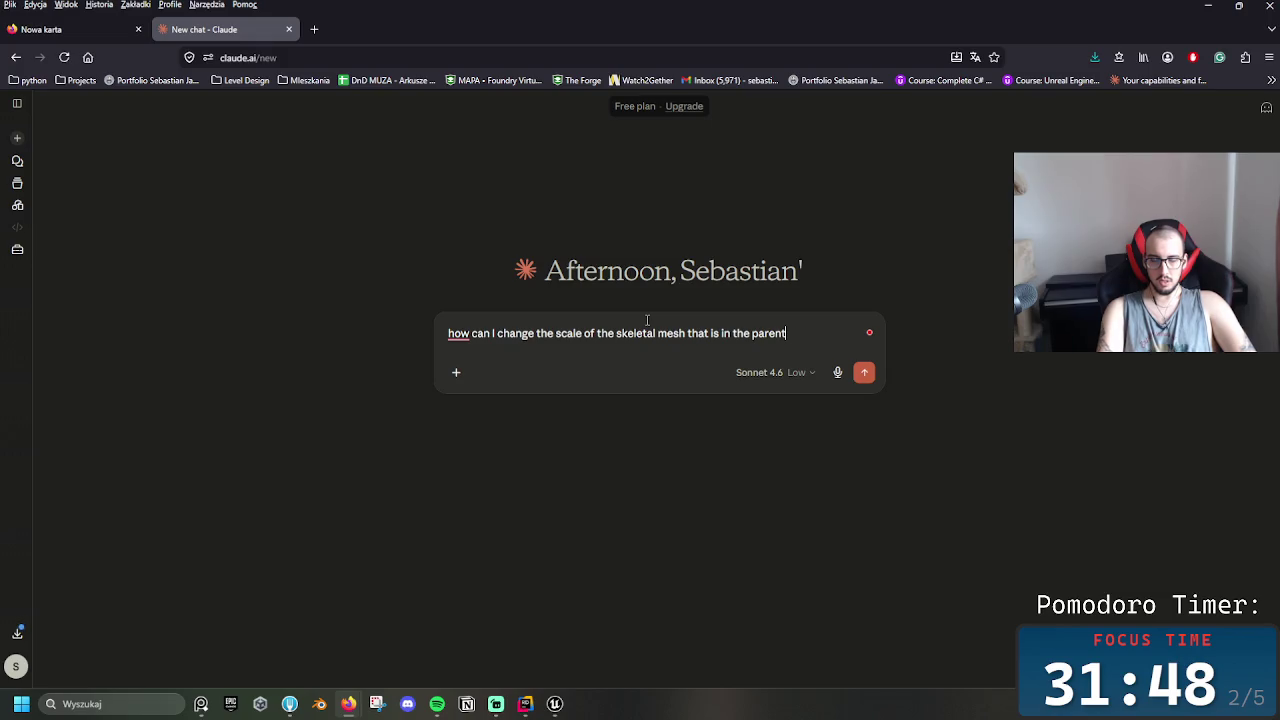
pyautogui.press('BackSpace')
pyautogui.write('socket')
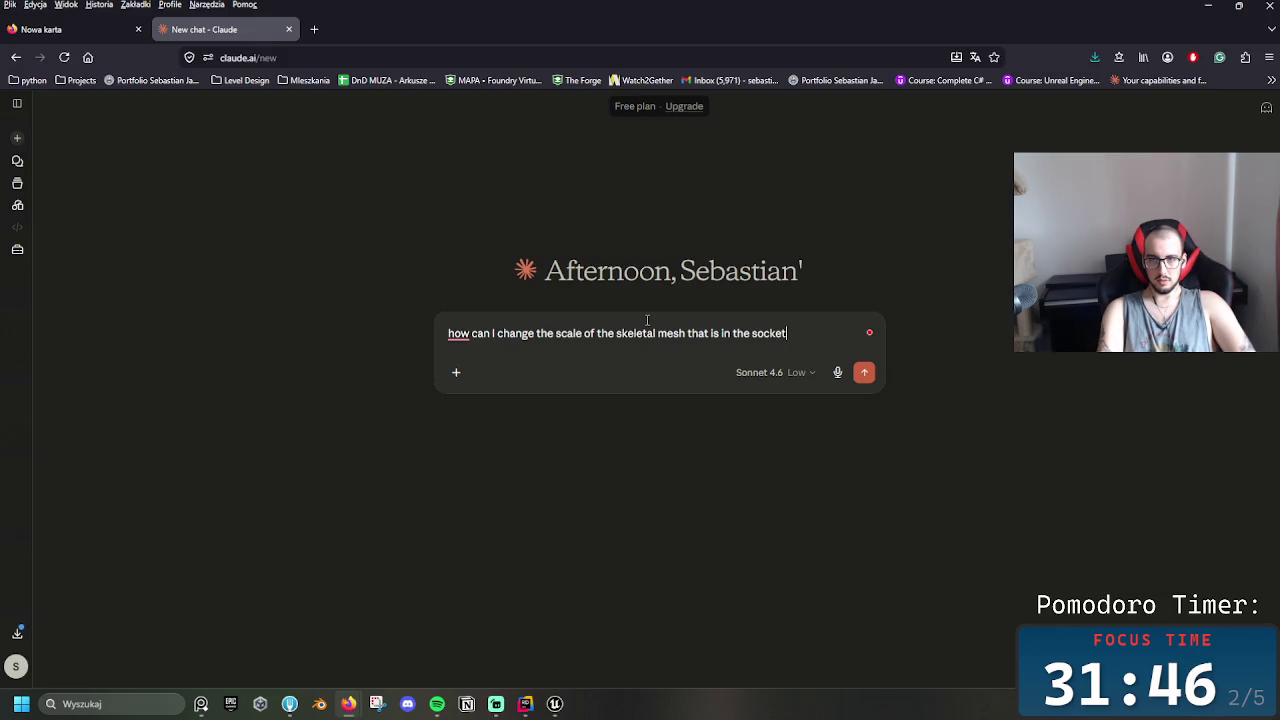
pyautogui.write(' of')
pyautogui.press('BackSpace')
pyautogui.write('chr')
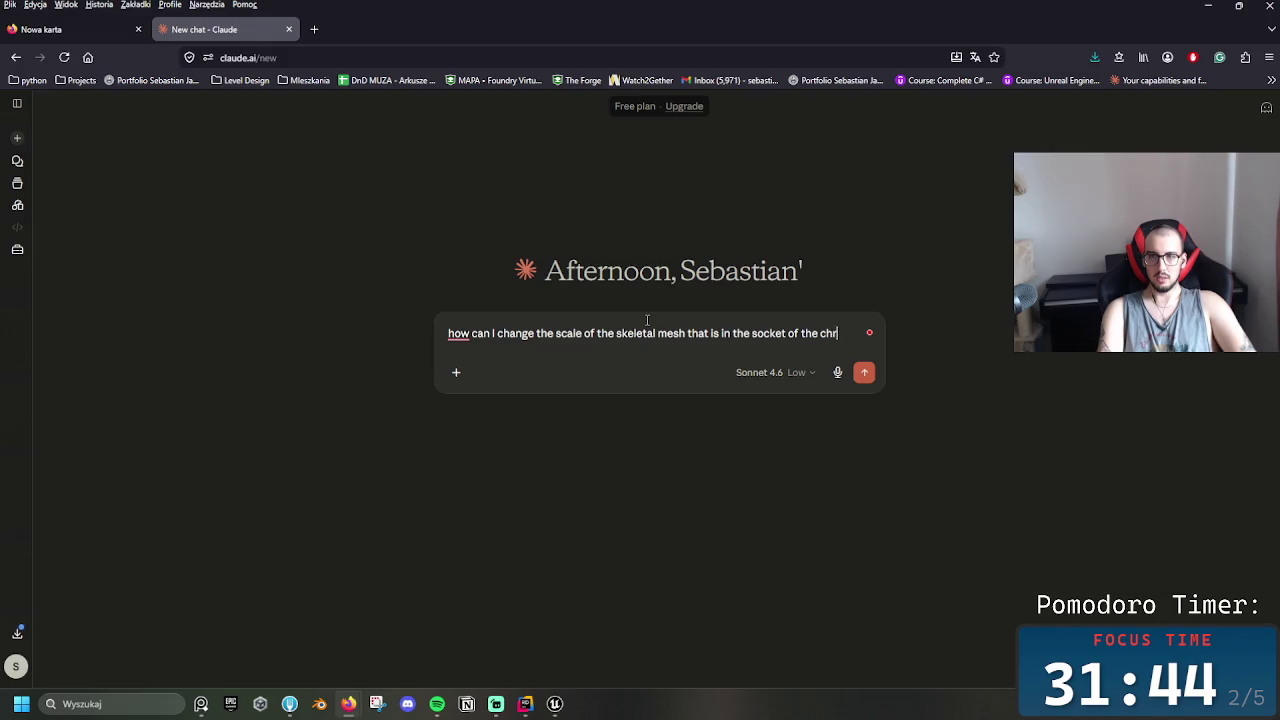
pyautogui.press('BackSpace')
pyautogui.write('aracter eve')
pyautogui.write('nt')
pyautogui.write('though')
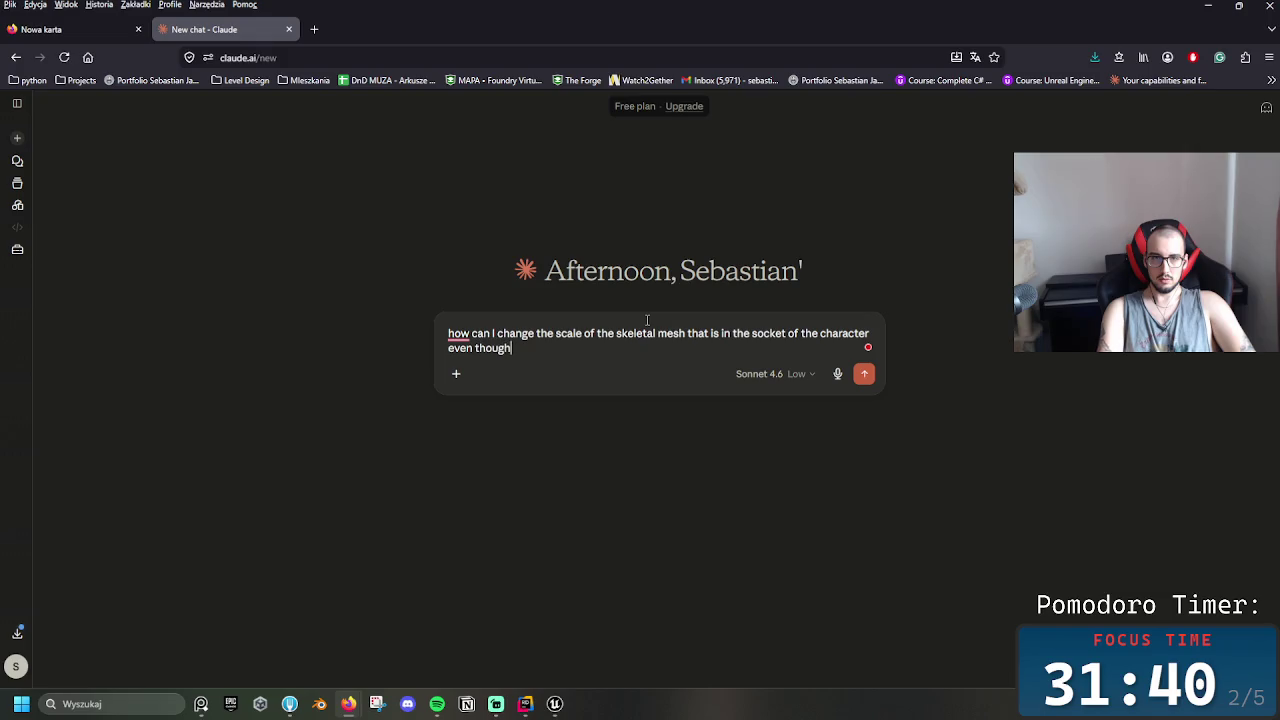
pyautogui.write(" it's")
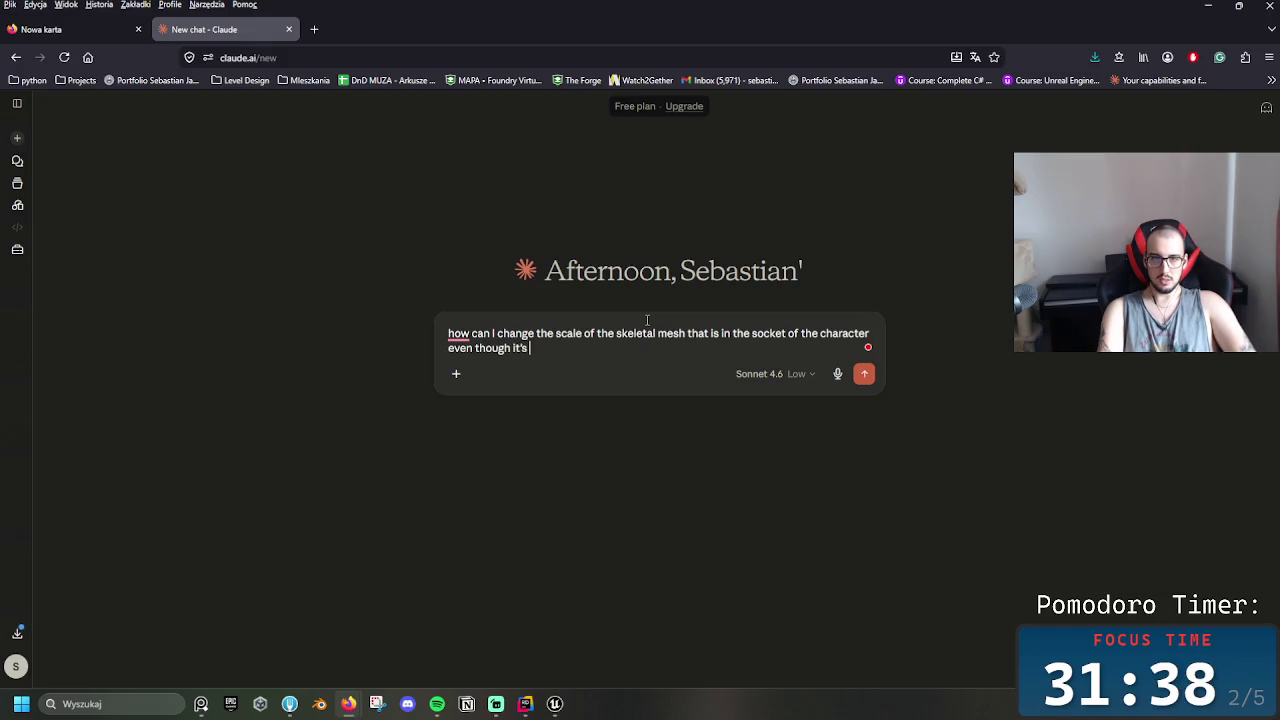
# Finish with 'the mesh is too big to fit', send it, and read Claude's reply
pyautogui.press('BackSpace')
pyautogui.press('BackSpace')
pyautogui.write('the mesh is too')
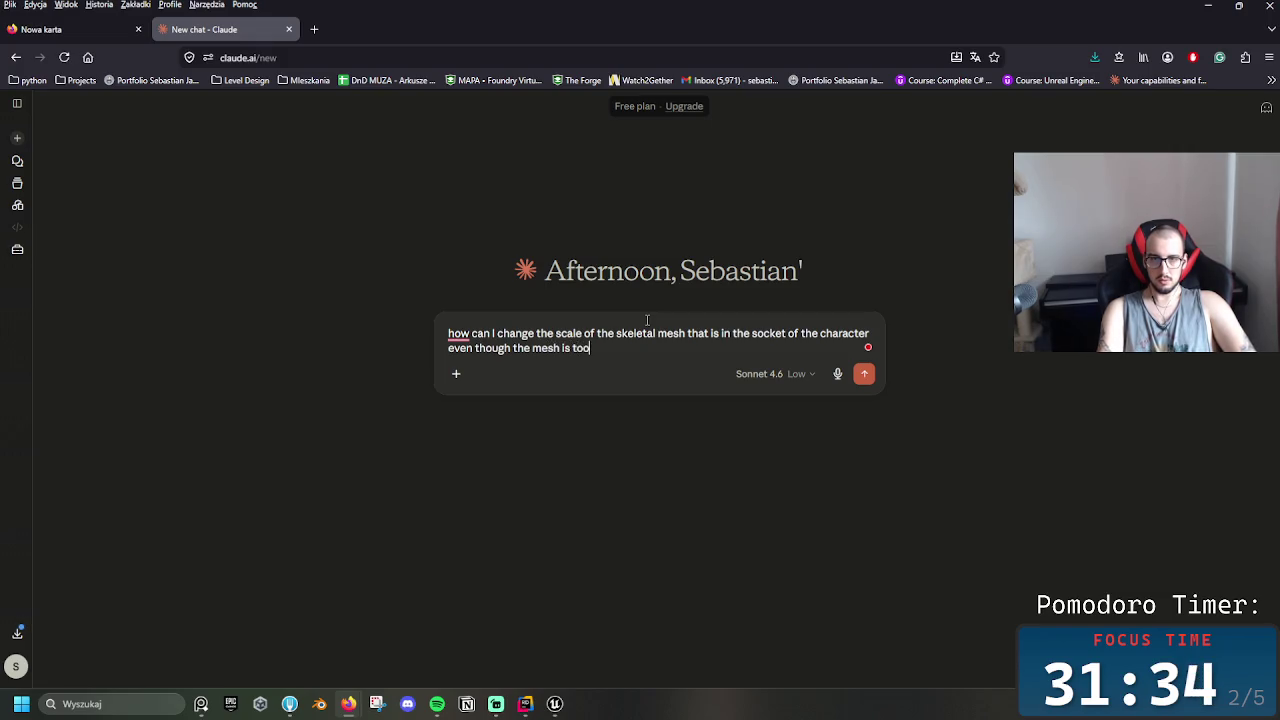
pyautogui.write(' bu')
pyautogui.press('BackSpace')
pyautogui.write('ig to fit')
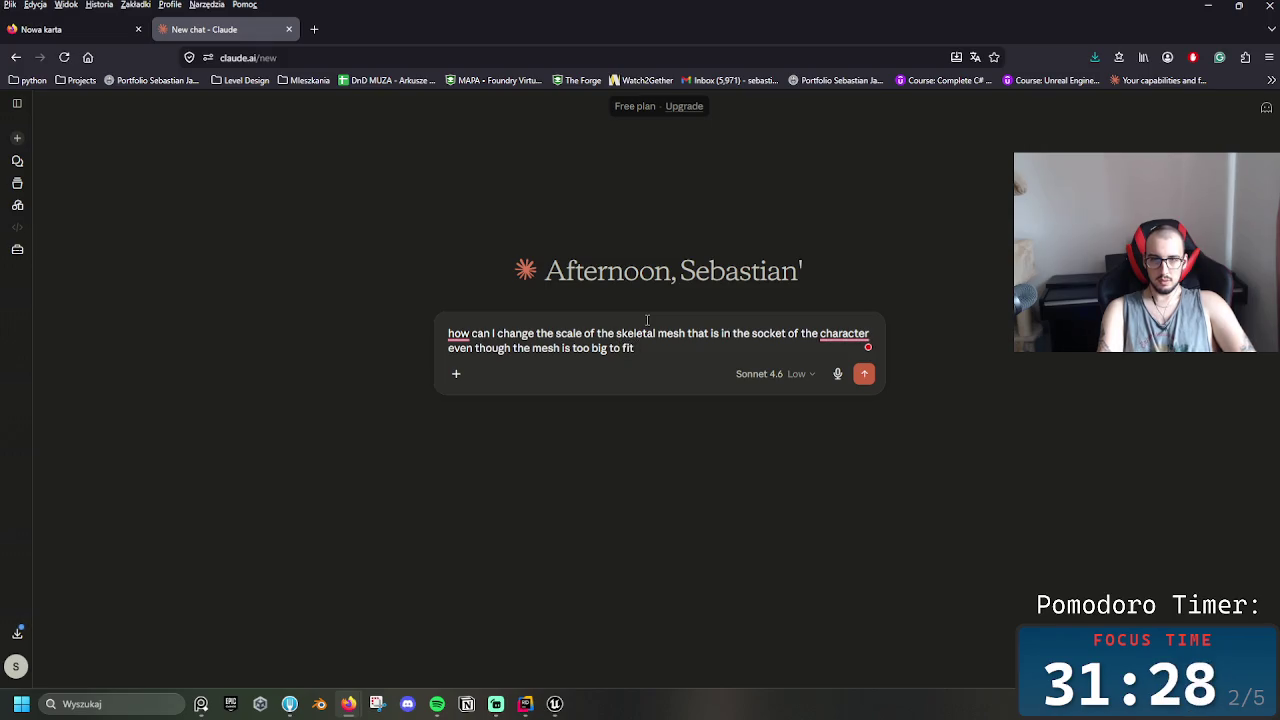
pyautogui.press('Return')
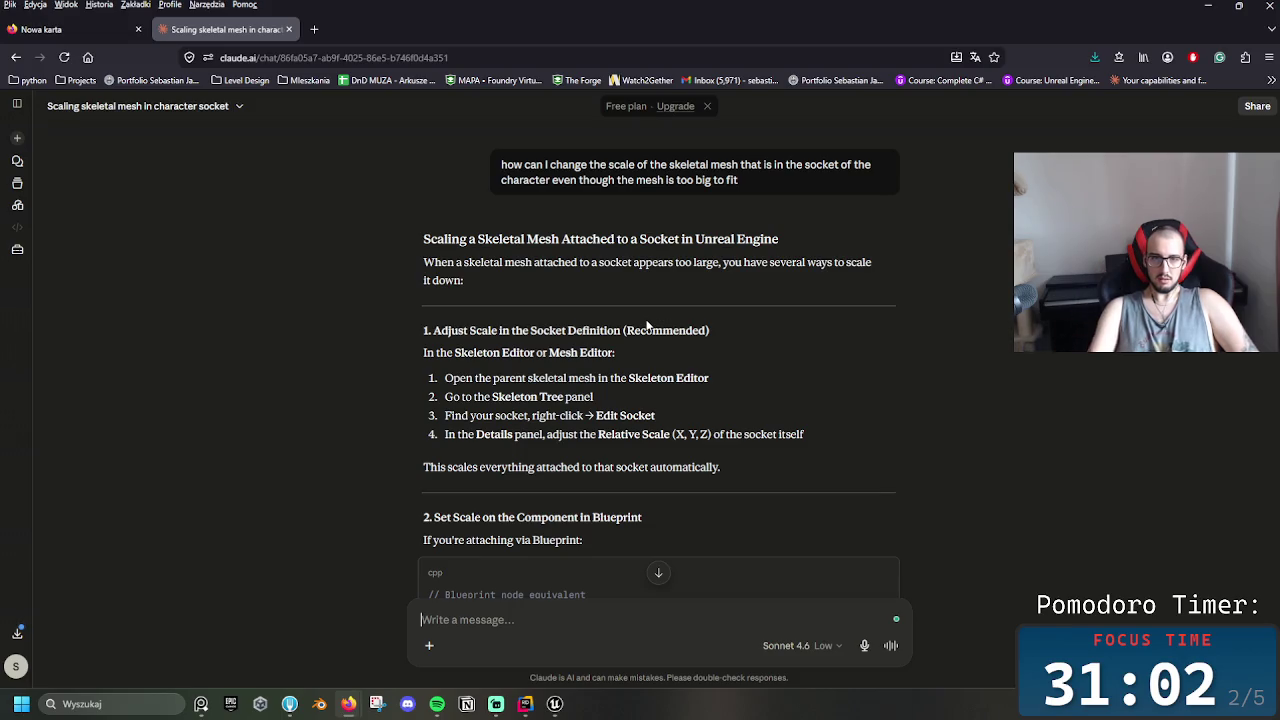
pyautogui.scroll(-3, 640, 335)
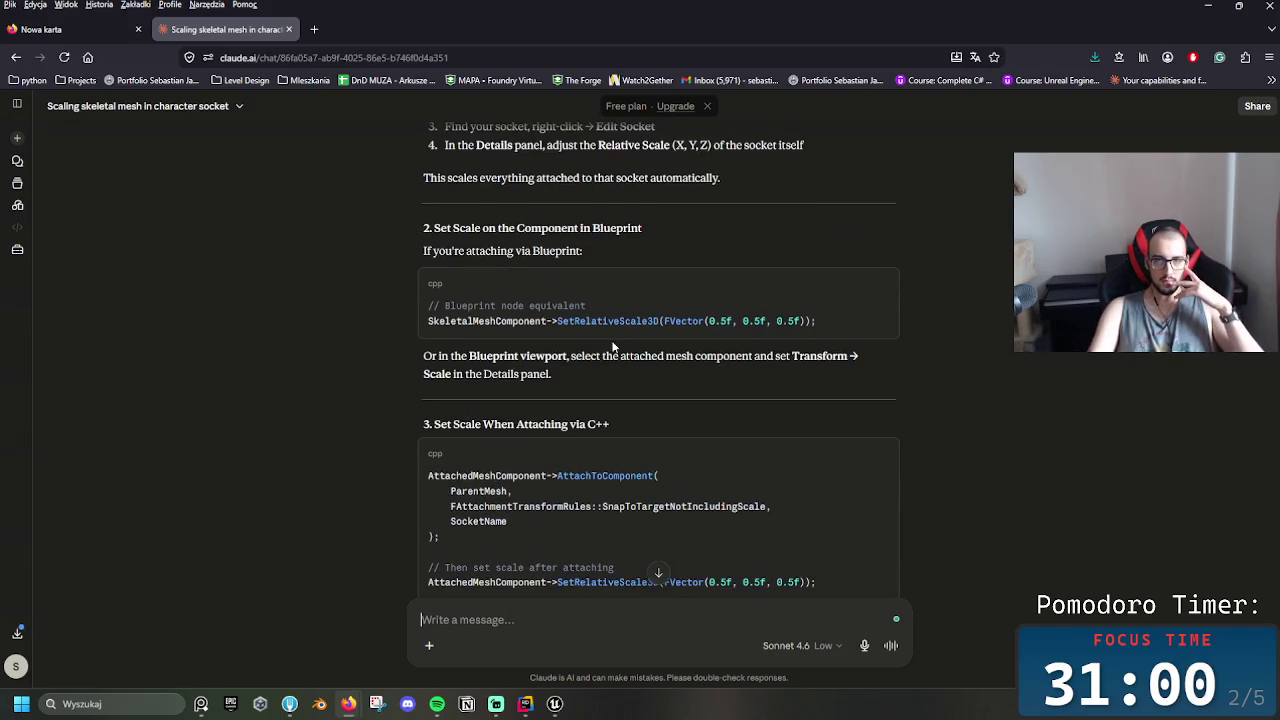
pyautogui.scroll(3, 542, 350)
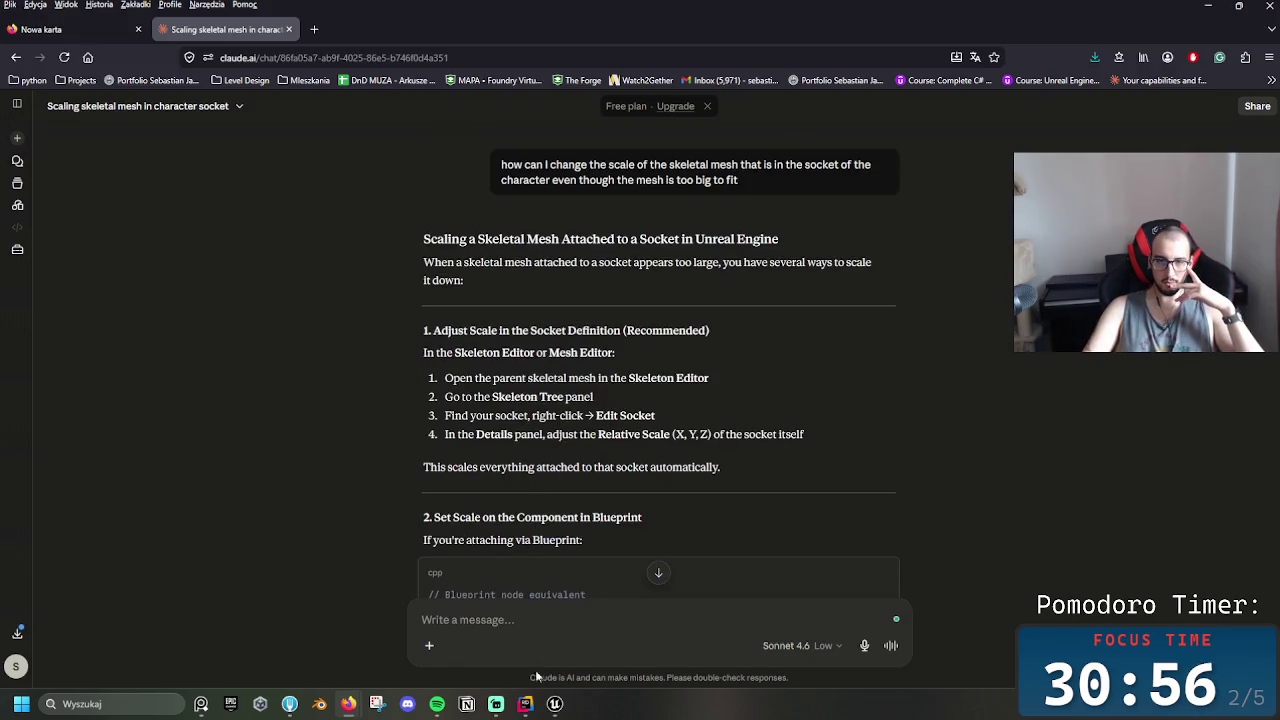
# Look through the SkeletalCube, SkeletalCube_Skeleton and BP_QMSCharacter editor tabs
pyautogui.moveTo(553, 706)
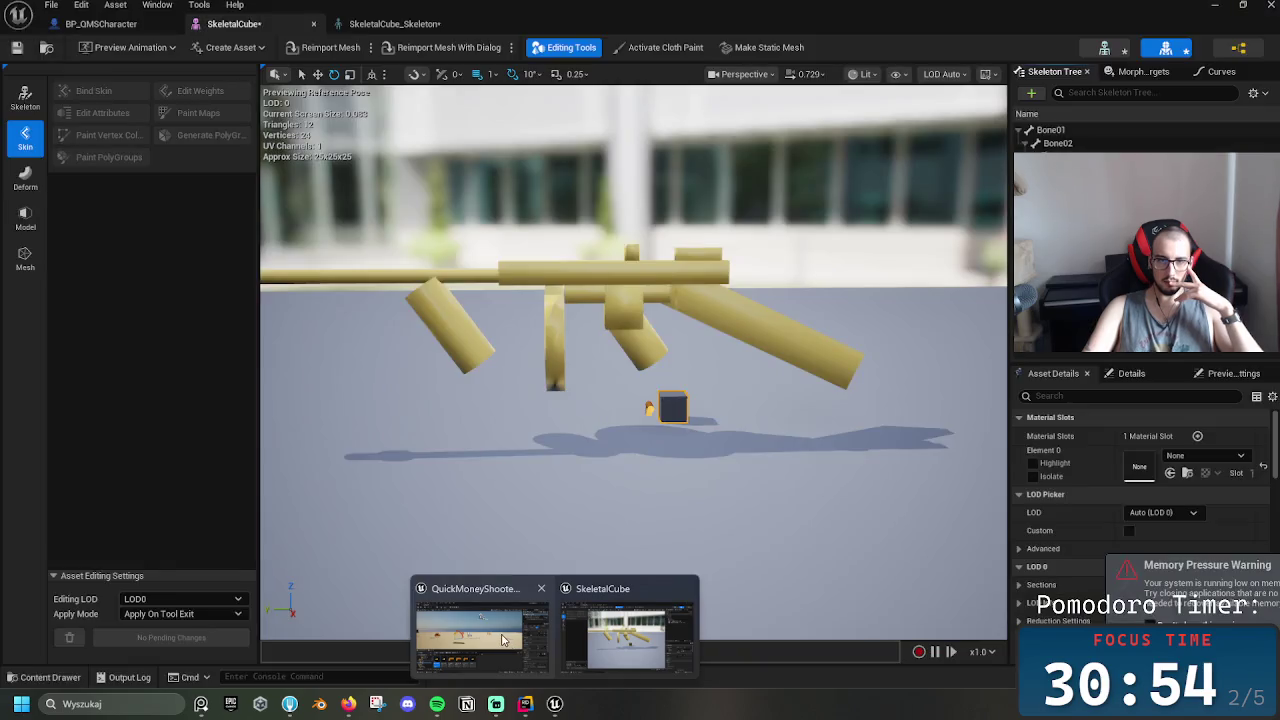
pyautogui.click(628, 625)
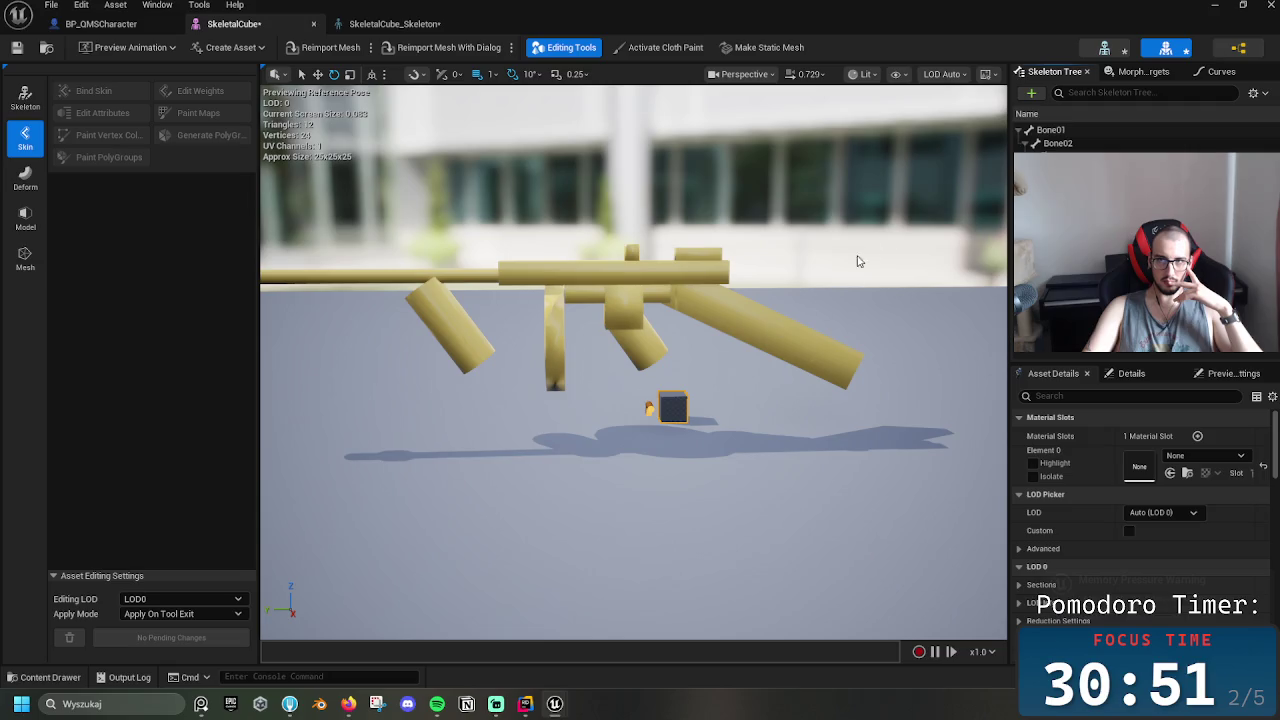
pyautogui.click(385, 25)
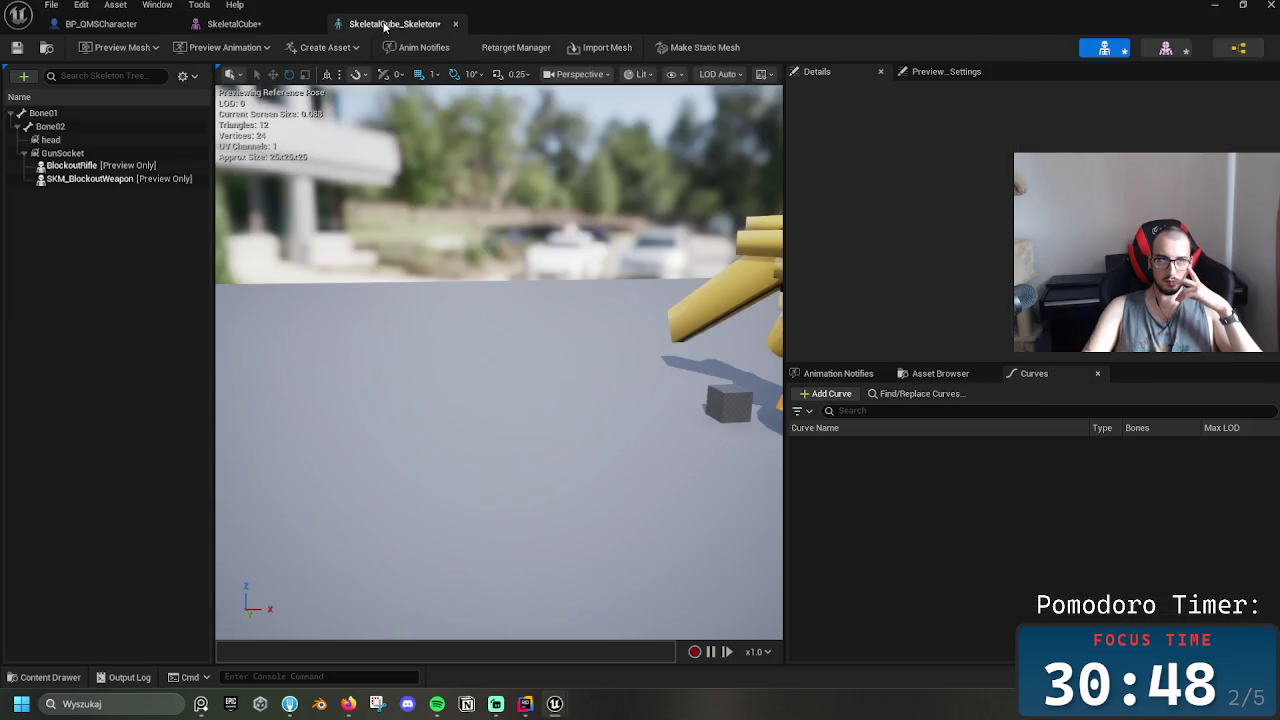
pyautogui.click(230, 25)
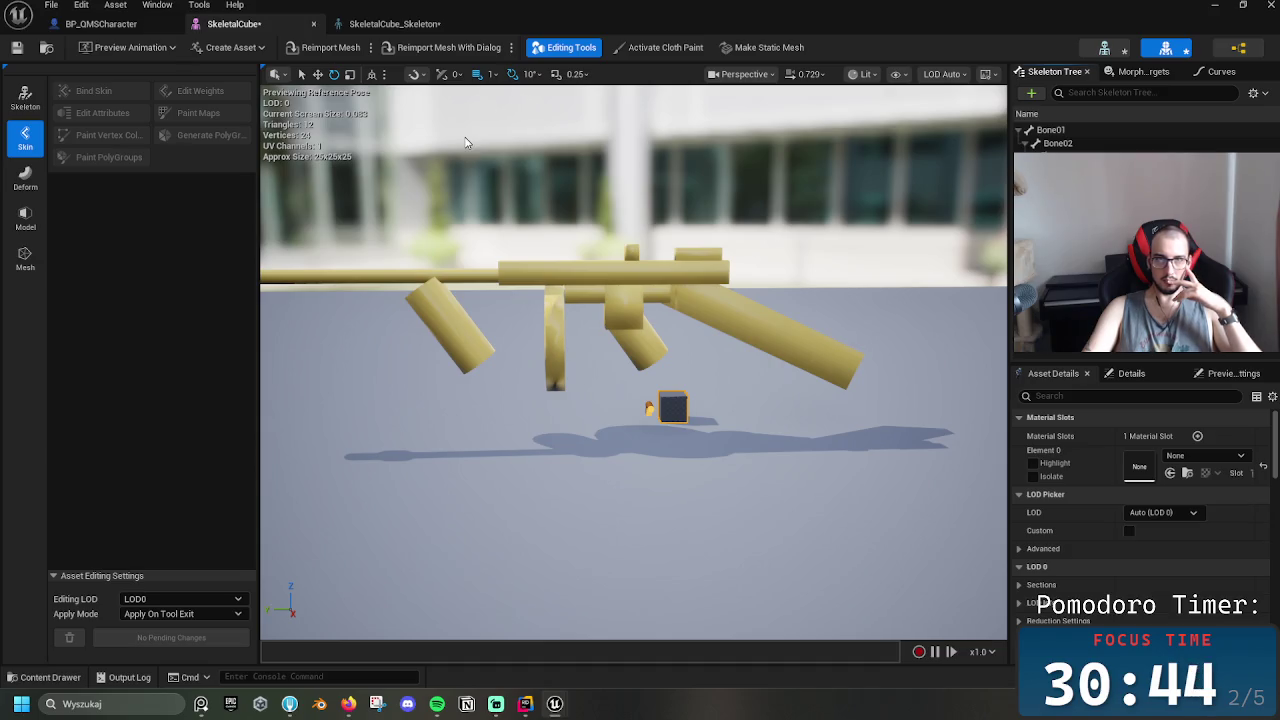
pyautogui.click(100, 23)
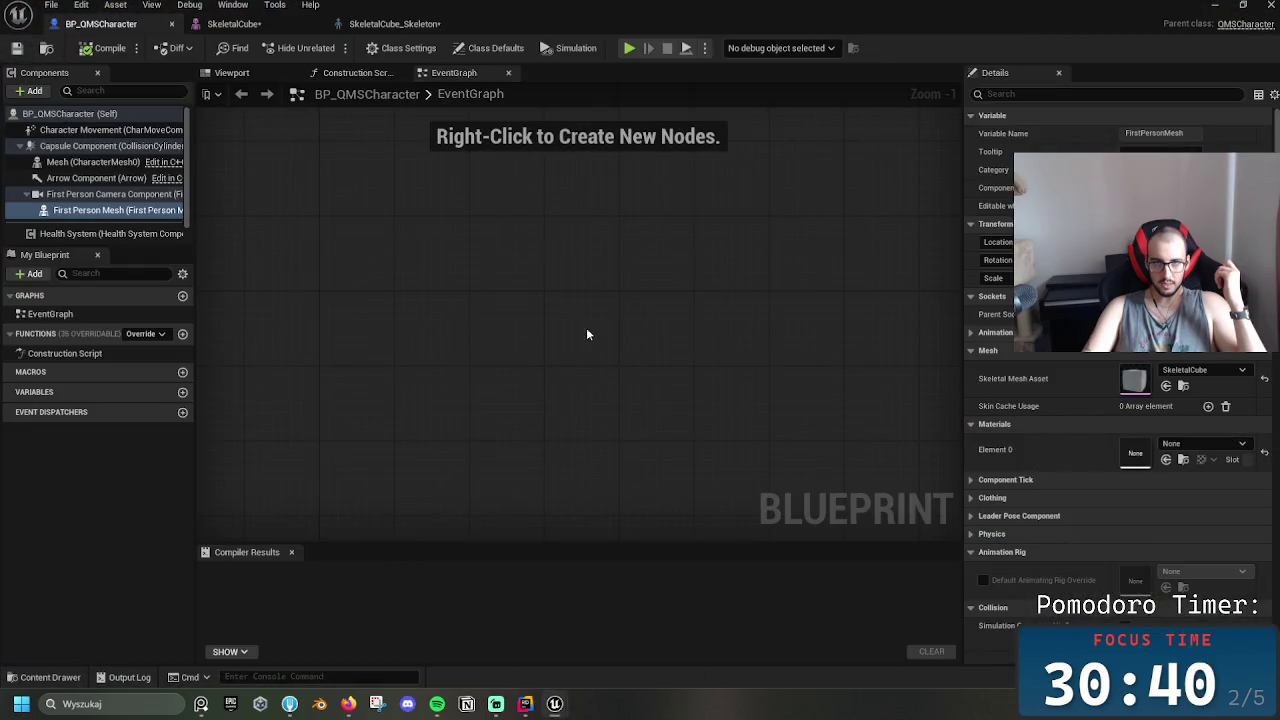
# Minimize the Blueprint window and open BlockoutRifle from the Guns folder
pyautogui.click(1212, 7)
pyautogui.click(566, 592)
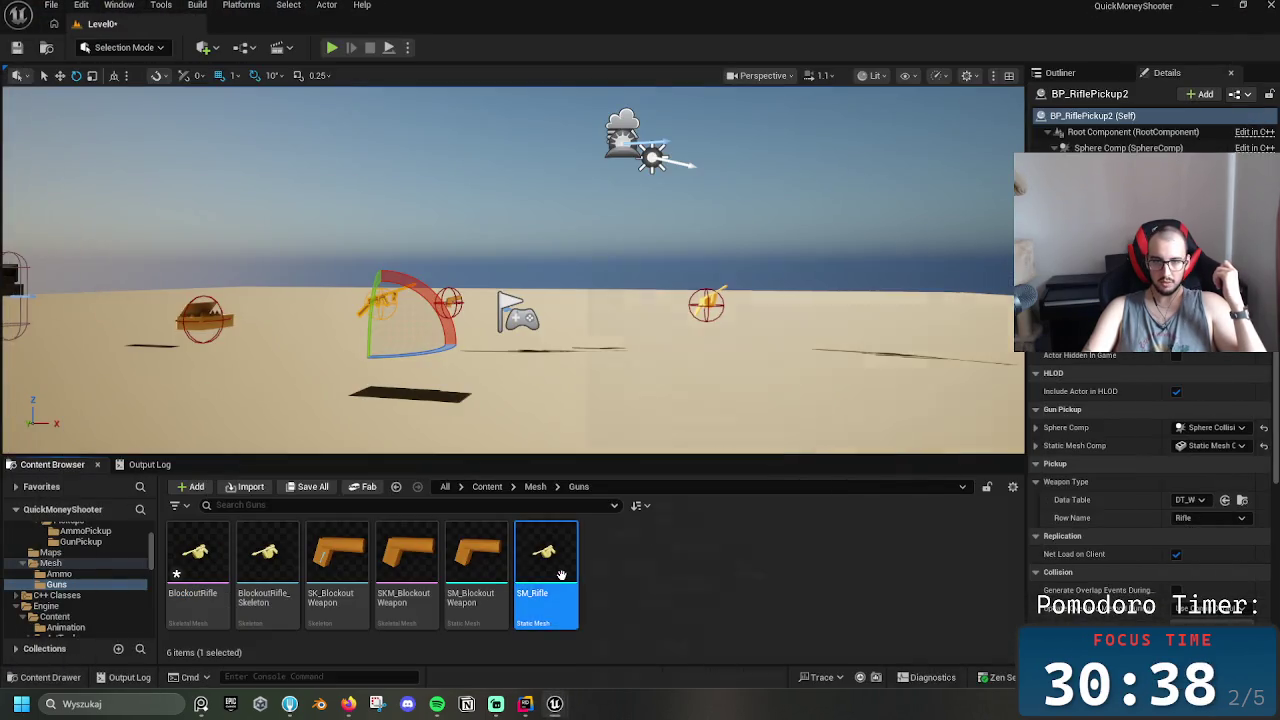
pyautogui.click(266, 585)
pyautogui.doubleClick(197, 585)
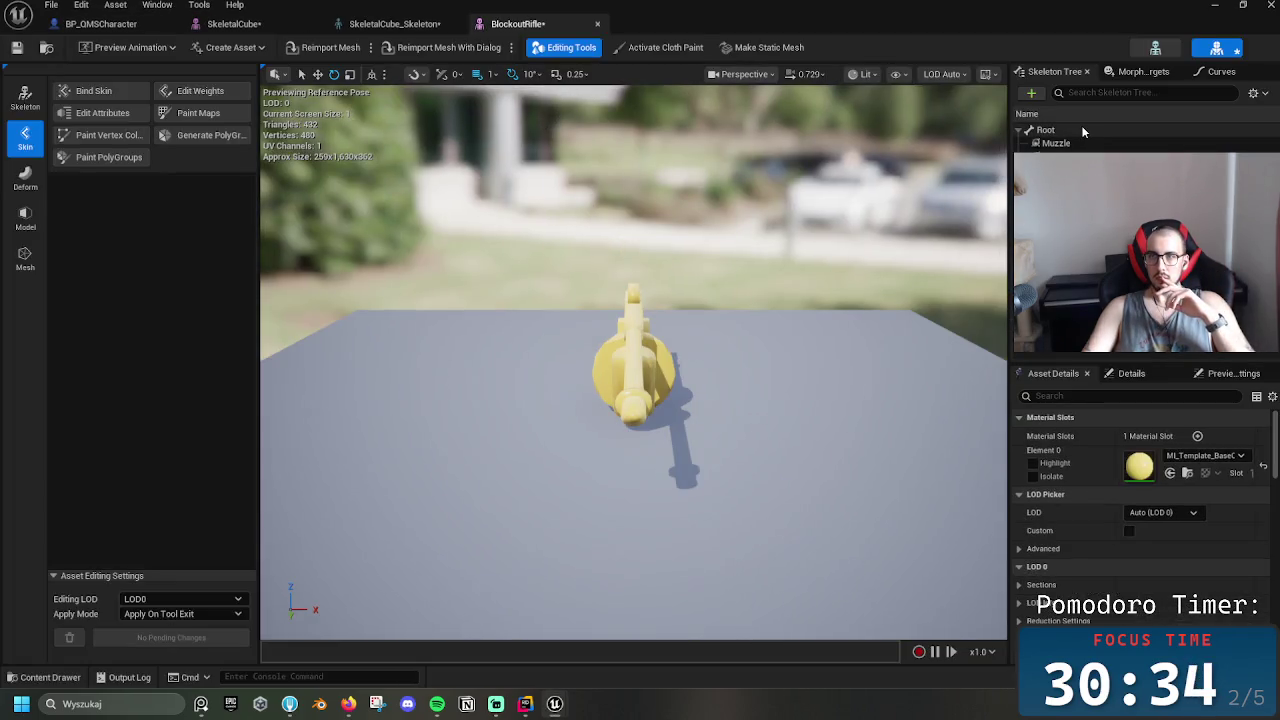
# Inspect the rifle's Root bone, then frame the view on the Muzzle and Grip sockets
pyautogui.click(1083, 133)
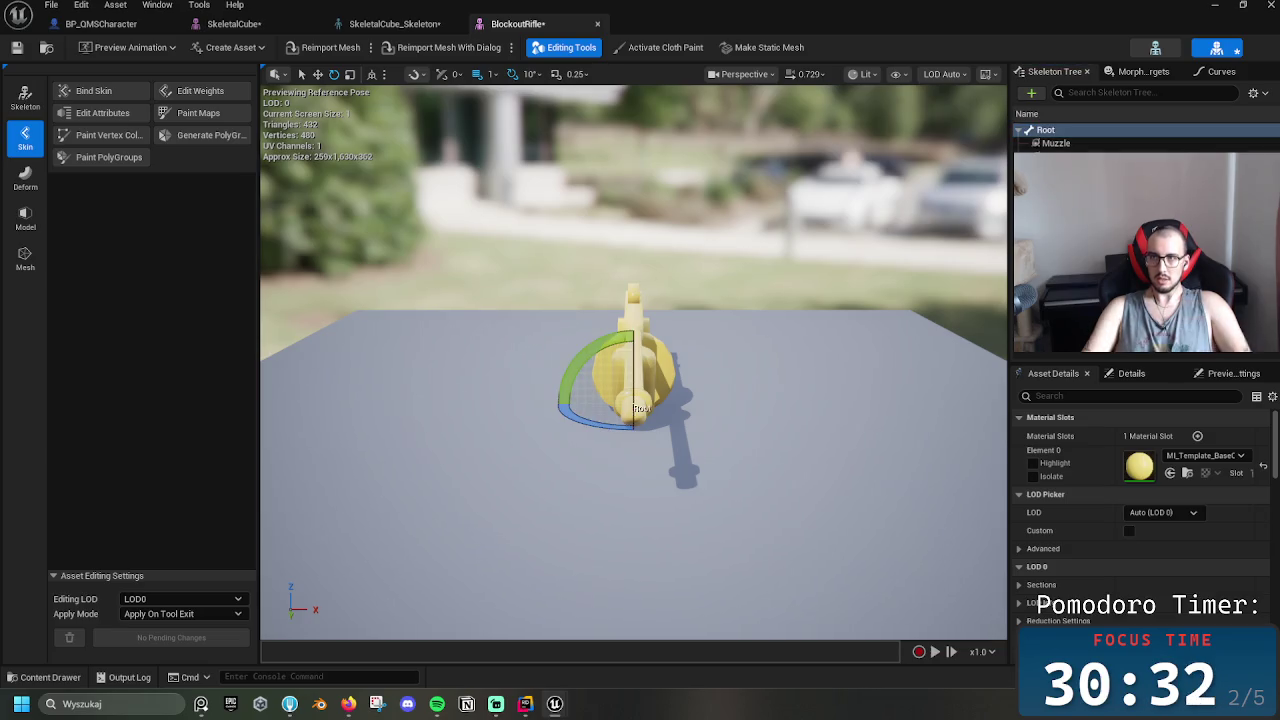
pyautogui.moveTo(656, 276); pyautogui.dragTo(656, 276)
pyautogui.moveTo(478, 380); pyautogui.dragTo(478, 380)
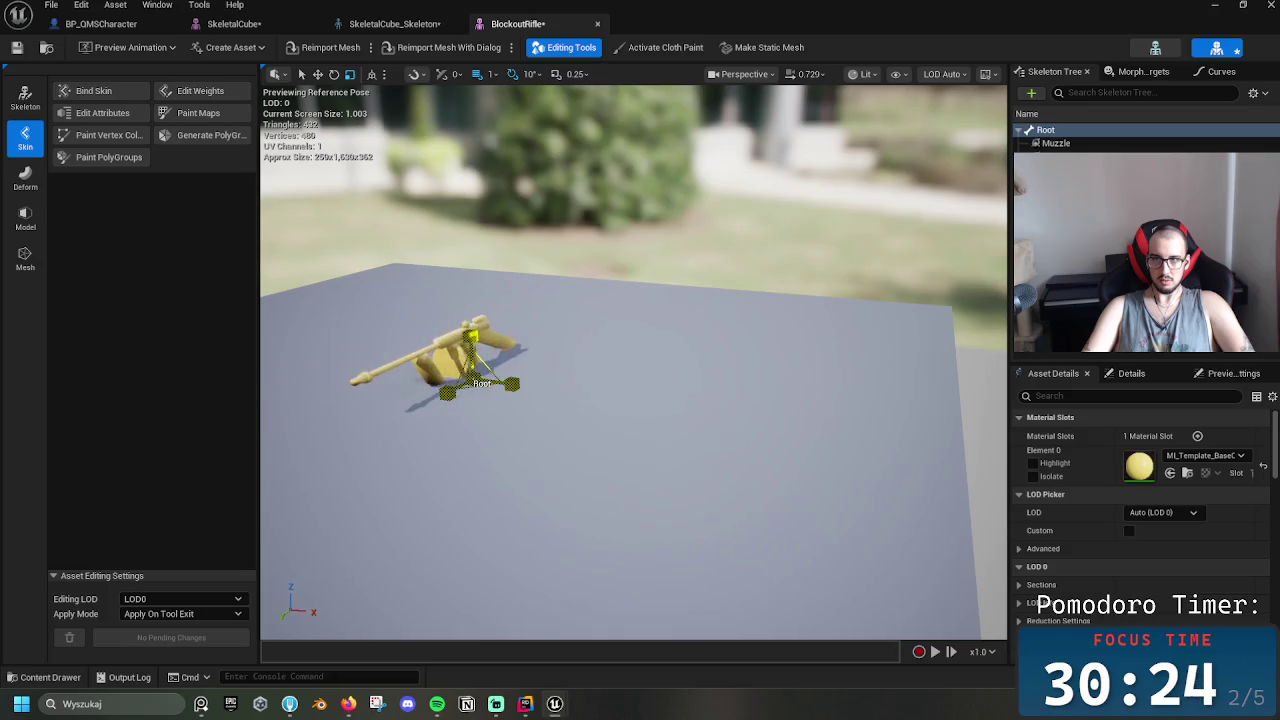
pyautogui.click(1056, 143)
pyautogui.press('f')
pyautogui.click(1060, 156)
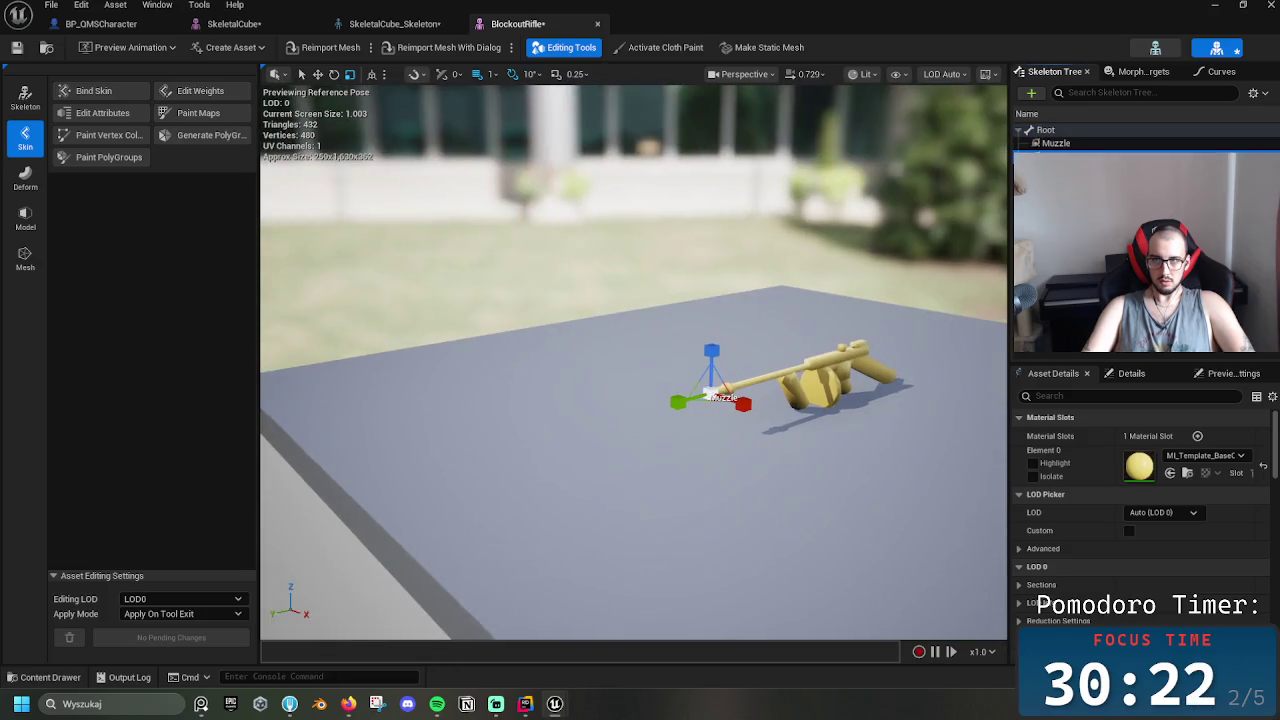
pyautogui.press('f')
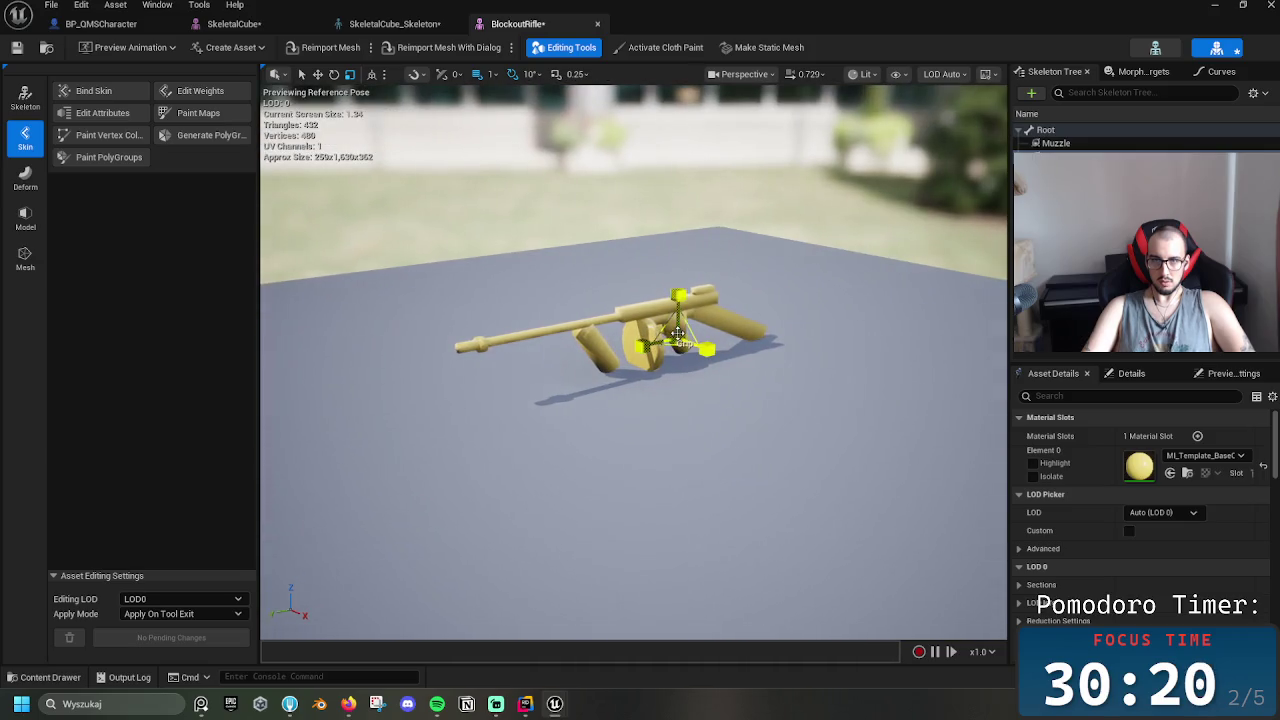
# Reset the Grip socket's location to zero and raise it along Z into the grip
pyautogui.click(680, 340)
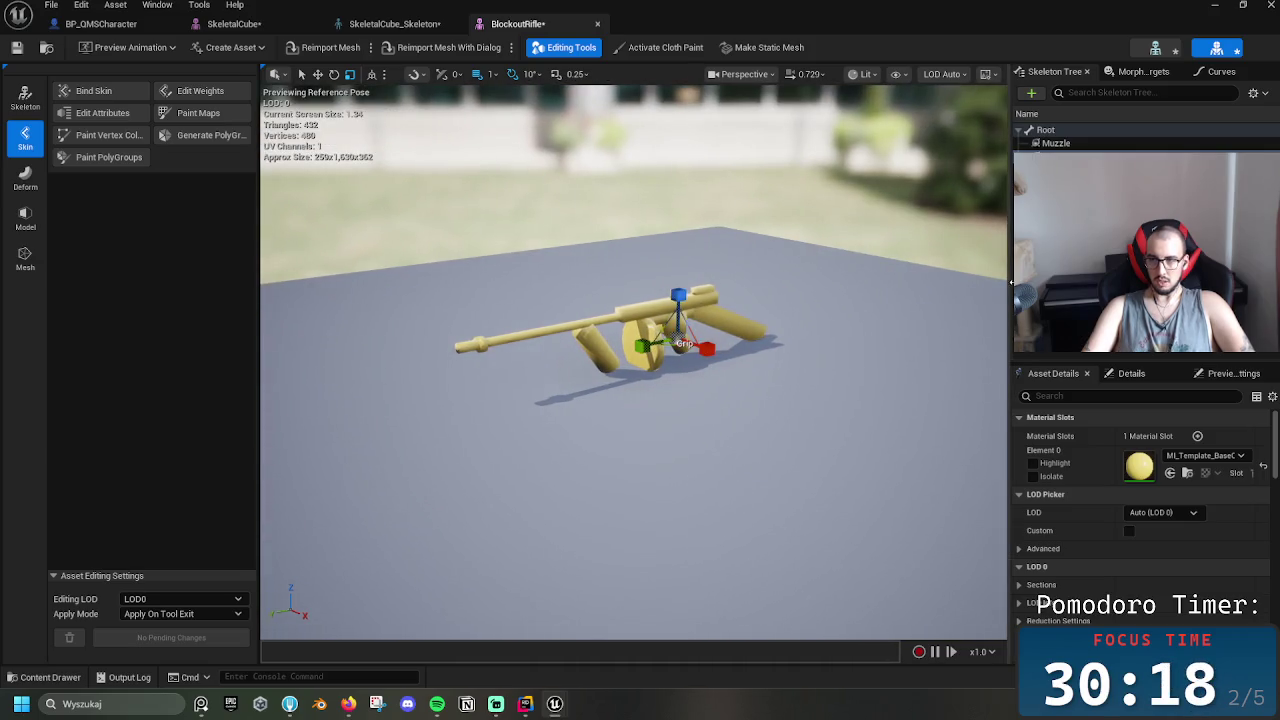
pyautogui.click(1142, 378)
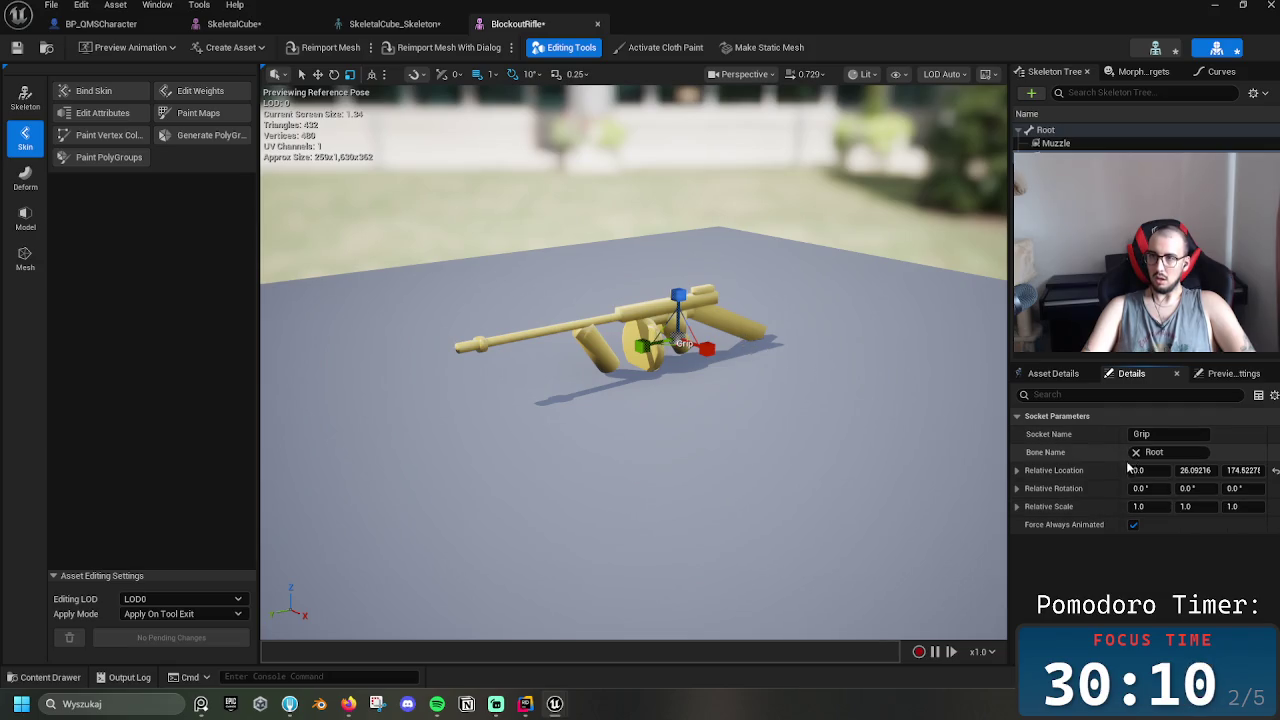
pyautogui.click(1274, 474)
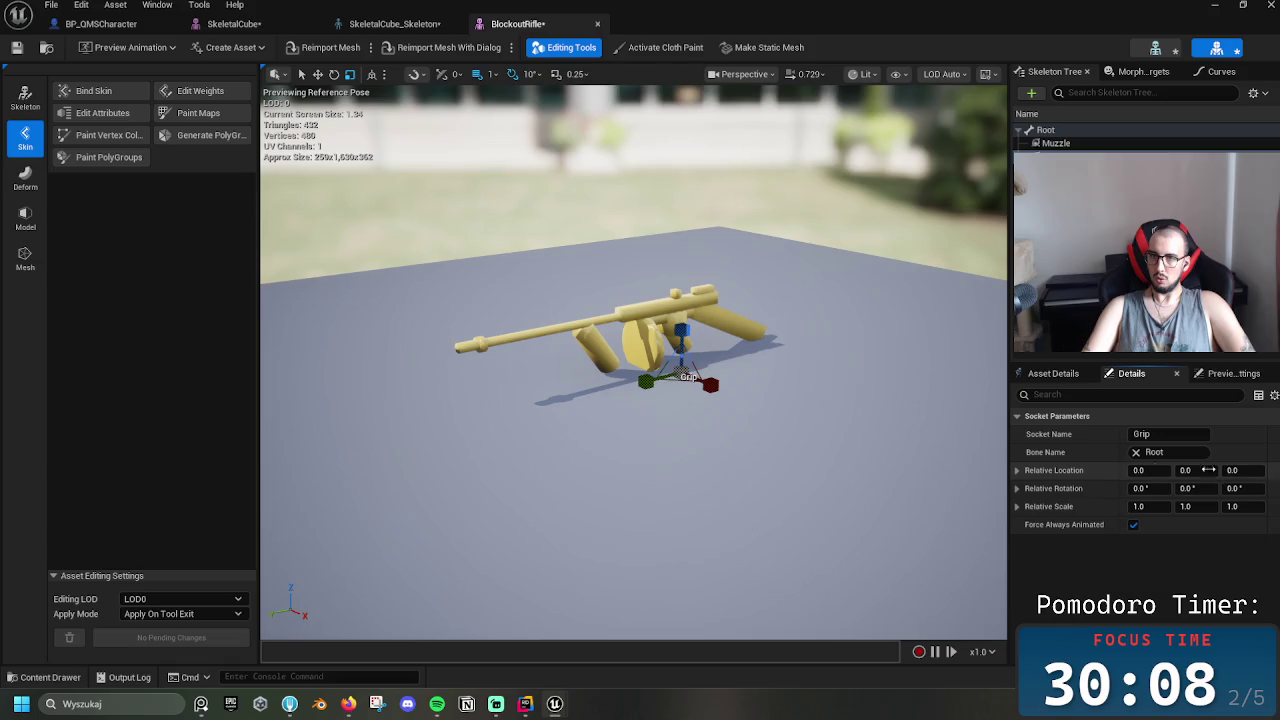
pyautogui.moveTo(686, 374); pyautogui.dragTo(686, 292)
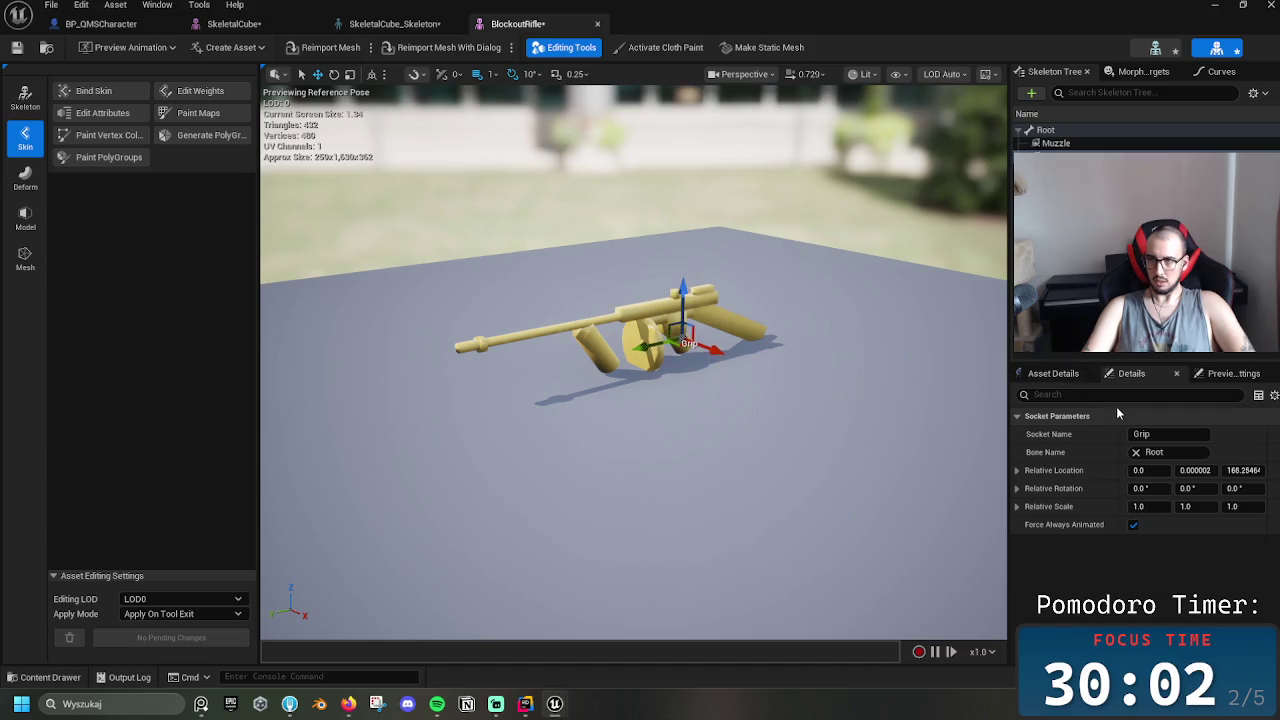
# Clear the selection, save BlockoutRifle, and switch to the SkeletalCube_Skeleton editor
pyautogui.click(1053, 373)
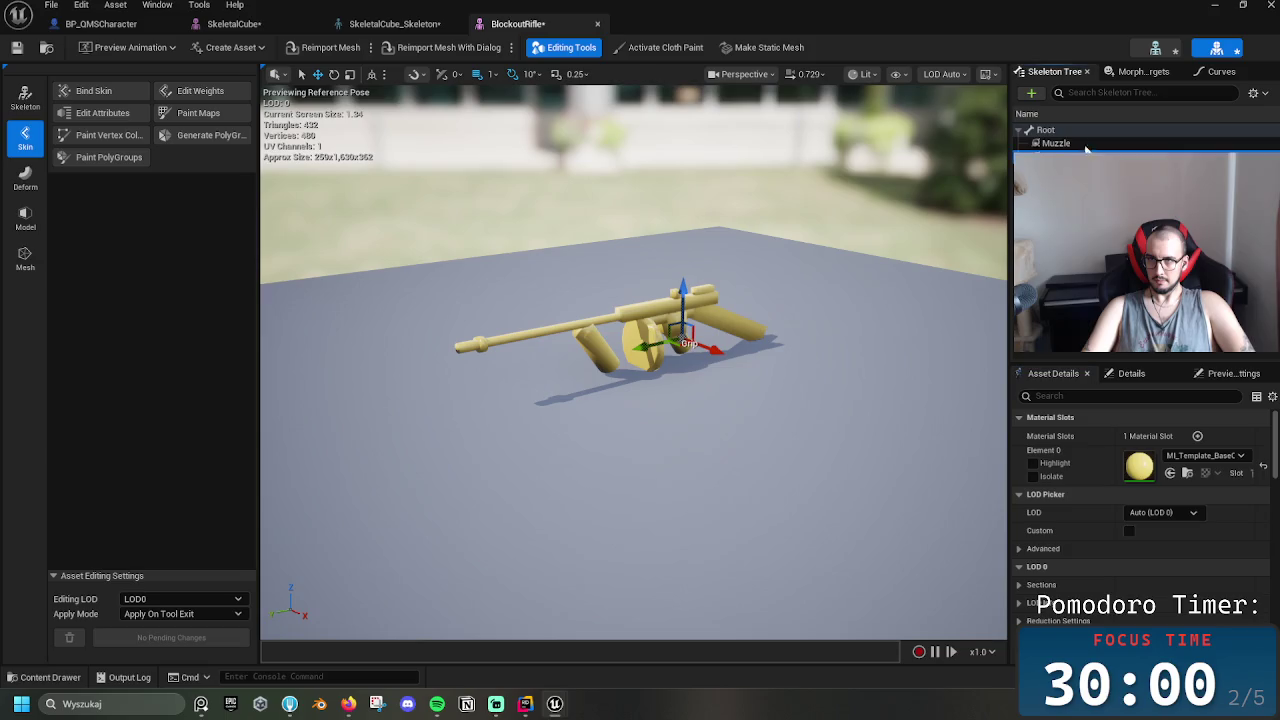
pyautogui.click(1045, 130)
pyautogui.click(688, 327)
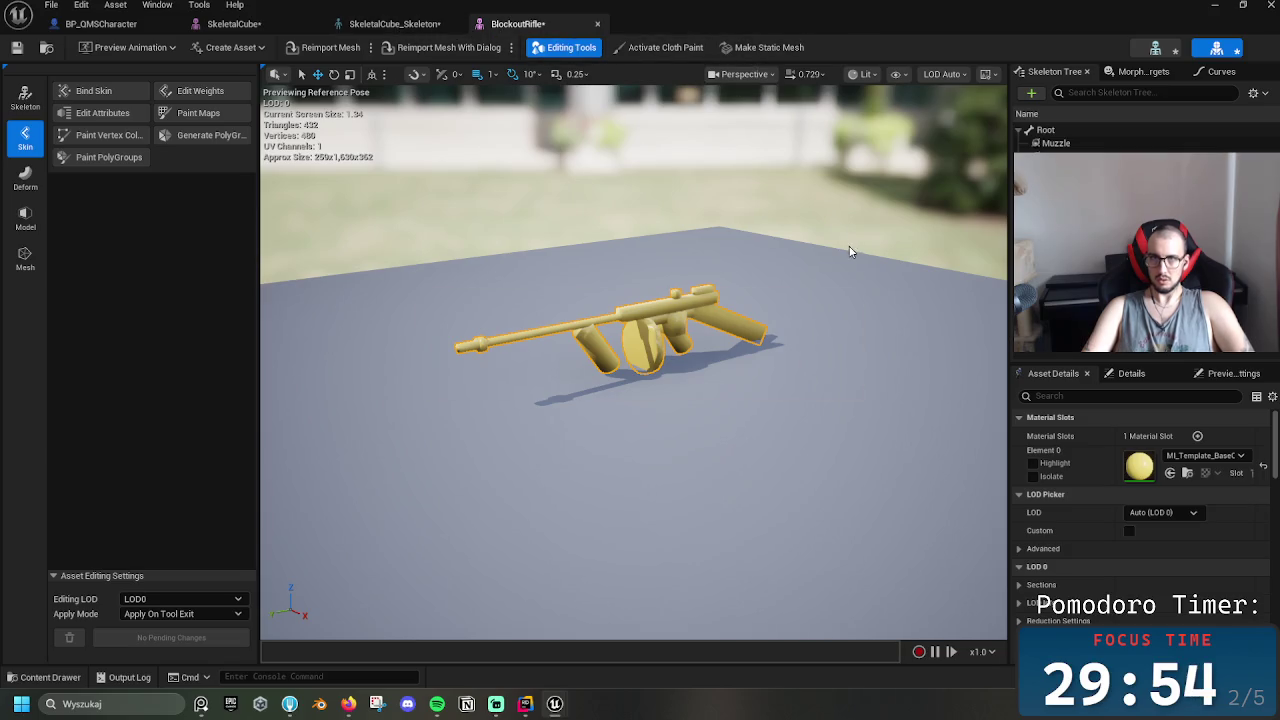
pyautogui.hotkey('ctrl', 's')
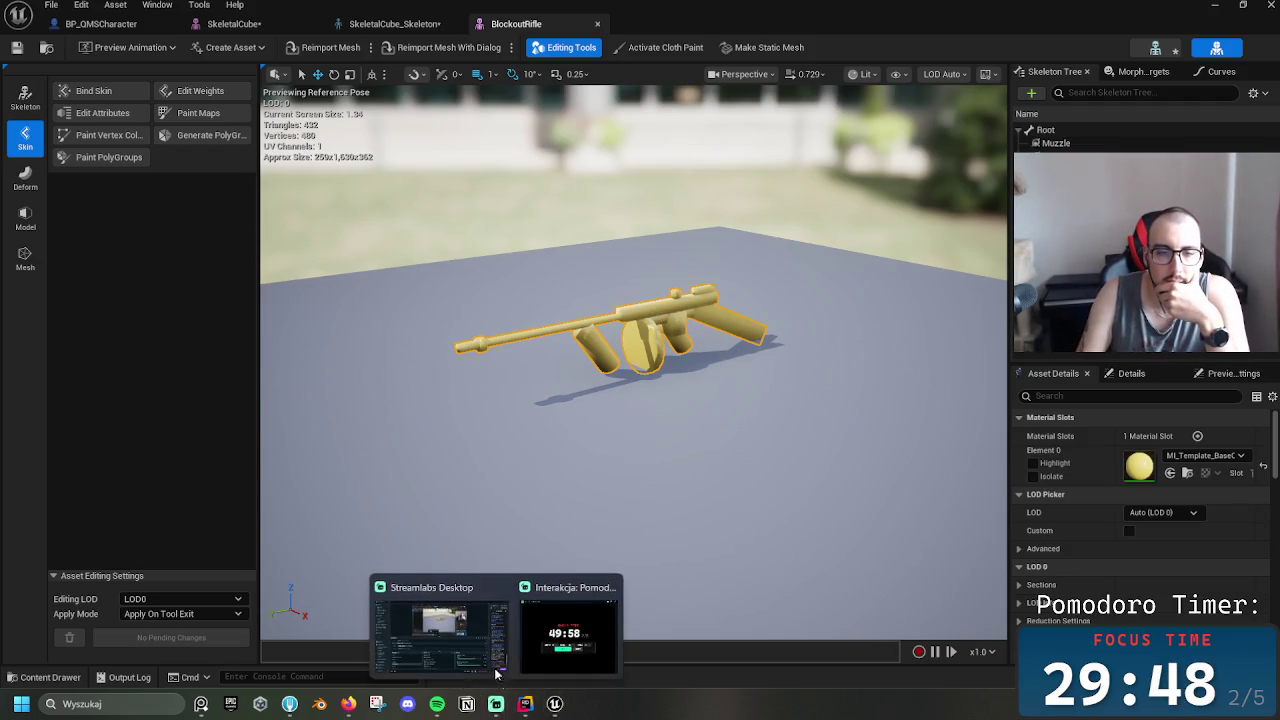
pyautogui.click(687, 216)
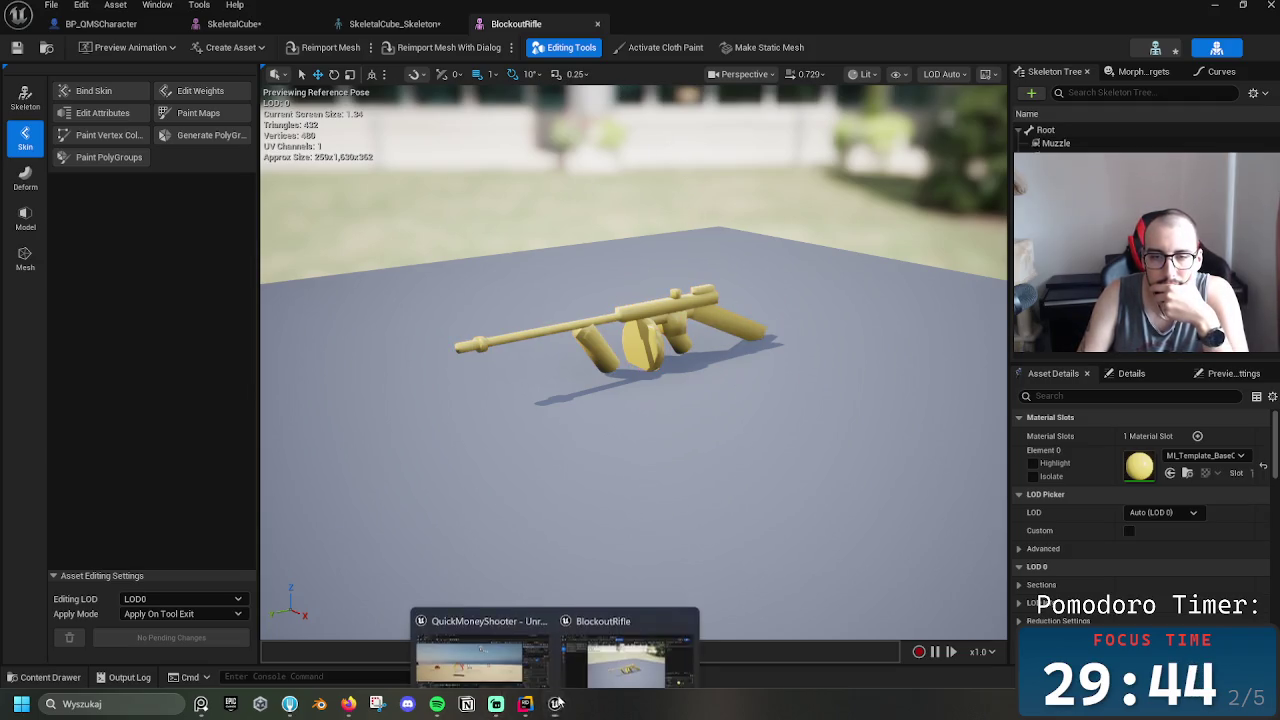
pyautogui.click(432, 24)
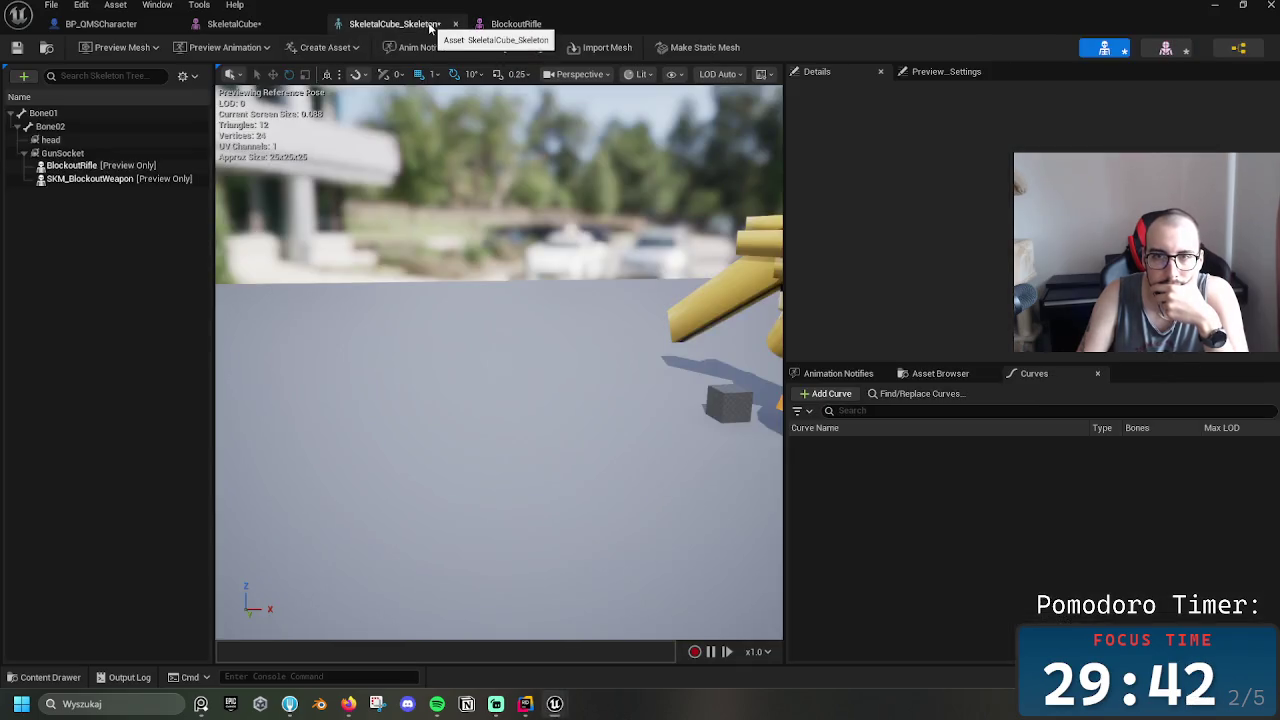
# Orbit the skeleton preview to a side view and check GunSocket's placement
pyautogui.moveTo(500, 400)
pyautogui.mouseDown()
pyautogui.moveTo(420, 402)
pyautogui.moveTo(444, 400)
pyautogui.mouseUp()
pyautogui.moveTo(515, 355)
pyautogui.mouseDown()
pyautogui.moveTo(485, 357)
pyautogui.moveTo(515, 355)
pyautogui.mouseUp()
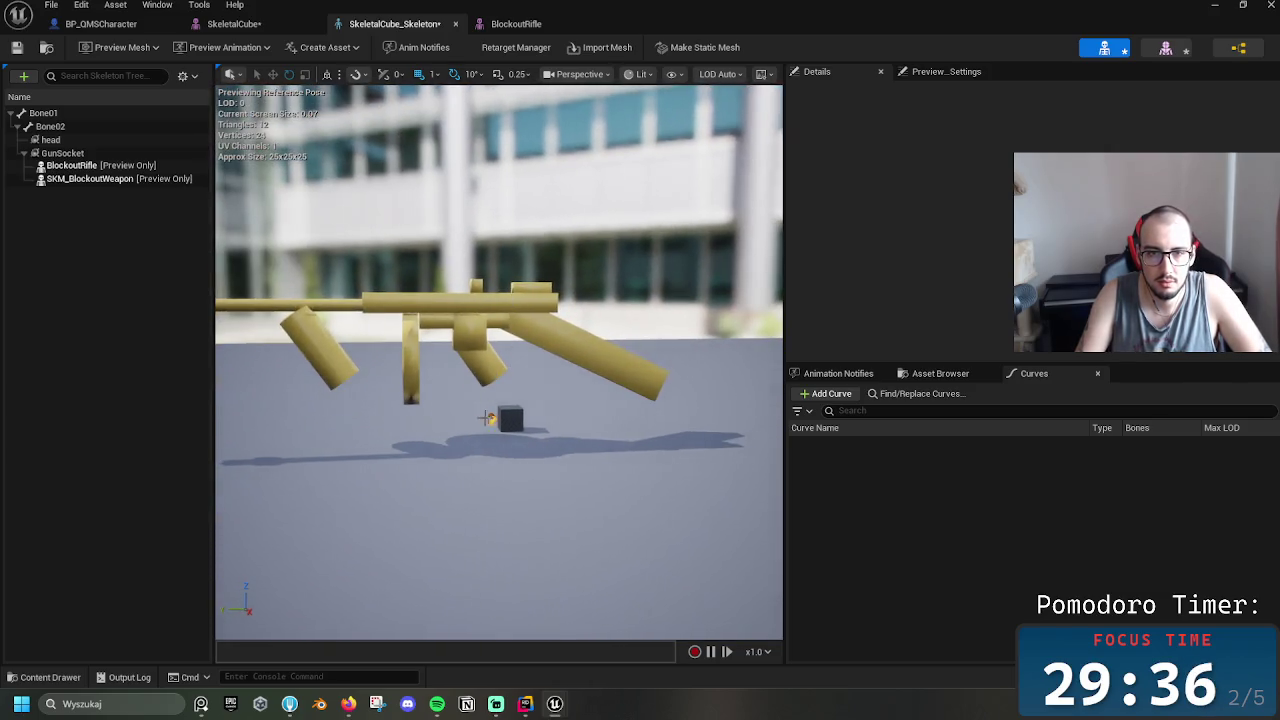
pyautogui.click(100, 154)
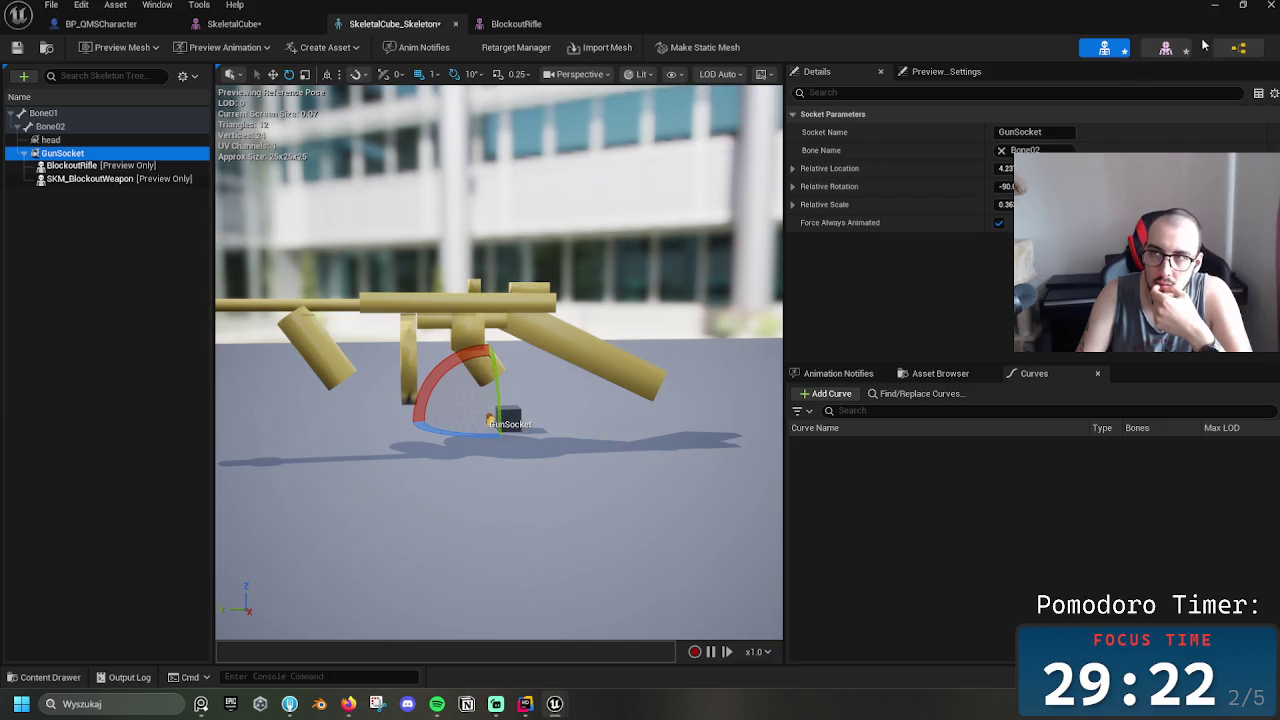
# Open SKM_Blockout Weapon from the Content Browser, inspect its Root bone, then return to SkeletalCube
pyautogui.click(1214, 5)
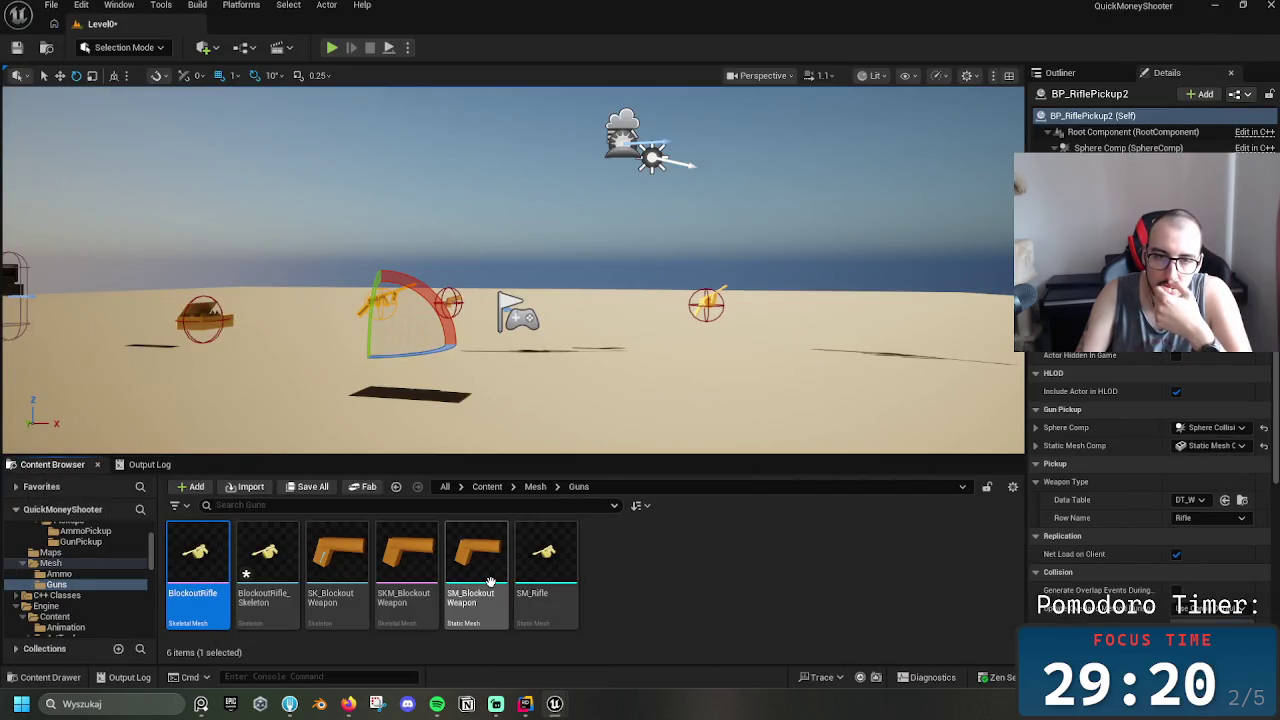
pyautogui.click(393, 557)
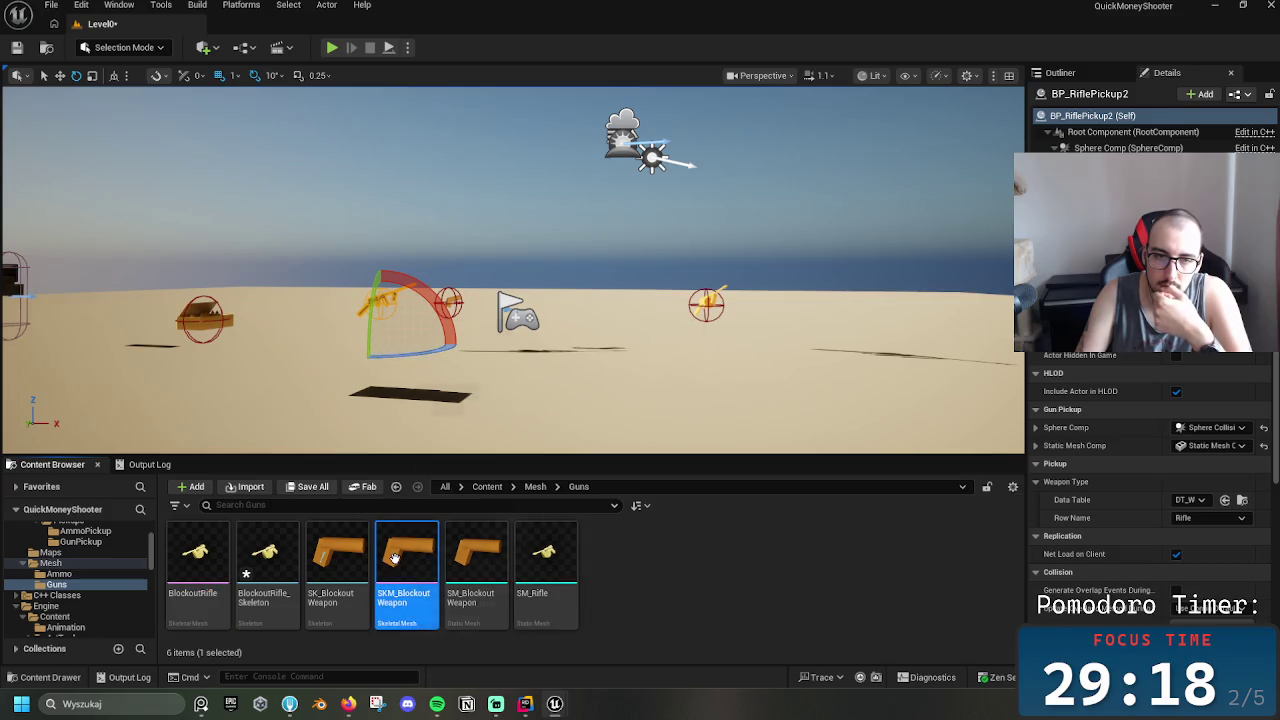
pyautogui.doubleClick(403, 553)
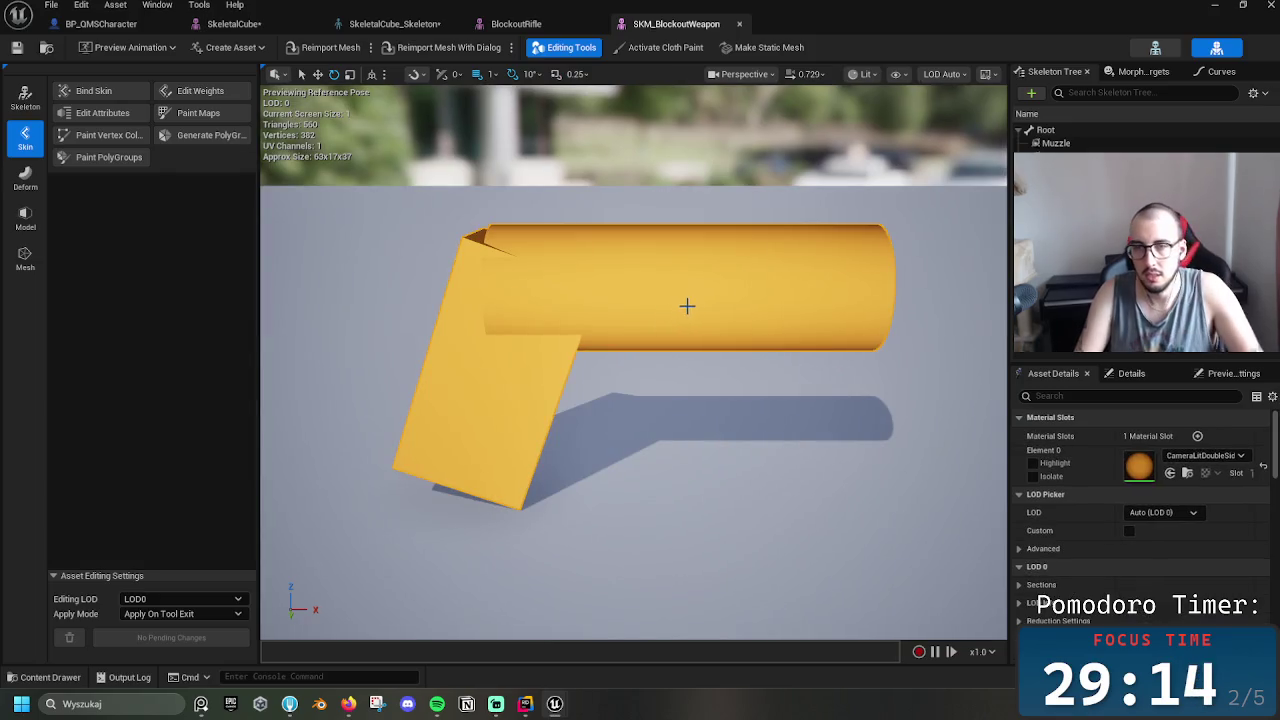
pyautogui.click(1067, 133)
pyautogui.moveTo(834, 297)
pyautogui.mouseDown()
pyautogui.moveTo(800, 235)
pyautogui.moveTo(622, 402)
pyautogui.mouseUp()
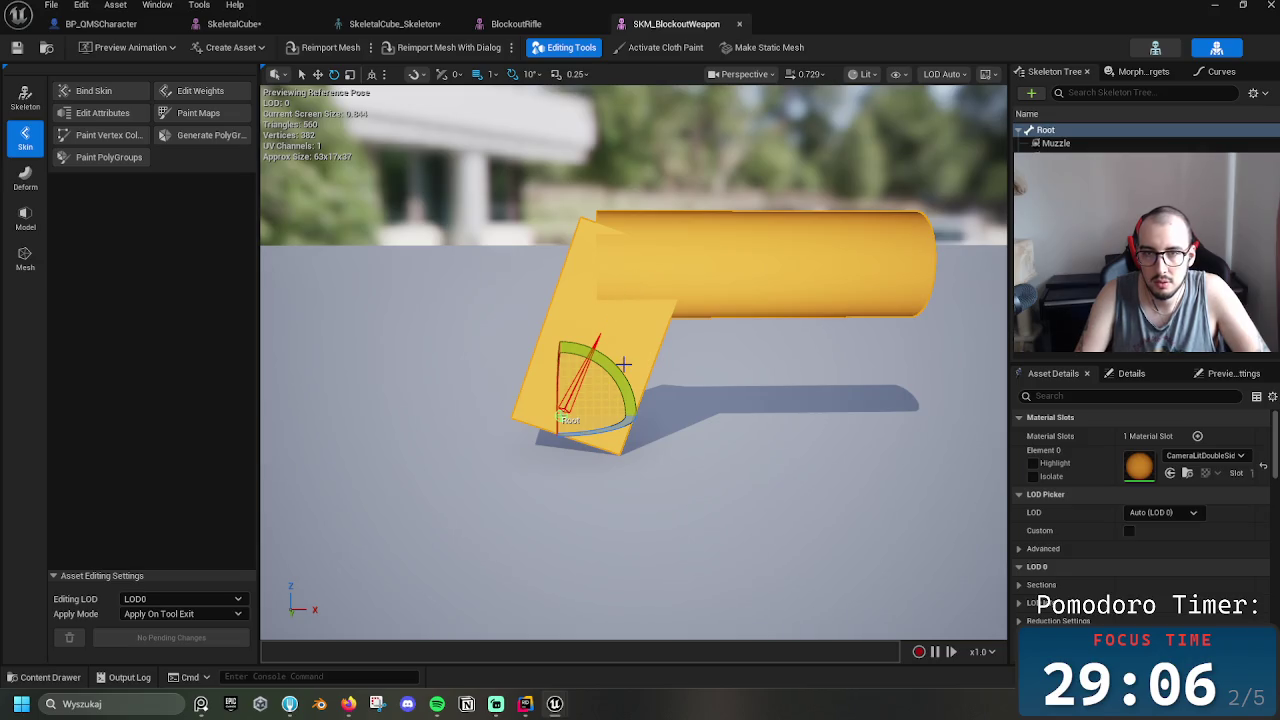
pyautogui.click(405, 24)
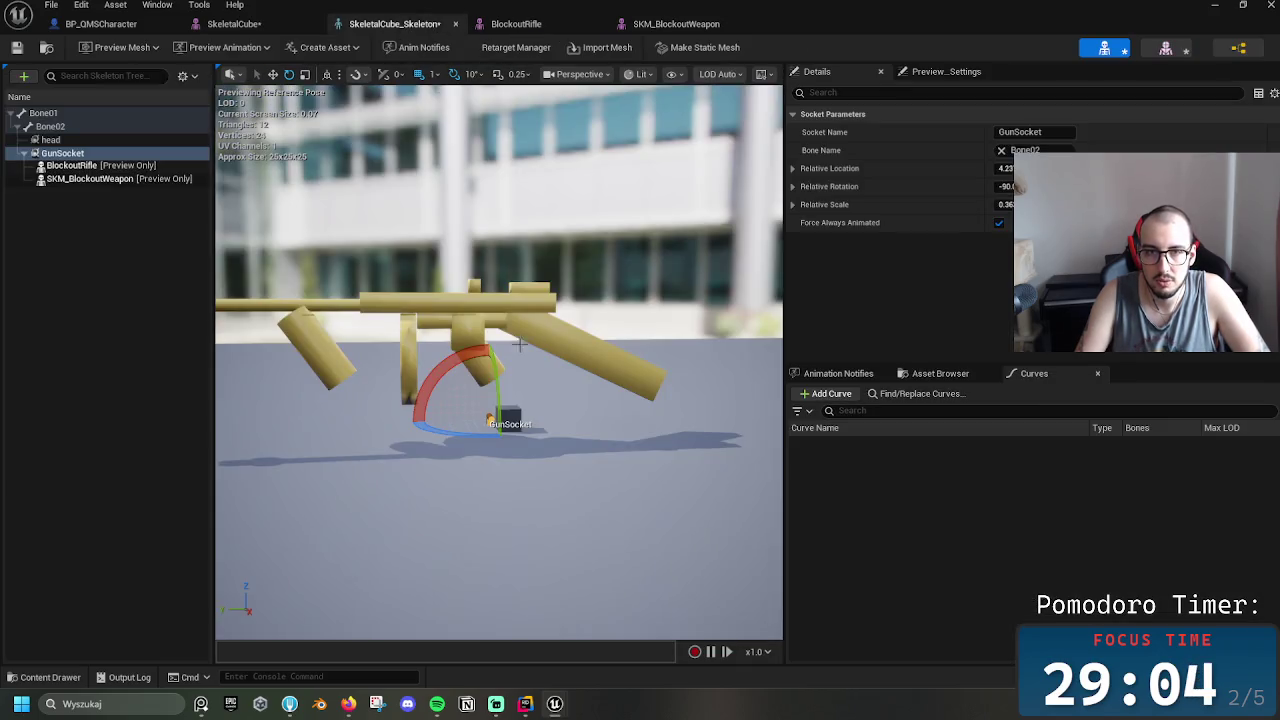
pyautogui.click(300, 24)
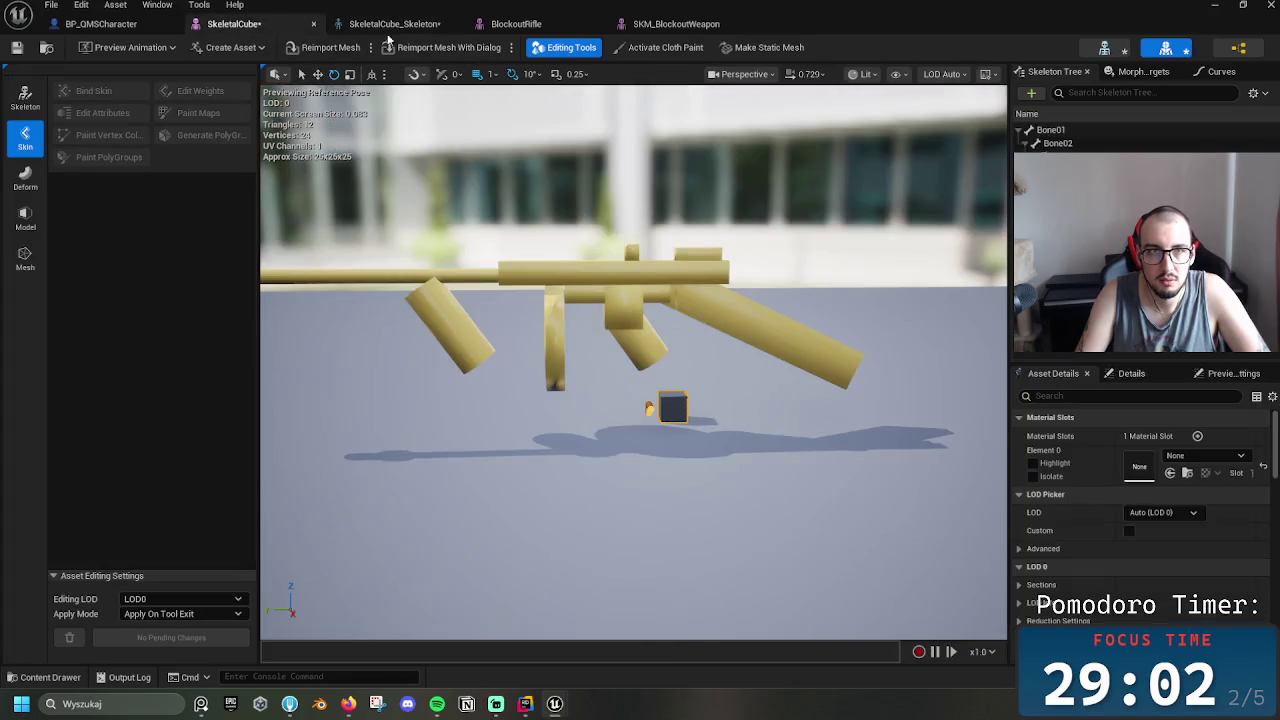
# Switch to the BlockoutRifle mesh, orbit to a close side view, and dismiss the Root bone options
pyautogui.click(676, 24)
pyautogui.click(516, 24)
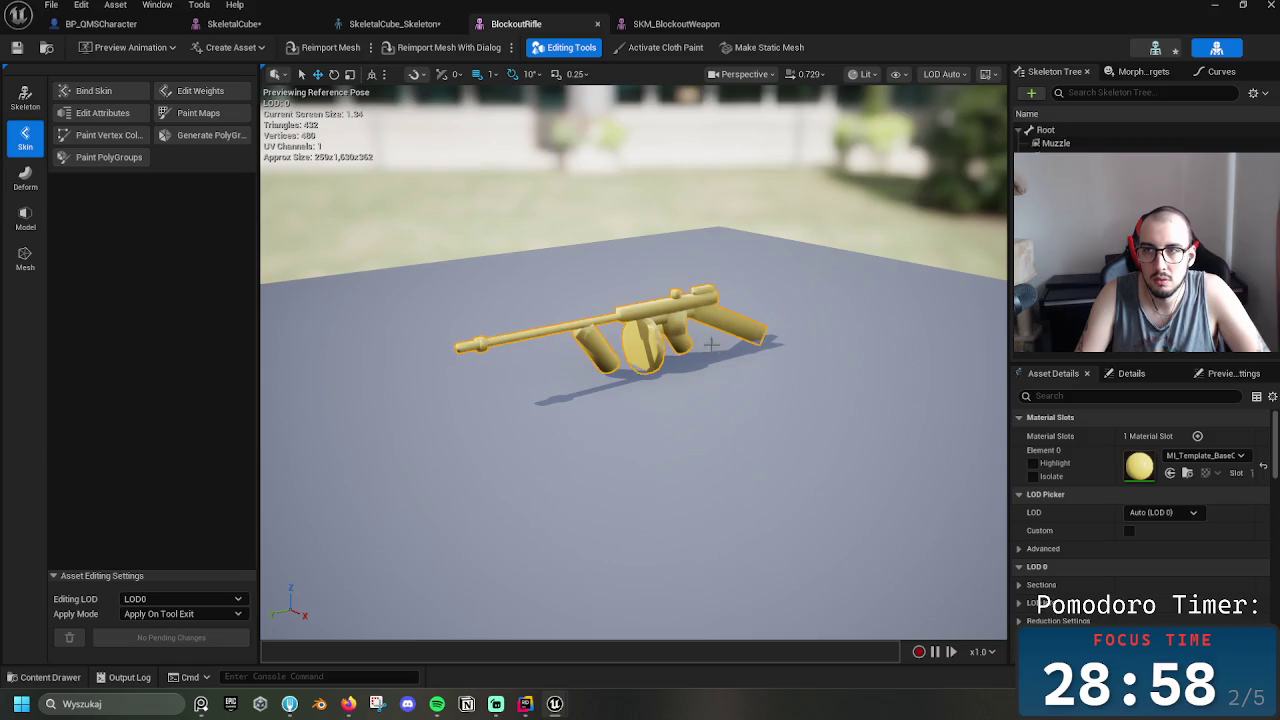
pyautogui.click(676, 375)
pyautogui.moveTo(676, 375); pyautogui.dragTo(940, 275)
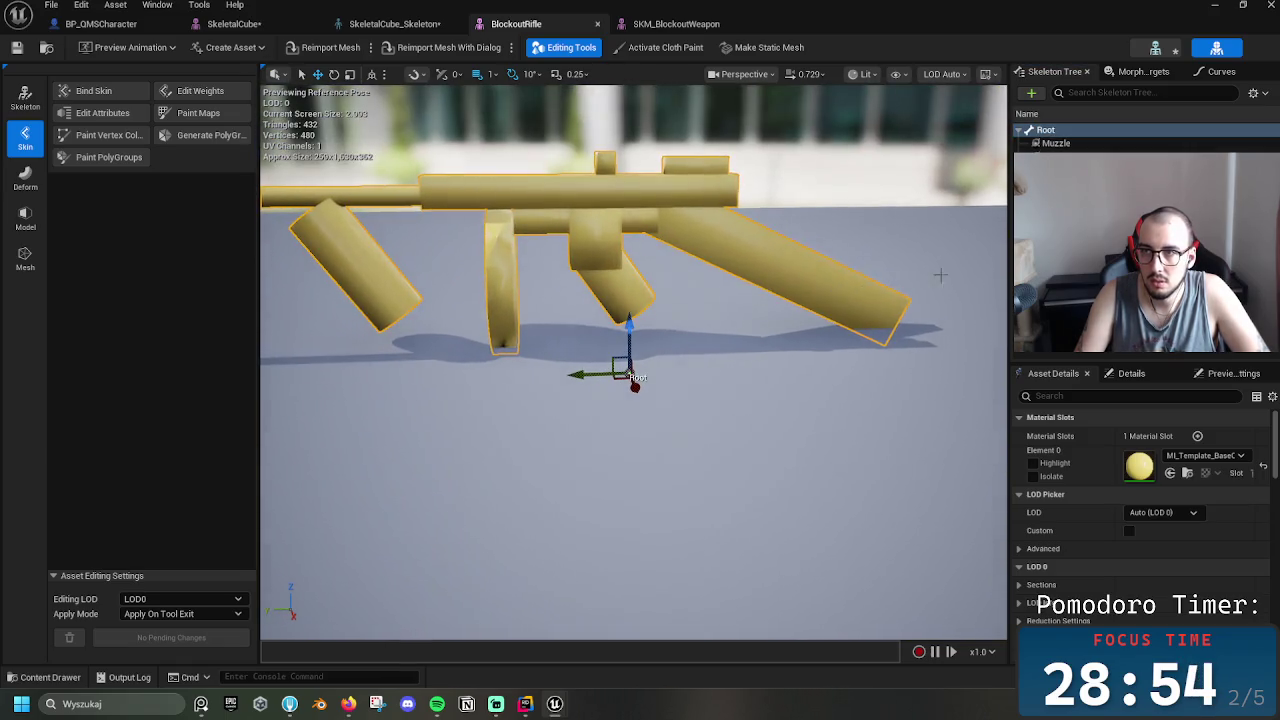
pyautogui.rightClick(1049, 146)
pyautogui.moveTo(1060, 318)
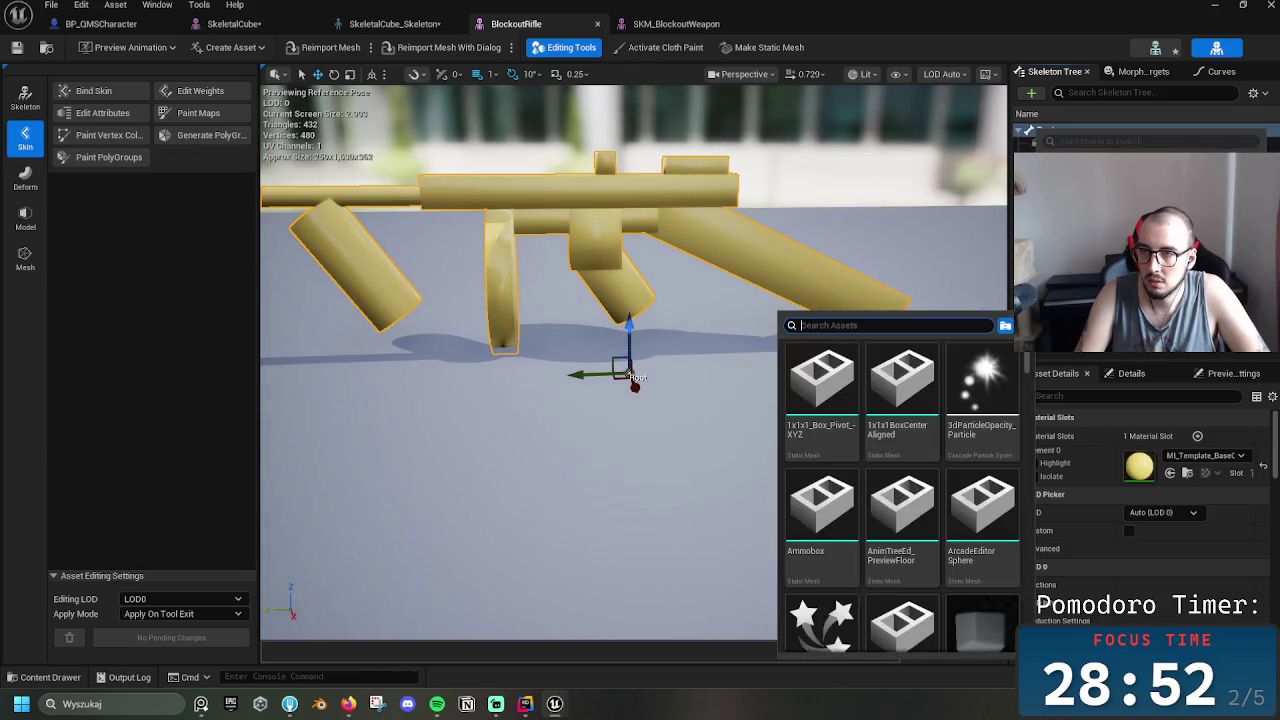
pyautogui.click(970, 119)
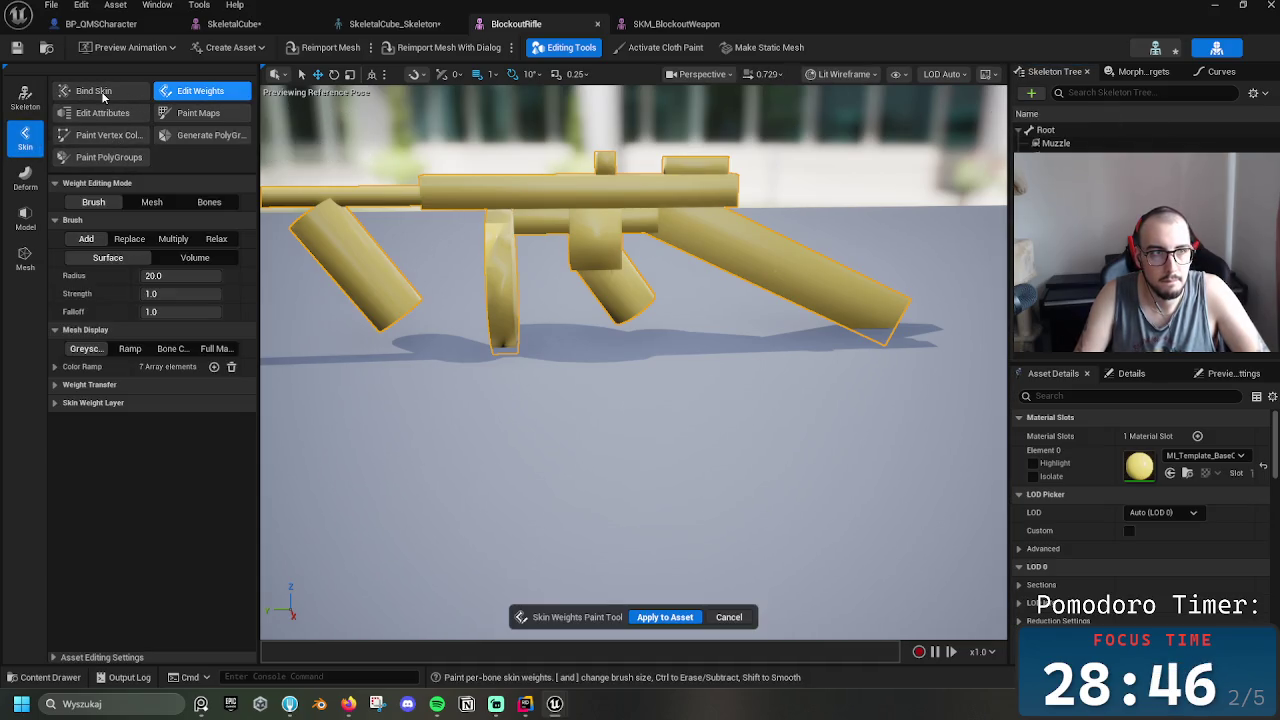
# Try Bind Skin and browse the skin, deformation and modelling tool categories
pyautogui.click(102, 93)
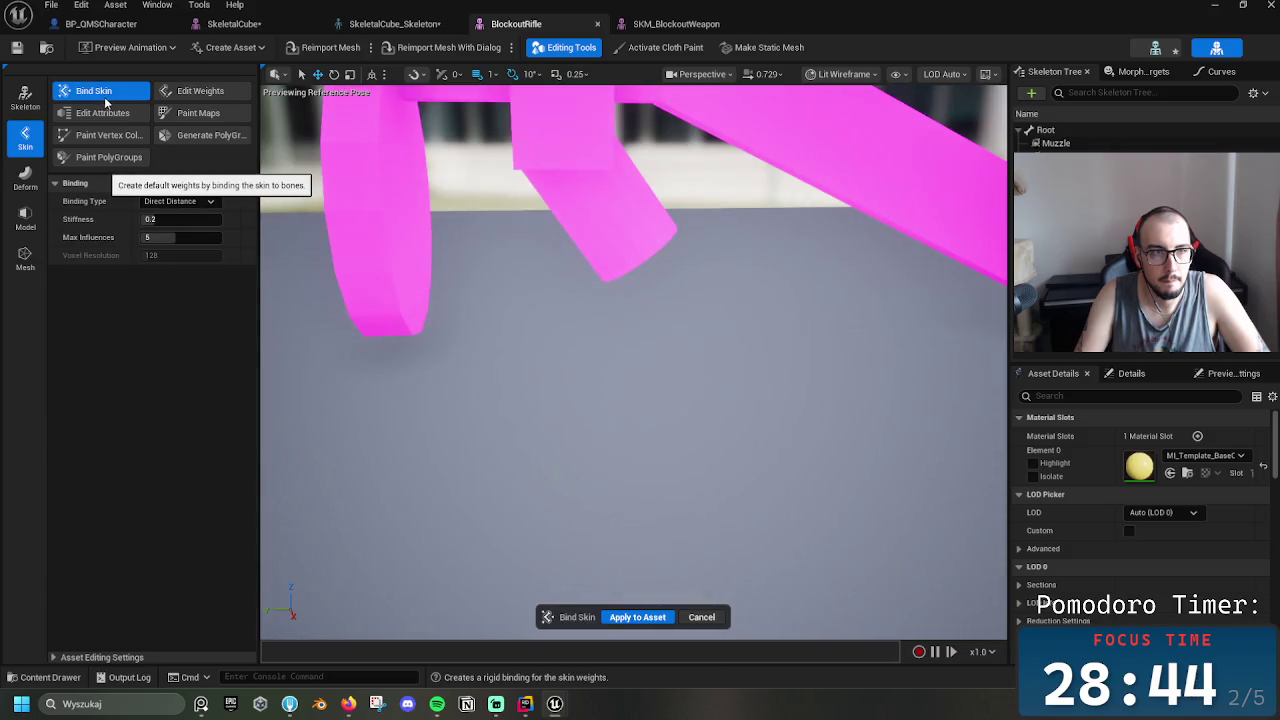
pyautogui.press('Escape')
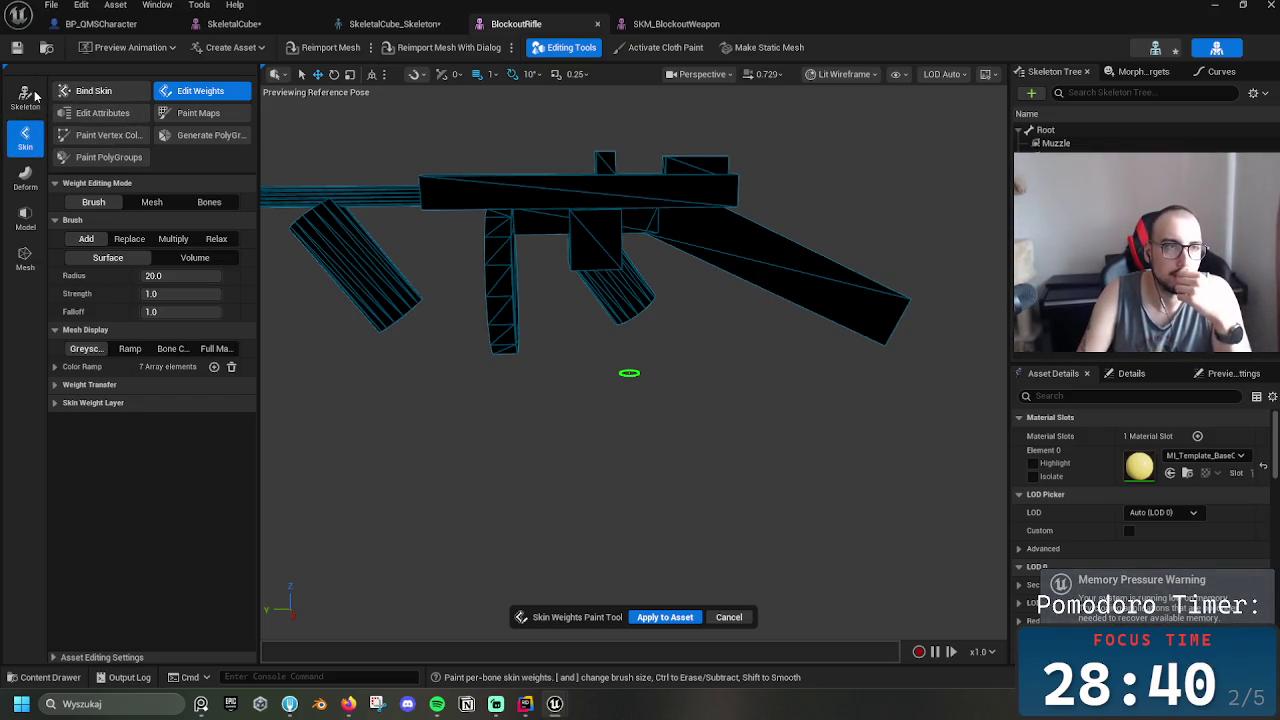
pyautogui.click(91, 94)
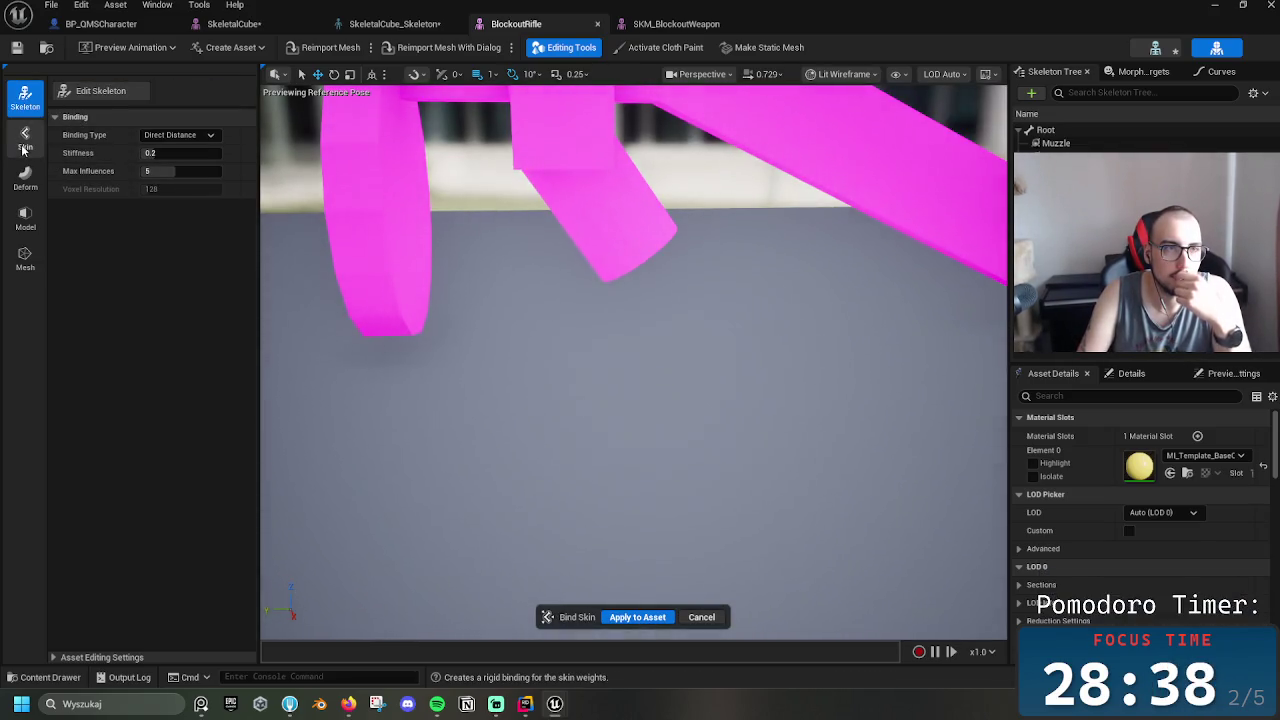
pyautogui.click(25, 138)
pyautogui.click(24, 180)
pyautogui.click(25, 216)
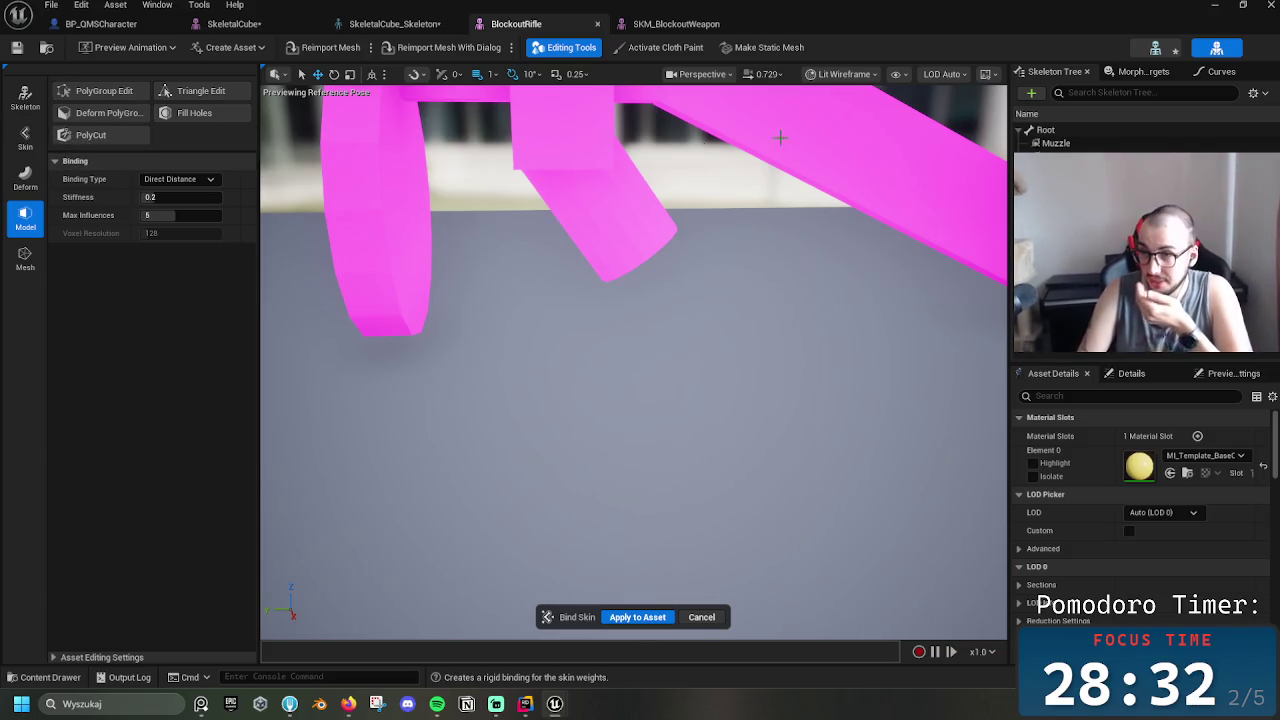
# Select Root, go to the Skeleton then Skin tools, and exit skin binding
pyautogui.click(1095, 134)
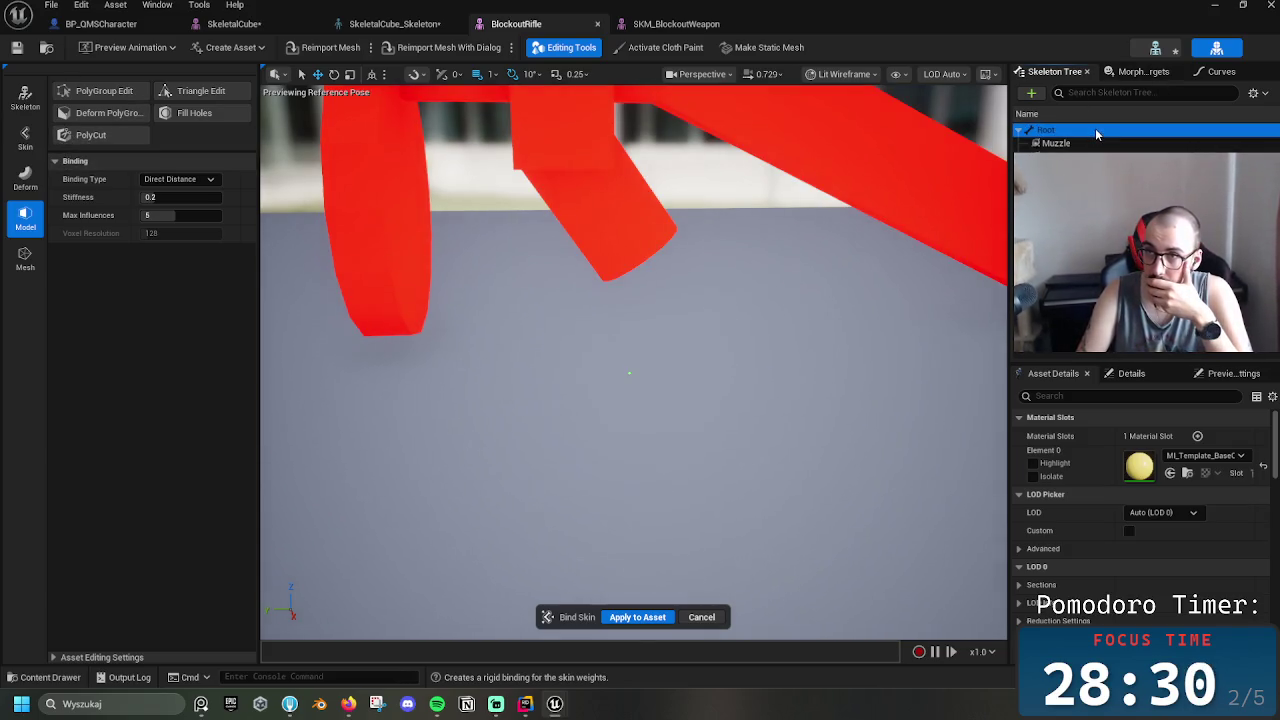
pyautogui.click(25, 97)
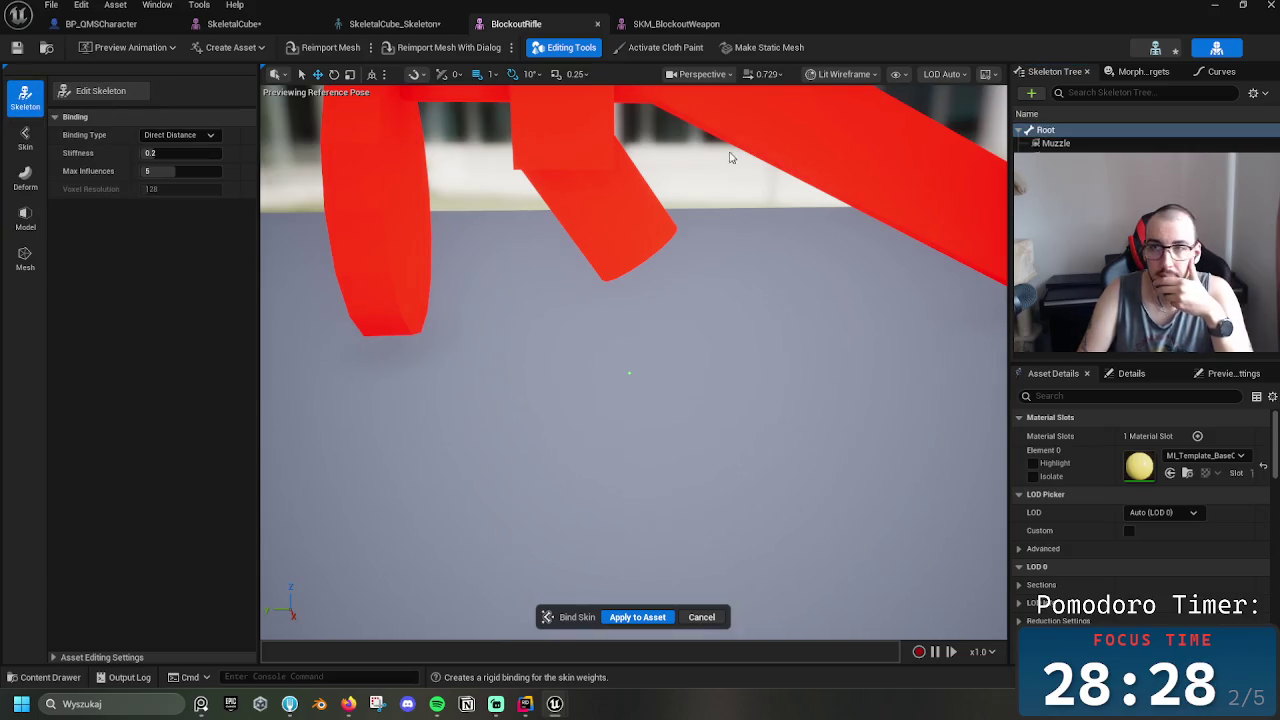
pyautogui.click(18, 140)
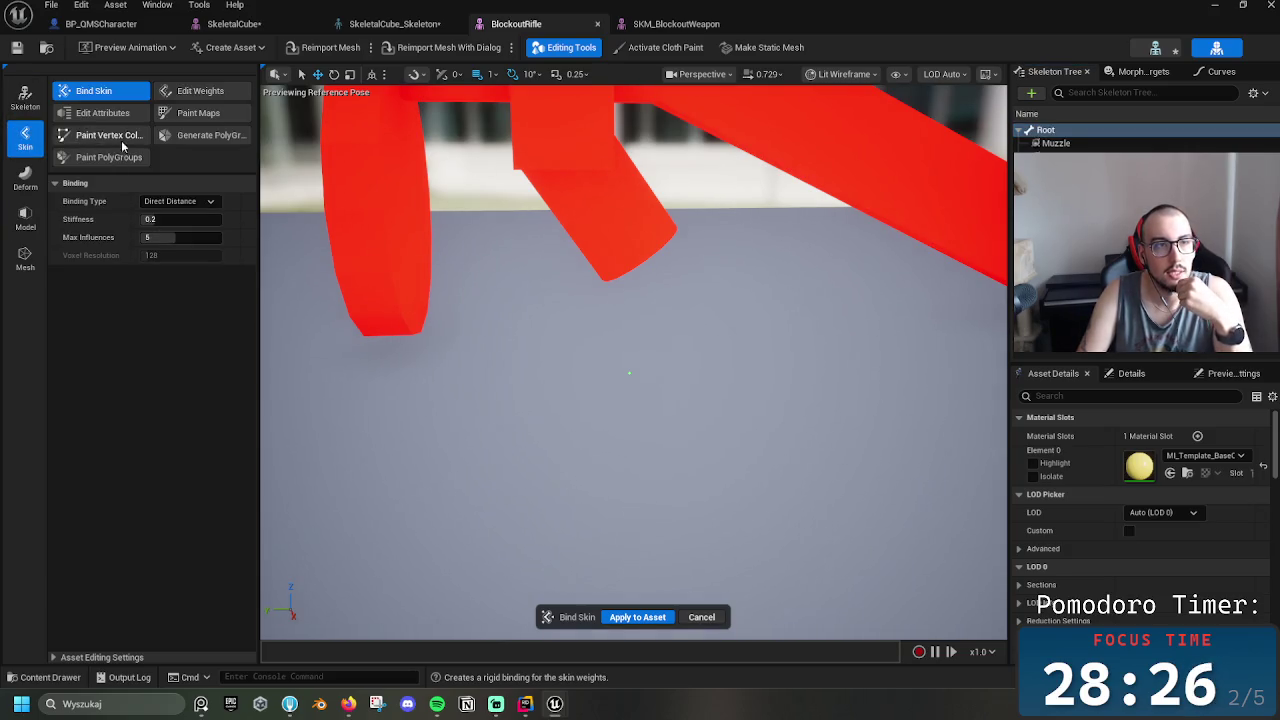
pyautogui.click(701, 620)
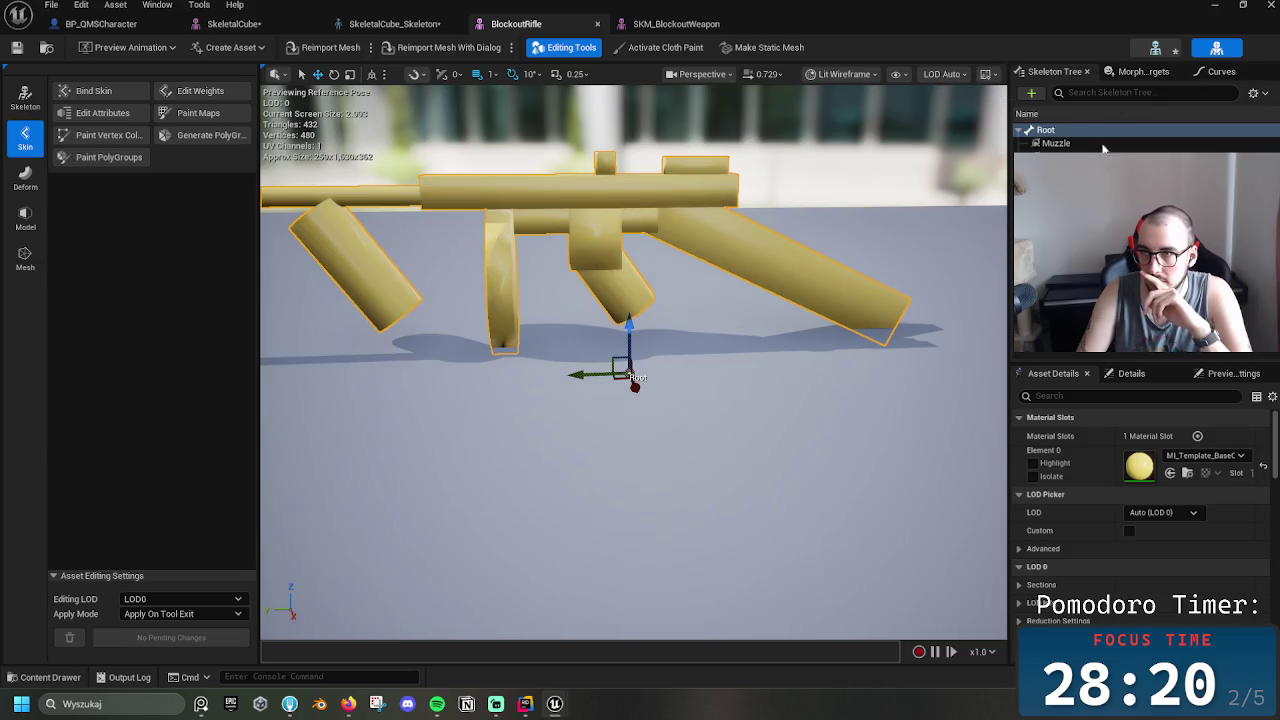
# Add a virtual bone targeting Root from the Skeleton Tree's add menu
pyautogui.click(1031, 92)
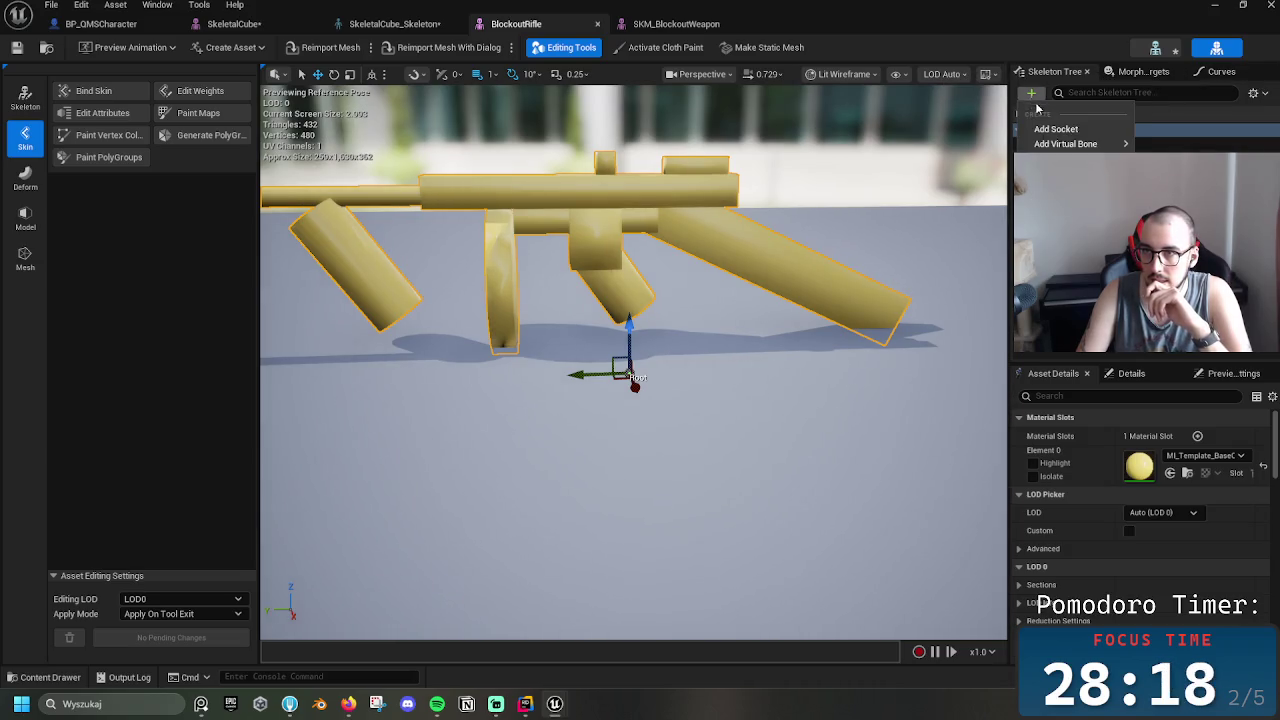
pyautogui.moveTo(1068, 143)
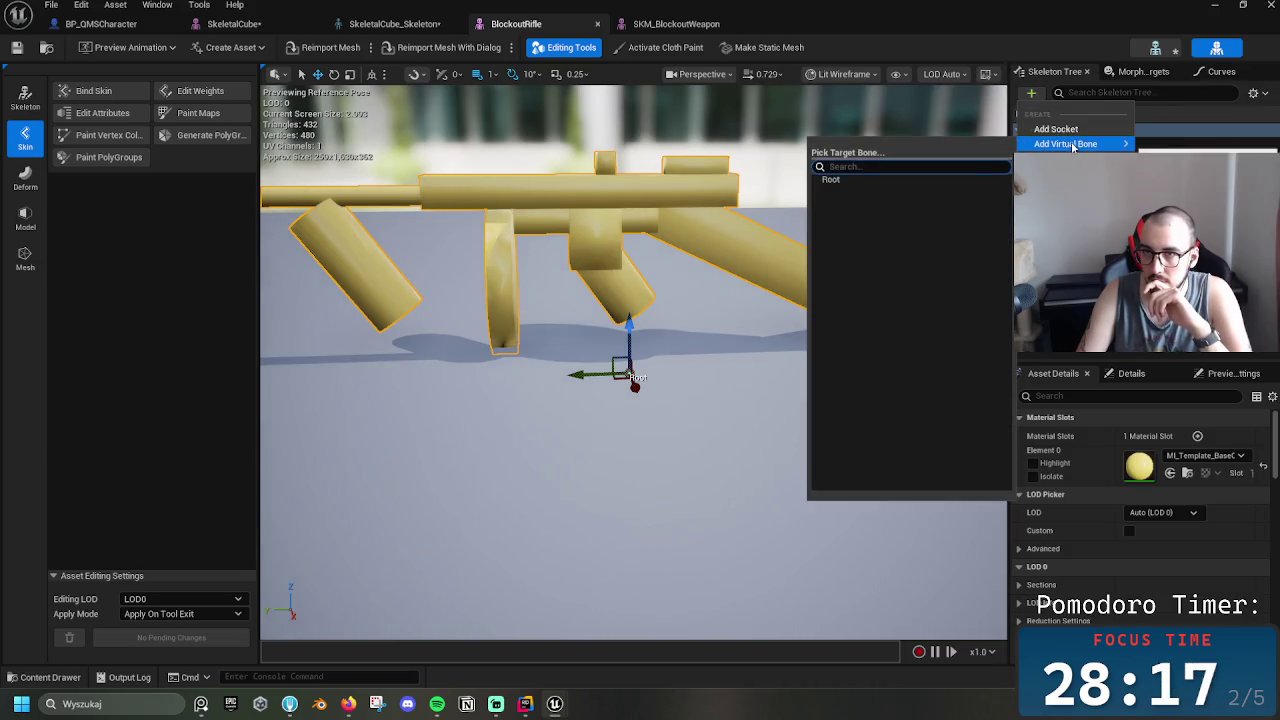
pyautogui.click(905, 180)
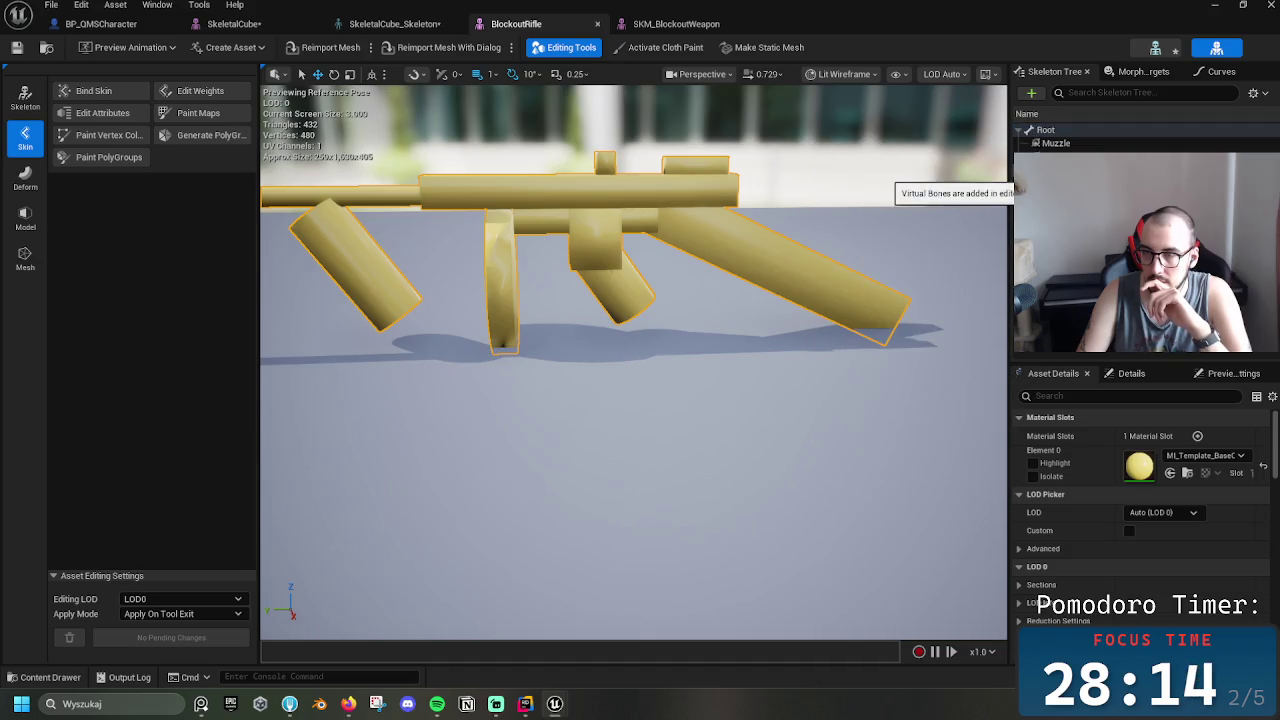
# Check the morph targets list, collapse Root, and open the BlockoutRifle skeleton
pyautogui.click(1036, 130)
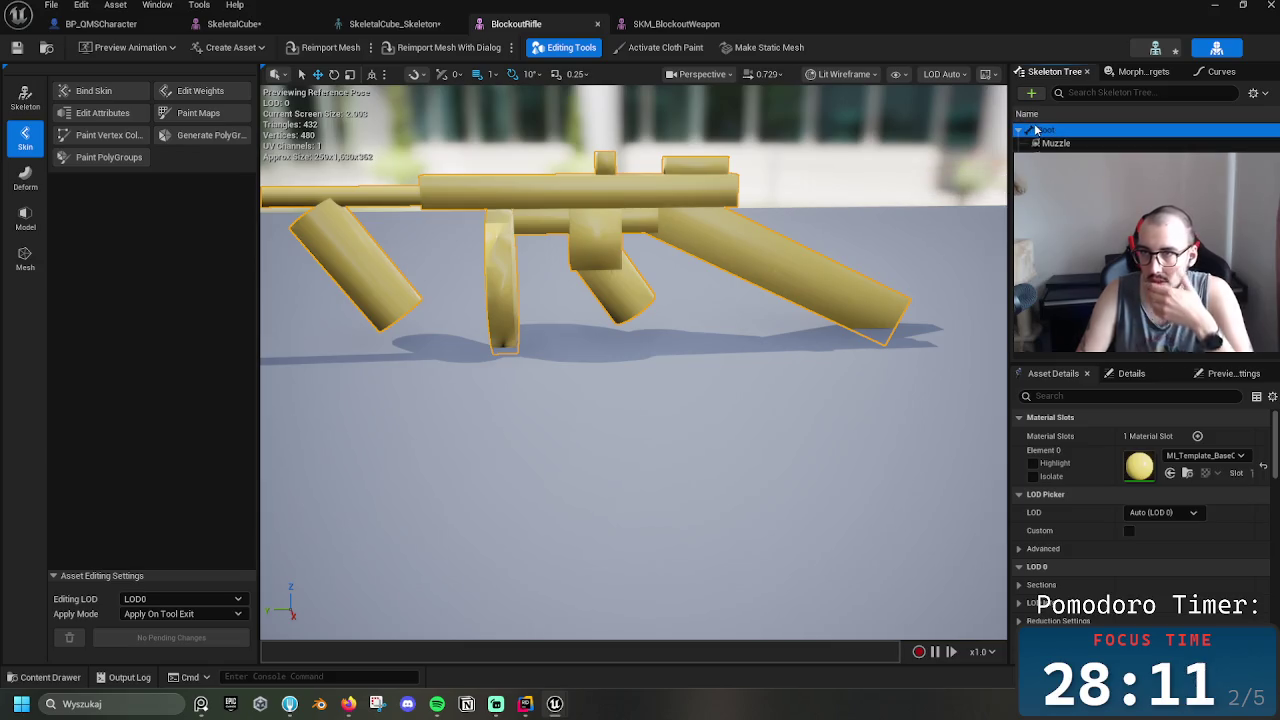
pyautogui.click(1140, 71)
pyautogui.click(1048, 72)
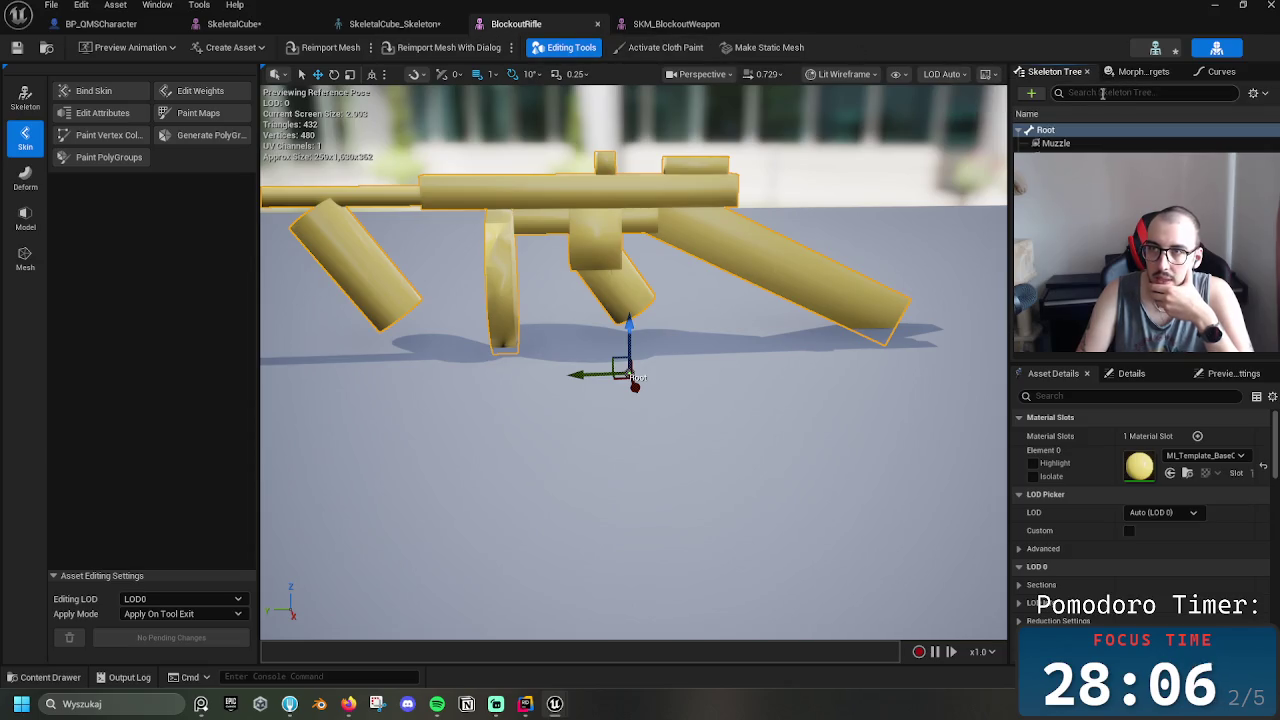
pyautogui.click(1017, 133)
pyautogui.click(1173, 53)
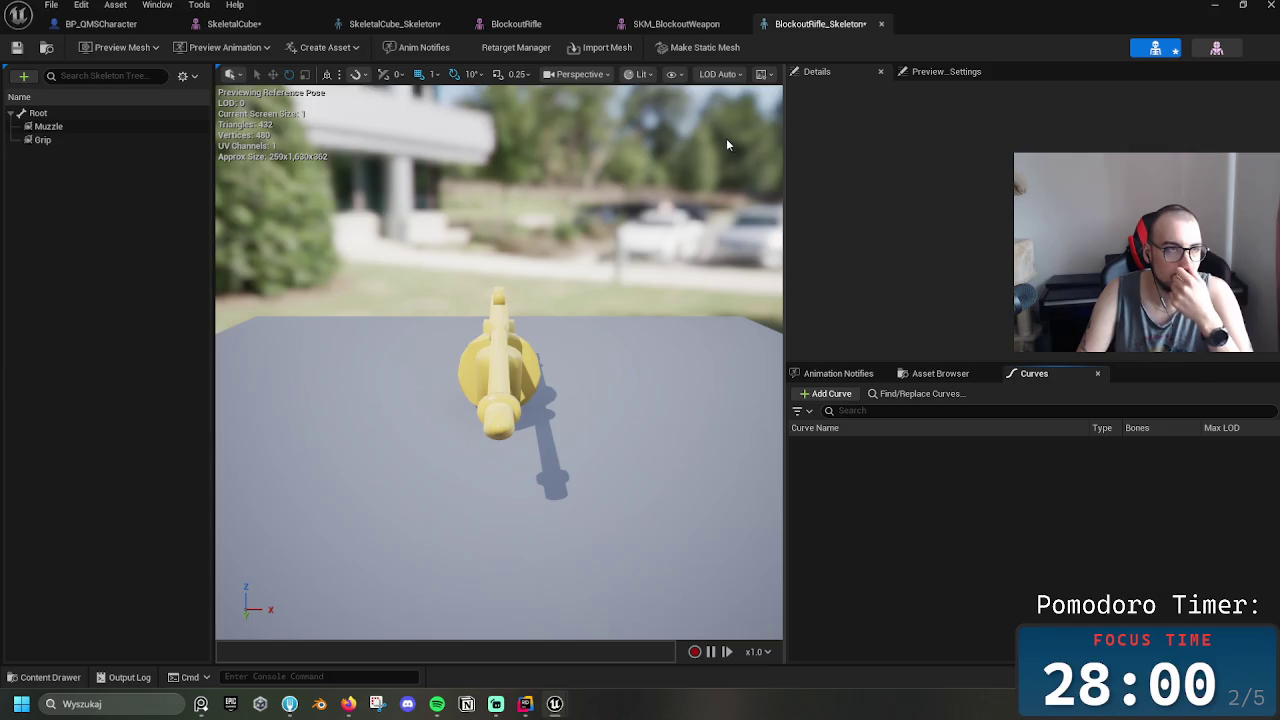
# Select Root and twice try raising it along Z, undoing each move
pyautogui.click(11, 116)
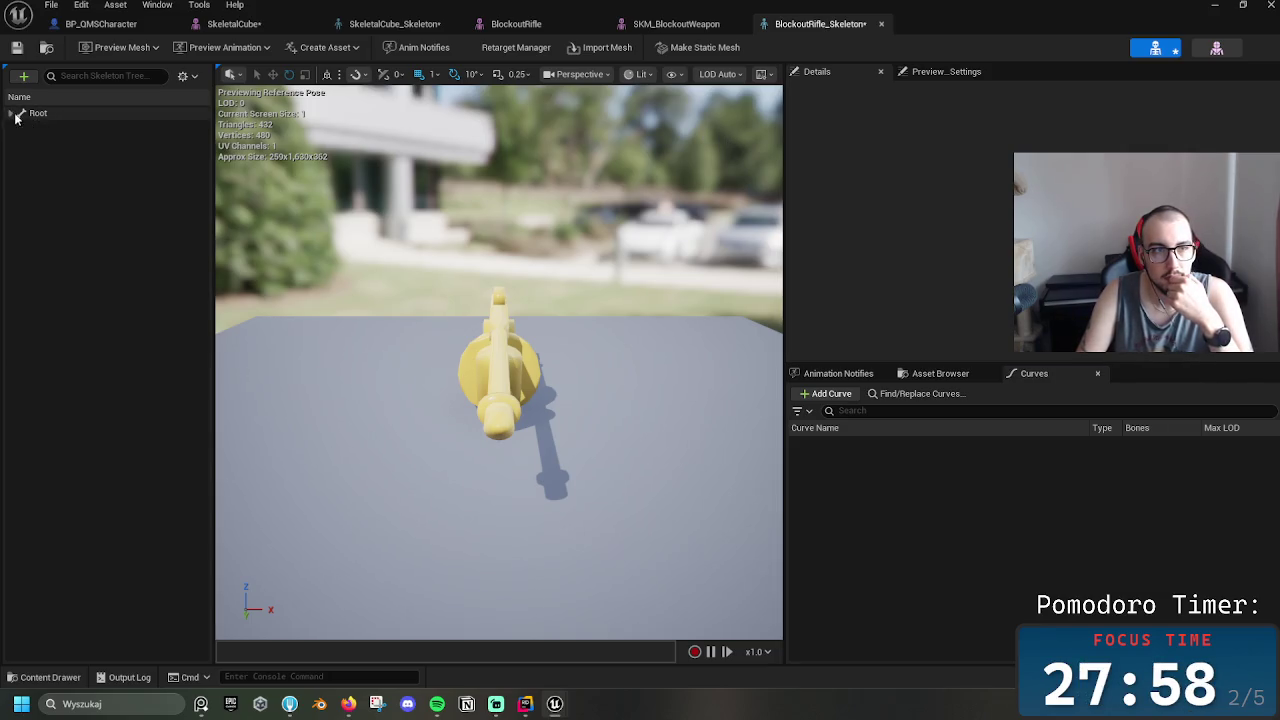
pyautogui.click(30, 113)
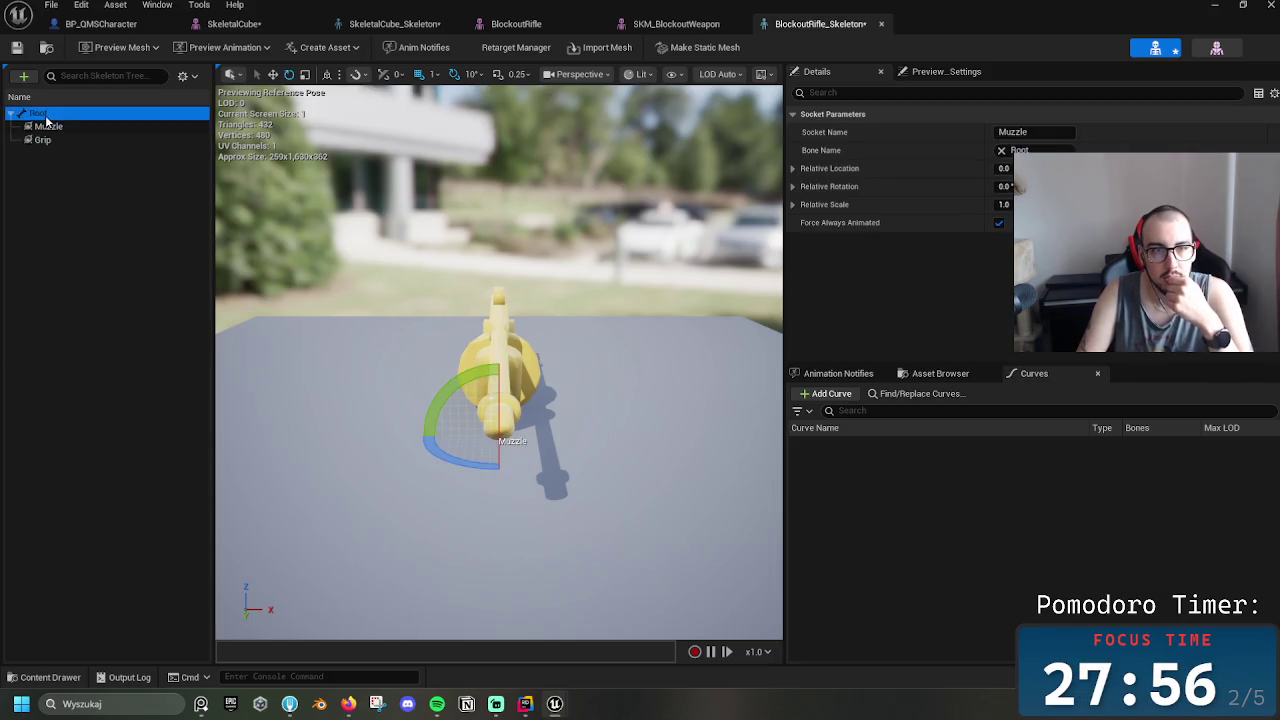
pyautogui.moveTo(500, 264); pyautogui.dragTo(720, 262)
pyautogui.press('w')
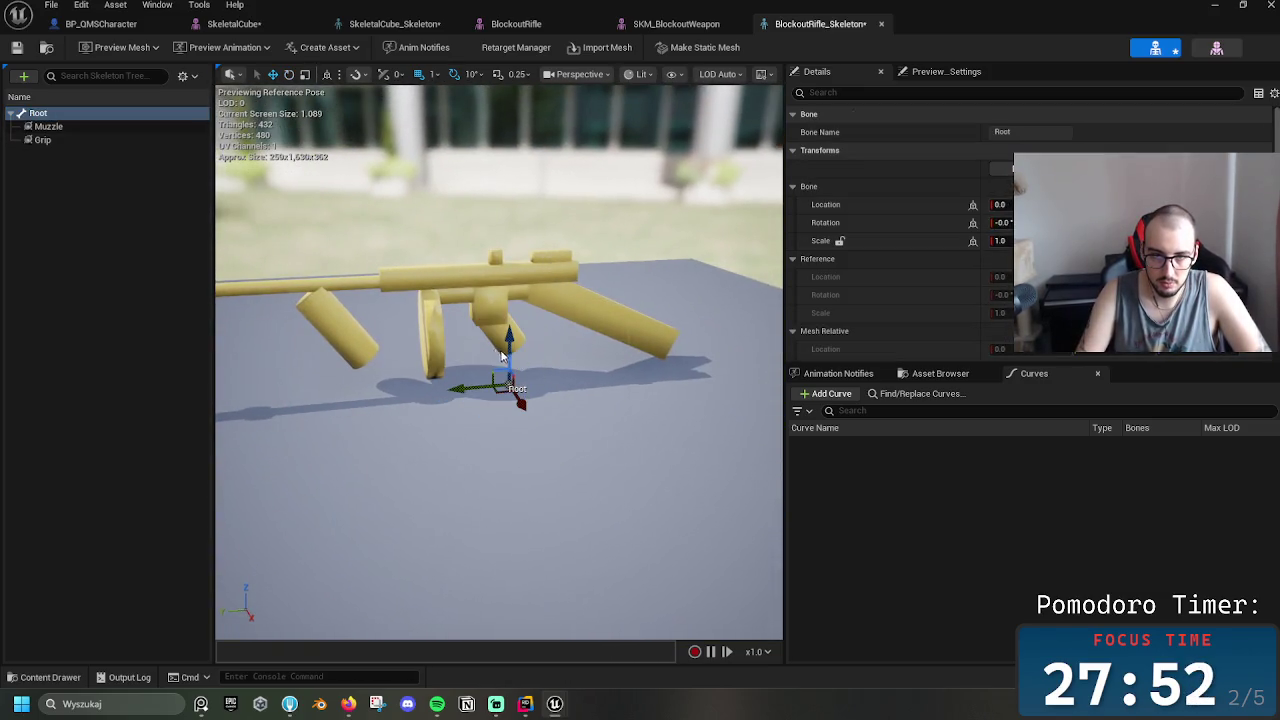
pyautogui.moveTo(510, 342); pyautogui.dragTo(510, 287)
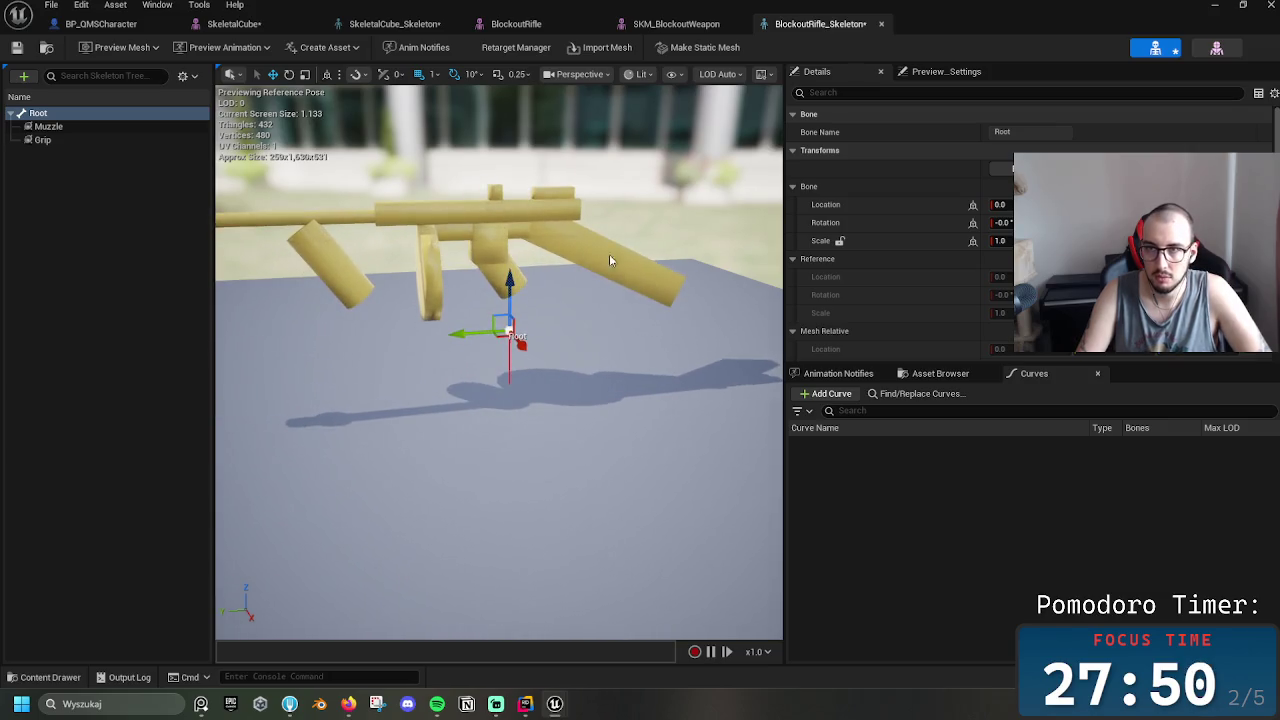
pyautogui.hotkey('ctrl', 'z')
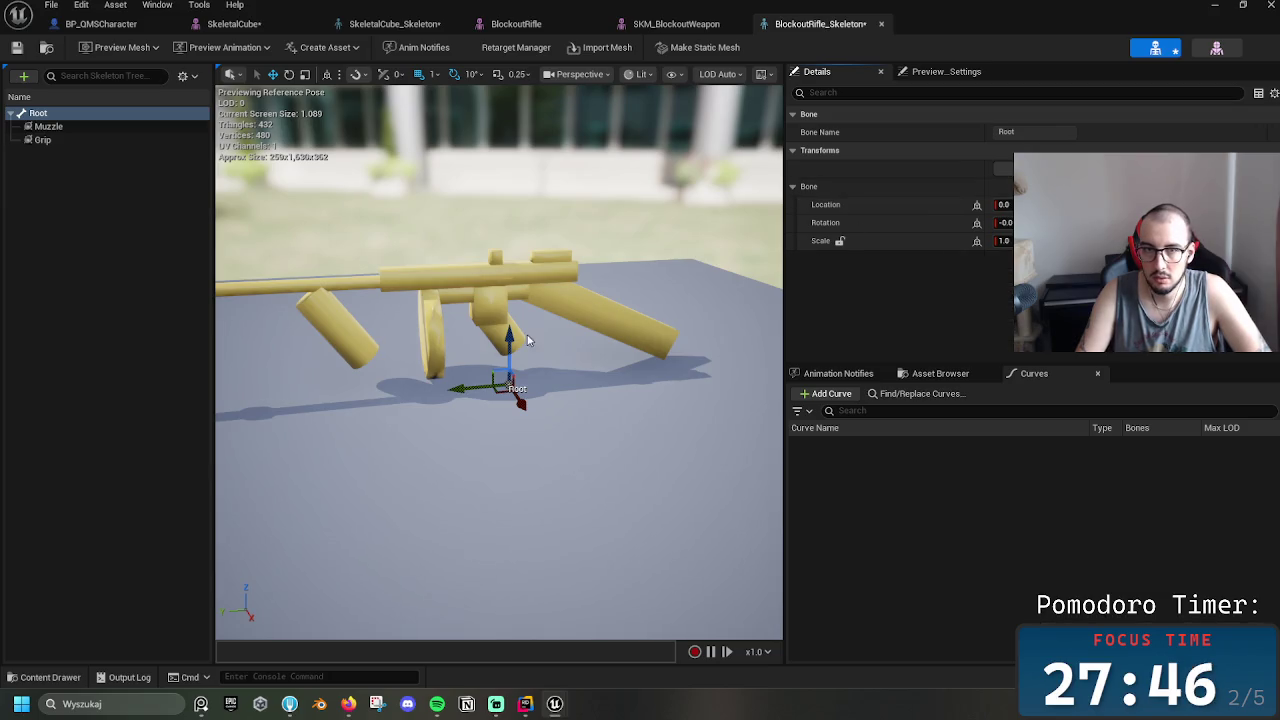
pyautogui.moveTo(510, 332)
pyautogui.mouseDown()
pyautogui.moveTo(510, 290)
pyautogui.moveTo(510, 311)
pyautogui.mouseUp()
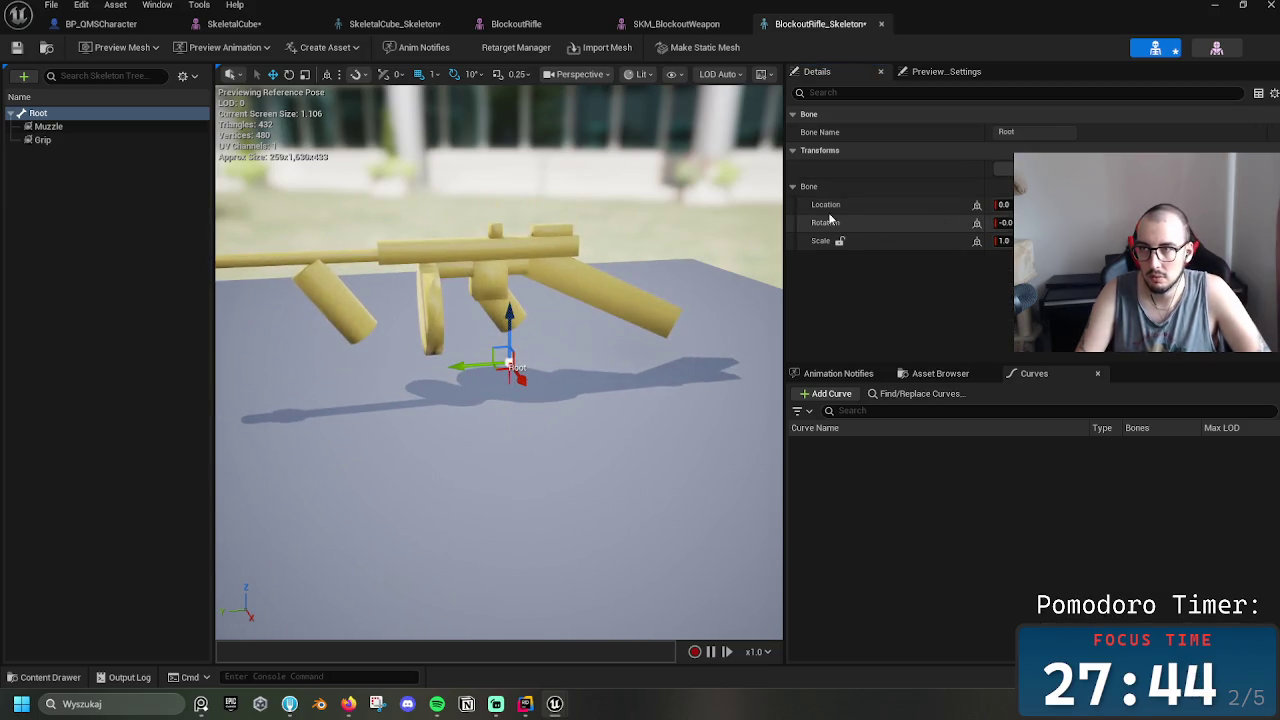
pyautogui.hotkey('ctrl', 'z')
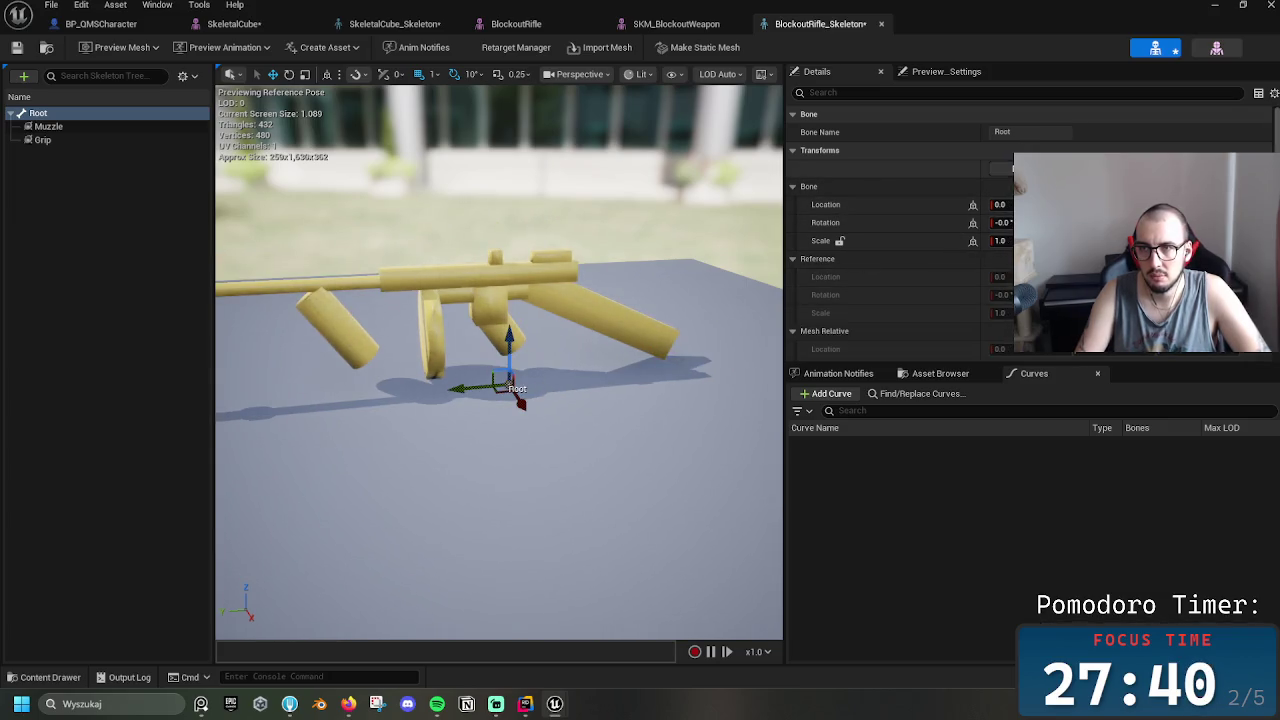
# Rotate Root -100 degrees about Z, then undo it and the VB Root_Root virtual bone
pyautogui.press('e')
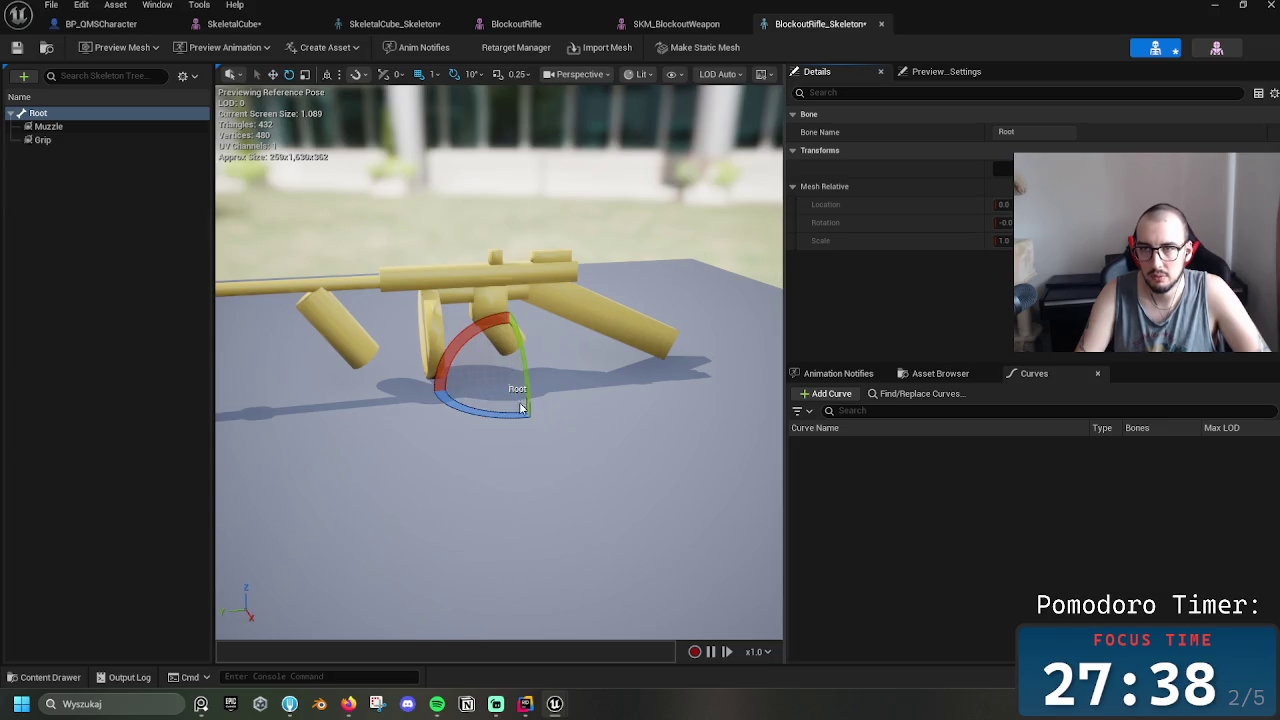
pyautogui.moveTo(515, 400); pyautogui.dragTo(640, 386)
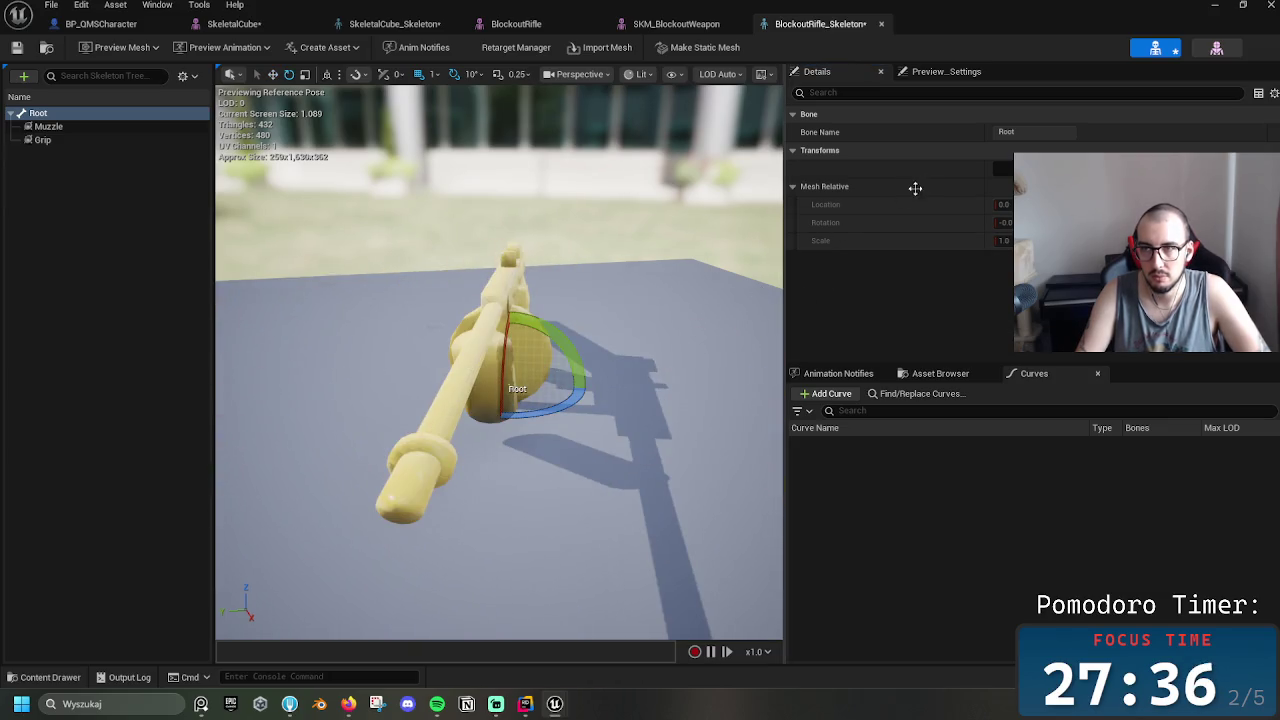
pyautogui.hotkey('ctrl', 'z')
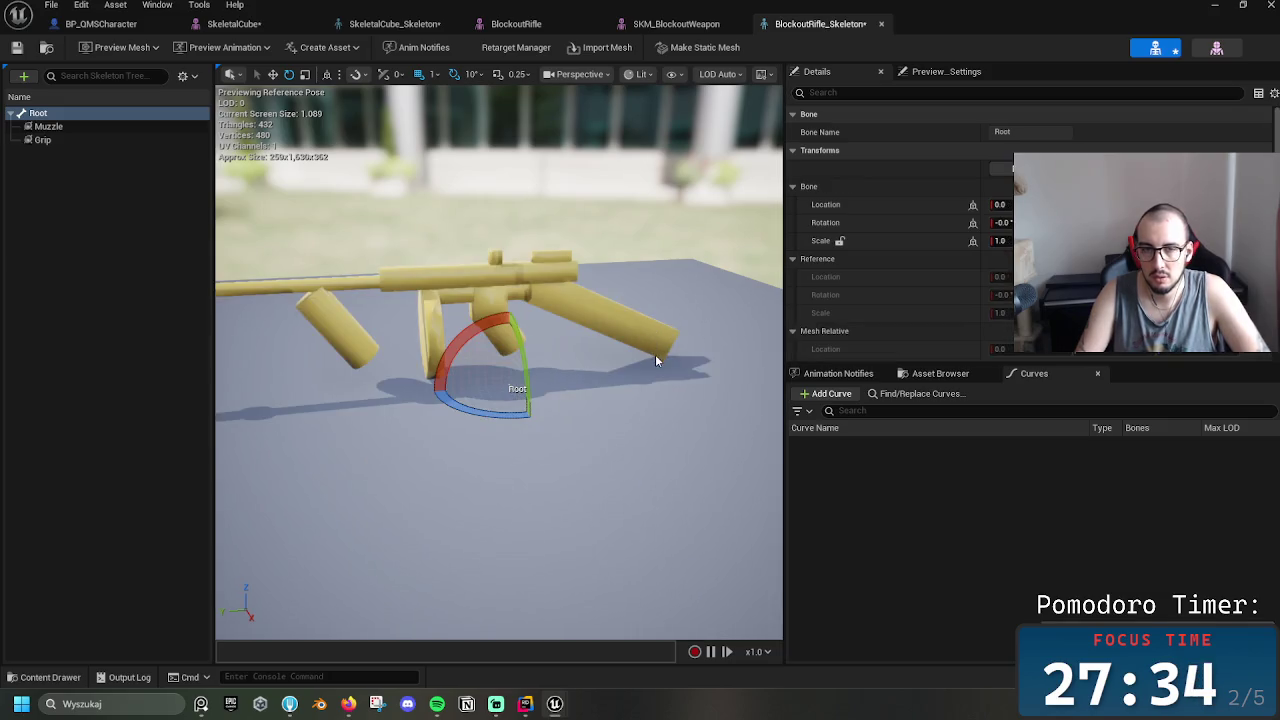
pyautogui.scroll(6, 510, 355)
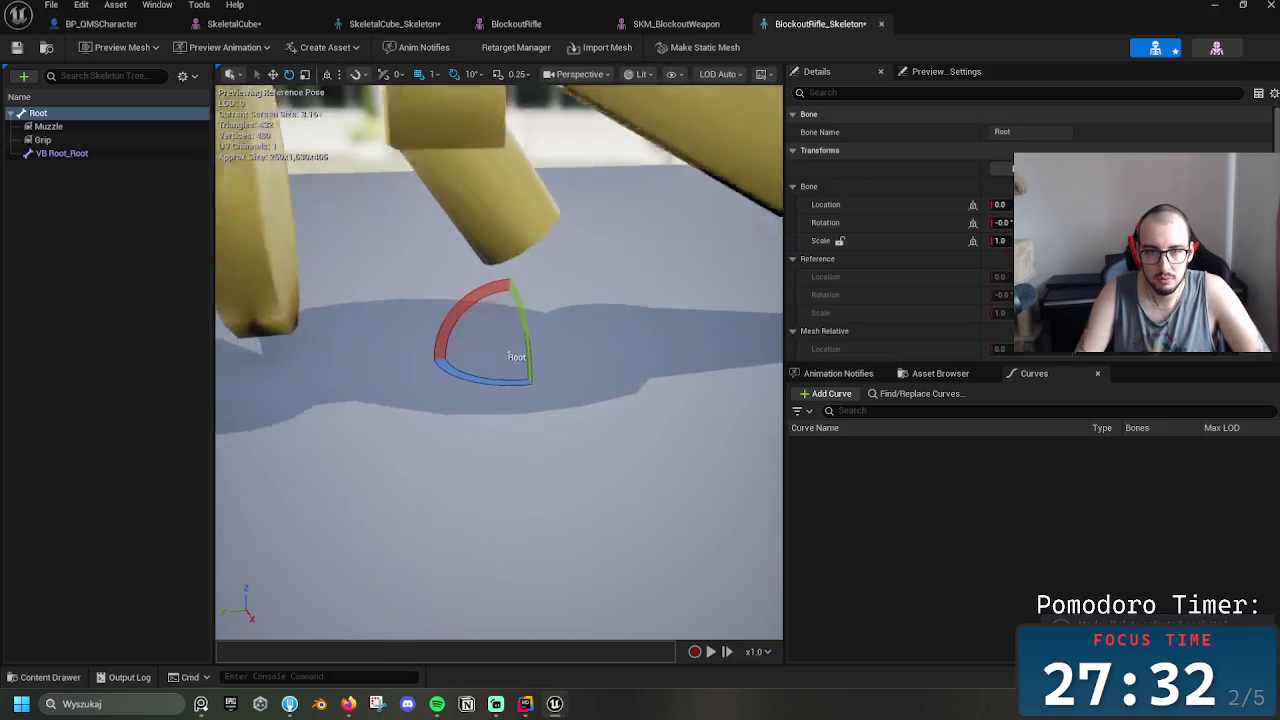
pyautogui.scroll(5, 510, 355)
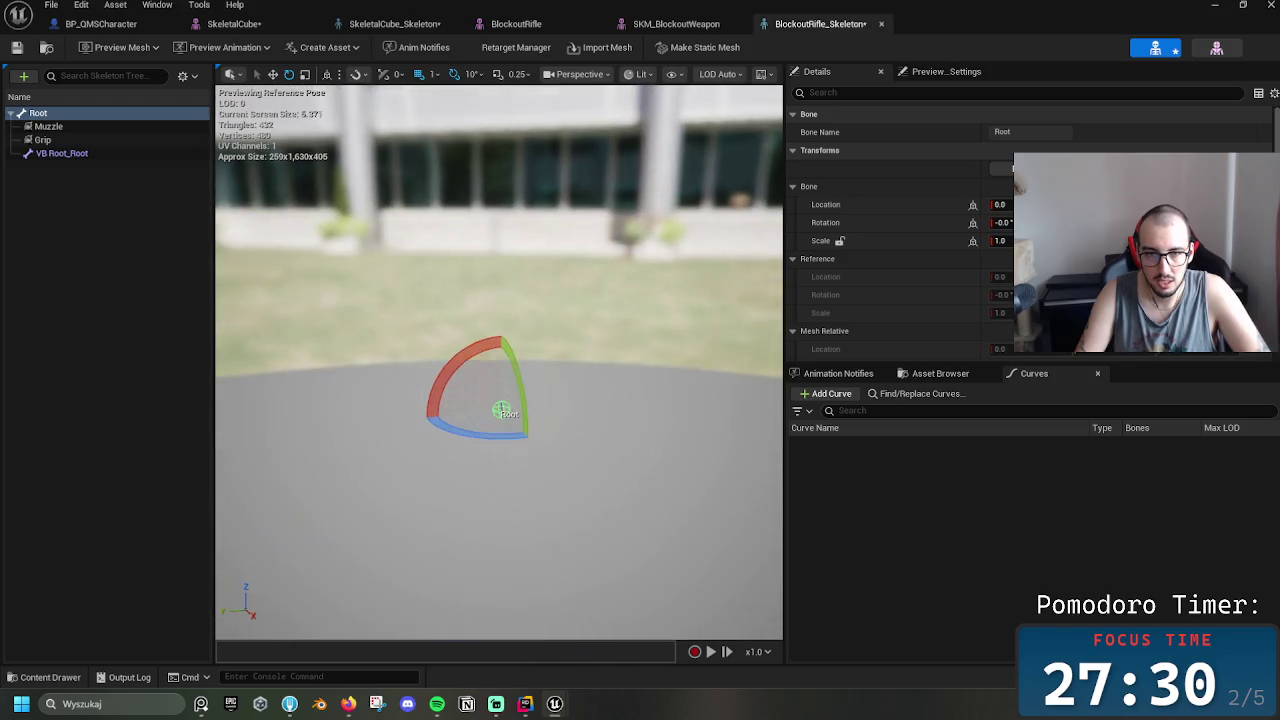
pyautogui.scroll(-3, 500, 400)
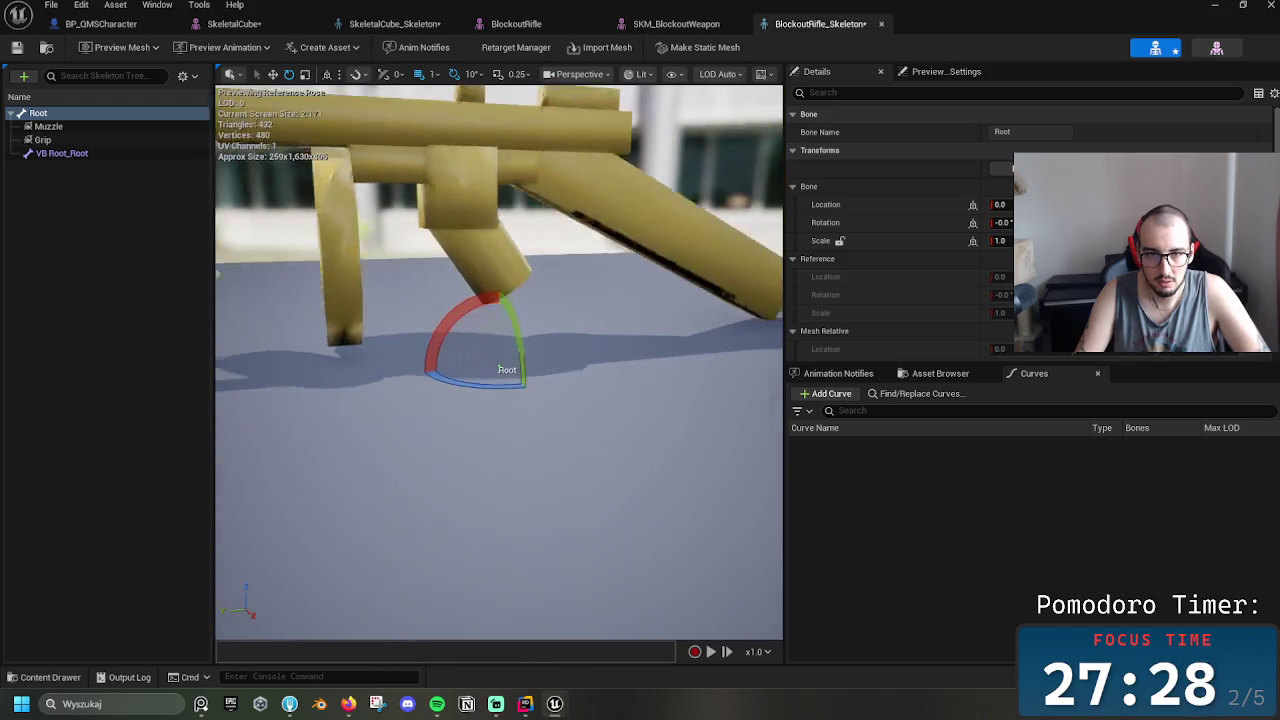
pyautogui.scroll(-3, 666, 323)
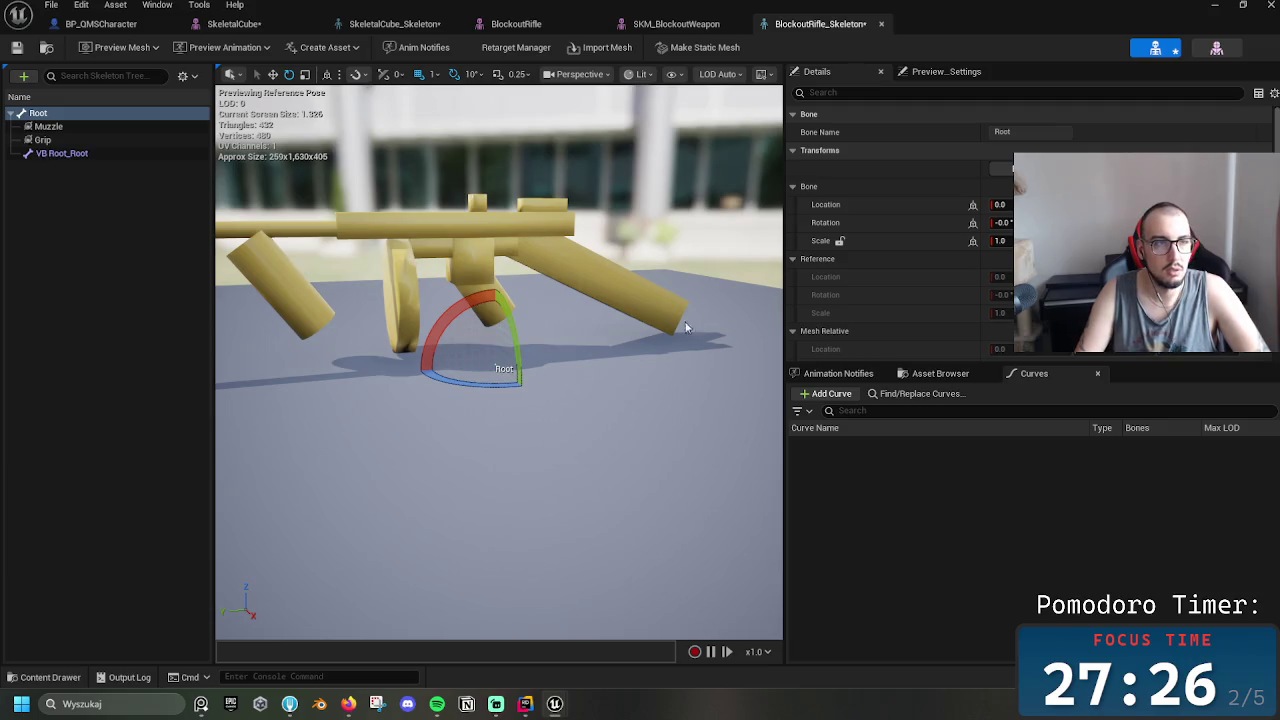
pyautogui.hotkey('ctrl', 'z')
# Reselect Root, check the notifies and preview settings, then close BlockoutRifle_Skeleton
pyautogui.click(85, 112)
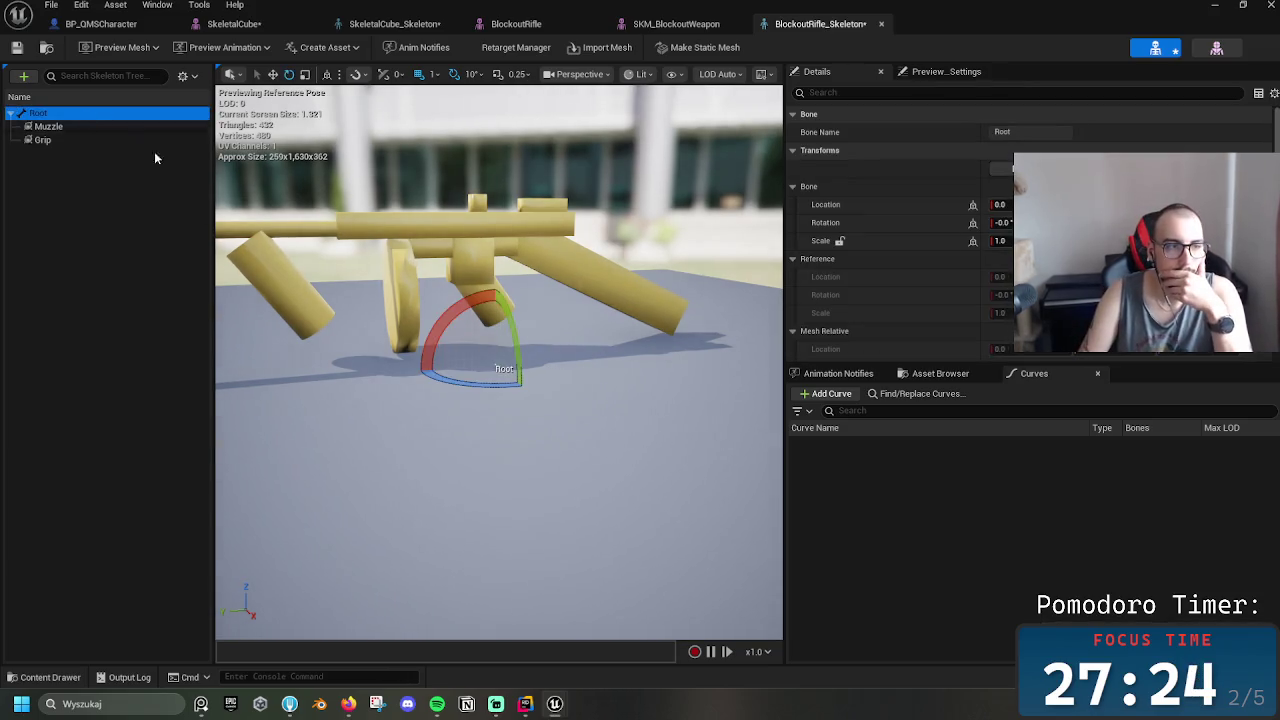
pyautogui.click(845, 373)
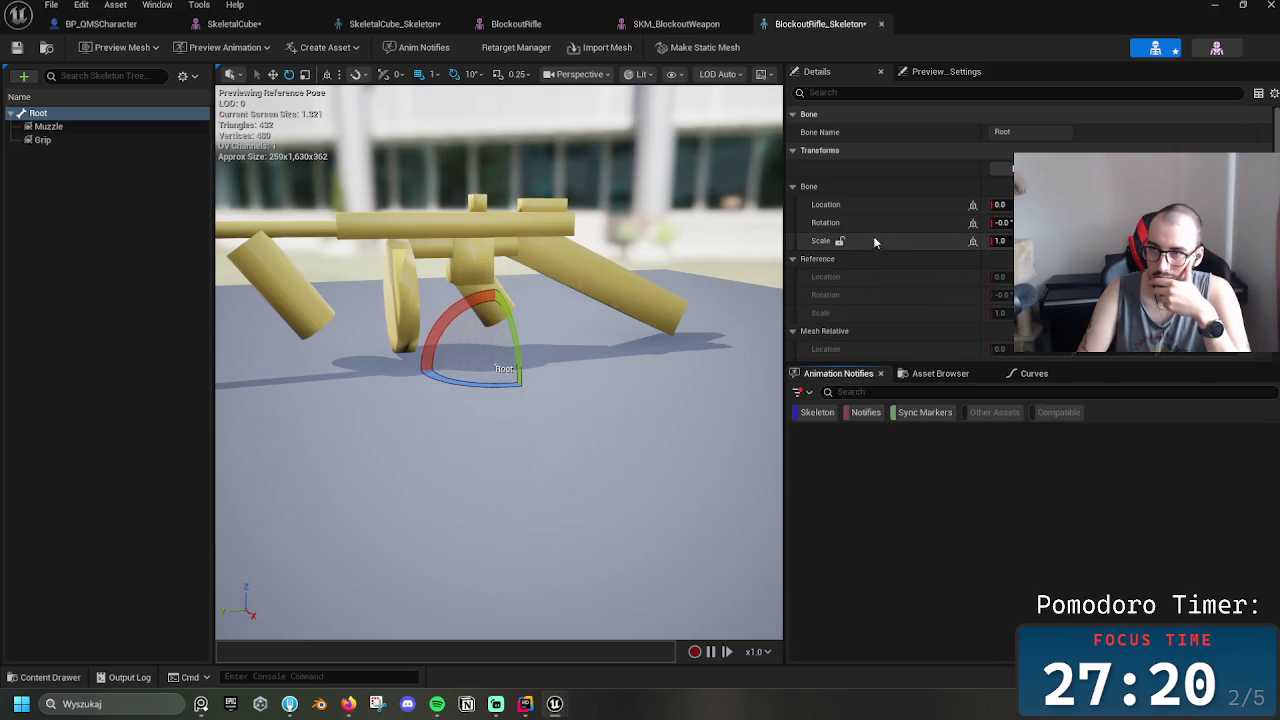
pyautogui.press('f')
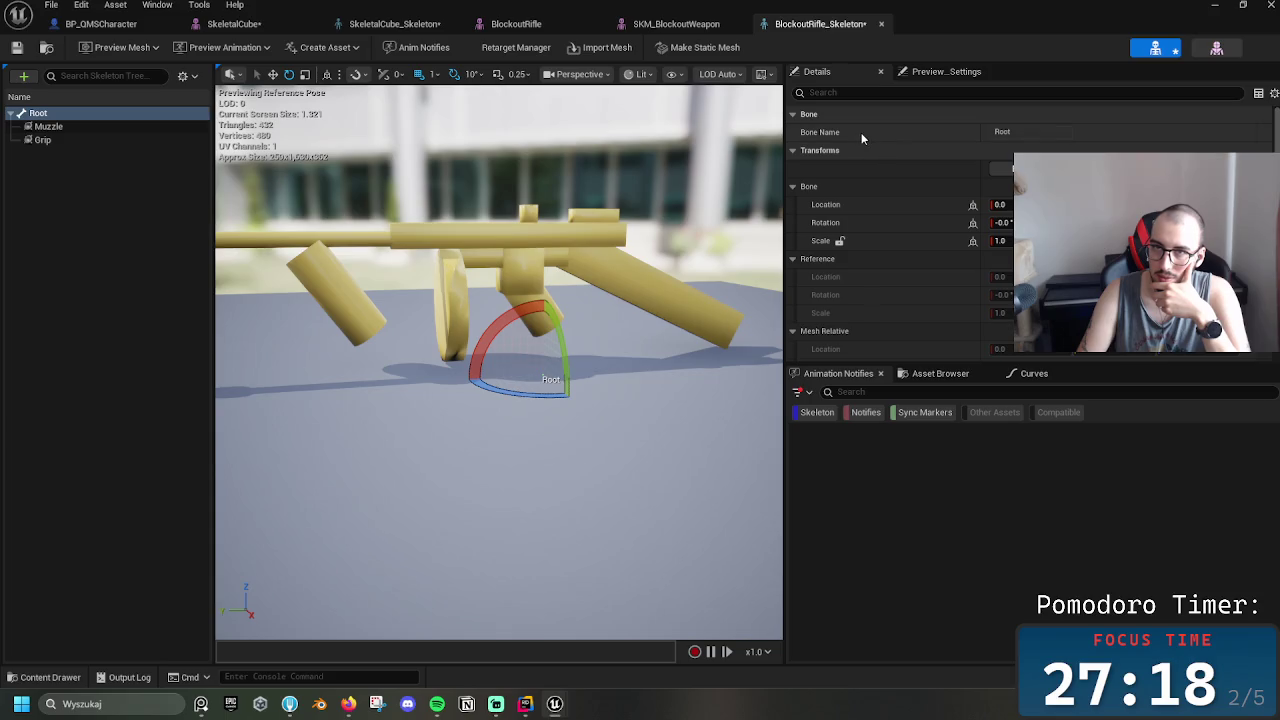
pyautogui.click(915, 72)
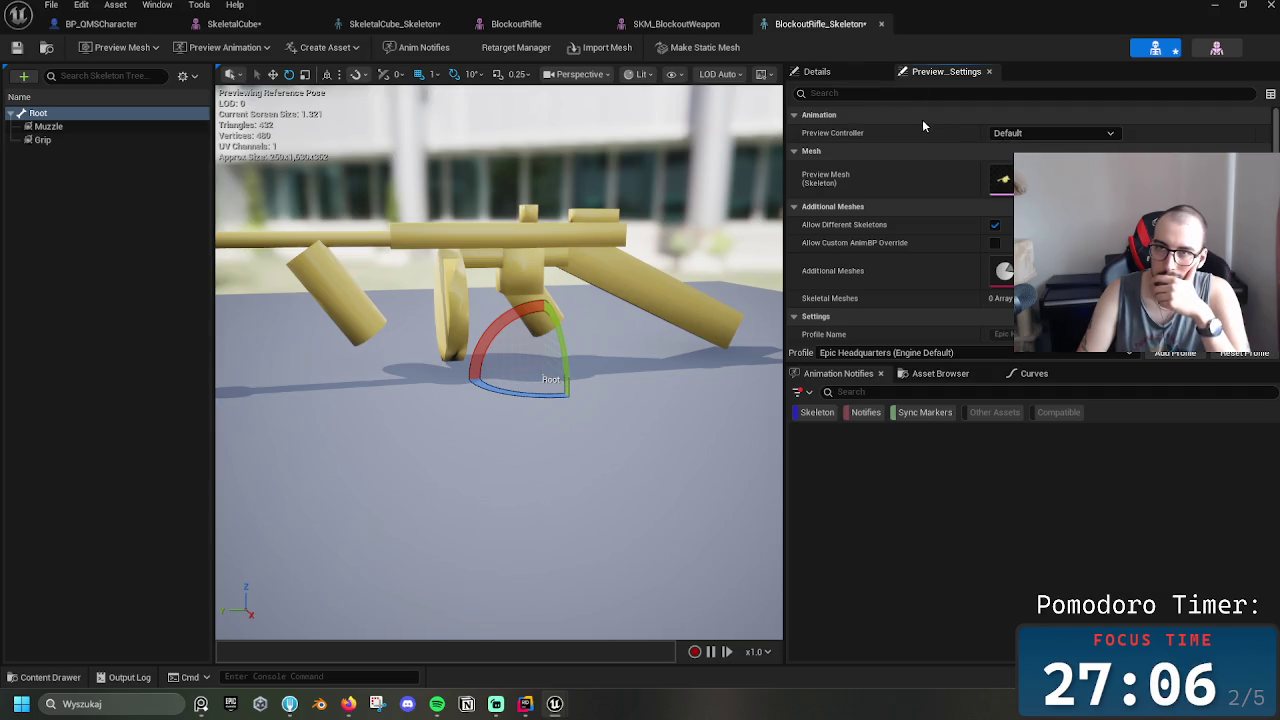
pyautogui.click(857, 73)
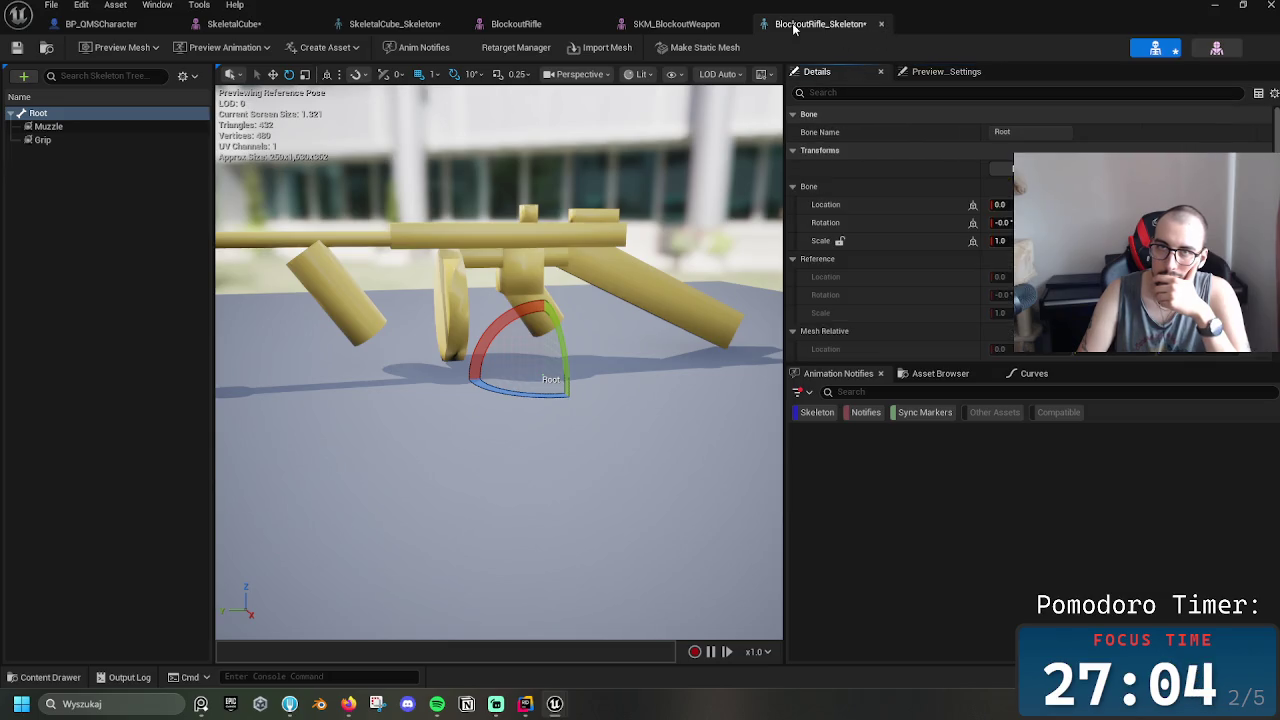
pyautogui.middleClick(793, 28)
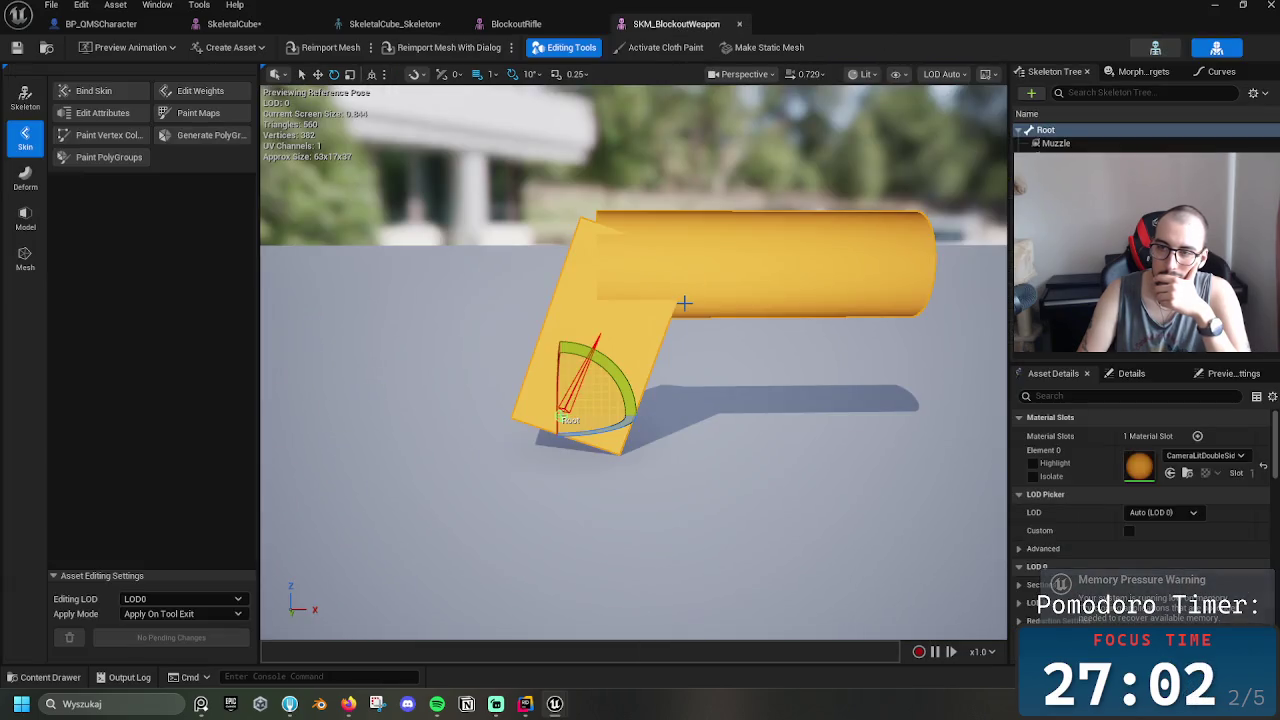
# Orbit the weapon mesh and cycle through the BlockoutRifle, SkeletalCube and BP_QMSCharacter tabs
pyautogui.moveTo(555, 316)
pyautogui.mouseDown()
pyautogui.moveTo(640, 330)
pyautogui.moveTo(600, 280)
pyautogui.moveTo(625, 382)
pyautogui.mouseUp()
pyautogui.click(25, 97)
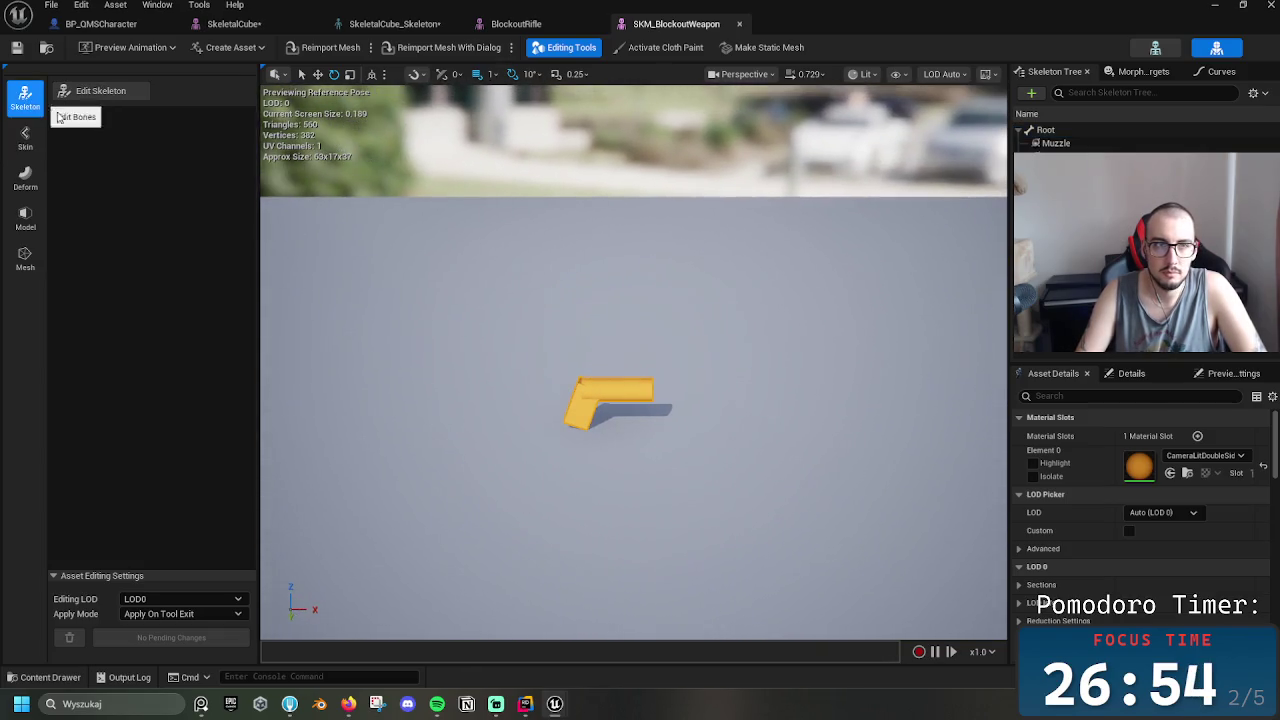
pyautogui.click(516, 23)
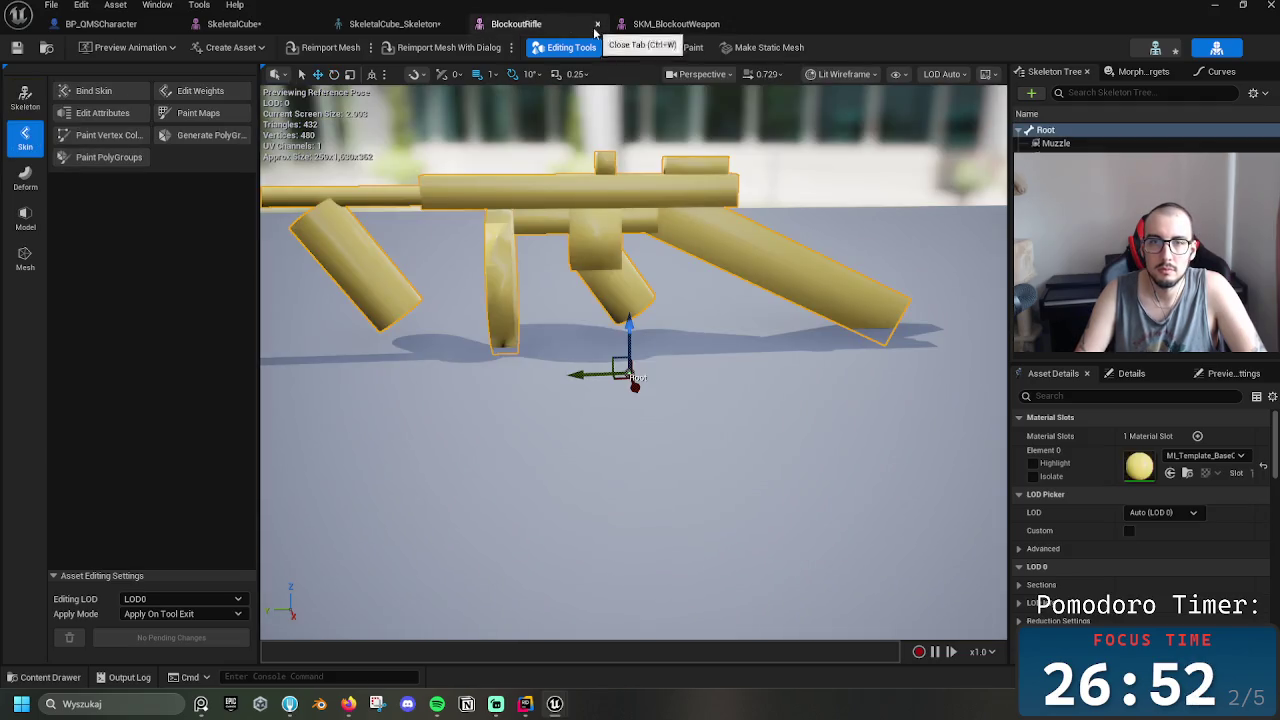
pyautogui.click(395, 23)
pyautogui.click(218, 24)
pyautogui.click(100, 23)
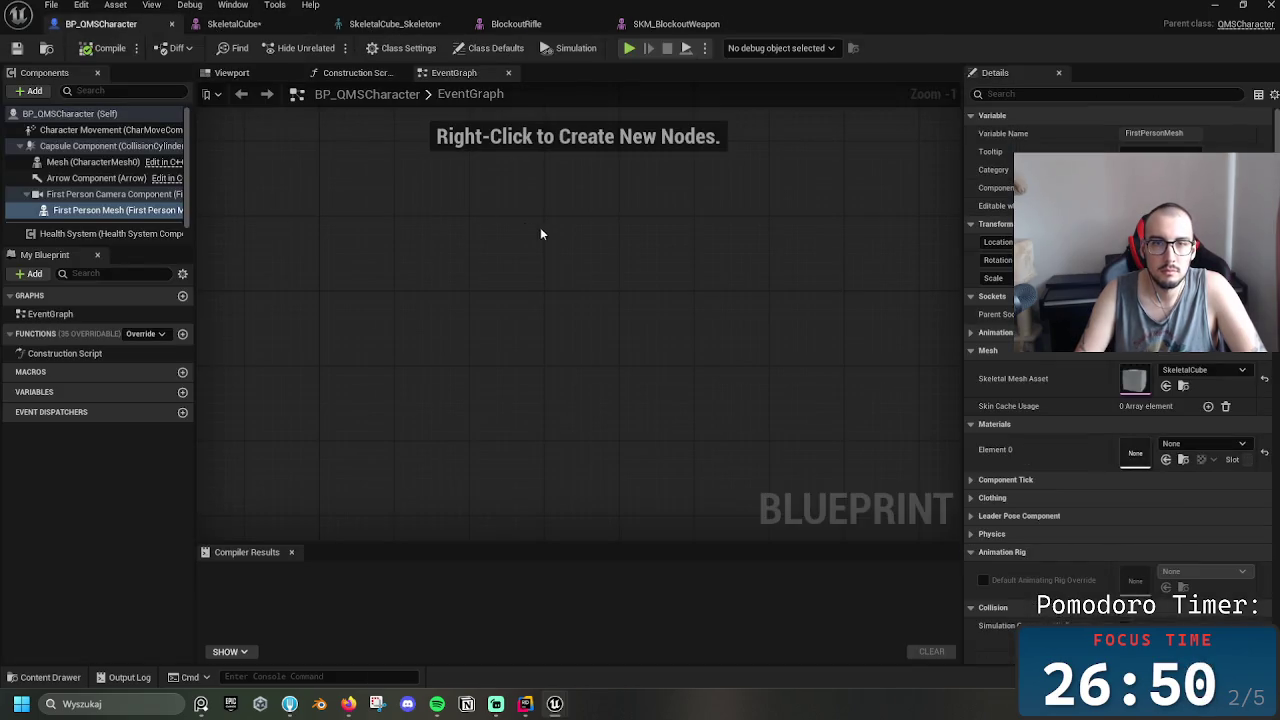
pyautogui.click(280, 24)
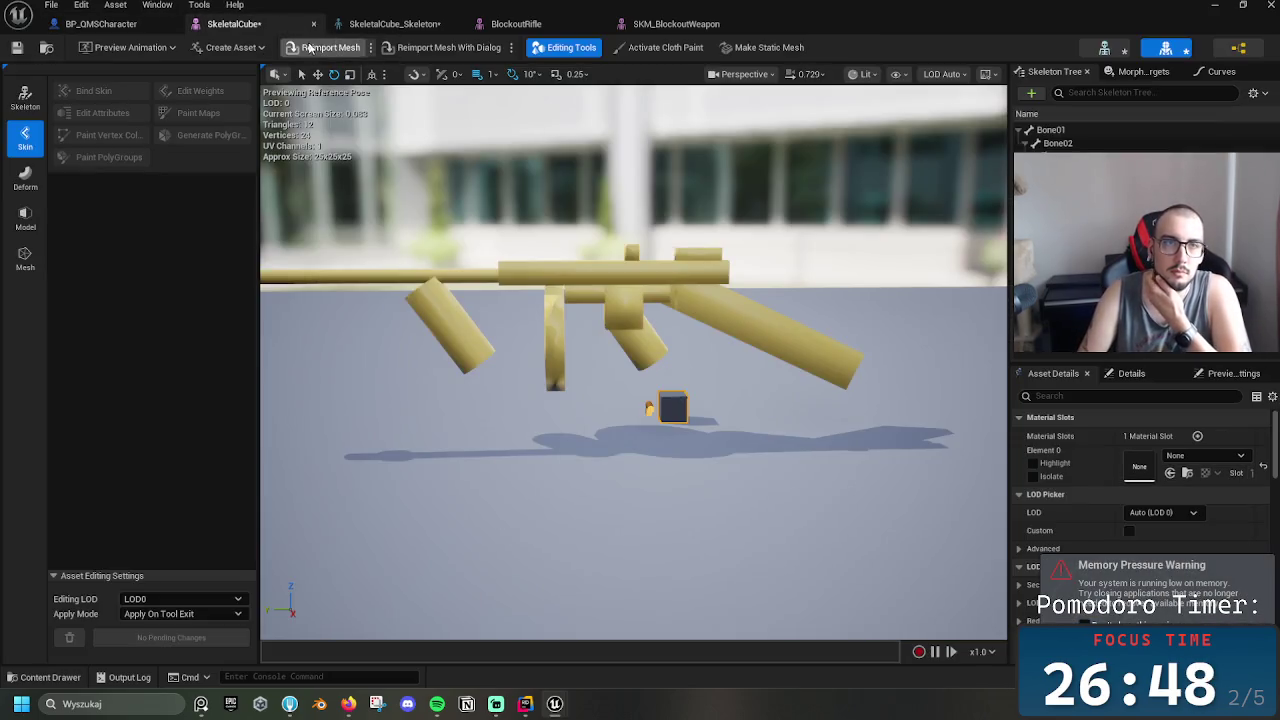
# Close the SkeletalCube mesh editor, open SKM_BlockoutWeapon, and minimize the asset editor window
pyautogui.click(313, 27)
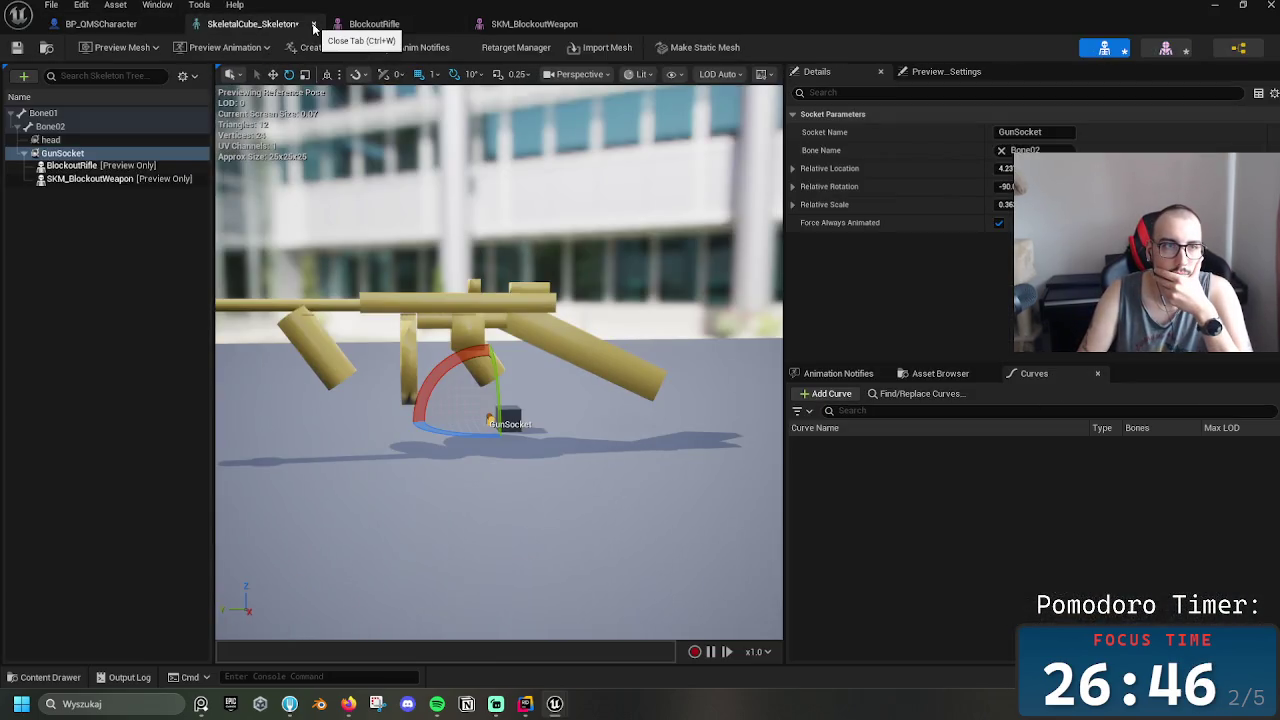
pyautogui.click(140, 175)
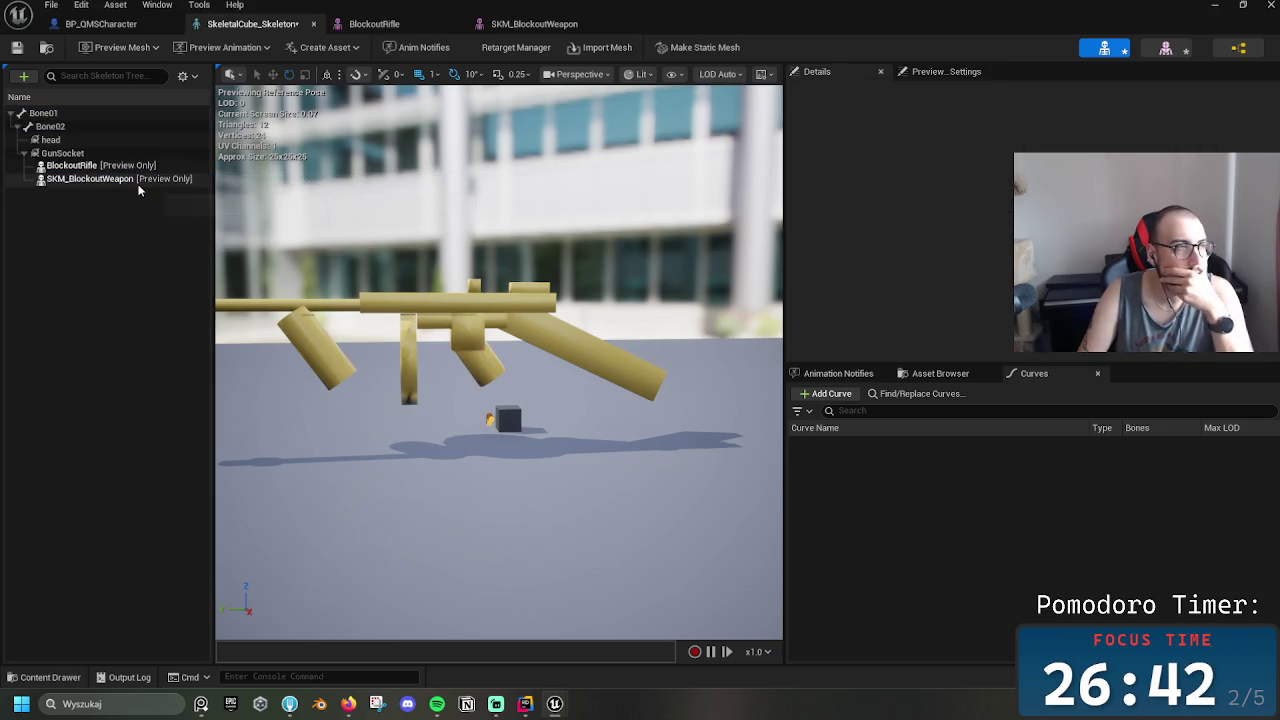
pyautogui.click(515, 24)
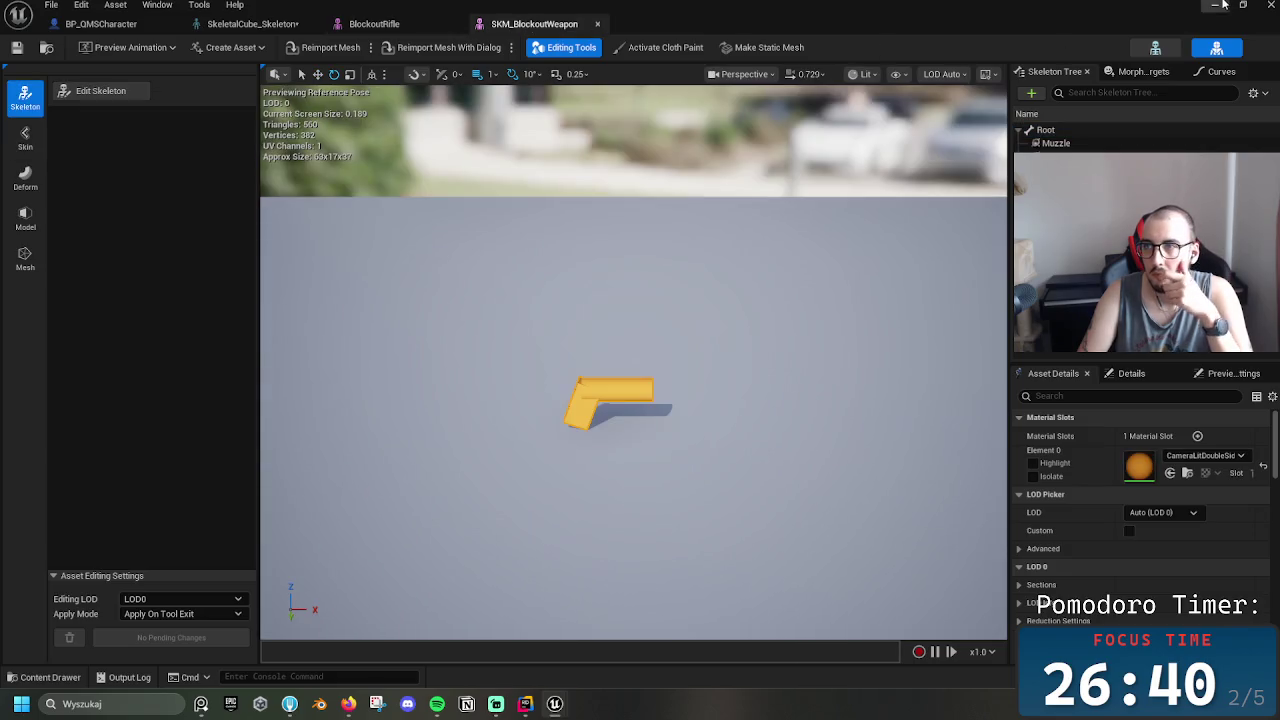
pyautogui.click(1218, 5)
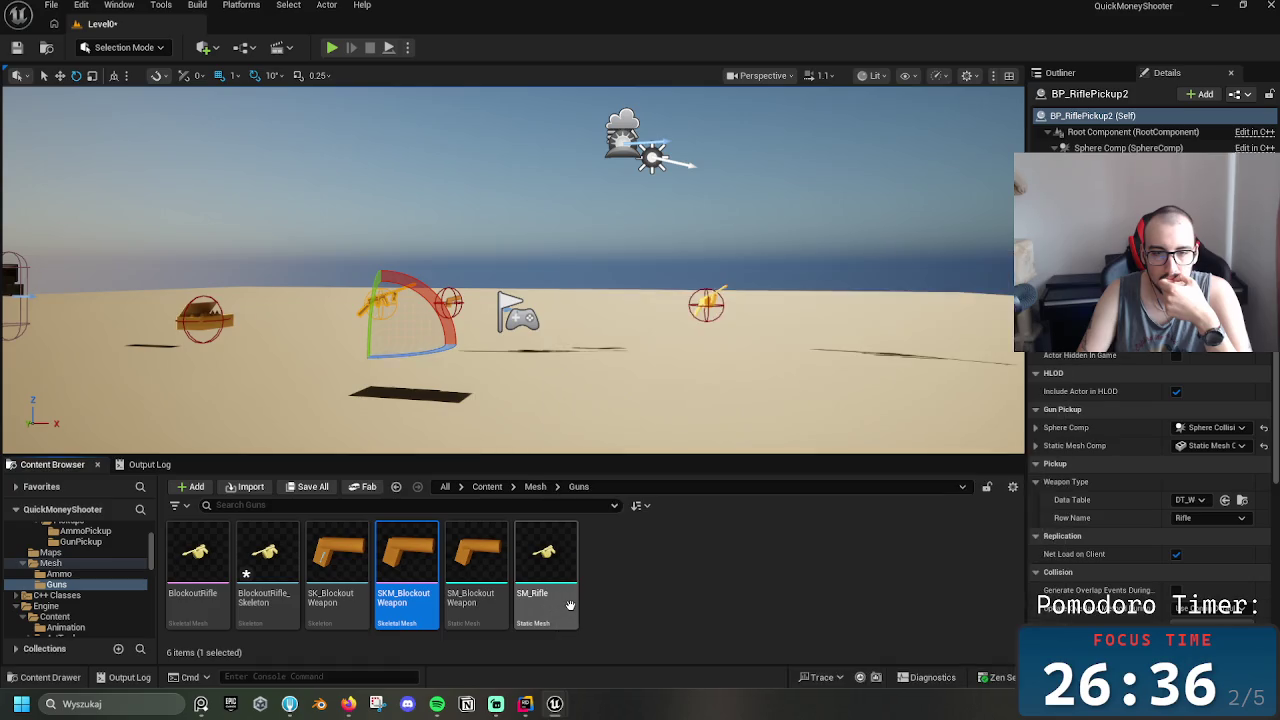
# Create a new folder named Rifle inside Guns and open it
pyautogui.rightClick(612, 602)
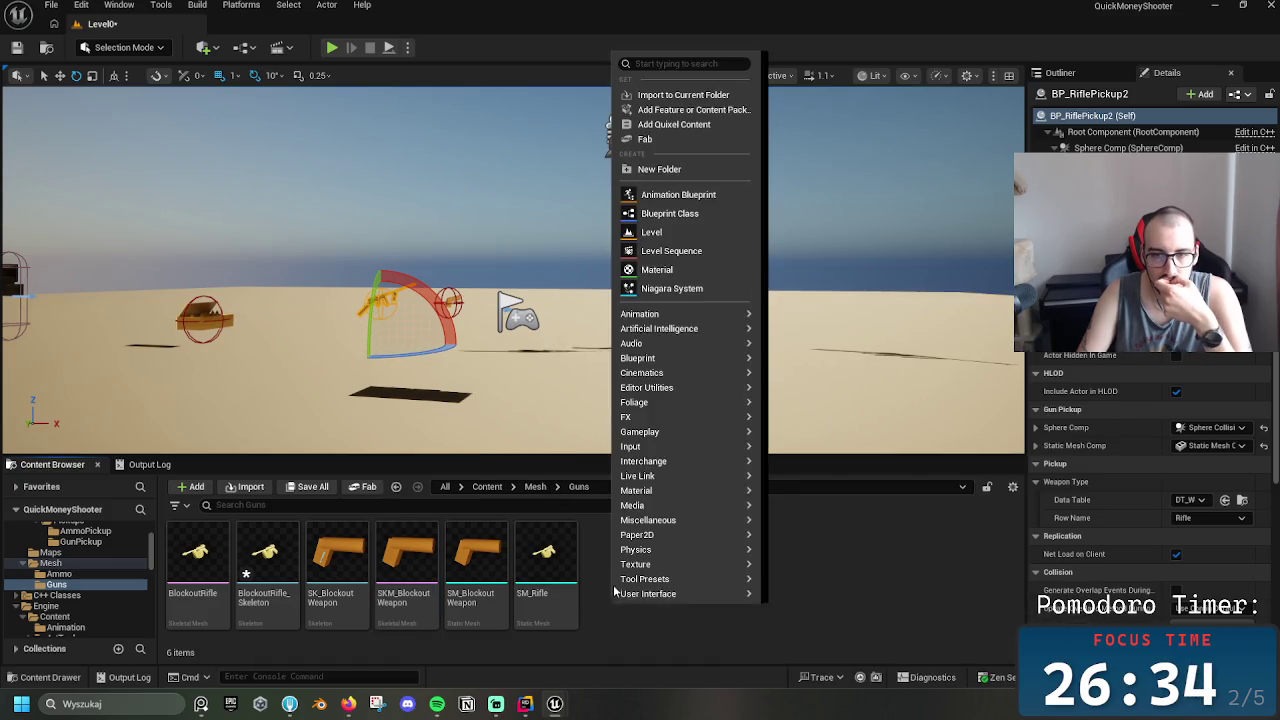
pyautogui.click(690, 169)
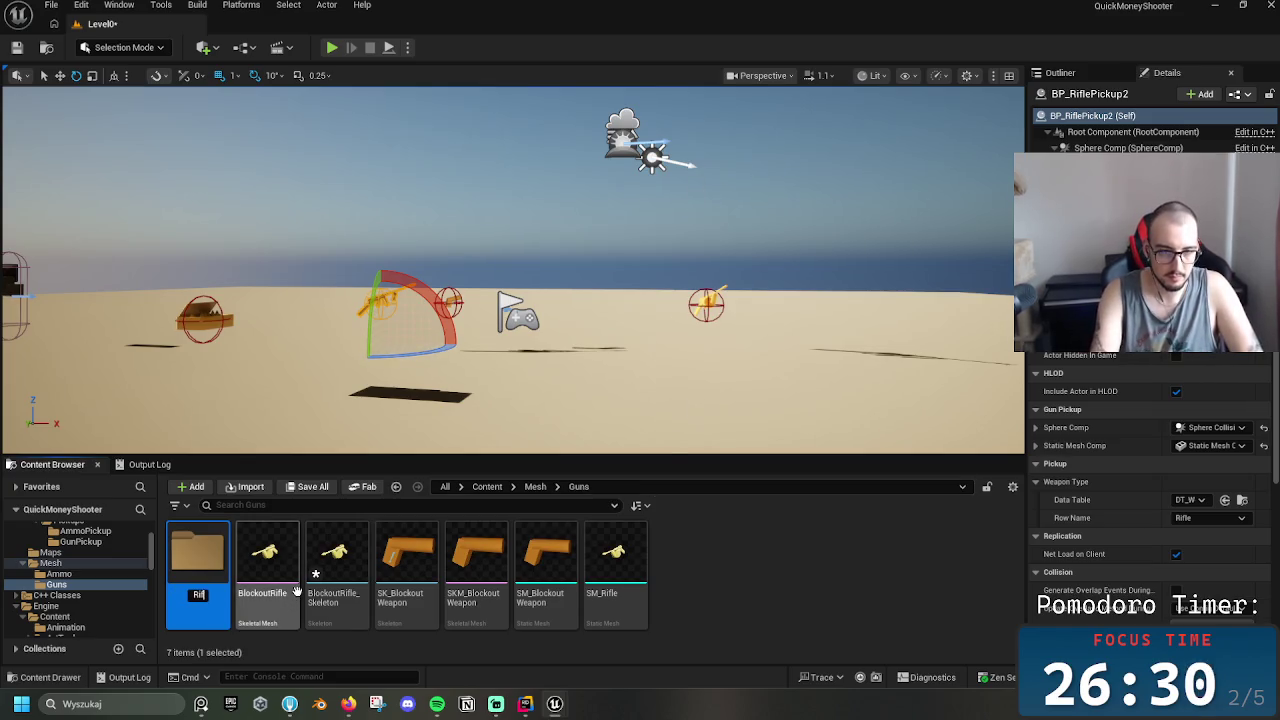
pyautogui.write('le')
pyautogui.press('Return')
pyautogui.doubleClick(208, 553)
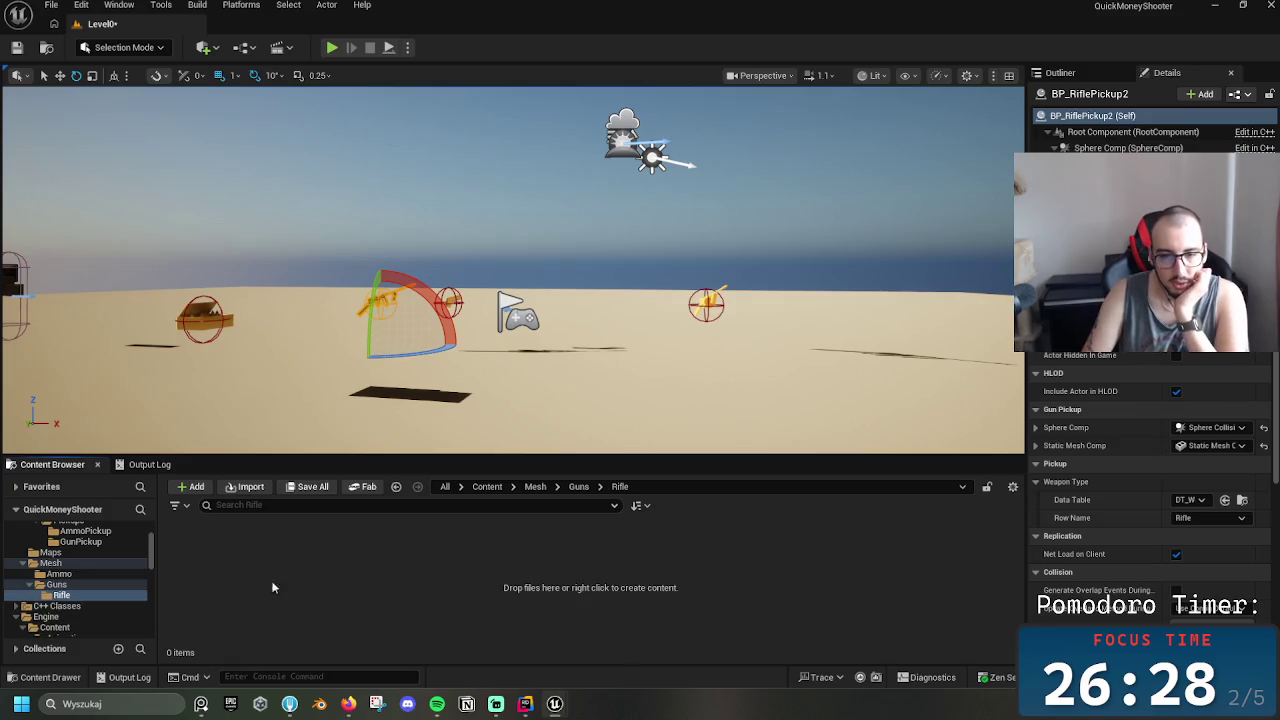
# Rename the desktop GoodRifle file to GoodRifle1 and drag it into the Rifle folder
pyautogui.click(1216, 5)
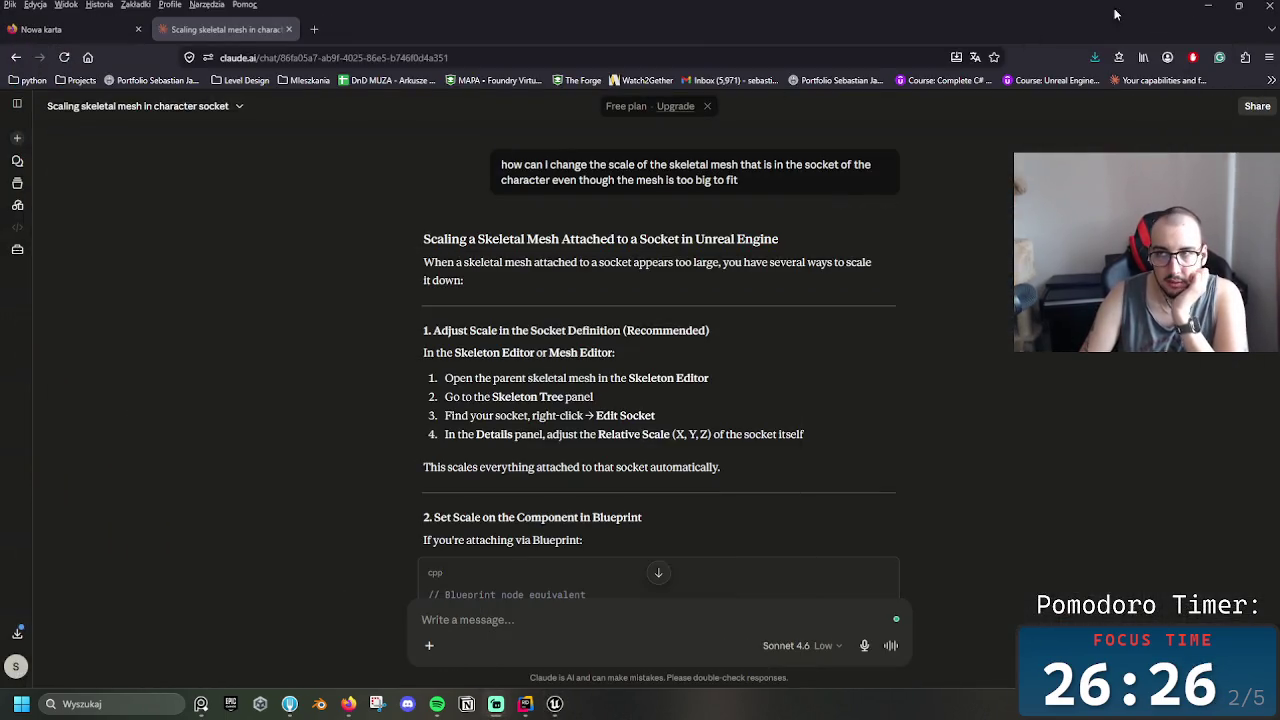
pyautogui.click(1210, 5)
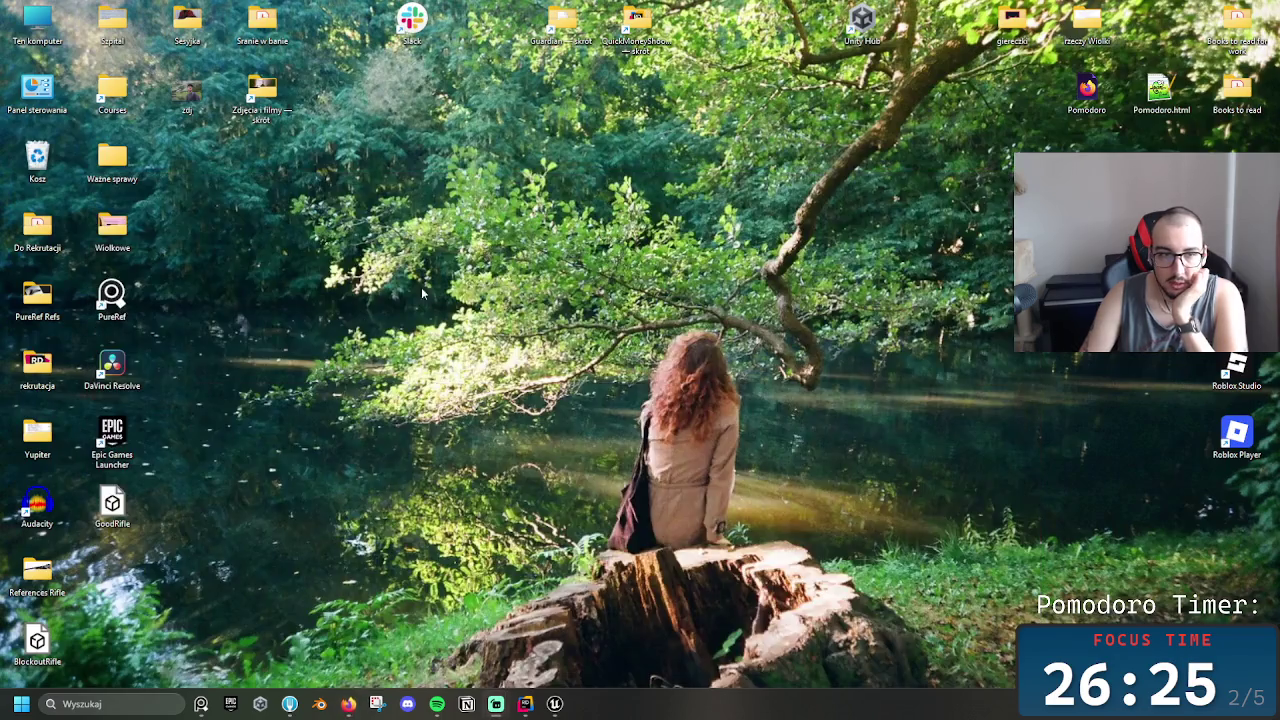
pyautogui.click(107, 528)
pyautogui.press('F2')
pyautogui.press('Right')
pyautogui.write('1')
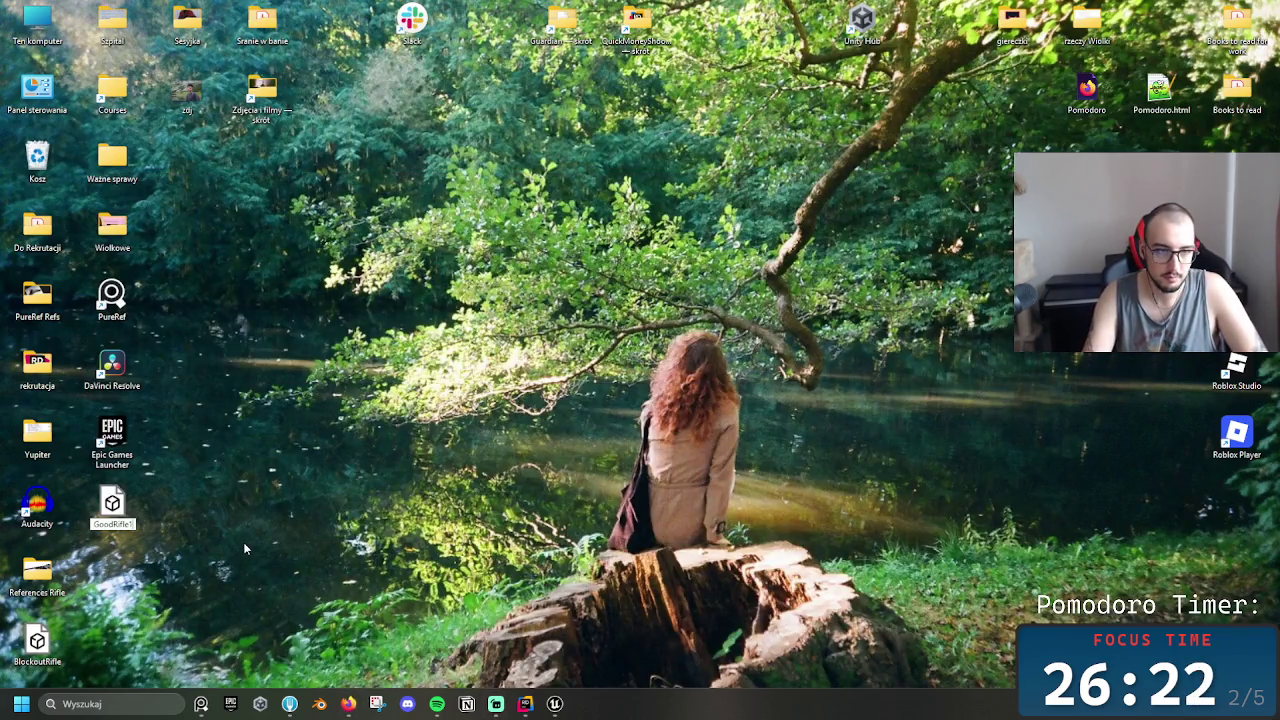
pyautogui.press('Return')
pyautogui.moveTo(112, 505)
pyautogui.mouseDown()
pyautogui.moveTo(410, 712)
pyautogui.moveTo(563, 708)
pyautogui.moveTo(396, 581)
pyautogui.mouseUp()
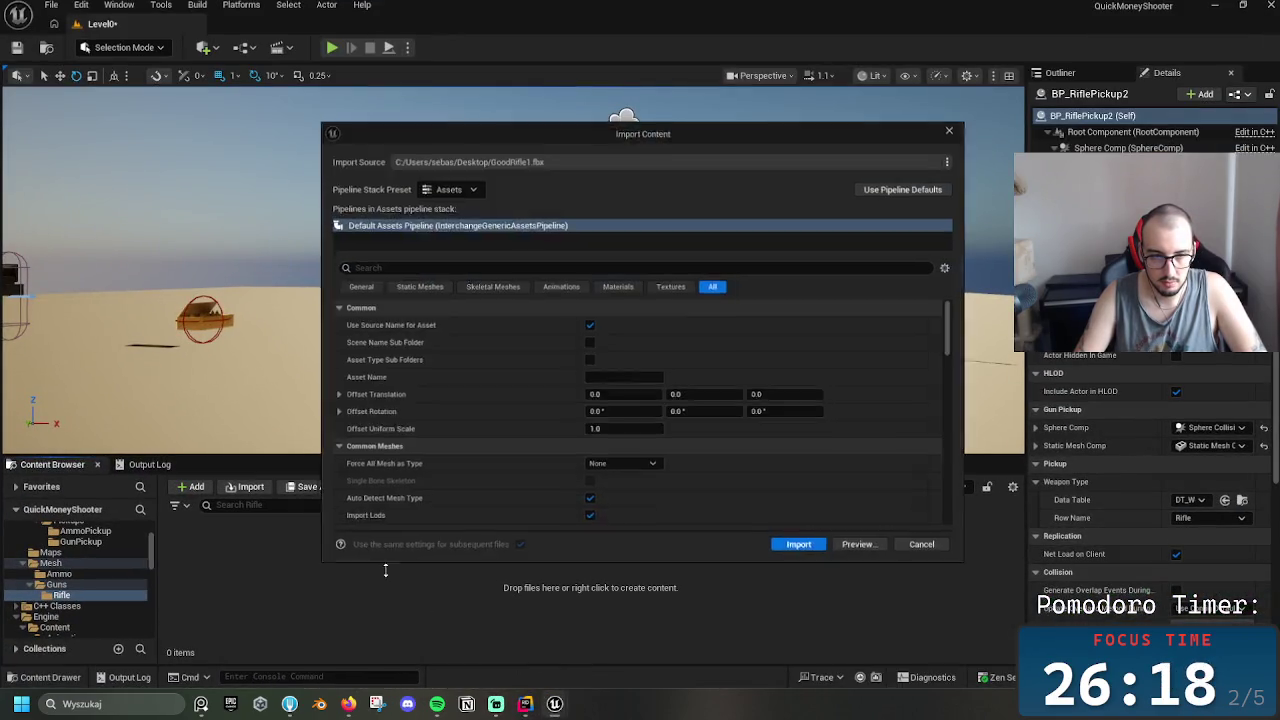
# Set the import skeleton to SK_BlockoutWeapon and force all meshes to import as Skeletal Mesh
pyautogui.scroll(-5, 600, 420)
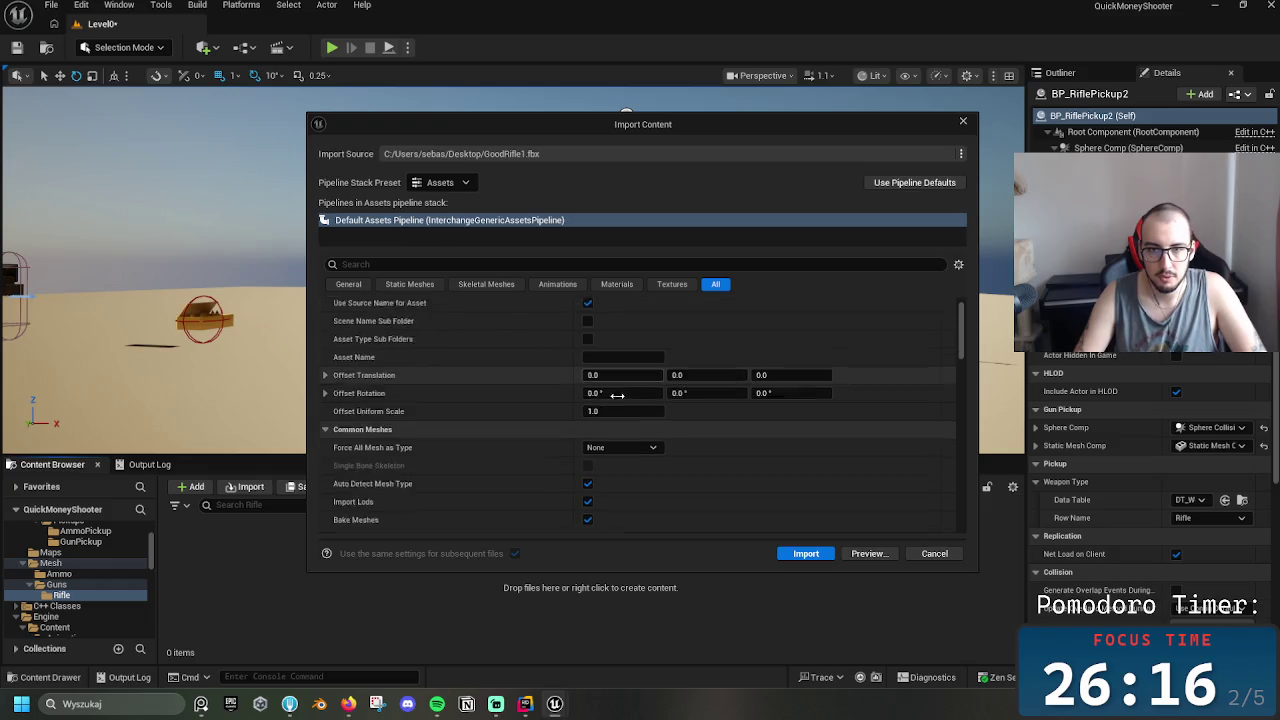
pyautogui.scroll(-1, 633, 440)
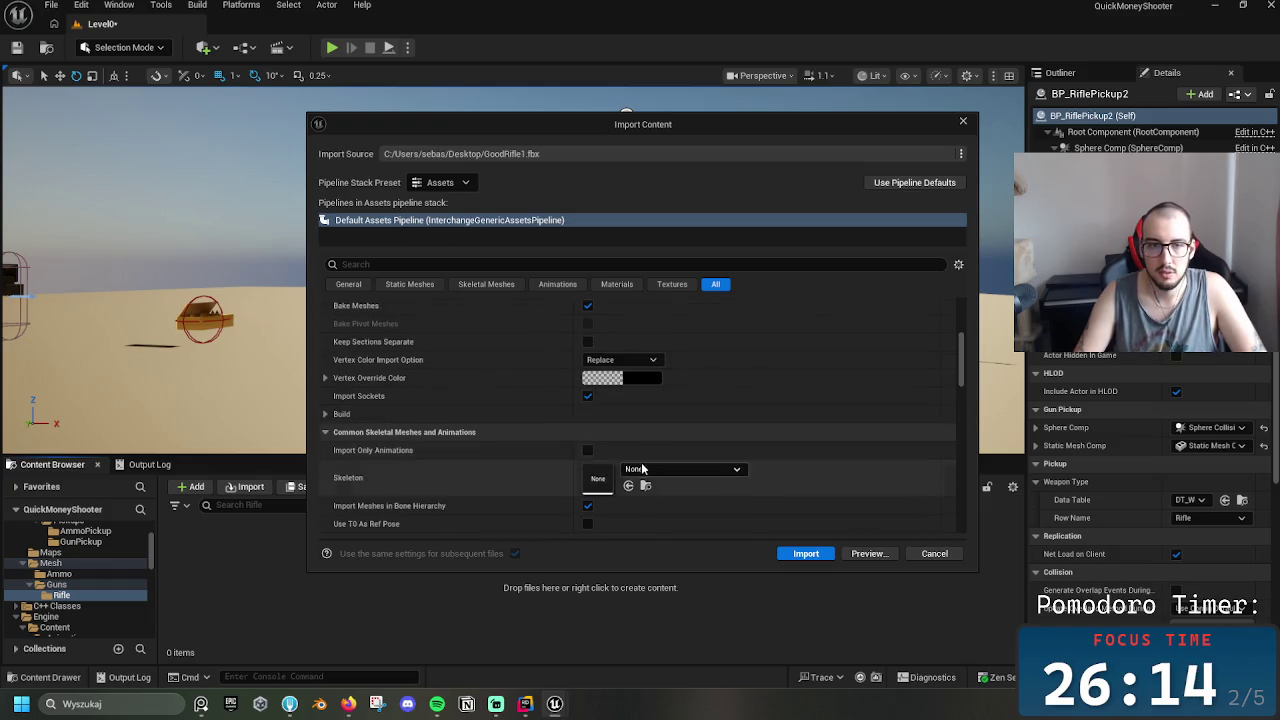
pyautogui.click(652, 469)
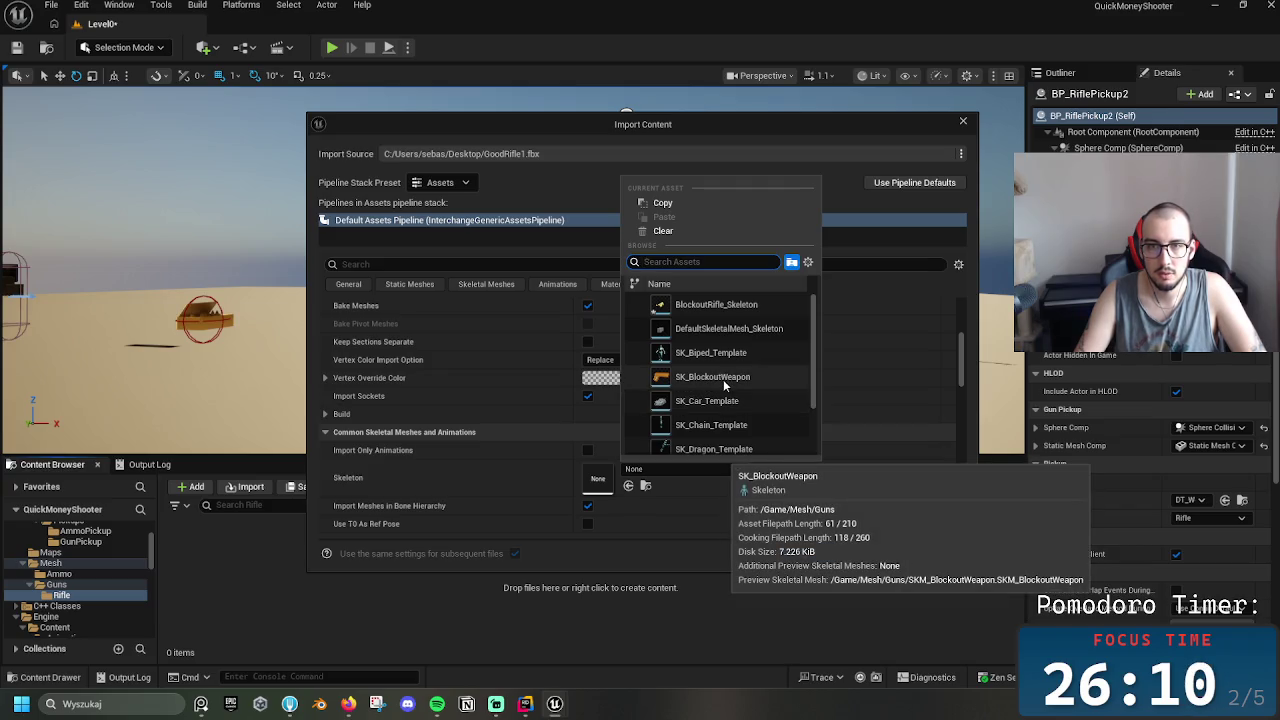
pyautogui.click(723, 379)
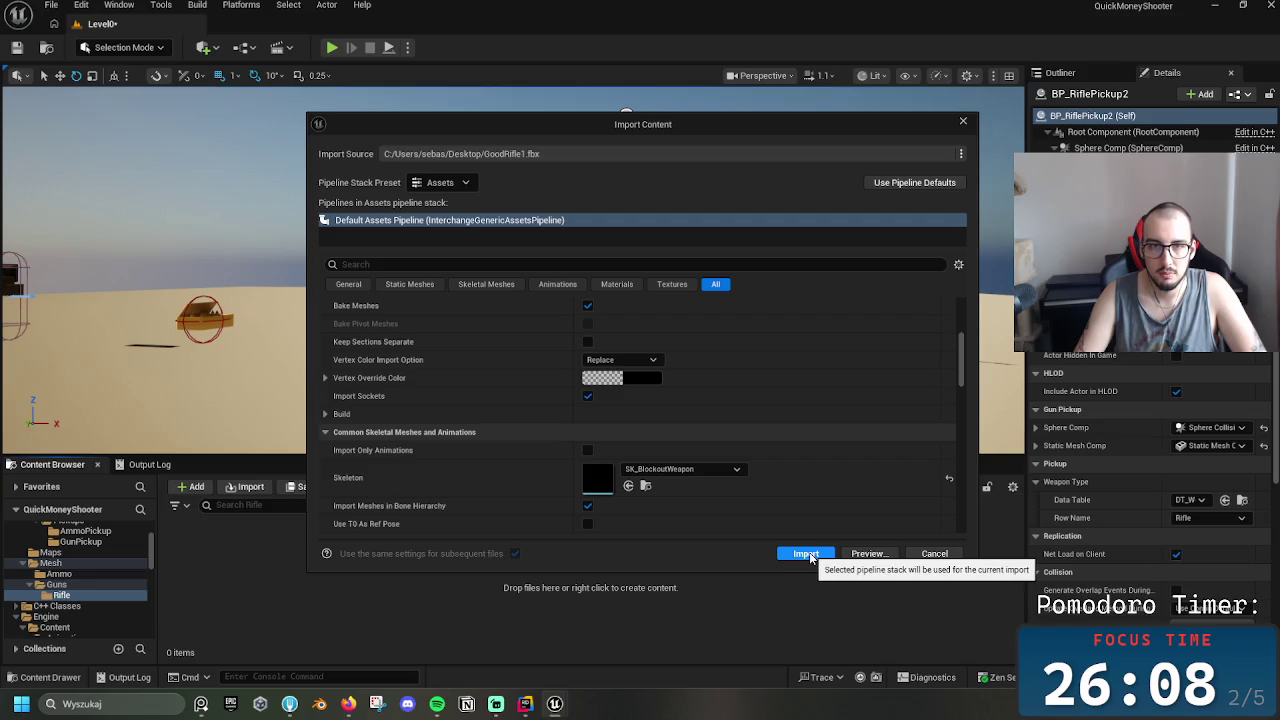
pyautogui.scroll(5, 840, 500)
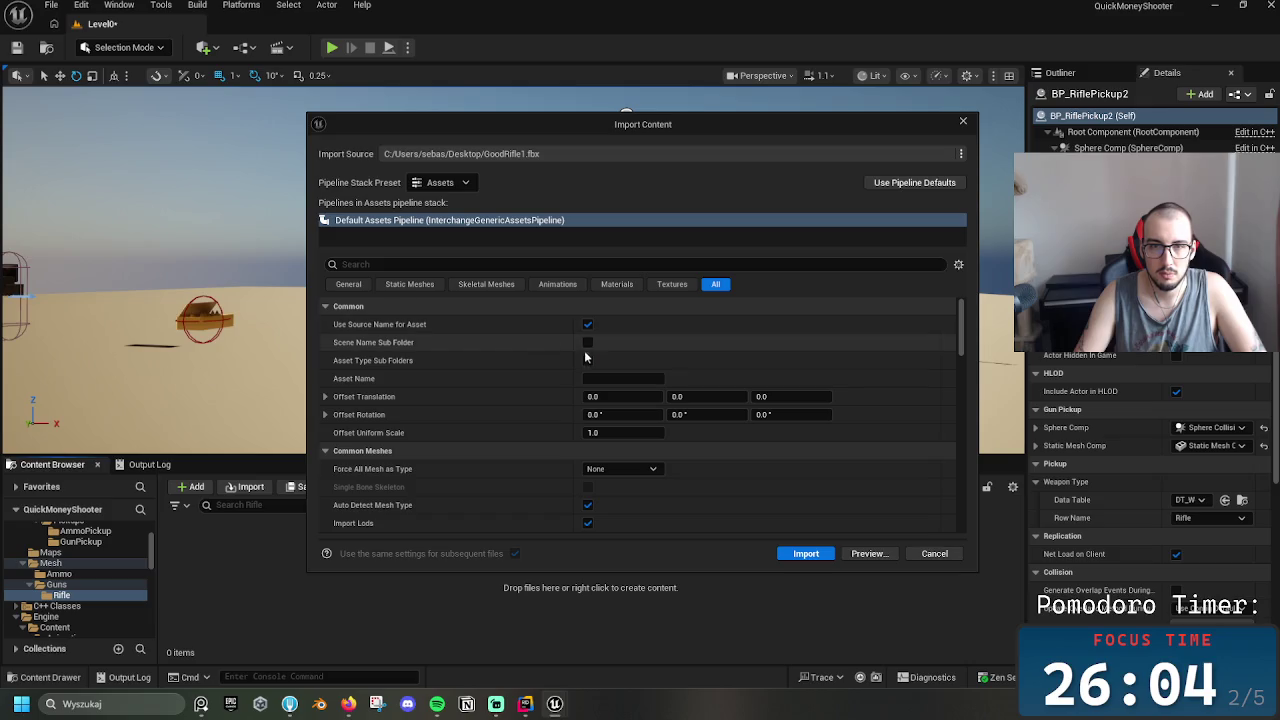
pyautogui.click(486, 284)
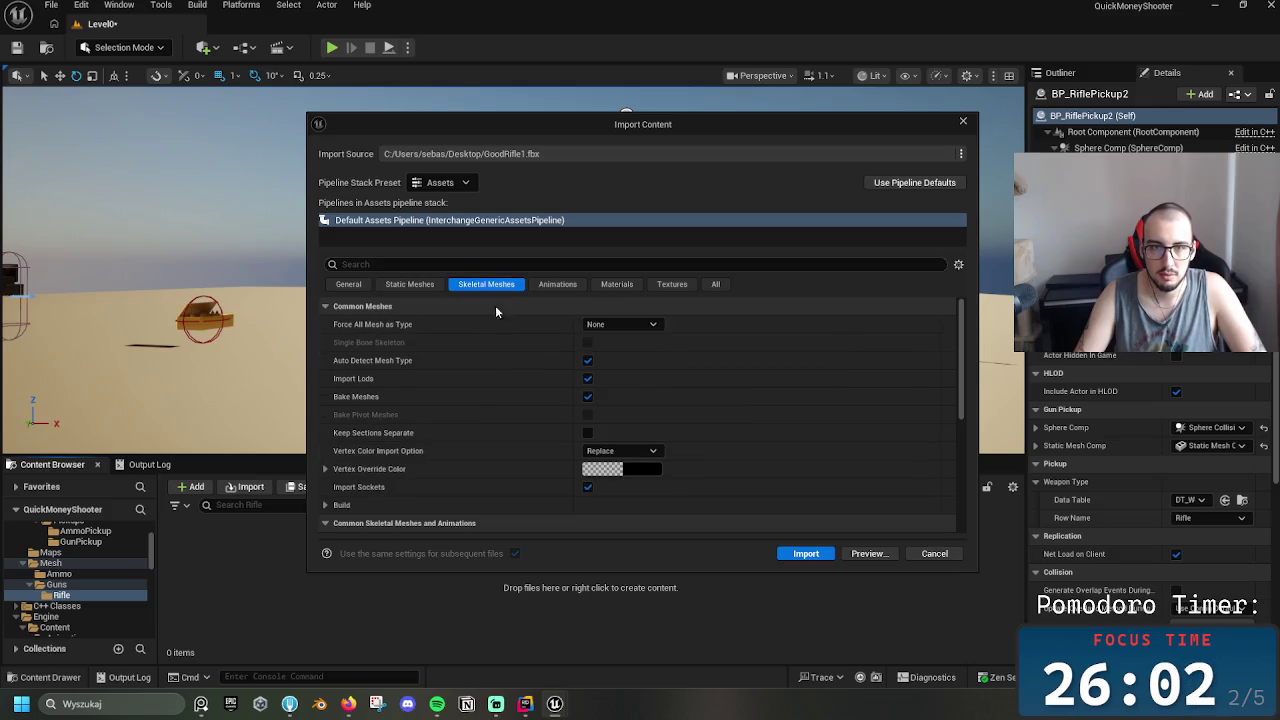
pyautogui.click(620, 324)
pyautogui.click(625, 363)
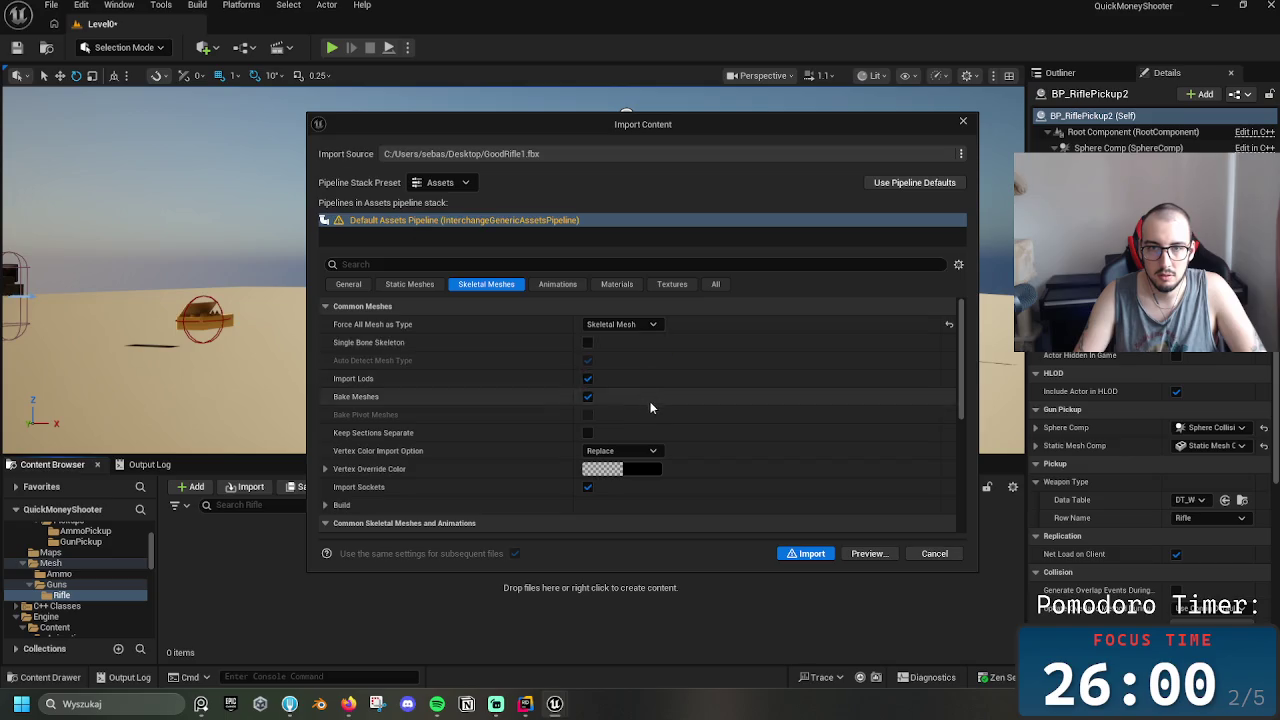
pyautogui.scroll(-3, 650, 401)
pyautogui.click(657, 413)
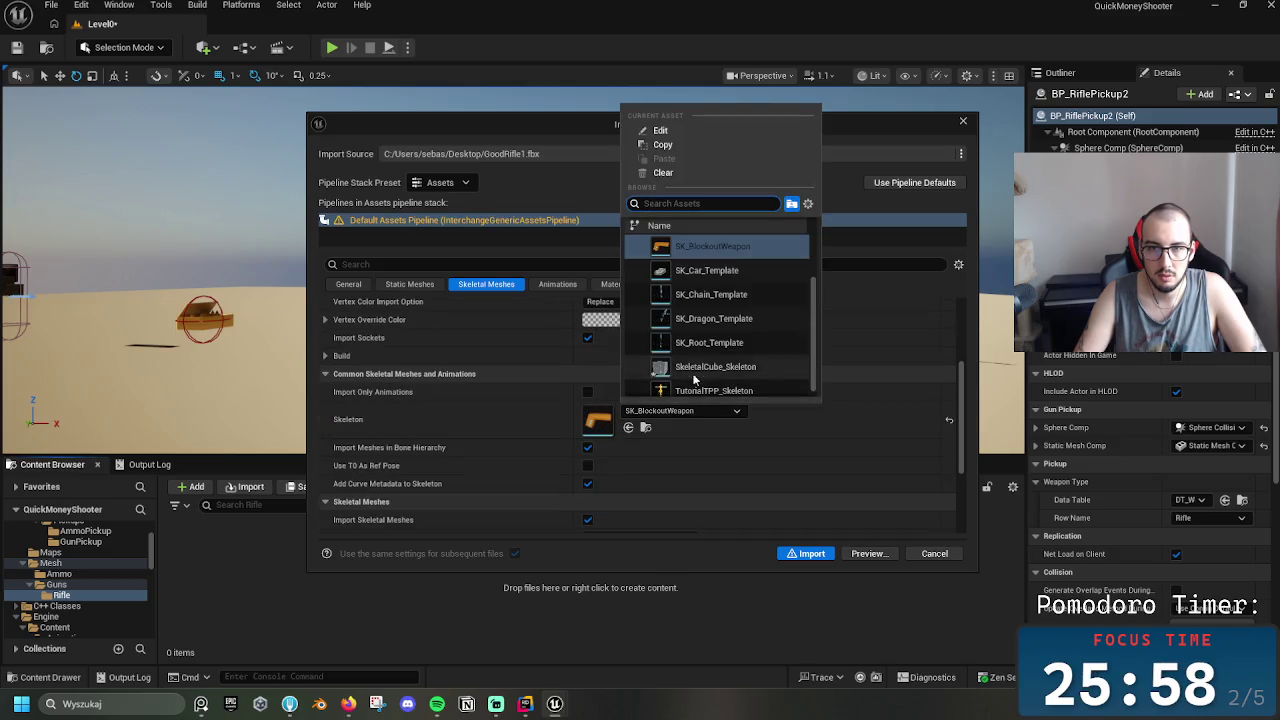
# Import GoodRifle1, accepting skeleton regeneration and merging, then dismiss the merge failure message
pyautogui.click(809, 553)
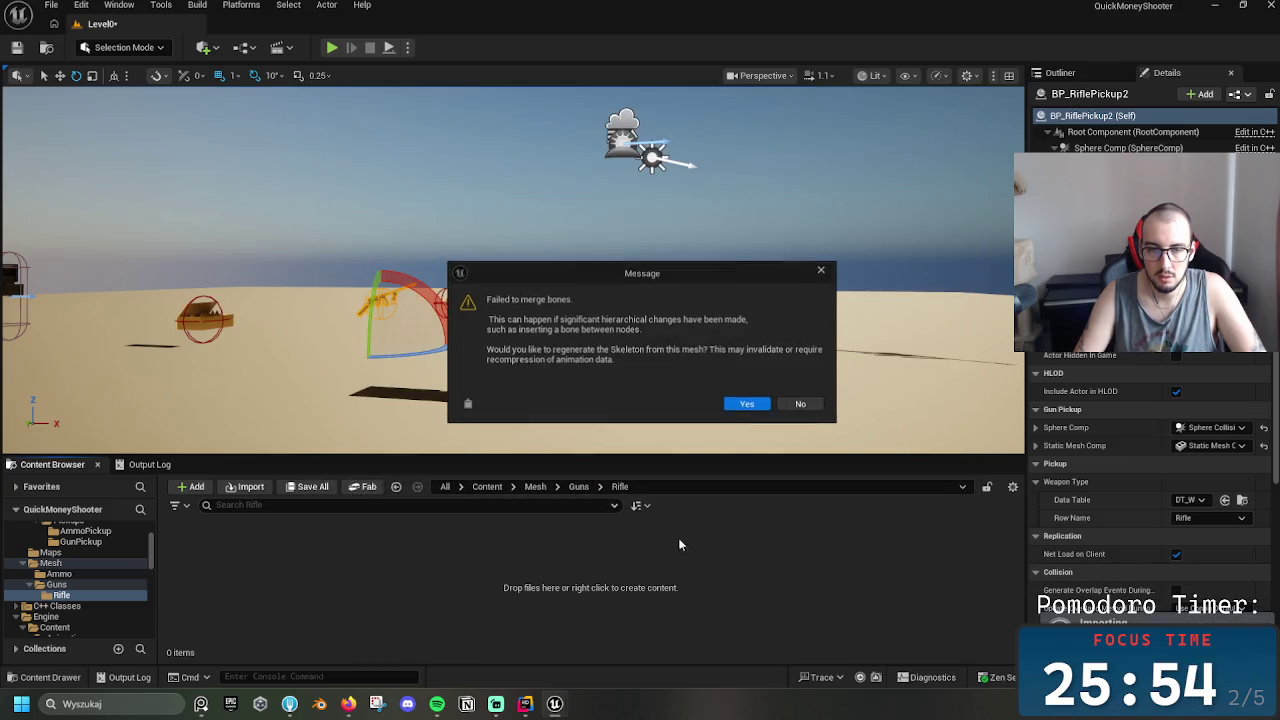
pyautogui.click(750, 405)
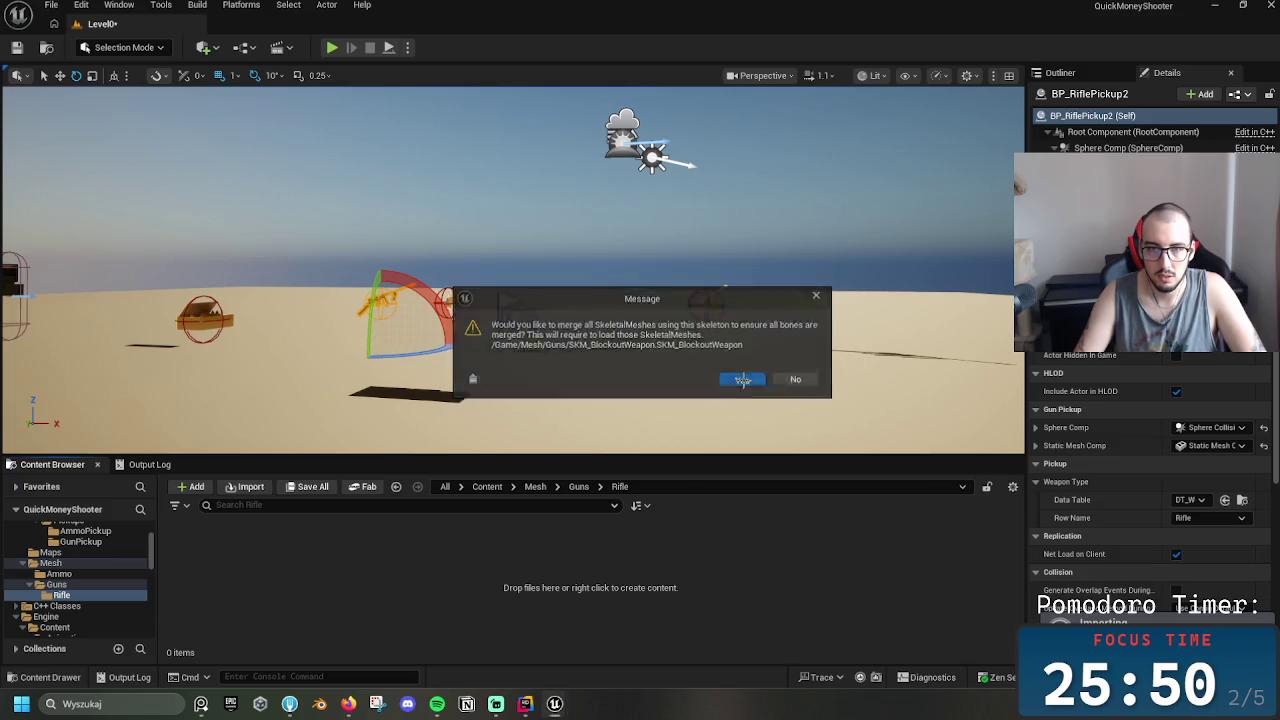
pyautogui.click(740, 377)
pyautogui.click(722, 373)
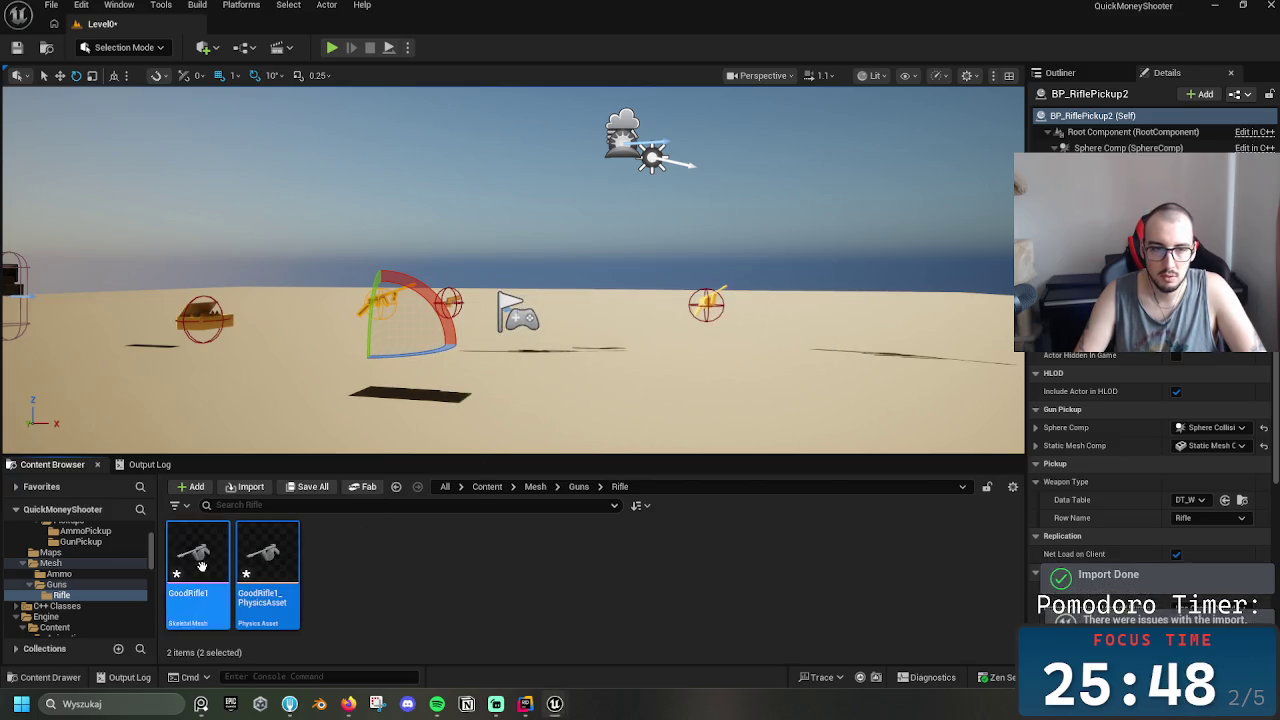
# Force delete the GoodRifle1_PhysicsAsset
pyautogui.click(256, 563)
pyautogui.rightClick(258, 560)
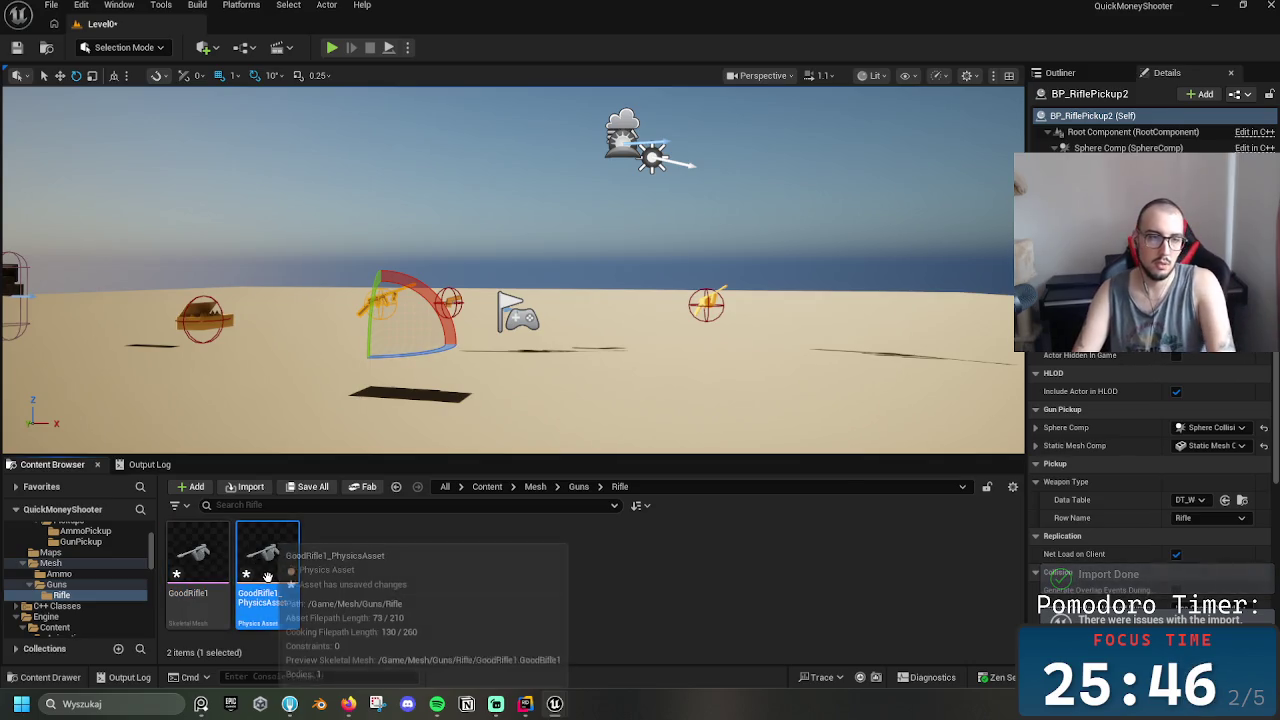
pyautogui.click(320, 580)
pyautogui.click(590, 566)
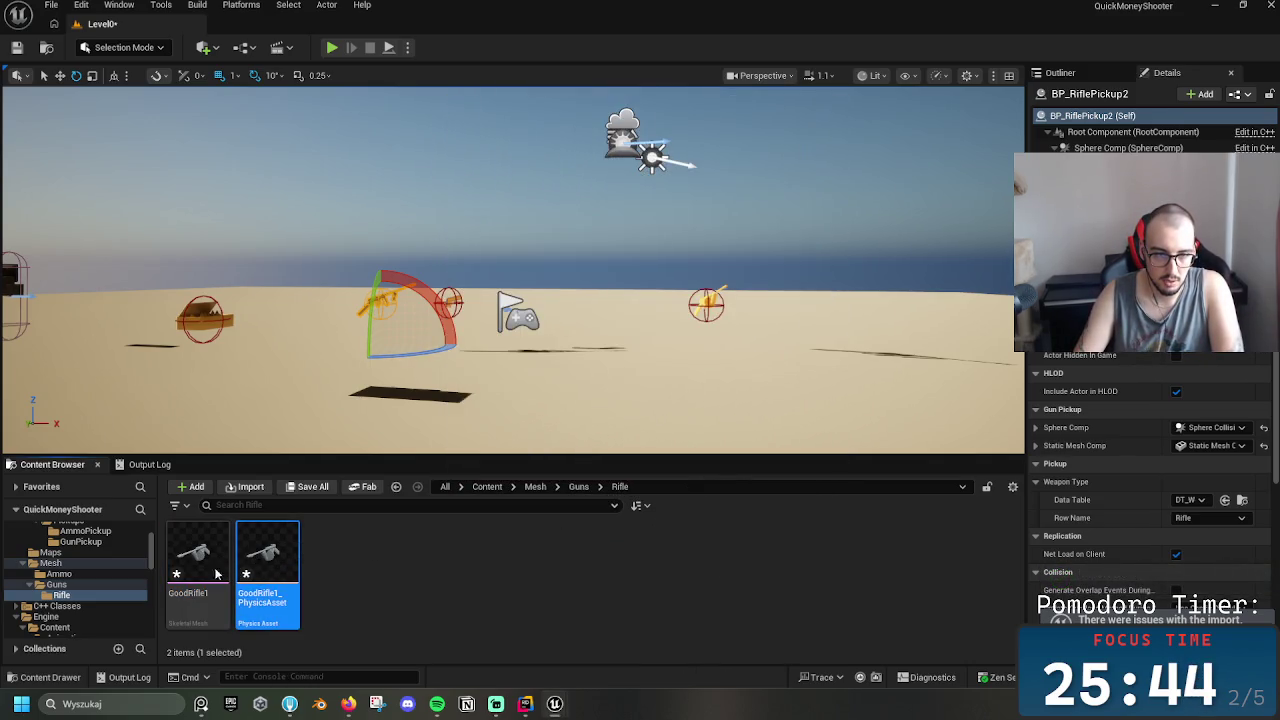
# Open GoodRifle1 in its mesh editor, inspect it from below, and close the message log
pyautogui.doubleClick(201, 573)
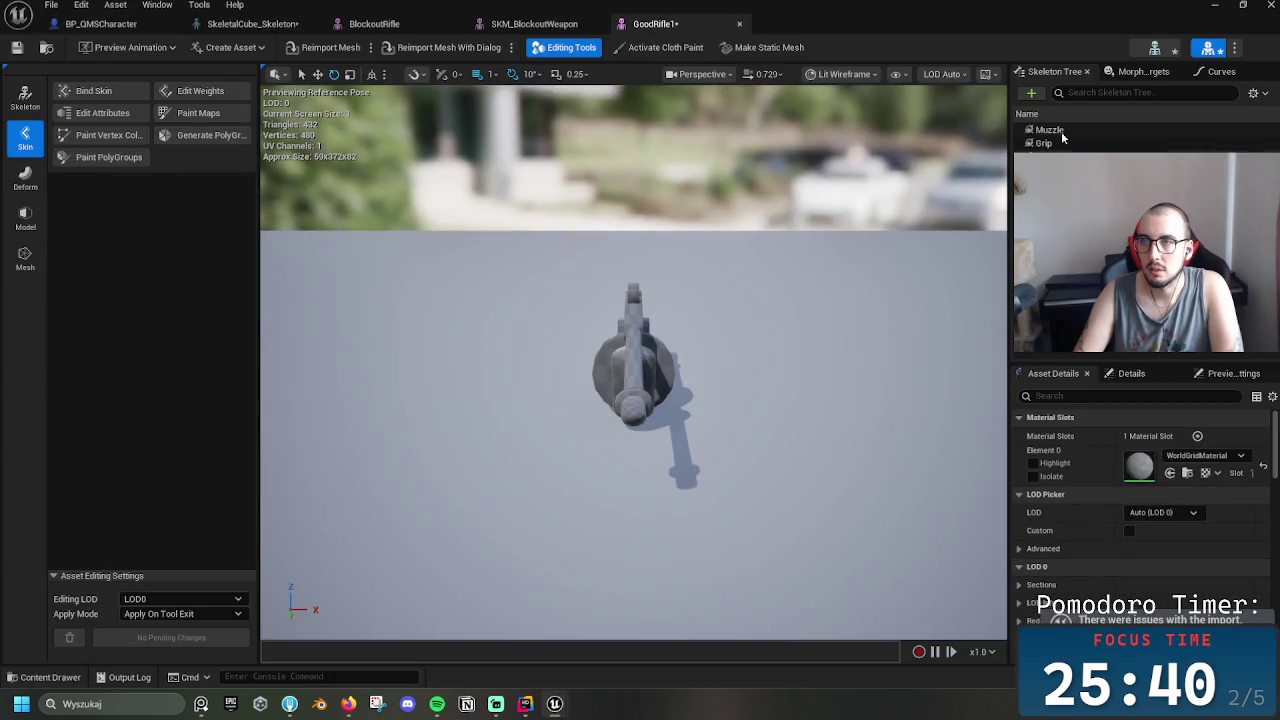
pyautogui.click(1048, 130)
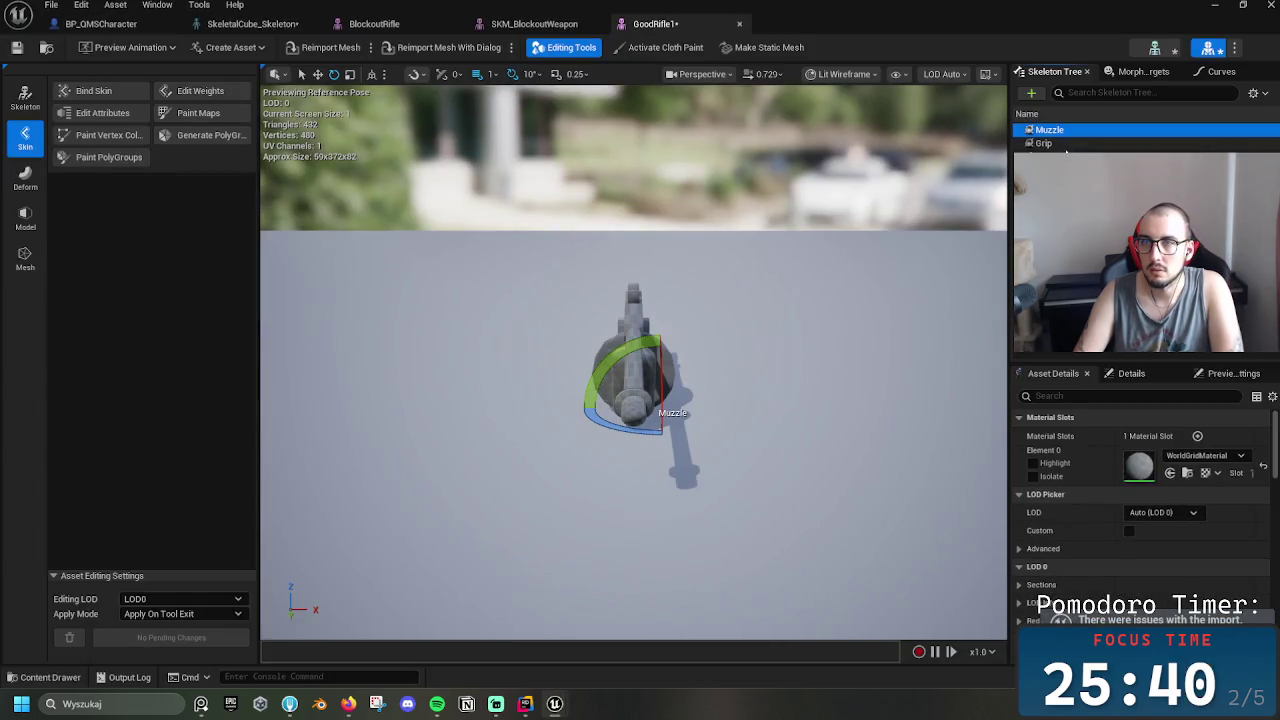
pyautogui.moveTo(700, 500)
pyautogui.mouseDown()
pyautogui.moveTo(600, 480)
pyautogui.moveTo(565, 430)
pyautogui.moveTo(710, 321)
pyautogui.mouseUp()
pyautogui.moveTo(500, 291); pyautogui.dragTo(526, 368)
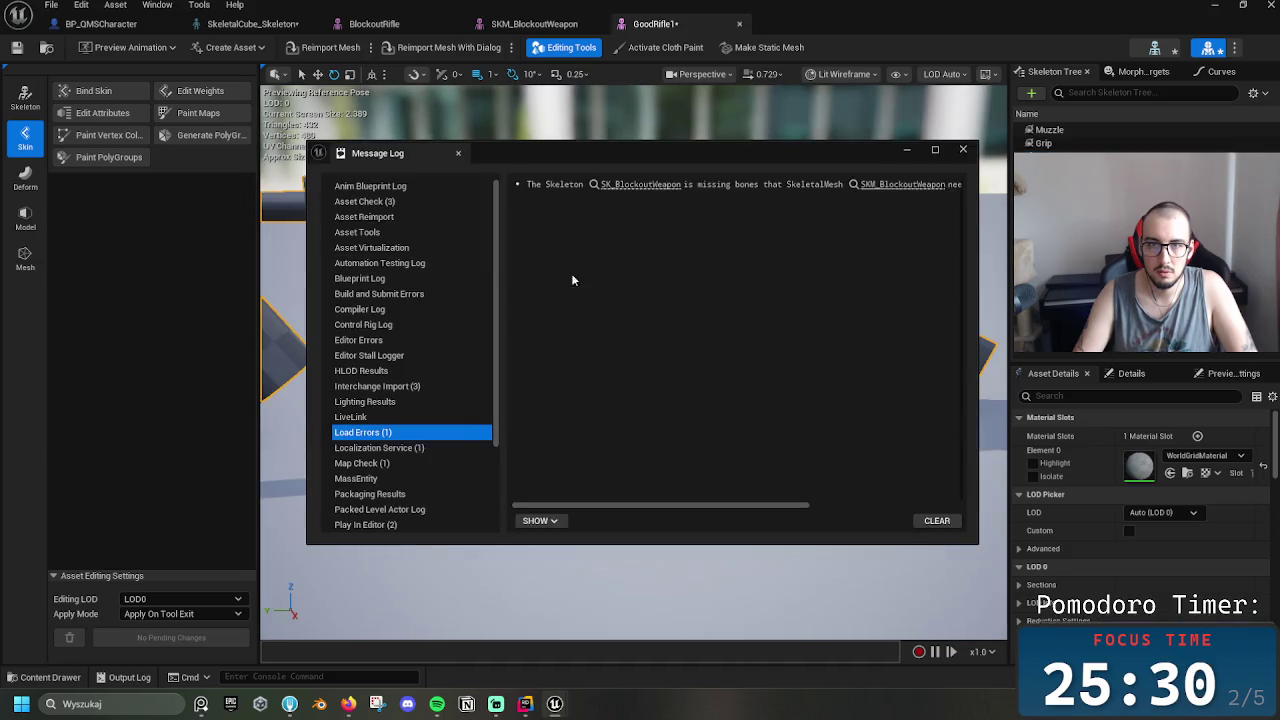
pyautogui.click(968, 153)
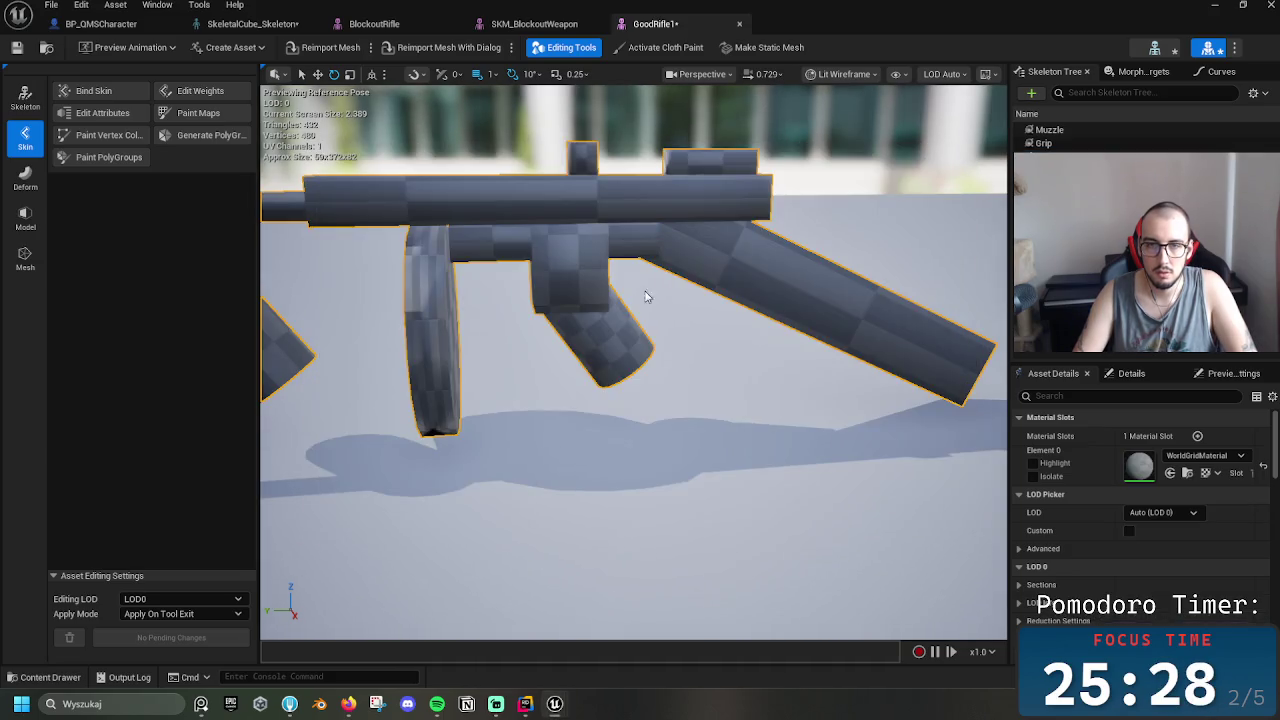
# Delete the Grip socket from the rifle skeleton
pyautogui.click(1062, 130)
pyautogui.click(1070, 145)
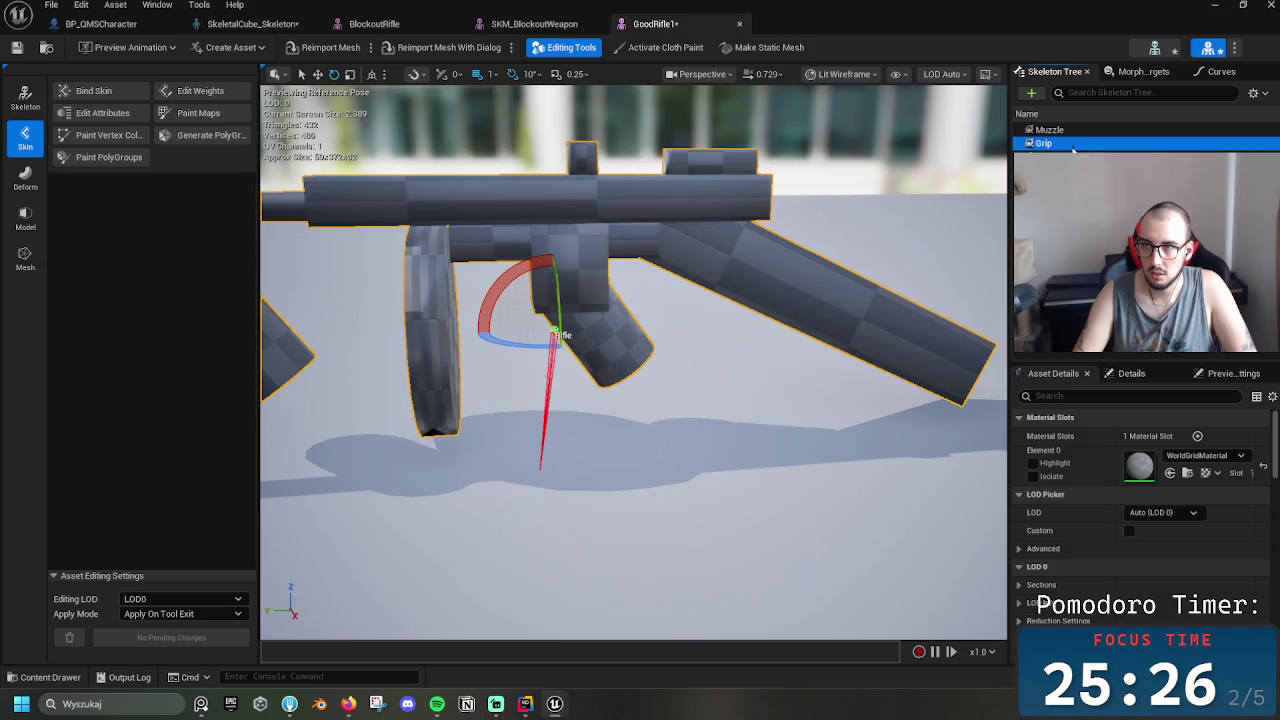
pyautogui.press('Delete')
pyautogui.click(1034, 143)
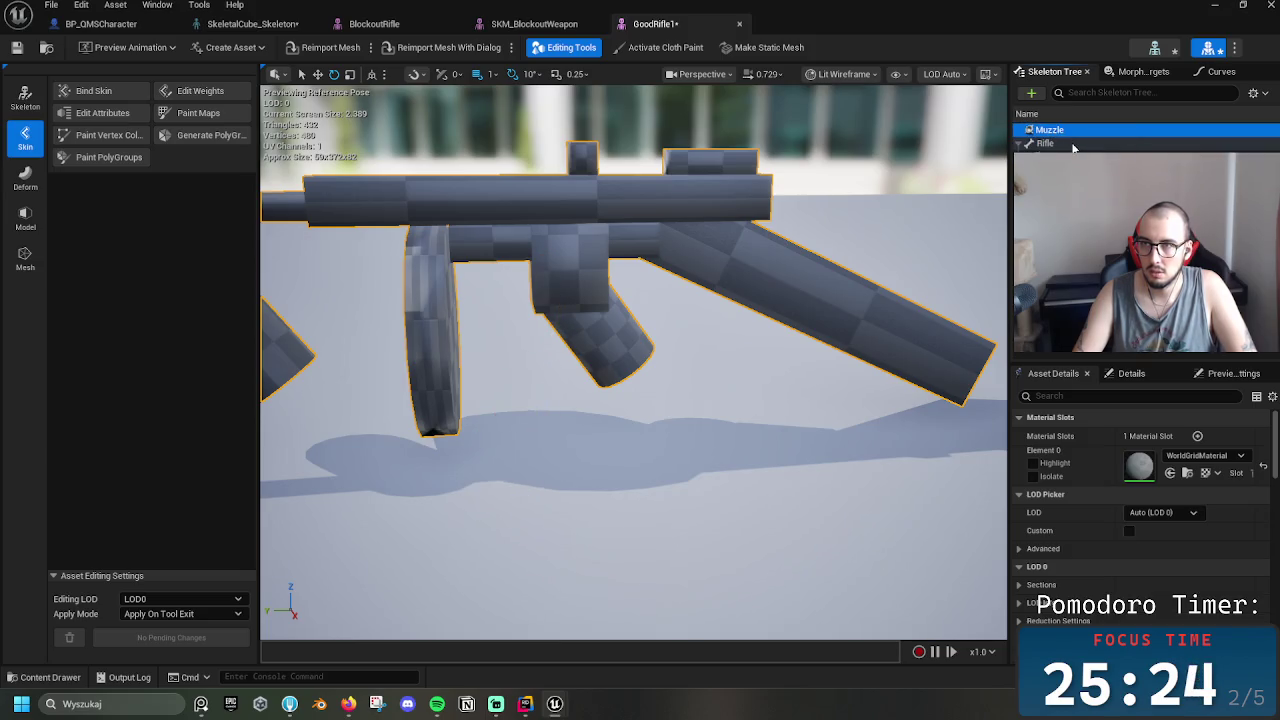
# Lower the Rifle root bone with the move gizmo so the grips dip below the floor
pyautogui.click(1045, 130)
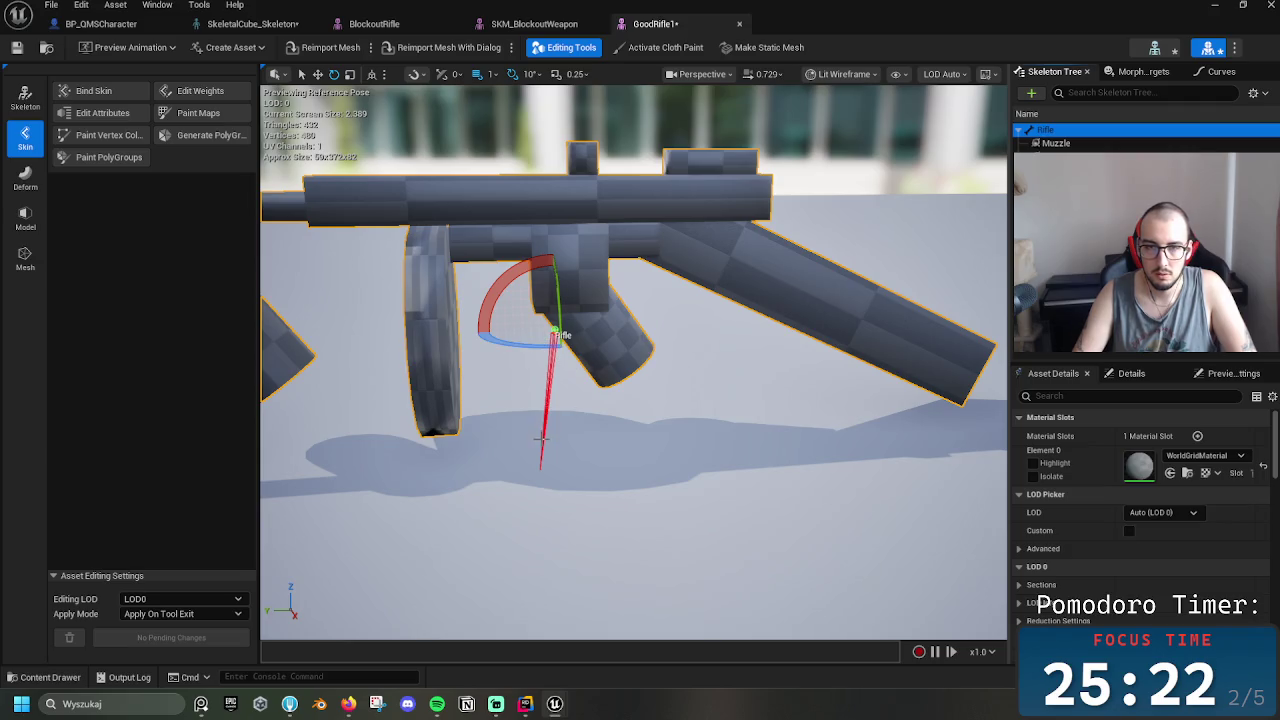
pyautogui.moveTo(704, 281); pyautogui.dragTo(681, 292)
pyautogui.press('w')
pyautogui.moveTo(573, 280)
pyautogui.mouseDown()
pyautogui.moveTo(568, 460)
pyautogui.moveTo(515, 487)
pyautogui.mouseUp()
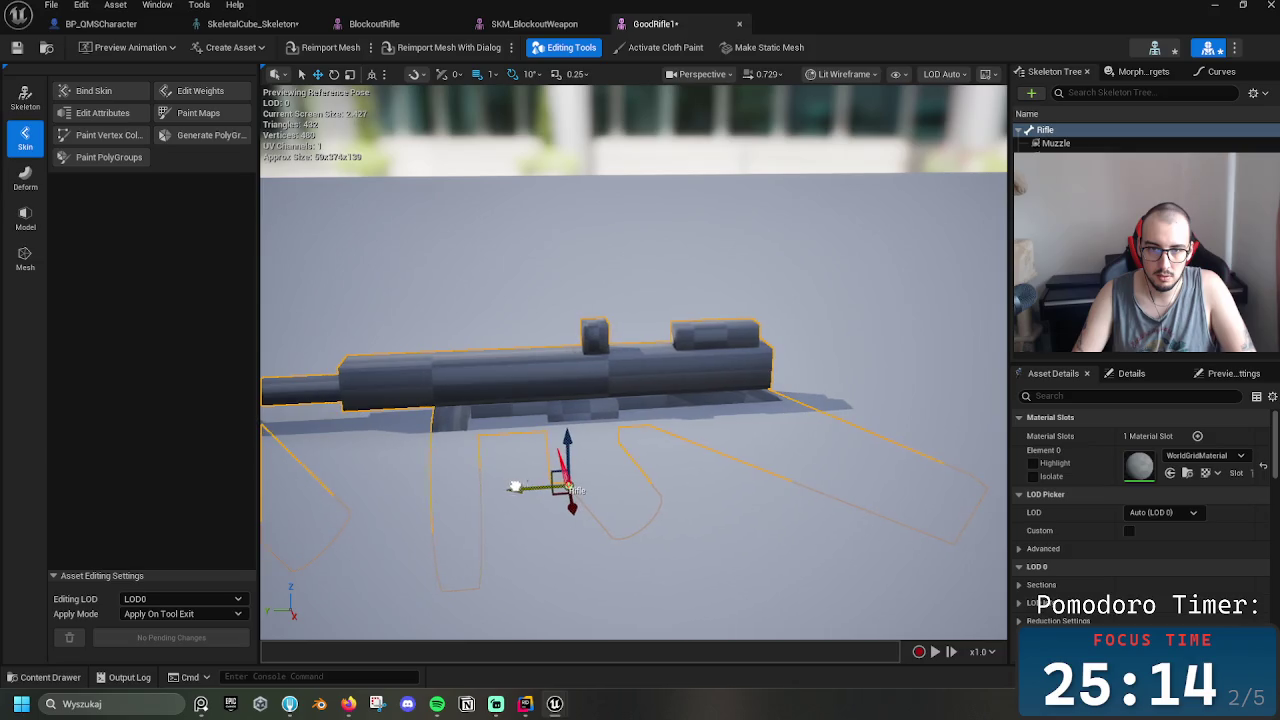
pyautogui.moveTo(576, 446)
pyautogui.mouseDown()
pyautogui.moveTo(538, 507)
pyautogui.moveTo(520, 509)
pyautogui.moveTo(530, 520)
pyautogui.mouseUp()
pyautogui.click(1060, 156)
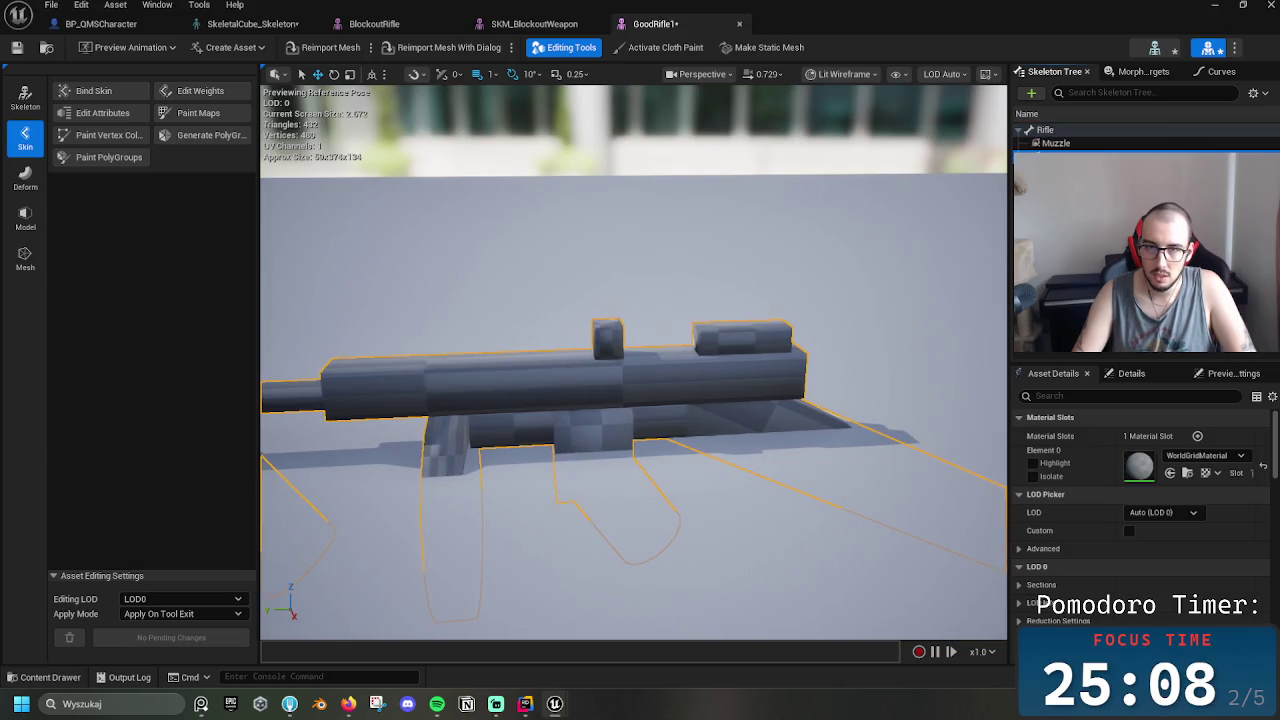
pyautogui.moveTo(864, 407); pyautogui.dragTo(864, 407)
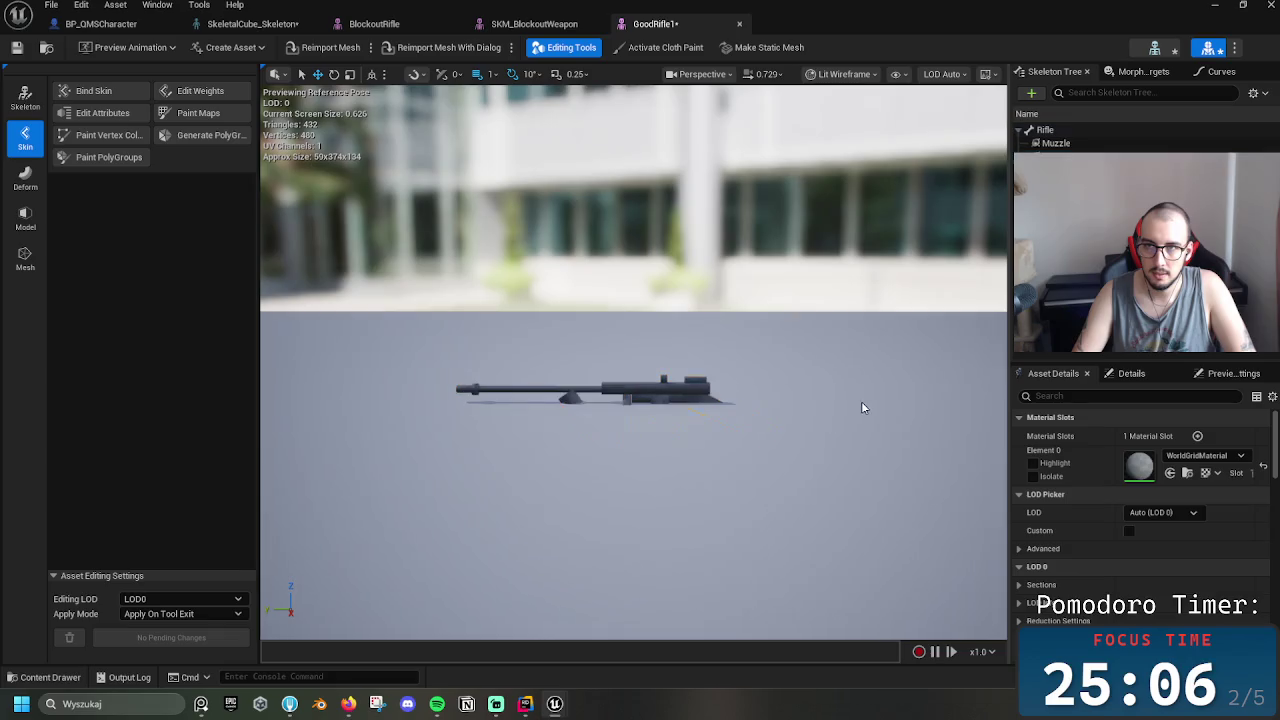
pyautogui.click(661, 405)
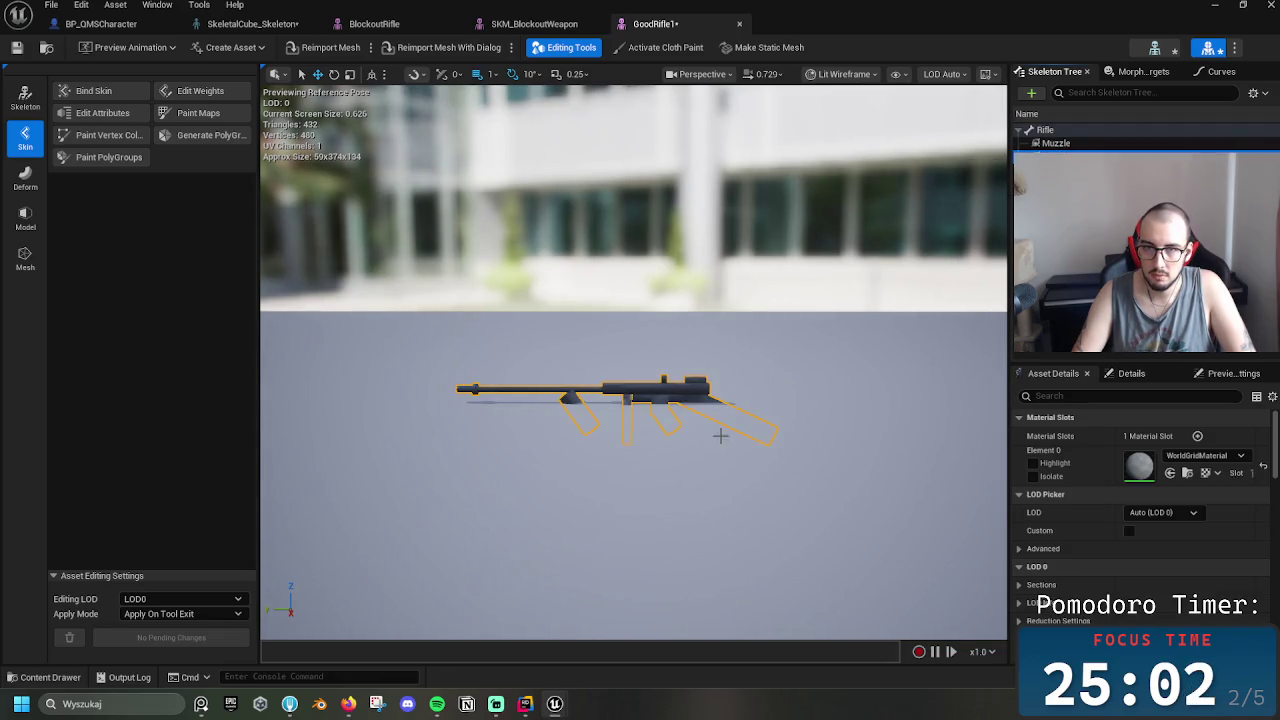
pyautogui.click(712, 303)
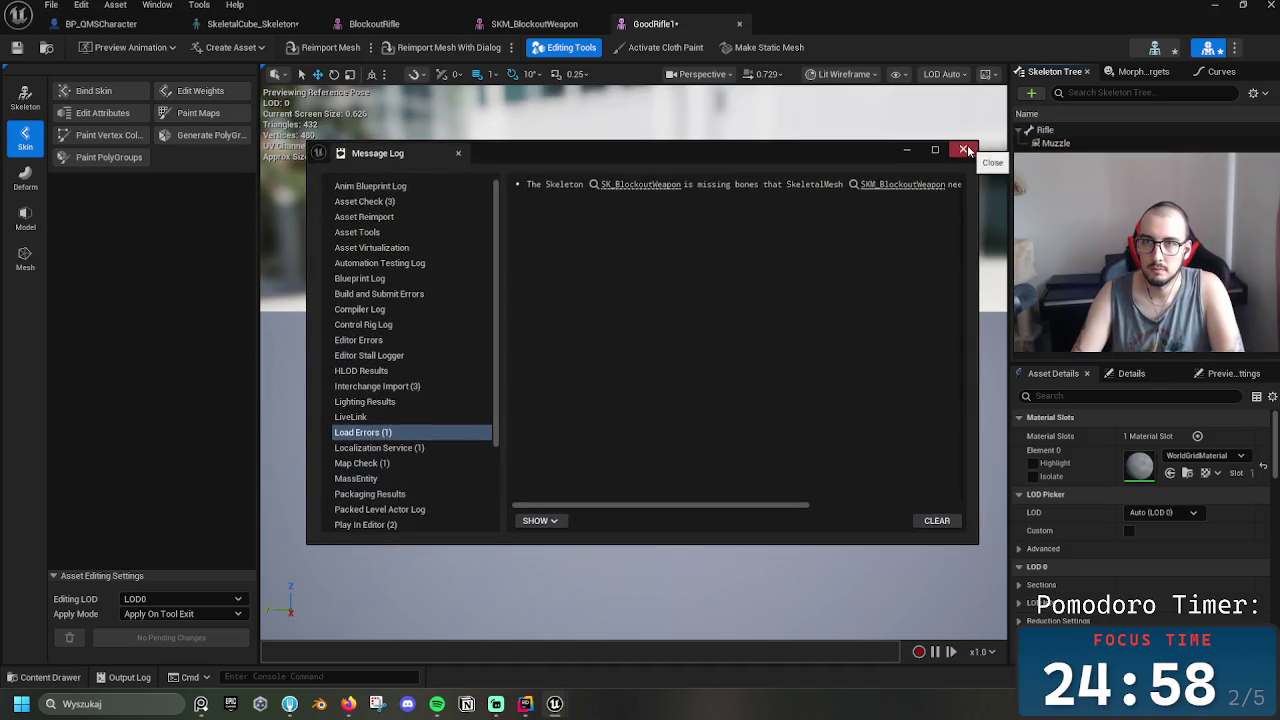
# Close the message log and add a new socket to the Rifle bone
pyautogui.click(963, 150)
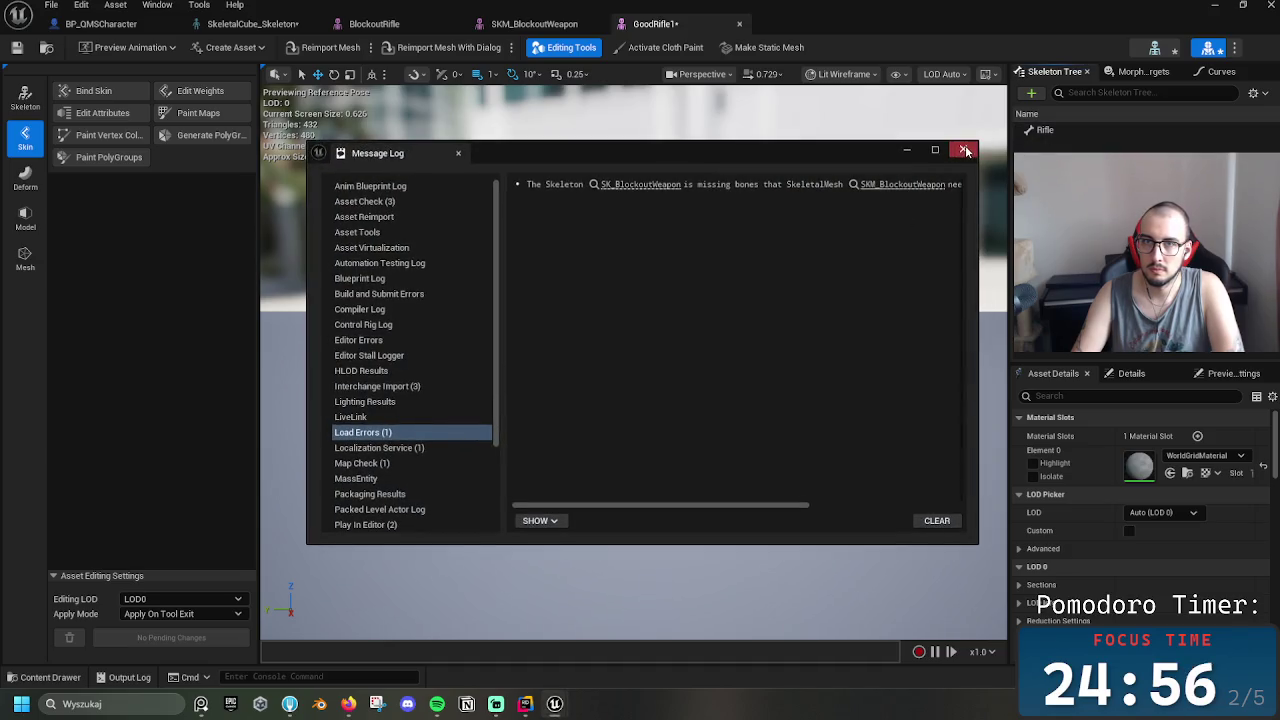
pyautogui.click(963, 150)
pyautogui.click(1040, 132)
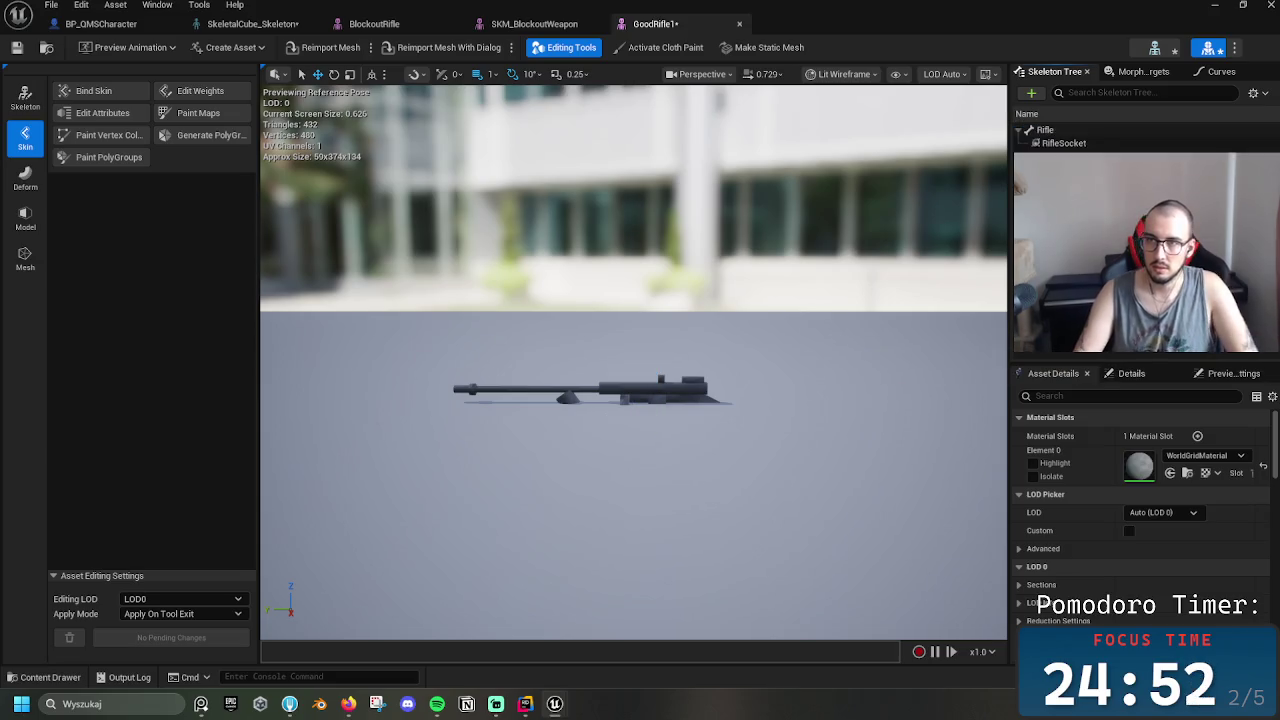
# Rename the new socket to Grip and position it on the rifle's grip
pyautogui.press('F2')
pyautogui.write('Gri')
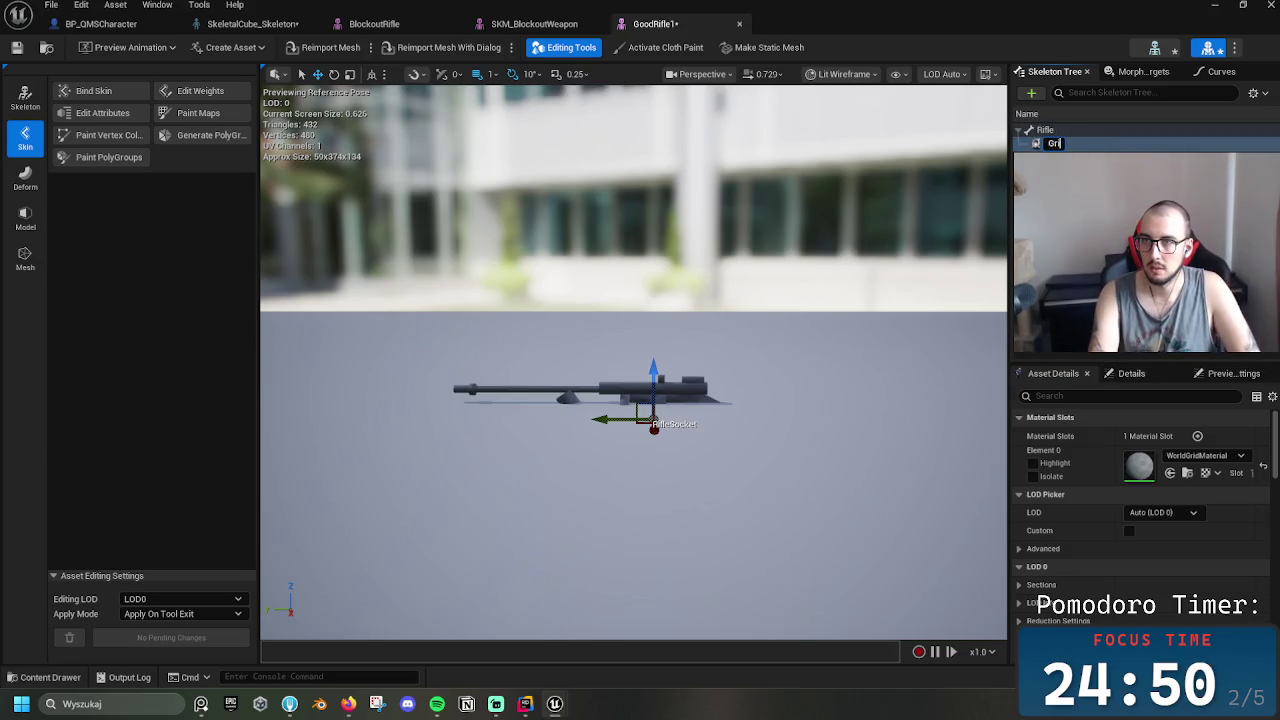
pyautogui.write('p')
pyautogui.press('Return')
pyautogui.moveTo(657, 380); pyautogui.dragTo(635, 433)
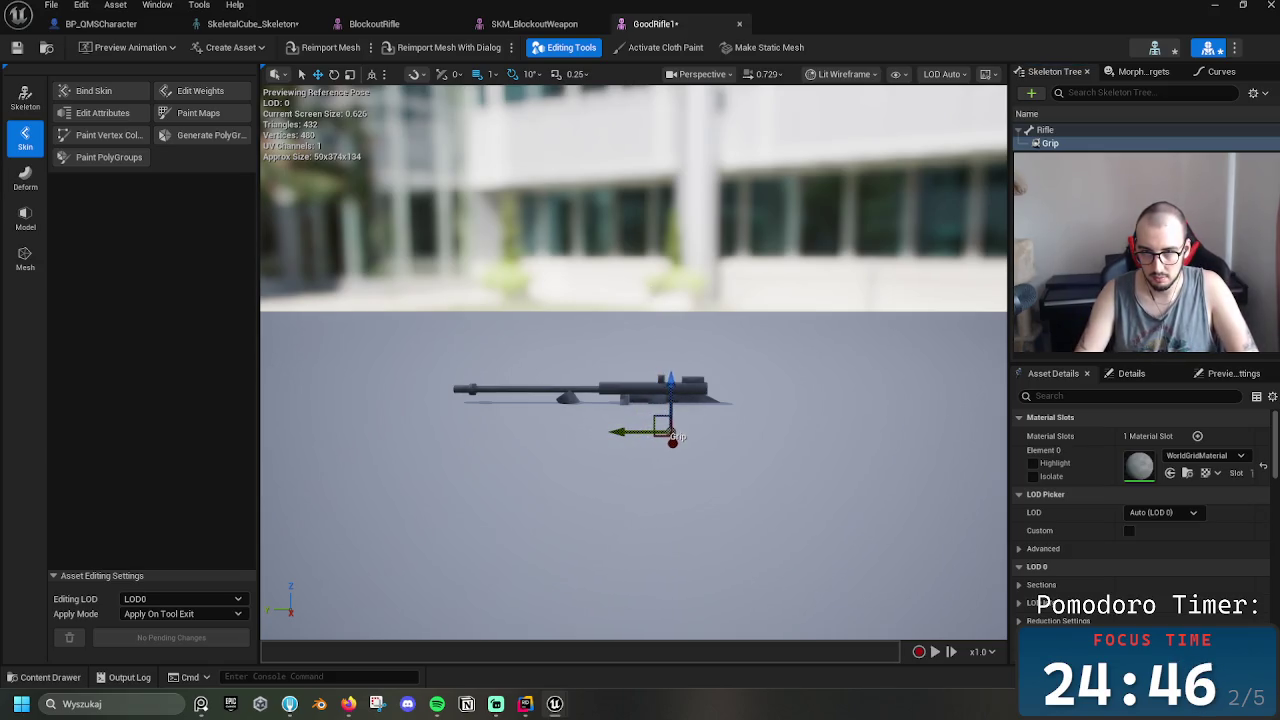
pyautogui.press('f')
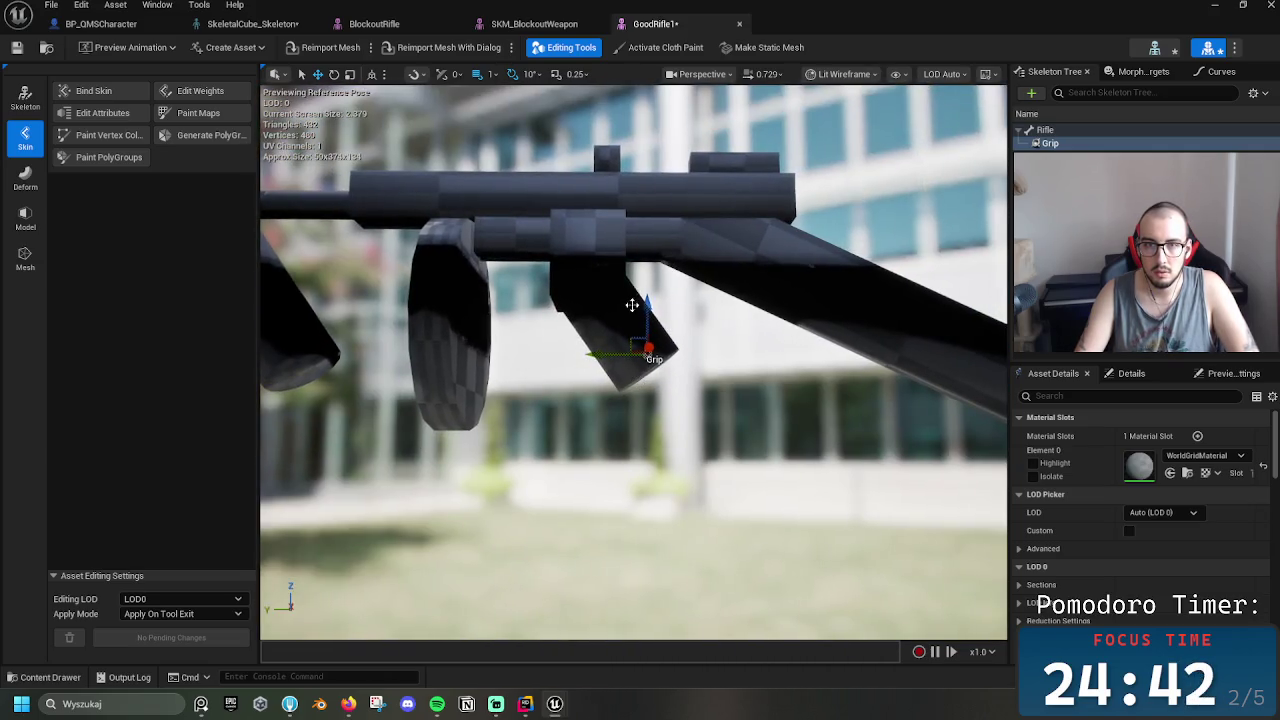
pyautogui.moveTo(646, 305); pyautogui.dragTo(645, 287)
pyautogui.moveTo(605, 327); pyautogui.dragTo(571, 330)
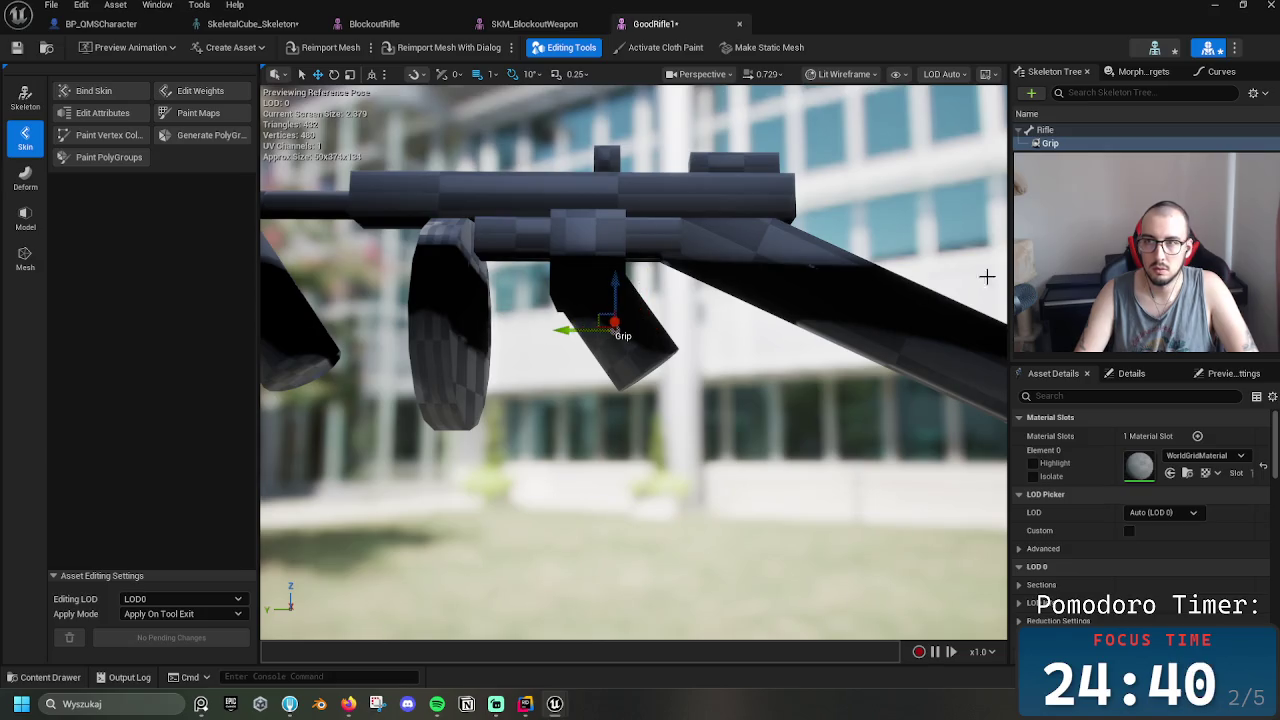
# Add another socket to the Rifle bone named Muzzle
pyautogui.click(1044, 130)
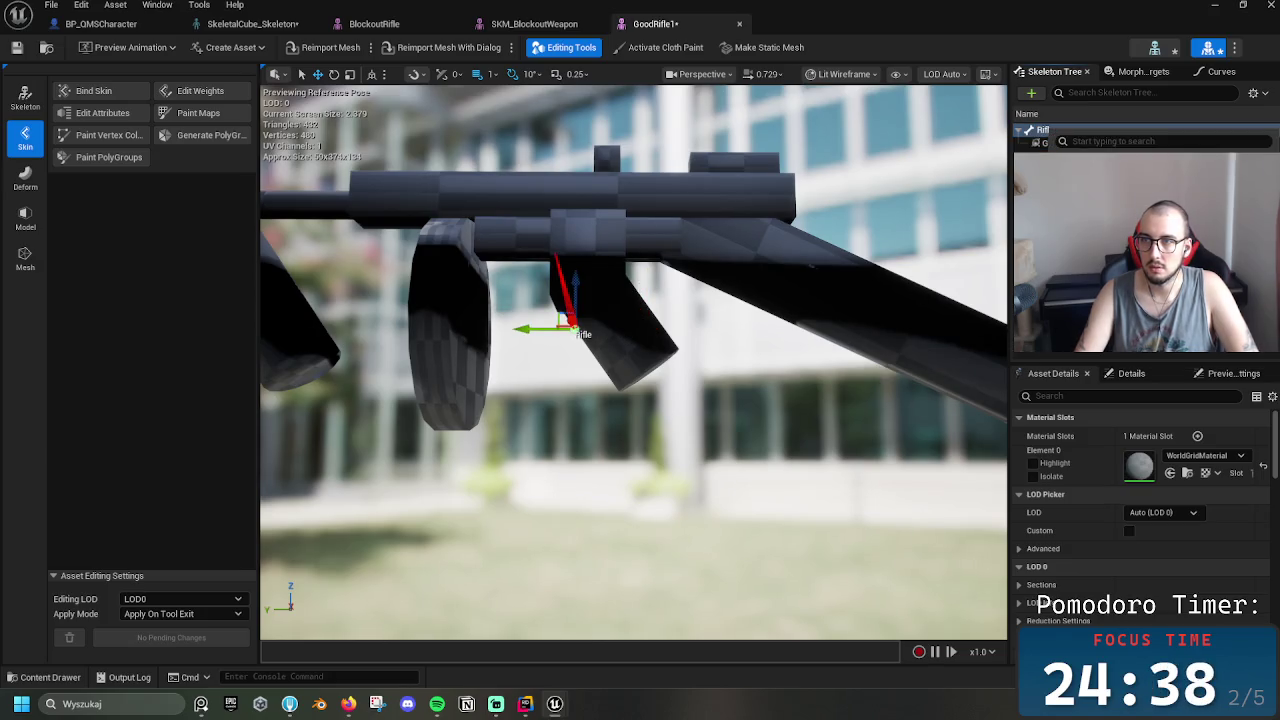
pyautogui.click(1090, 180)
pyautogui.click(1064, 143)
pyautogui.write('Muzzle')
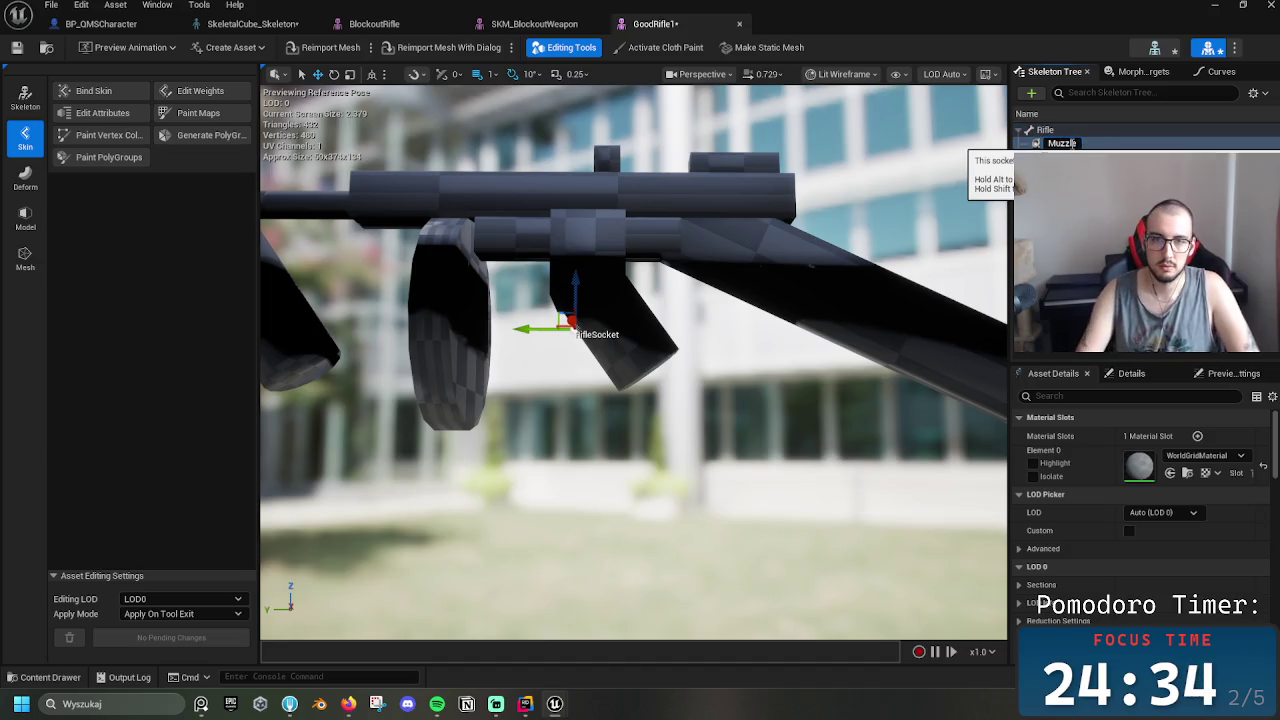
pyautogui.click(713, 392)
# Move the Muzzle socket just past the barrel tip and close the GoodRifle1 editor
pyautogui.click(1056, 143)
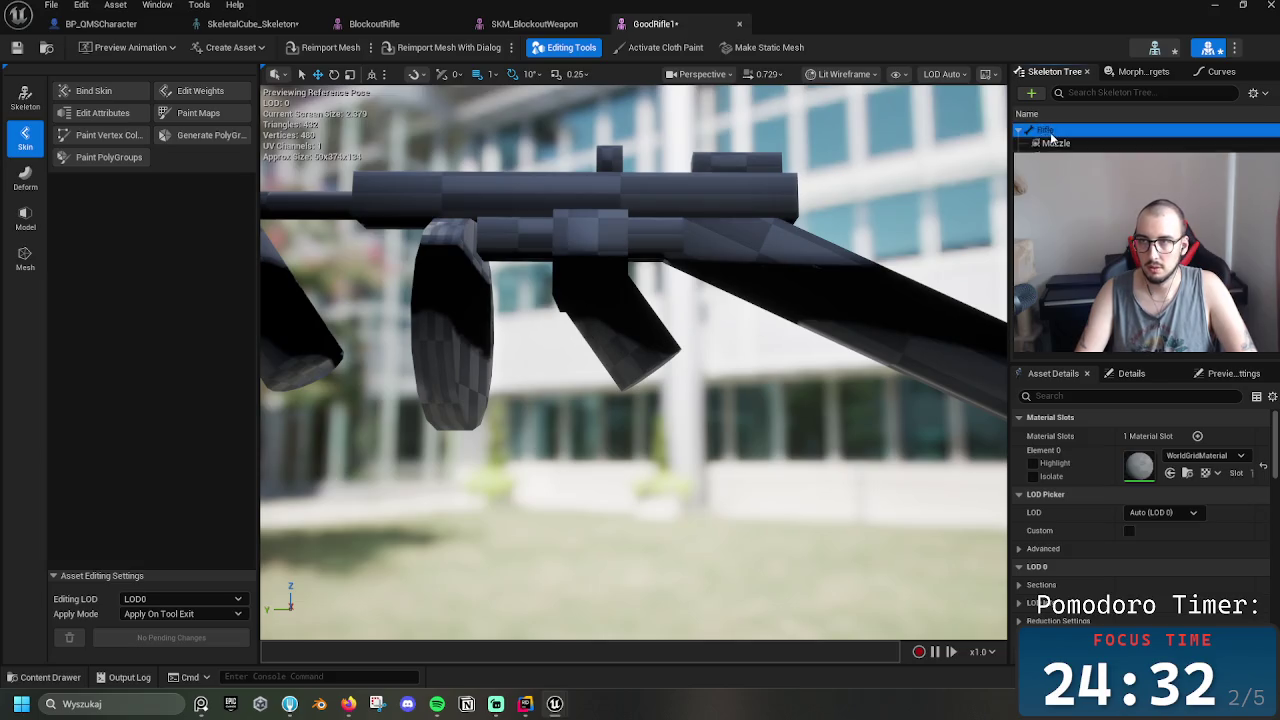
pyautogui.moveTo(582, 284); pyautogui.dragTo(604, 151)
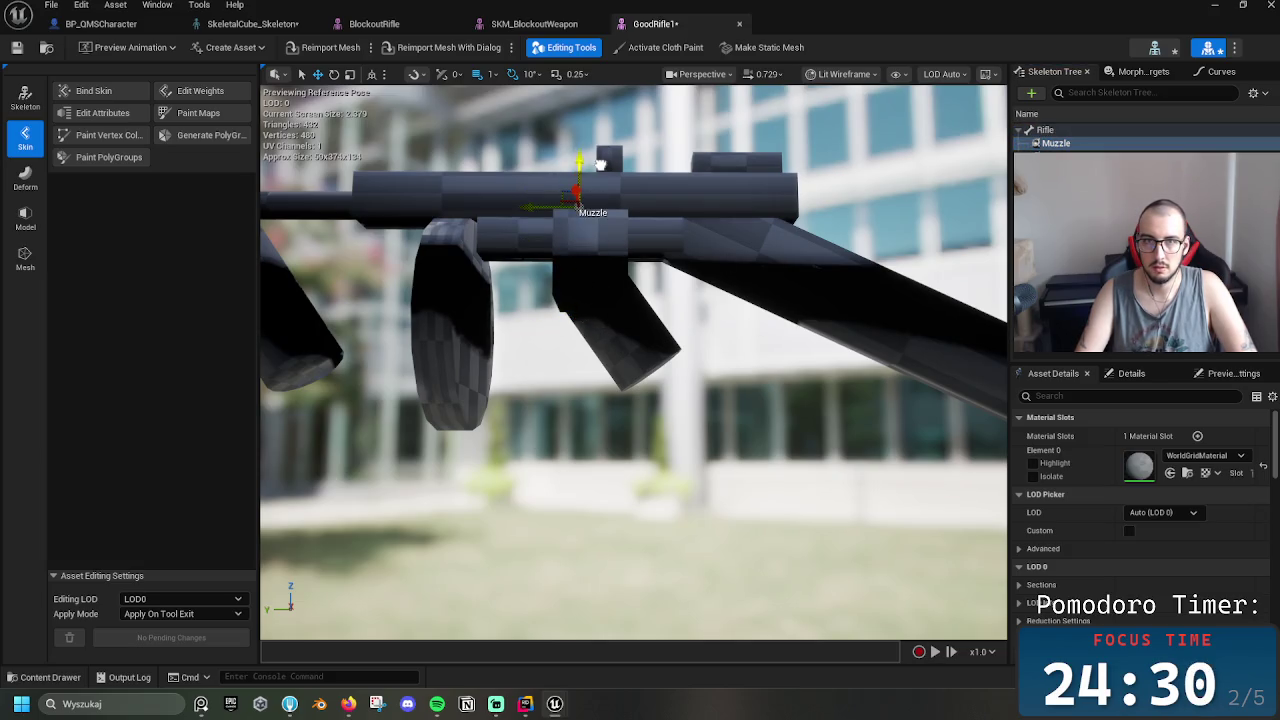
pyautogui.scroll(-5, 600, 163)
pyautogui.moveTo(850, 237); pyautogui.dragTo(592, 221)
pyautogui.click(638, 176)
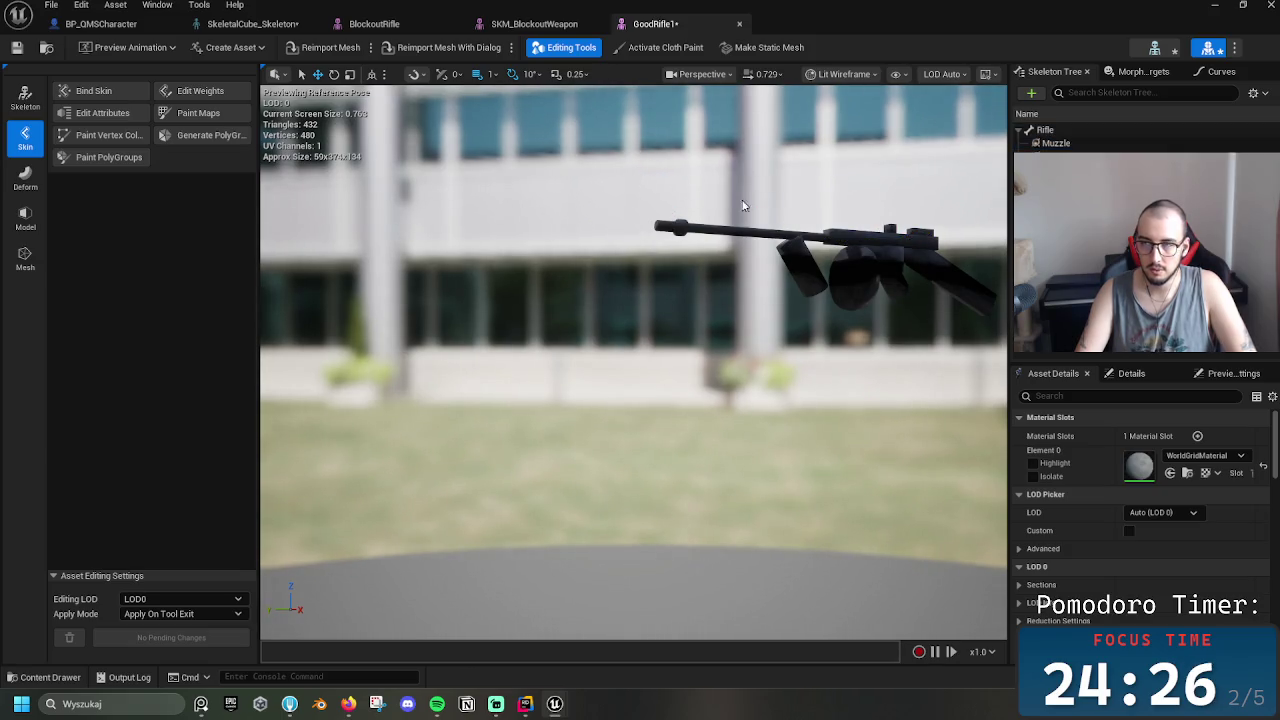
pyautogui.click(655, 224)
pyautogui.press('f')
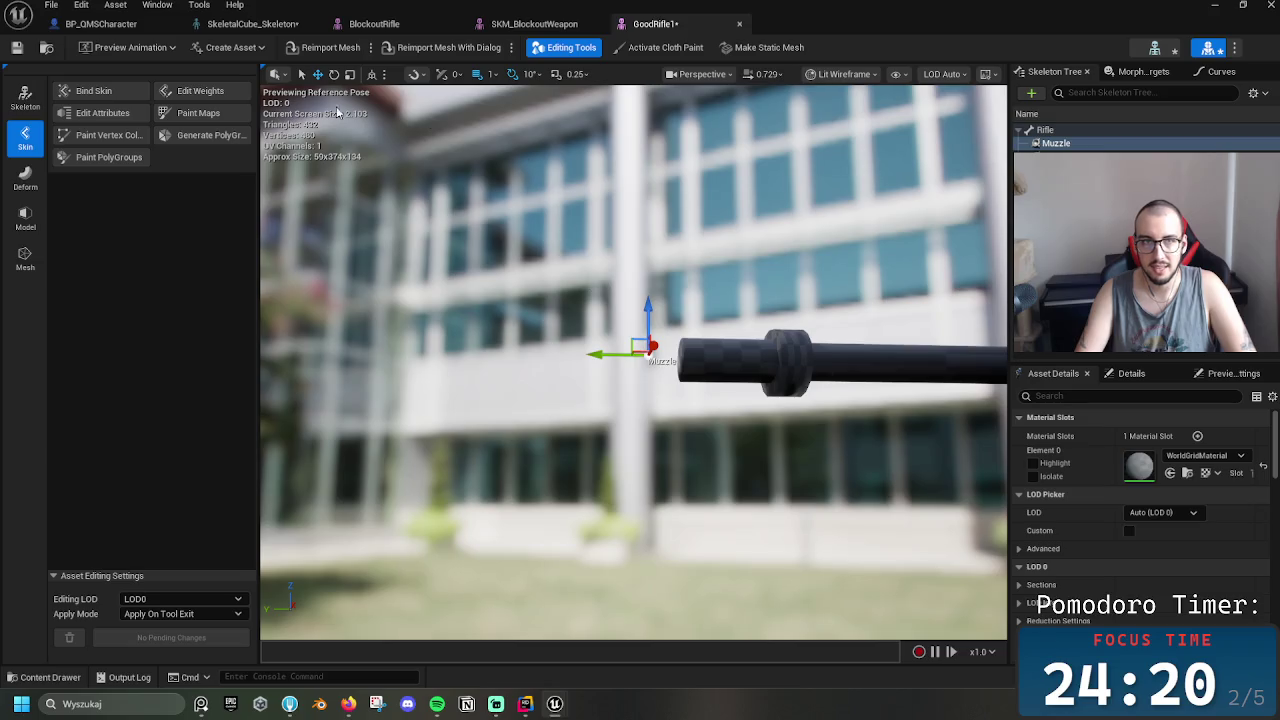
pyautogui.click(739, 23)
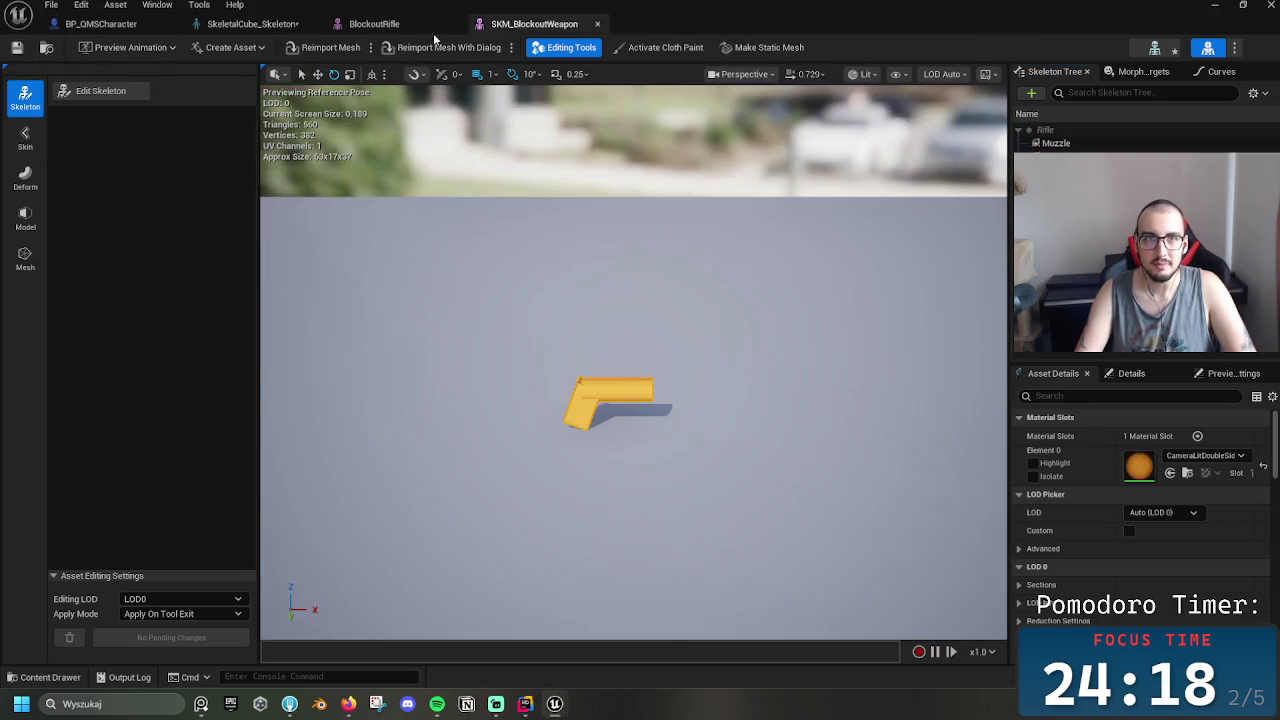
# Return to the SkeletalCube_Skeleton editor and select the BlockoutRifle preview attachment
pyautogui.click(252, 23)
pyautogui.click(133, 27)
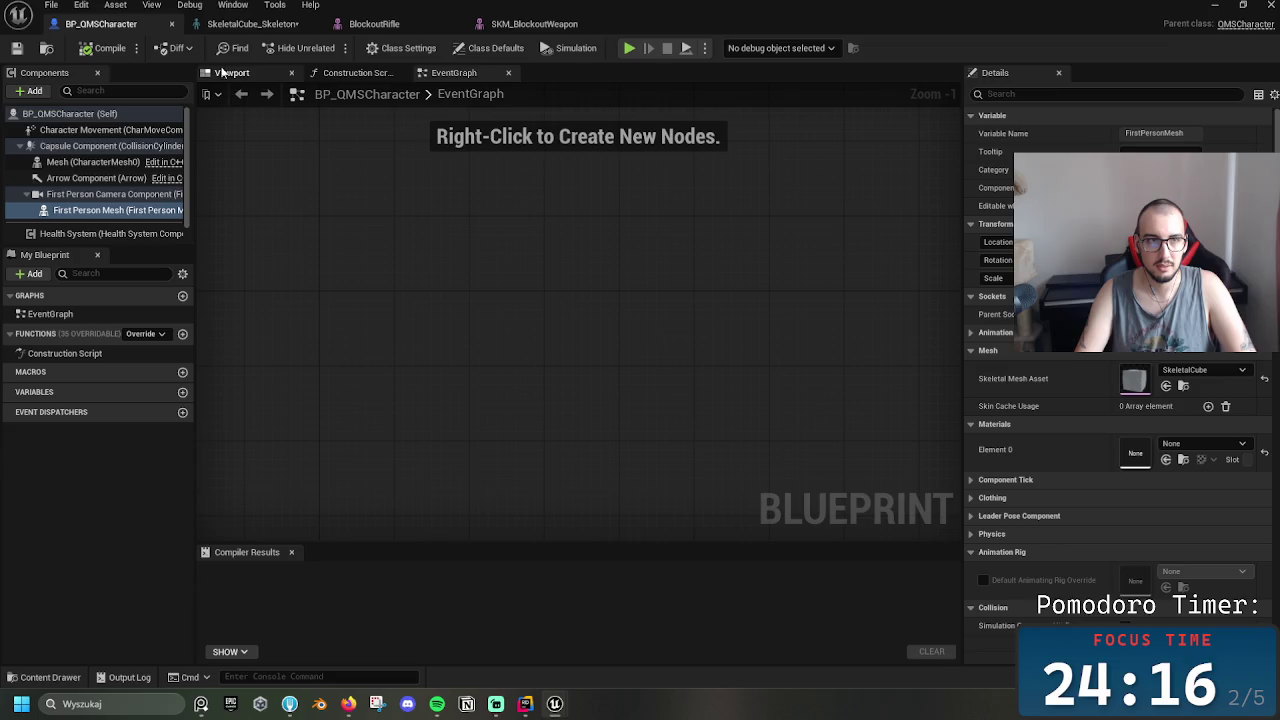
pyautogui.click(250, 23)
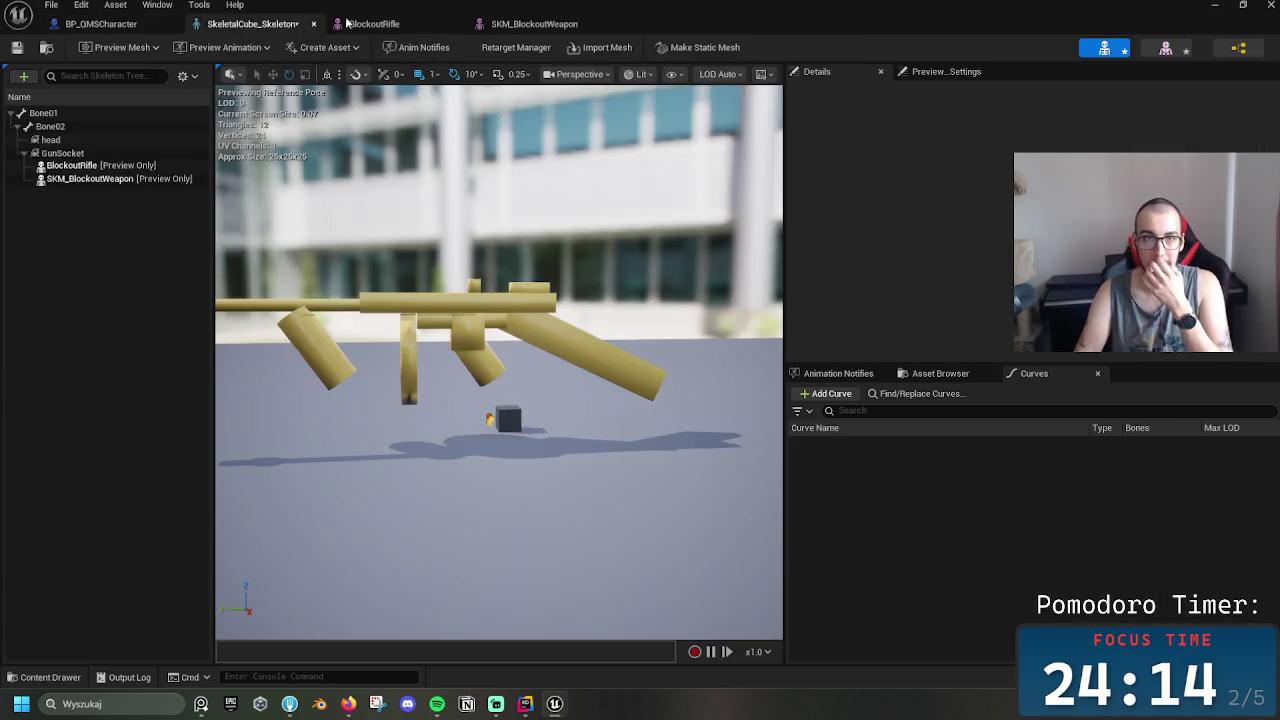
pyautogui.click(126, 166)
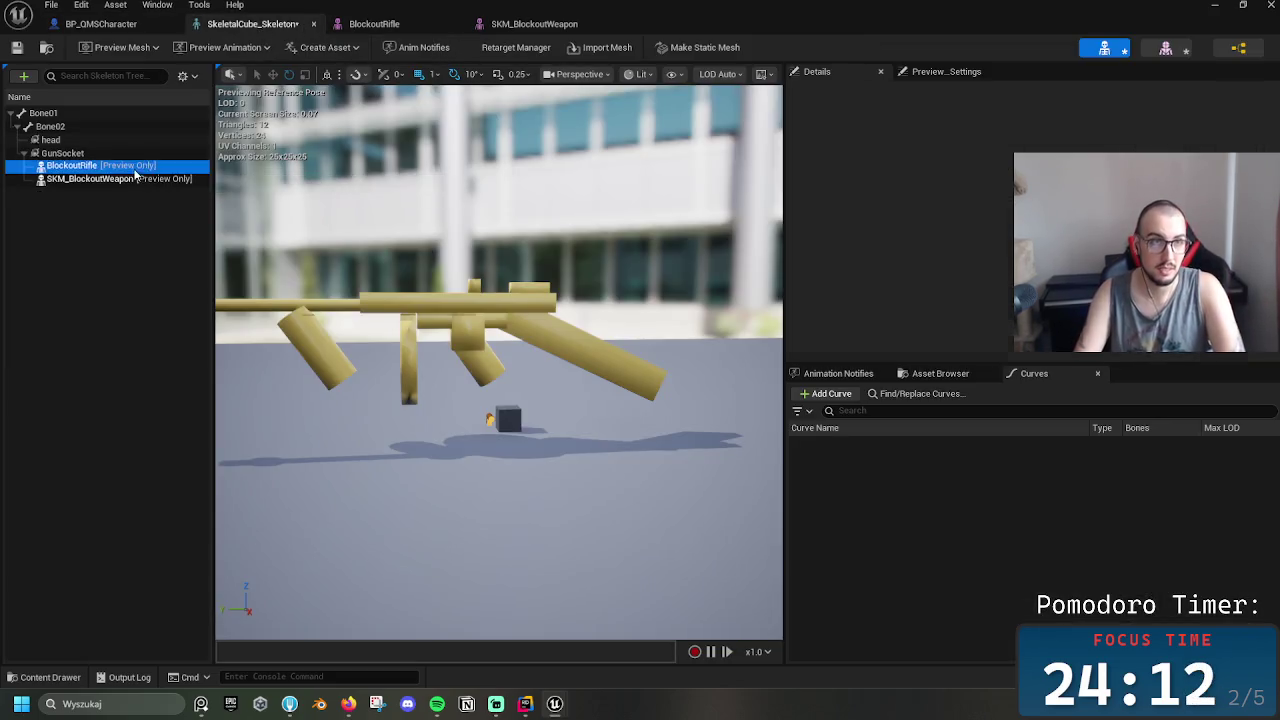
pyautogui.rightClick(165, 171)
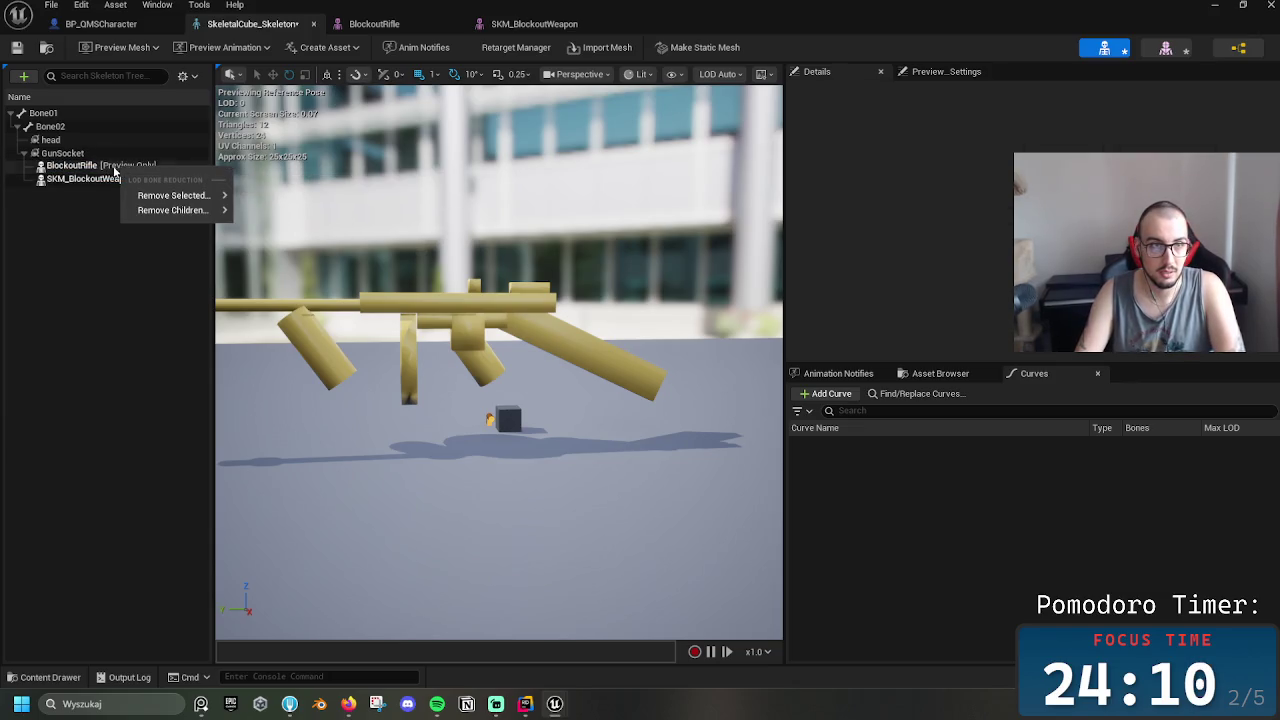
pyautogui.rightClick(40, 172)
# Collapse GunSocket's previews and choose Add Preview Asset from its context menu
pyautogui.click(62, 153)
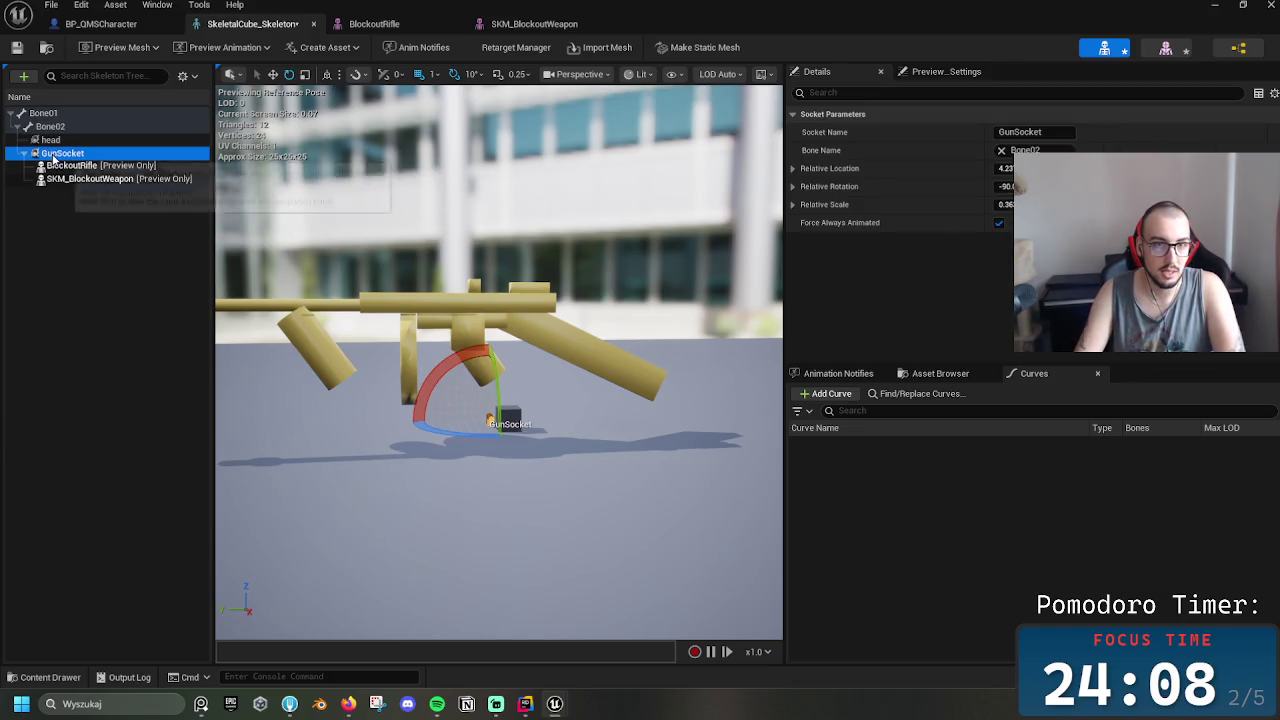
pyautogui.rightClick(145, 154)
pyautogui.click(123, 160)
pyautogui.rightClick(123, 160)
pyautogui.moveTo(193, 216)
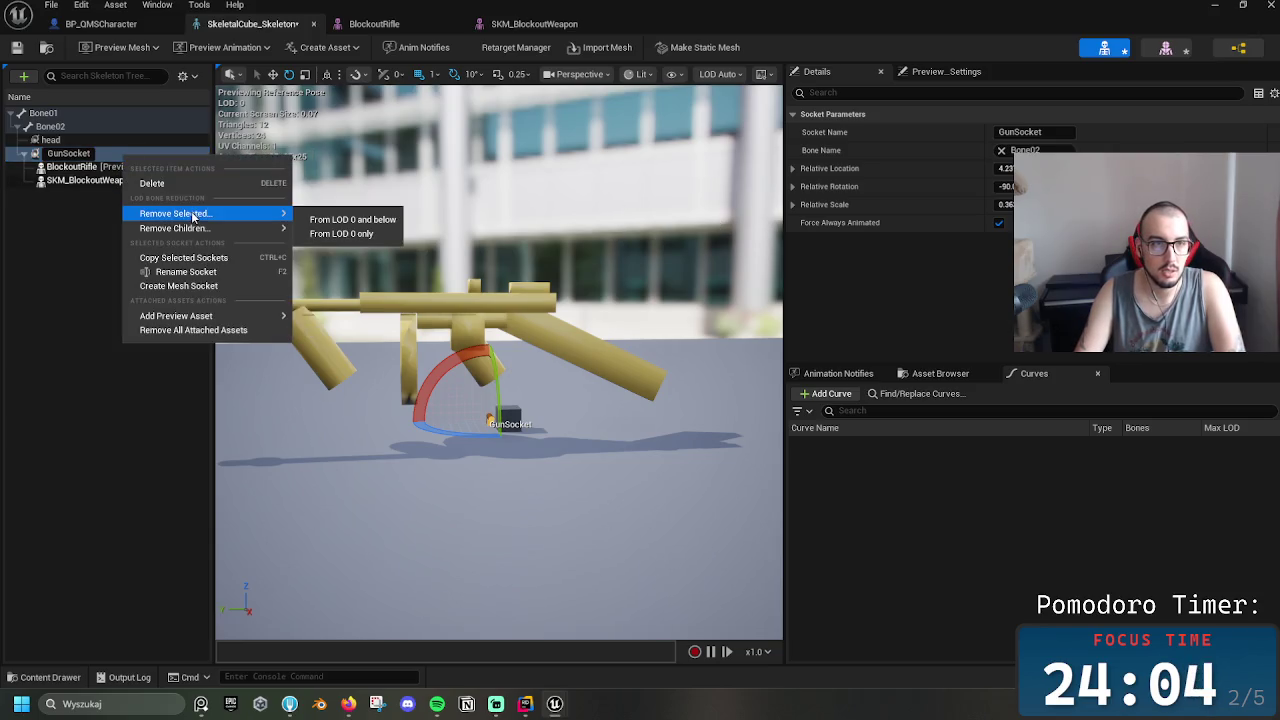
pyautogui.click(35, 158)
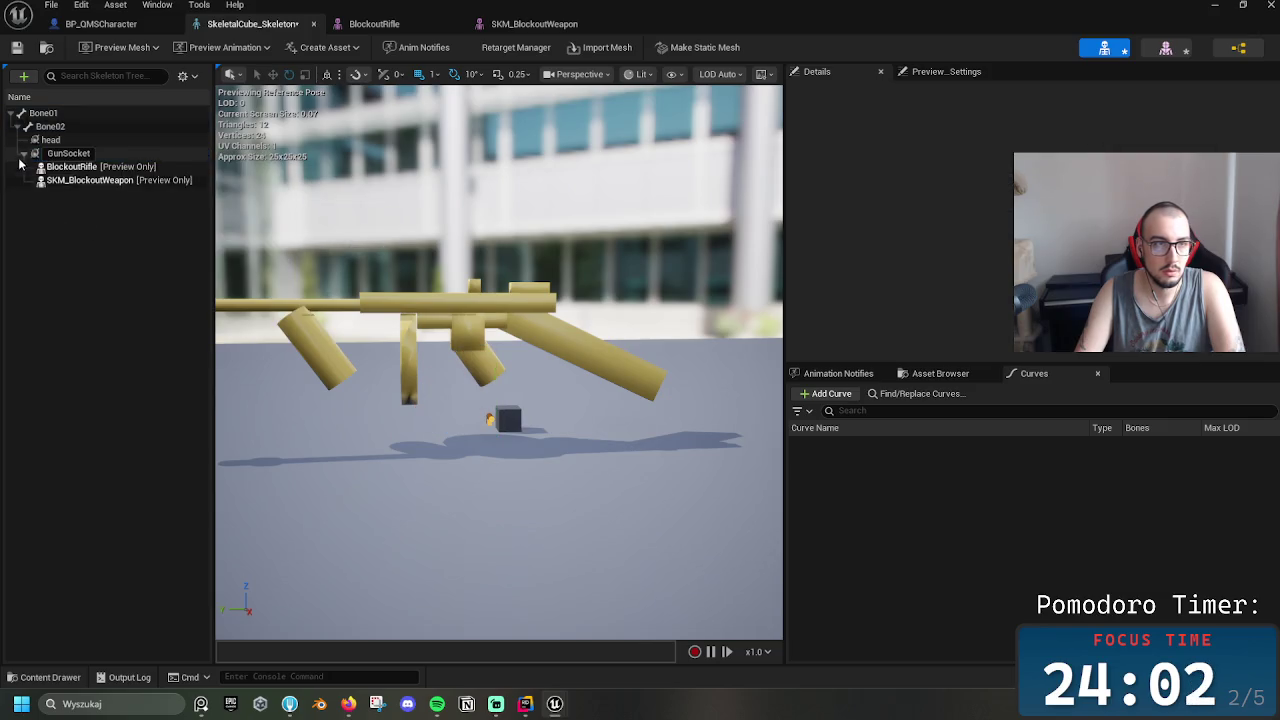
pyautogui.click(24, 154)
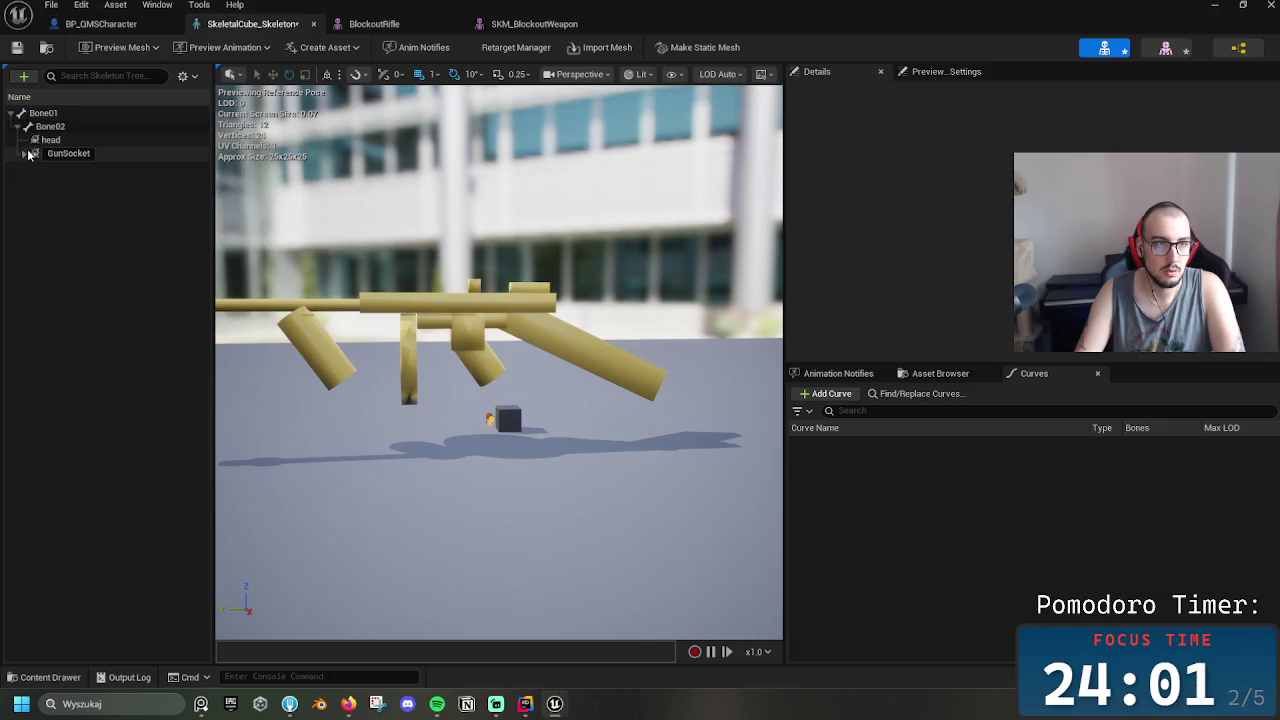
pyautogui.rightClick(125, 166)
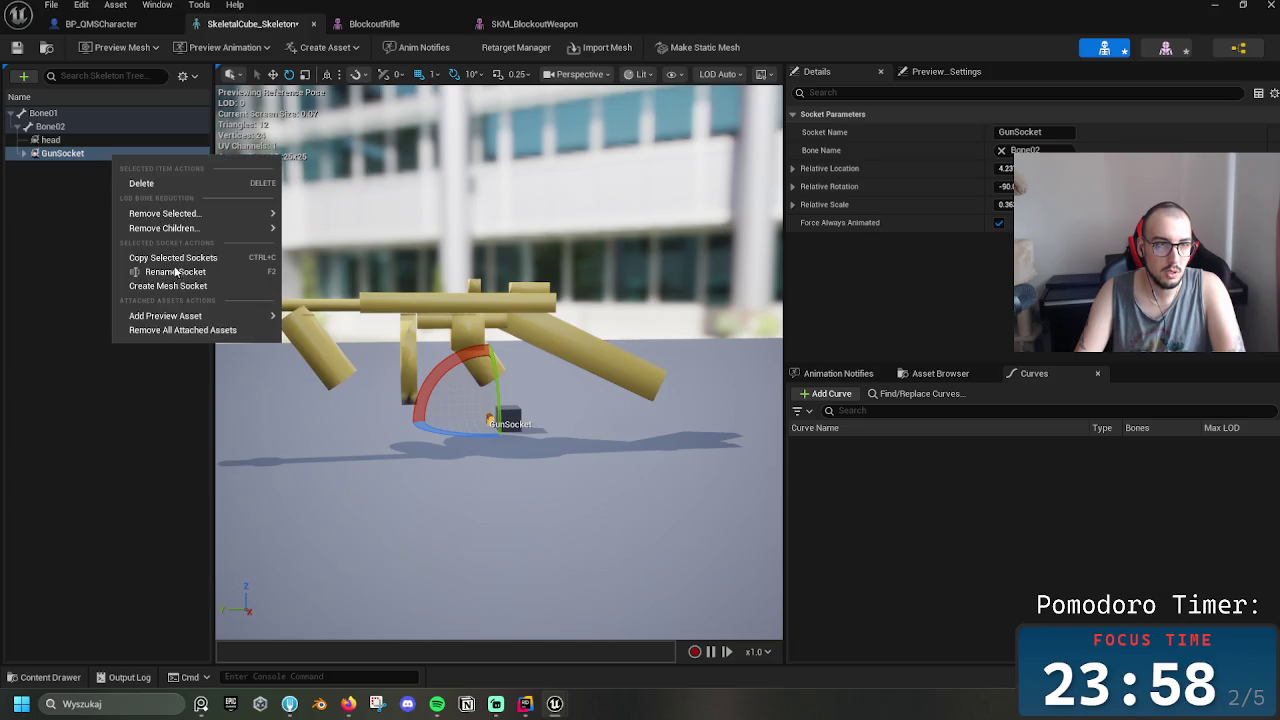
pyautogui.click(185, 318)
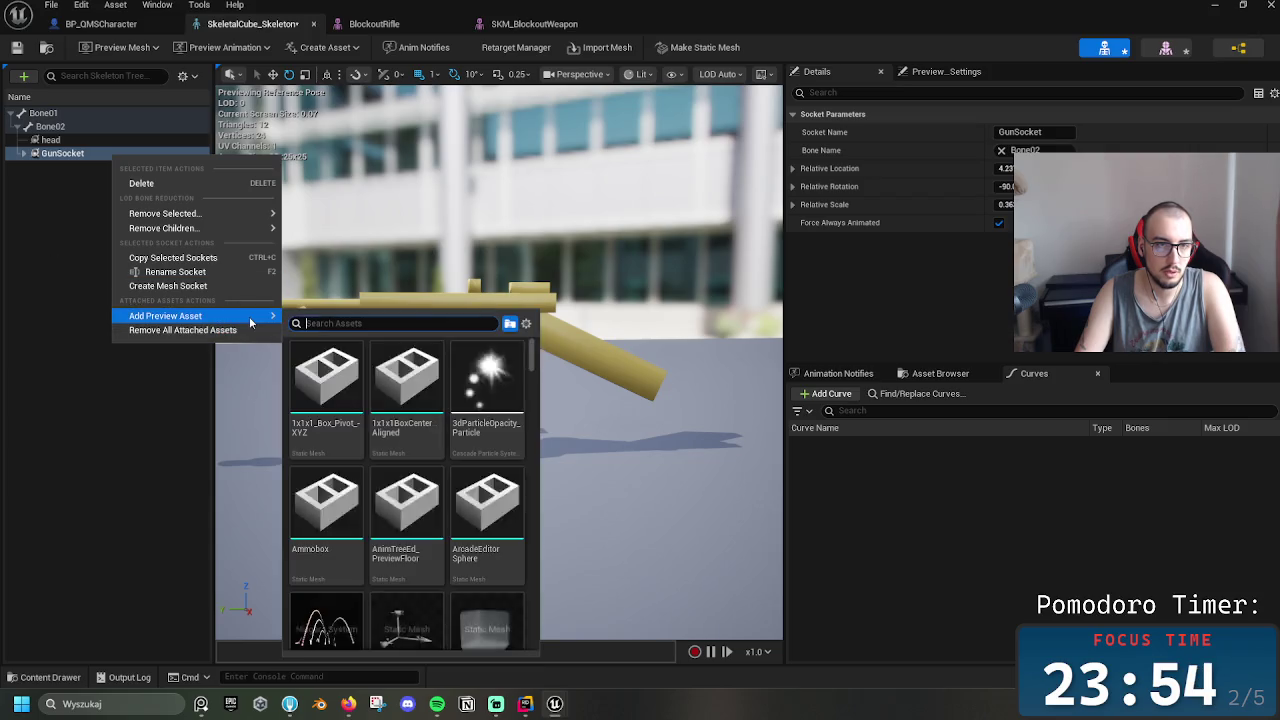
pyautogui.write('Good')
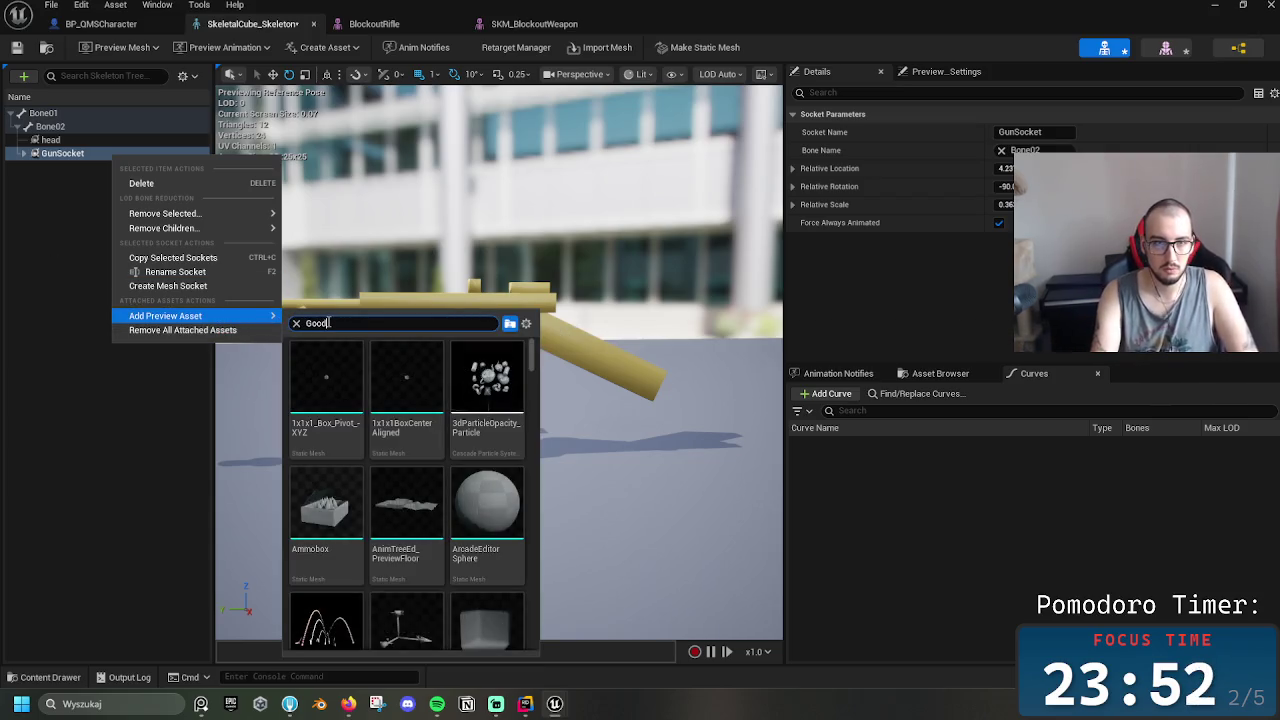
# Attach GoodRifle1 to GunSocket as a preview asset and zoom the viewport out
pyautogui.click(345, 395)
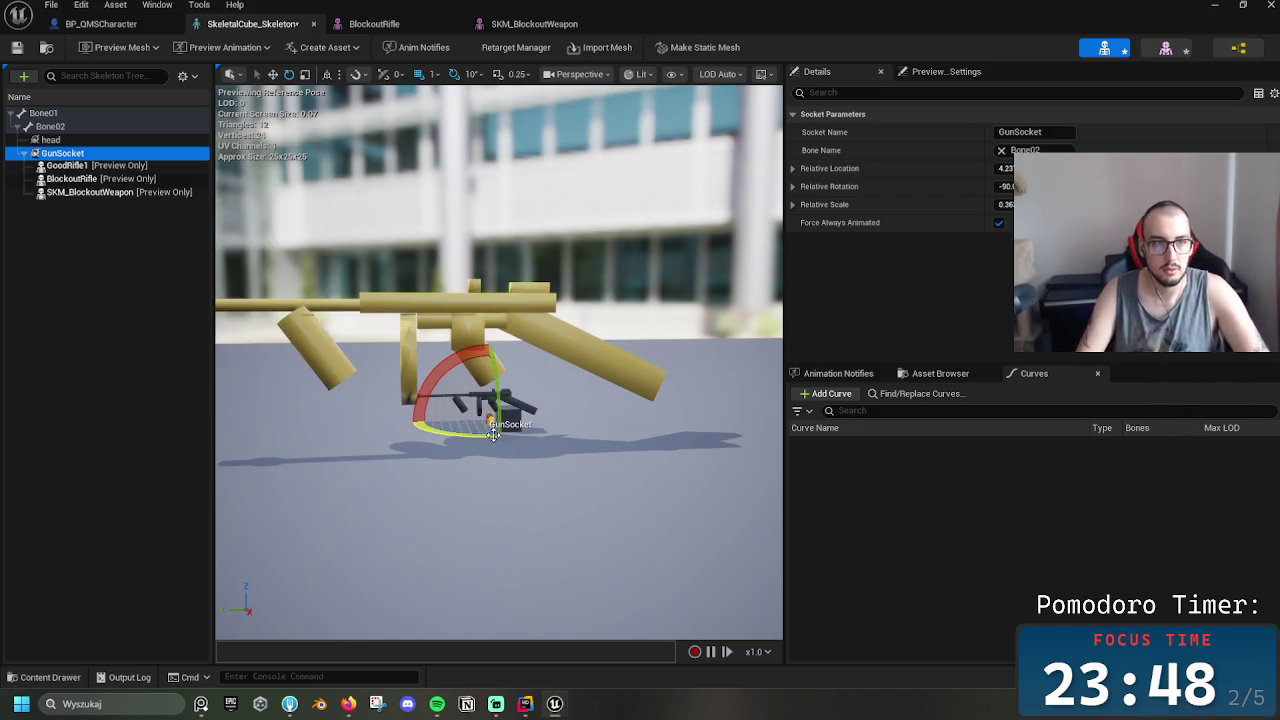
pyautogui.scroll(5, 514, 447)
pyautogui.scroll(5, 530, 421)
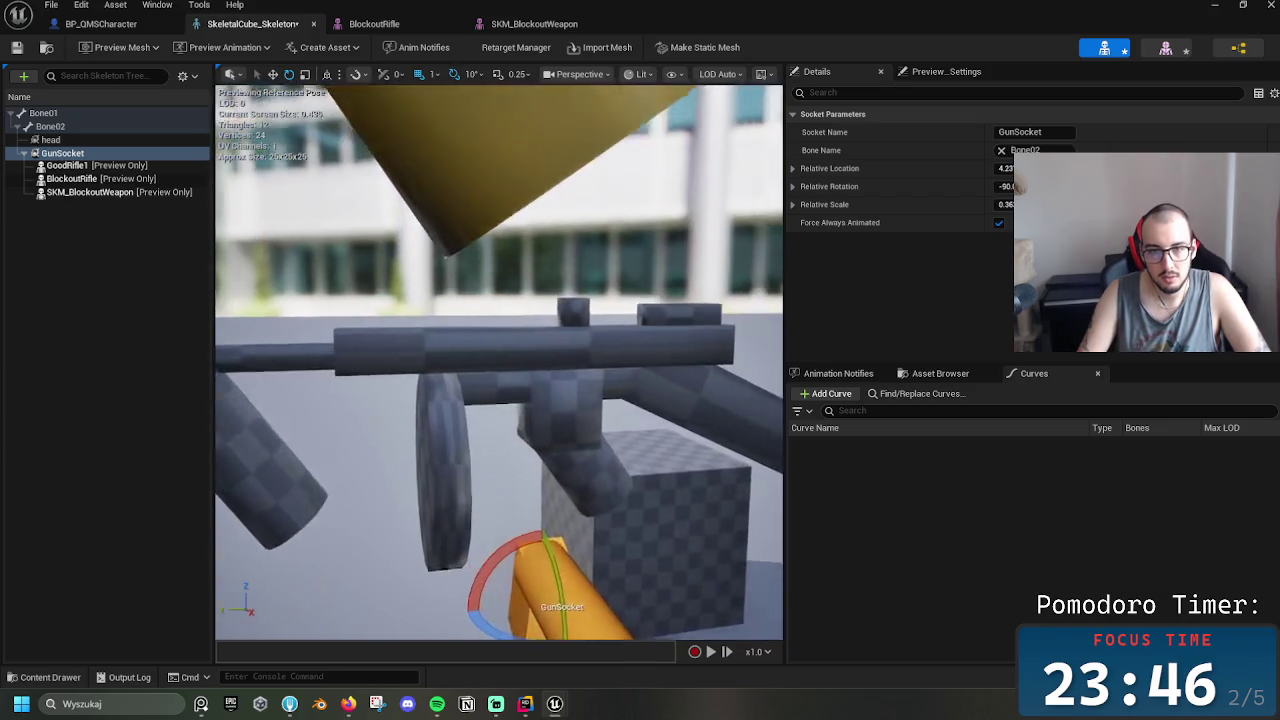
pyautogui.scroll(-5, 530, 421)
pyautogui.scroll(5, 530, 421)
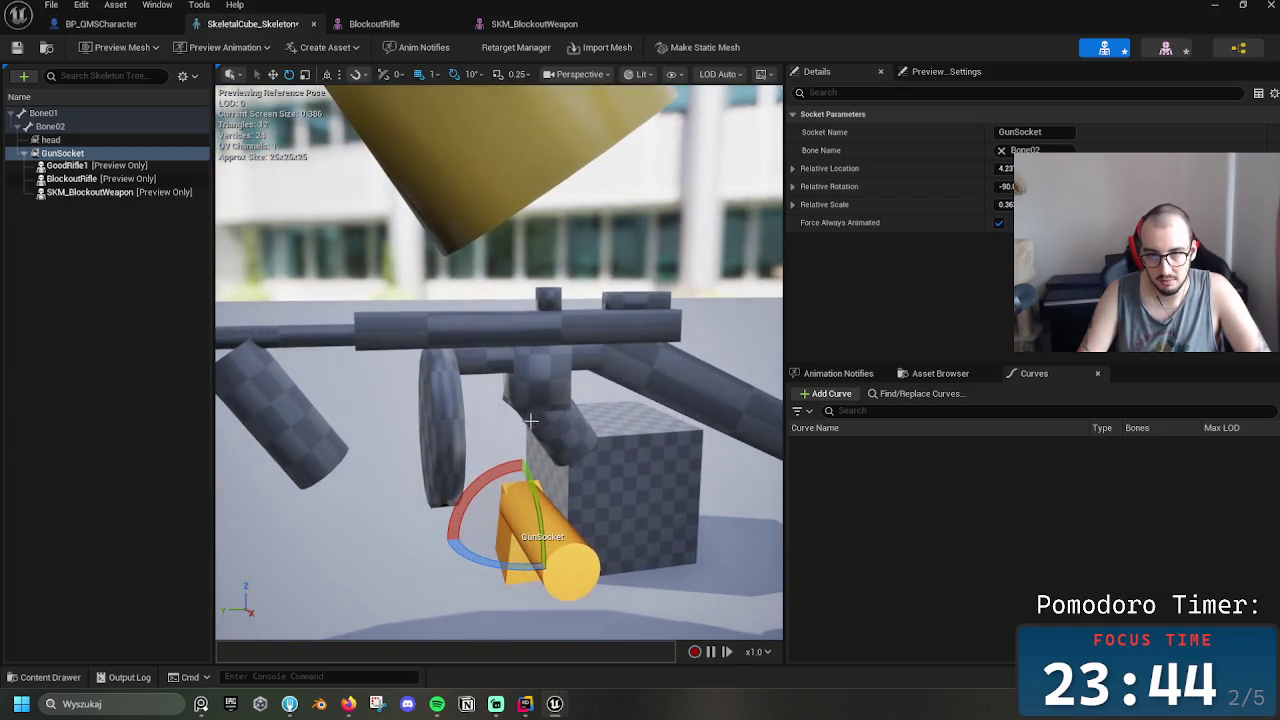
pyautogui.scroll(-6, 530, 421)
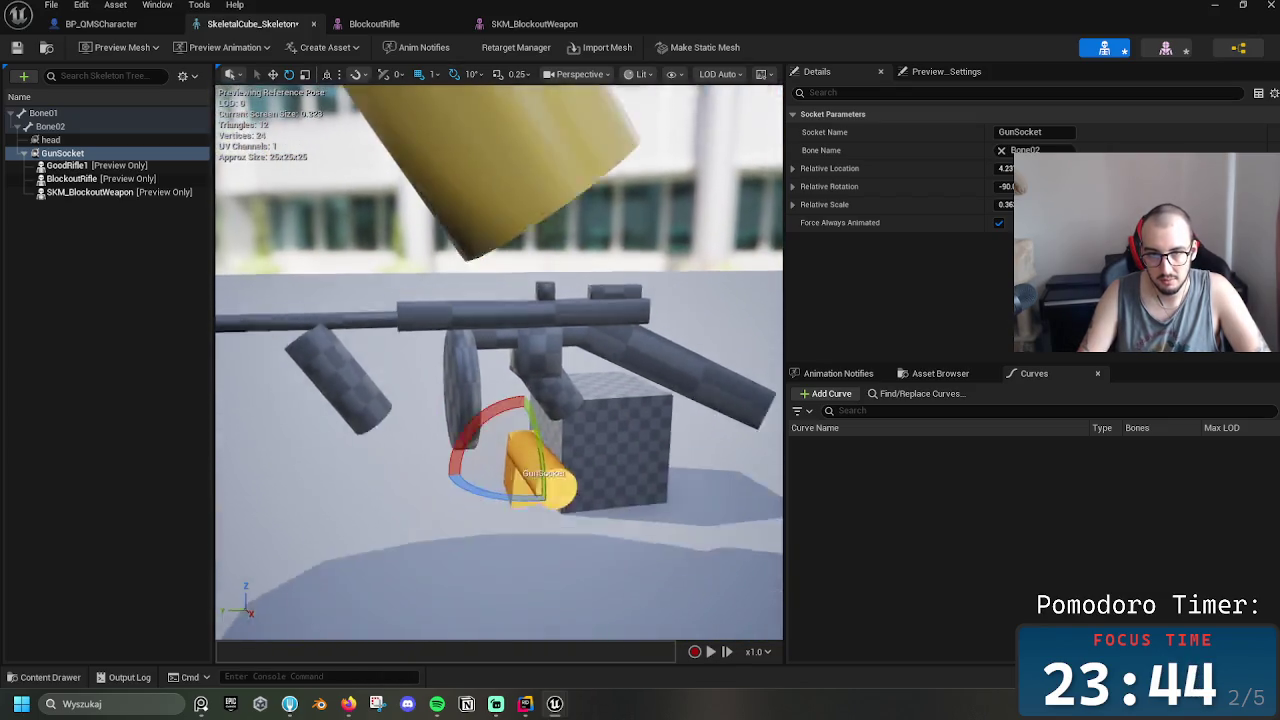
pyautogui.hotkey('alt', 'Tab')
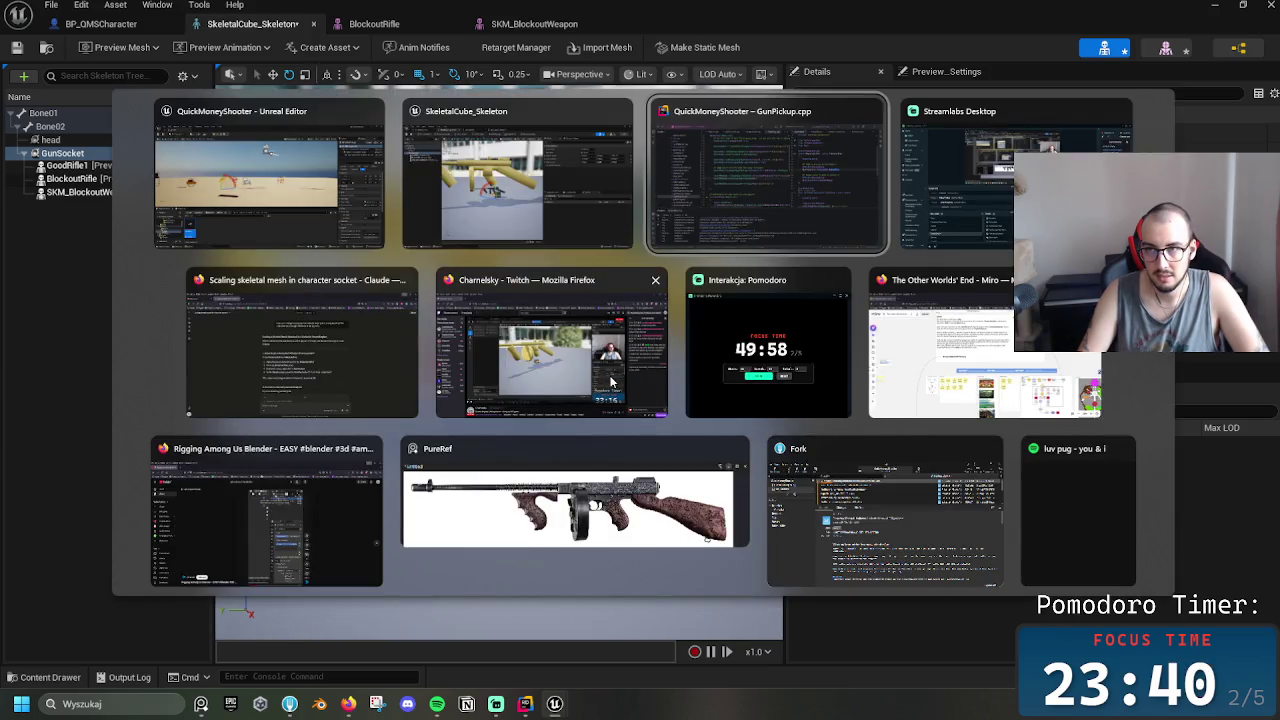
# Save the PureRef reference scene as rifle when closing it
pyautogui.hotkey('alt', 'Tab')
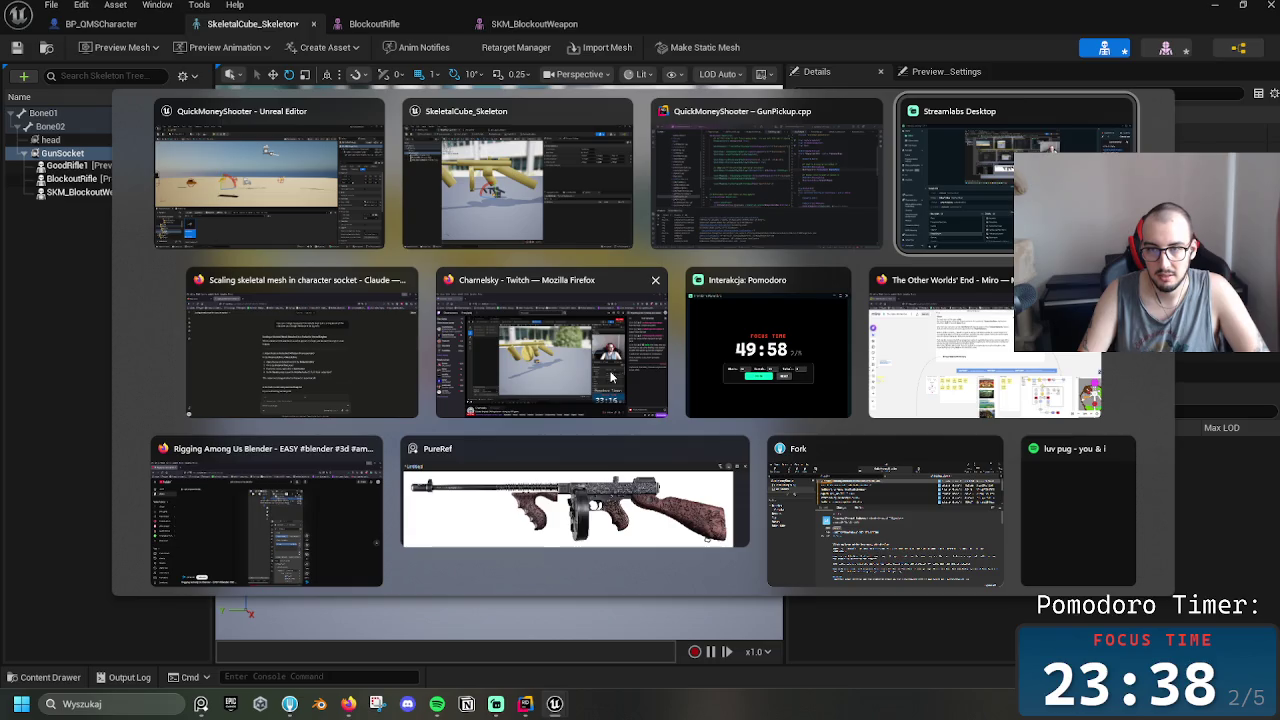
pyautogui.click(739, 455)
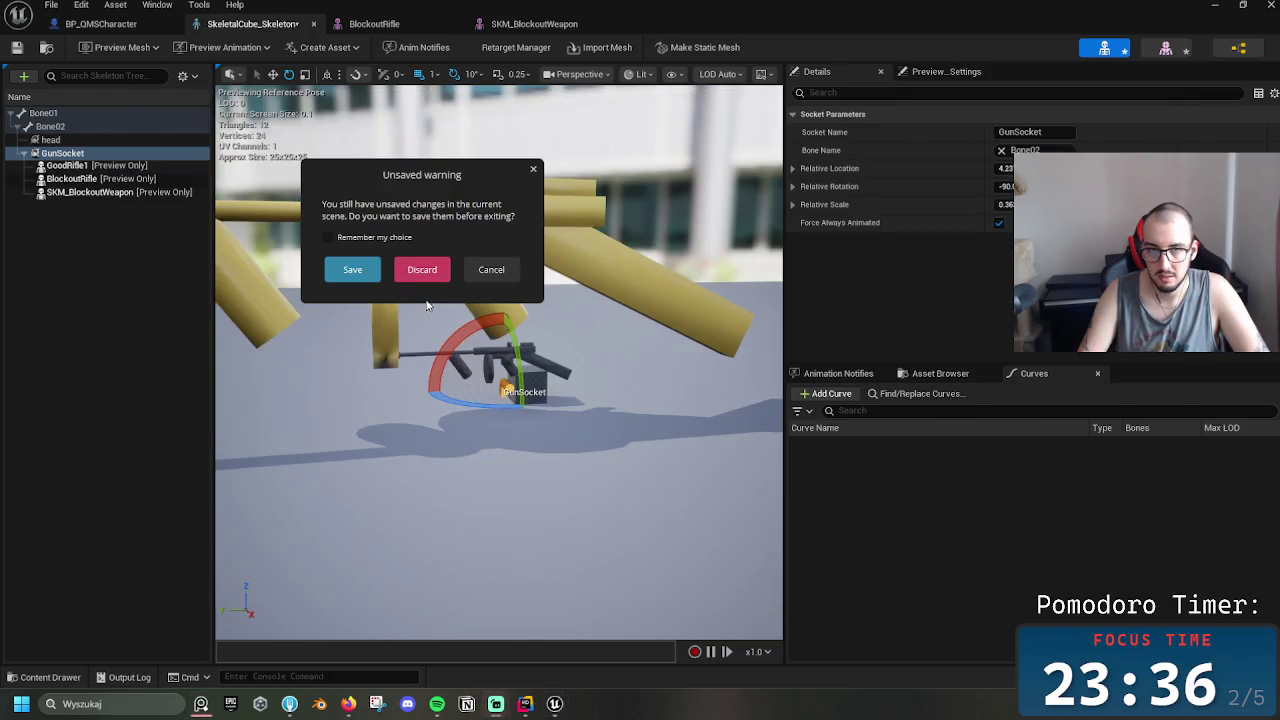
pyautogui.click(356, 271)
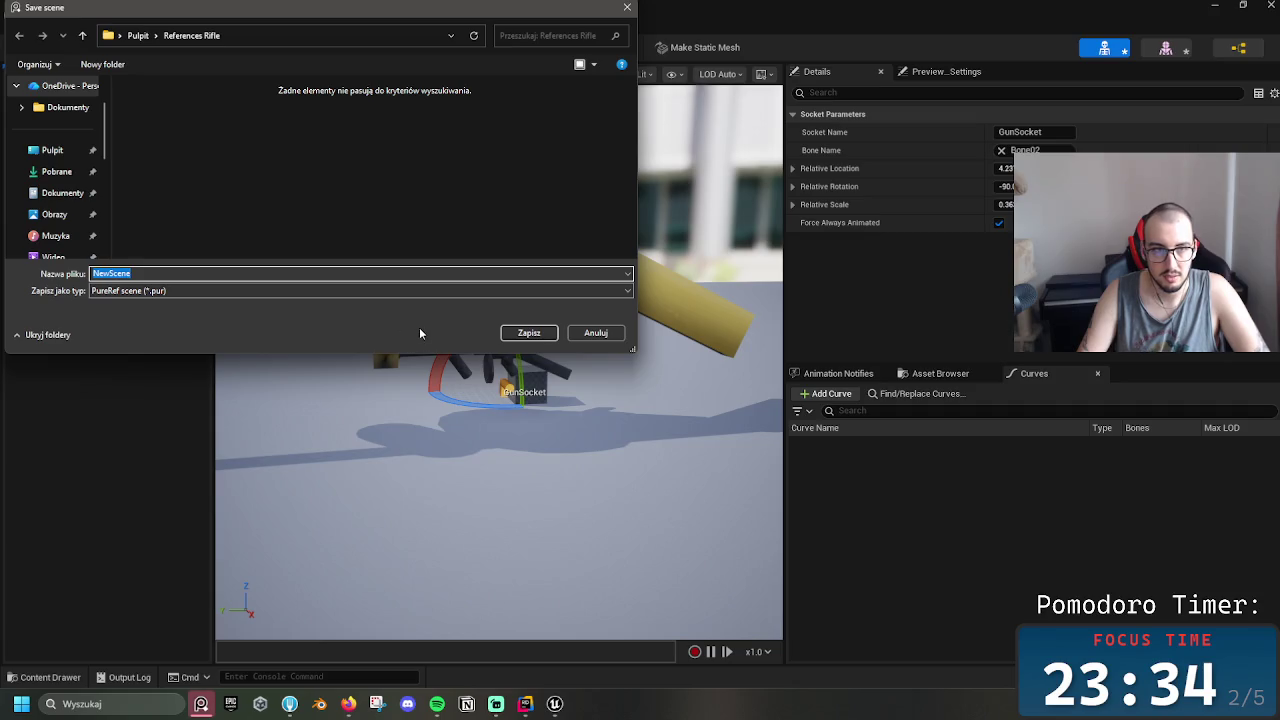
pyautogui.press('Return')
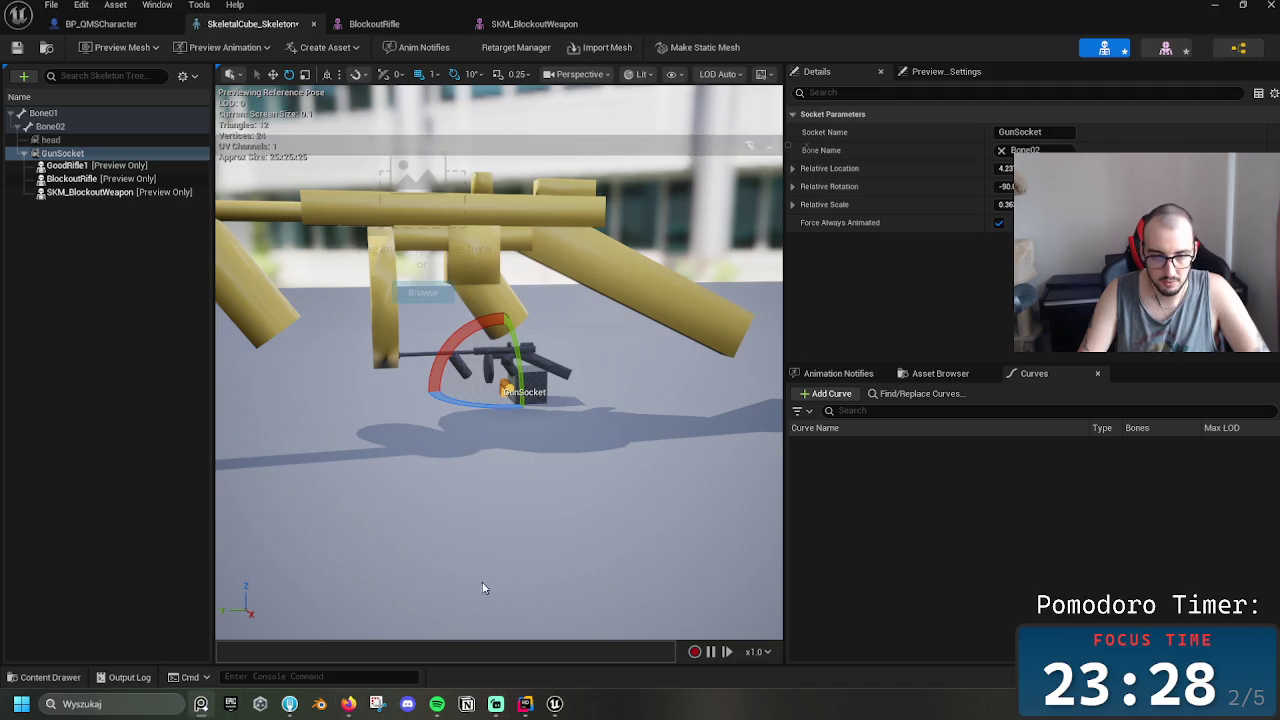
pyautogui.click(350, 614)
# Close PureRef from the taskbar and close the Blender rigging tutorial browser window
pyautogui.rightClick(200, 705)
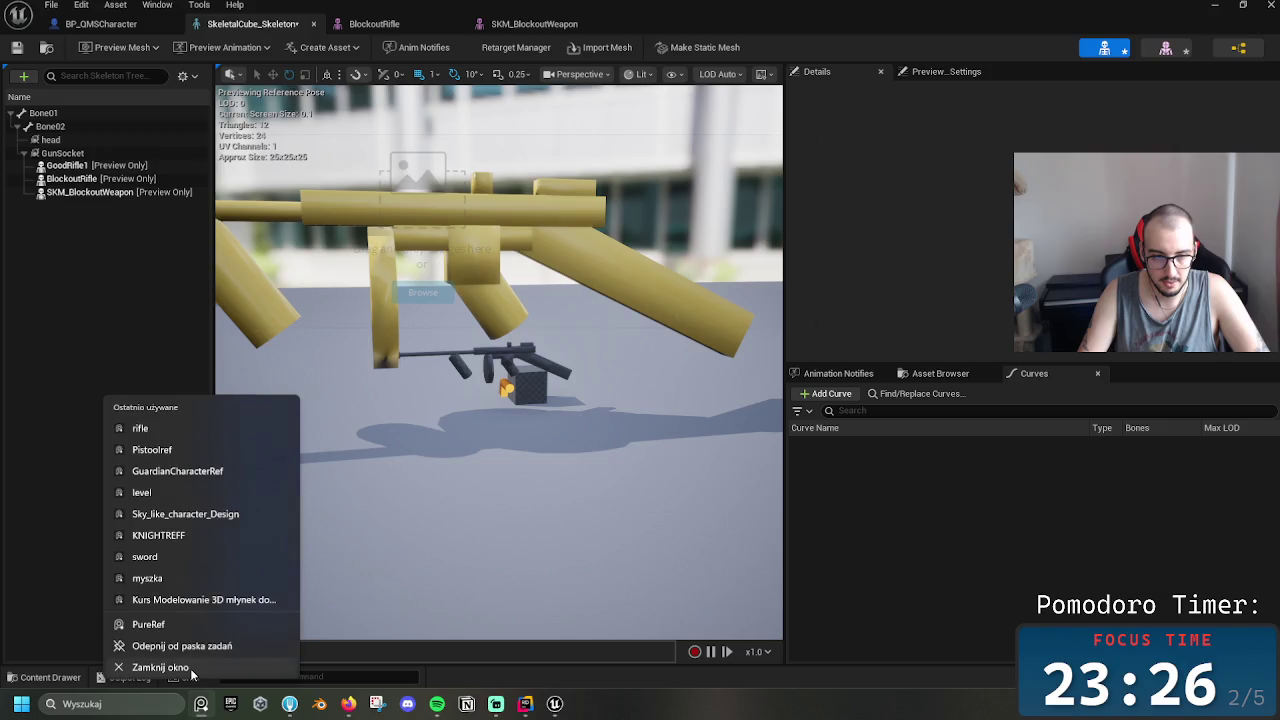
pyautogui.click(160, 667)
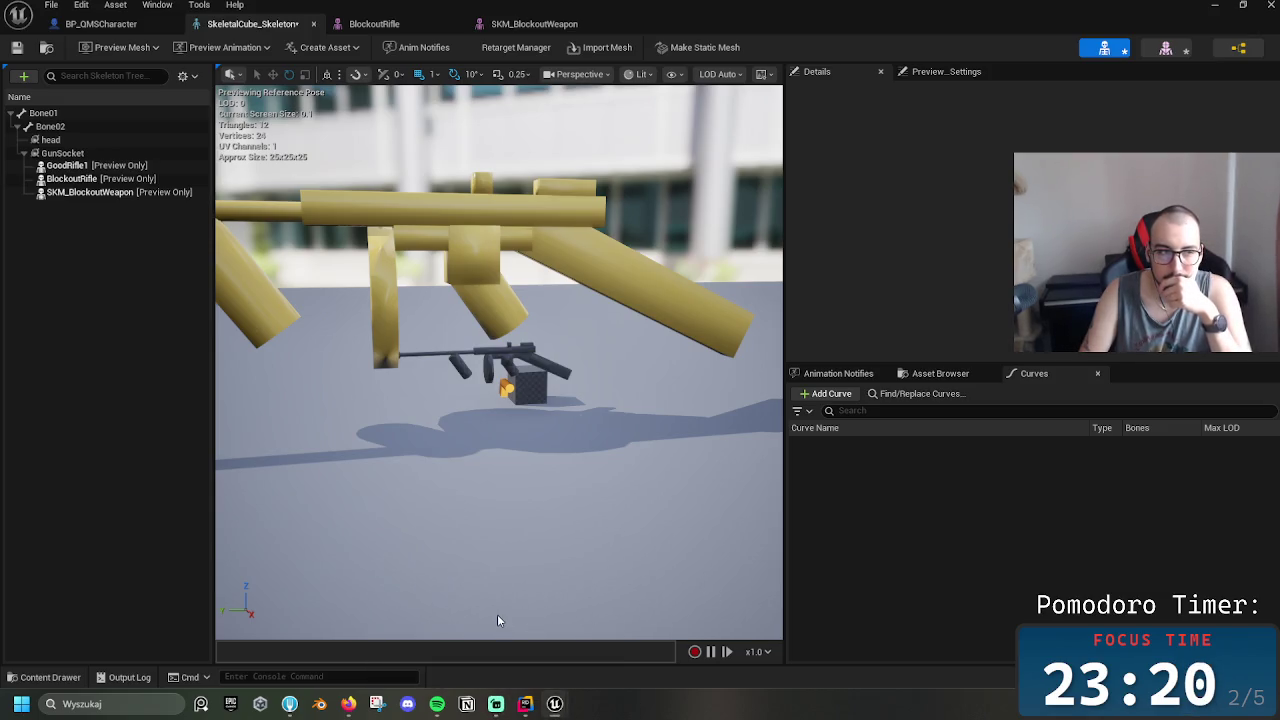
pyautogui.moveTo(351, 707)
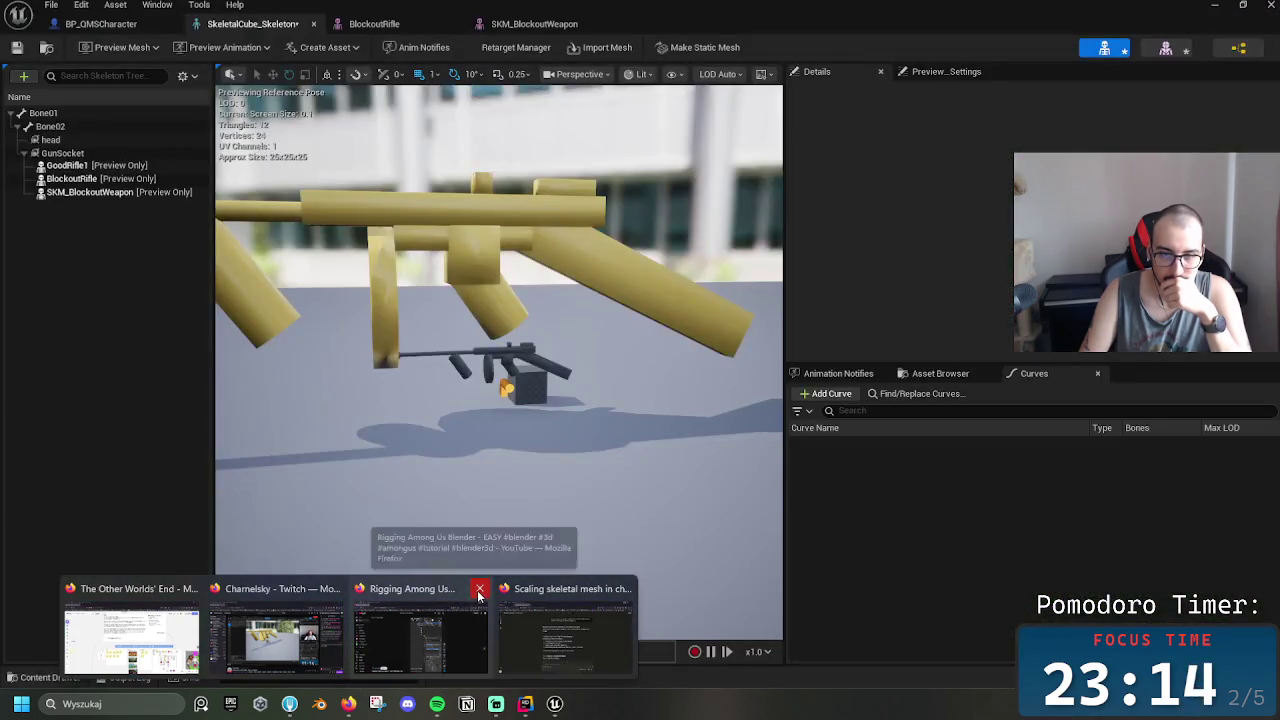
pyautogui.click(478, 589)
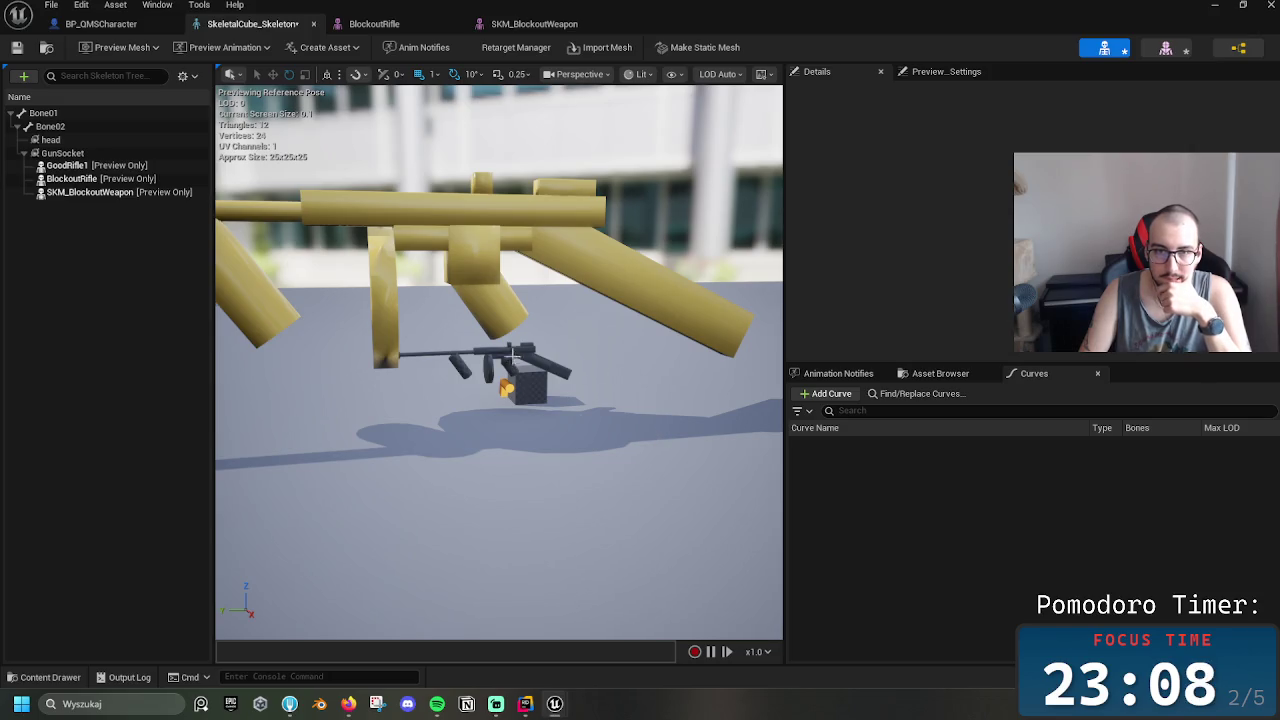
pyautogui.click(385, 24)
# Close the BlockoutRifle editor tab and cycle back to the SKM_BlockoutWeapon editor
pyautogui.click(551, 26)
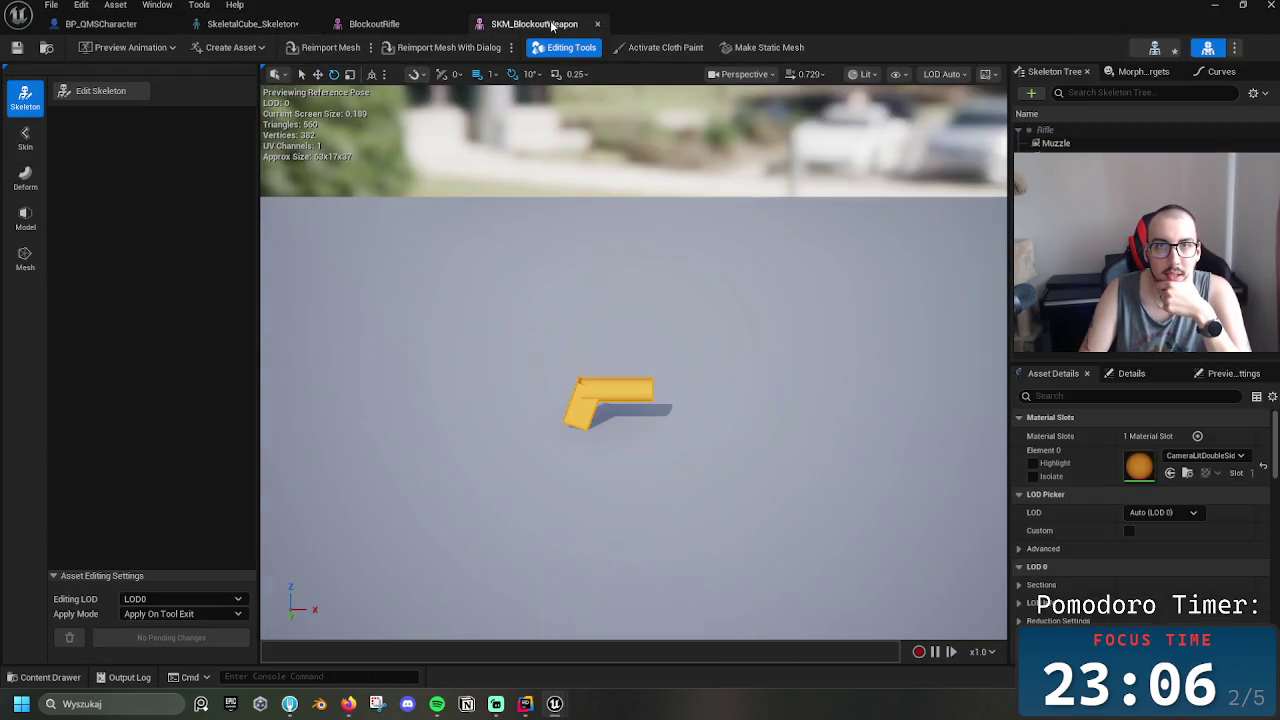
pyautogui.click(440, 26)
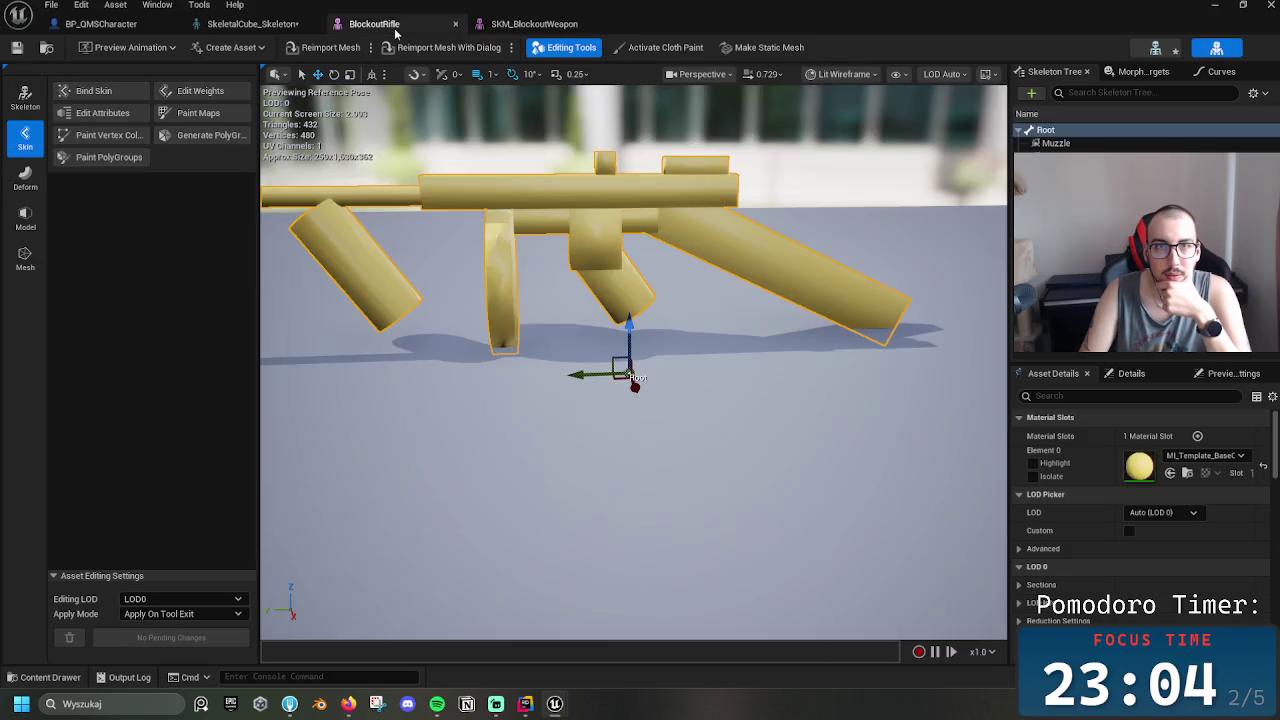
pyautogui.click(456, 24)
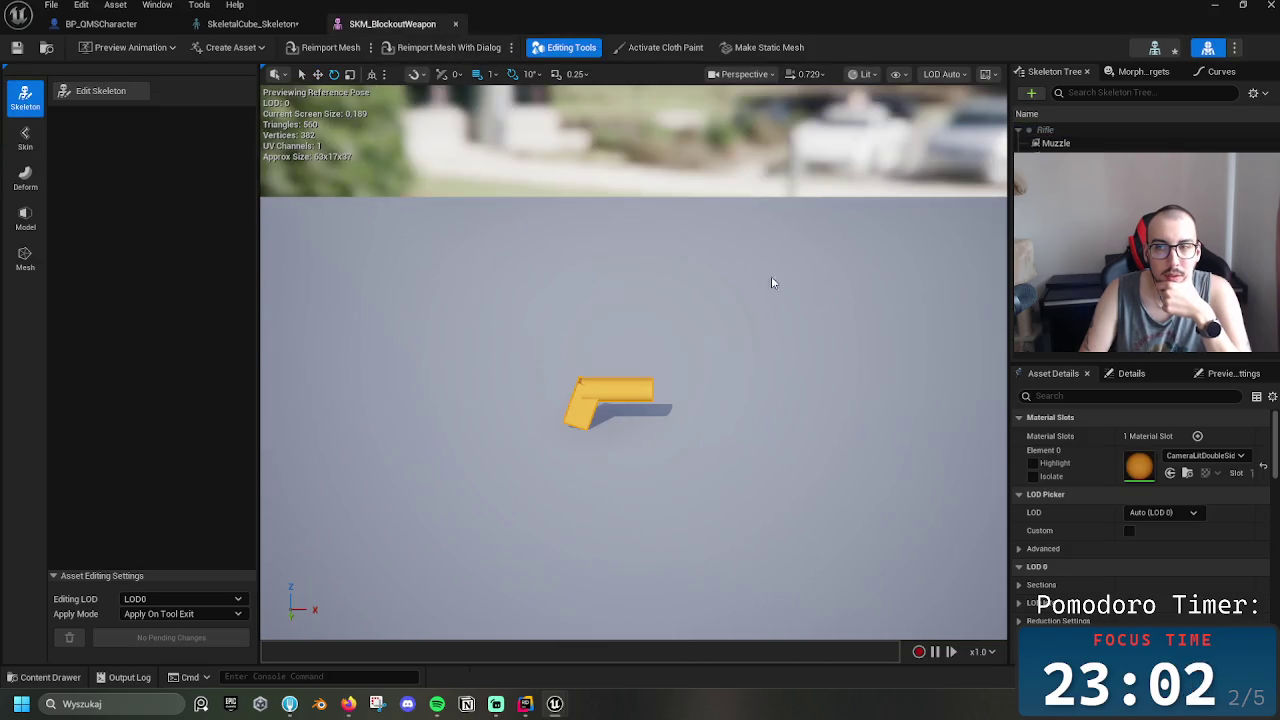
pyautogui.moveTo(843, 374)
pyautogui.mouseDown()
pyautogui.moveTo(835, 385)
pyautogui.moveTo(860, 374)
pyautogui.mouseUp()
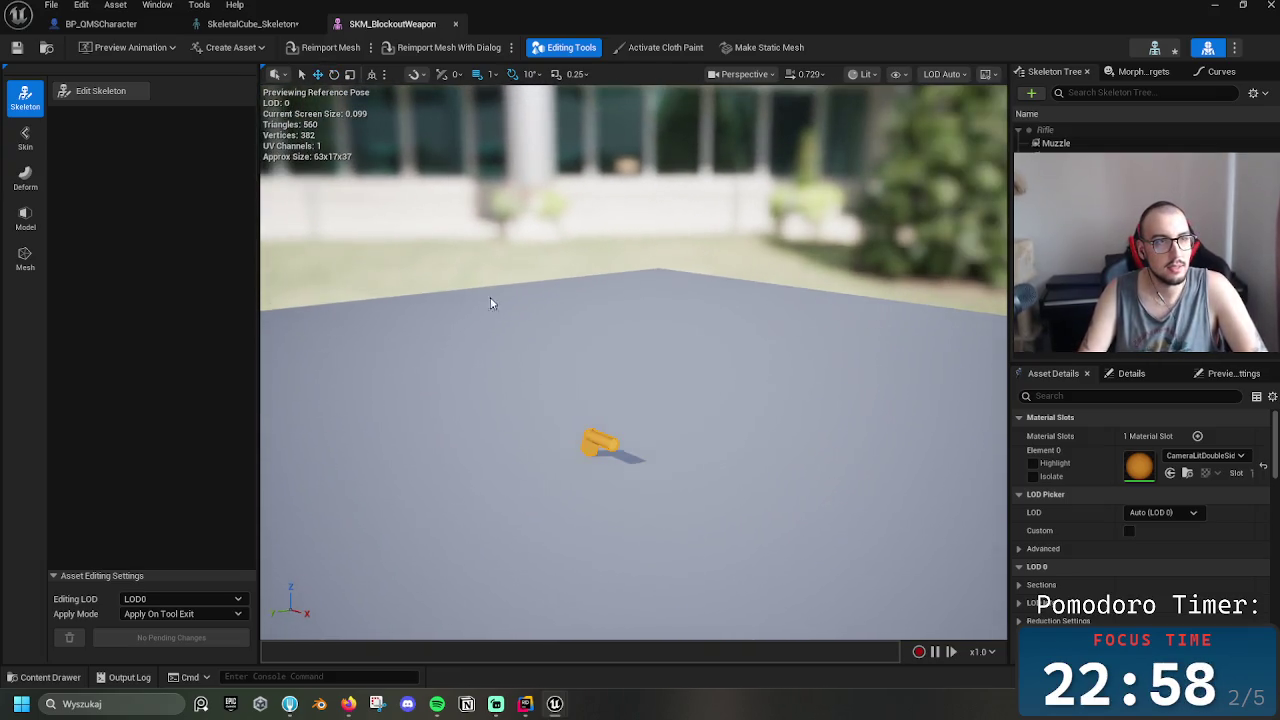
pyautogui.click(228, 24)
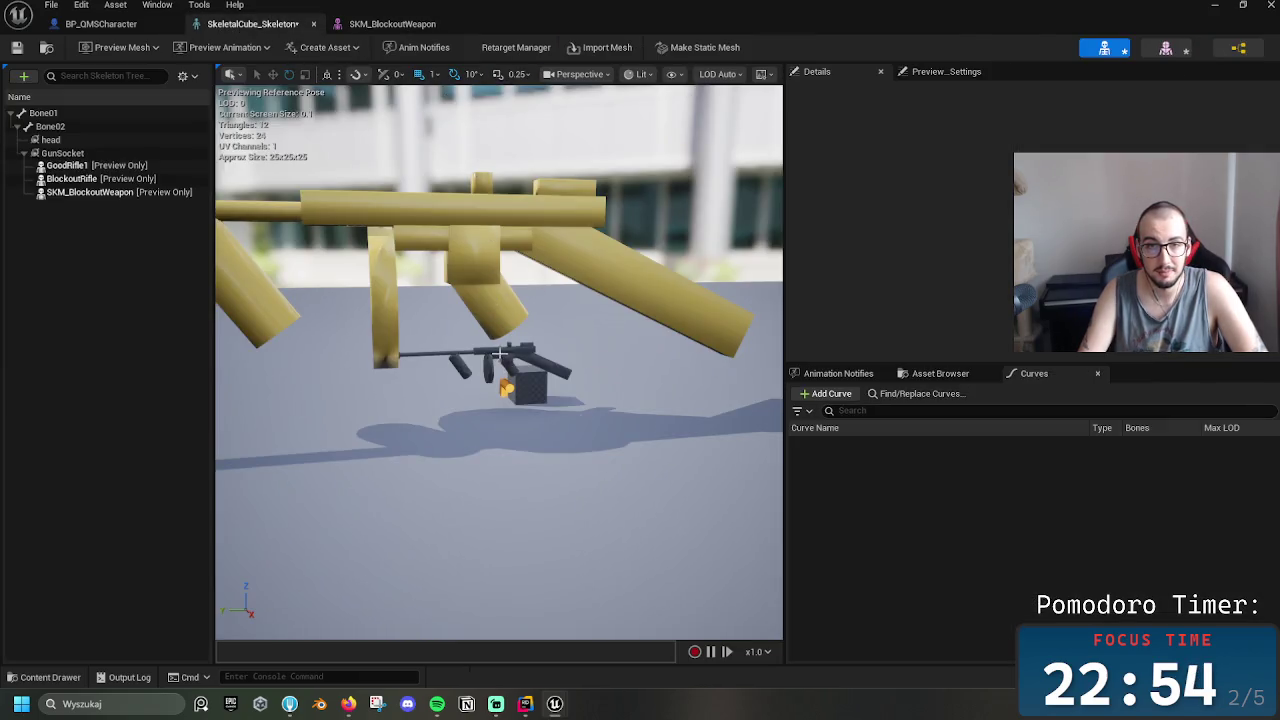
pyautogui.click(100, 24)
pyautogui.click(380, 24)
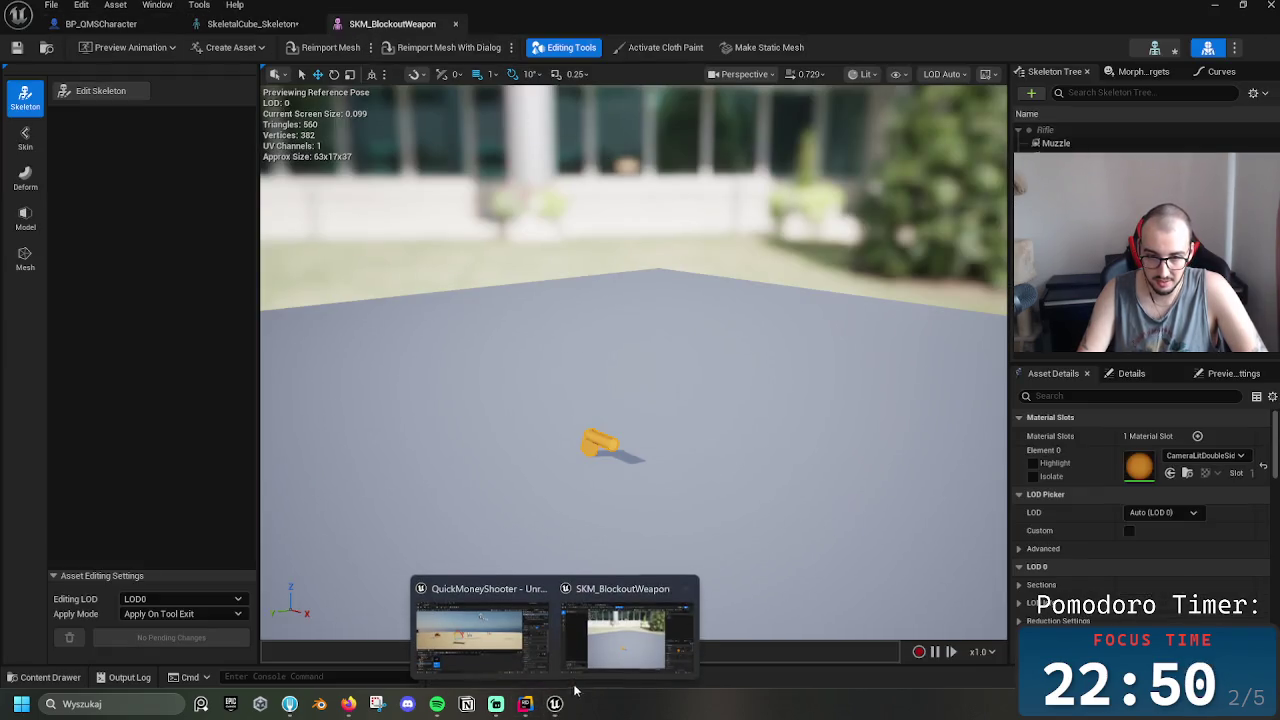
pyautogui.hotkey('ctrl', 'space')
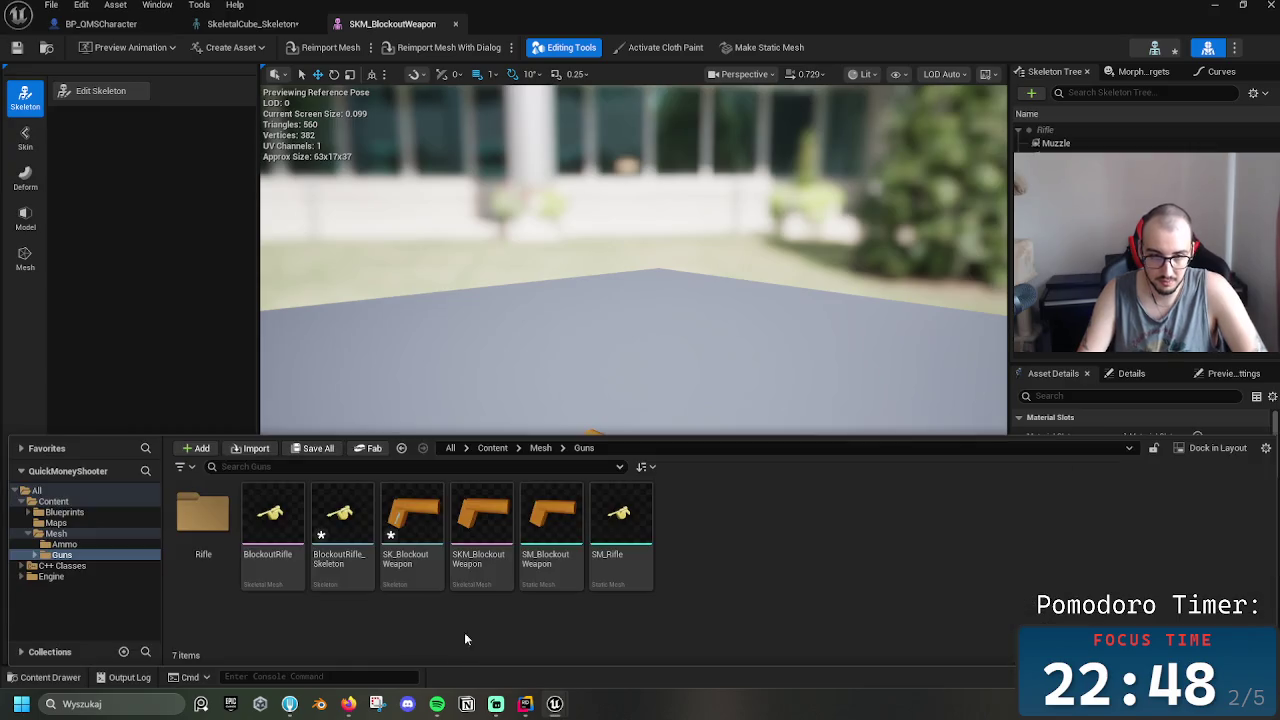
# Open GoodRifle1 from the Guns > Rifle folder in its mesh editor
pyautogui.click(342, 525)
pyautogui.click(270, 525)
pyautogui.click(207, 525)
pyautogui.doubleClick(207, 525)
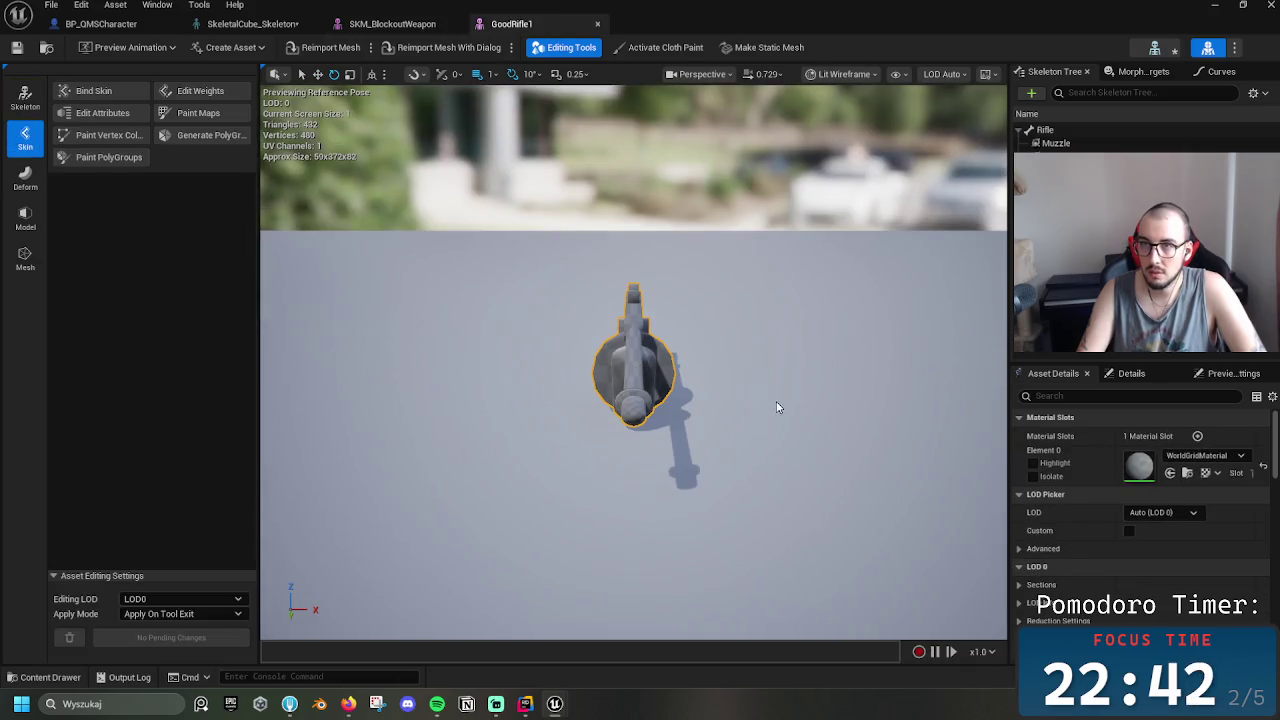
pyautogui.moveTo(778, 407)
pyautogui.mouseDown()
pyautogui.moveTo(700, 440)
pyautogui.moveTo(670, 490)
pyautogui.moveTo(700, 475)
pyautogui.mouseUp()
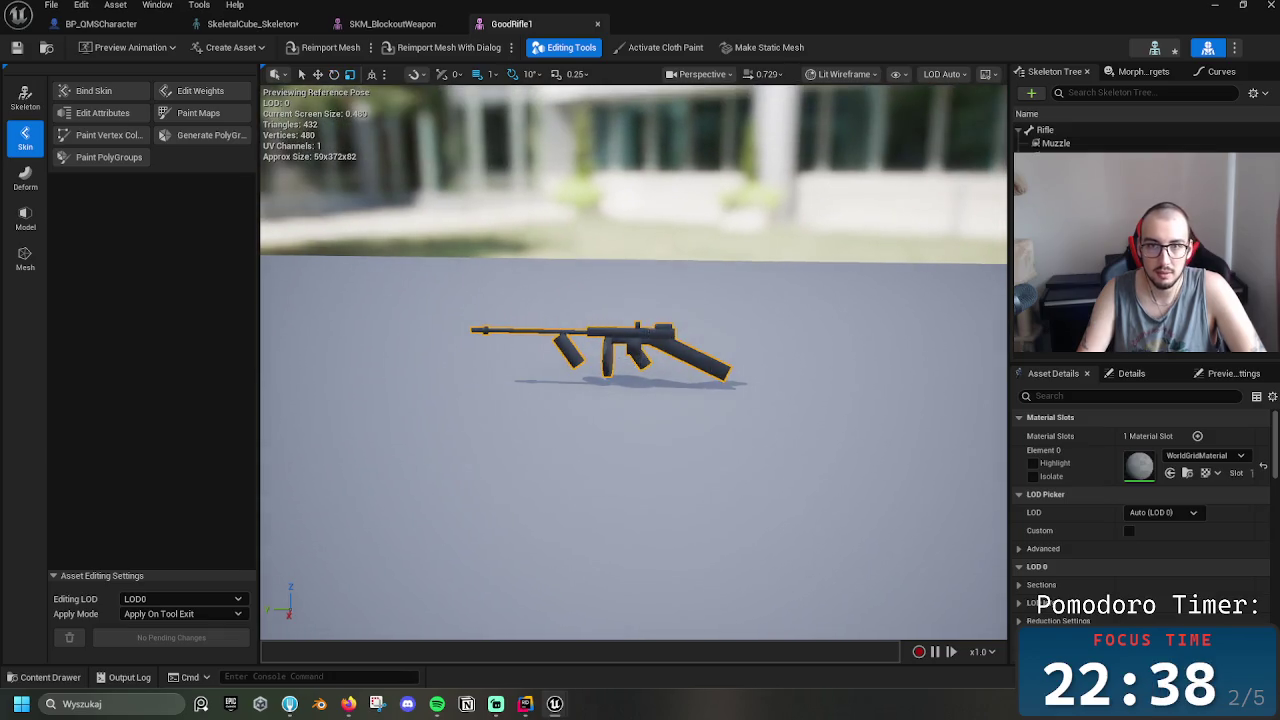
# Scale the Rifle root bone down and raise it slightly along Z
pyautogui.click(1061, 134)
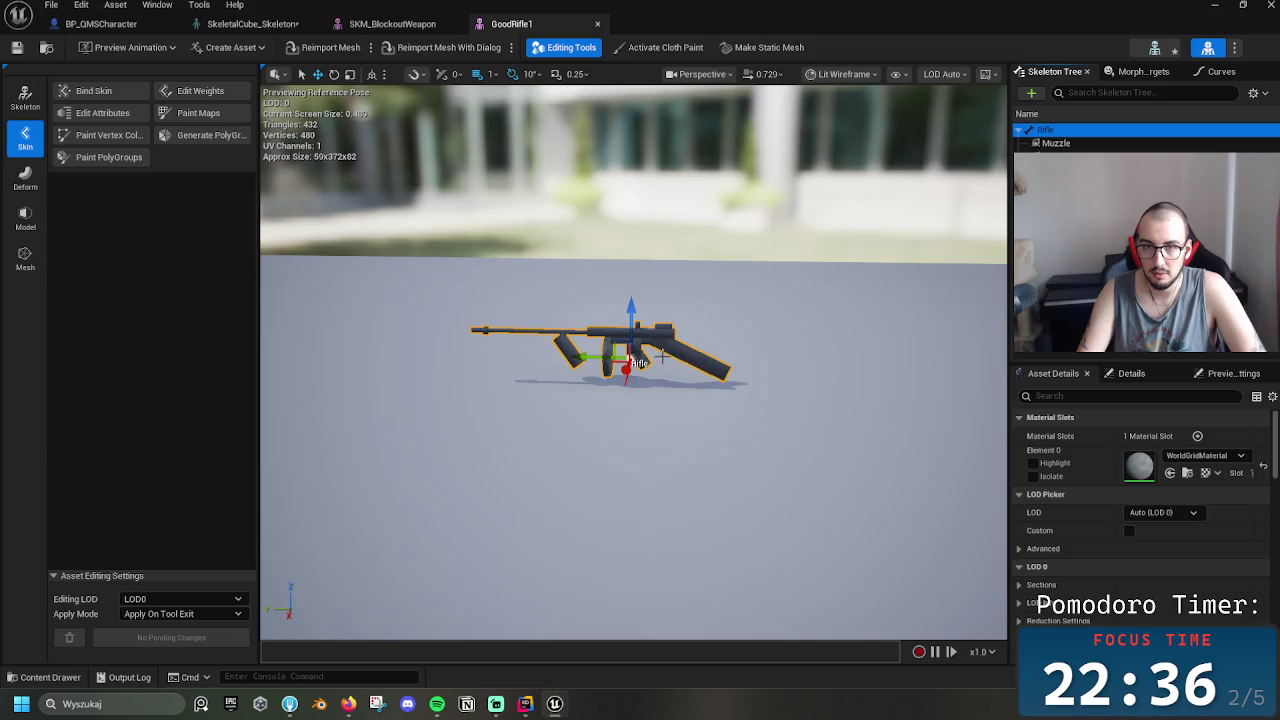
pyautogui.press('r')
pyautogui.moveTo(640, 362); pyautogui.dragTo(638, 363)
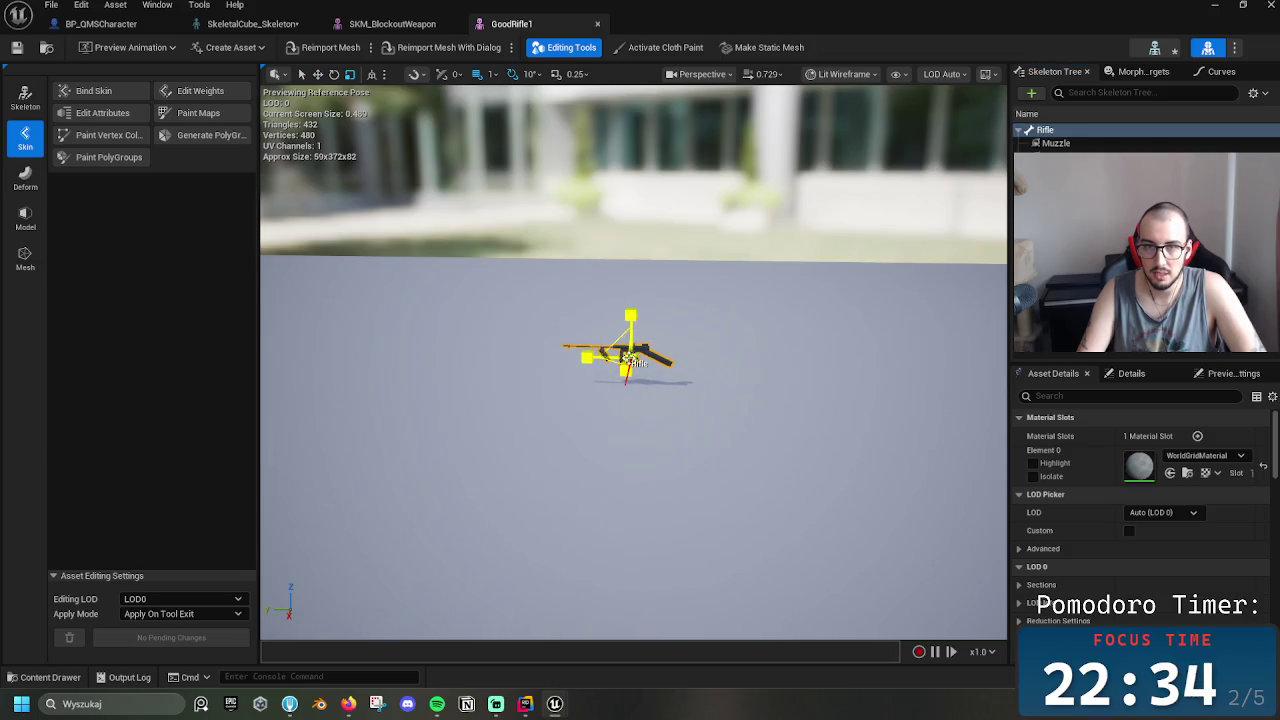
pyautogui.press('w')
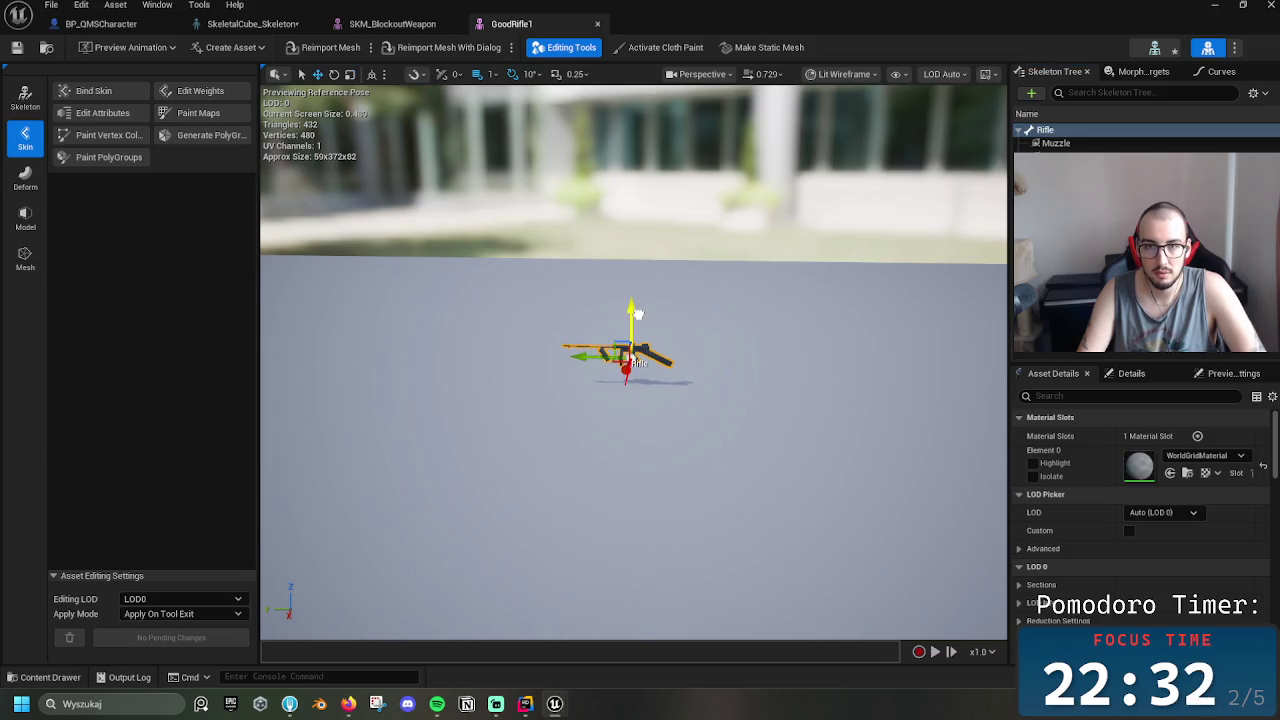
pyautogui.moveTo(638, 314); pyautogui.dragTo(628, 304)
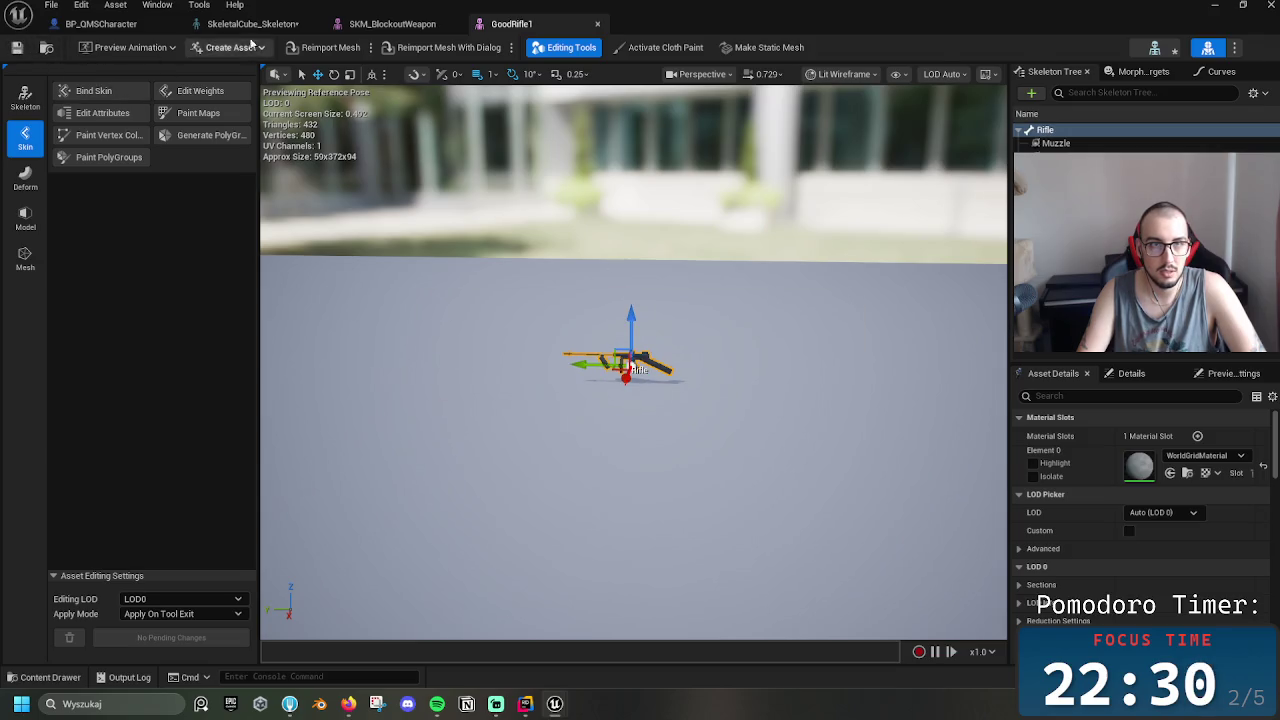
pyautogui.click(258, 26)
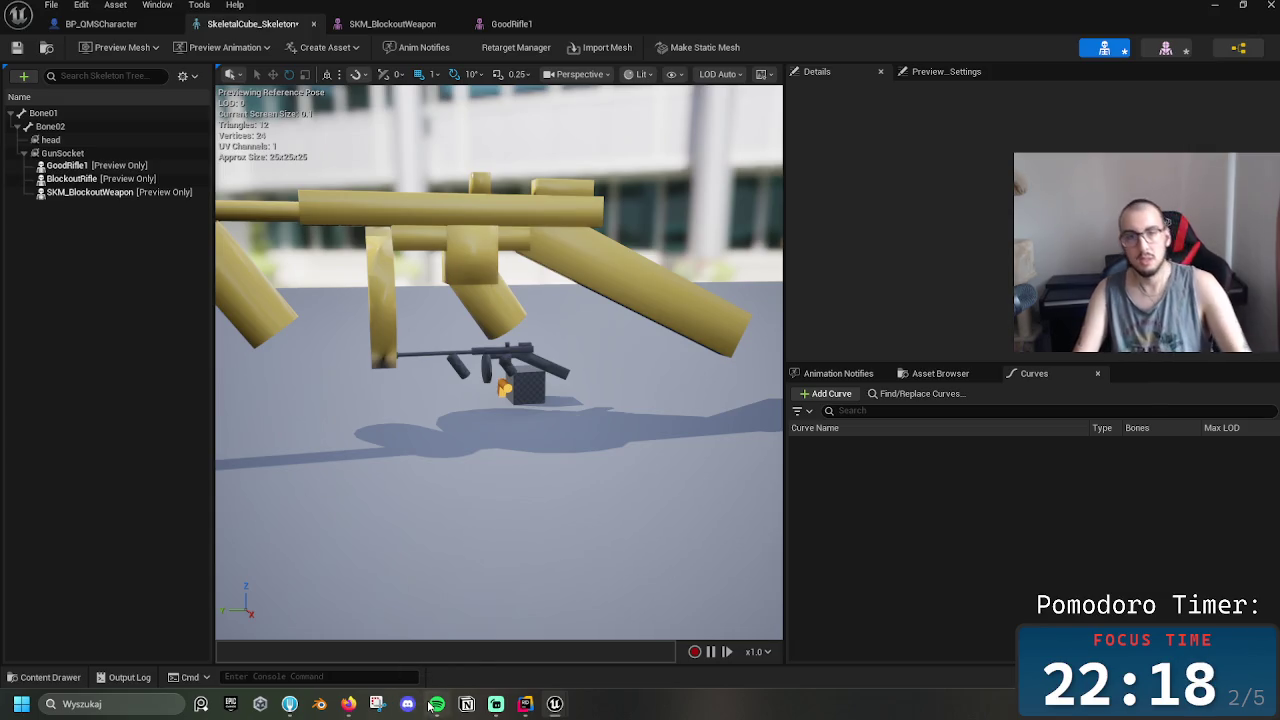
# Shift GunSocket along X to about 5.68, then switch over to the Blender window
pyautogui.moveTo(432, 706)
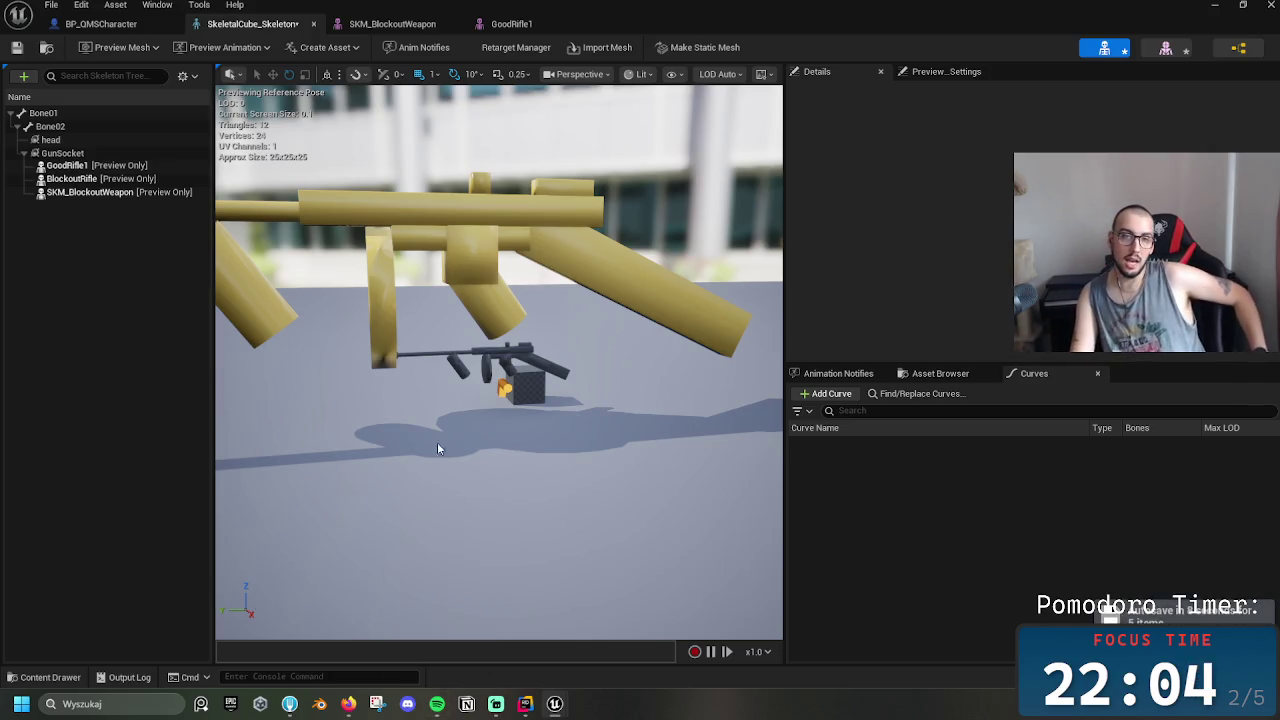
pyautogui.click(88, 154)
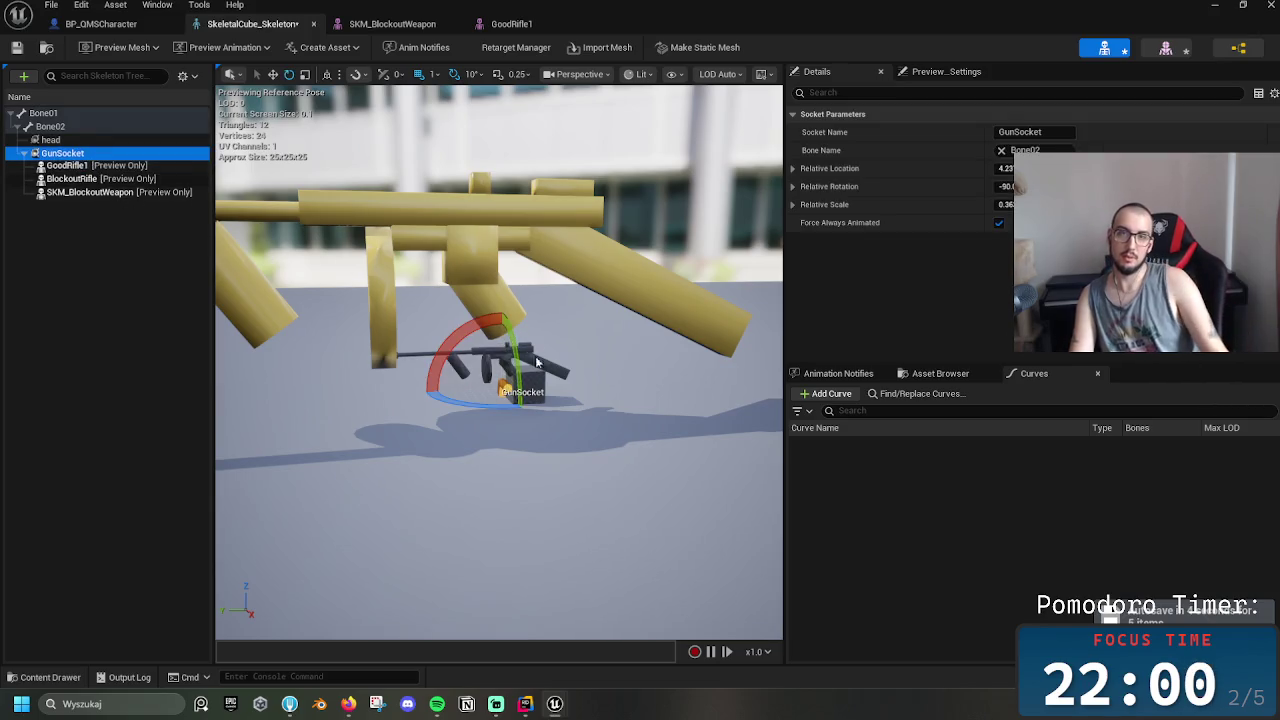
pyautogui.press('w')
pyautogui.moveTo(503, 388); pyautogui.dragTo(503, 388)
pyautogui.moveTo(504, 338); pyautogui.dragTo(520, 338)
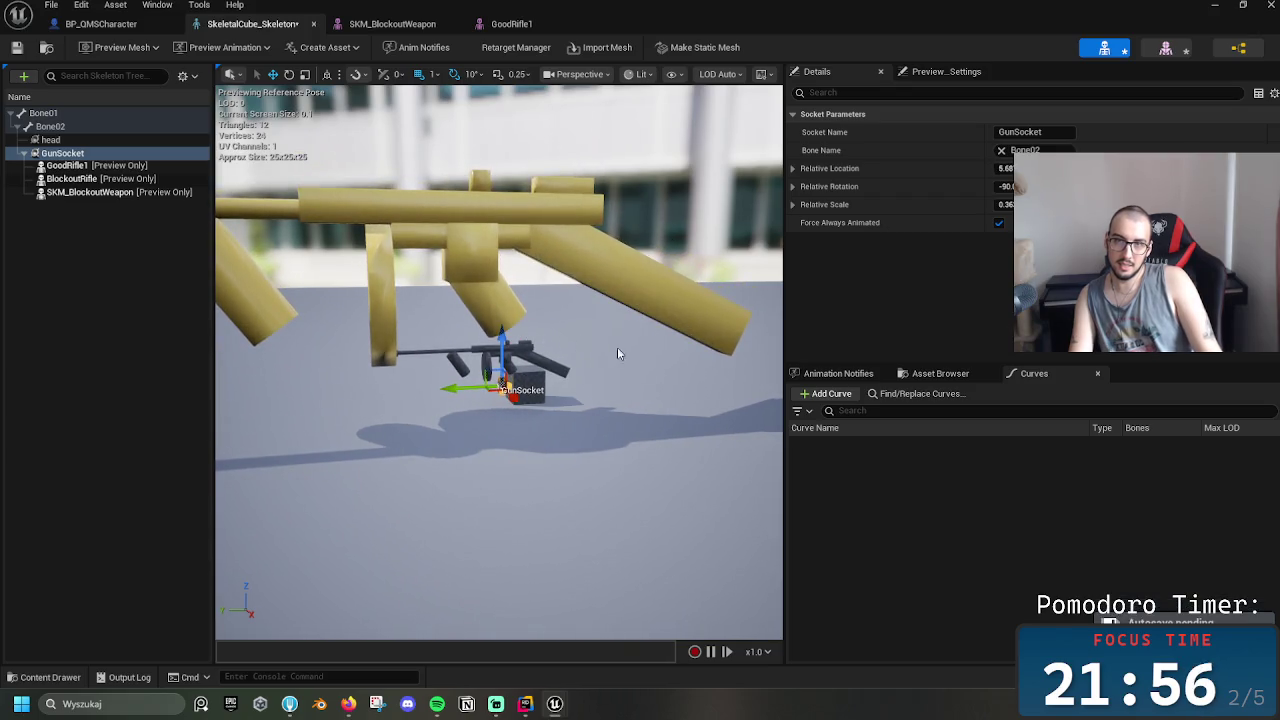
pyautogui.click(617, 353)
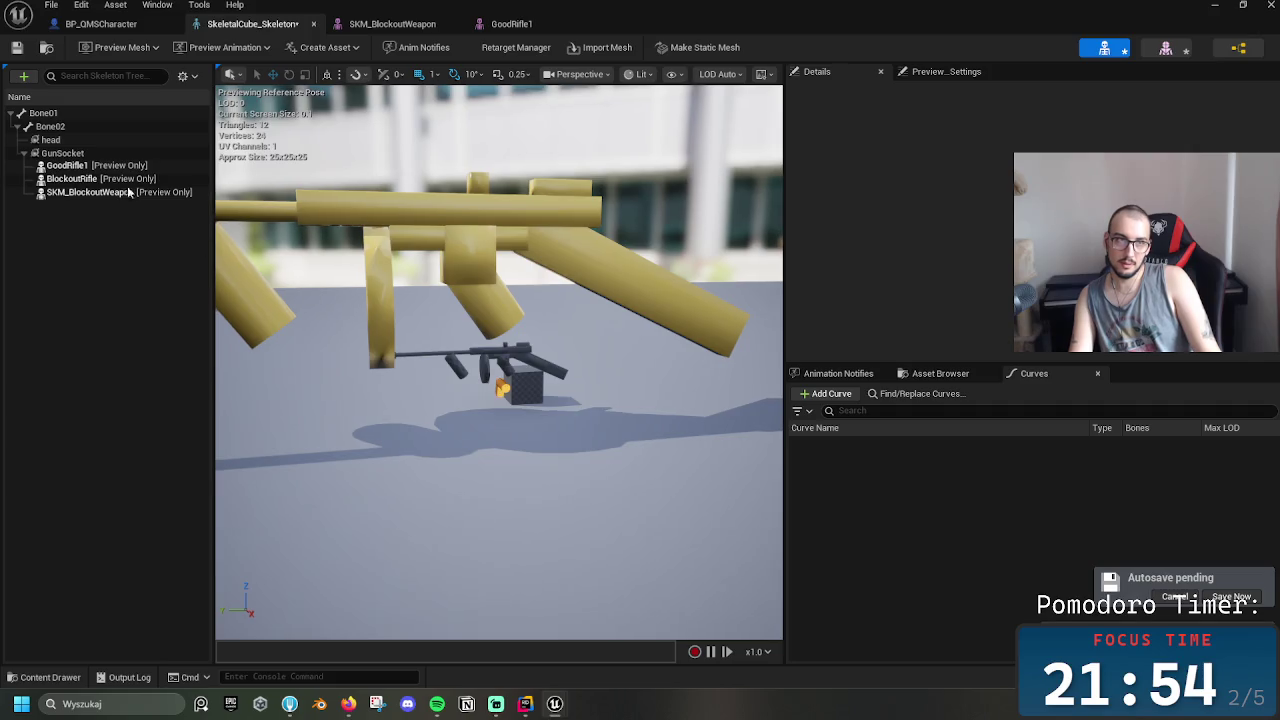
pyautogui.click(66, 153)
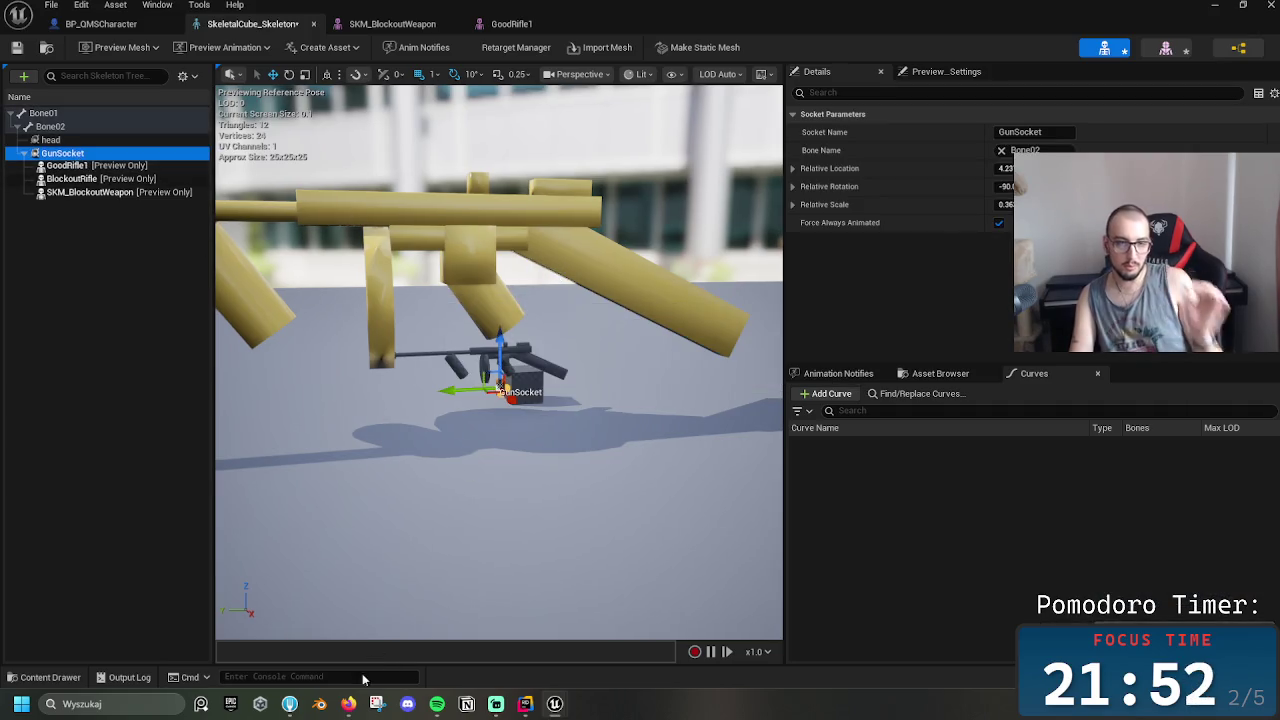
pyautogui.click(321, 706)
pyautogui.moveTo(348, 706)
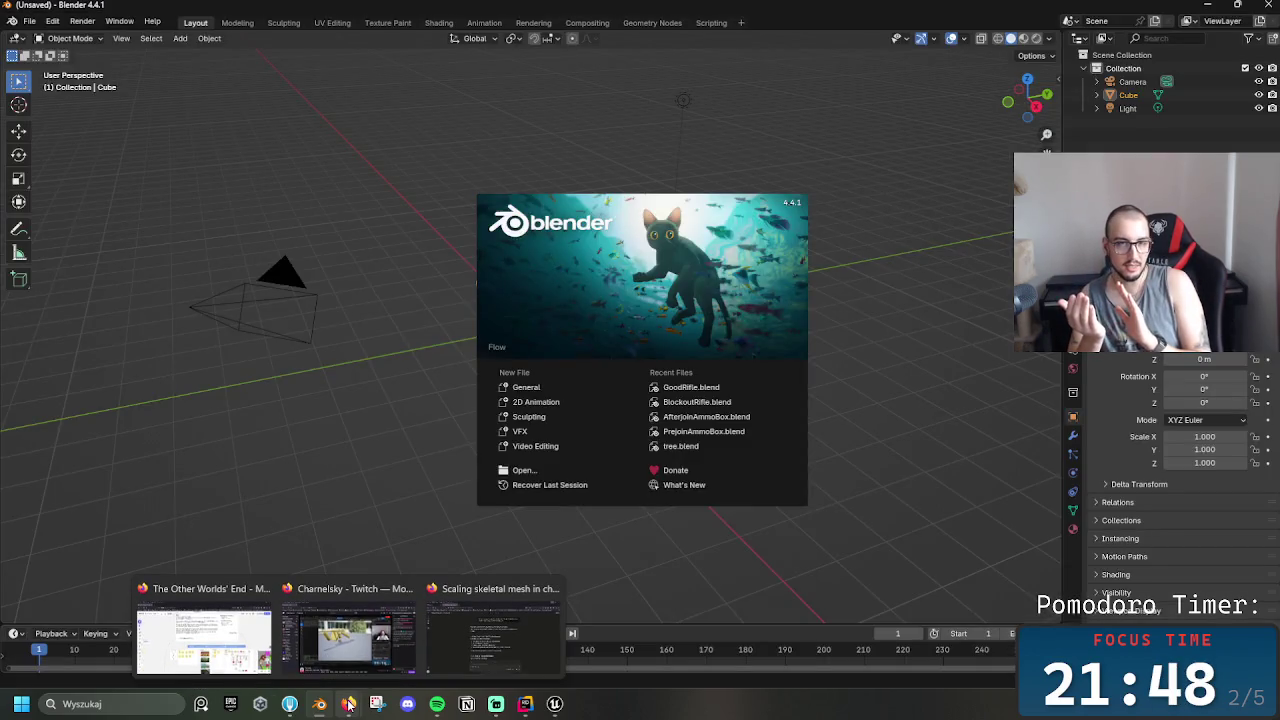
# Dismiss the splash screen and open GoodRifle.blend from the recent files
pyautogui.click(401, 305)
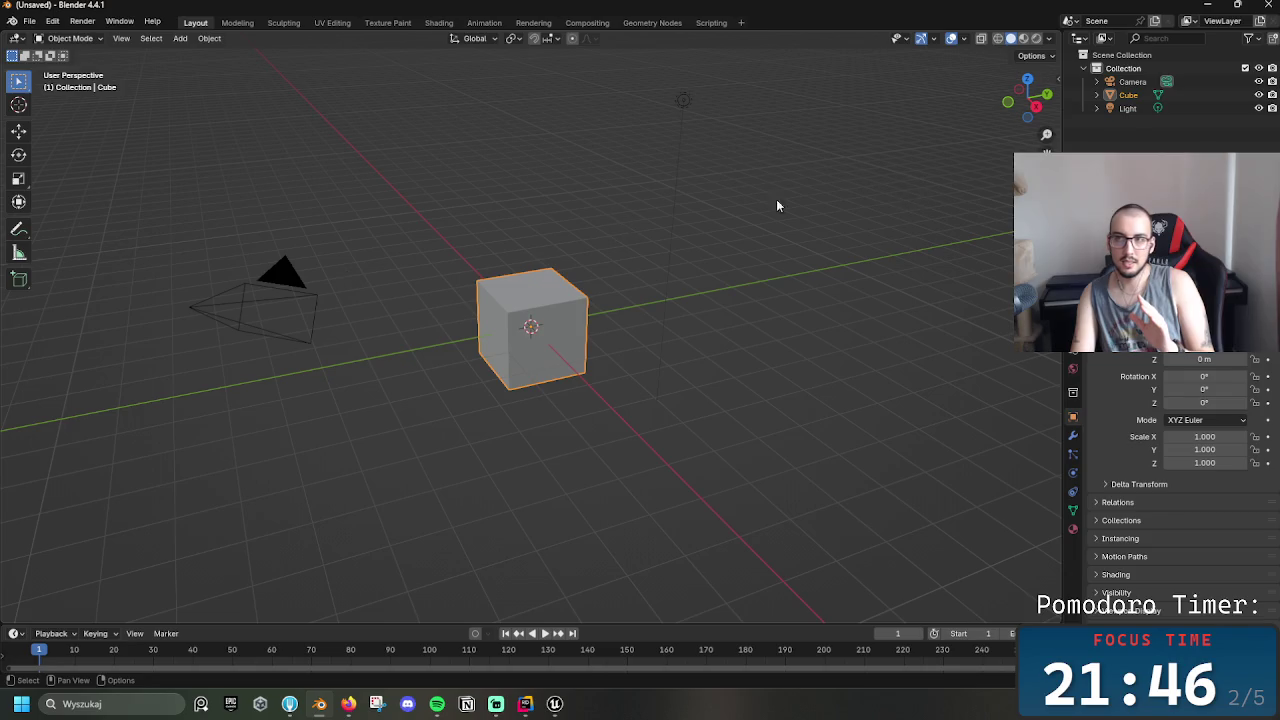
pyautogui.click(29, 21)
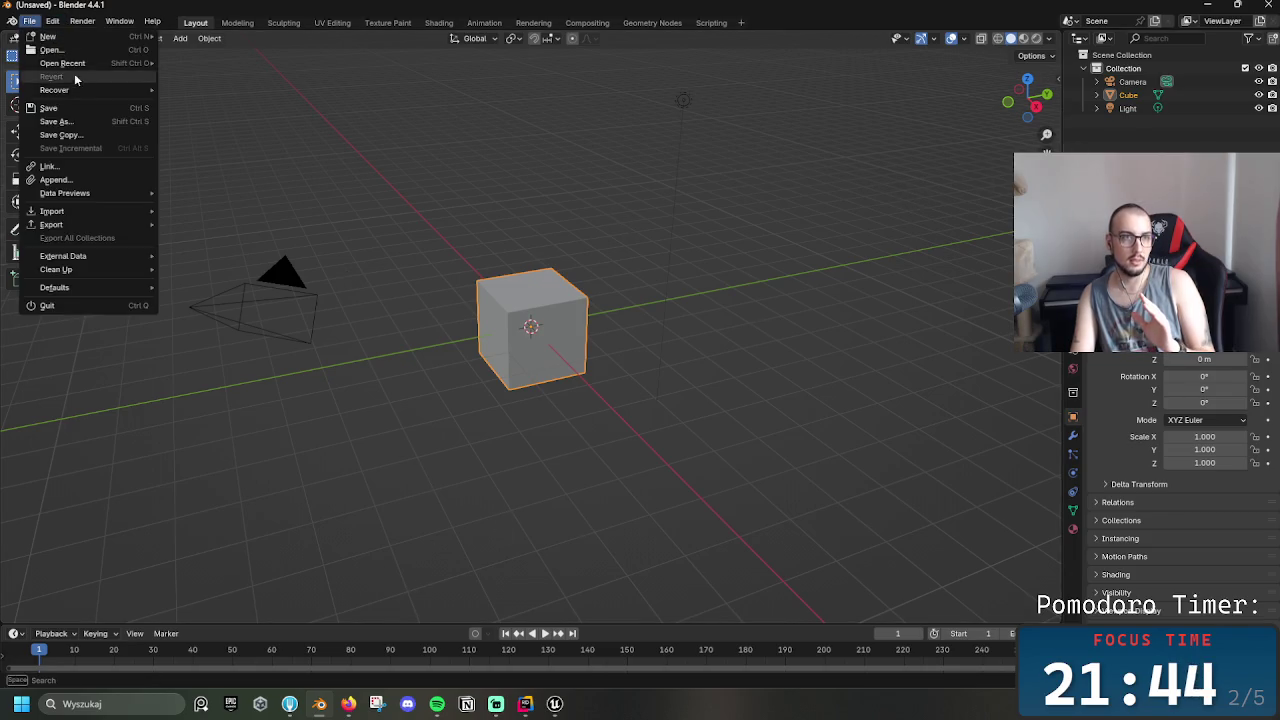
pyautogui.moveTo(70, 60)
pyautogui.click(205, 63)
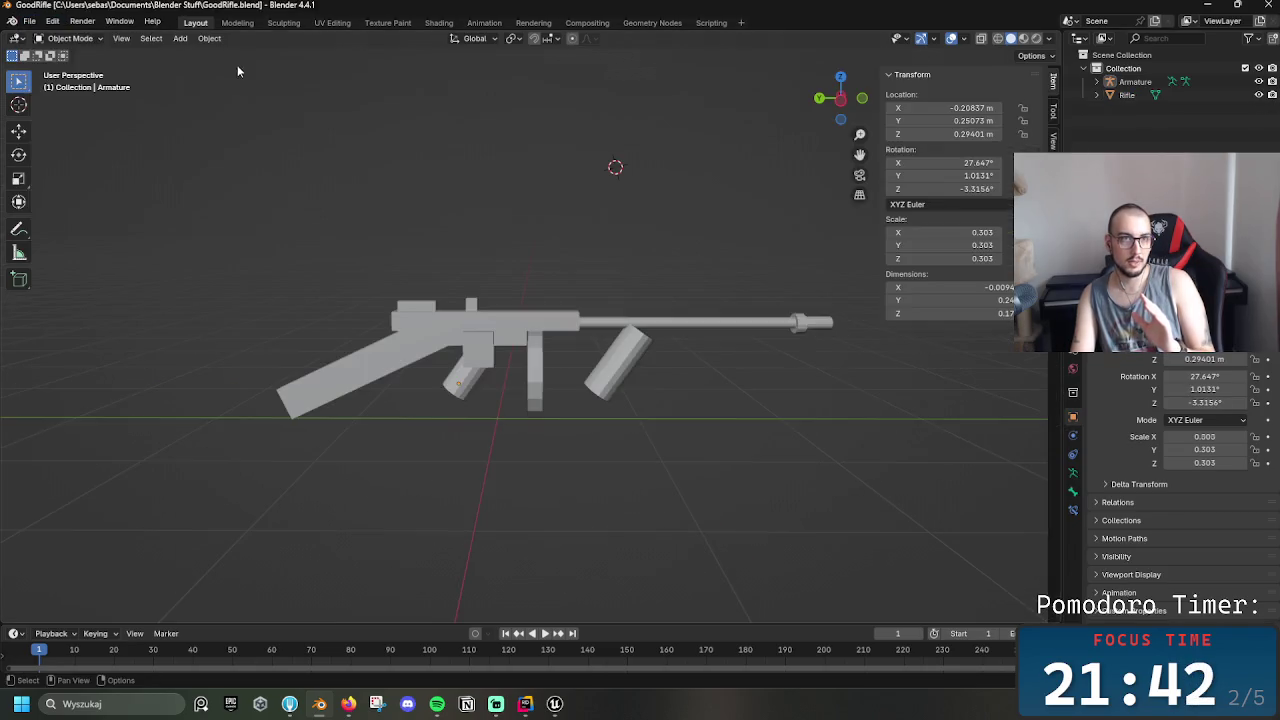
# Select the rifle and frame it from above in the viewport
pyautogui.click(576, 340)
pyautogui.moveTo(631, 517)
pyautogui.mouseDown()
pyautogui.moveTo(614, 437)
pyautogui.moveTo(498, 418)
pyautogui.mouseUp()
pyautogui.scroll(-15, 621, 396)
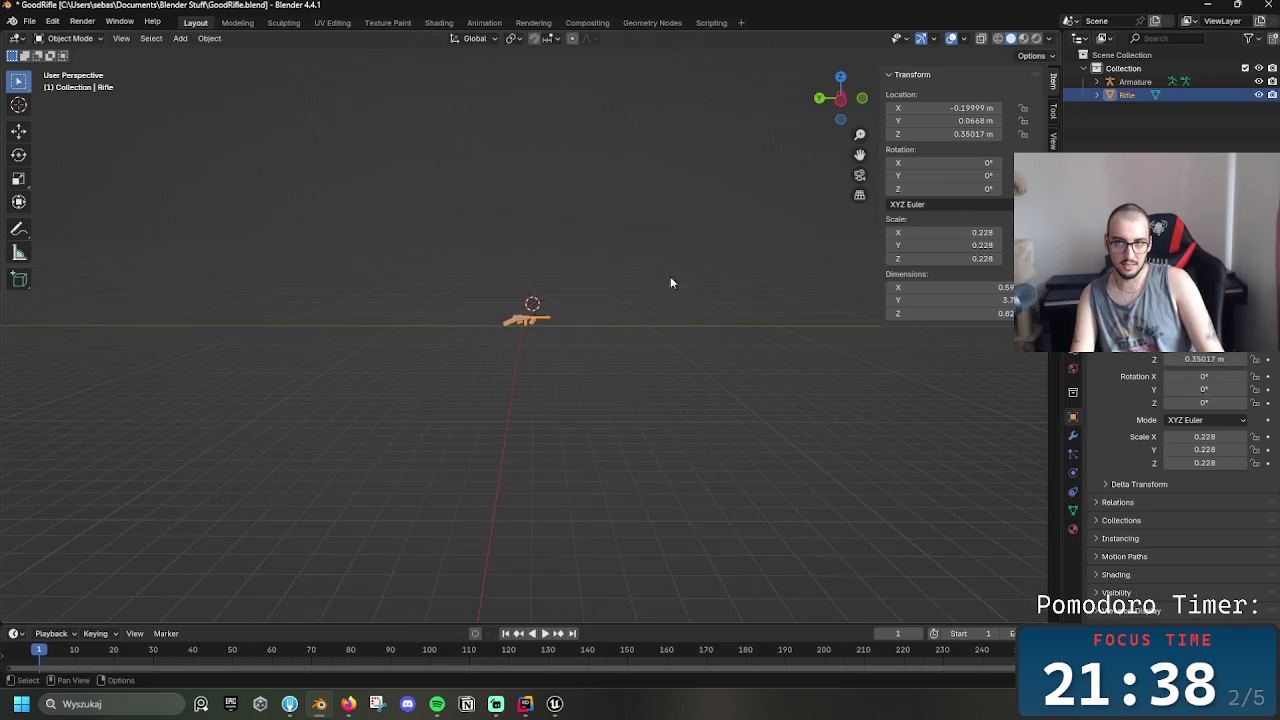
pyautogui.scroll(6, 620, 335)
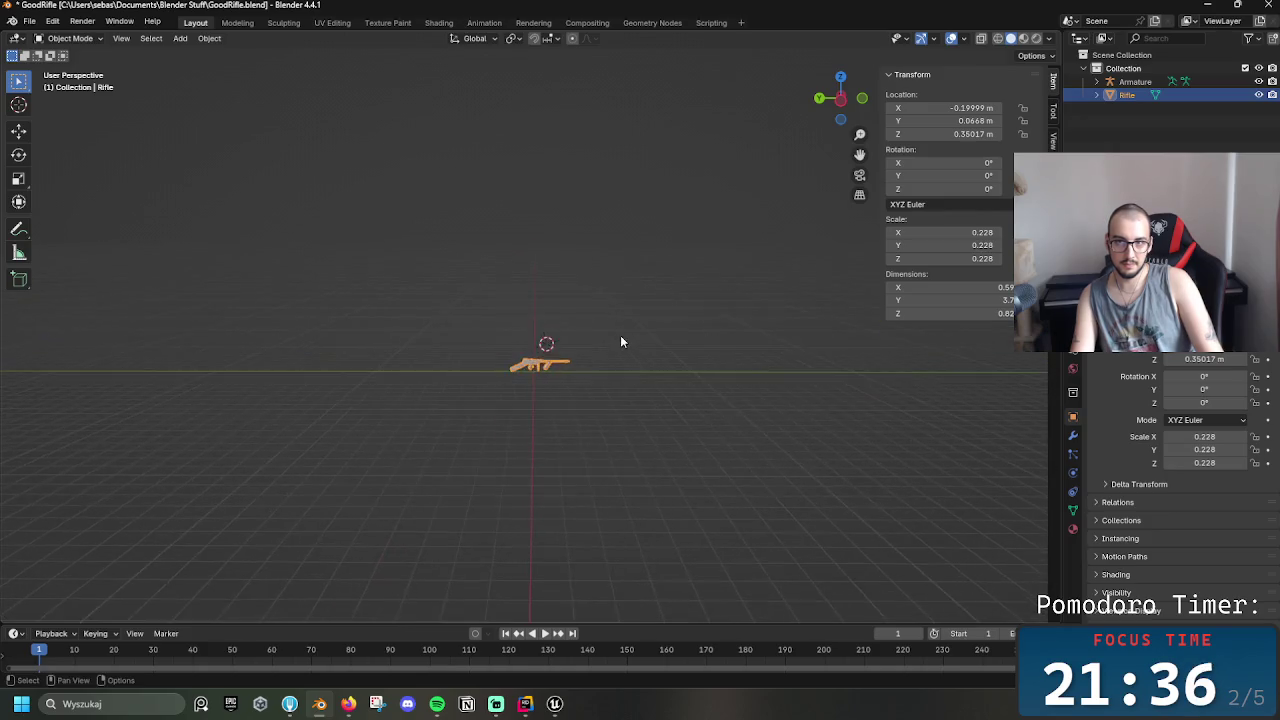
pyautogui.scroll(4, 660, 410)
pyautogui.scroll(-3, 674, 420)
pyautogui.moveTo(674, 420)
pyautogui.mouseDown()
pyautogui.moveTo(585, 371)
pyautogui.moveTo(585, 400)
pyautogui.mouseUp()
pyautogui.press('F3')
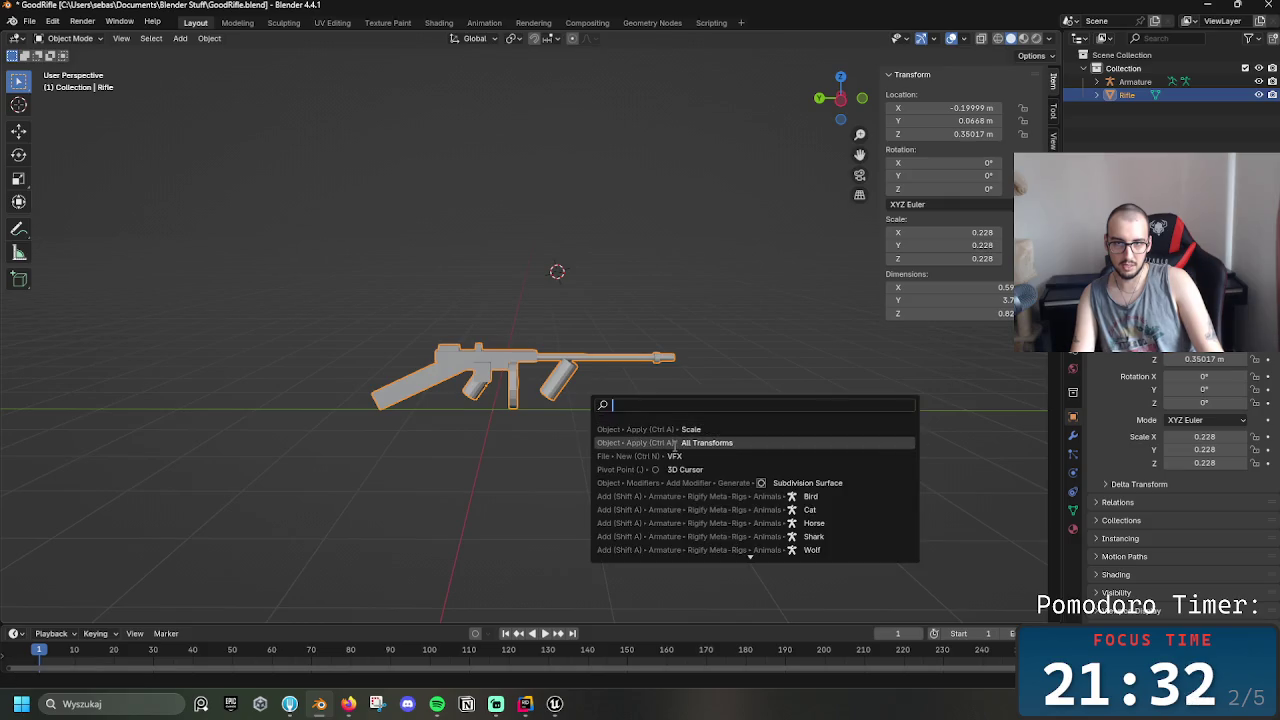
# Apply all transforms to the Rifle and rotate it 90° about the Z axis
pyautogui.click(676, 443)
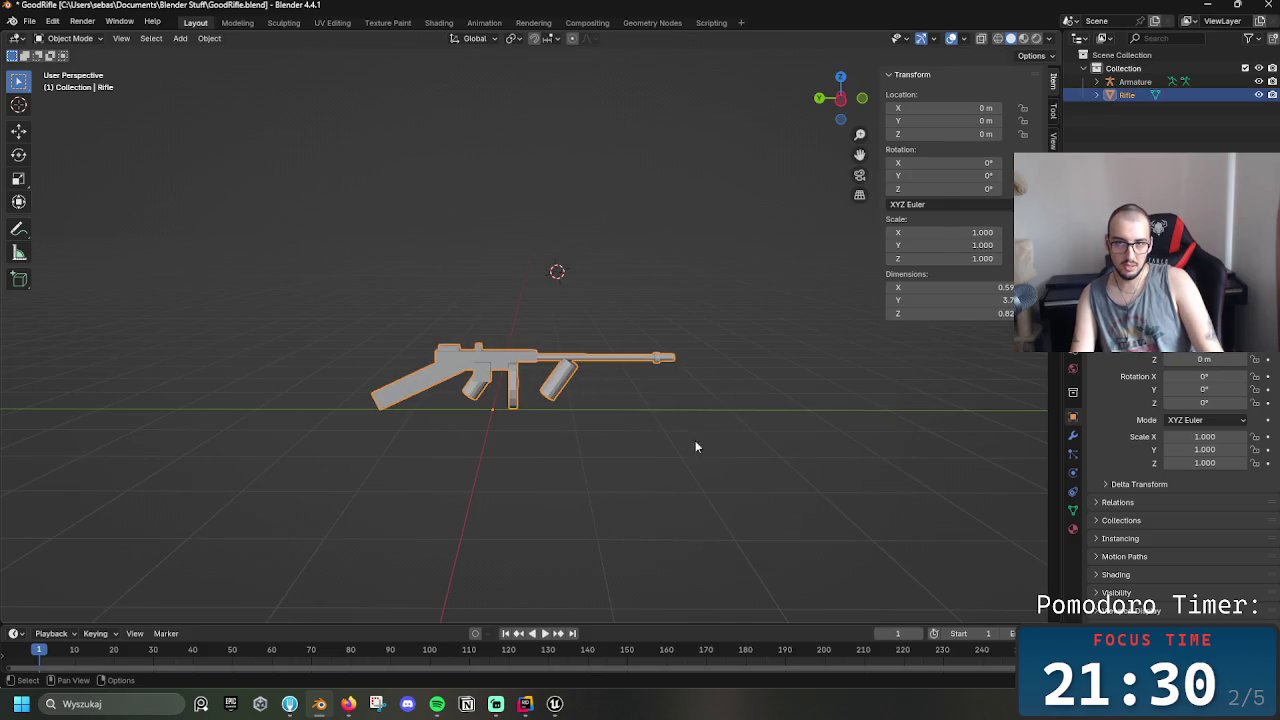
pyautogui.press('r')
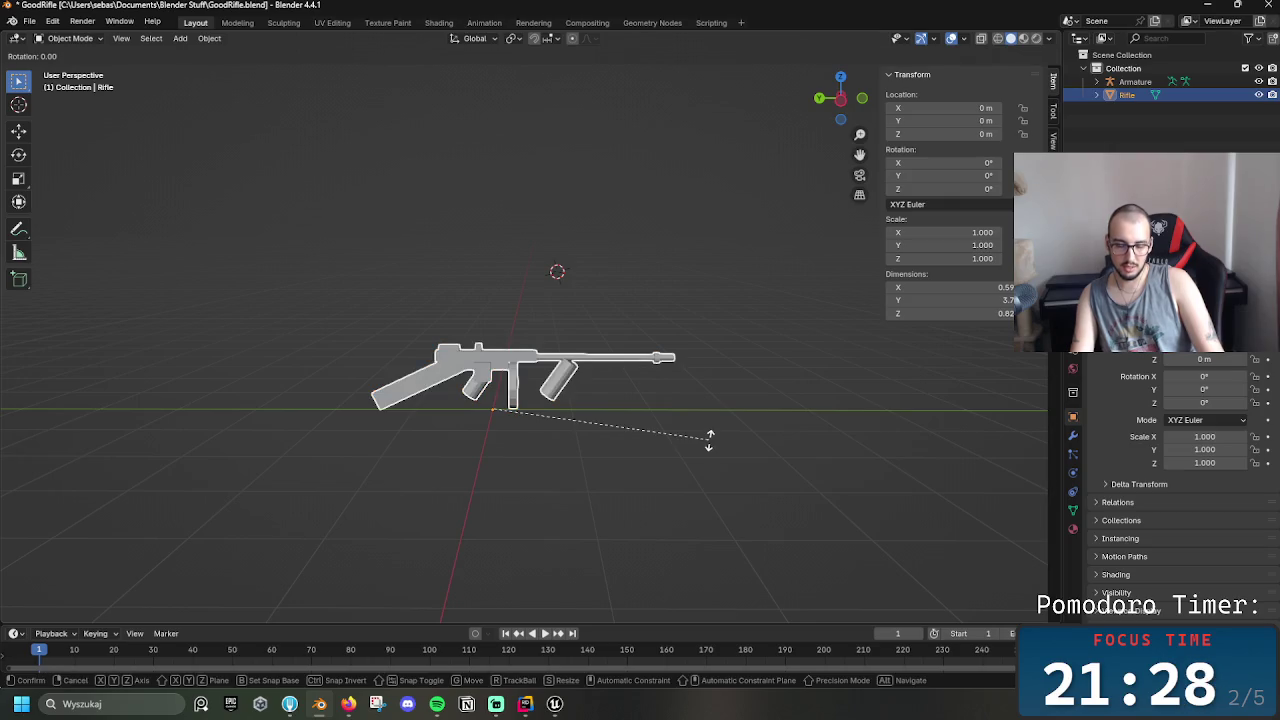
pyautogui.press('z')
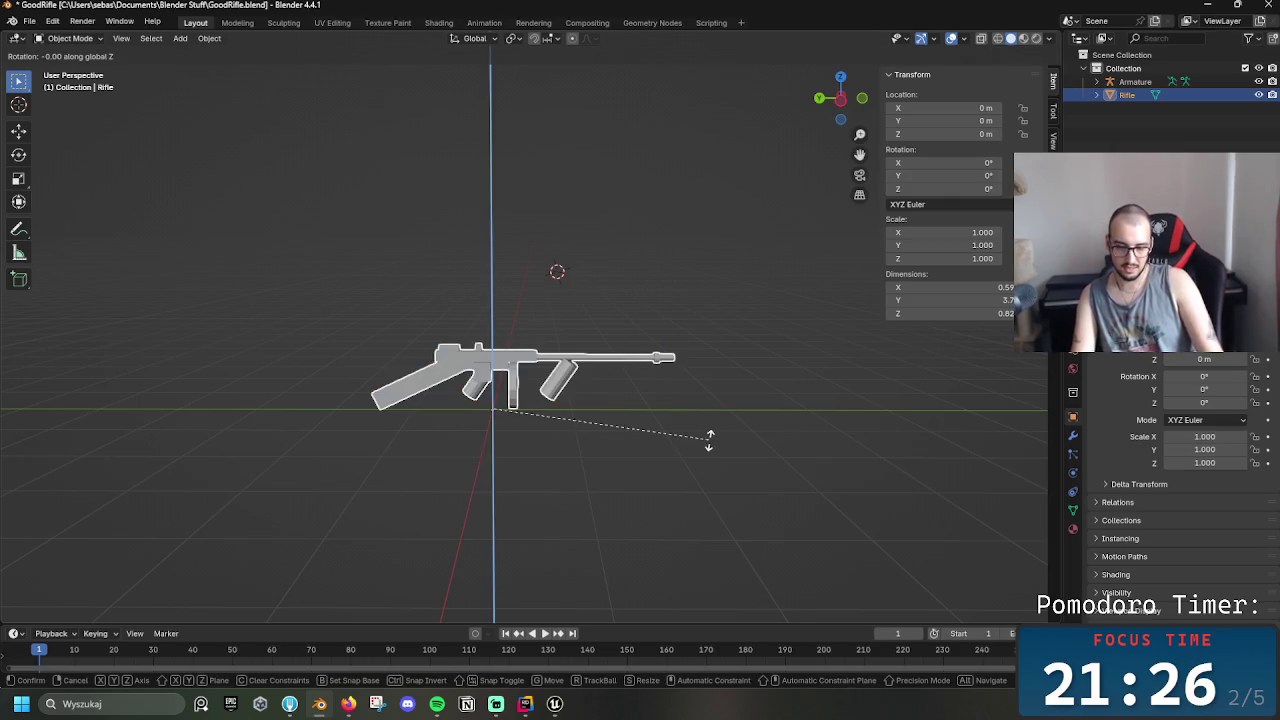
pyautogui.write('90')
pyautogui.press('Return')
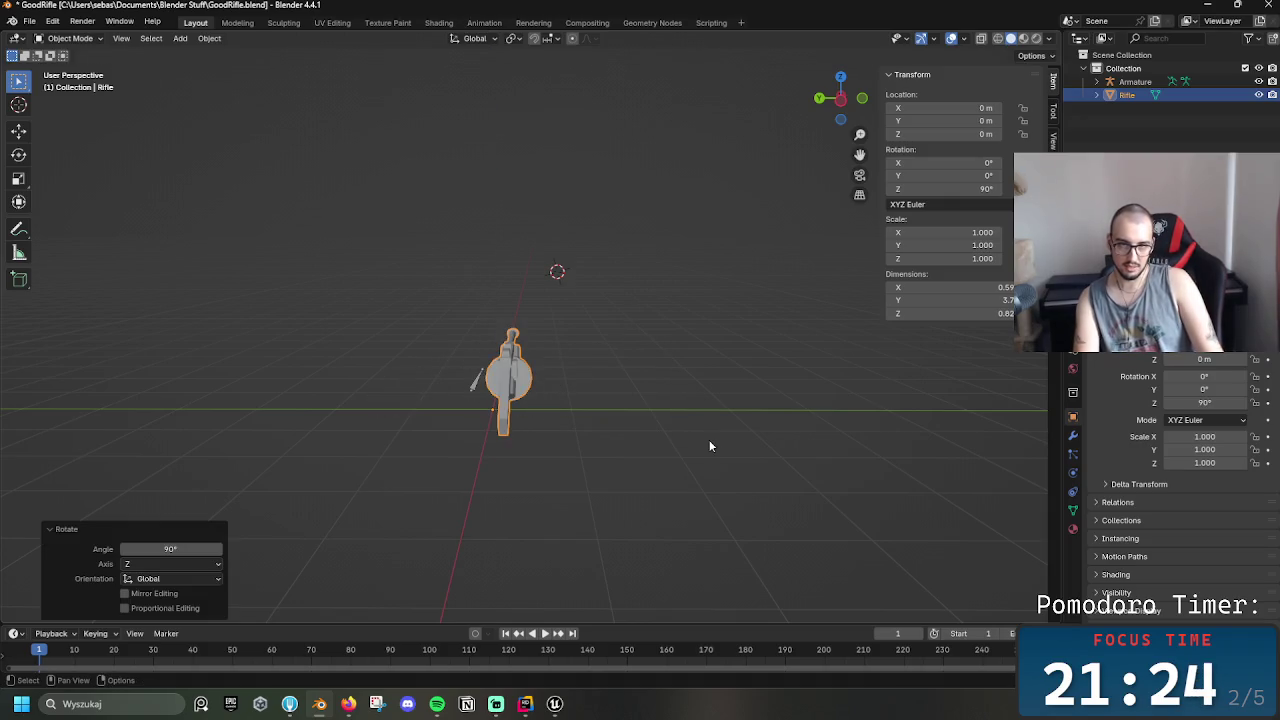
# Move the Rifle about 0.204 m along the global Y axis
pyautogui.moveTo(623, 437)
pyautogui.mouseDown()
pyautogui.moveTo(563, 417)
pyautogui.moveTo(657, 354)
pyautogui.moveTo(578, 319)
pyautogui.moveTo(706, 356)
pyautogui.moveTo(669, 376)
pyautogui.mouseUp()
pyautogui.click(724, 361)
pyautogui.click(566, 384)
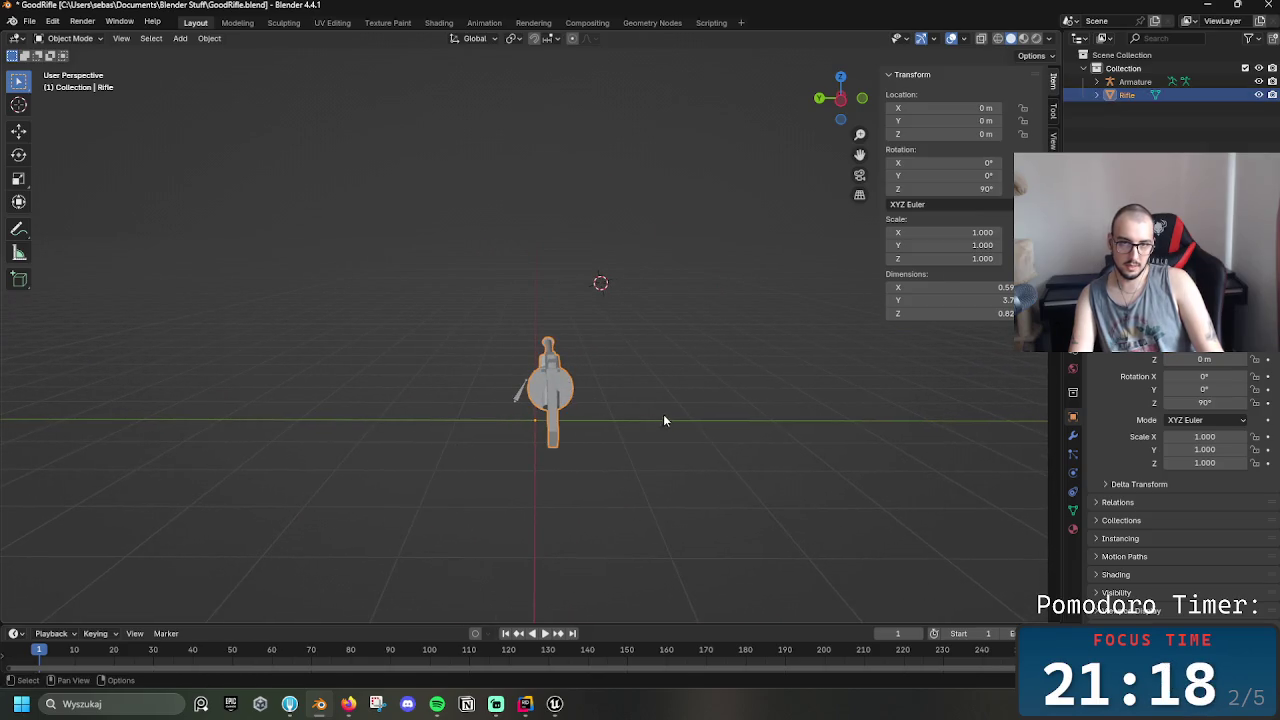
pyautogui.press('Tab')
pyautogui.press('Tab')
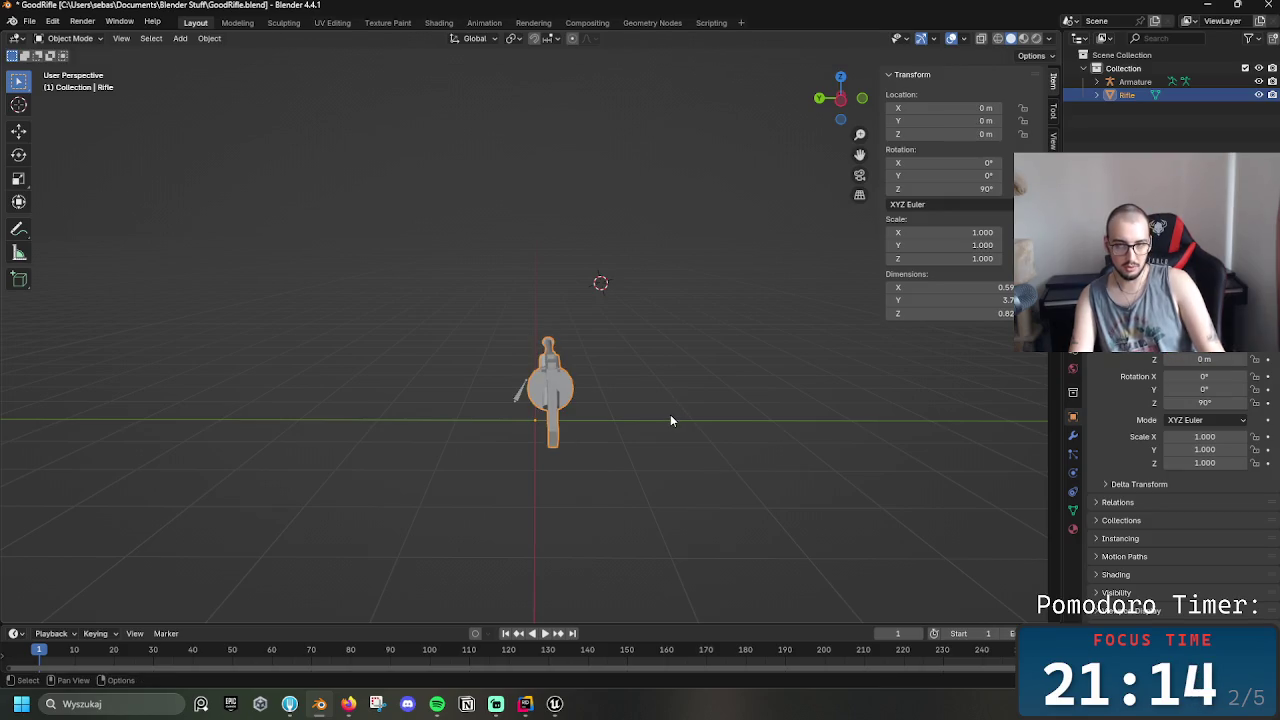
pyautogui.press('g')
pyautogui.press('y')
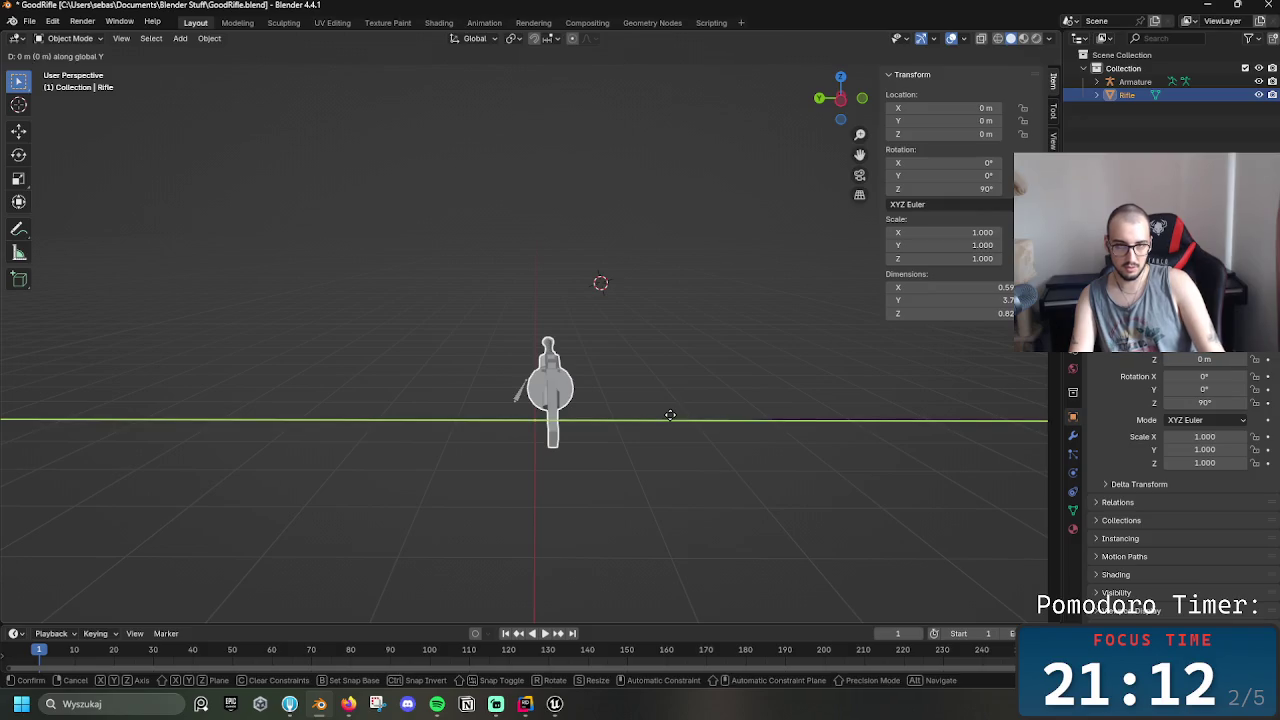
pyautogui.click(621, 418)
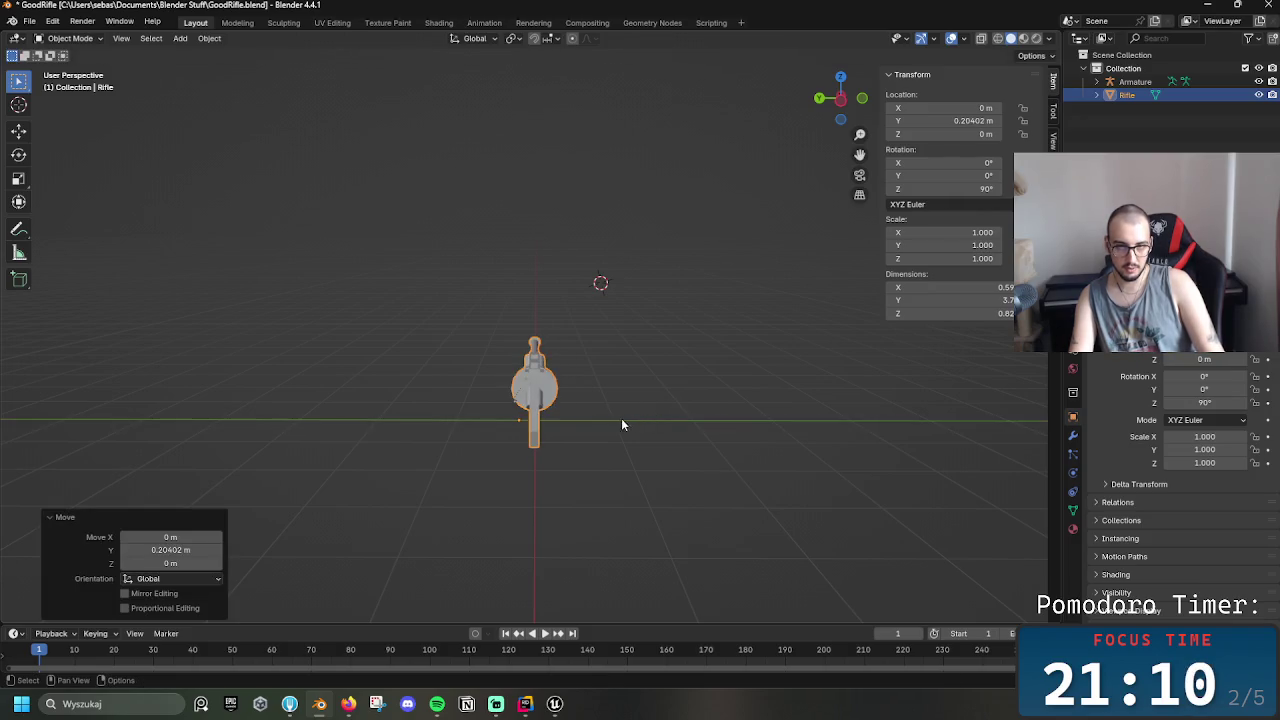
pyautogui.rightClick(544, 395)
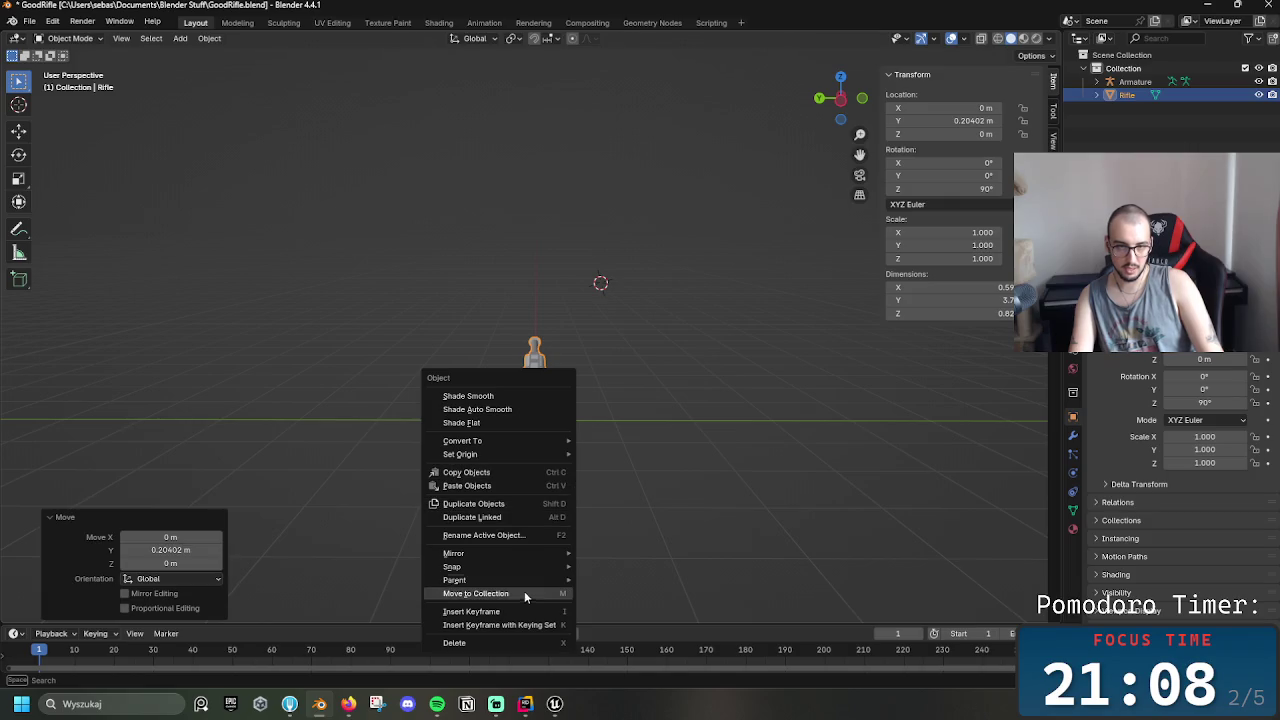
# Set the Rifle's origin to its geometry
pyautogui.click(745, 441)
pyautogui.moveTo(668, 469)
pyautogui.mouseDown()
pyautogui.moveTo(535, 442)
pyautogui.moveTo(492, 448)
pyautogui.moveTo(514, 480)
pyautogui.moveTo(548, 430)
pyautogui.mouseUp()
pyautogui.click(544, 410)
pyautogui.rightClick(544, 408)
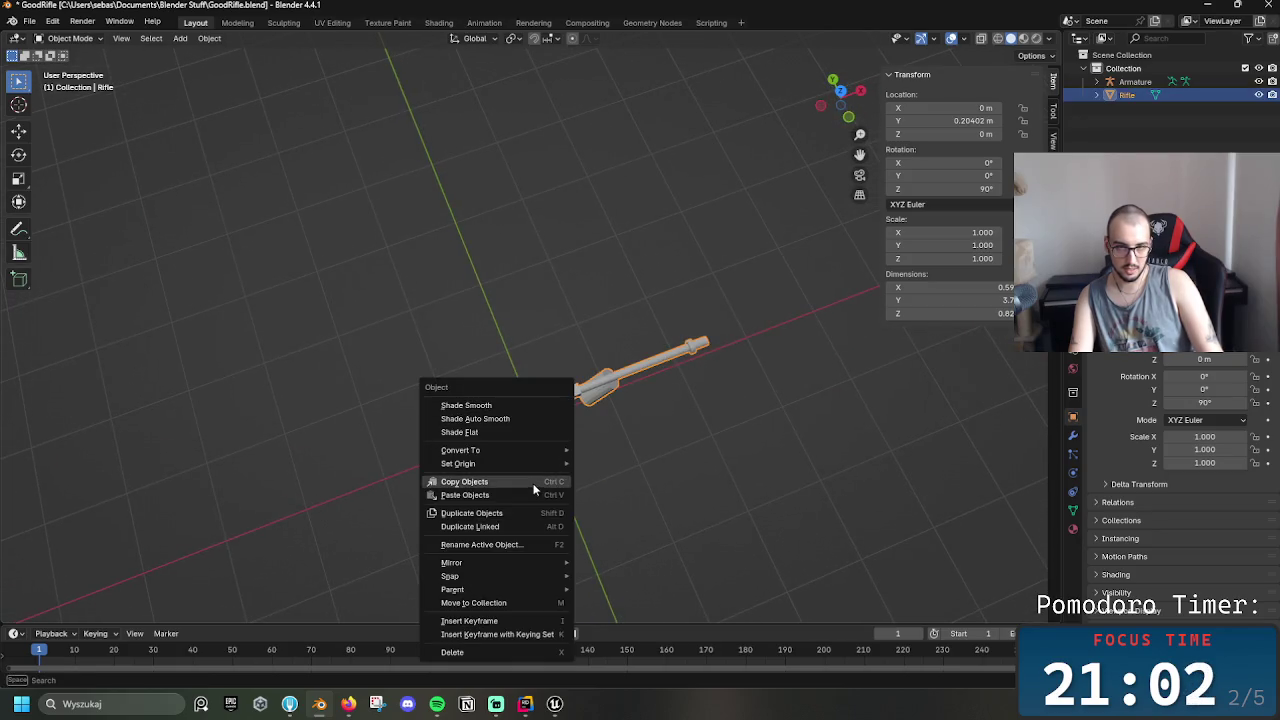
pyautogui.moveTo(553, 468)
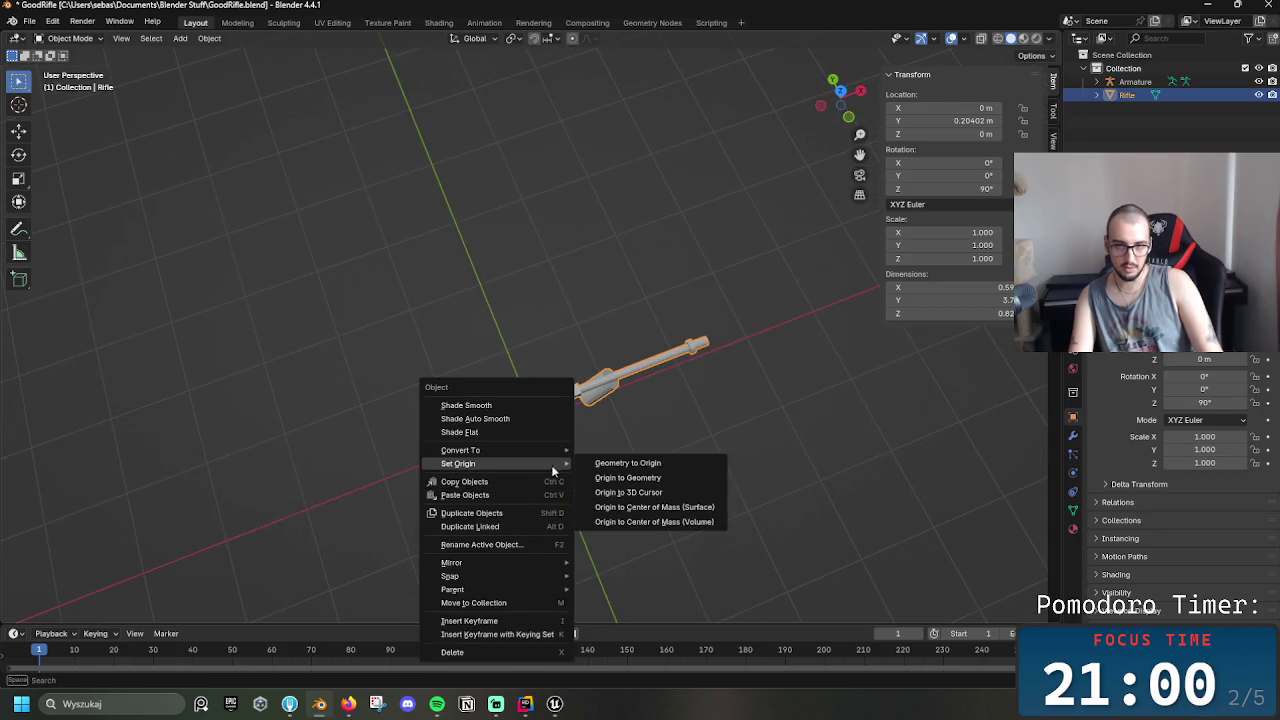
pyautogui.click(638, 478)
# Set the Rifle's origin to the 3D cursor
pyautogui.moveTo(643, 484)
pyautogui.mouseDown()
pyautogui.moveTo(678, 419)
pyautogui.moveTo(650, 319)
pyautogui.moveTo(668, 306)
pyautogui.moveTo(660, 332)
pyautogui.moveTo(571, 274)
pyautogui.moveTo(662, 235)
pyautogui.moveTo(680, 292)
pyautogui.mouseUp()
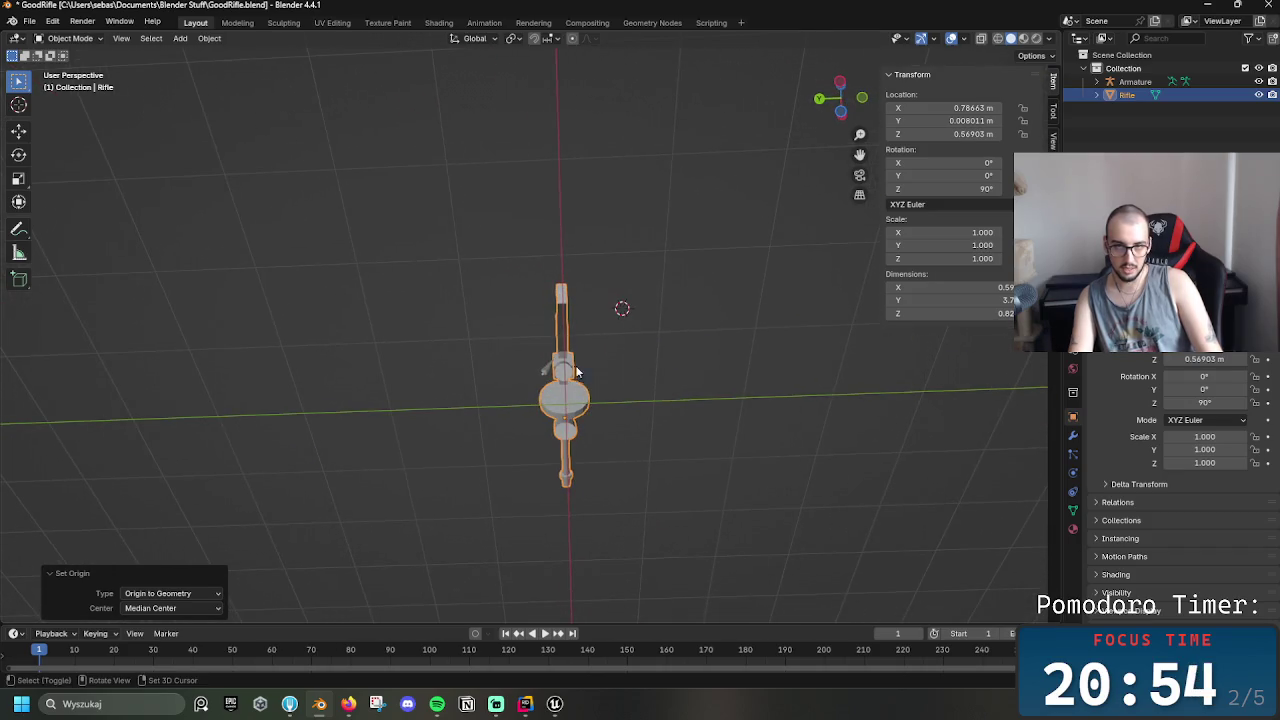
pyautogui.click(565, 376)
pyautogui.click(565, 373)
pyautogui.moveTo(640, 389)
pyautogui.mouseDown()
pyautogui.moveTo(709, 389)
pyautogui.moveTo(572, 462)
pyautogui.mouseUp()
pyautogui.rightClick(519, 418)
pyautogui.moveTo(530, 413)
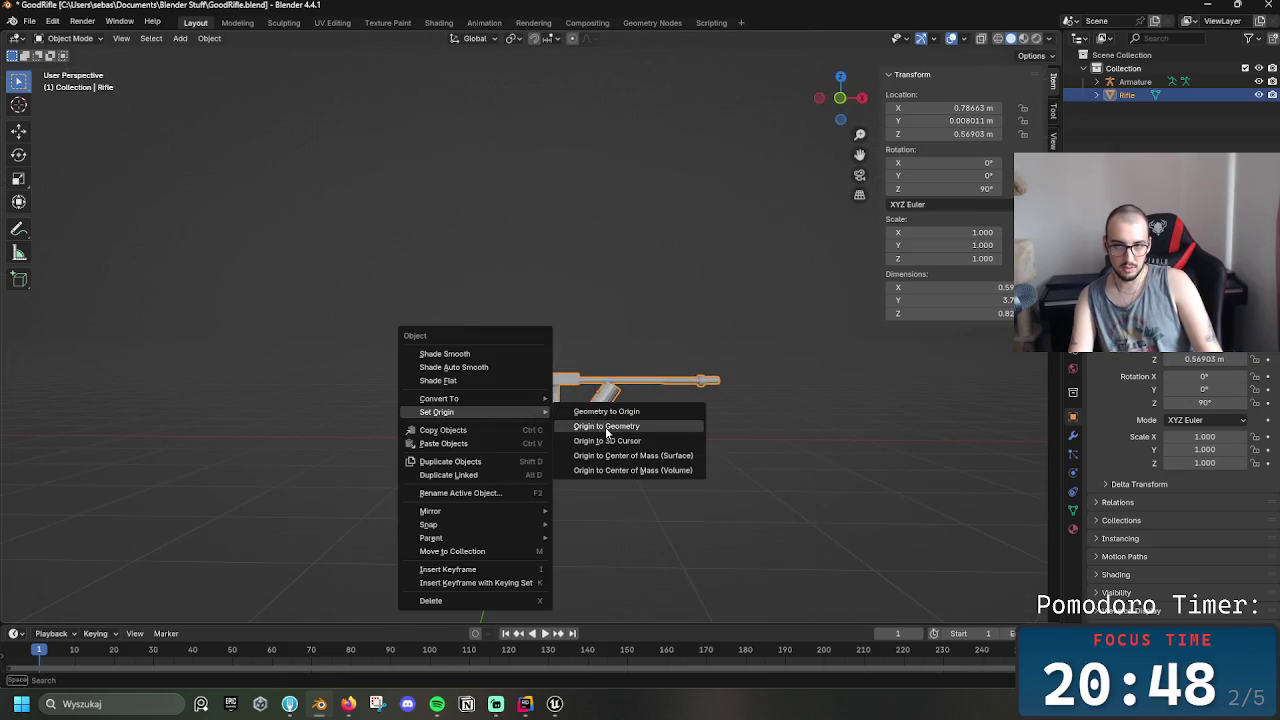
pyautogui.click(607, 441)
# Frame the view from above and select the Armature
pyautogui.moveTo(534, 428)
pyautogui.mouseDown()
pyautogui.moveTo(666, 357)
pyautogui.moveTo(597, 393)
pyautogui.moveTo(646, 423)
pyautogui.moveTo(607, 416)
pyautogui.moveTo(572, 436)
pyautogui.mouseUp()
pyautogui.scroll(-10, 597, 393)
pyautogui.scroll(10, 605, 412)
pyautogui.click(568, 438)
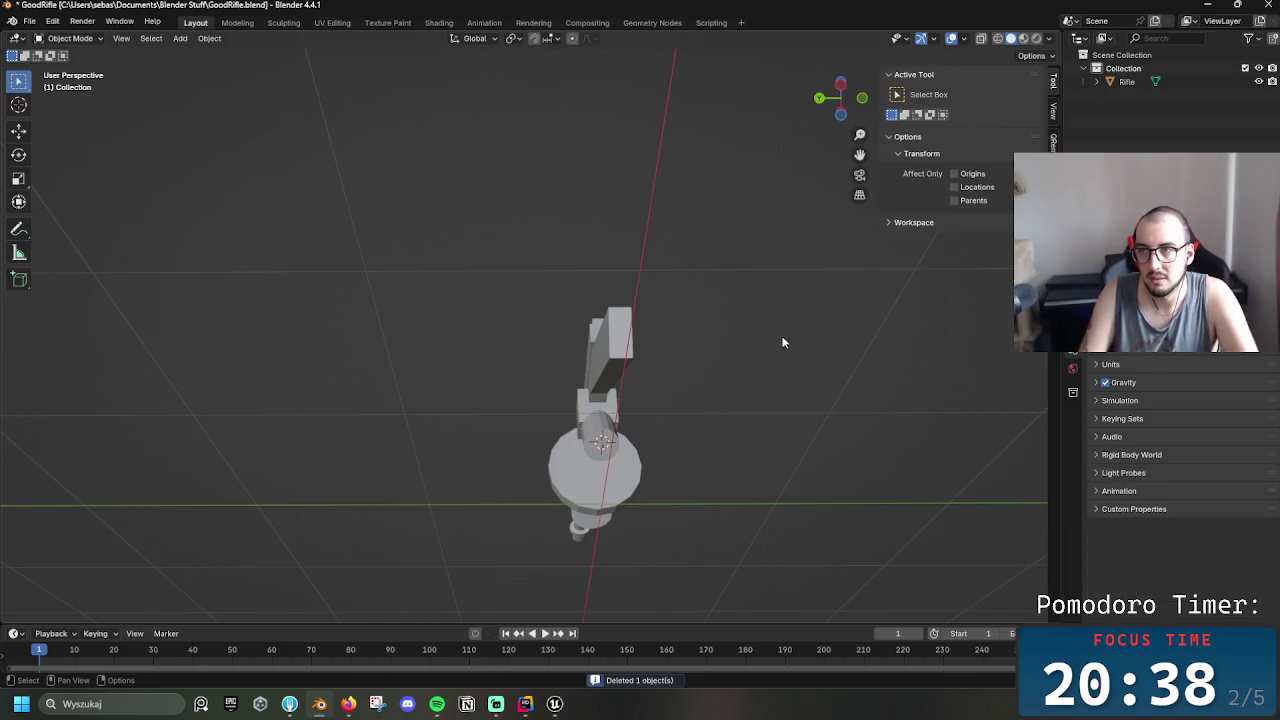
# Save GoodRifle.blend and bring the rifle back into view
pyautogui.hotkey('ctrl', 's')
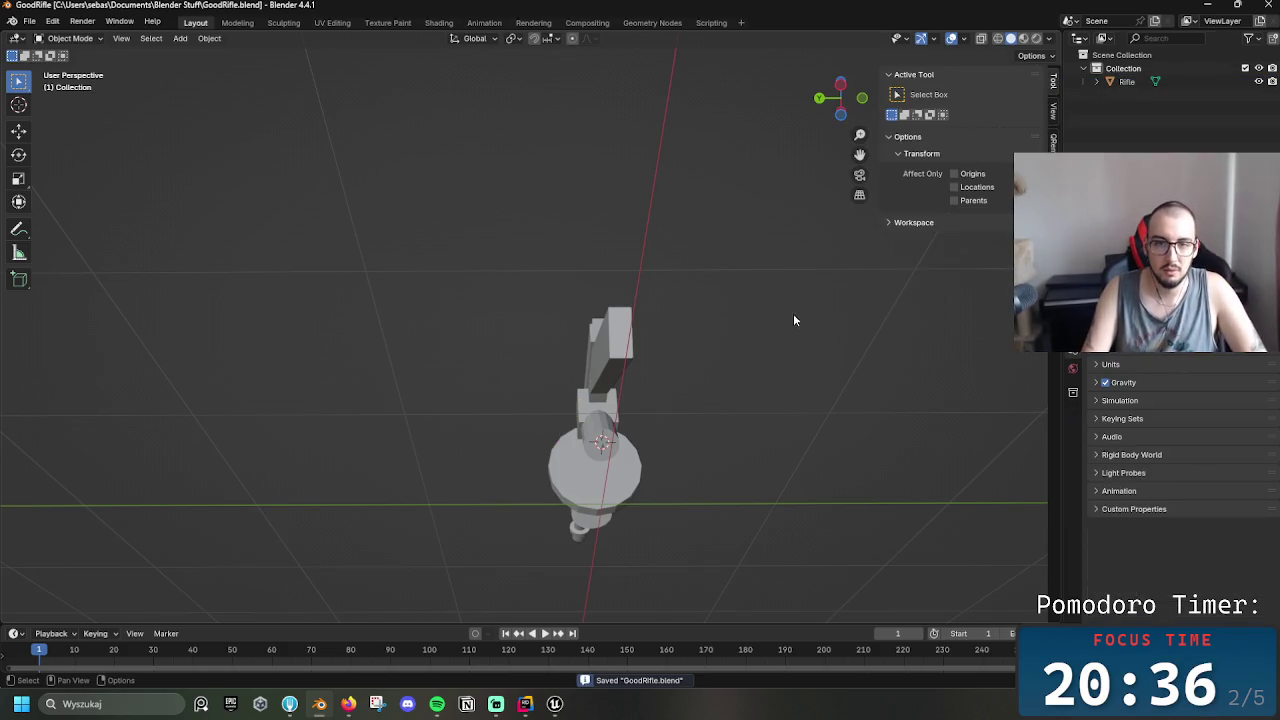
pyautogui.moveTo(795, 320); pyautogui.dragTo(585, 372)
pyautogui.moveTo(680, 346)
pyautogui.mouseDown()
pyautogui.moveTo(506, 423)
pyautogui.moveTo(389, 403)
pyautogui.moveTo(537, 414)
pyautogui.moveTo(665, 374)
pyautogui.moveTo(655, 370)
pyautogui.mouseUp()
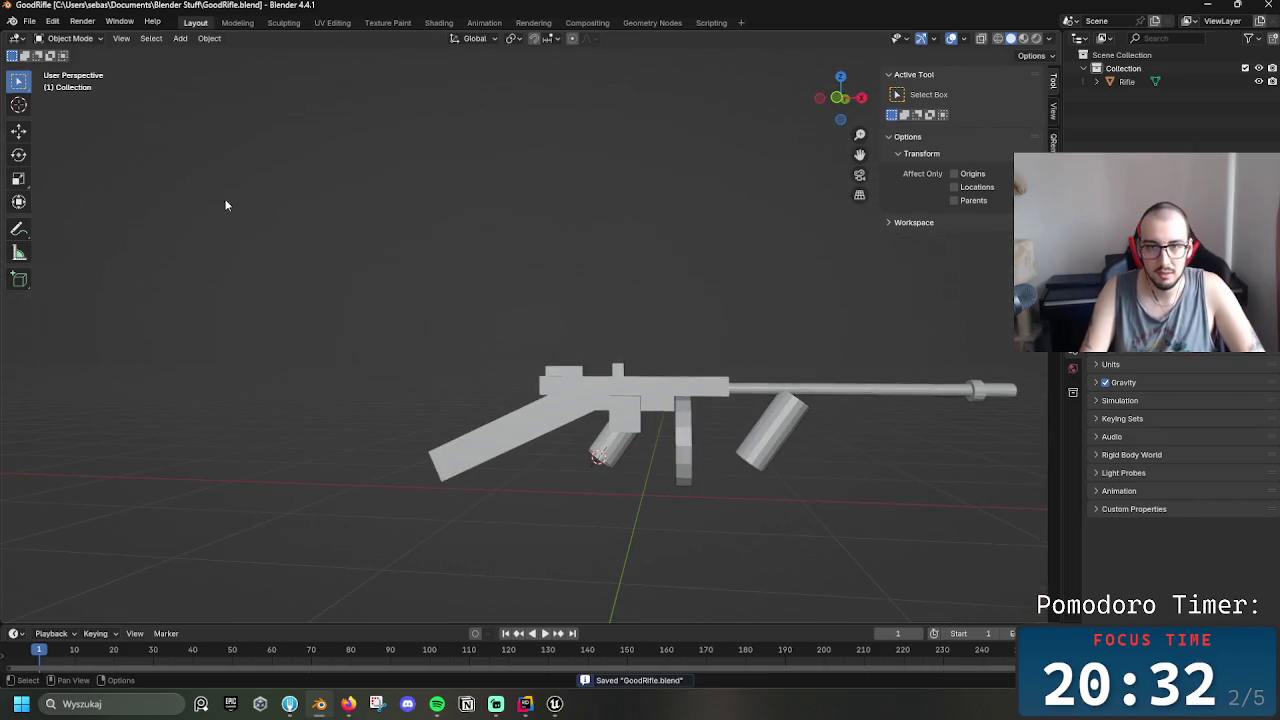
# Export the rifle to the Desktop as GoodRifle2.fbx and return to Unreal Engine
pyautogui.click(29, 21)
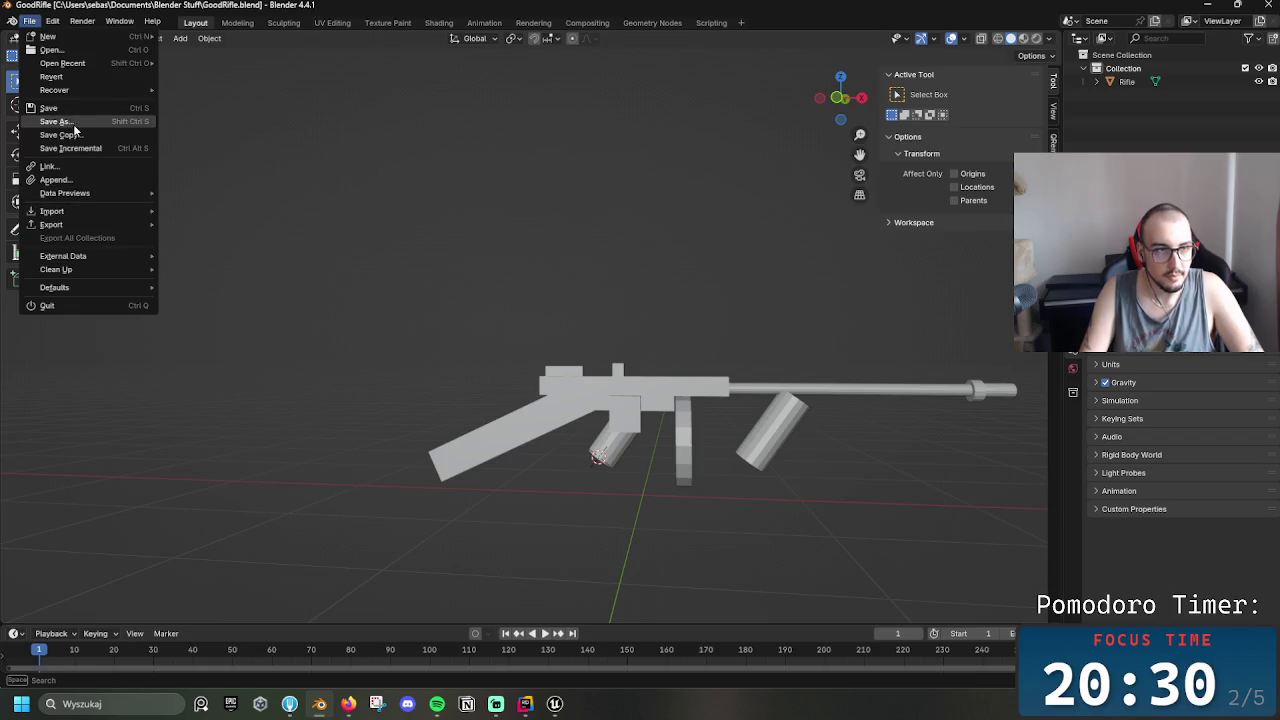
pyautogui.moveTo(59, 216)
pyautogui.click(190, 346)
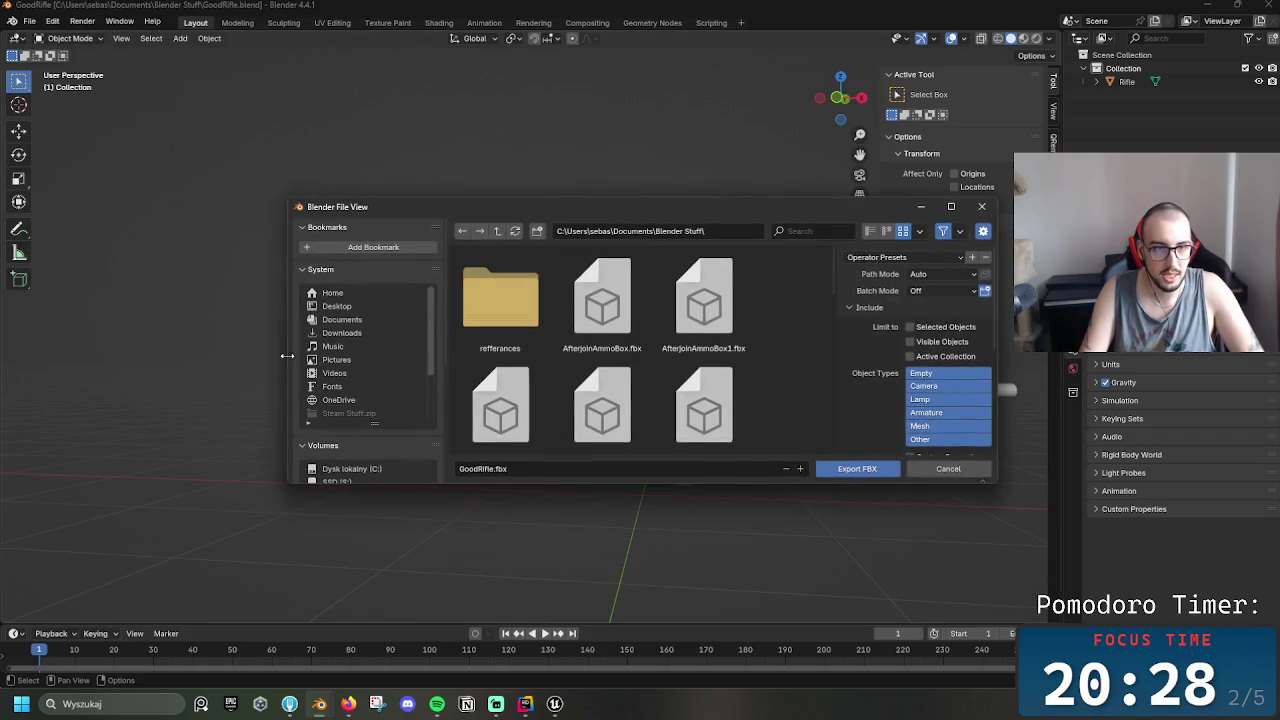
pyautogui.click(510, 470)
pyautogui.write('2')
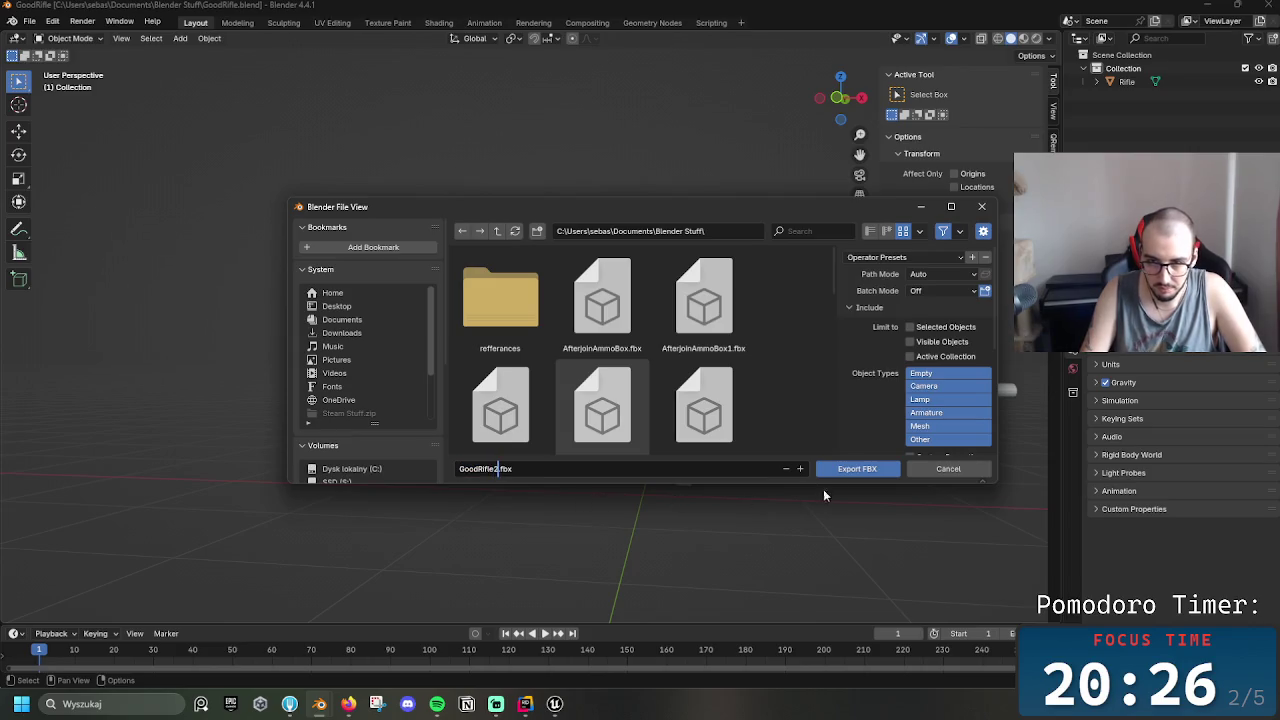
pyautogui.click(337, 306)
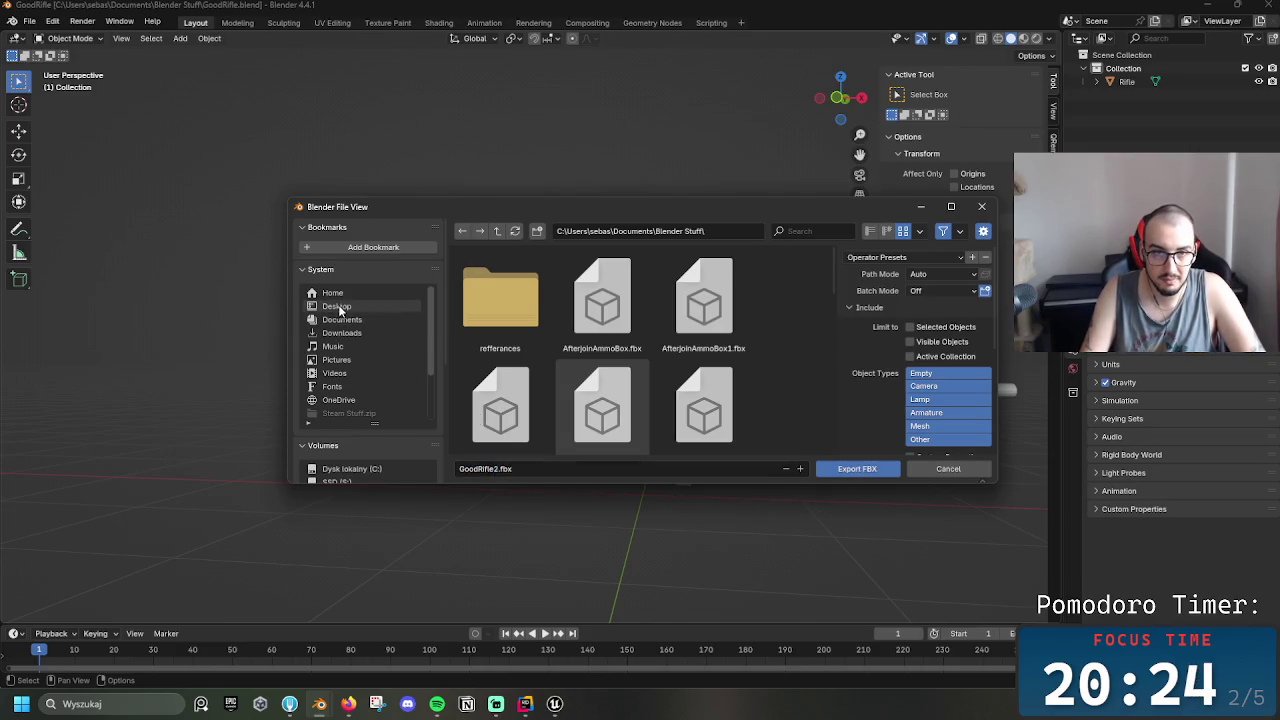
pyautogui.click(834, 470)
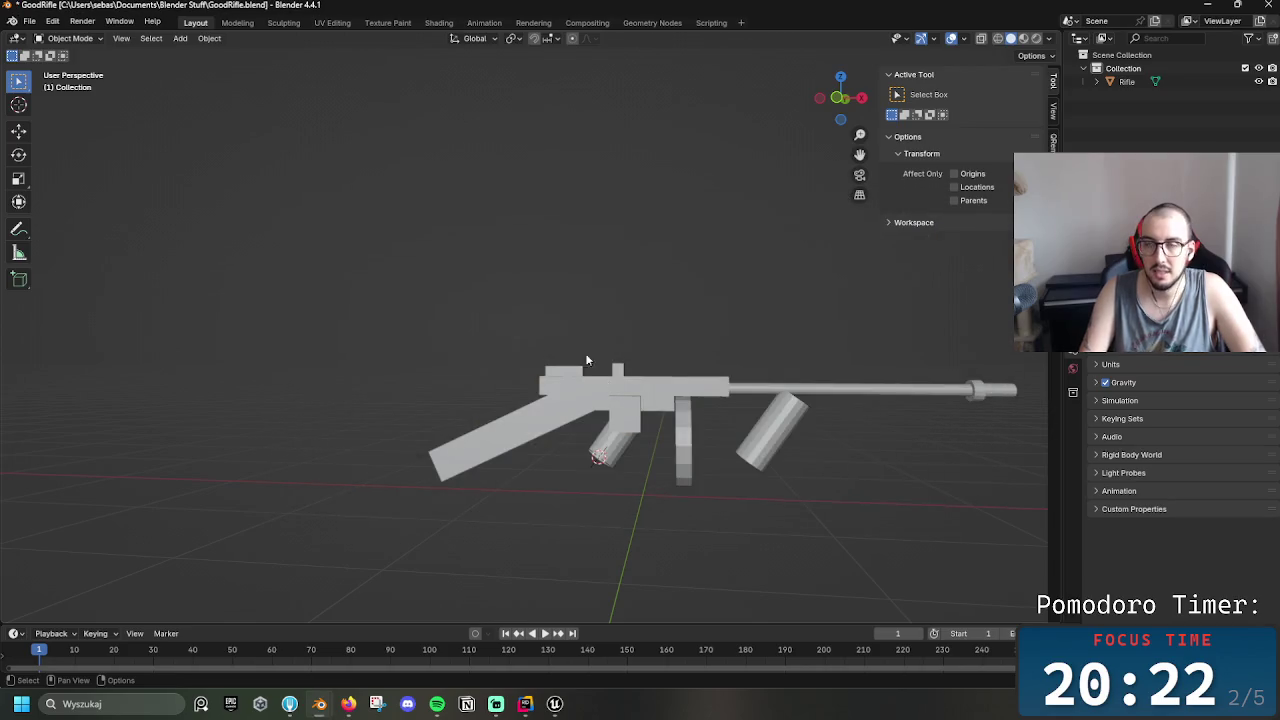
pyautogui.click(1207, 5)
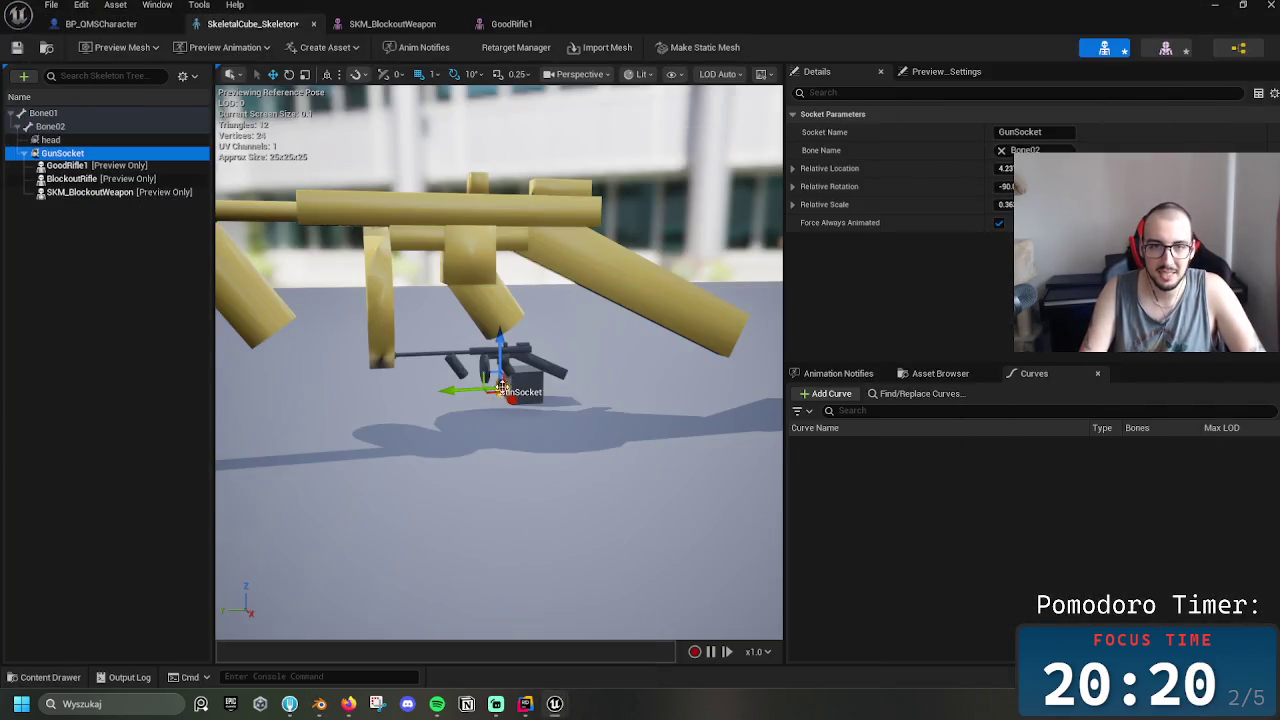
# Work back through the open windows to Unreal Engine's GoodRifle2.fbx import
pyautogui.click(507, 585)
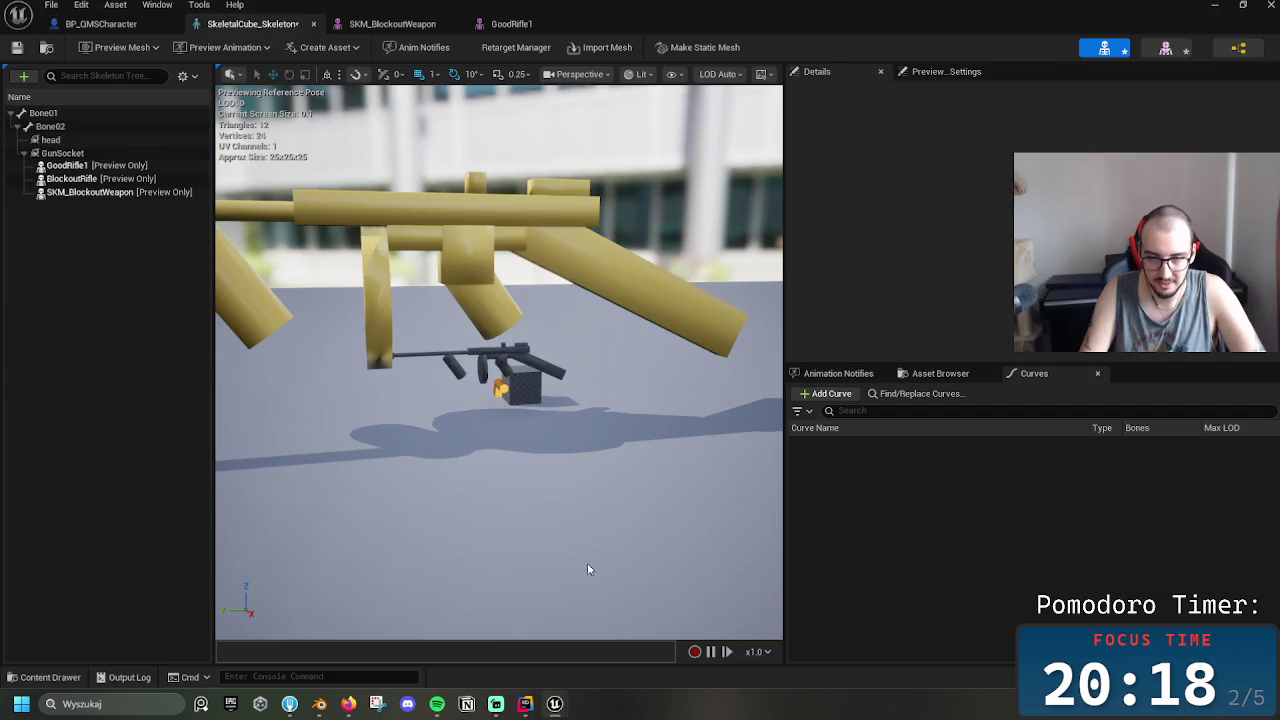
pyautogui.click(178, 23)
pyautogui.click(1214, 5)
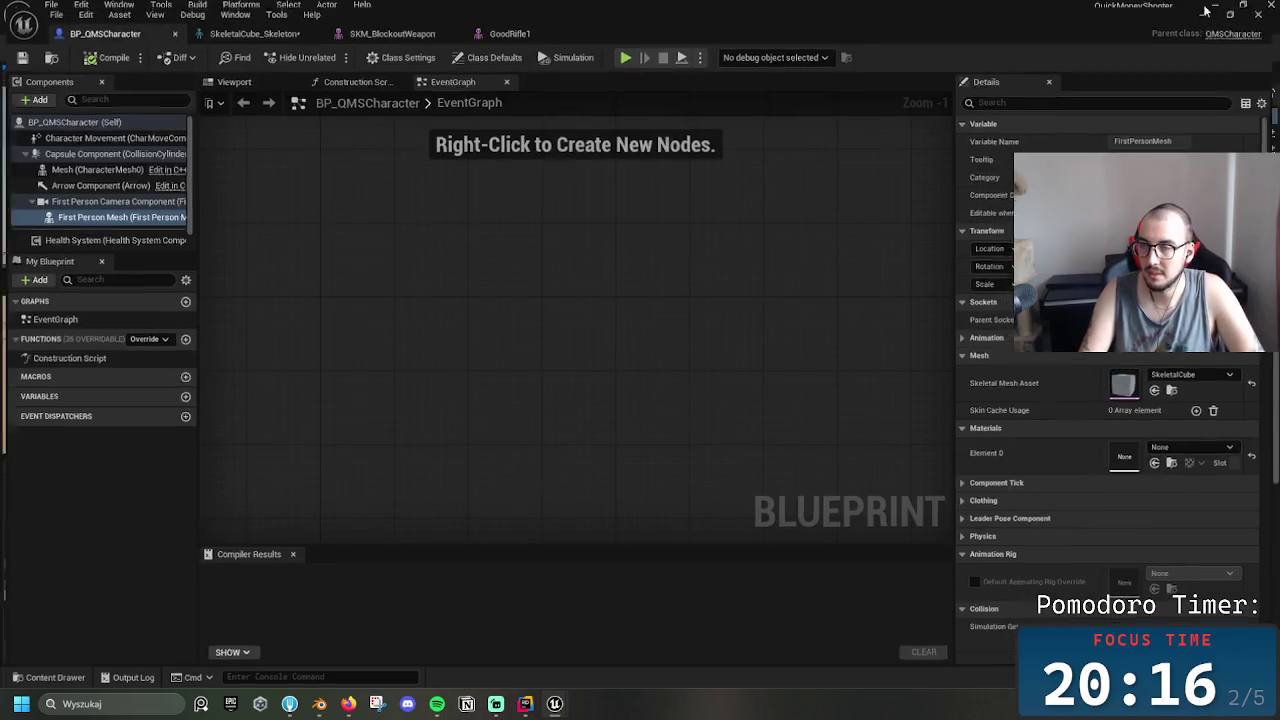
pyautogui.rightClick(340, 556)
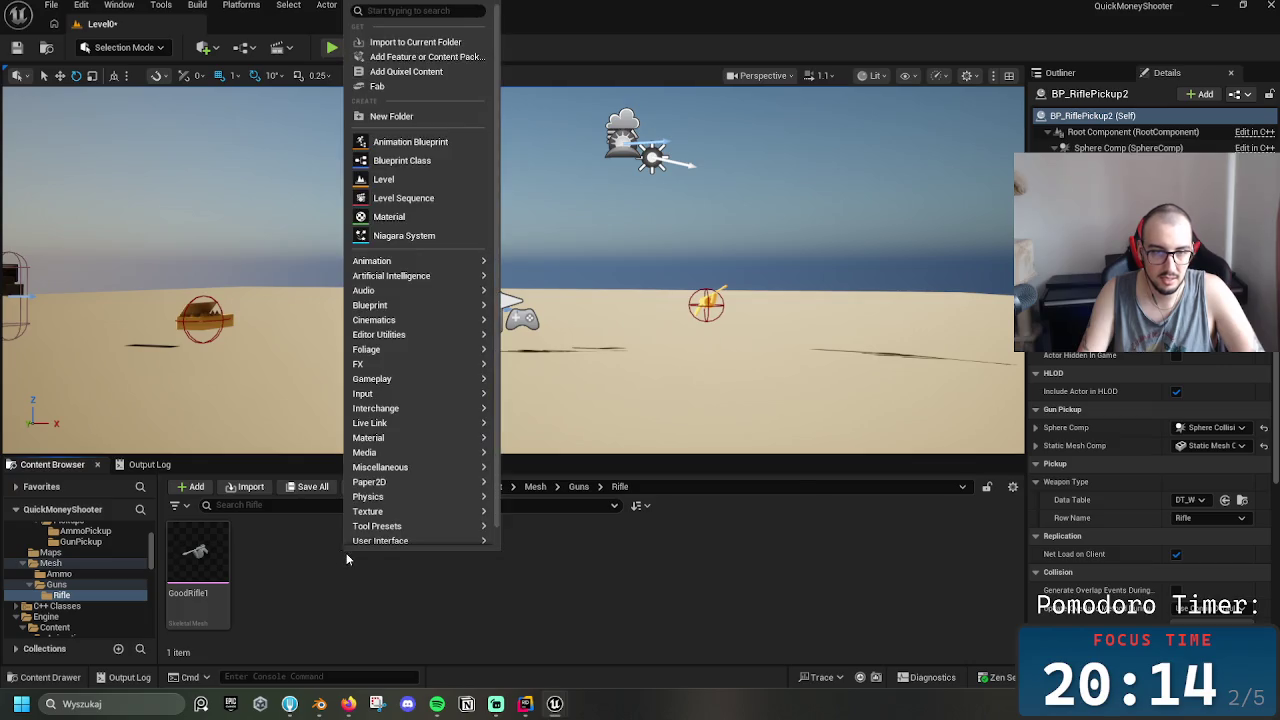
pyautogui.click(357, 570)
pyautogui.click(1214, 5)
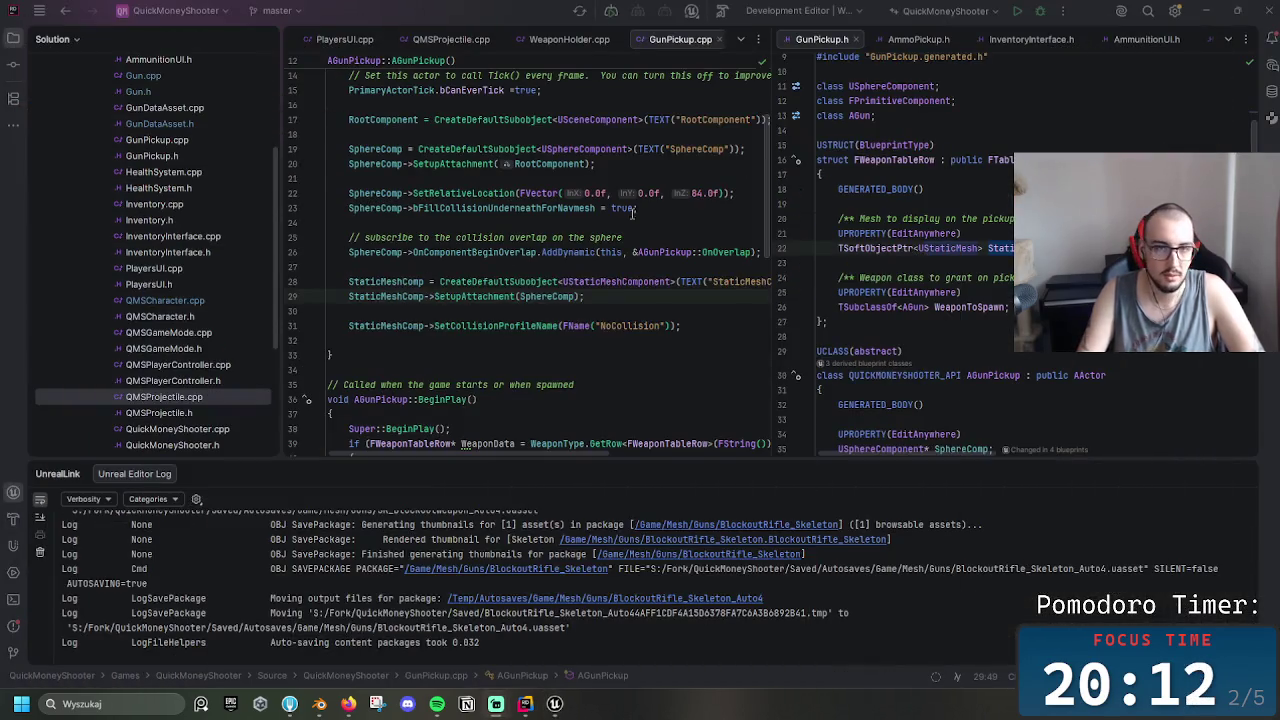
pyautogui.click(1214, 6)
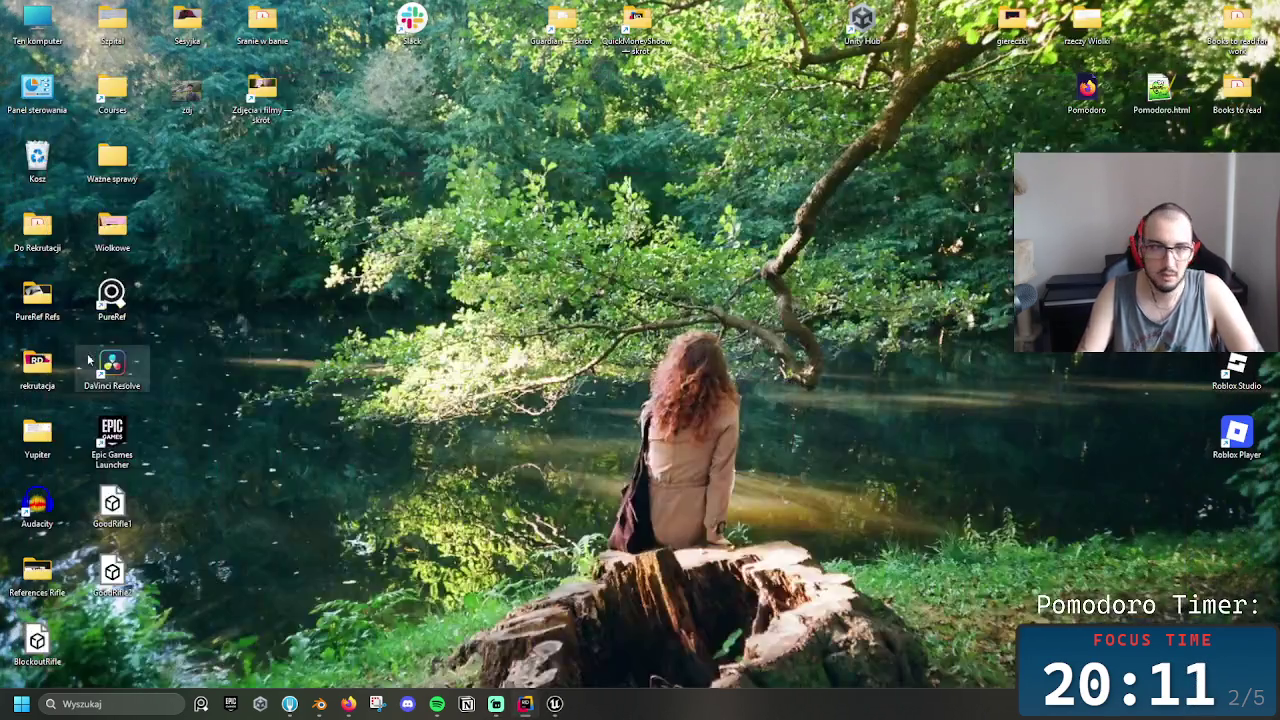
pyautogui.click(560, 708)
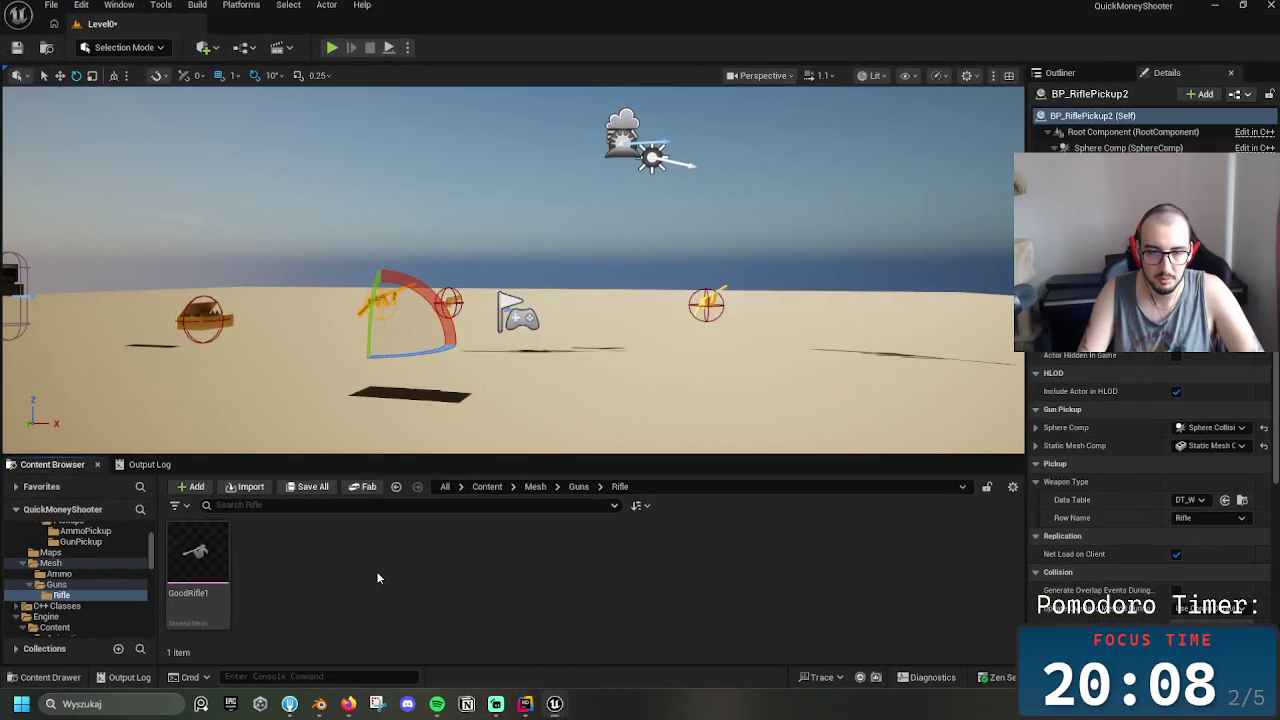
# Import GoodRifle2 as a forced Skeletal Mesh using the SK_BlockoutWeapon skeleton
pyautogui.click(418, 285)
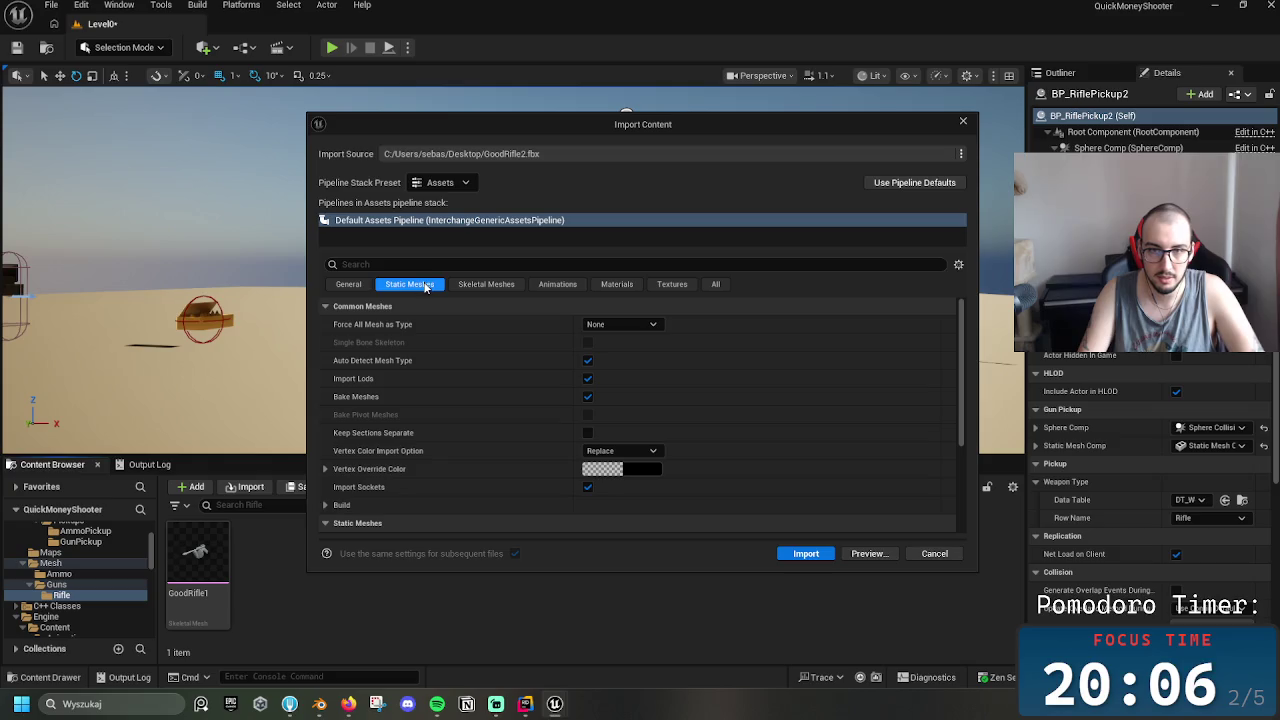
pyautogui.click(486, 284)
pyautogui.scroll(-5, 555, 343)
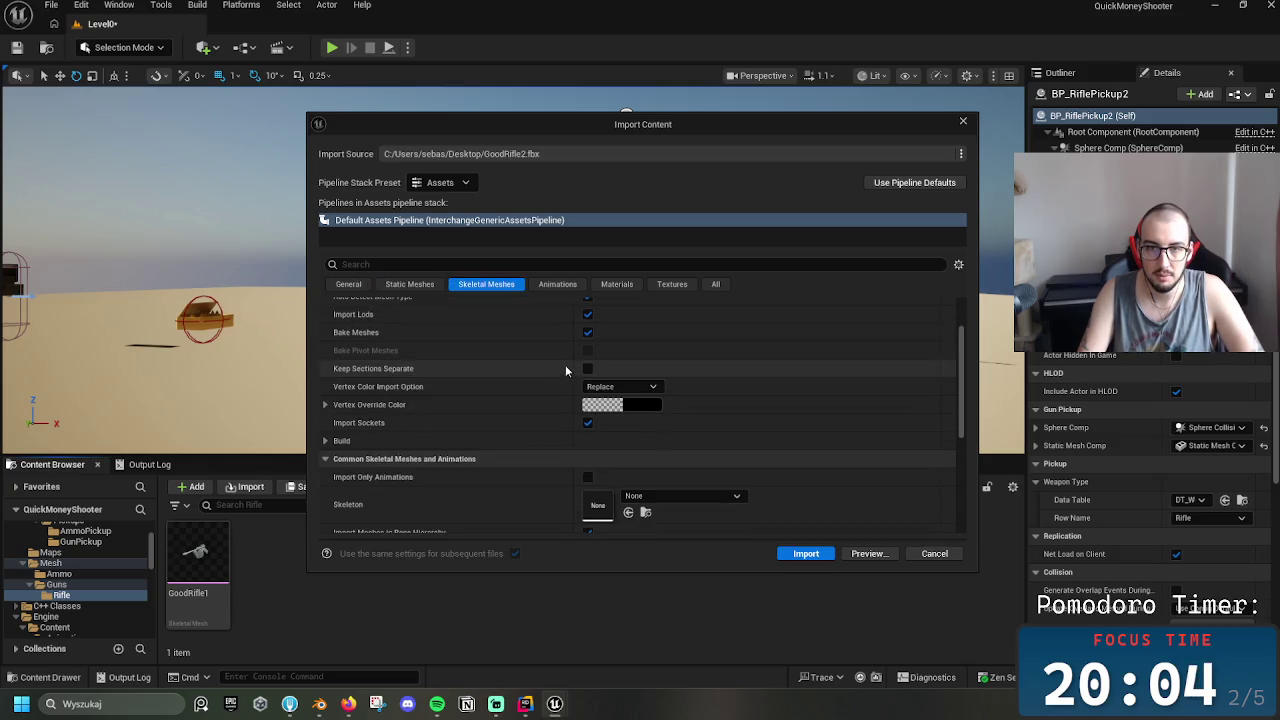
pyautogui.click(680, 411)
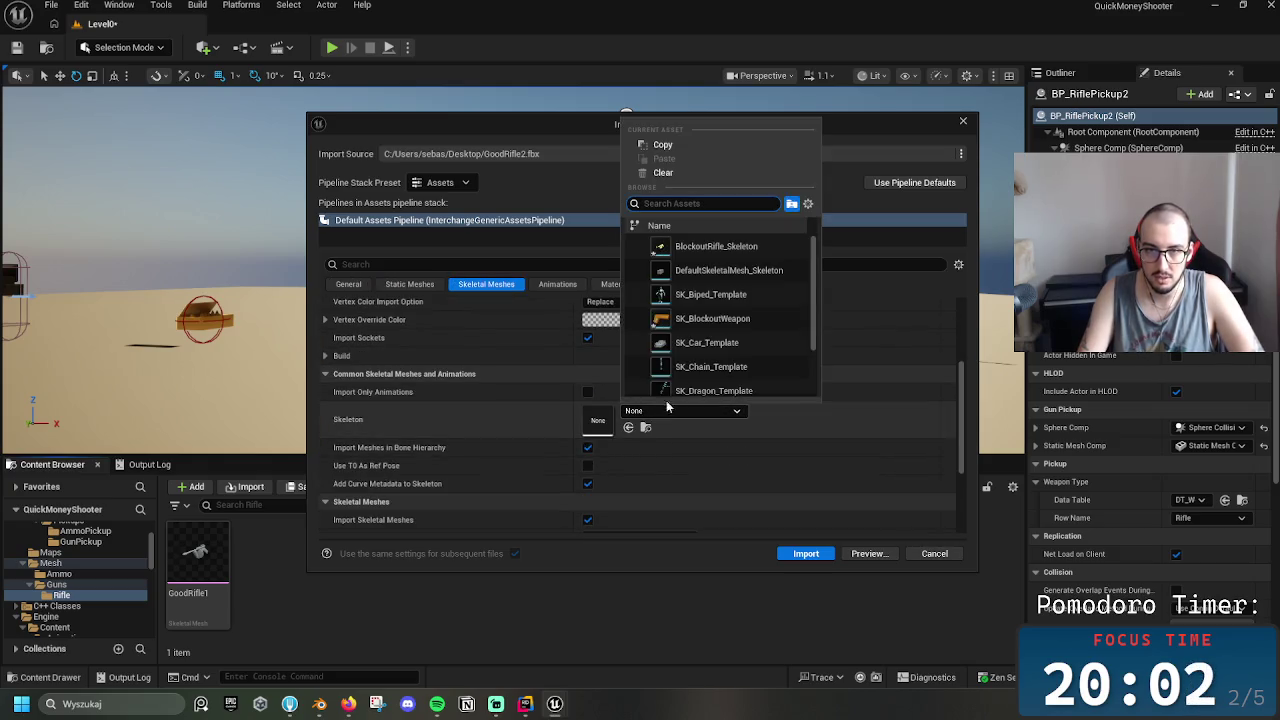
pyautogui.click(706, 320)
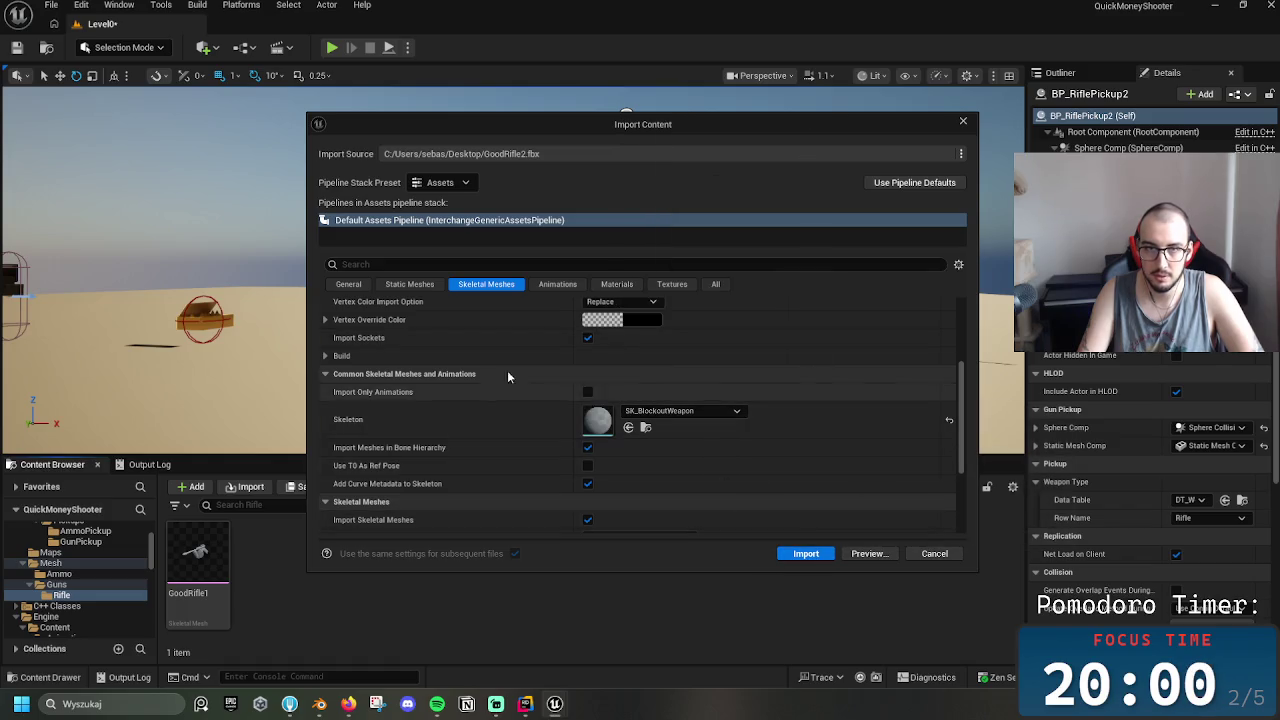
pyautogui.scroll(3, 716, 383)
pyautogui.scroll(1, 716, 383)
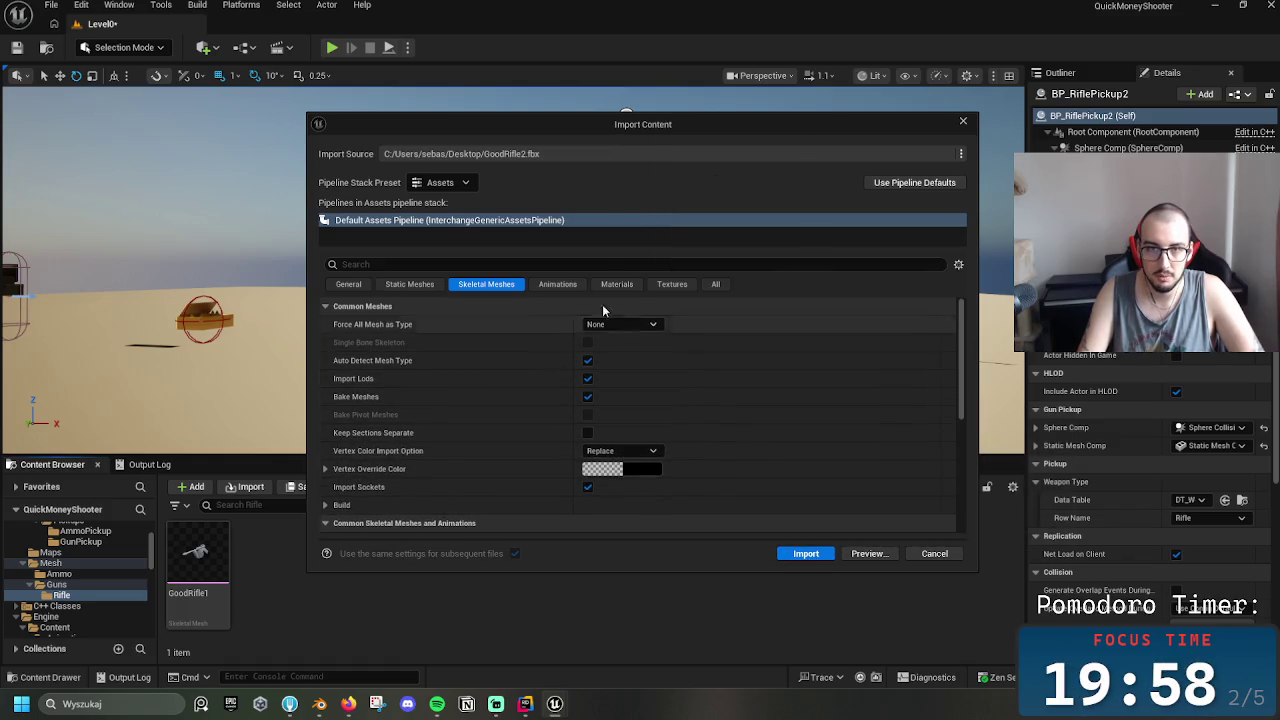
pyautogui.click(620, 324)
pyautogui.click(632, 363)
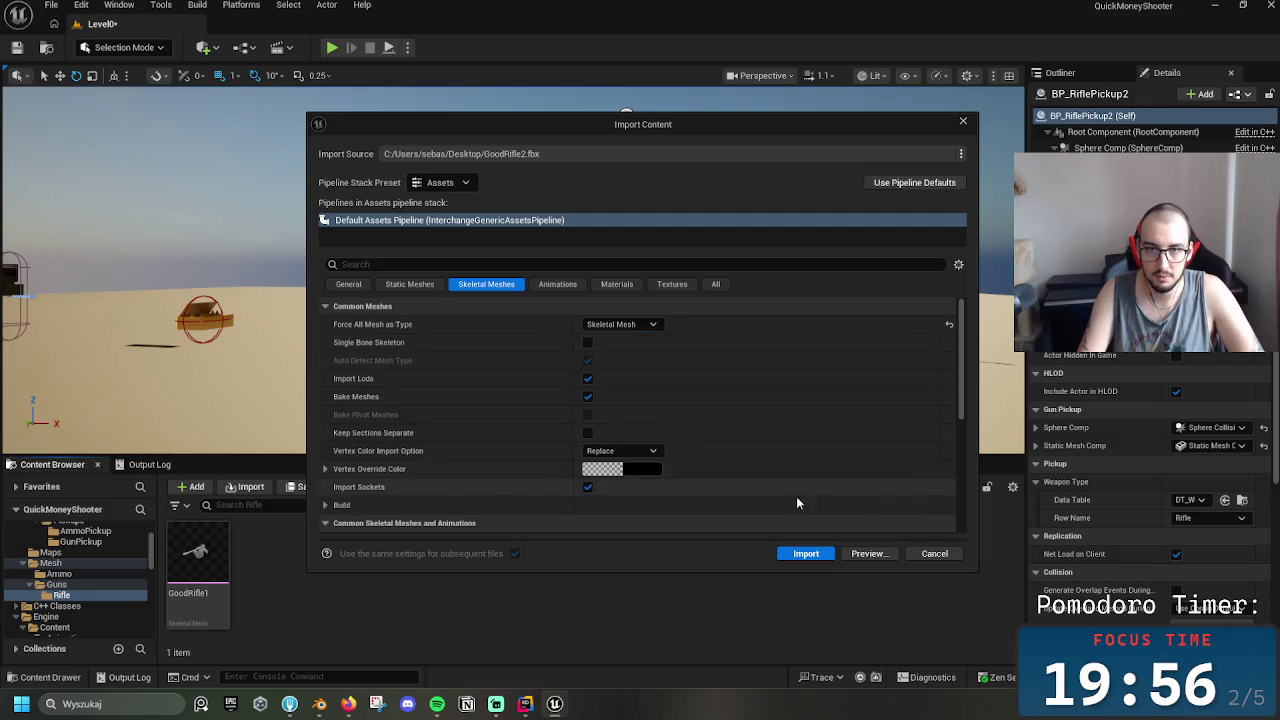
pyautogui.click(814, 556)
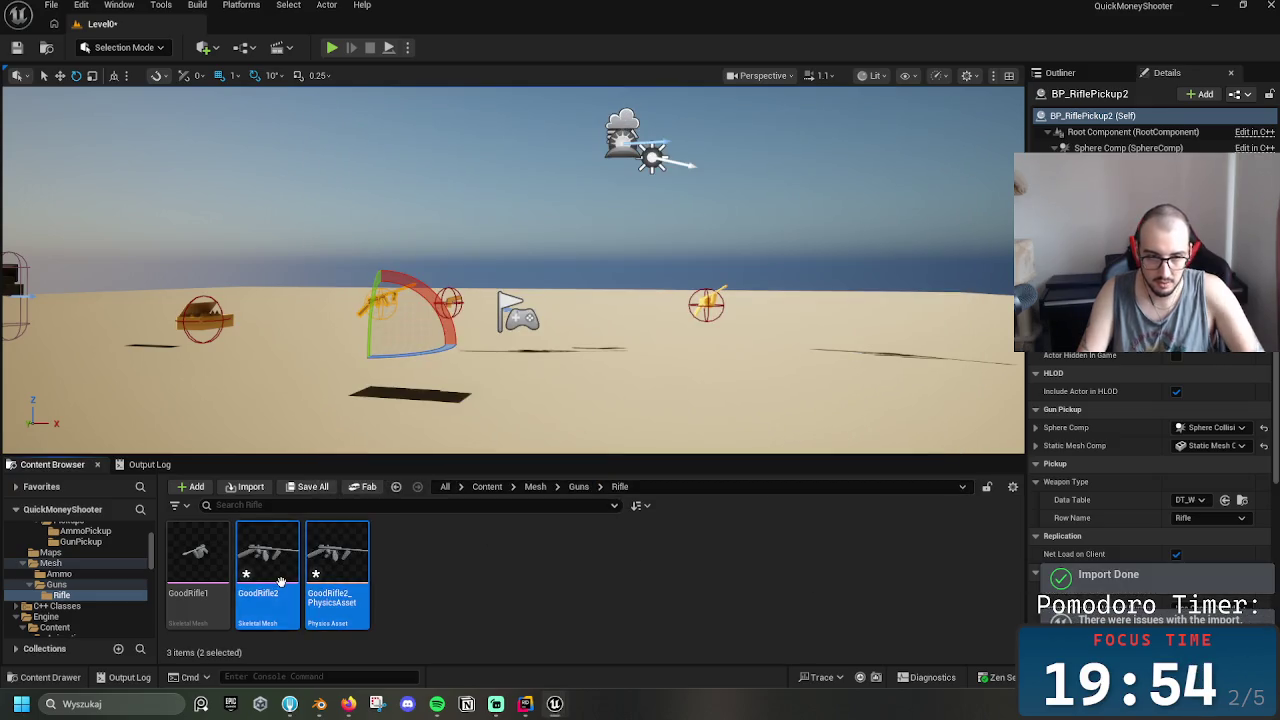
# Force delete GoodRifle2_PhysicsAsset and select the imported GoodRifle2 mesh
pyautogui.click(268, 560)
pyautogui.click(345, 590)
pyautogui.press('Delete')
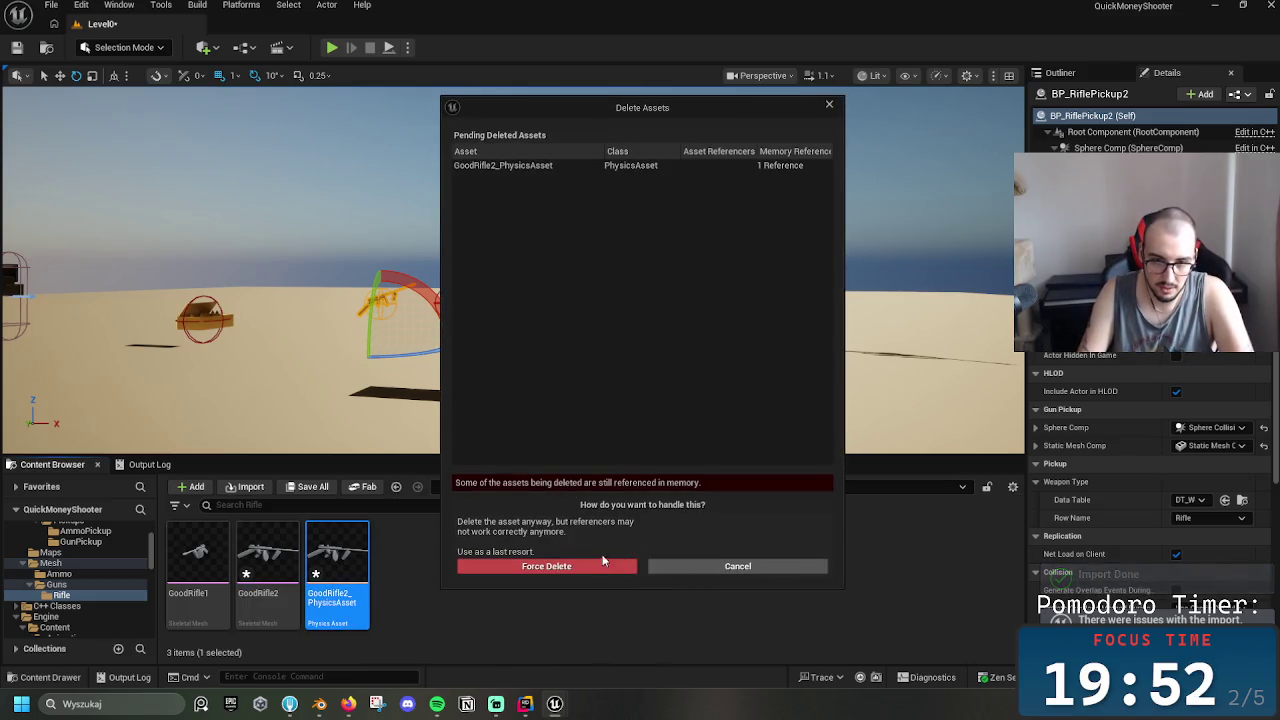
pyautogui.click(500, 567)
pyautogui.click(270, 545)
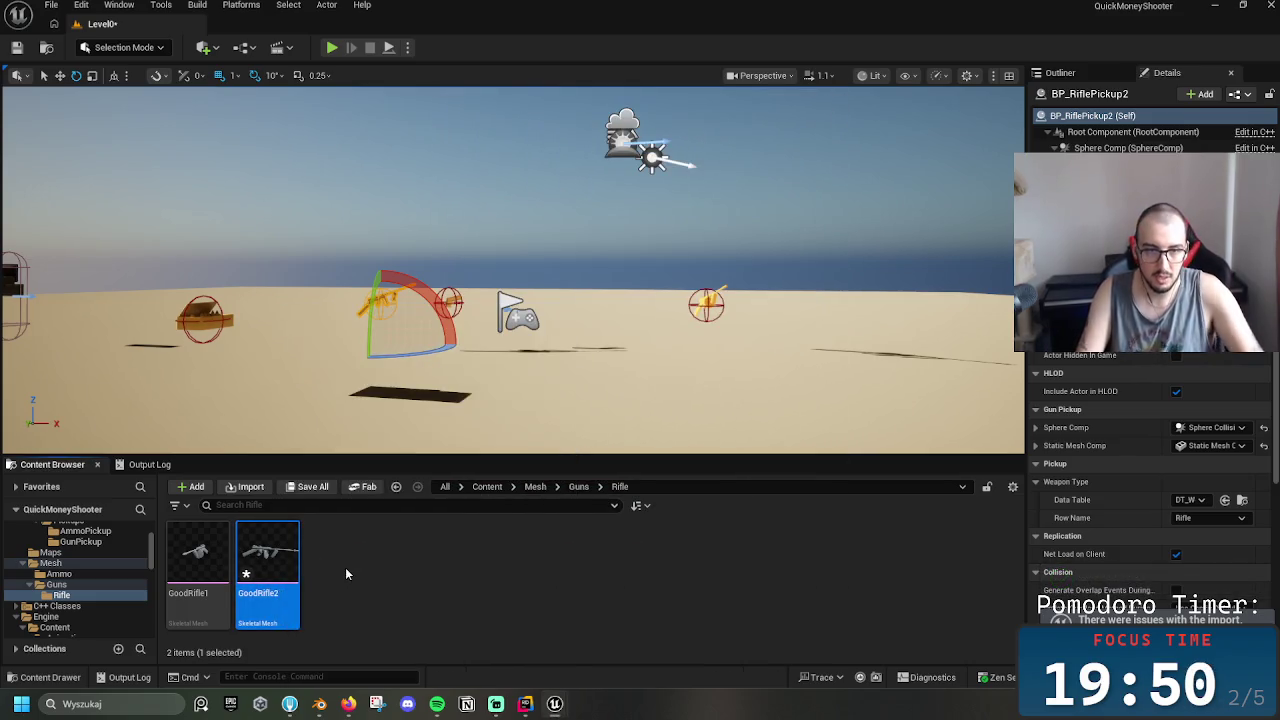
# Compare against the blockout weapon's Muzzle socket and GoodRifle1, then return to GoodRifle2
pyautogui.moveTo(298, 541)
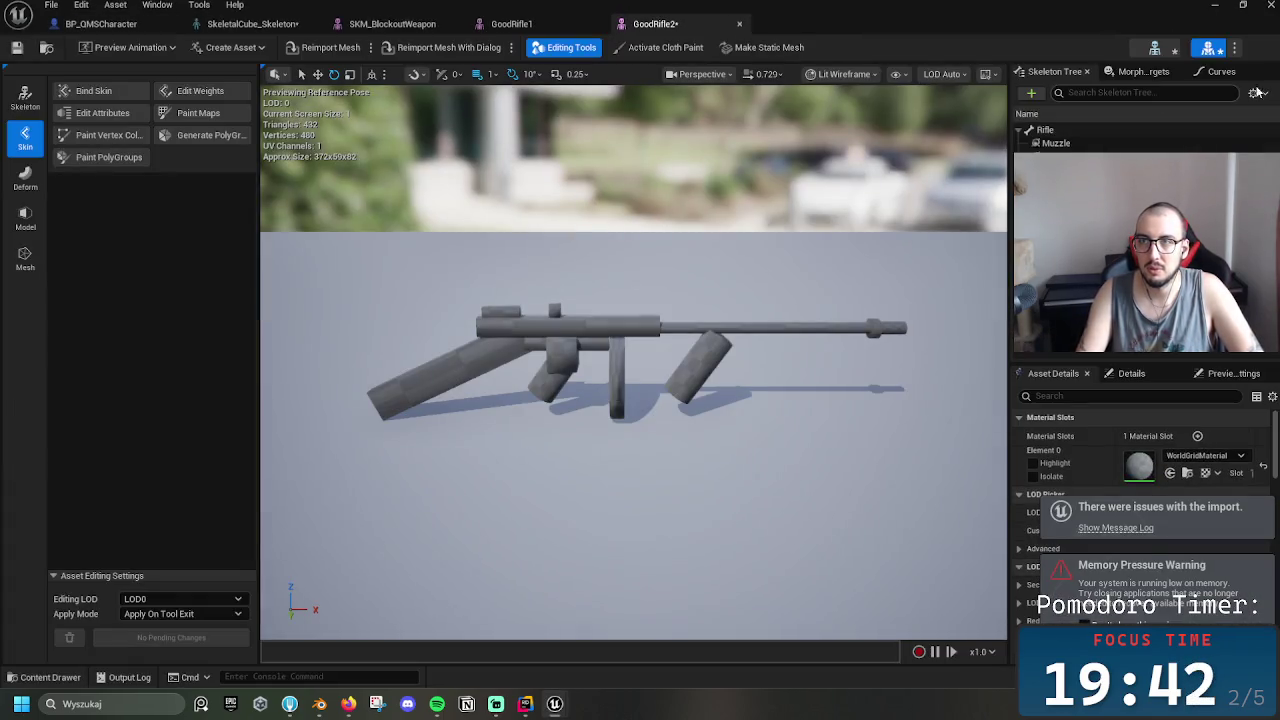
pyautogui.click(1207, 50)
pyautogui.click(1056, 143)
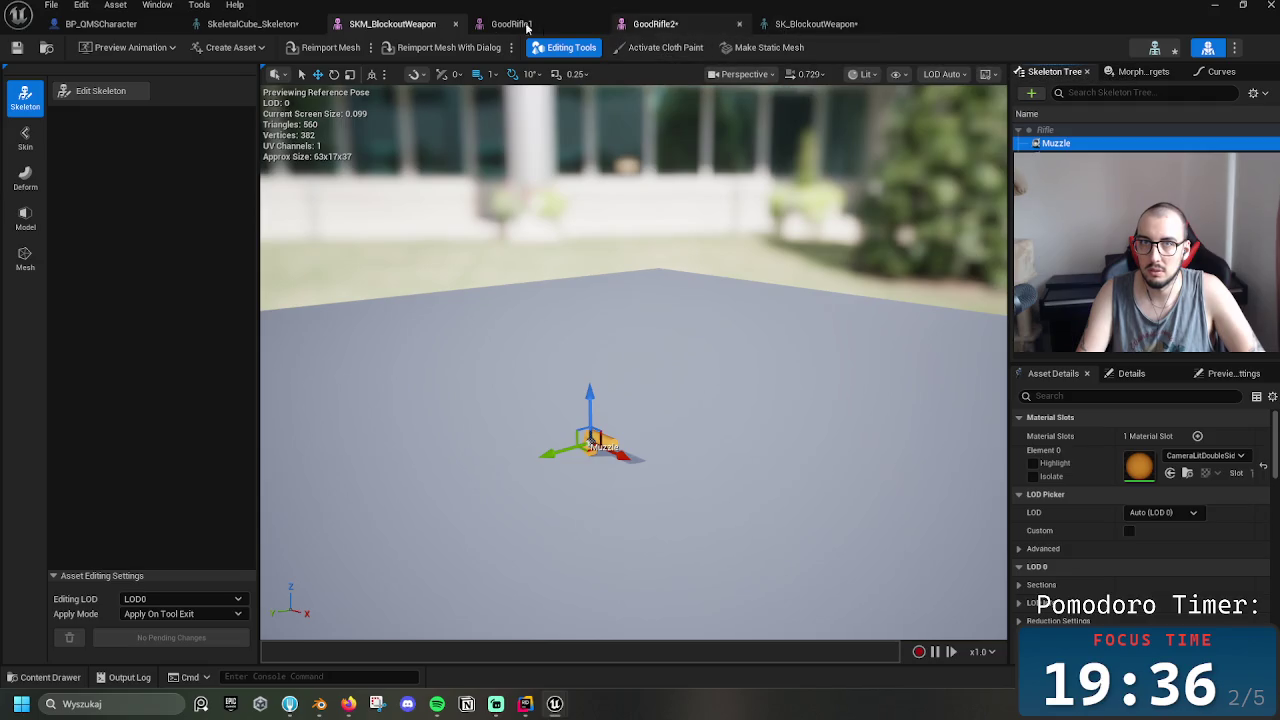
pyautogui.click(490, 25)
pyautogui.click(655, 24)
pyautogui.click(1068, 145)
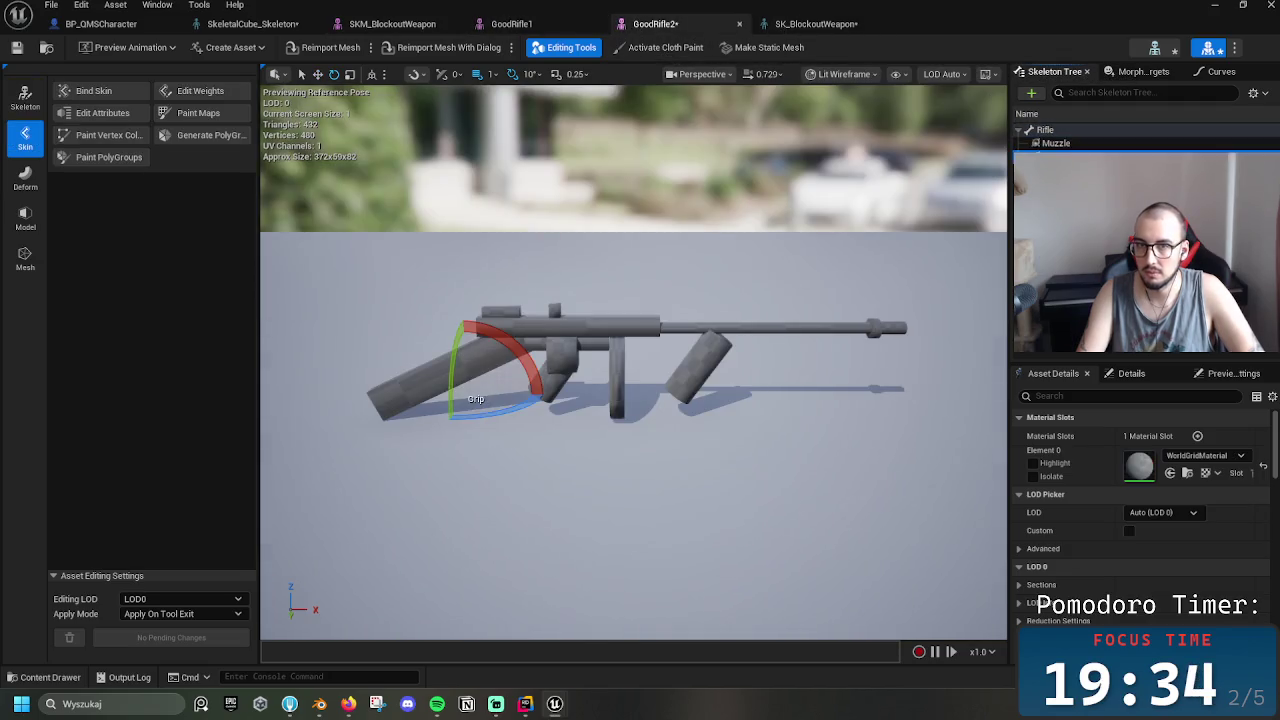
# Rotate the Rifle root bone around its vertical axis
pyautogui.click(1045, 130)
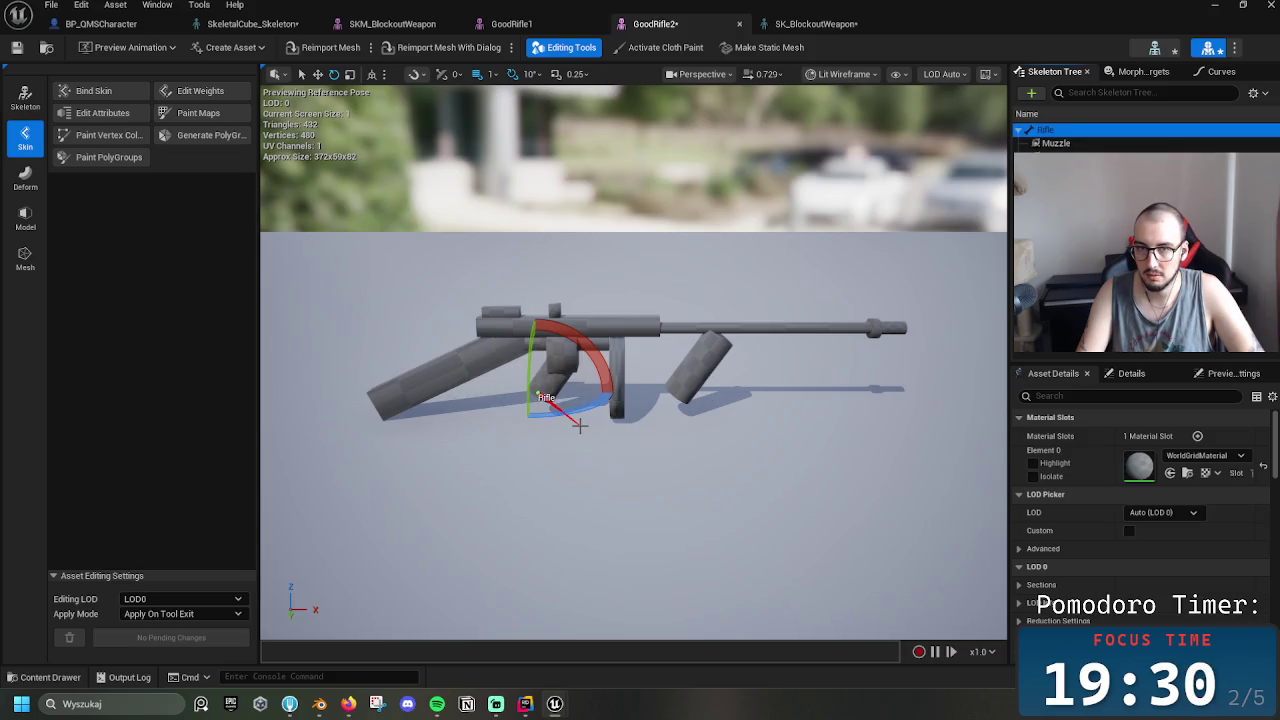
pyautogui.moveTo(565, 363)
pyautogui.mouseDown()
pyautogui.moveTo(559, 414)
pyautogui.moveTo(594, 466)
pyautogui.moveTo(604, 459)
pyautogui.mouseUp()
pyautogui.press('w')
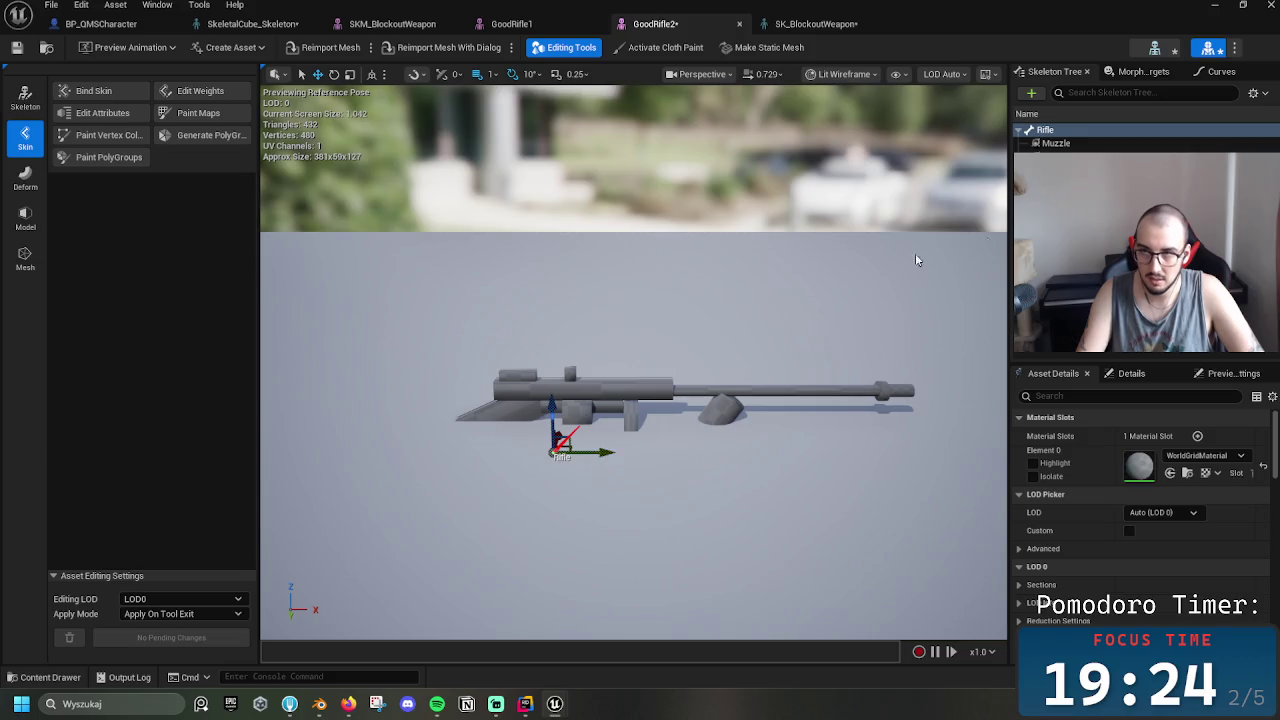
pyautogui.hotkey('ctrl', 'z')
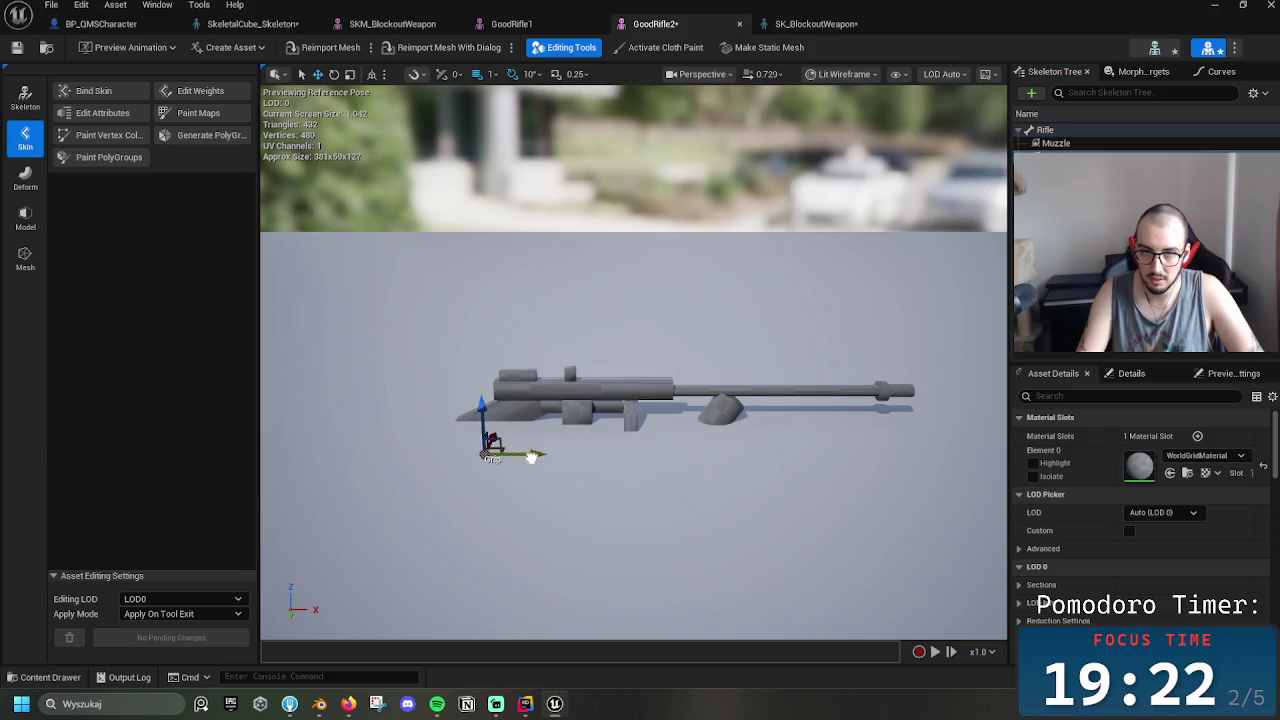
# Raise the Grip socket up onto the handle, then select the Muzzle socket
pyautogui.moveTo(531, 457); pyautogui.dragTo(613, 456)
pyautogui.scroll(-10, 616, 456)
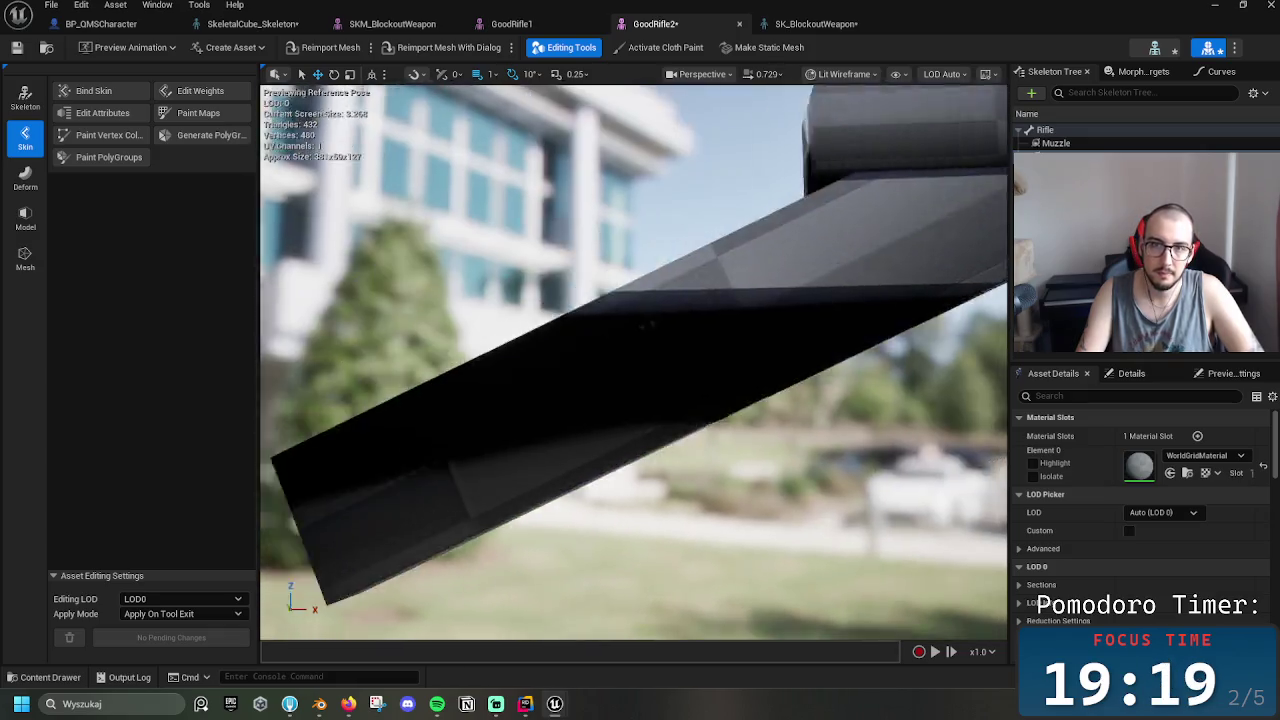
pyautogui.press('f')
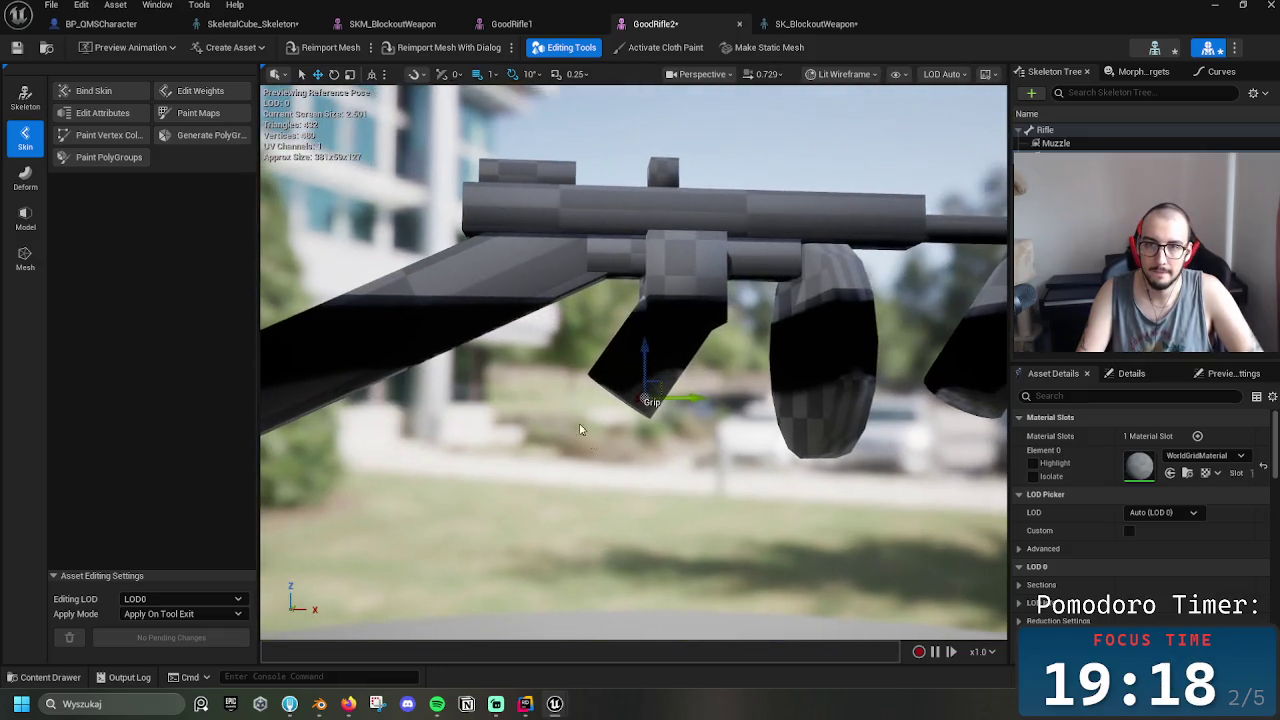
pyautogui.moveTo(646, 343); pyautogui.dragTo(647, 311)
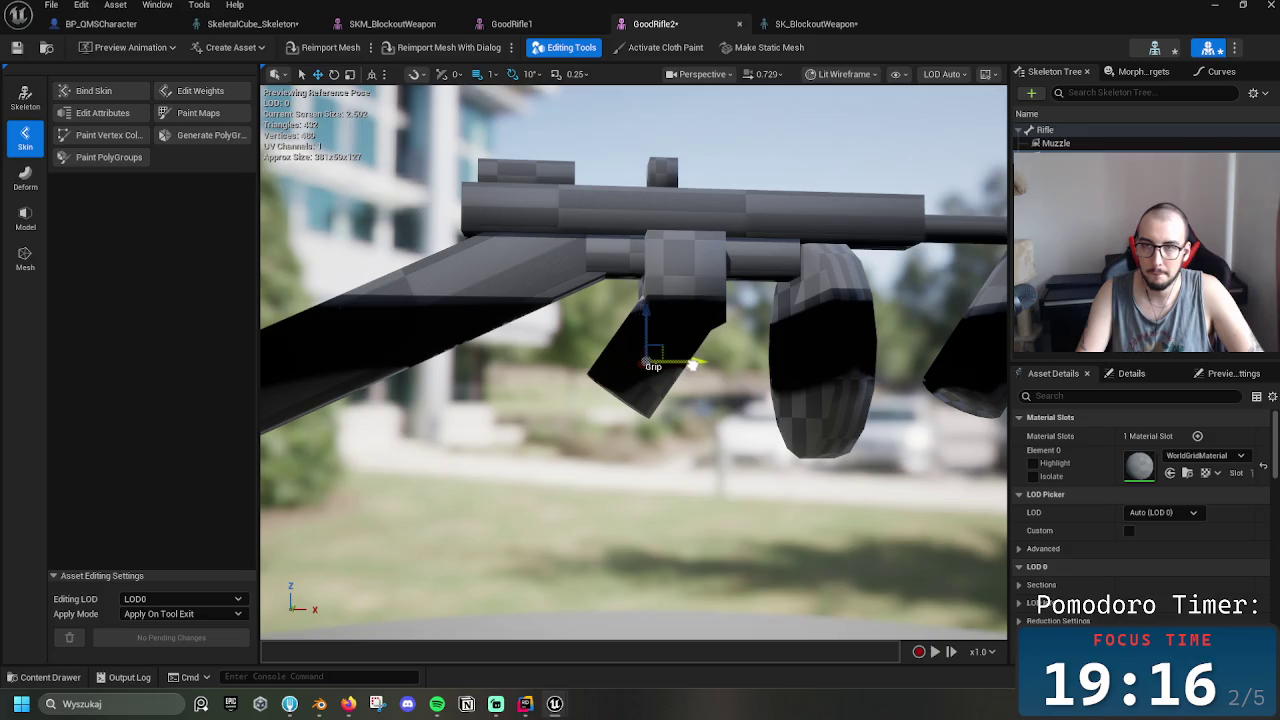
pyautogui.click(1056, 143)
pyautogui.scroll(-8, 634, 362)
pyautogui.keyDown('alt'); pyautogui.moveTo(634, 362); pyautogui.dragTo(634, 425); pyautogui.keyUp('alt')
pyautogui.click(1063, 147)
# Add a new socket named Muzzle on the Rifle bone
pyautogui.click(1059, 144)
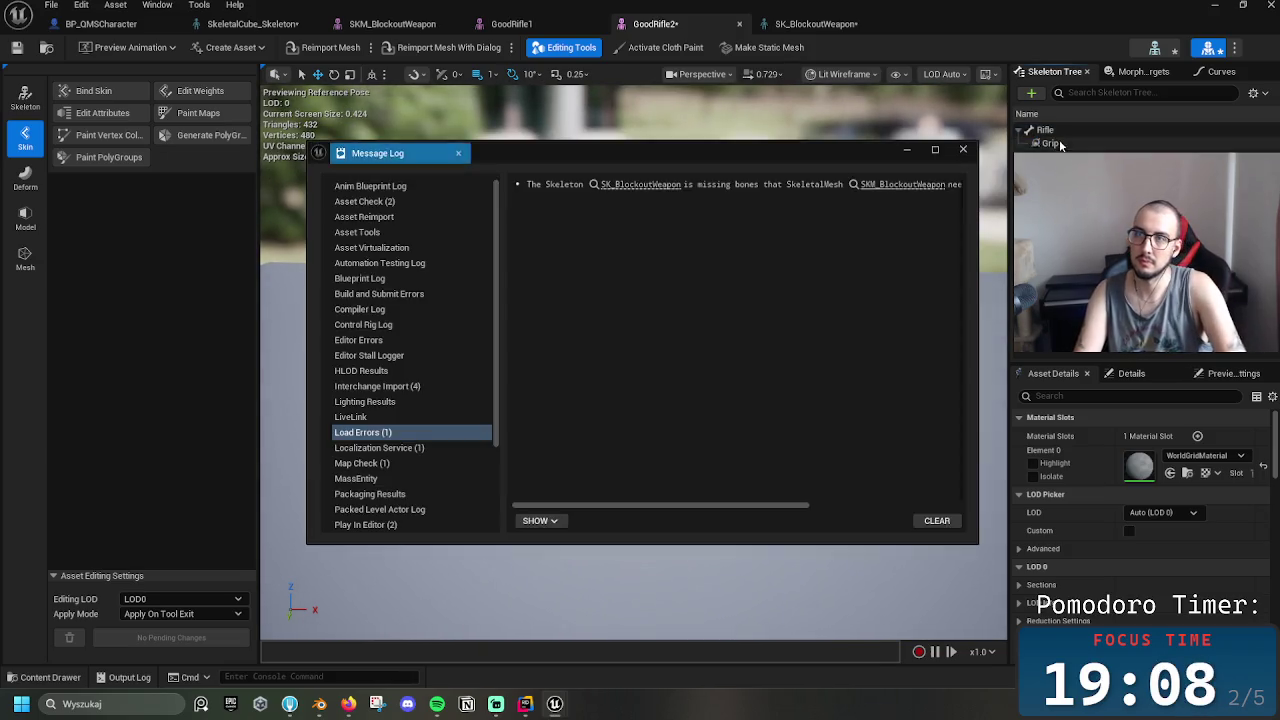
pyautogui.click(1045, 130)
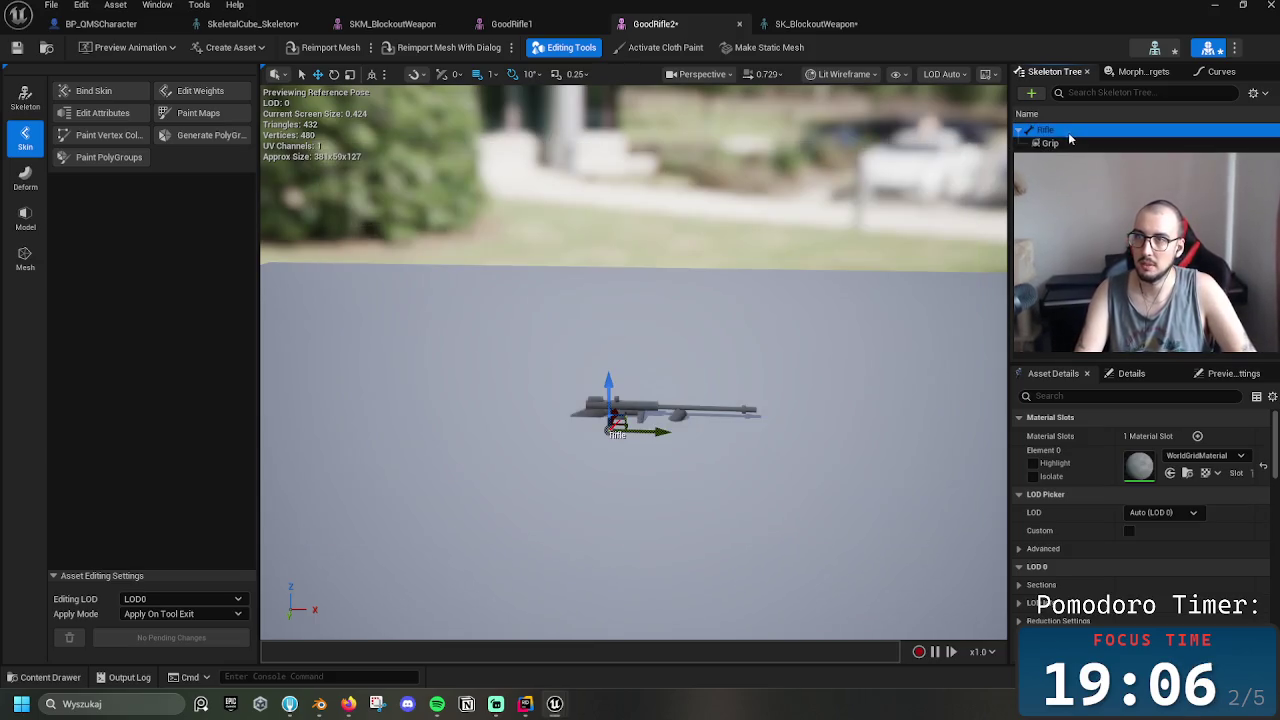
pyautogui.click(867, 282)
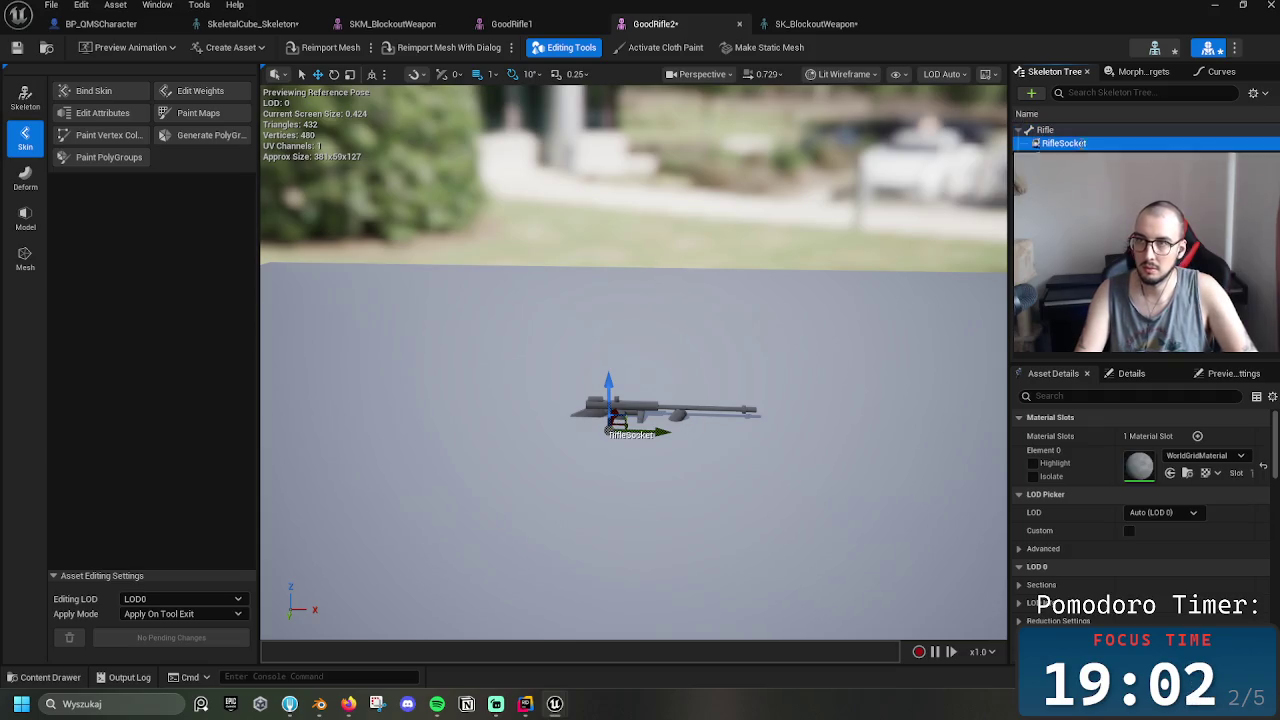
pyautogui.write('Muzzle')
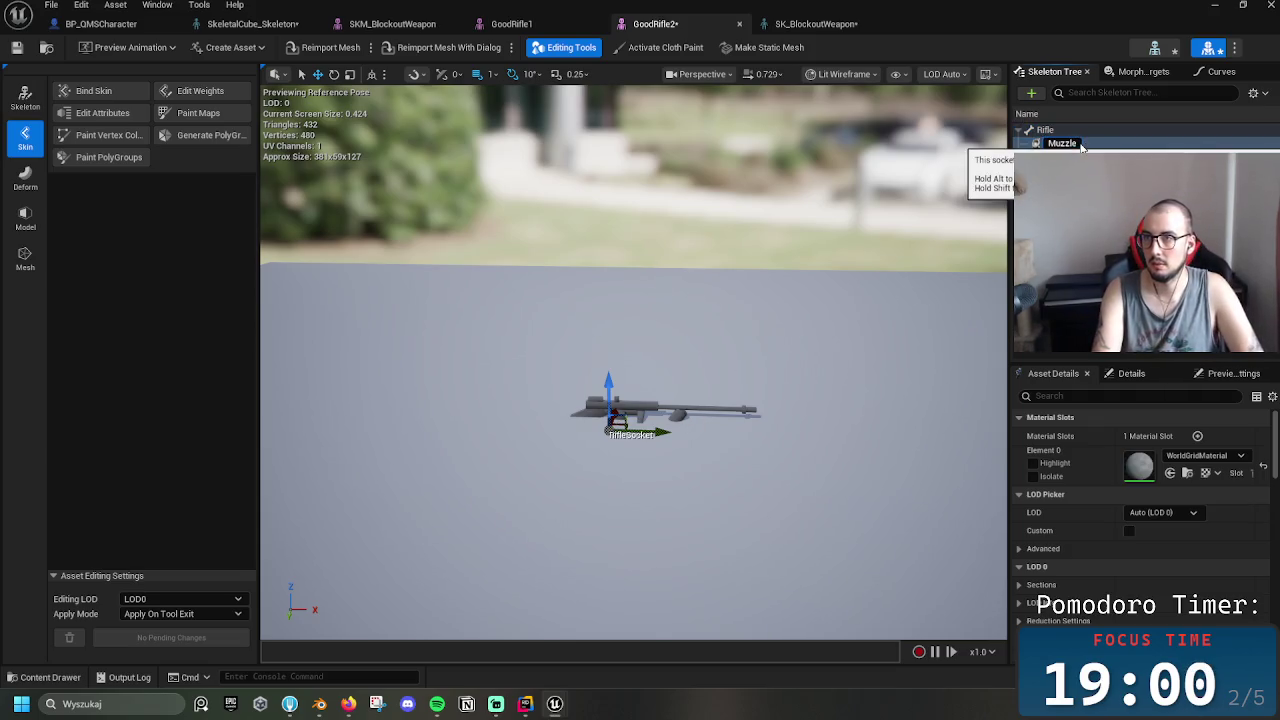
pyautogui.press('Return')
# Move the Muzzle socket out to the tip of the barrel
pyautogui.moveTo(608, 390); pyautogui.dragTo(621, 364)
pyautogui.click(638, 410)
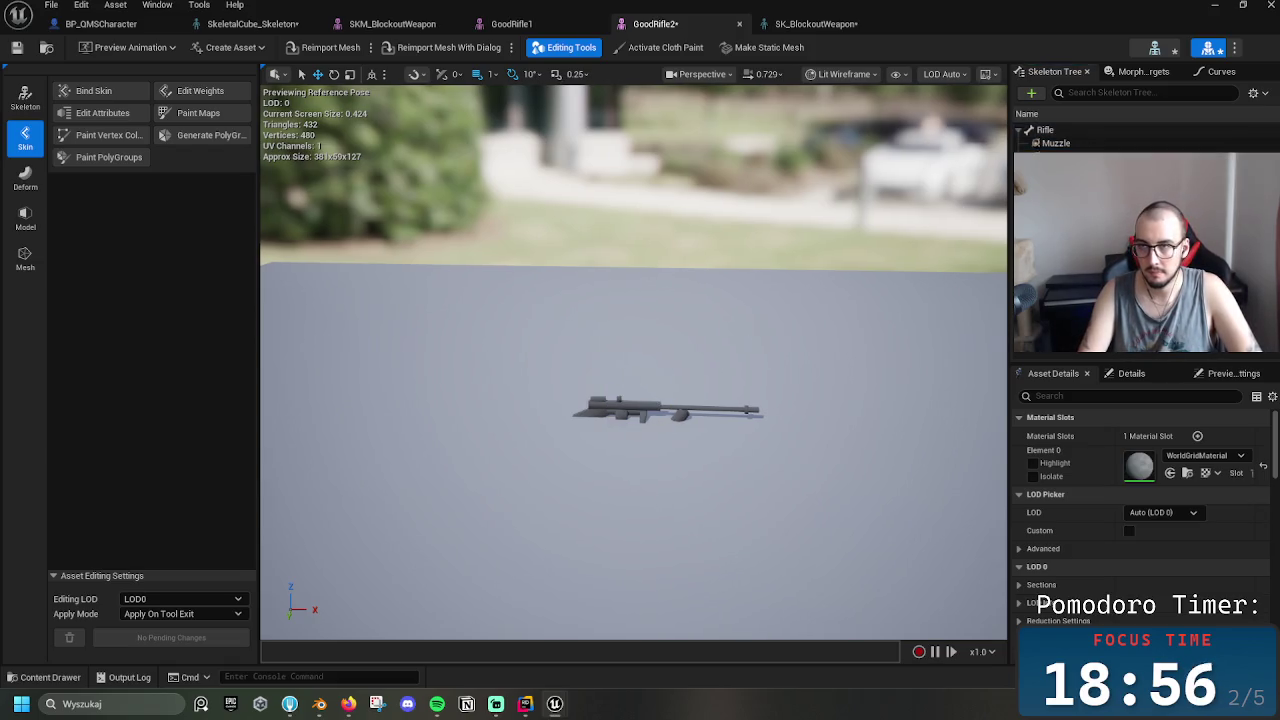
pyautogui.click(1056, 143)
pyautogui.moveTo(658, 410); pyautogui.dragTo(814, 403)
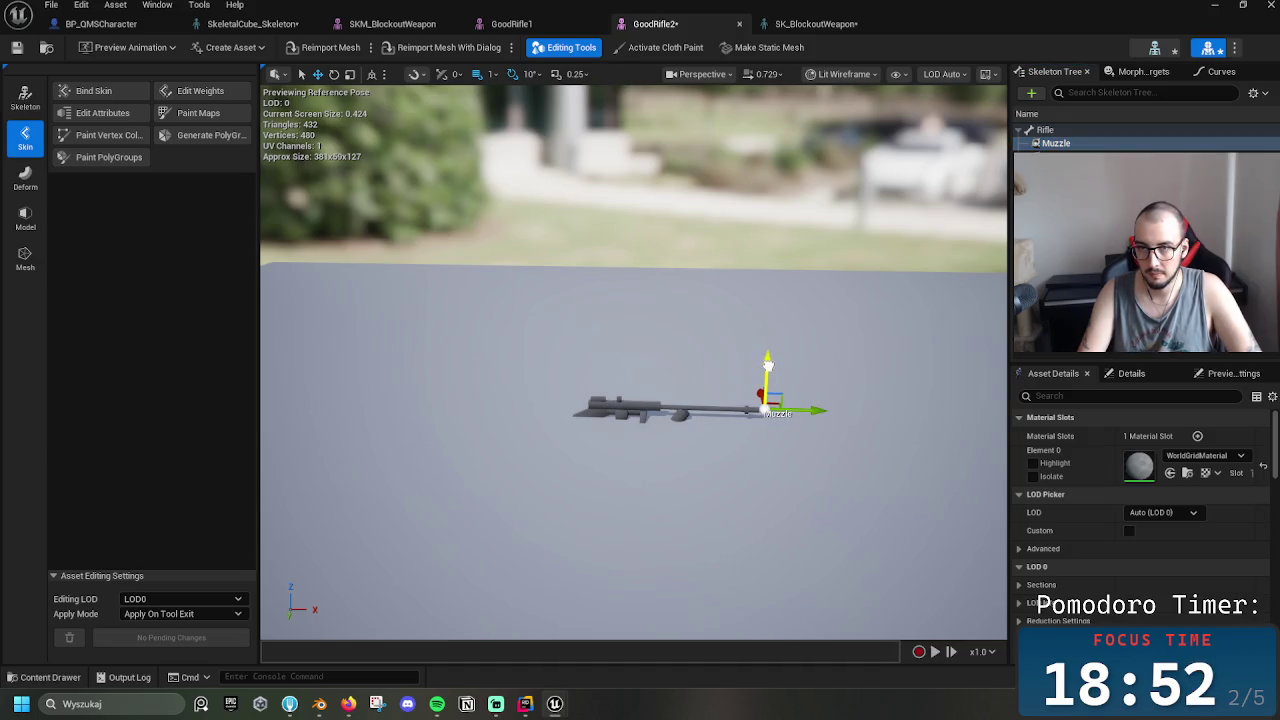
pyautogui.click(429, 177)
# Save GoodRifle2 and close the GoodRifle2 and SK_BlockoutWeapon editors
pyautogui.click(17, 47)
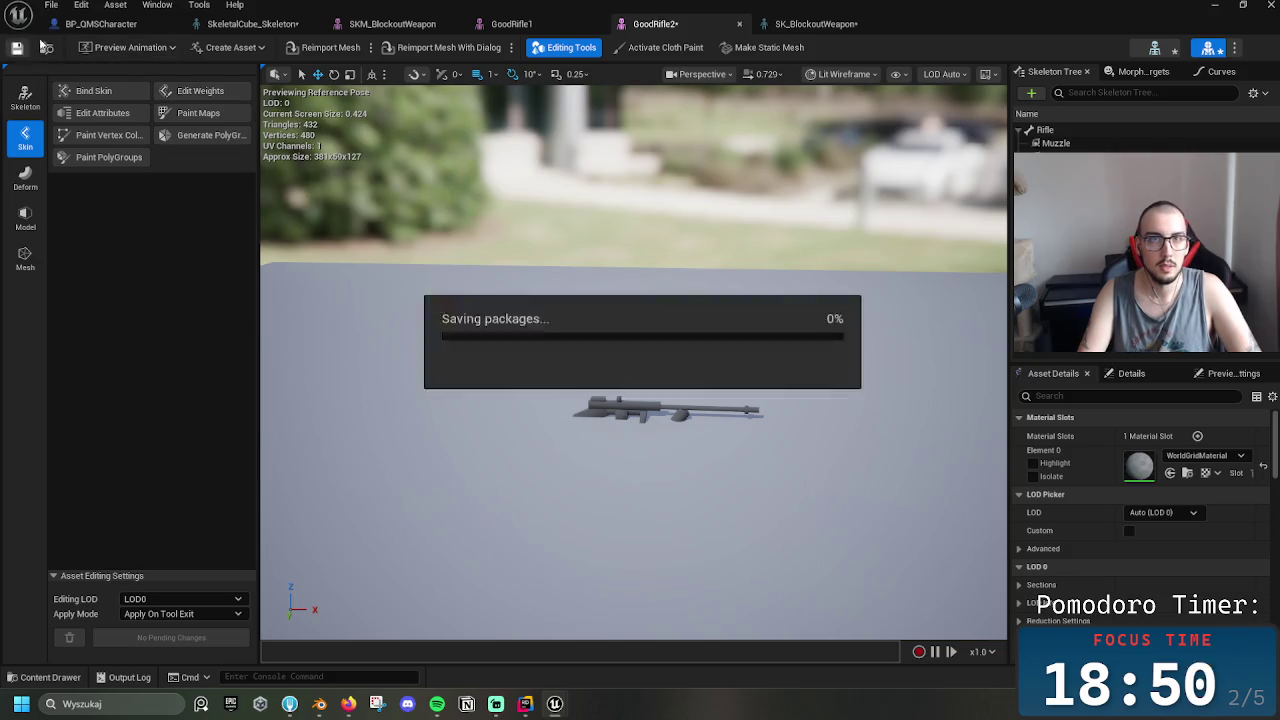
pyautogui.click(739, 24)
pyautogui.click(740, 24)
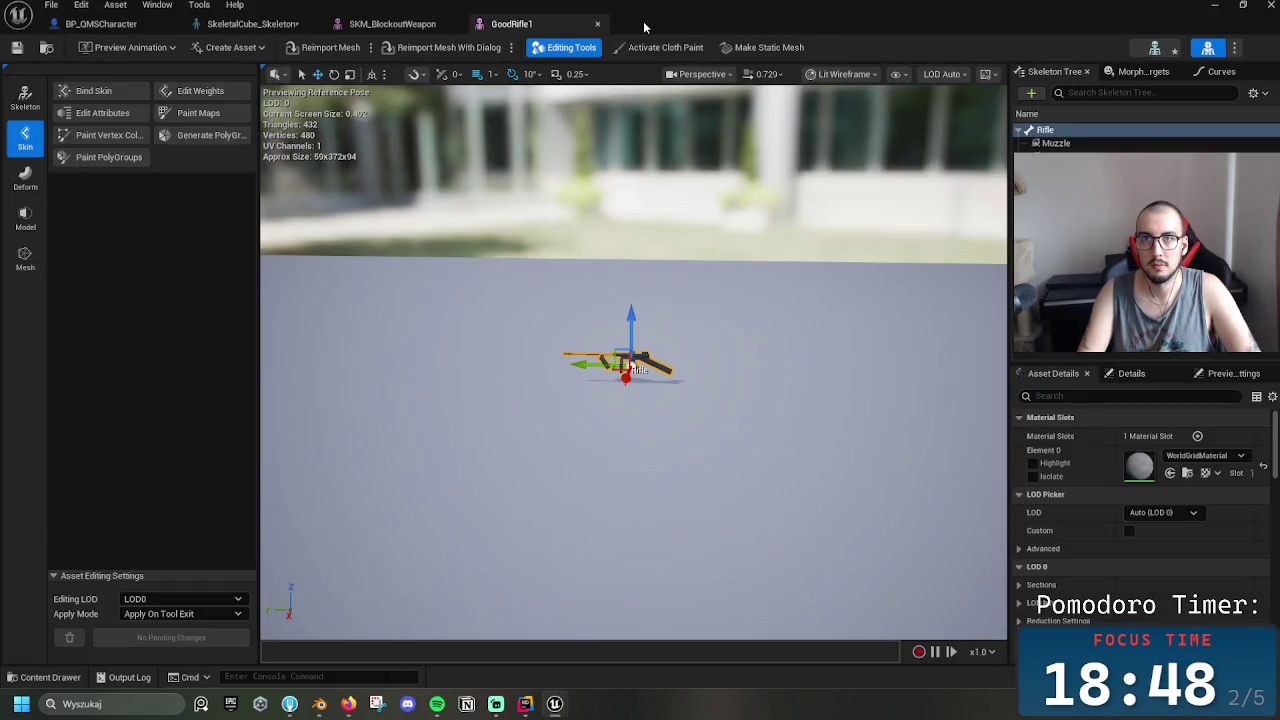
# Close the GoodRifle1 and SKM_BlockoutWeapon editors and select GunSocket
pyautogui.middleClick(463, 28)
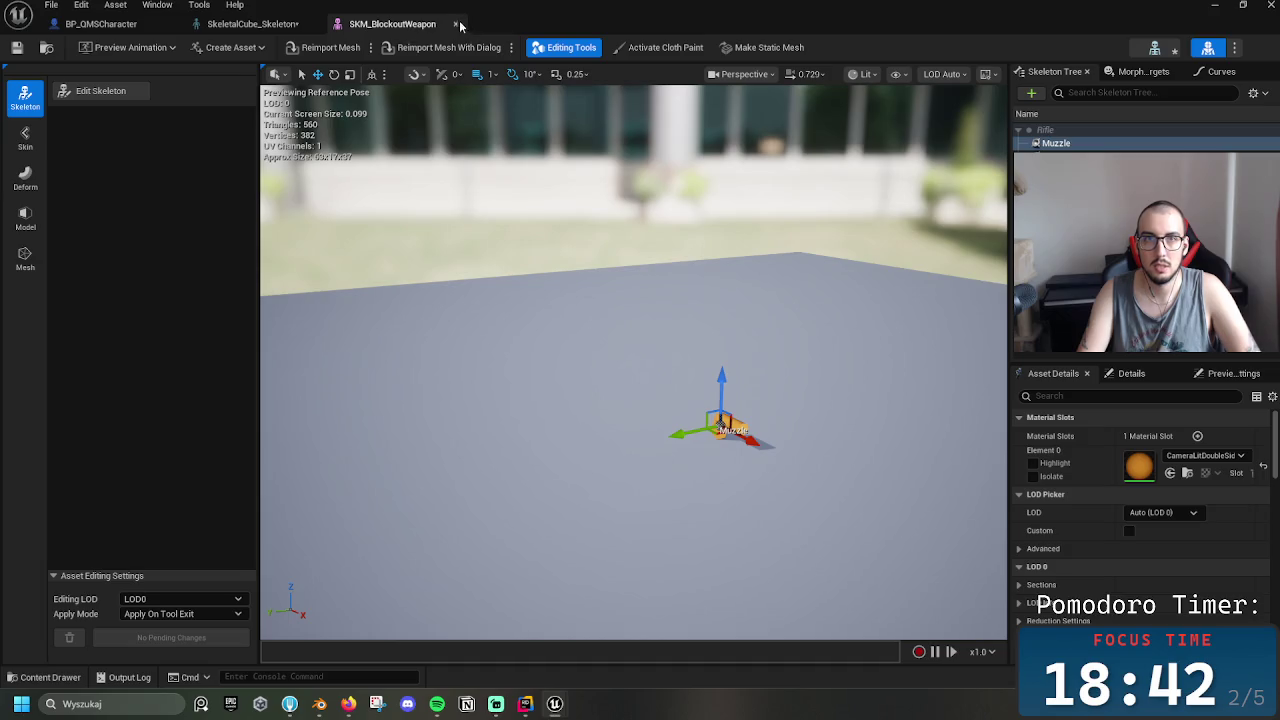
pyautogui.click(456, 25)
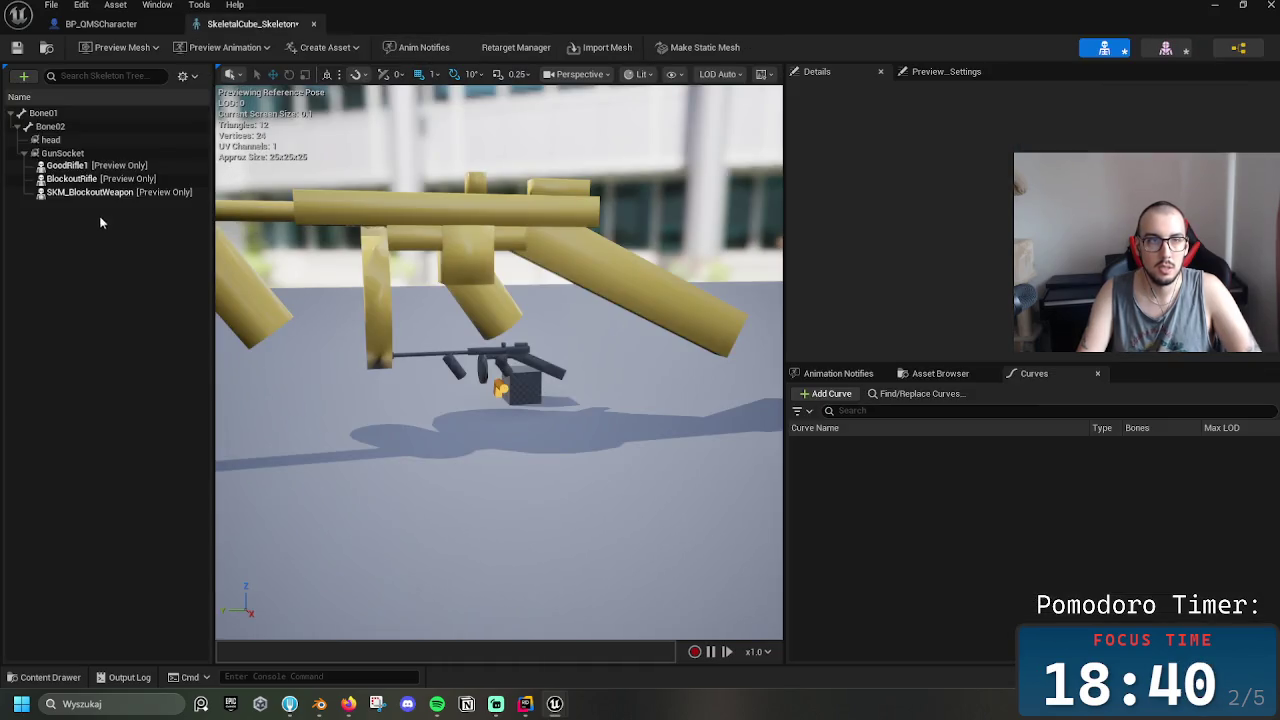
pyautogui.click(62, 153)
# Attach GoodRifle2 to GunSocket as a preview asset and nudge the socket slightly
pyautogui.rightClick(66, 154)
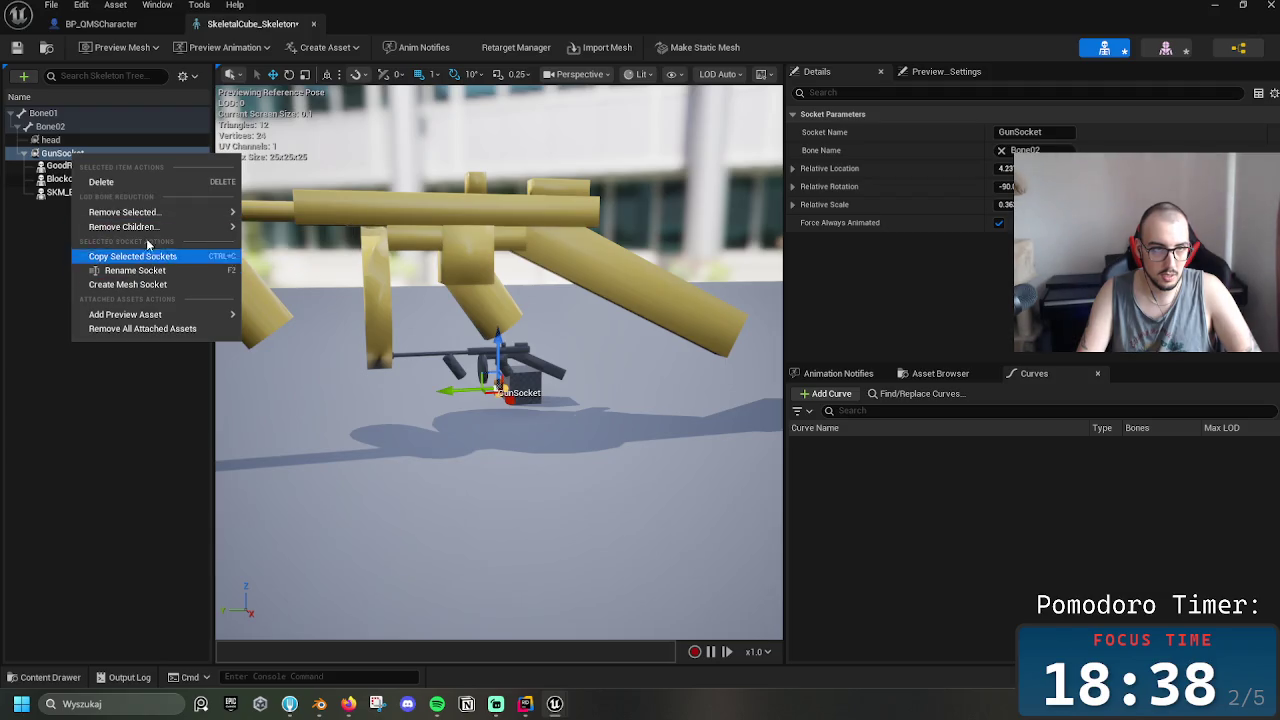
pyautogui.moveTo(158, 214)
pyautogui.moveTo(190, 314)
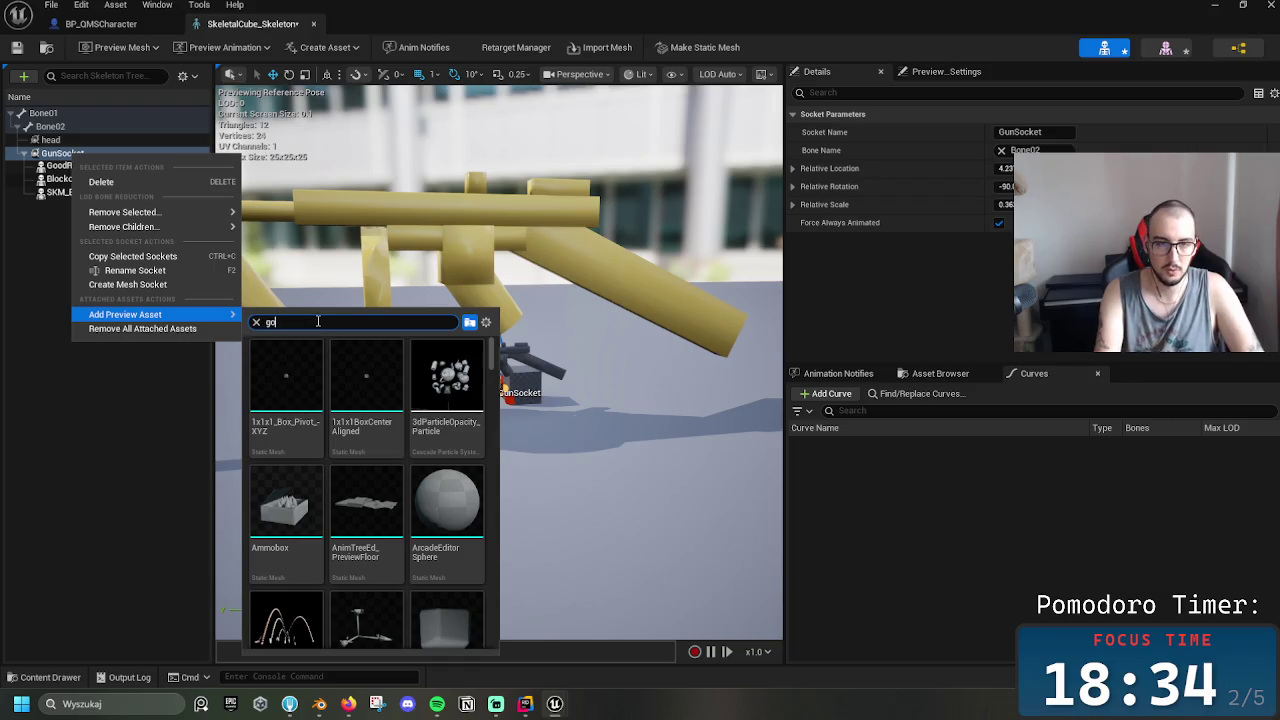
pyautogui.write('od')
pyautogui.click(378, 384)
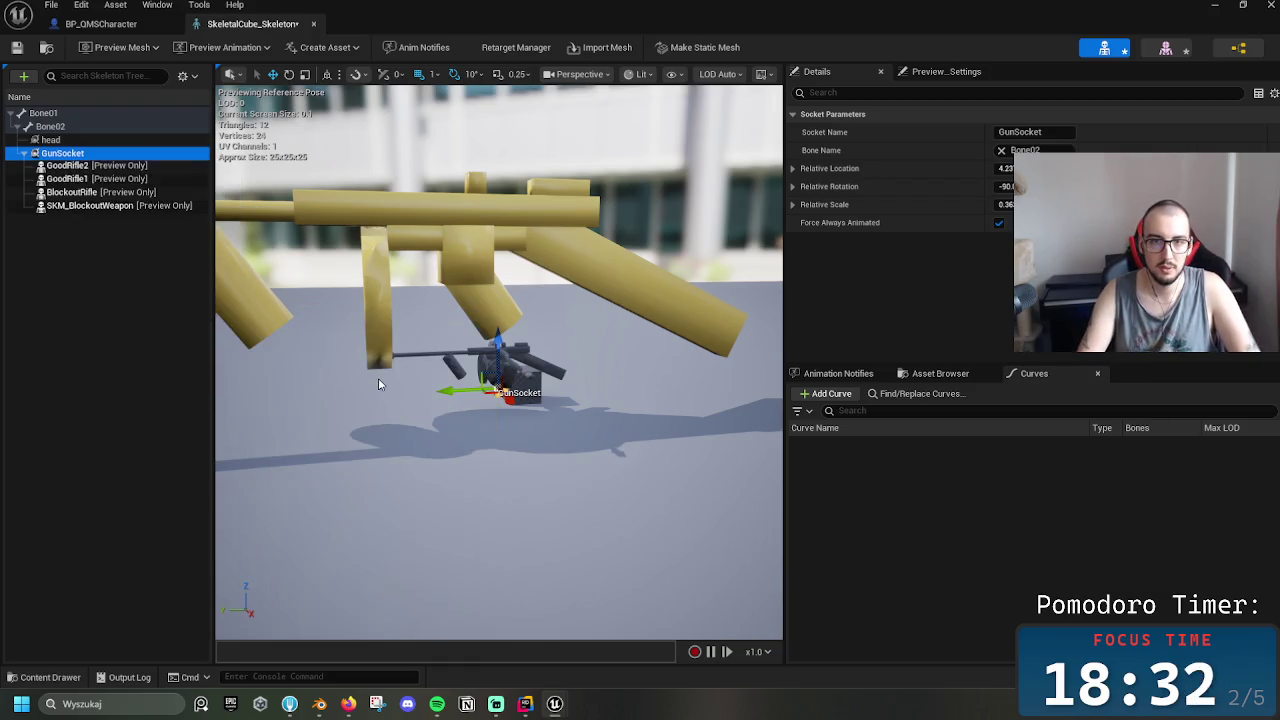
pyautogui.moveTo(561, 446)
pyautogui.mouseDown()
pyautogui.moveTo(540, 390)
pyautogui.moveTo(564, 438)
pyautogui.mouseUp()
pyautogui.moveTo(524, 381); pyautogui.dragTo(551, 384)
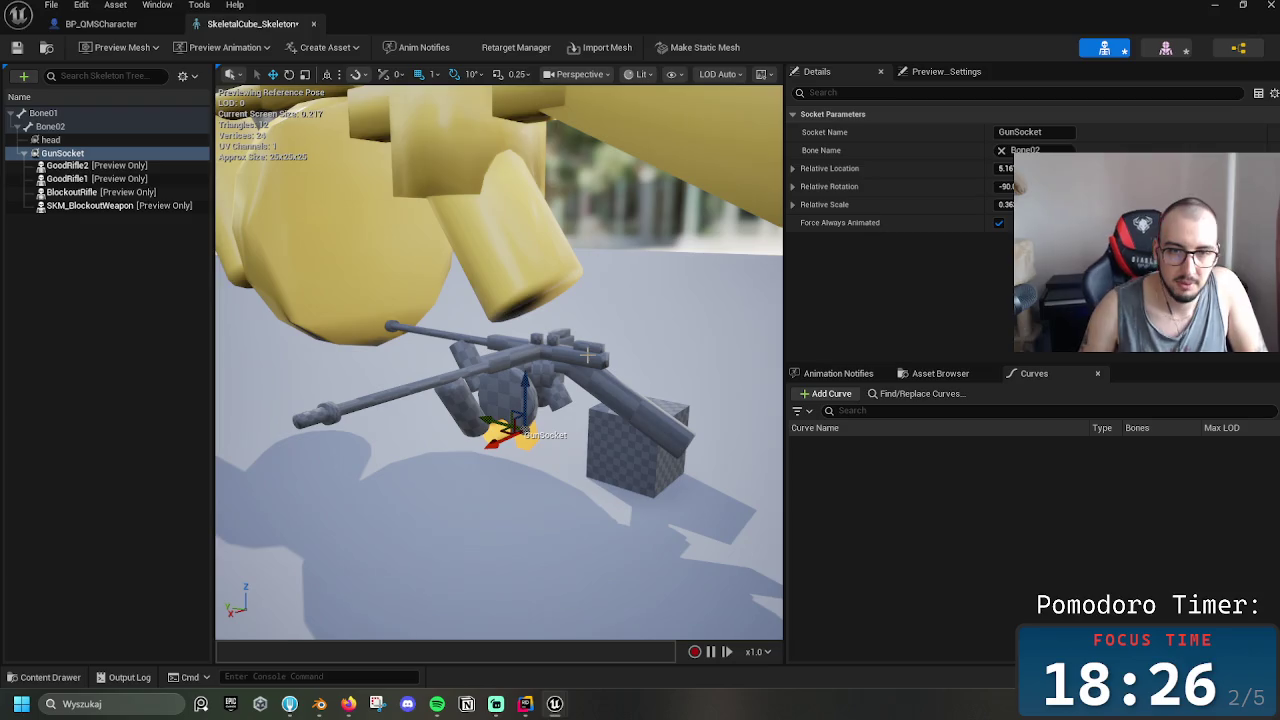
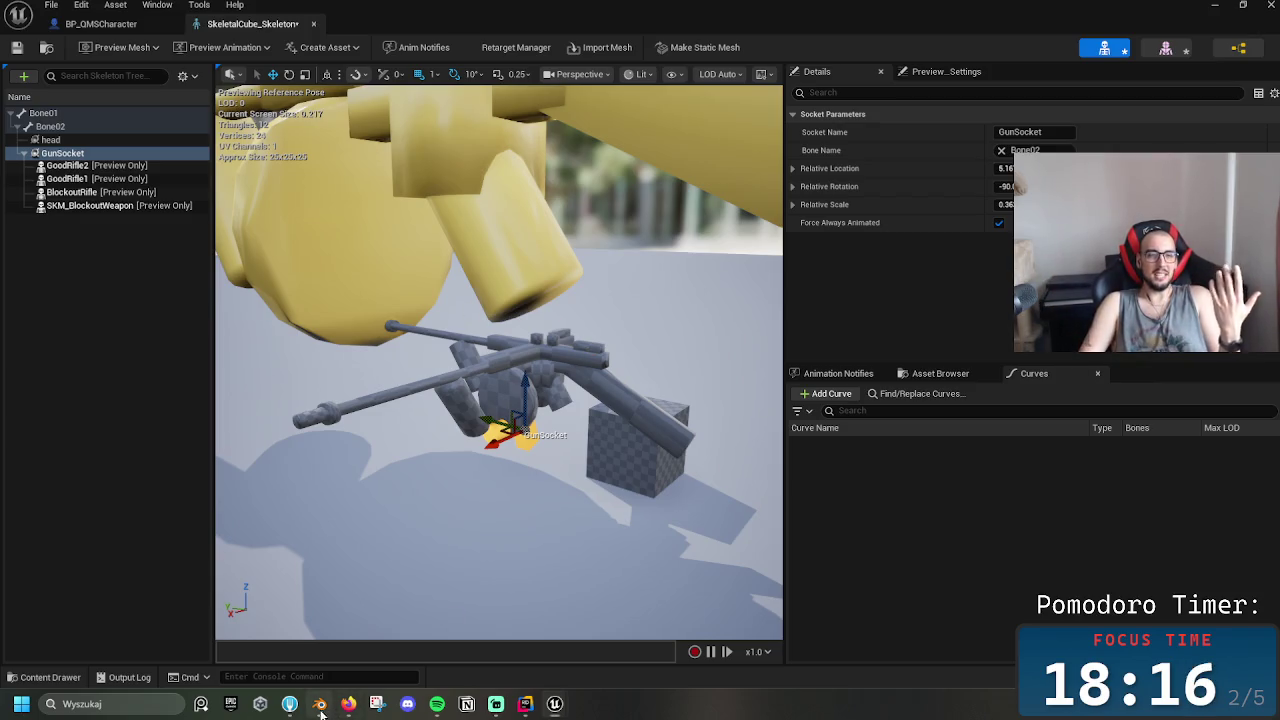
# In Blender, select the rifle model and move it along X to 1.2645 m
pyautogui.click(320, 704)
pyautogui.rightClick(608, 363)
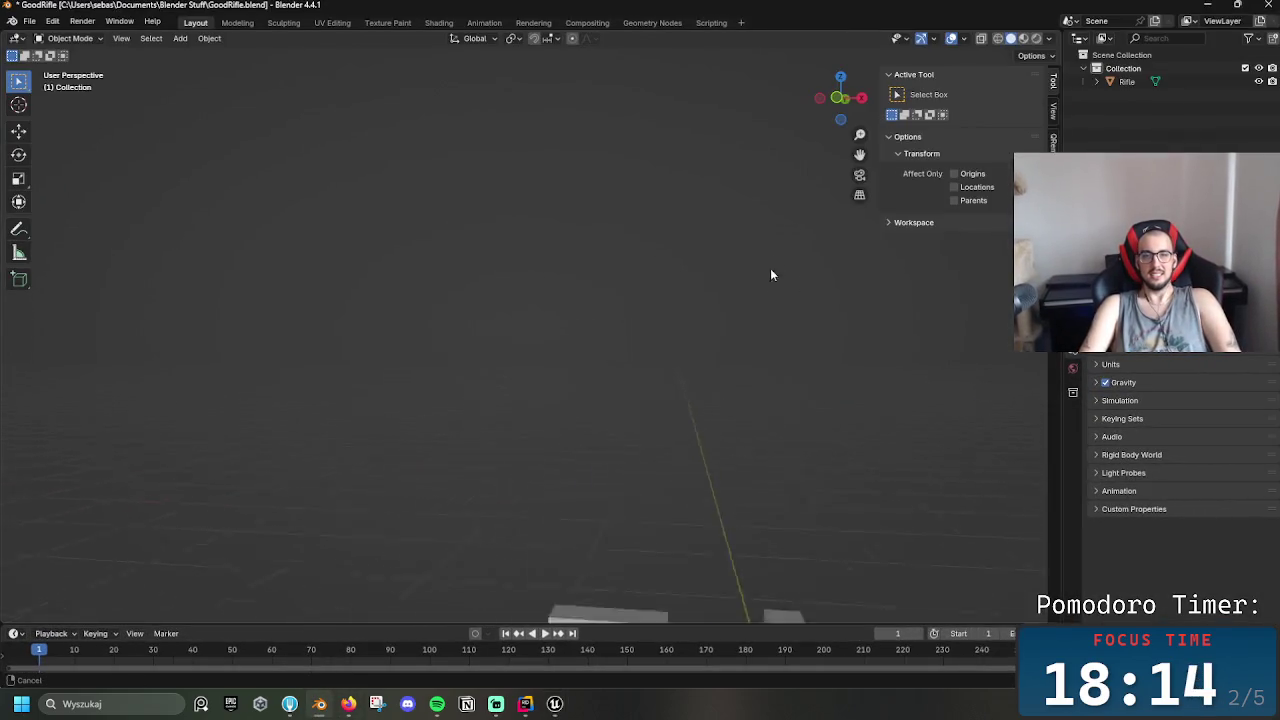
pyautogui.rightClick(747, 333)
pyautogui.moveTo(627, 324)
pyautogui.mouseDown()
pyautogui.moveTo(594, 227)
pyautogui.moveTo(587, 372)
pyautogui.mouseUp()
pyautogui.scroll(-10, 600, 390)
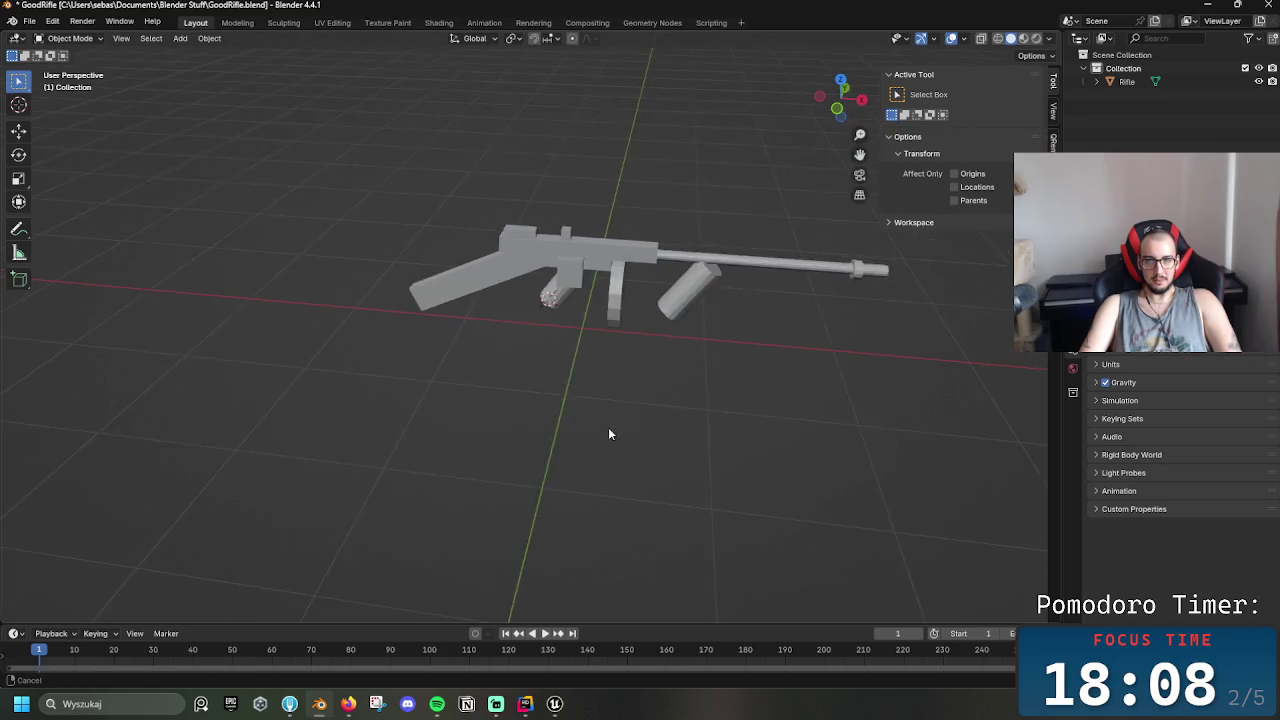
pyautogui.click(560, 300)
pyautogui.press('g')
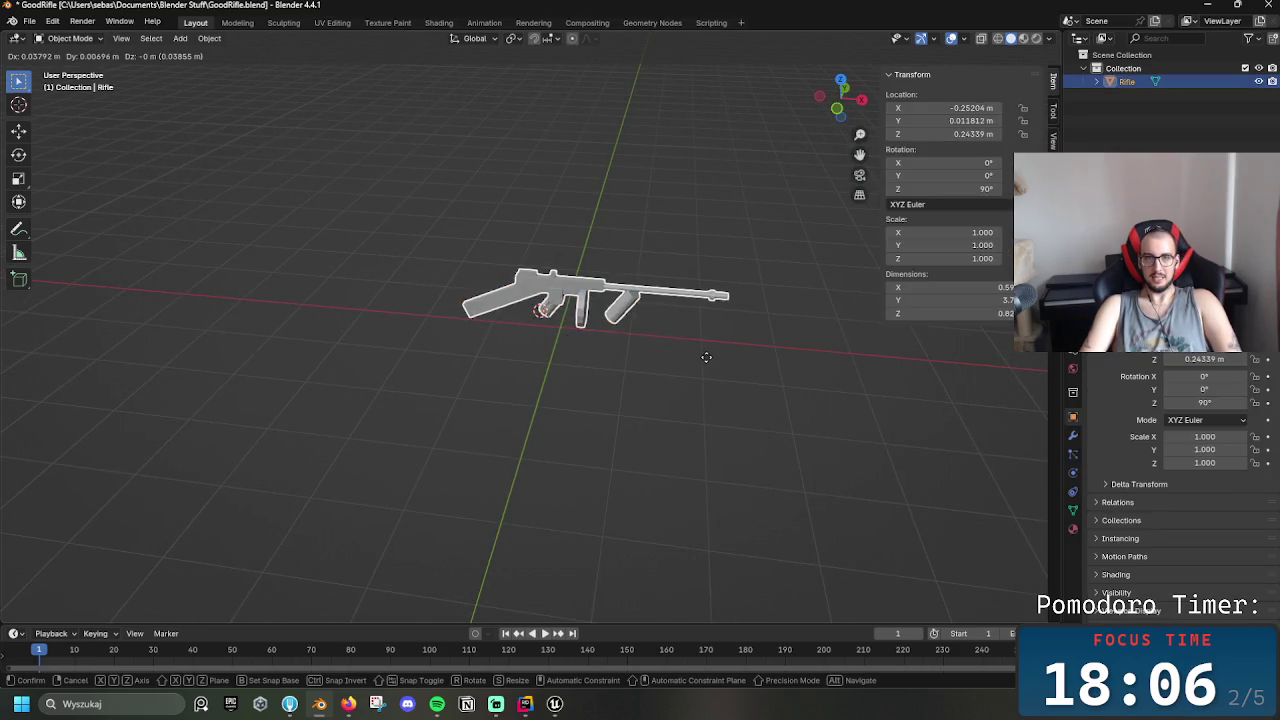
pyautogui.press('z')
pyautogui.press('x')
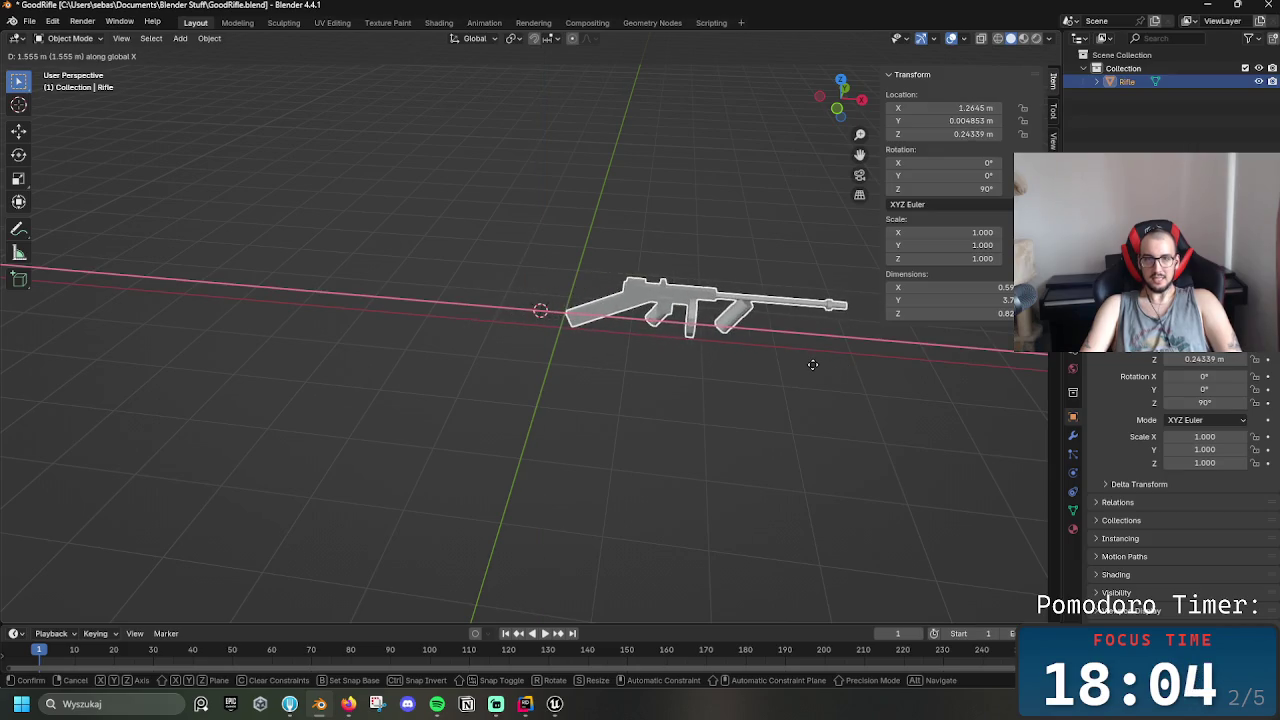
pyautogui.click(855, 364)
# Lower the rifle along Z to -0.14312 m
pyautogui.moveTo(861, 365)
pyautogui.mouseDown()
pyautogui.moveTo(899, 364)
pyautogui.moveTo(712, 364)
pyautogui.moveTo(758, 376)
pyautogui.mouseUp()
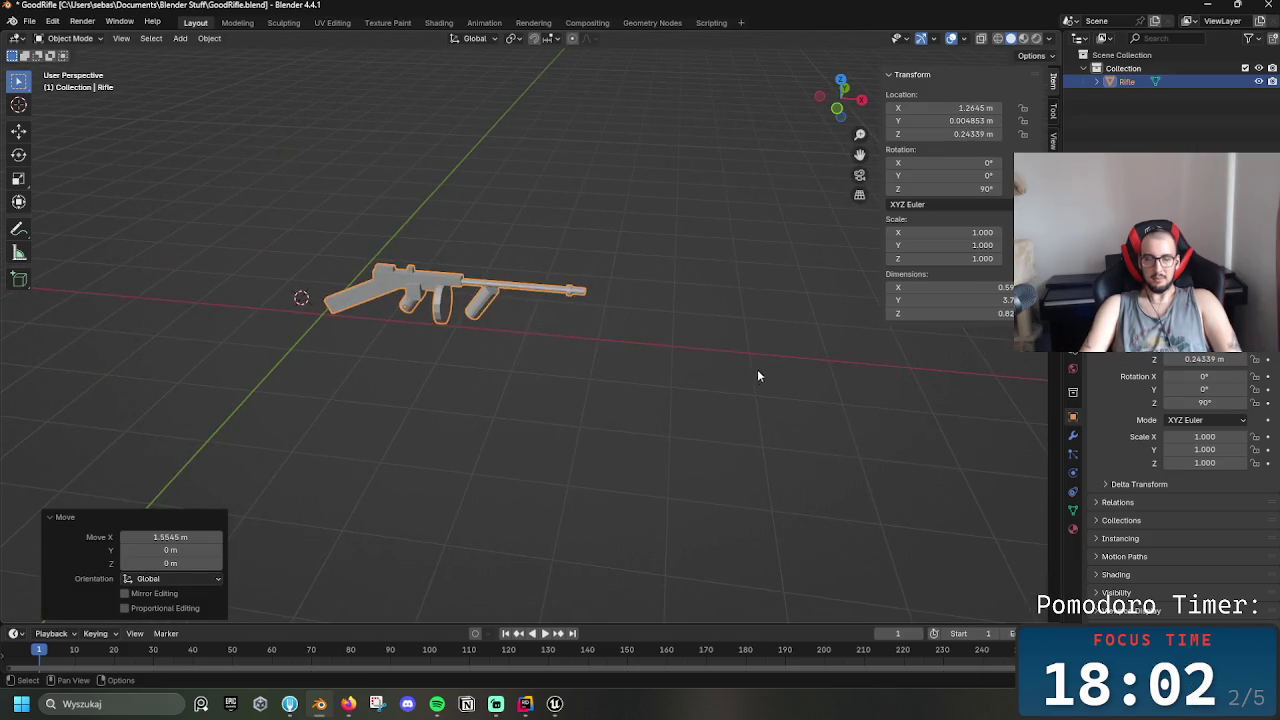
pyautogui.press('g')
pyautogui.press('z')
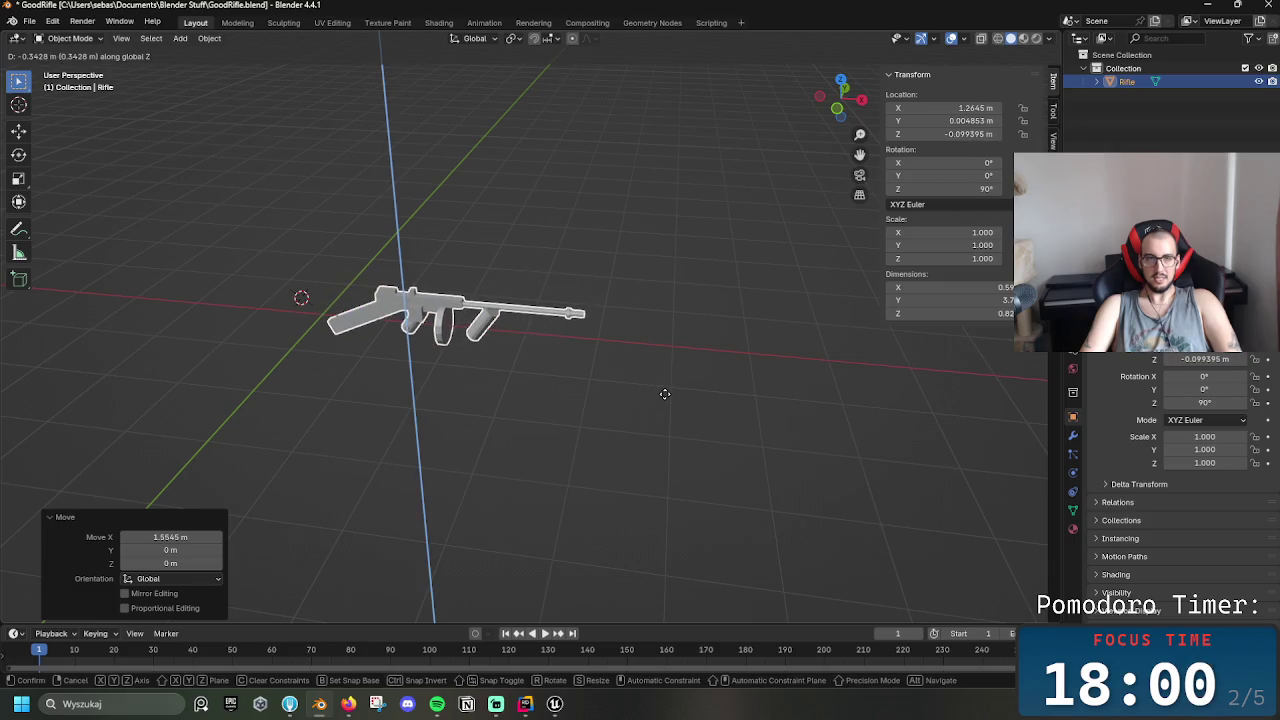
pyautogui.click(664, 395)
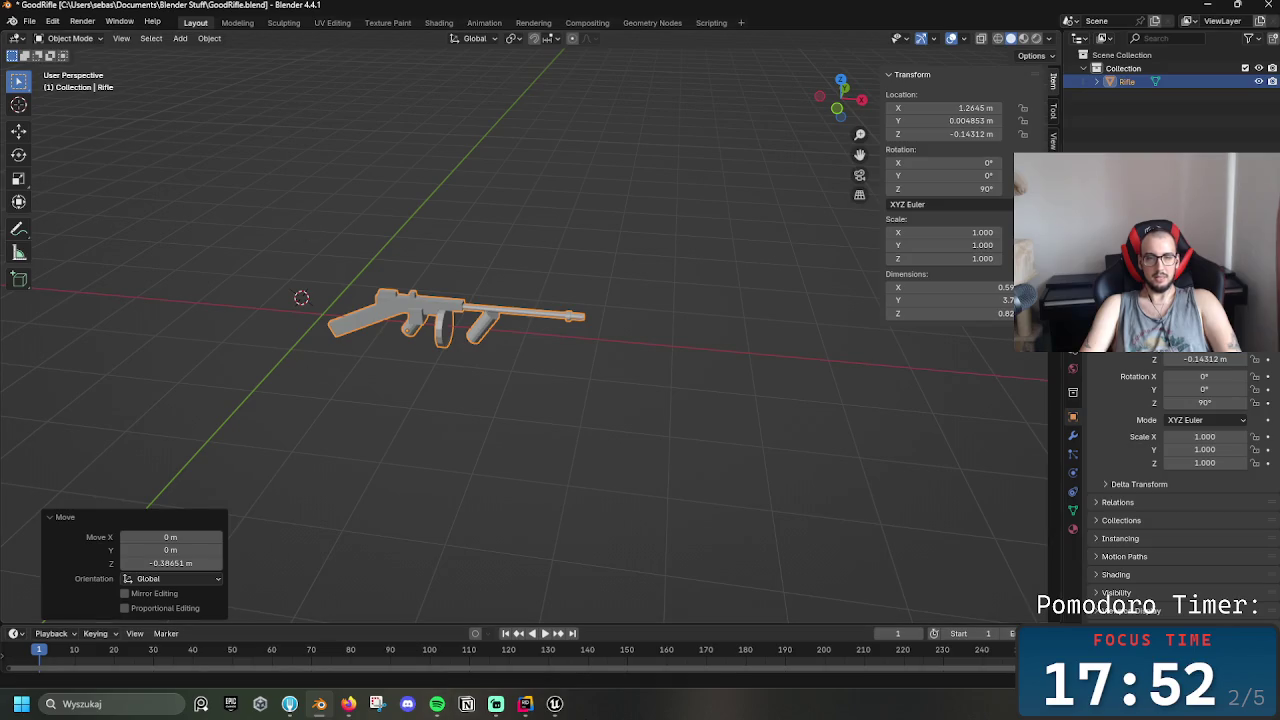
pyautogui.moveTo(555, 704)
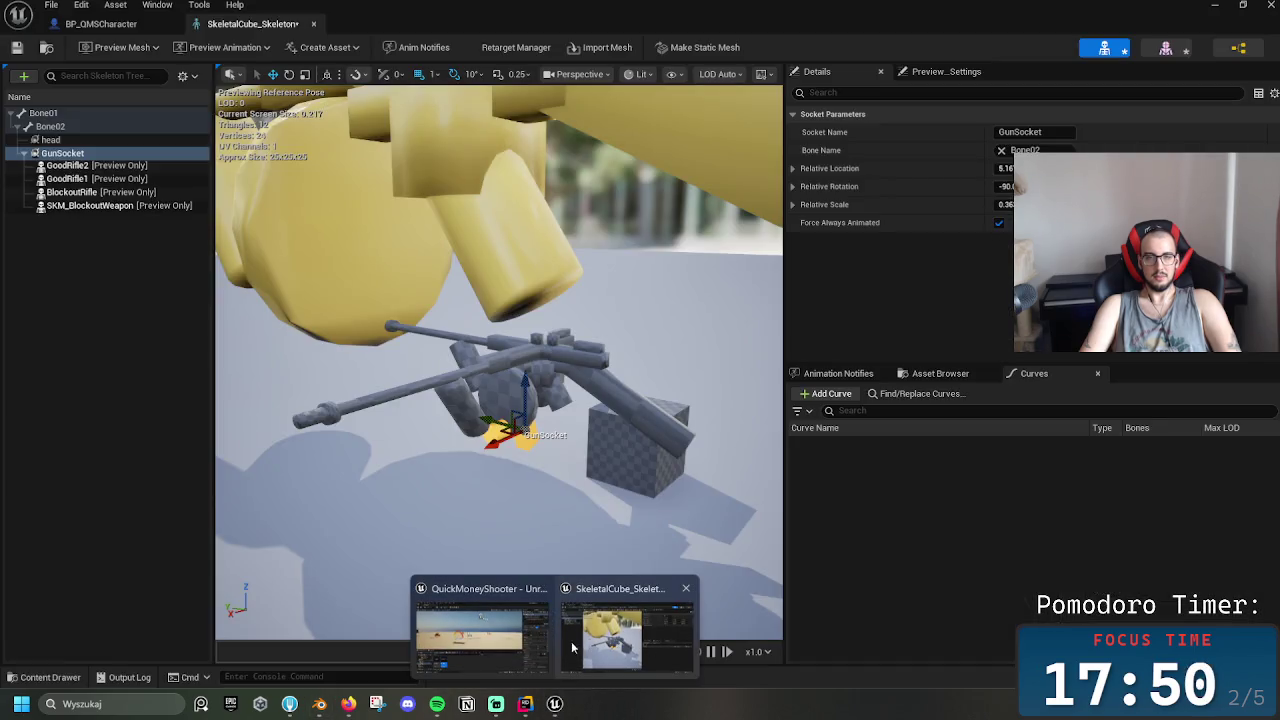
# Inspect the rifle on GunSocket in Unreal's skeleton preview, then return to Blender
pyautogui.click(612, 648)
pyautogui.moveTo(500, 450)
pyautogui.mouseDown()
pyautogui.moveTo(500, 420)
pyautogui.moveTo(460, 385)
pyautogui.moveTo(495, 378)
pyautogui.moveTo(440, 355)
pyautogui.mouseUp()
pyautogui.click(78, 193)
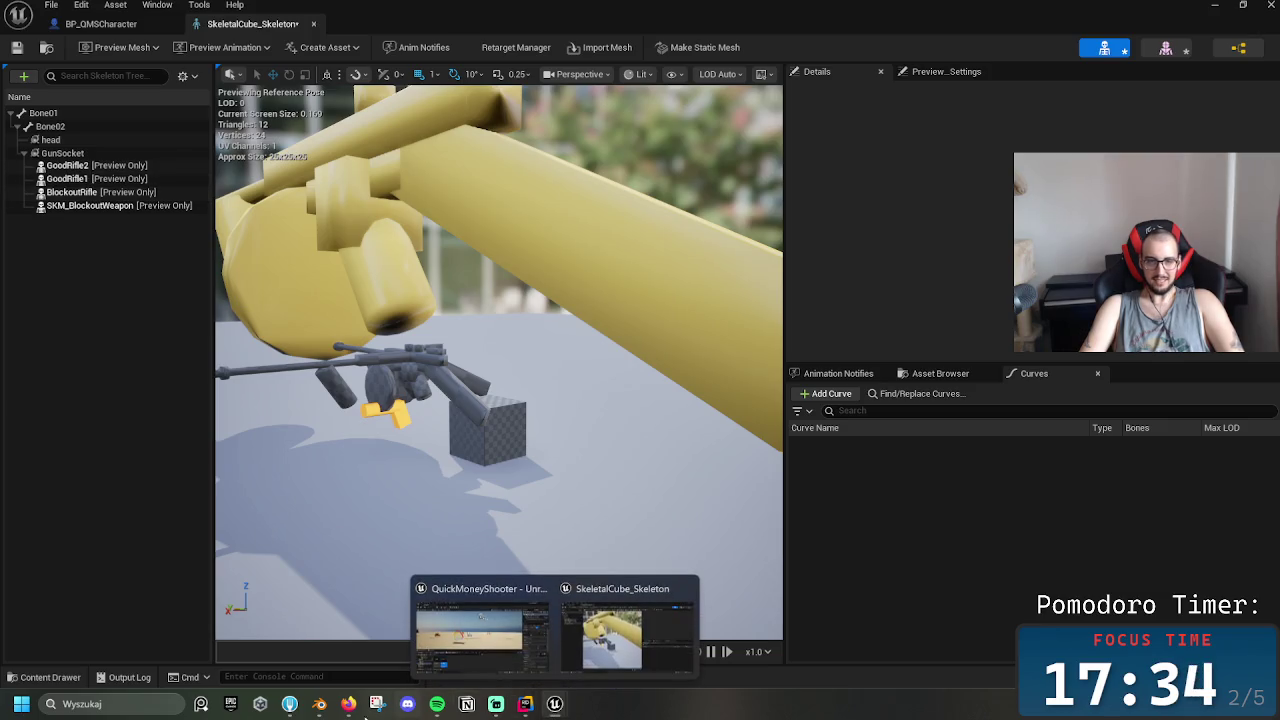
pyautogui.click(319, 704)
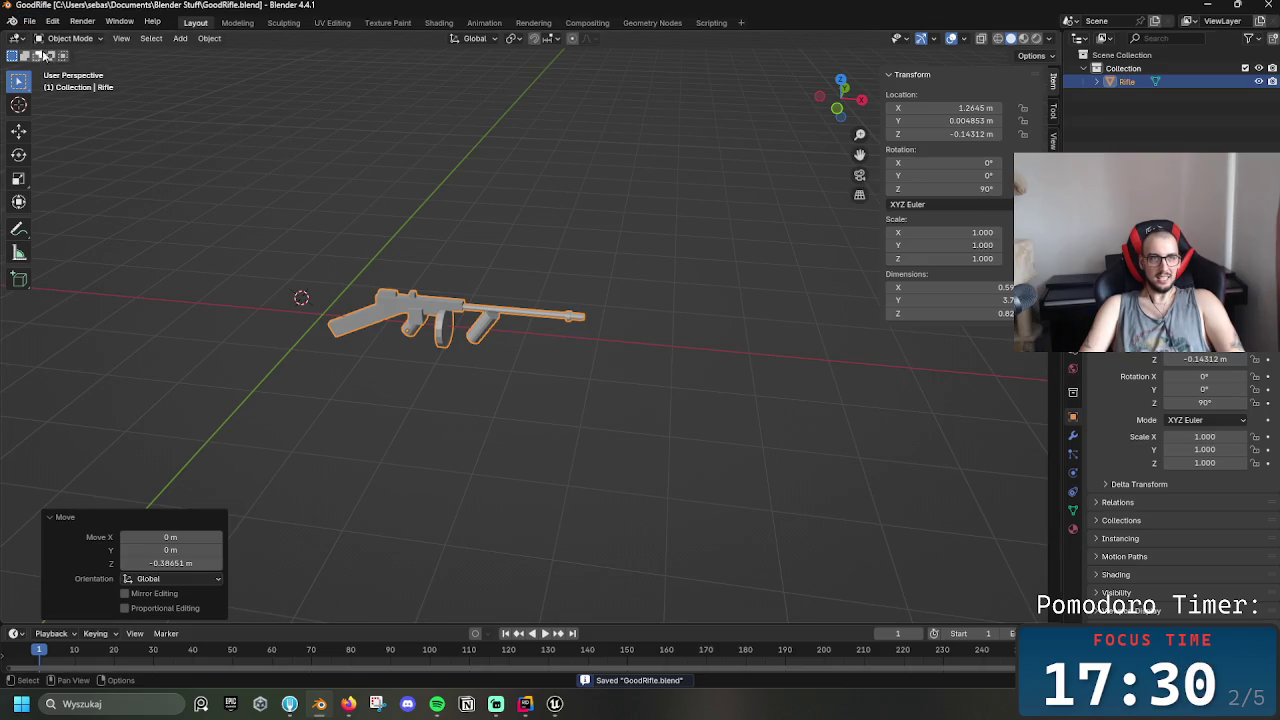
# Export the rifle from Blender to the Desktop as GoodRifle3.fbx
pyautogui.click(29, 21)
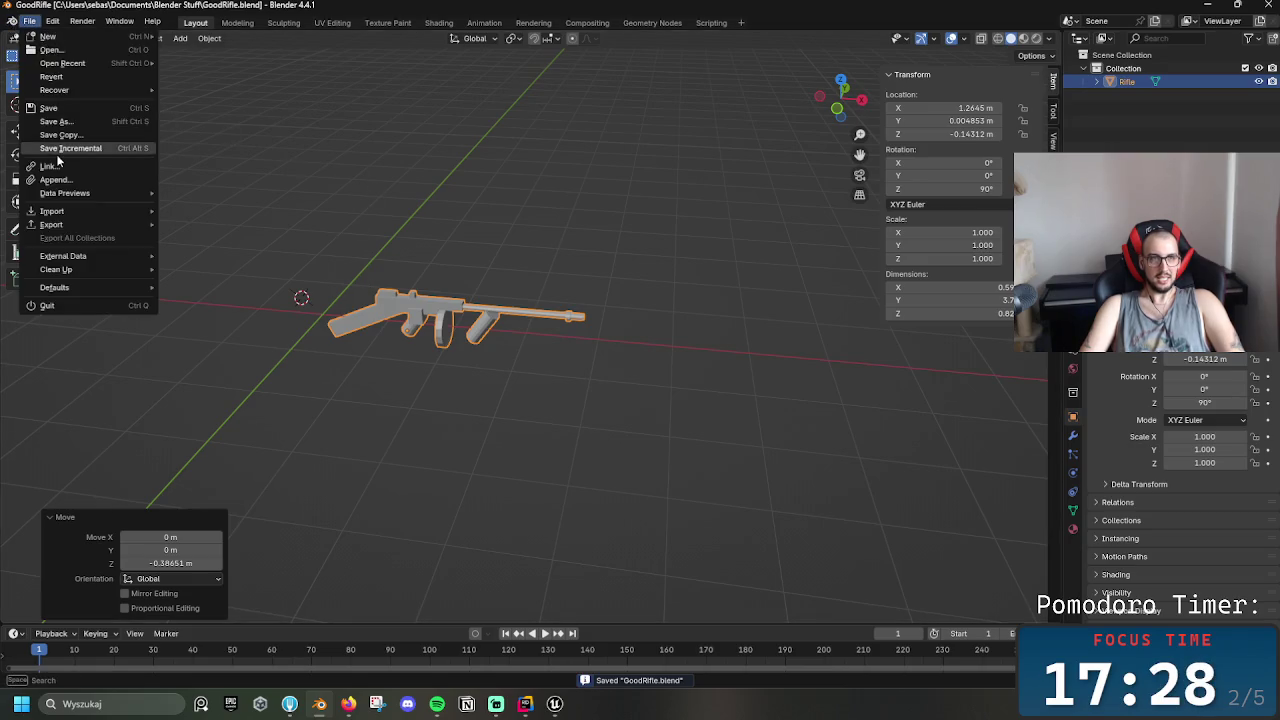
pyautogui.moveTo(110, 225)
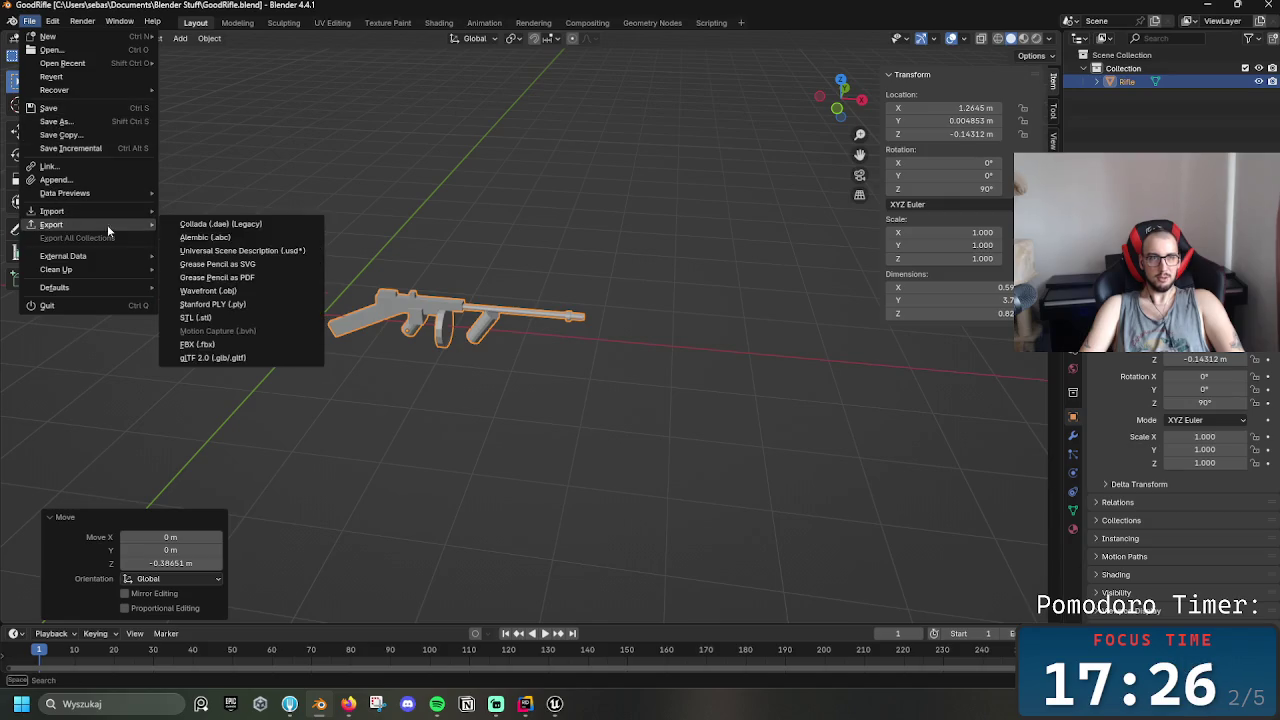
pyautogui.click(235, 339)
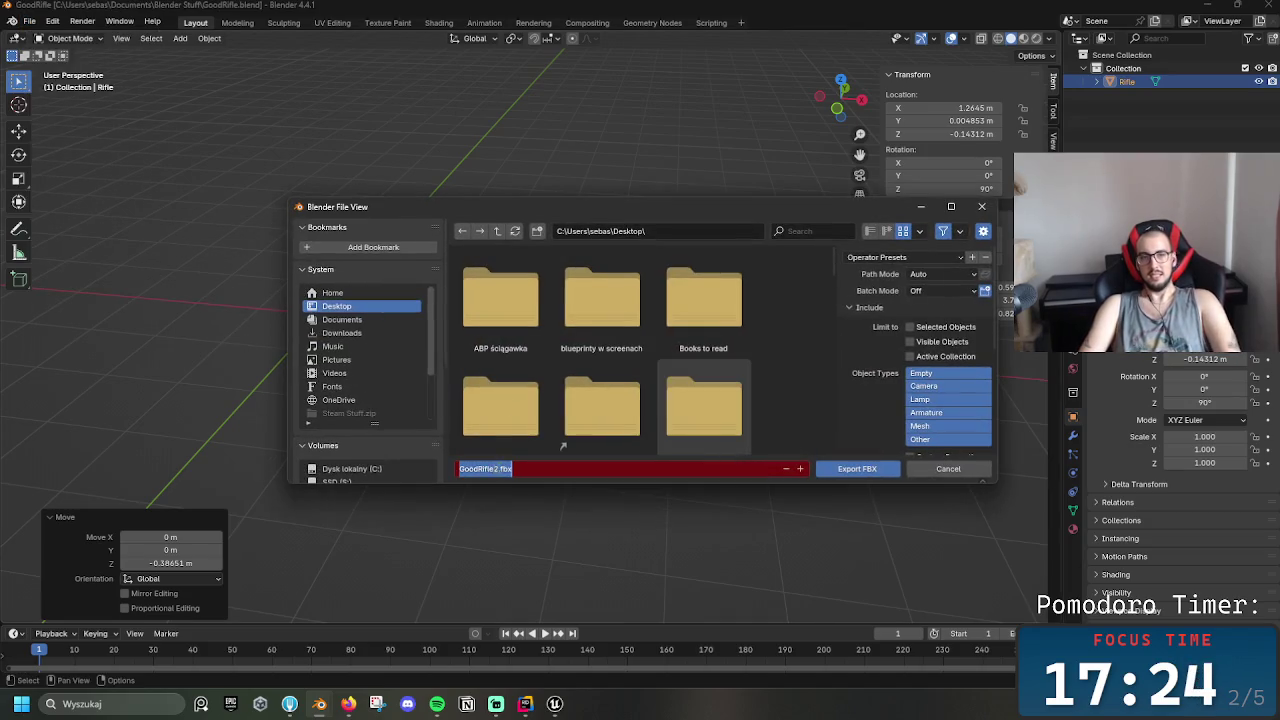
pyautogui.press('BackSpace')
pyautogui.write('3')
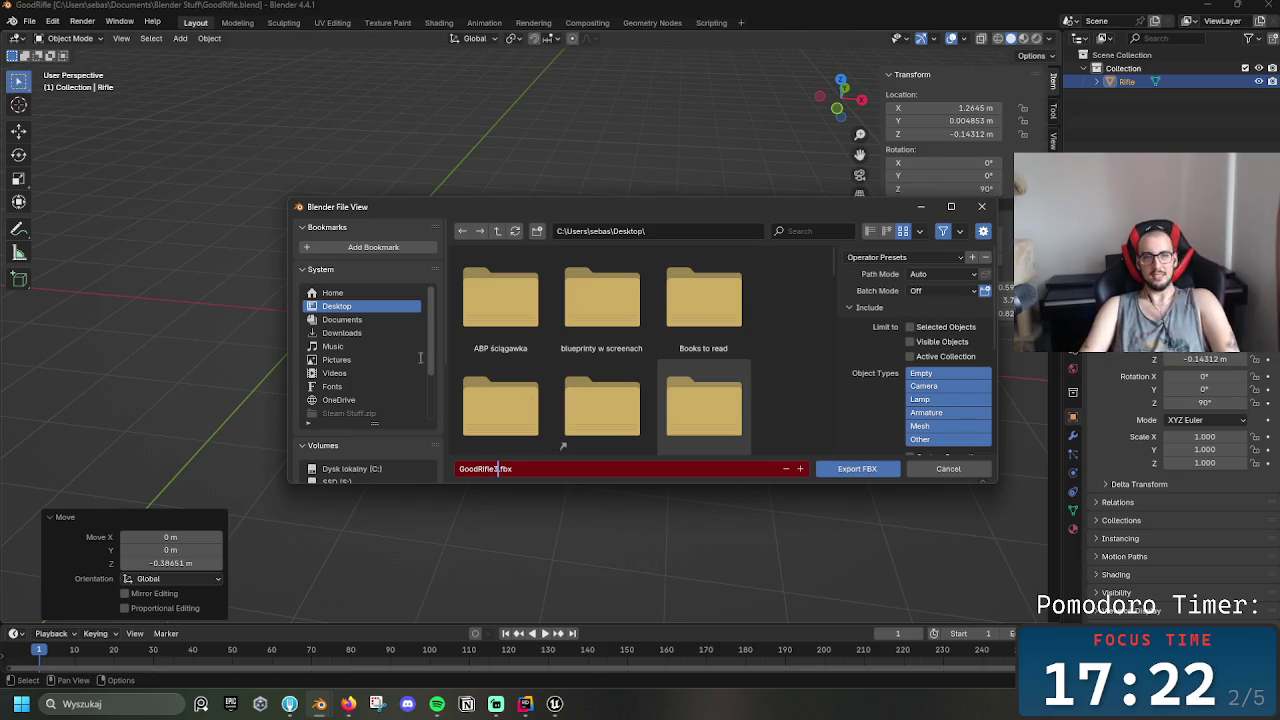
pyautogui.press('Return')
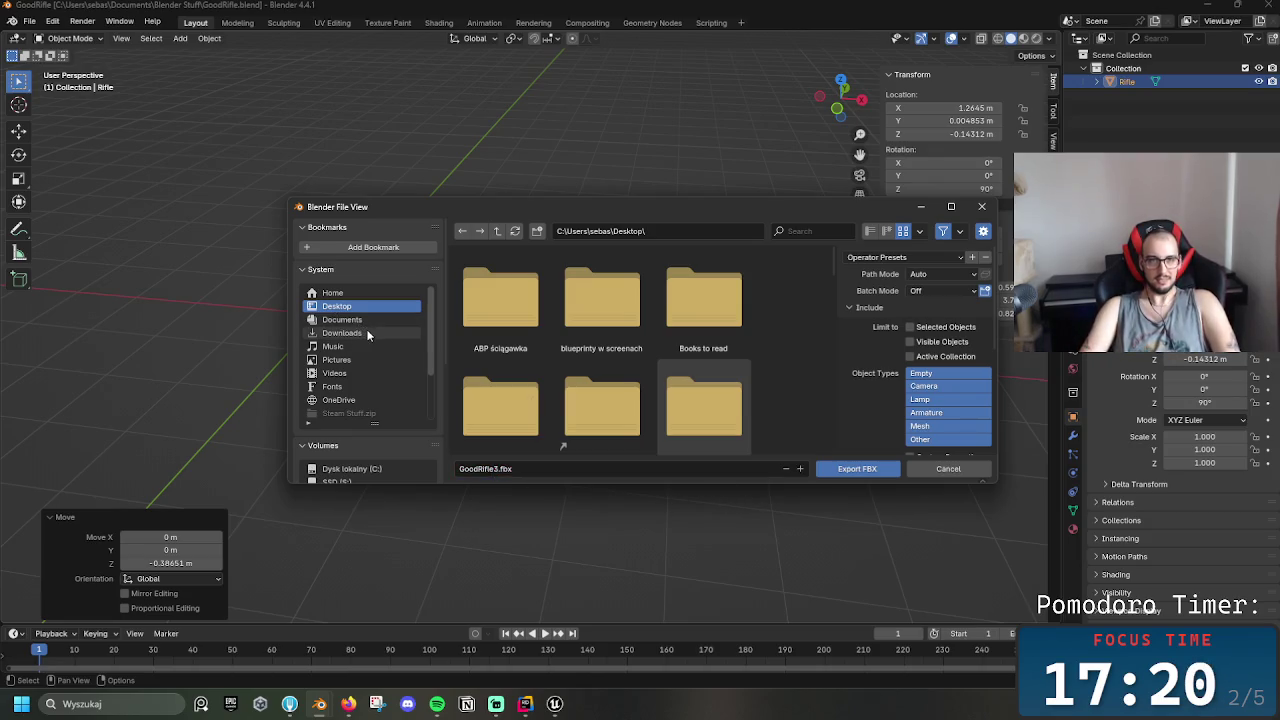
pyautogui.click(850, 475)
pyautogui.click(1208, 5)
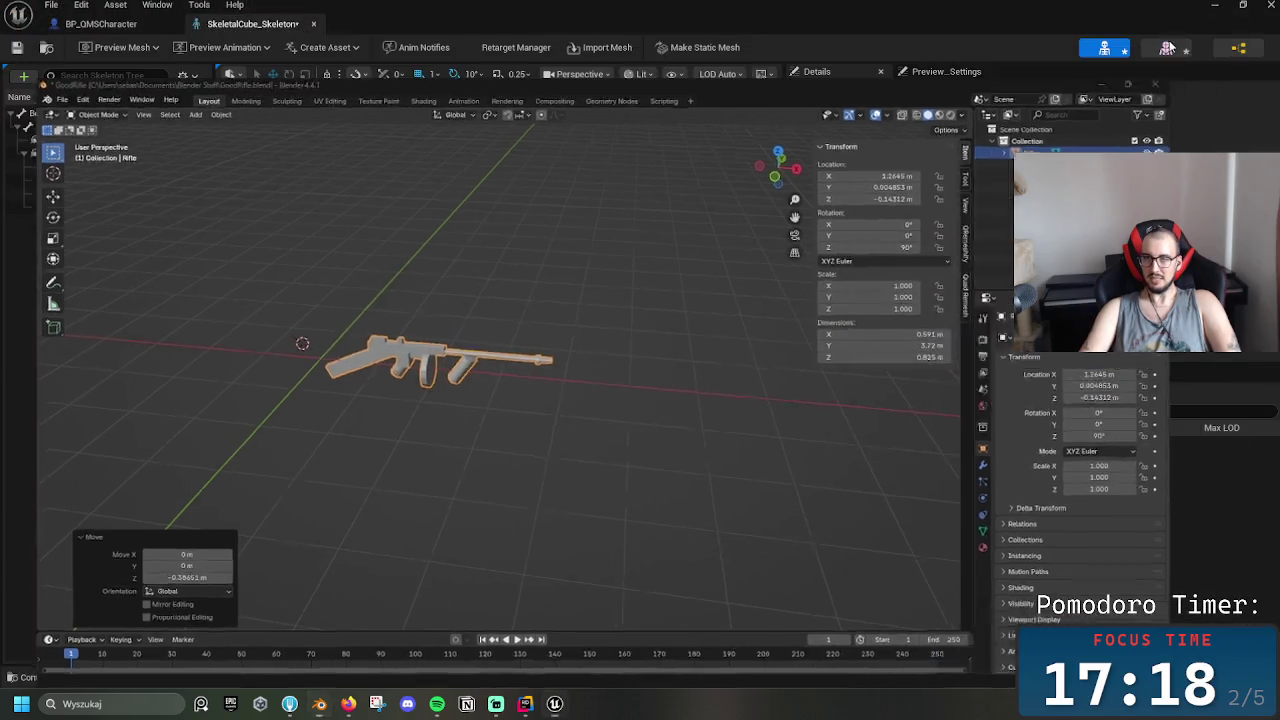
# Drop GoodRifle3.fbx from the desktop into the Rifle content folder
pyautogui.click(120, 23)
pyautogui.click(1213, 5)
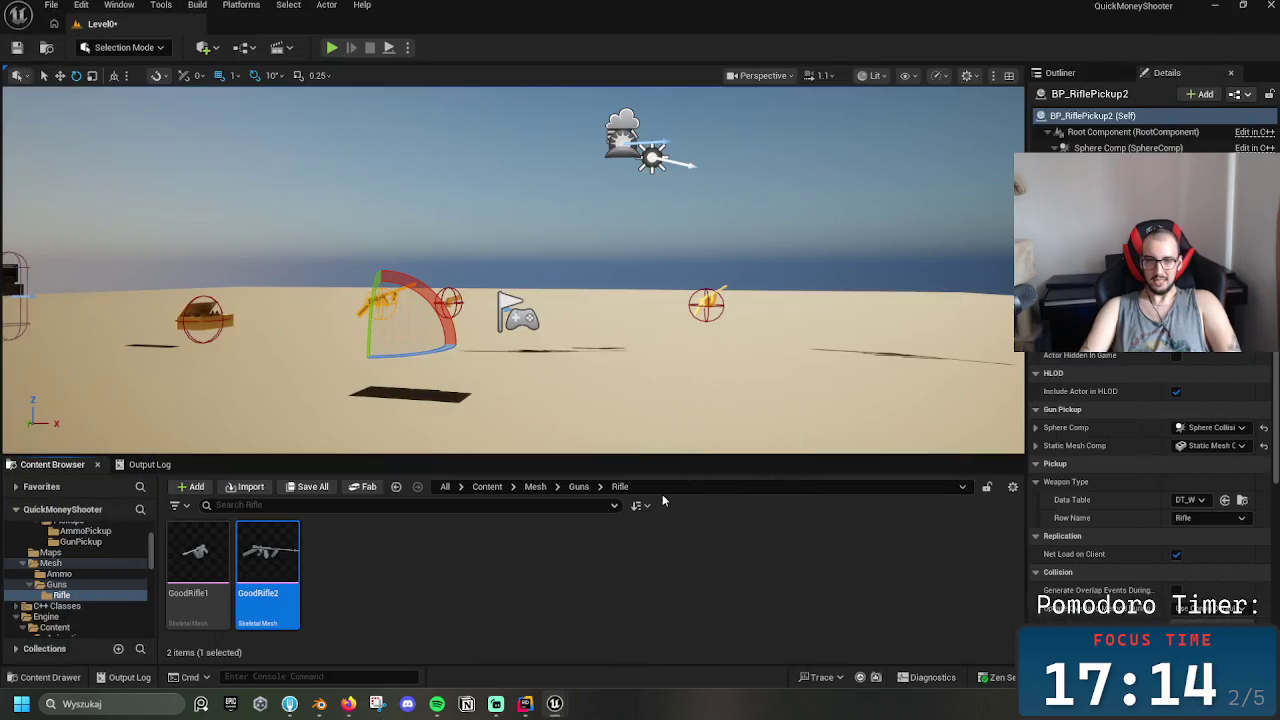
pyautogui.click(357, 581)
pyautogui.rightClick(358, 580)
pyautogui.click(556, 705)
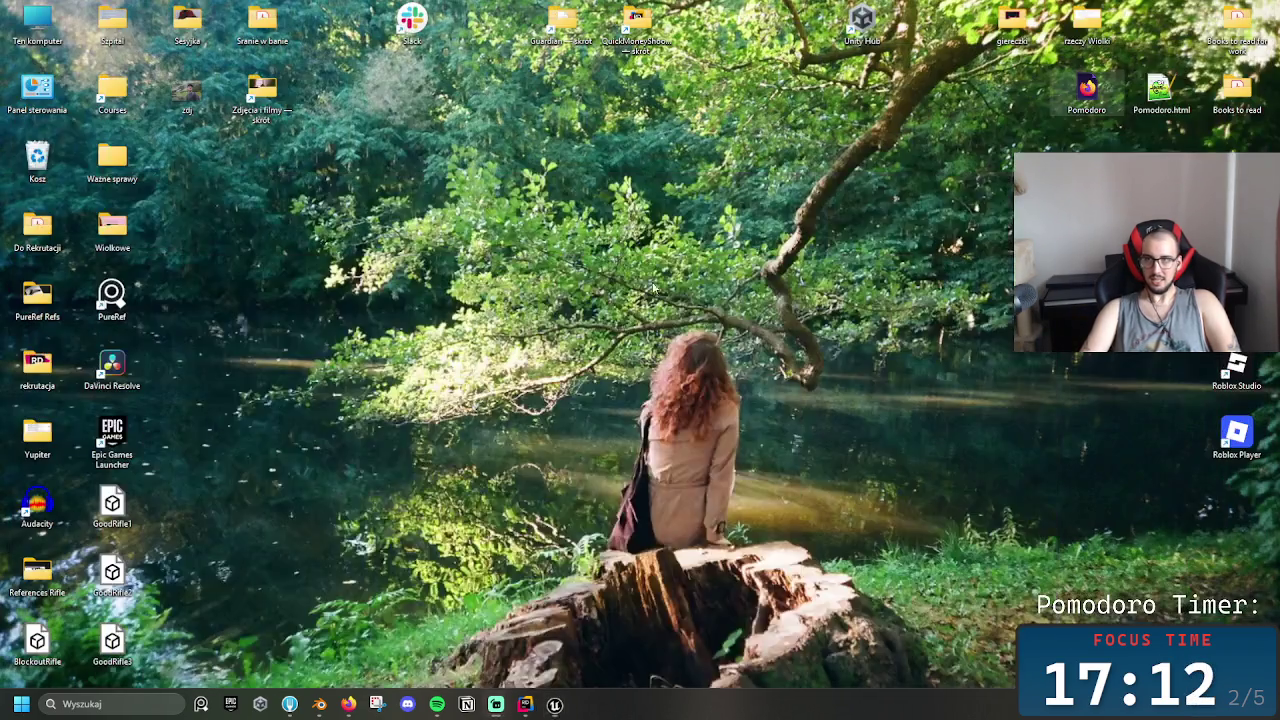
pyautogui.moveTo(561, 707); pyautogui.dragTo(583, 606)
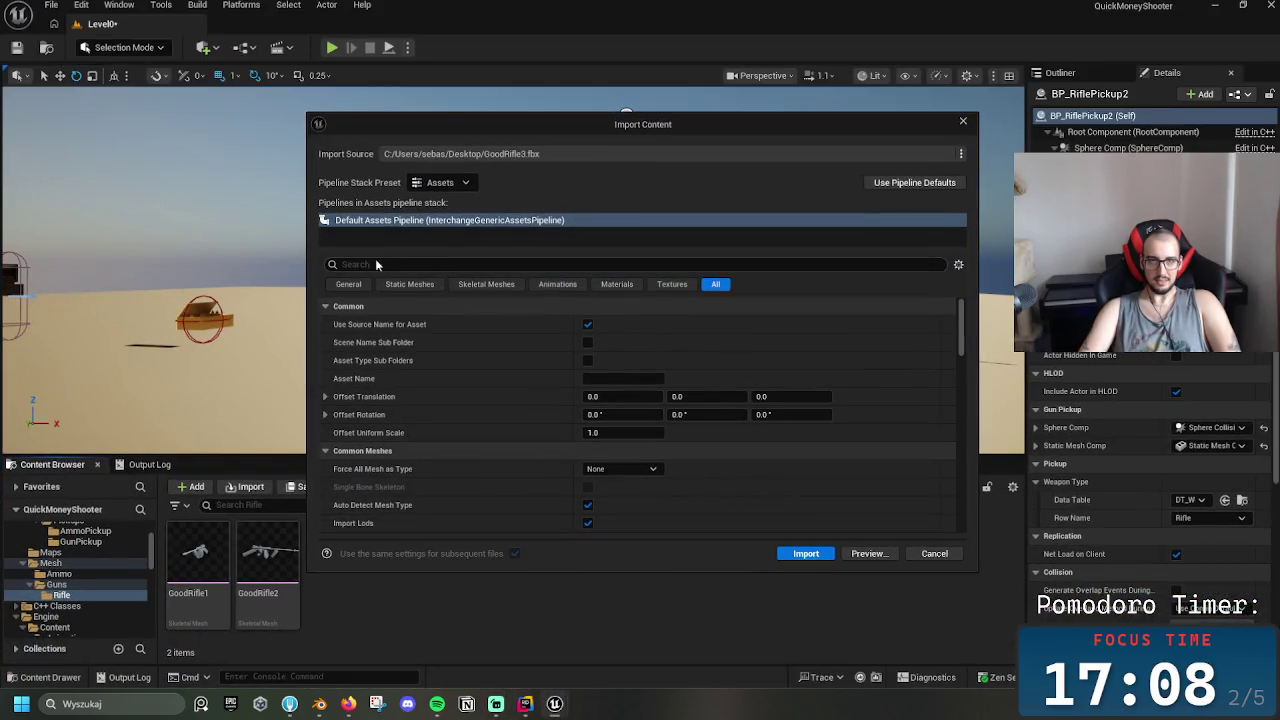
# Import GoodRifle3 as a Skeletal Mesh using the SK_BlockoutWeapon skeleton
pyautogui.click(409, 284)
pyautogui.click(486, 284)
pyautogui.scroll(-5, 640, 445)
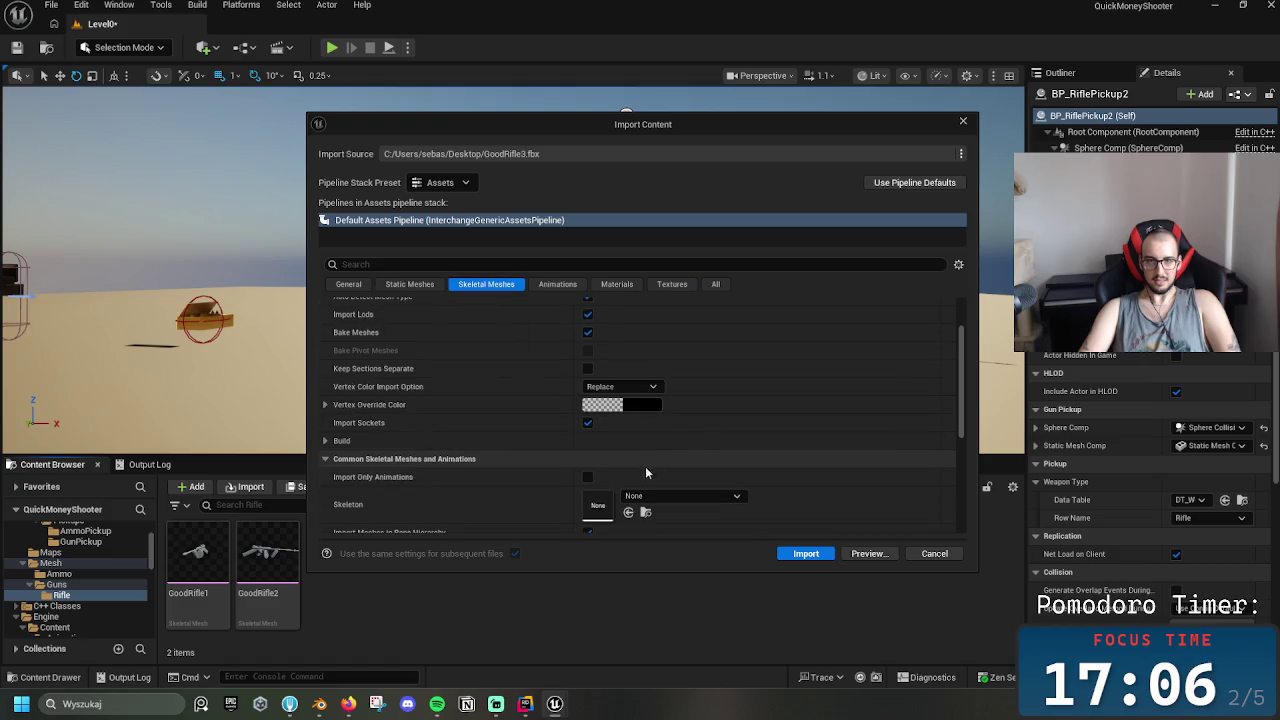
pyautogui.click(680, 496)
pyautogui.scroll(-1, 701, 355)
pyautogui.scroll(1, 701, 355)
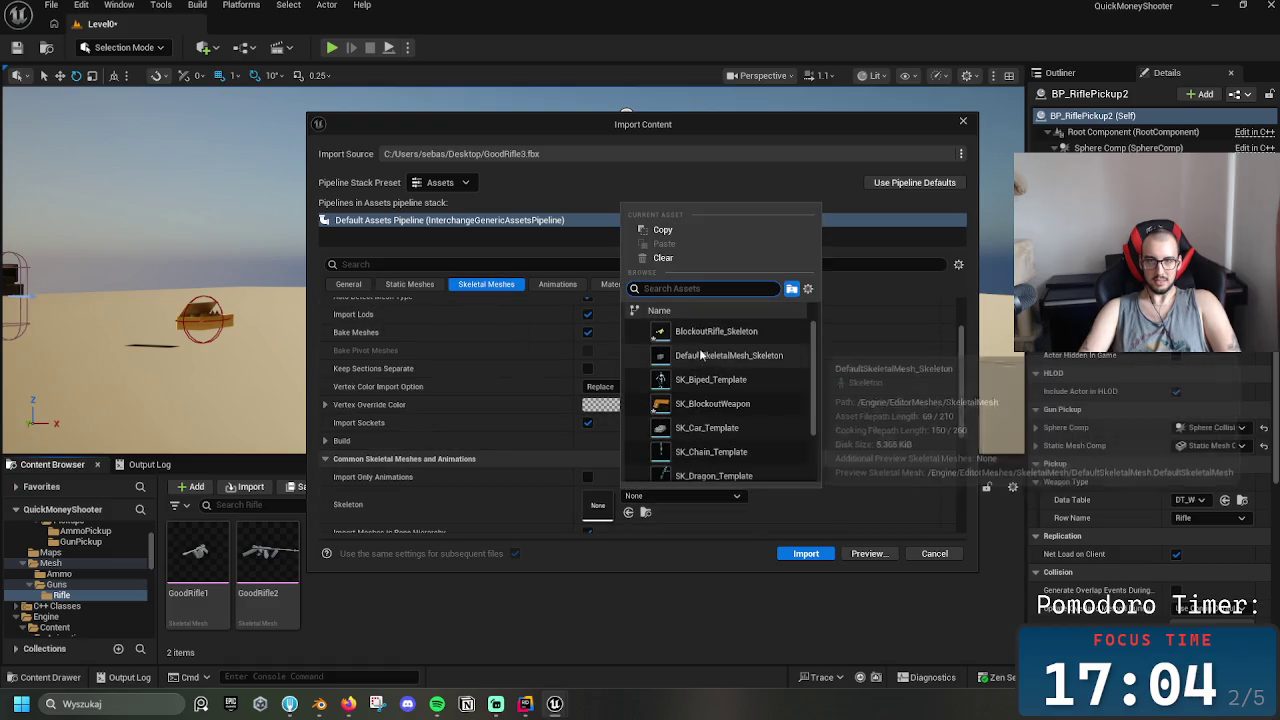
pyautogui.click(700, 403)
pyautogui.click(355, 284)
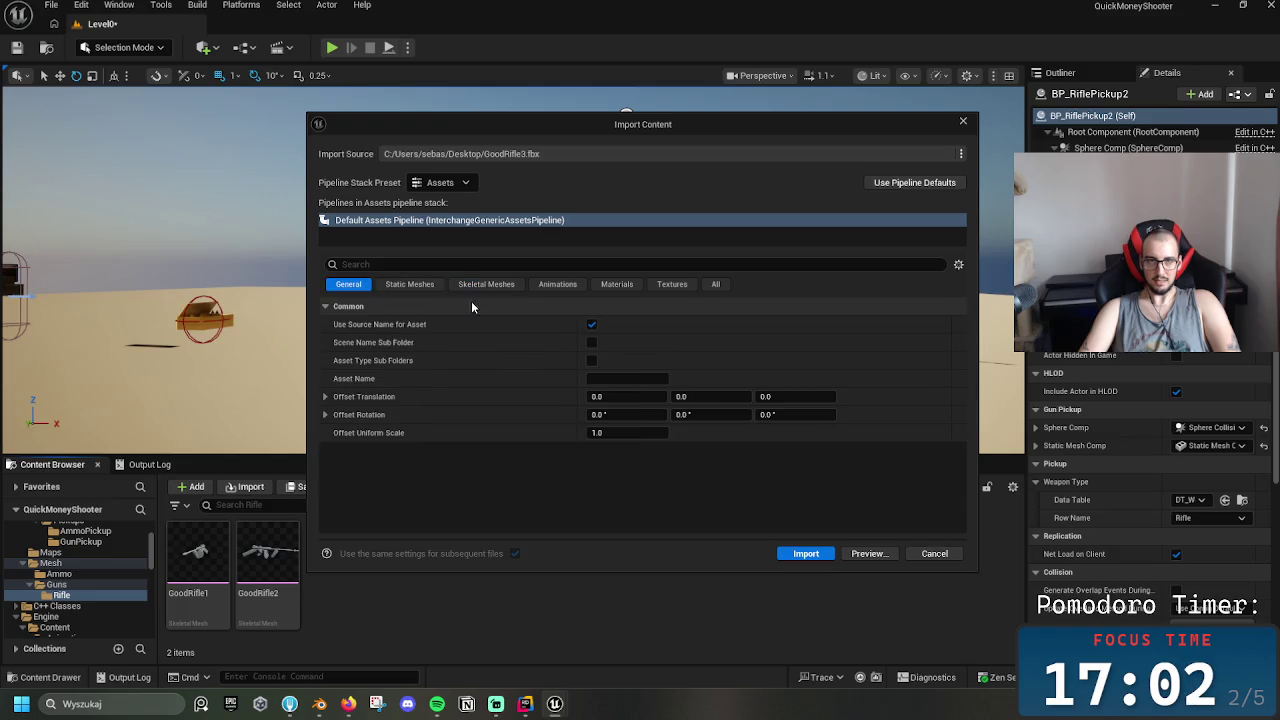
pyautogui.click(400, 286)
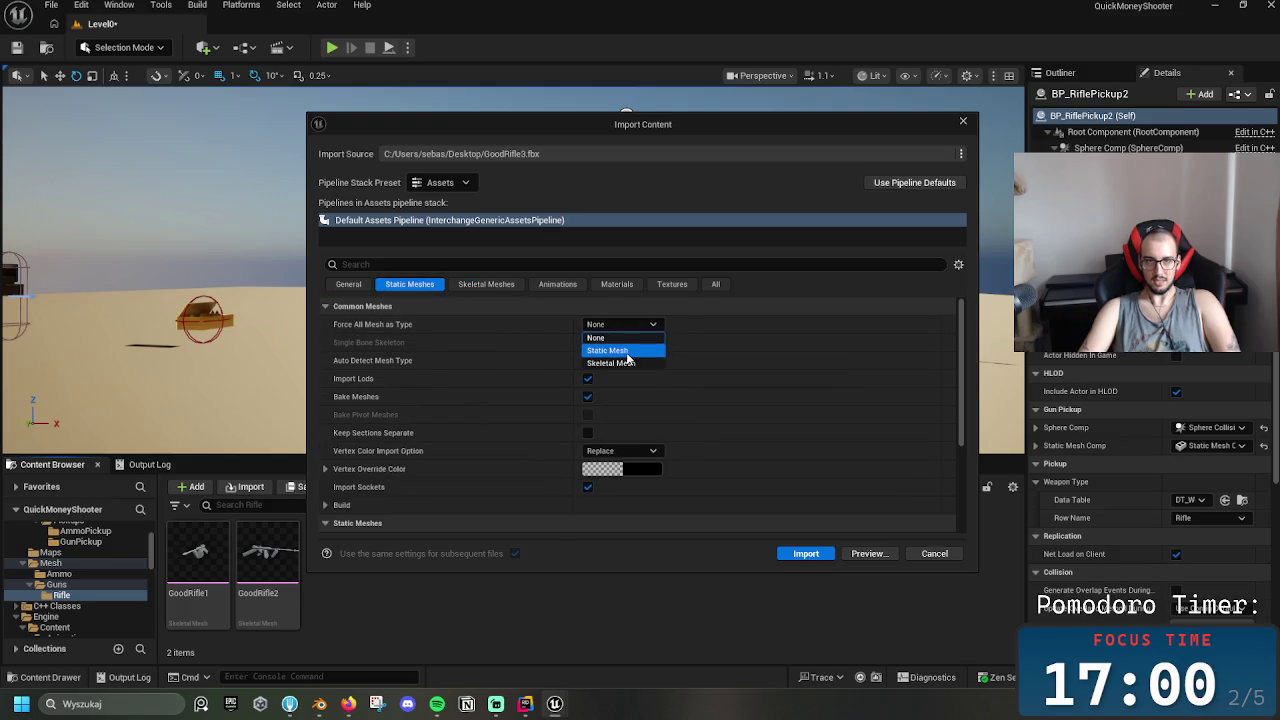
pyautogui.click(614, 363)
pyautogui.click(806, 553)
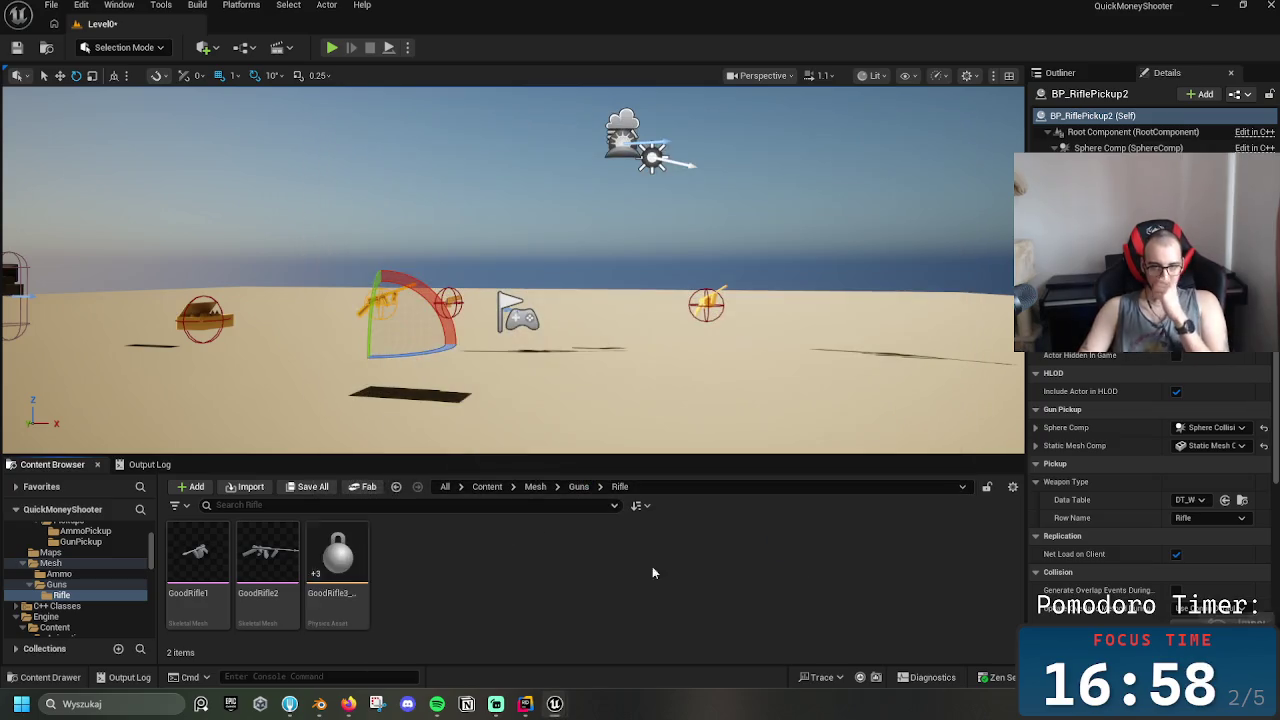
# Force-delete the generated physics asset and open GoodRifle3 in the mesh editor
pyautogui.press('Delete')
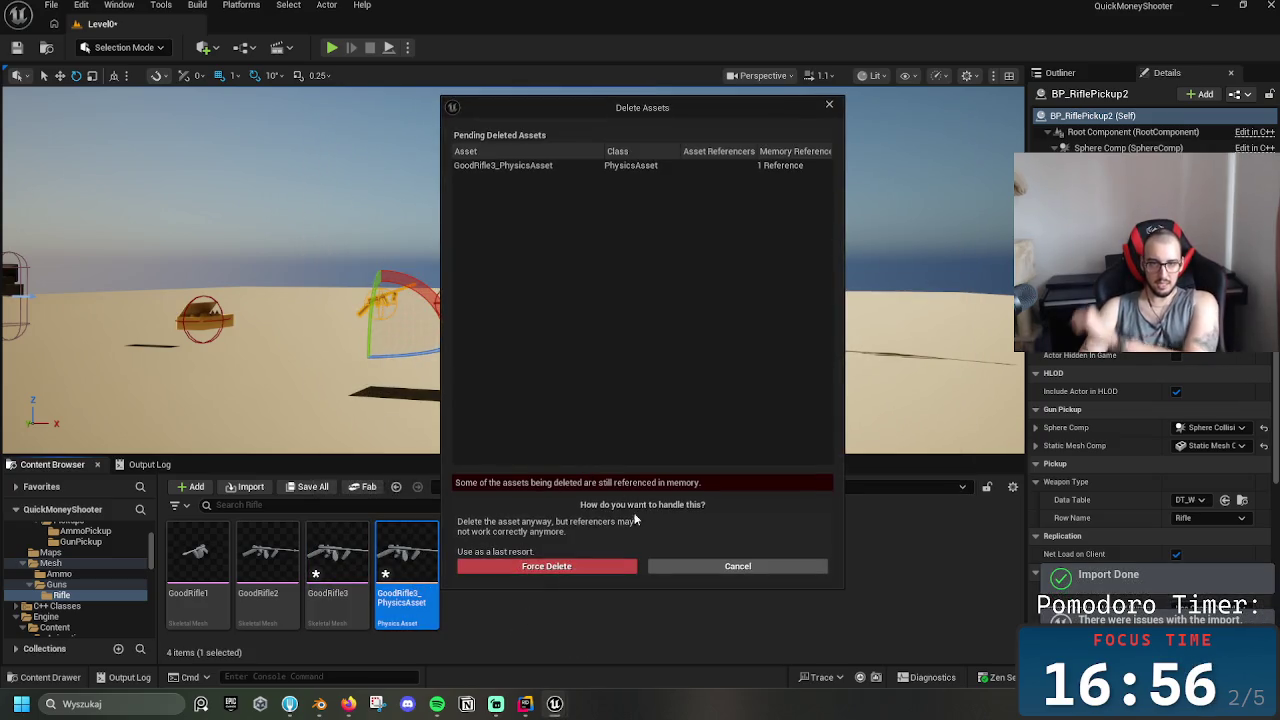
pyautogui.click(620, 565)
pyautogui.doubleClick(337, 560)
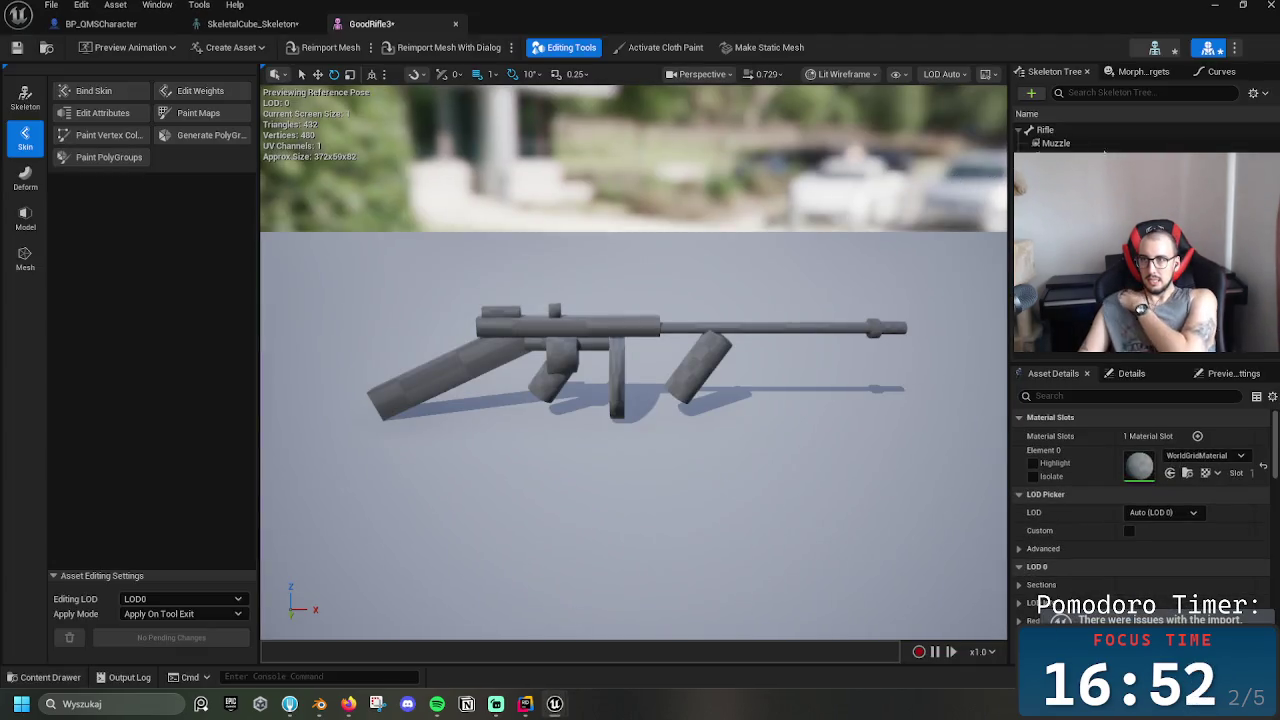
# Compare the positions of GoodRifle3's Rifle root, Muzzle and Grip points
pyautogui.click(1100, 144)
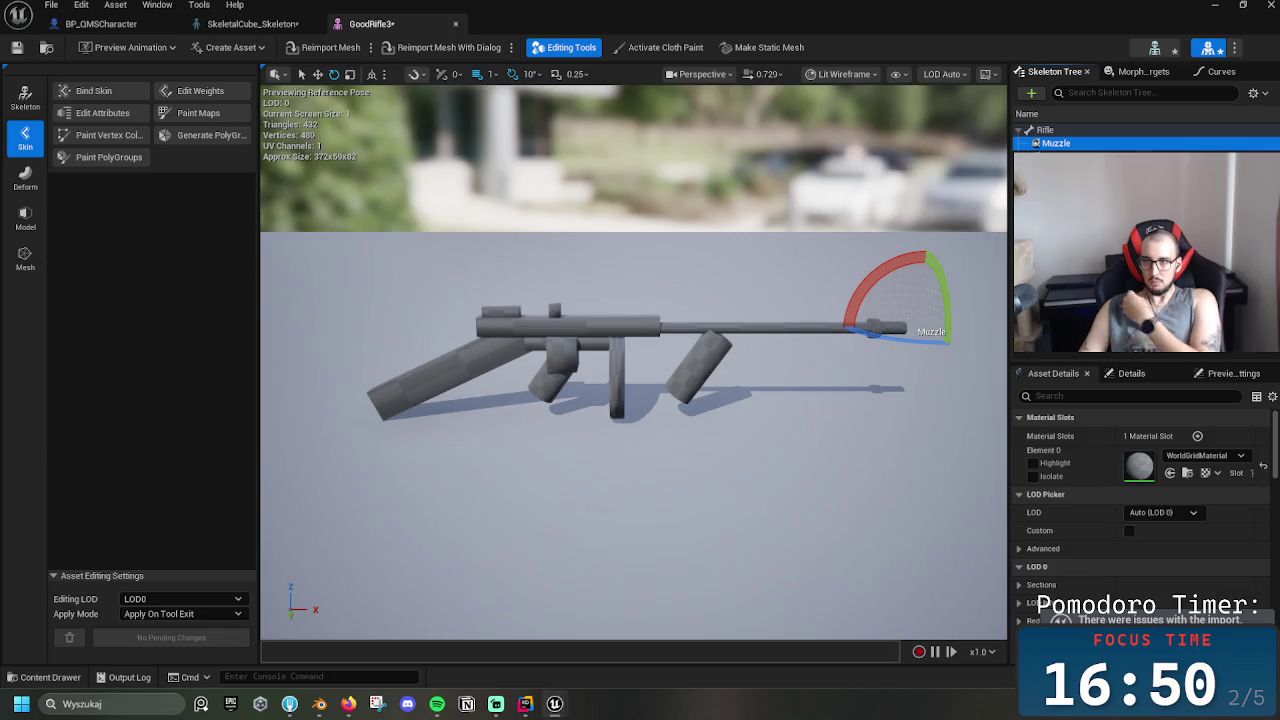
pyautogui.click(1060, 157)
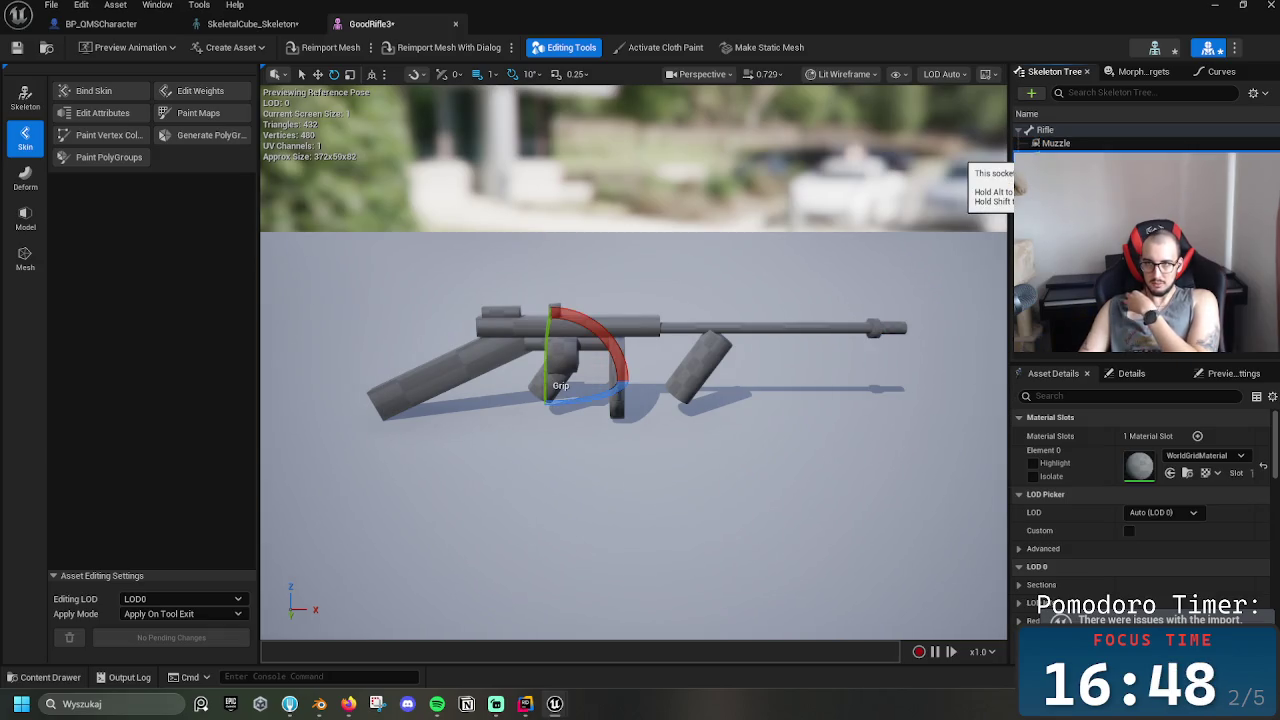
pyautogui.click(1055, 144)
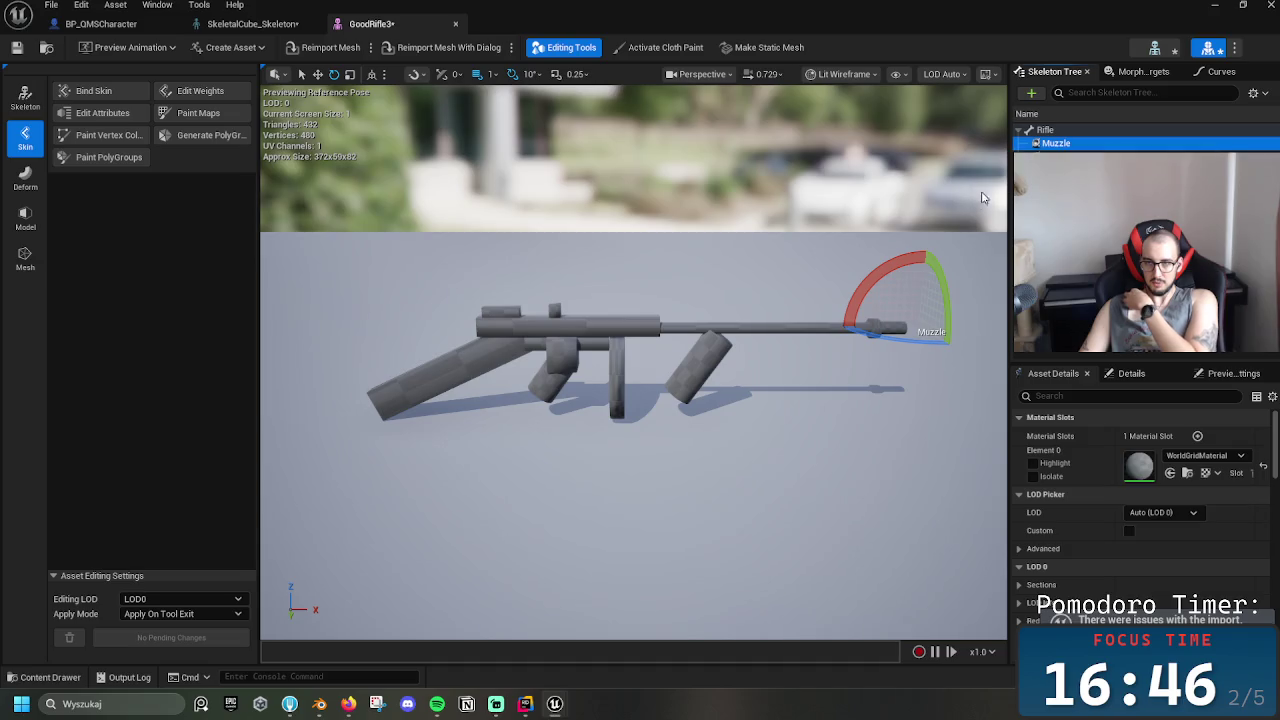
pyautogui.click(1032, 131)
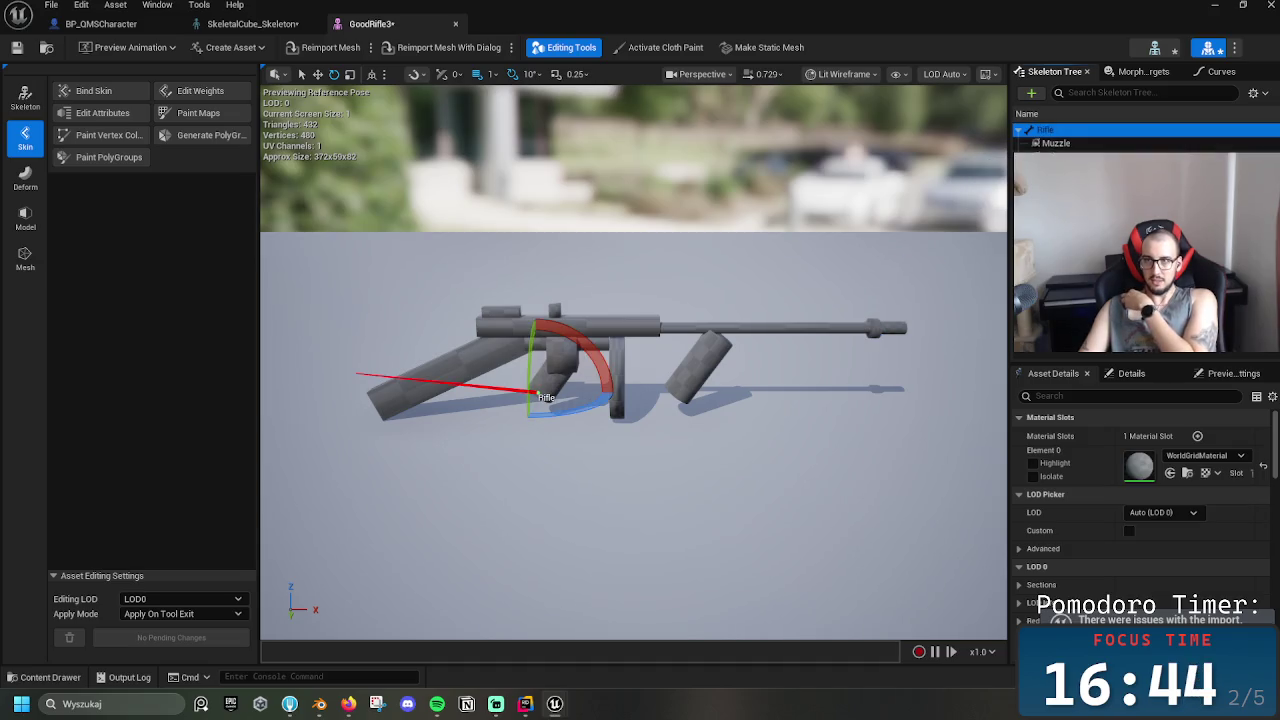
pyautogui.click(1060, 157)
pyautogui.click(1055, 144)
pyautogui.click(1032, 131)
pyautogui.click(1060, 157)
pyautogui.click(1055, 144)
pyautogui.click(1032, 131)
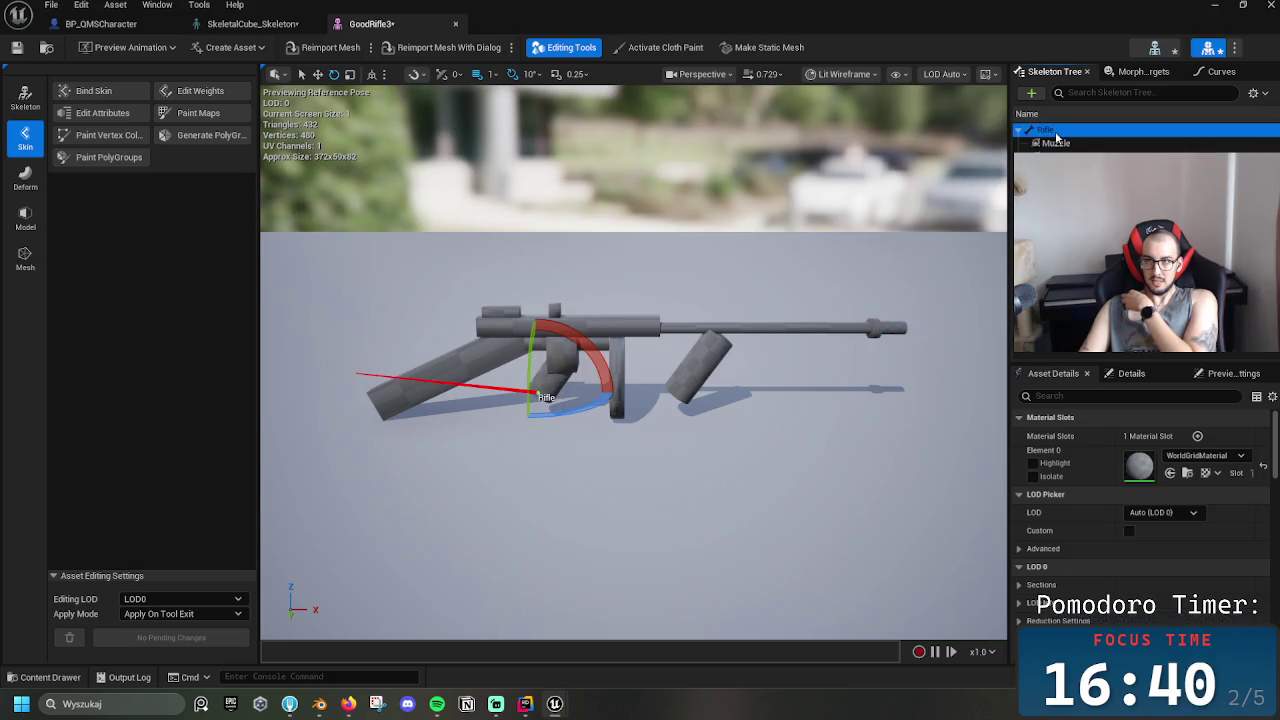
pyautogui.click(1055, 144)
pyautogui.click(1060, 157)
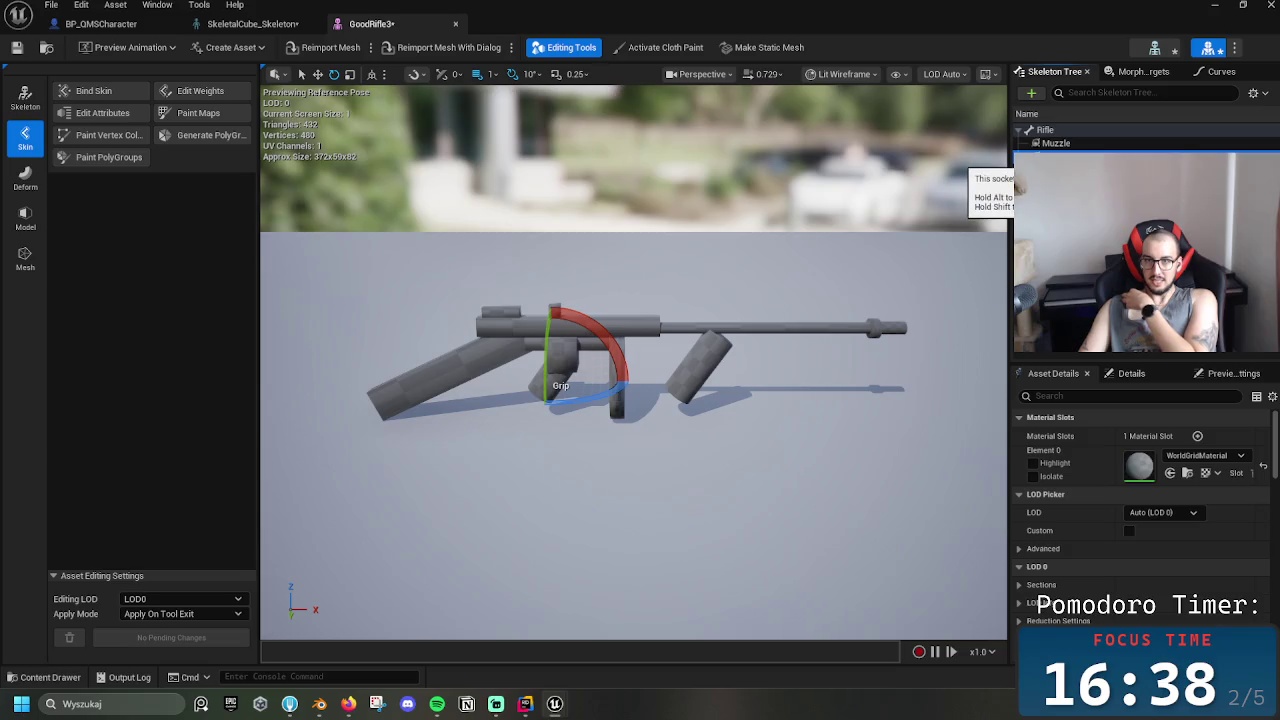
pyautogui.click(1055, 144)
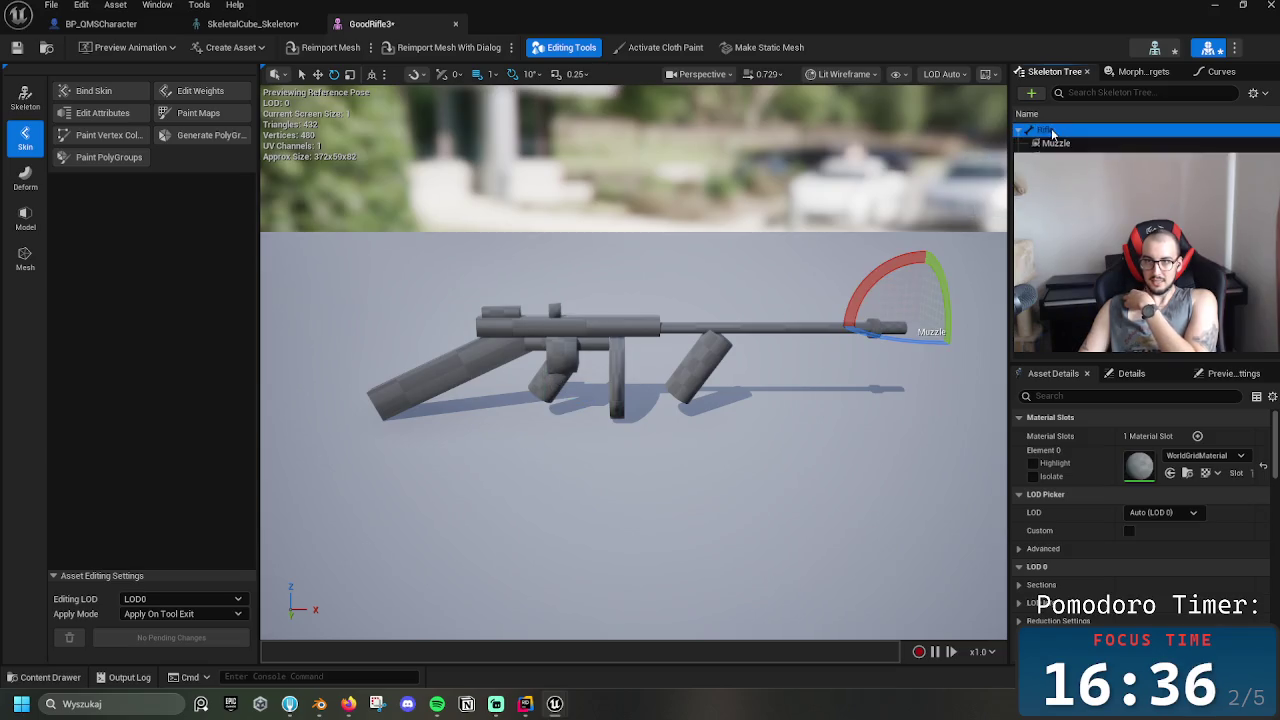
pyautogui.click(1052, 131)
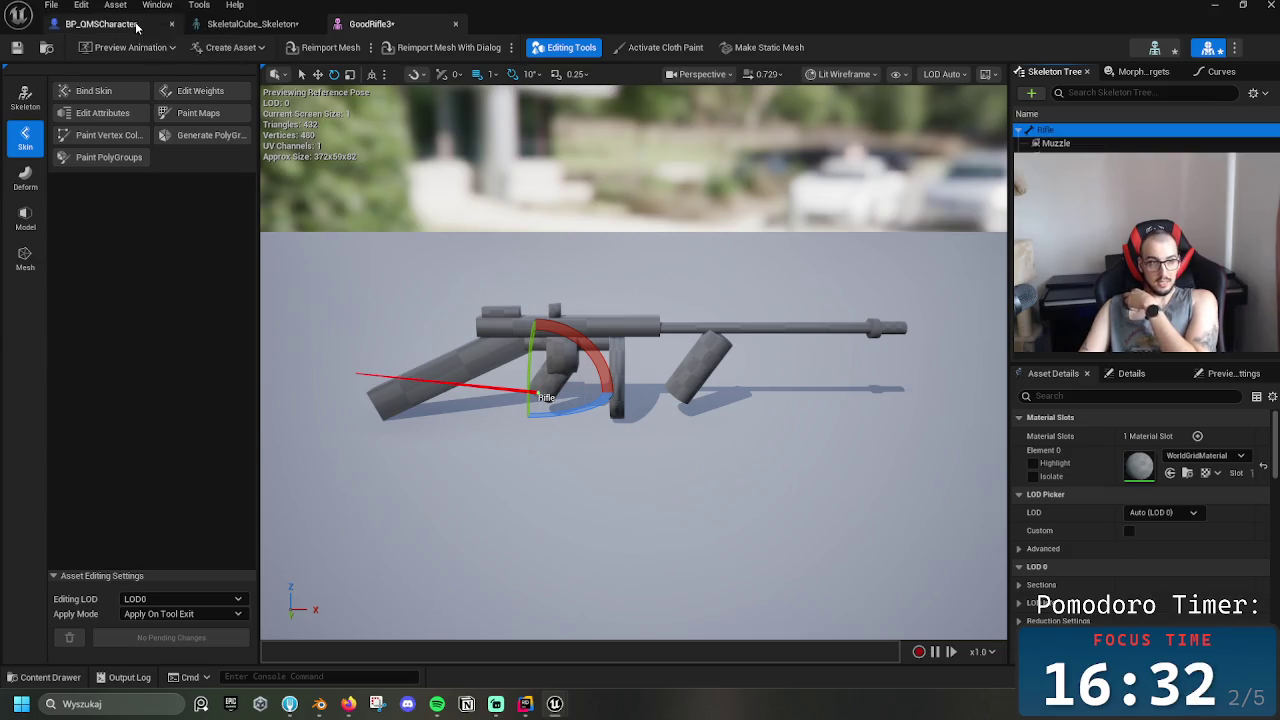
# Check the BP_QMSCharacter and GoodRifle3 editors, ending on SkeletalCube_Skeleton
pyautogui.click(136, 25)
pyautogui.click(250, 24)
pyautogui.click(404, 27)
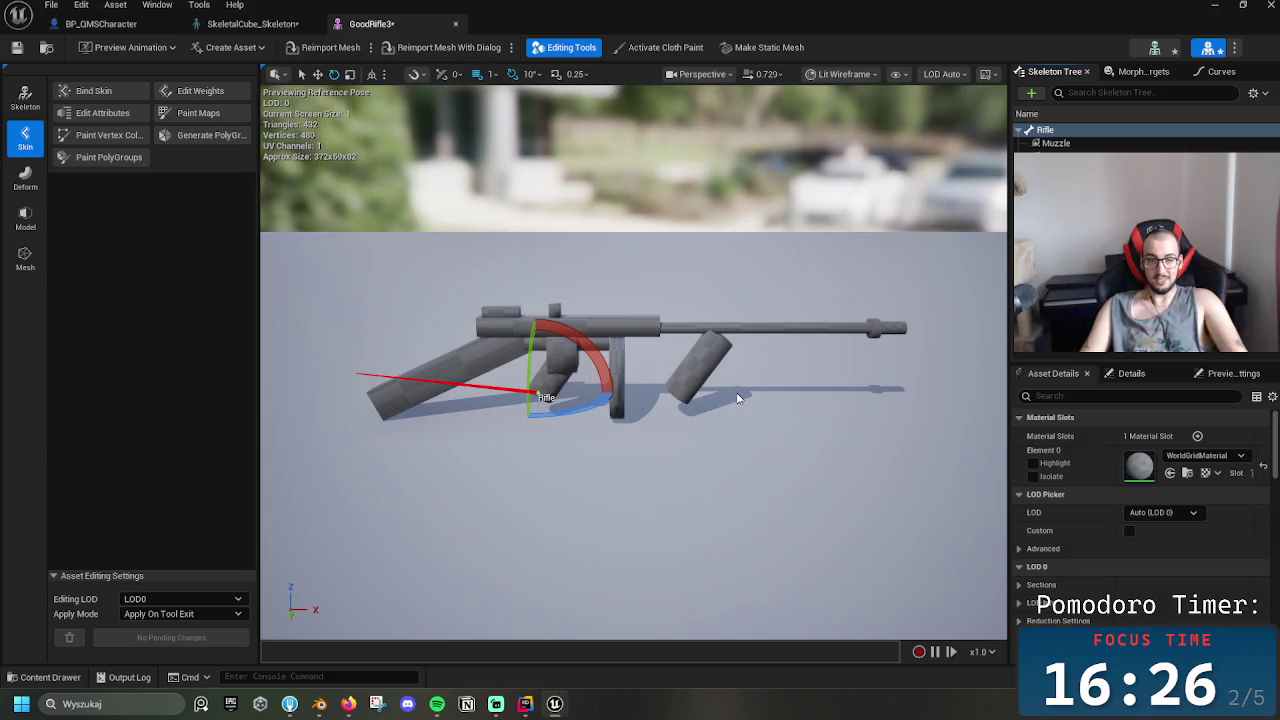
pyautogui.click(242, 26)
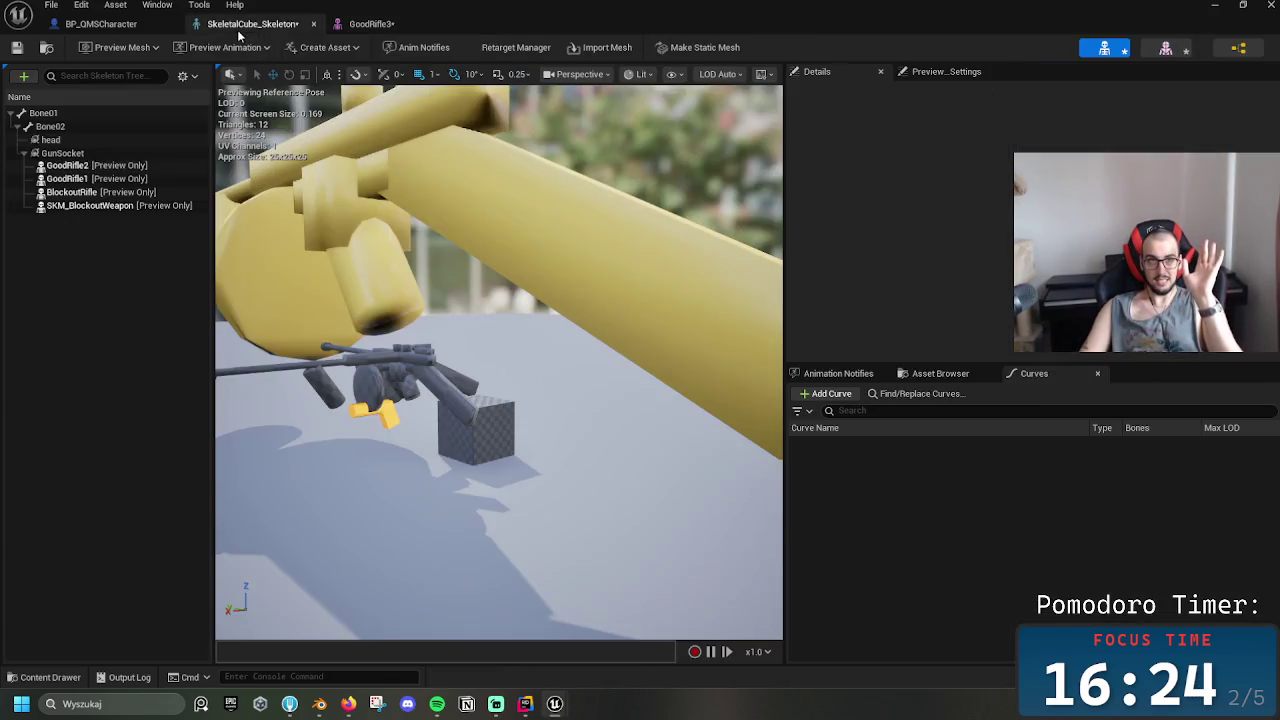
# Remove the GoodRifle2 preview attachment from LOD 0 and below on GunSocket
pyautogui.click(105, 170)
pyautogui.click(62, 153)
pyautogui.click(70, 166)
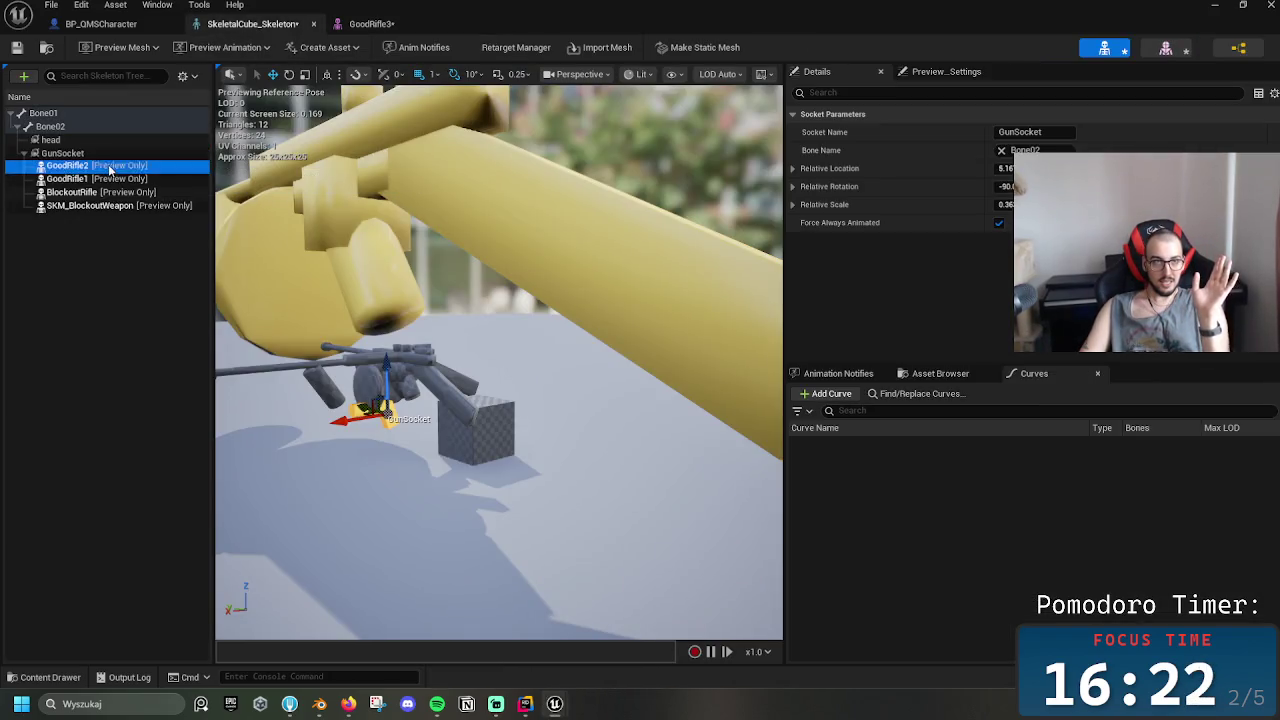
pyautogui.rightClick(112, 173)
pyautogui.rightClick(33, 175)
pyautogui.rightClick(57, 172)
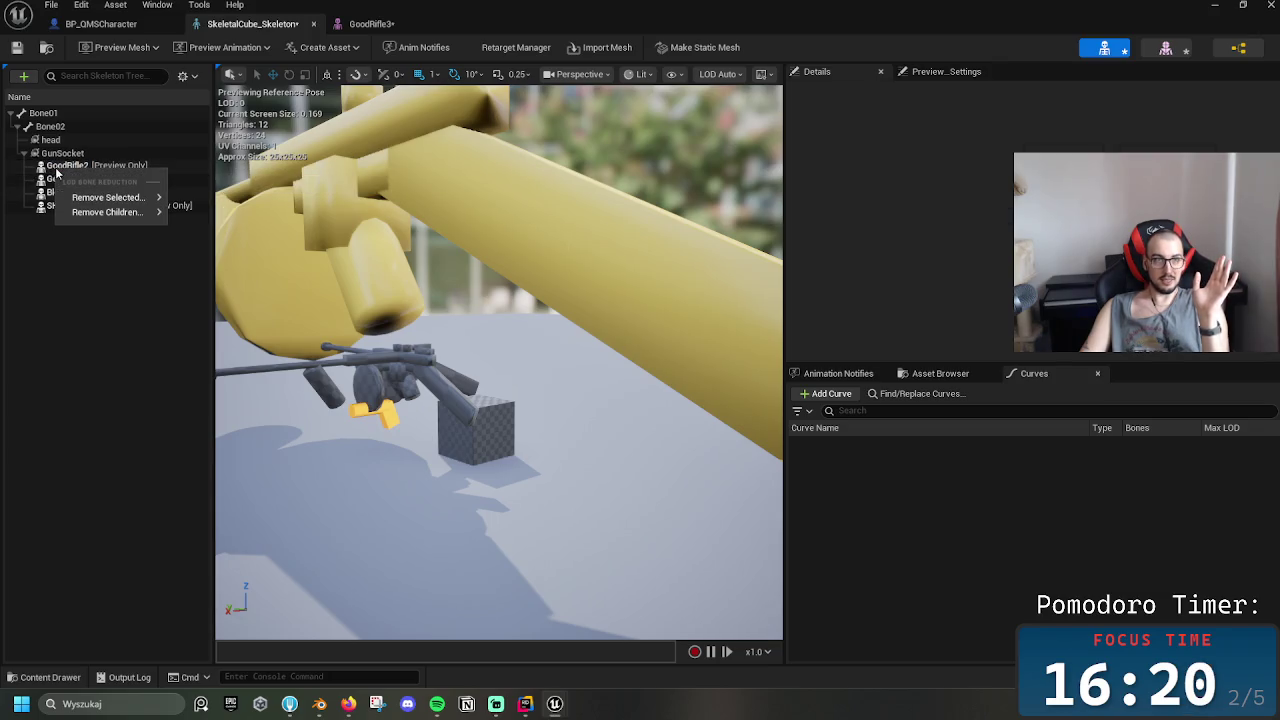
pyautogui.moveTo(113, 204)
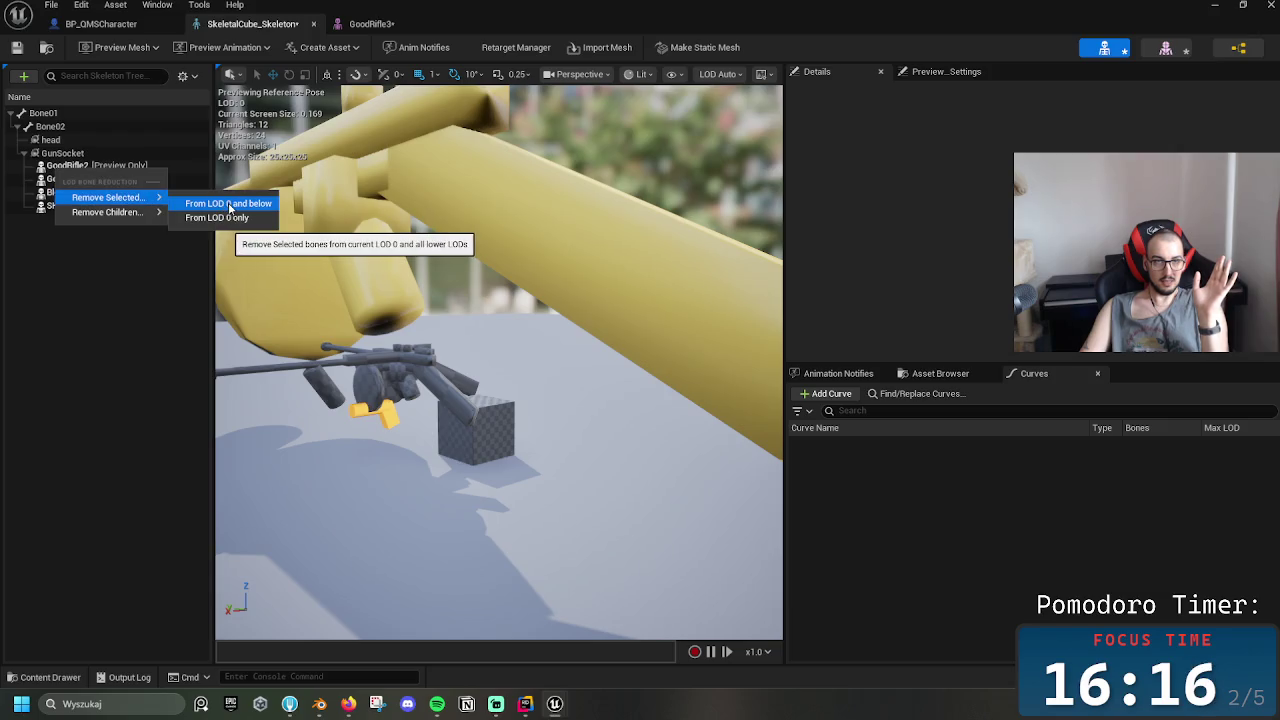
pyautogui.click(229, 204)
pyautogui.click(667, 369)
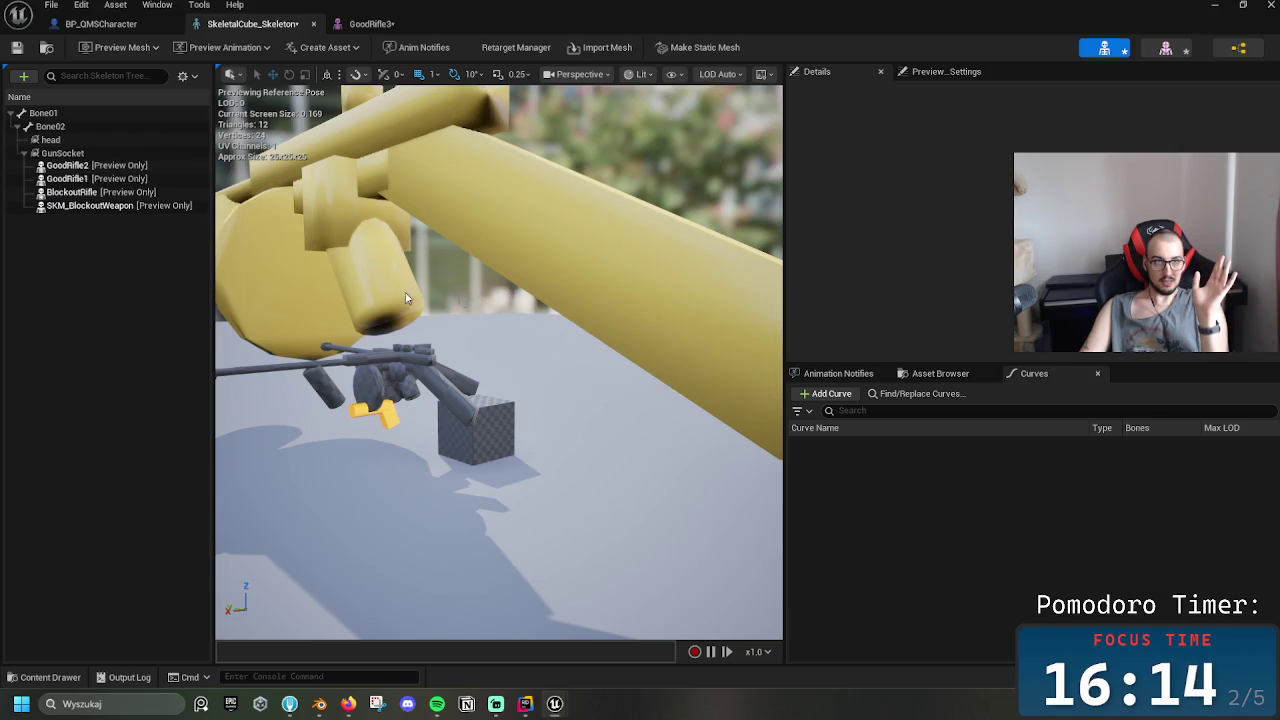
# Delete the GoodRifle1, GoodRifle2 and BlockoutRifle preview attachments, keeping SKM_BlockoutWeapon
pyautogui.click(62, 153)
pyautogui.click(78, 172)
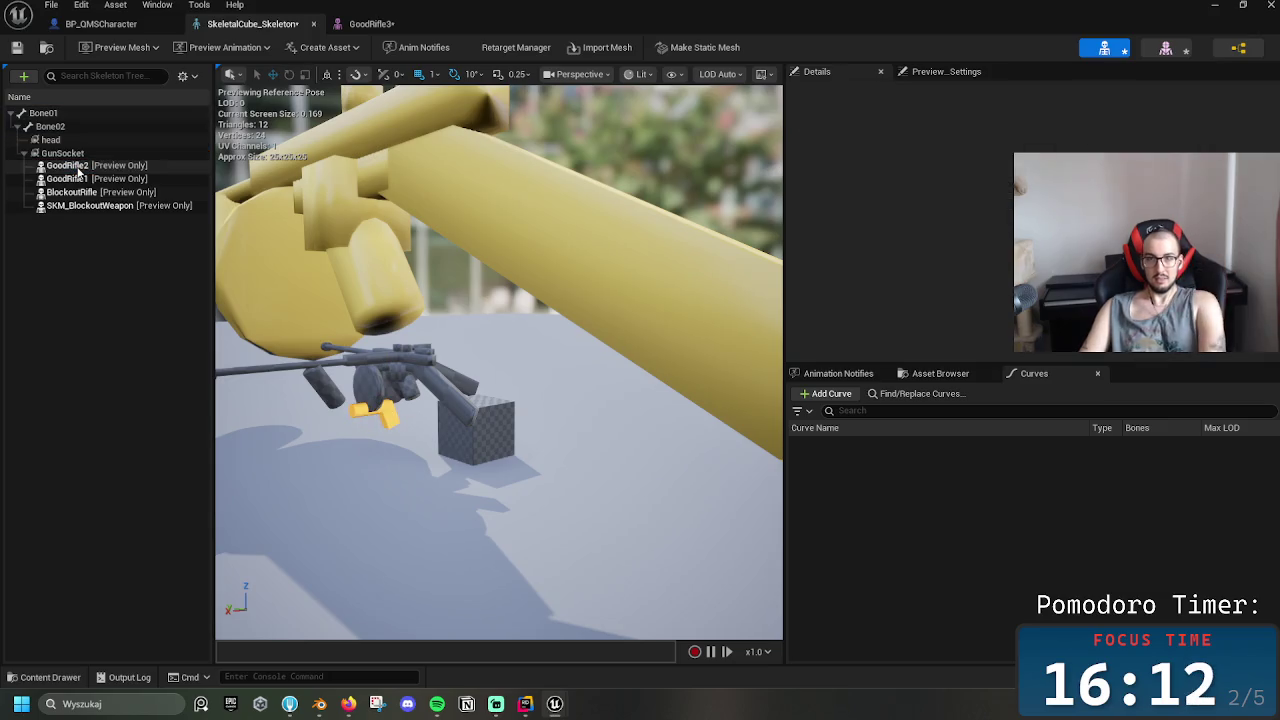
pyautogui.click(70, 178)
pyautogui.press('Delete')
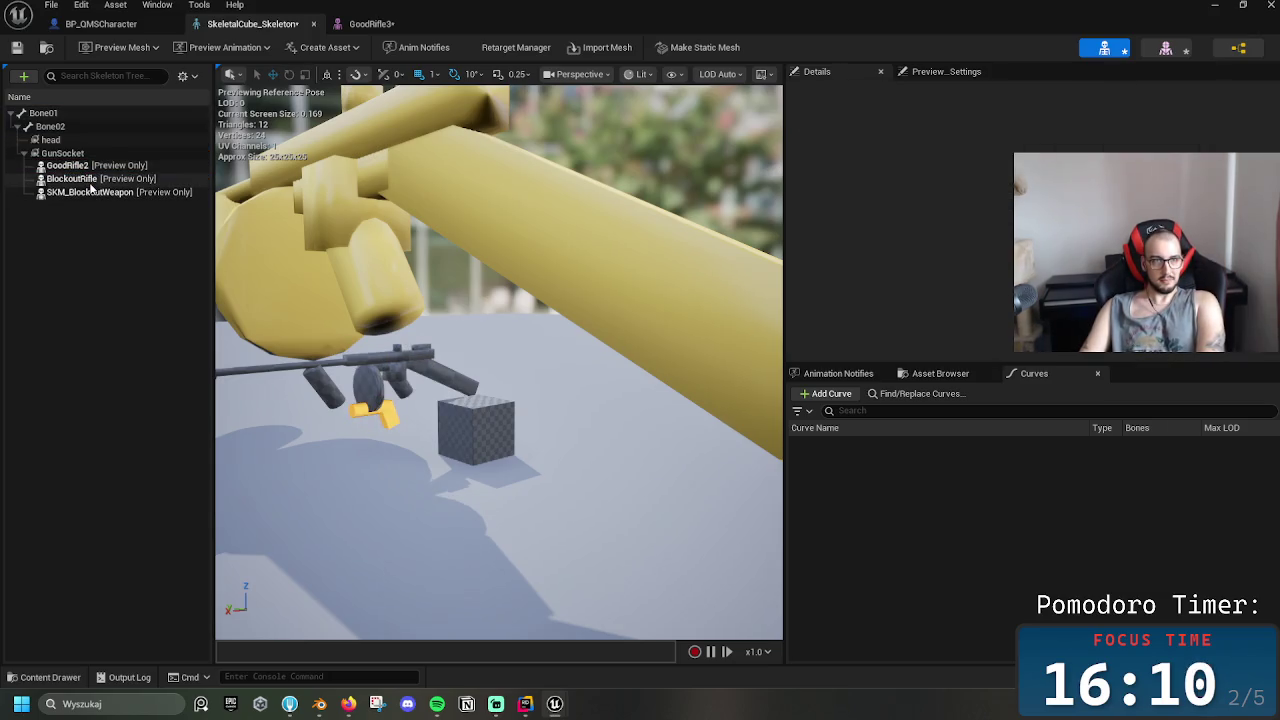
pyautogui.click(80, 166)
pyautogui.press('Delete')
pyautogui.click(90, 168)
pyautogui.press('Delete')
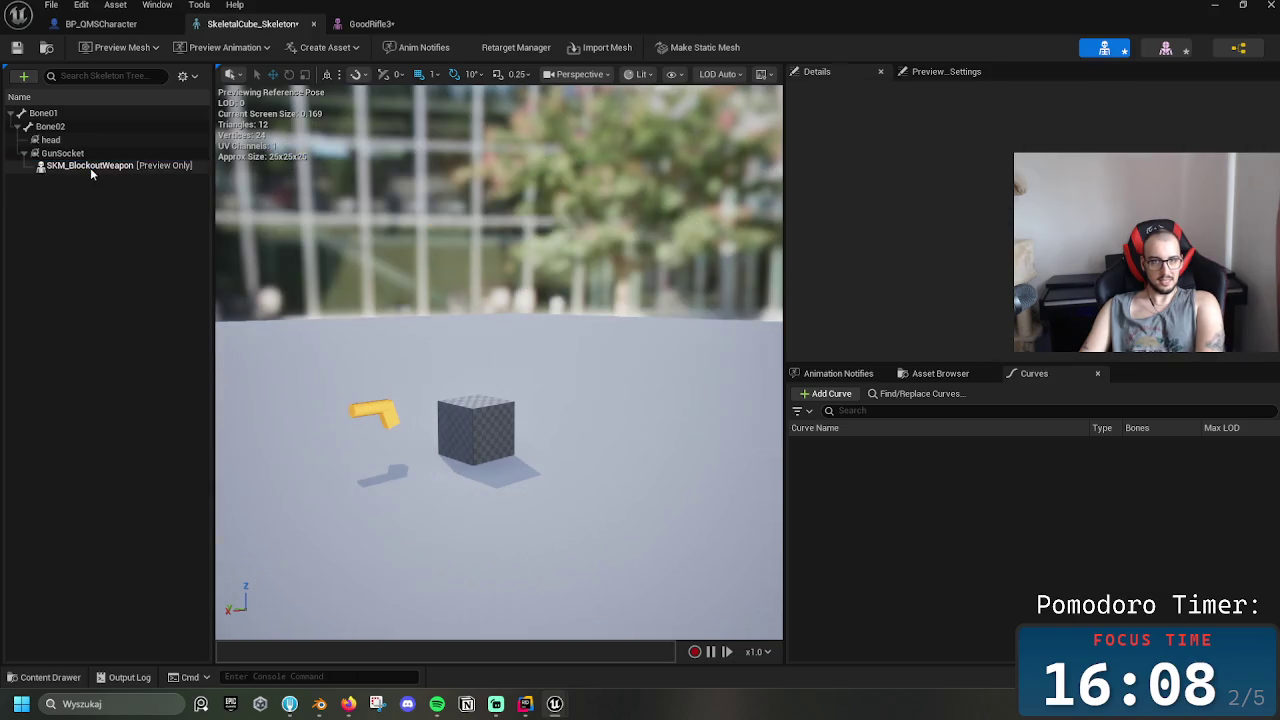
pyautogui.click(93, 168)
pyautogui.click(80, 155)
# Attach GoodRifle3 as a preview asset on GunSocket and view it up close
pyautogui.rightClick(84, 156)
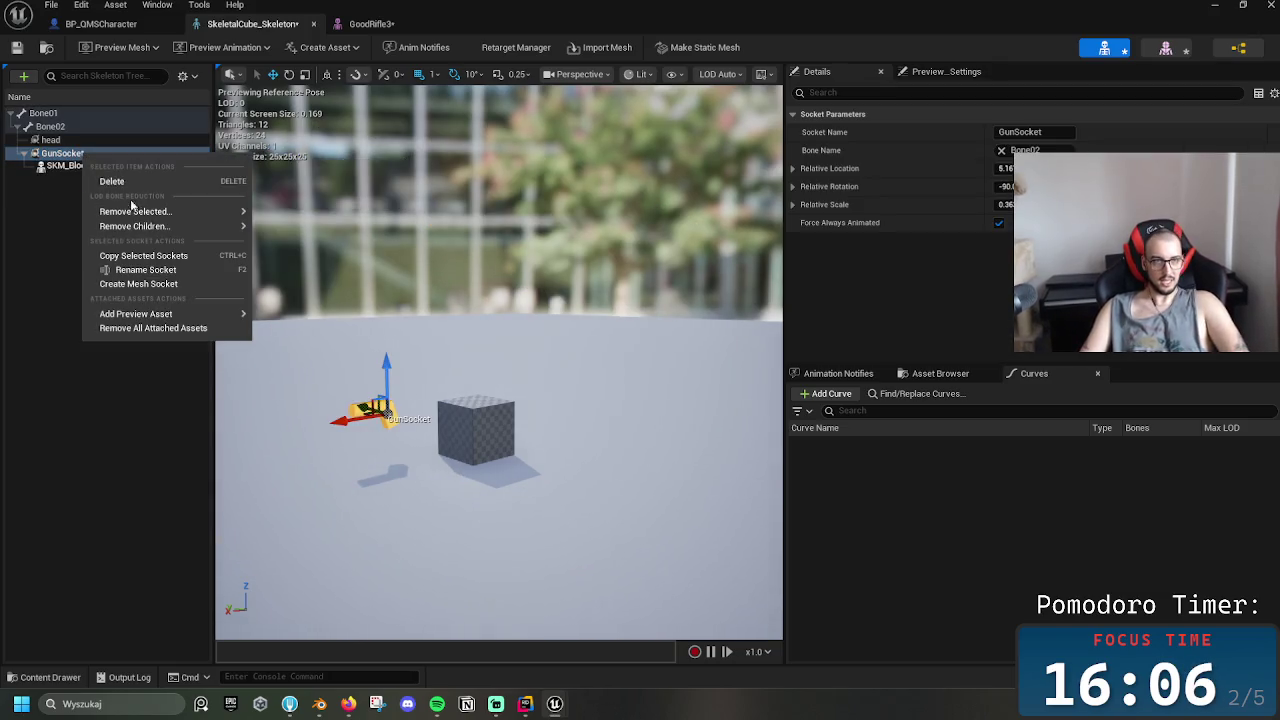
pyautogui.moveTo(170, 314)
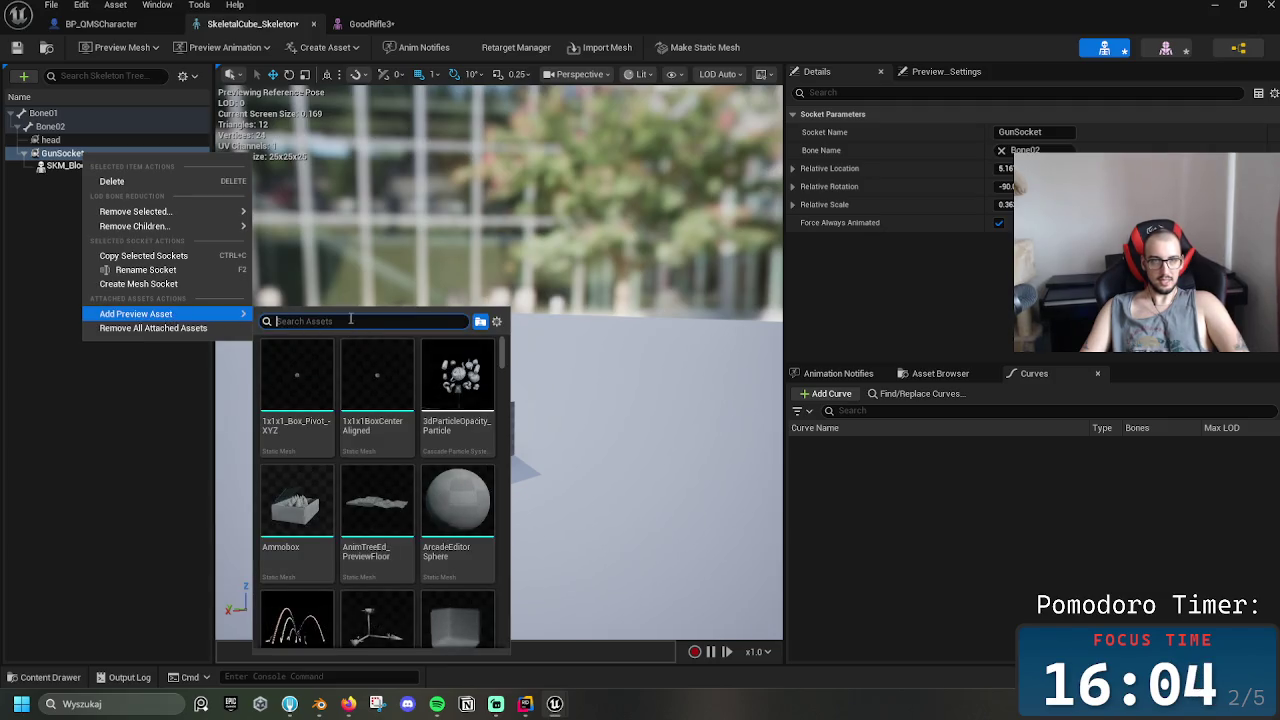
pyautogui.write('goodr')
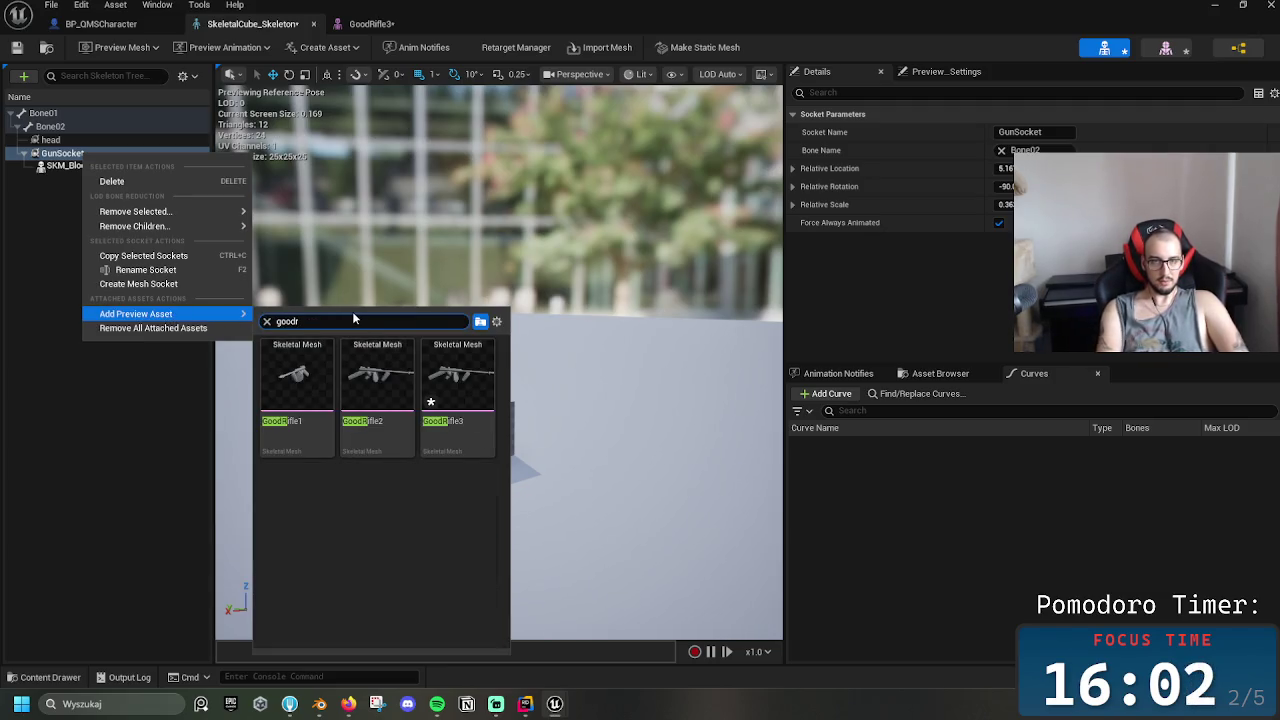
pyautogui.click(446, 345)
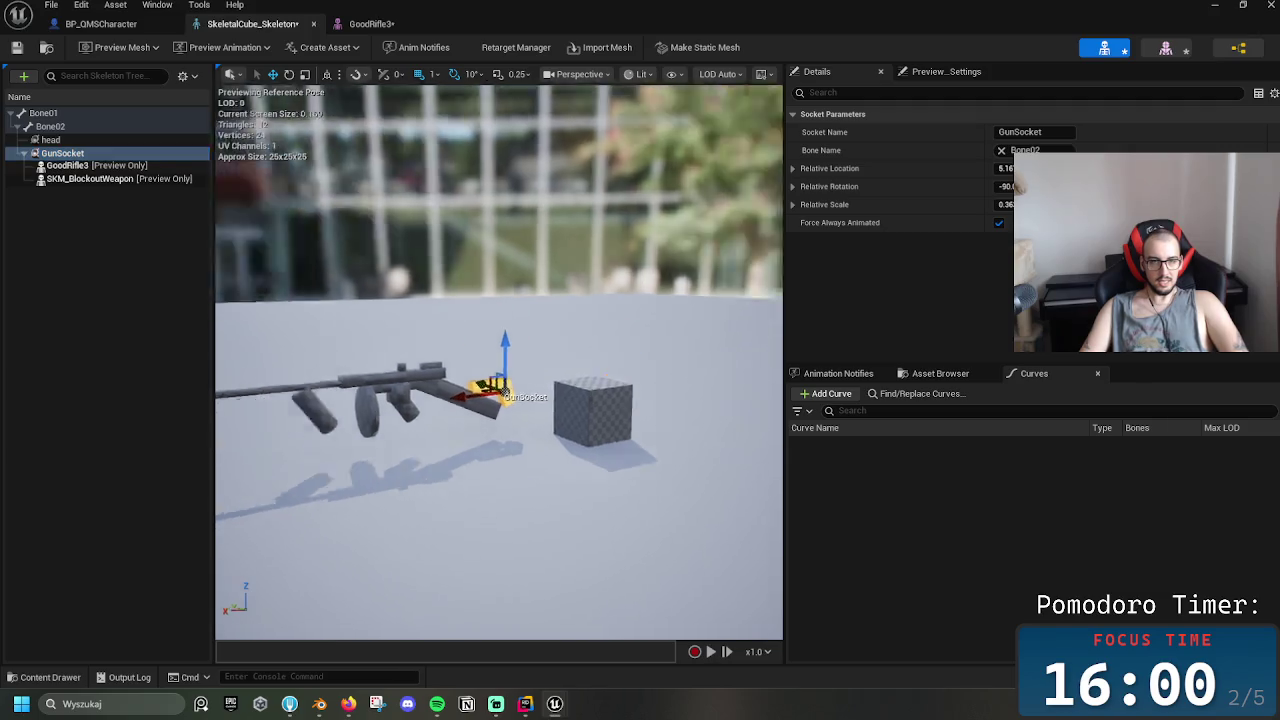
pyautogui.moveTo(520, 380)
pyautogui.mouseDown()
pyautogui.moveTo(560, 370)
pyautogui.moveTo(380, 380)
pyautogui.mouseUp()
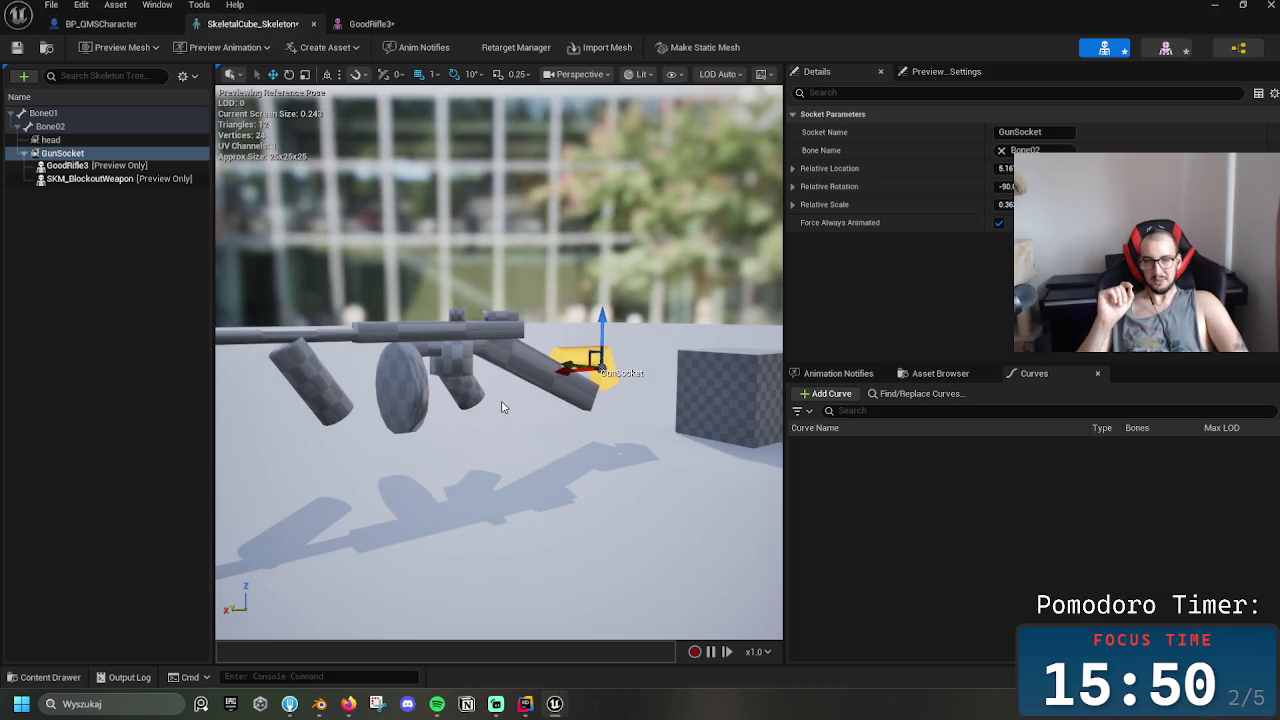
pyautogui.click(322, 706)
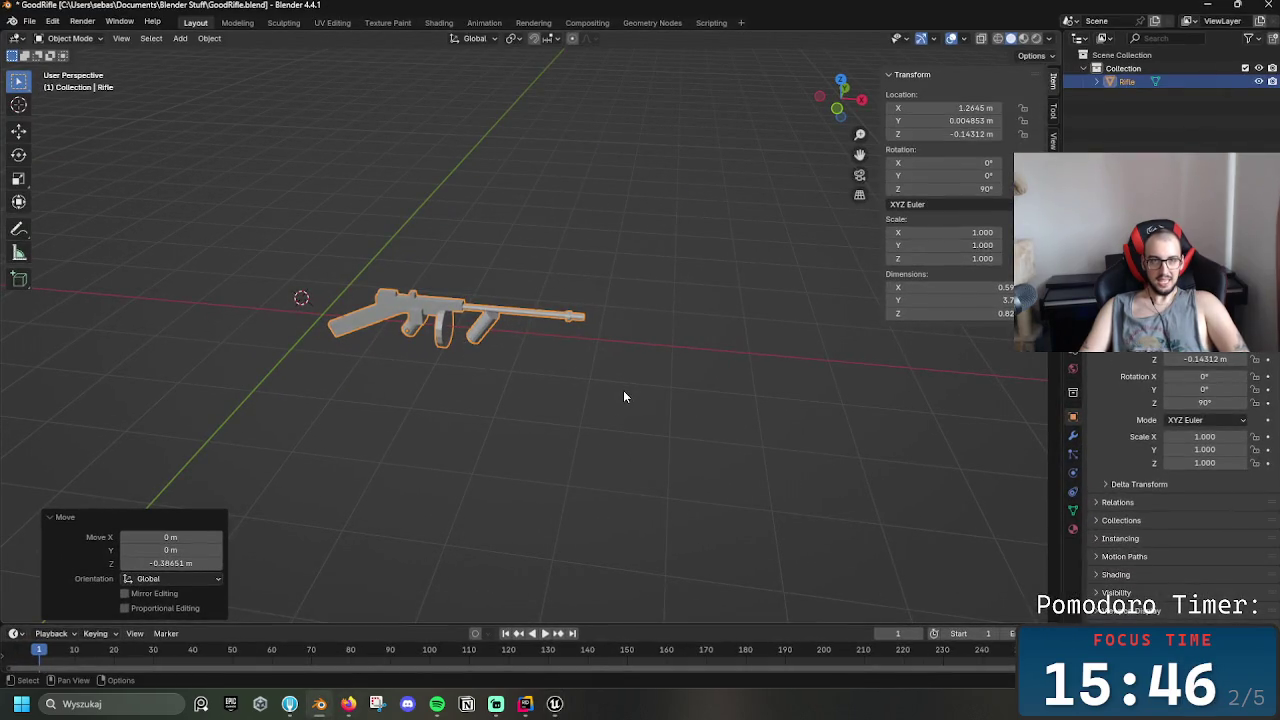
# Shift the rifle about -0.835 m along X and save GoodRifle.blend
pyautogui.press('g')
pyautogui.press('x')
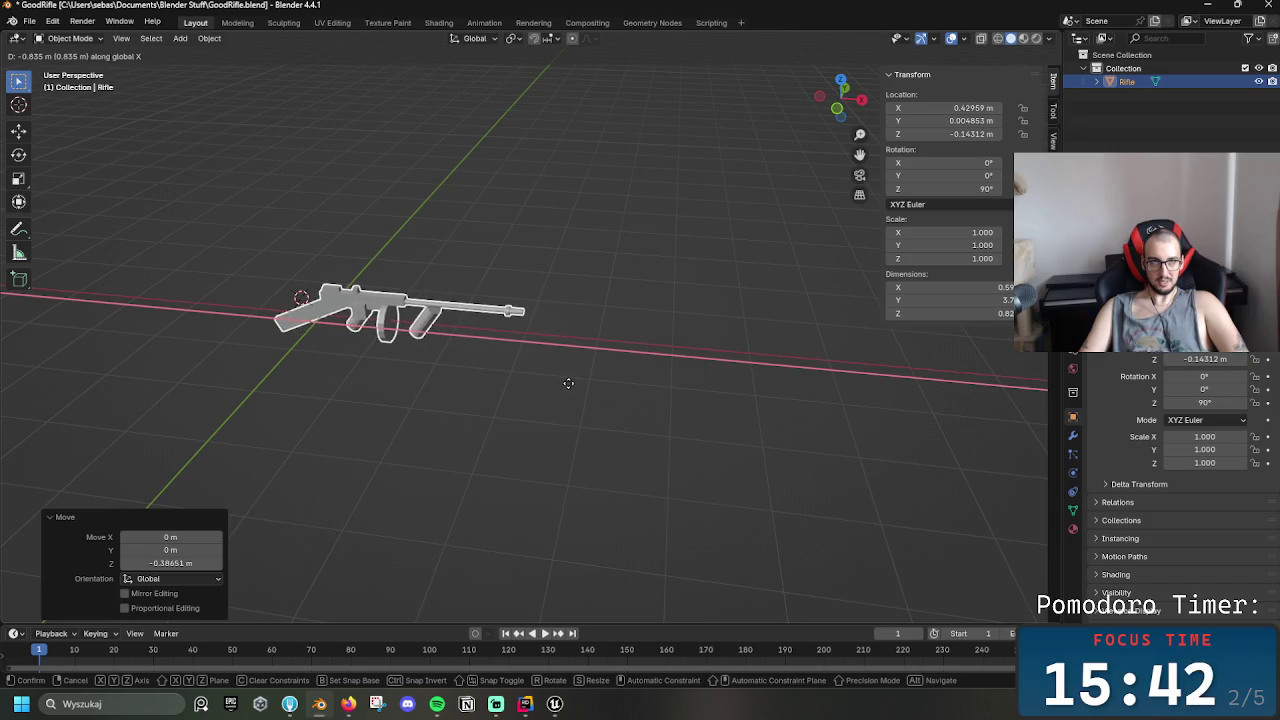
pyautogui.click(568, 383)
pyautogui.hotkey('ctrl', 's')
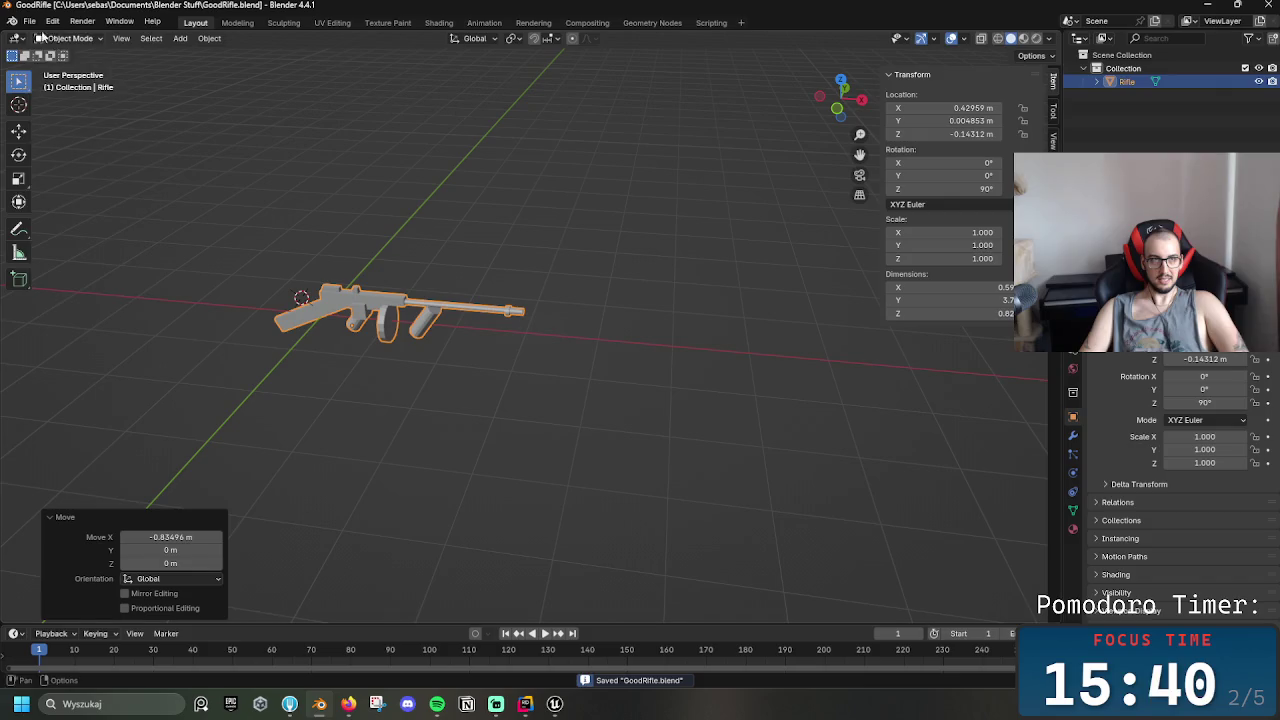
# Export the rifle as an FBX file, backing out of an accidental FBX import first
pyautogui.click(30, 21)
pyautogui.moveTo(95, 219)
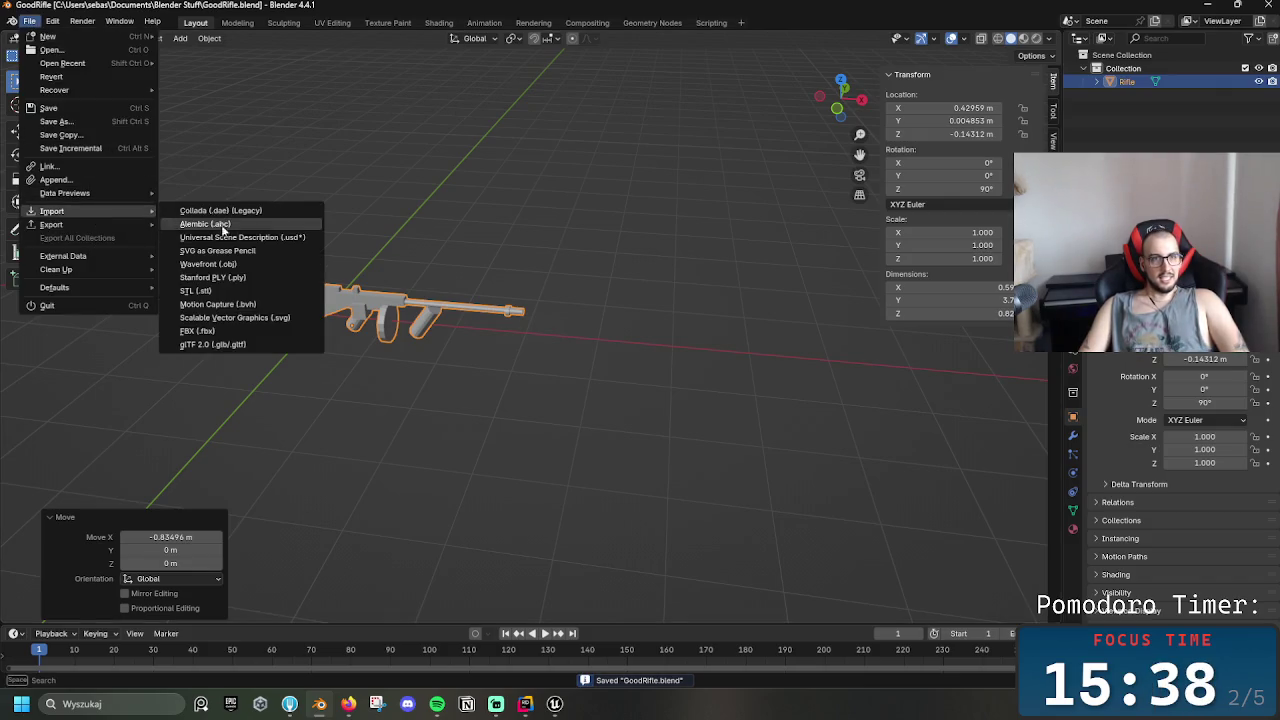
pyautogui.click(240, 331)
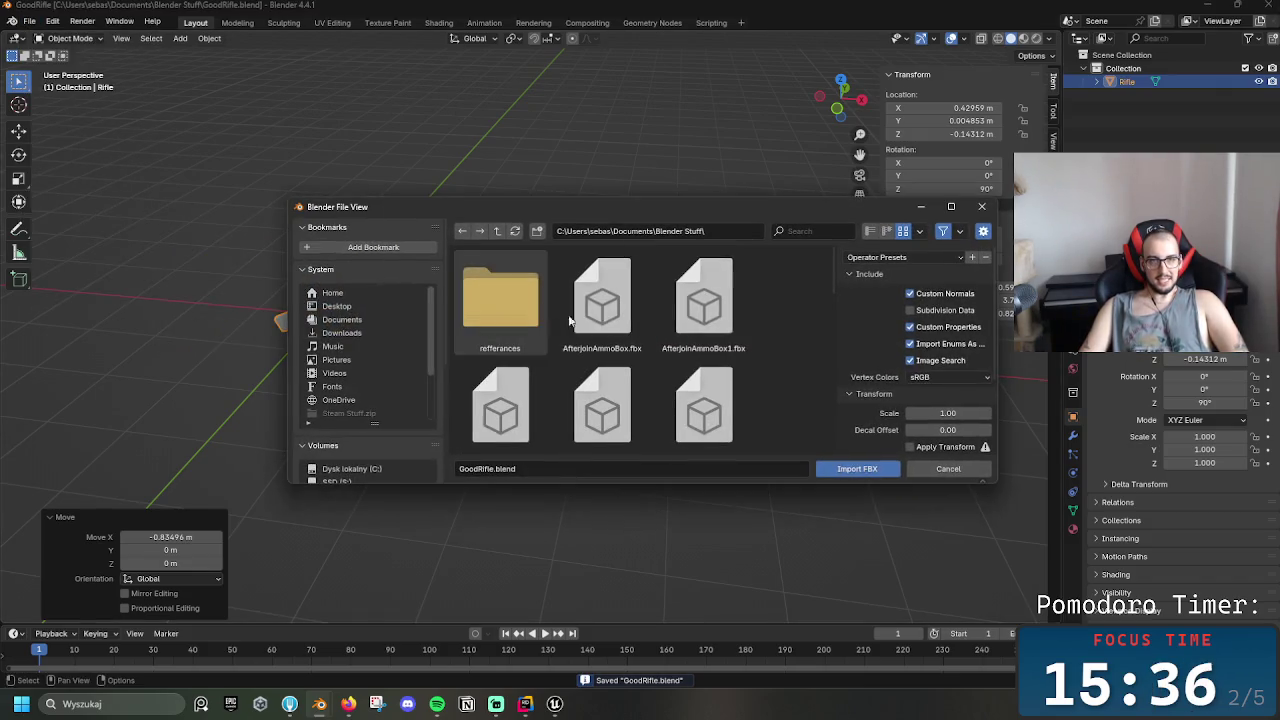
pyautogui.click(982, 207)
pyautogui.click(31, 21)
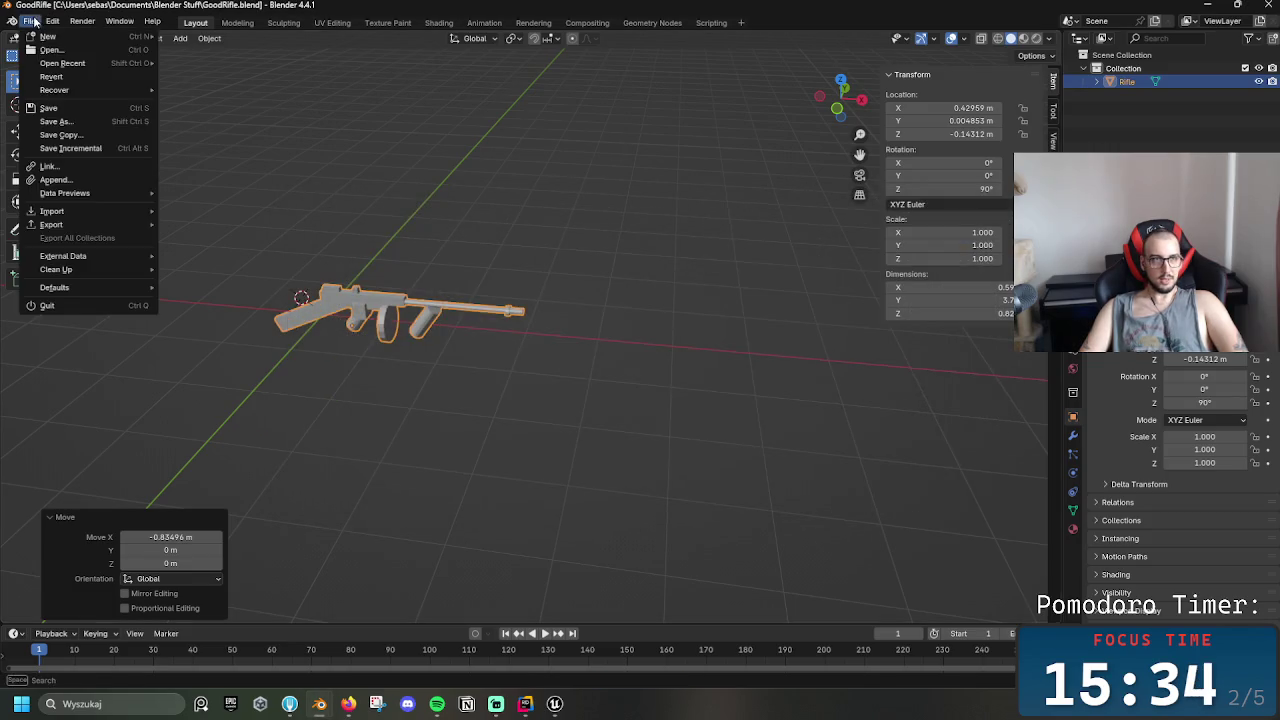
pyautogui.moveTo(95, 224)
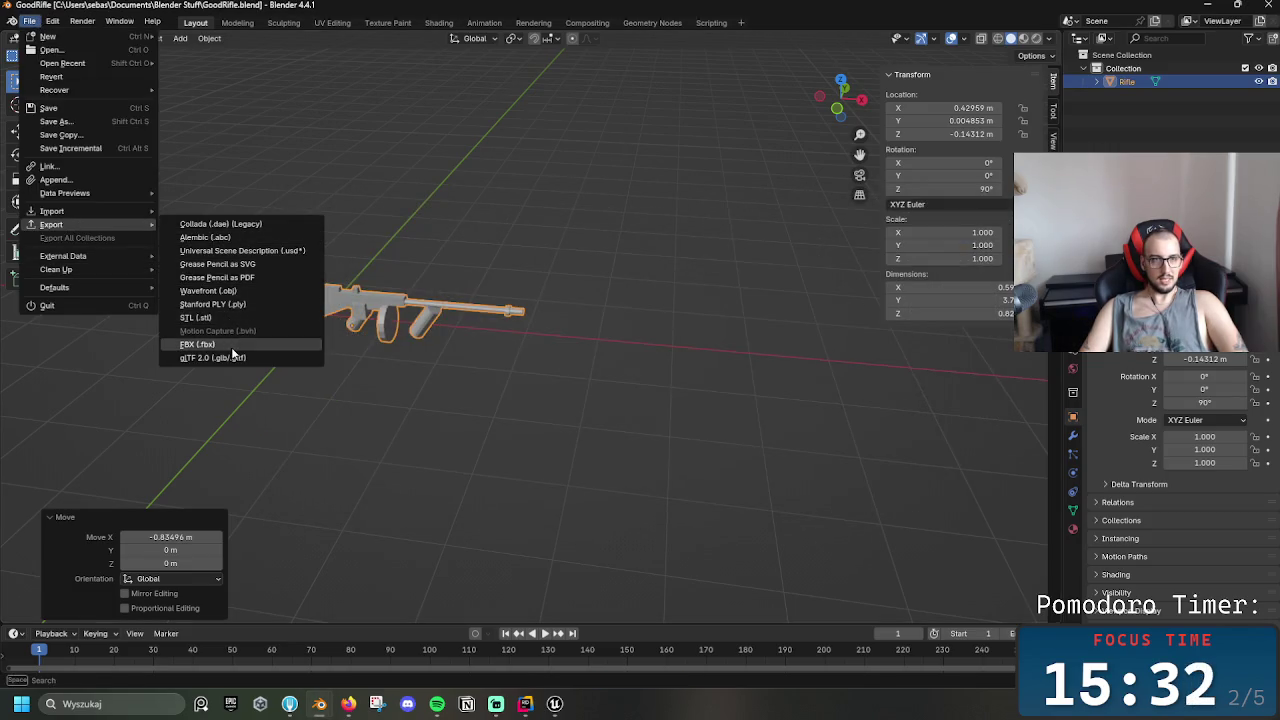
pyautogui.click(200, 346)
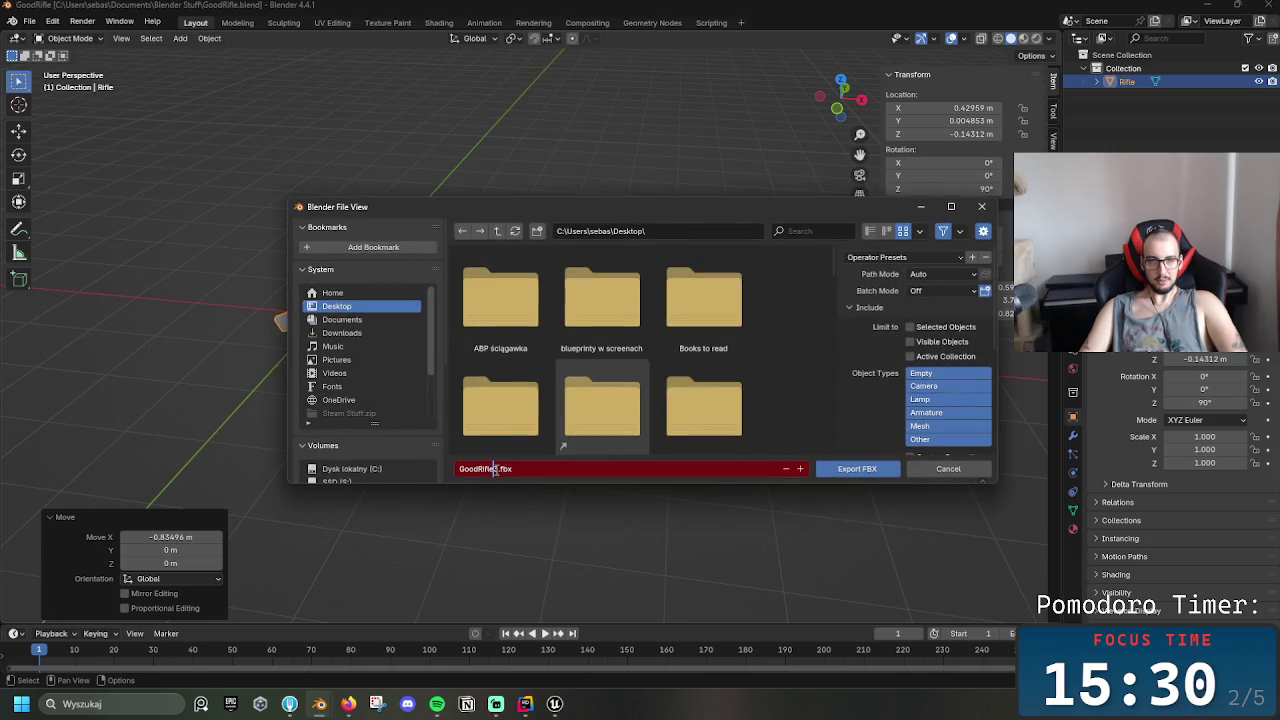
pyautogui.click(855, 470)
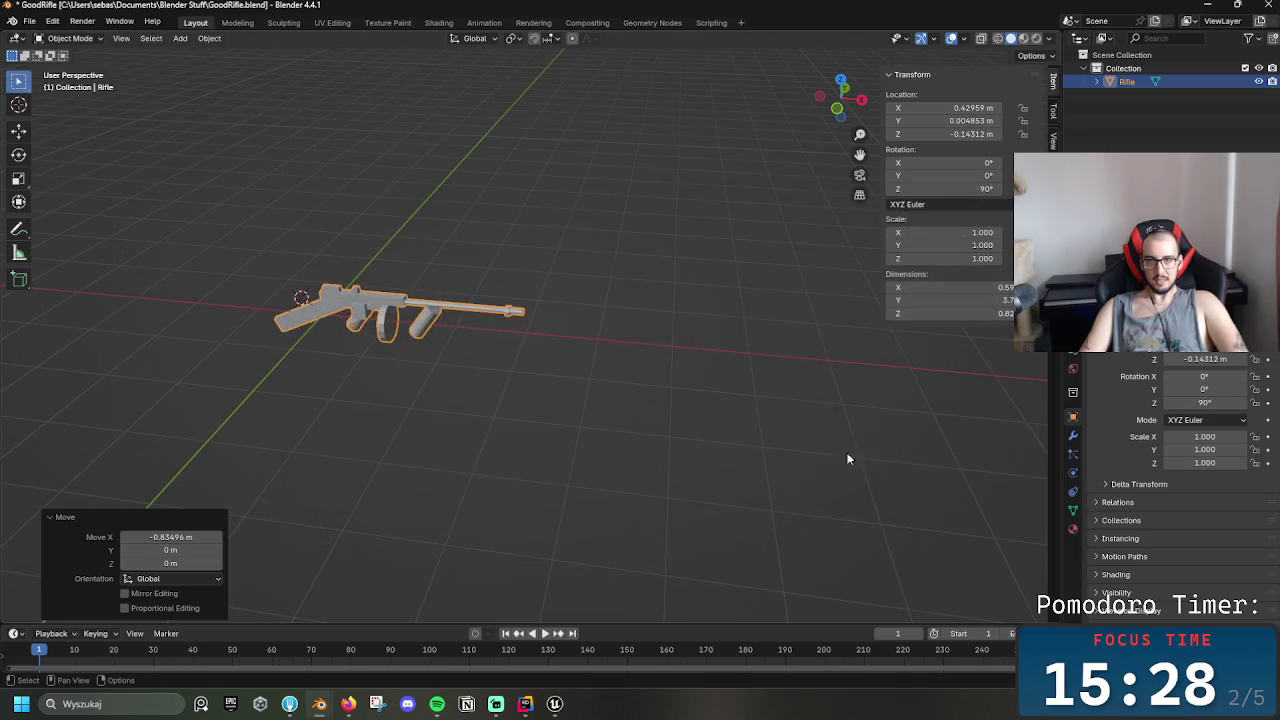
pyautogui.hotkey('alt', 'Tab')
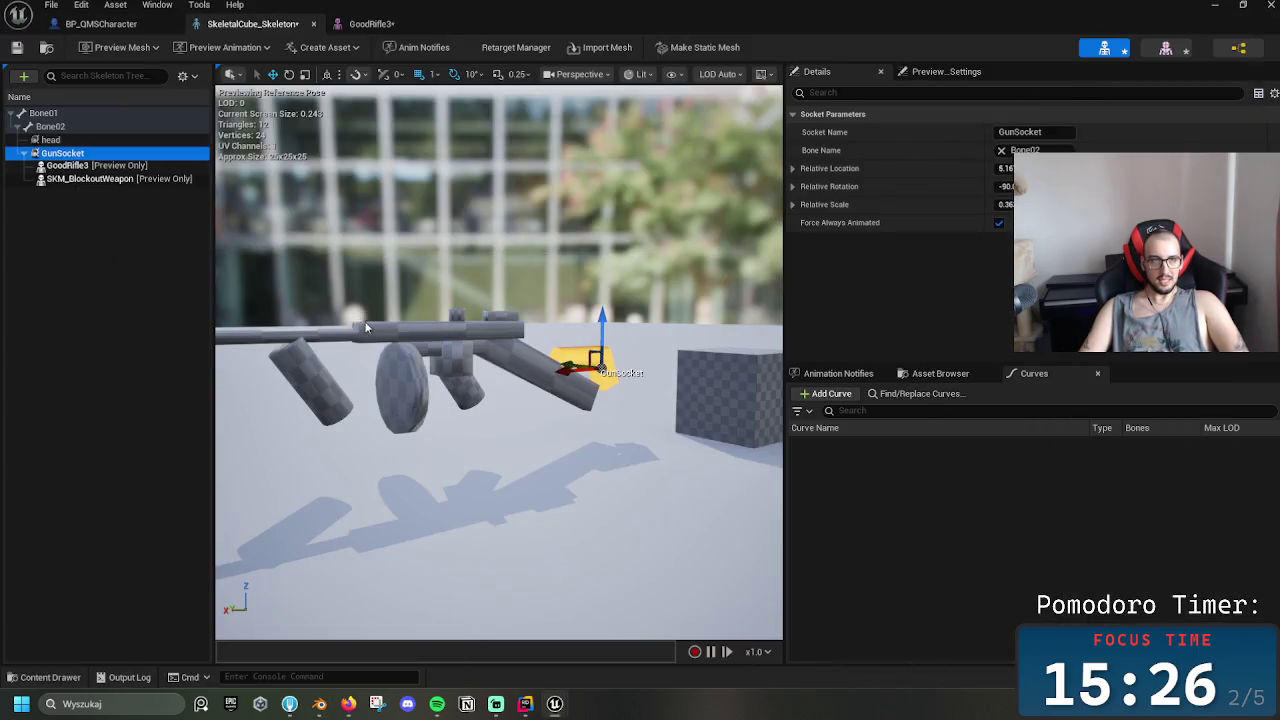
# Remove the GoodRifle3 preview from GunSocket
pyautogui.click(100, 166)
pyautogui.press('Delete')
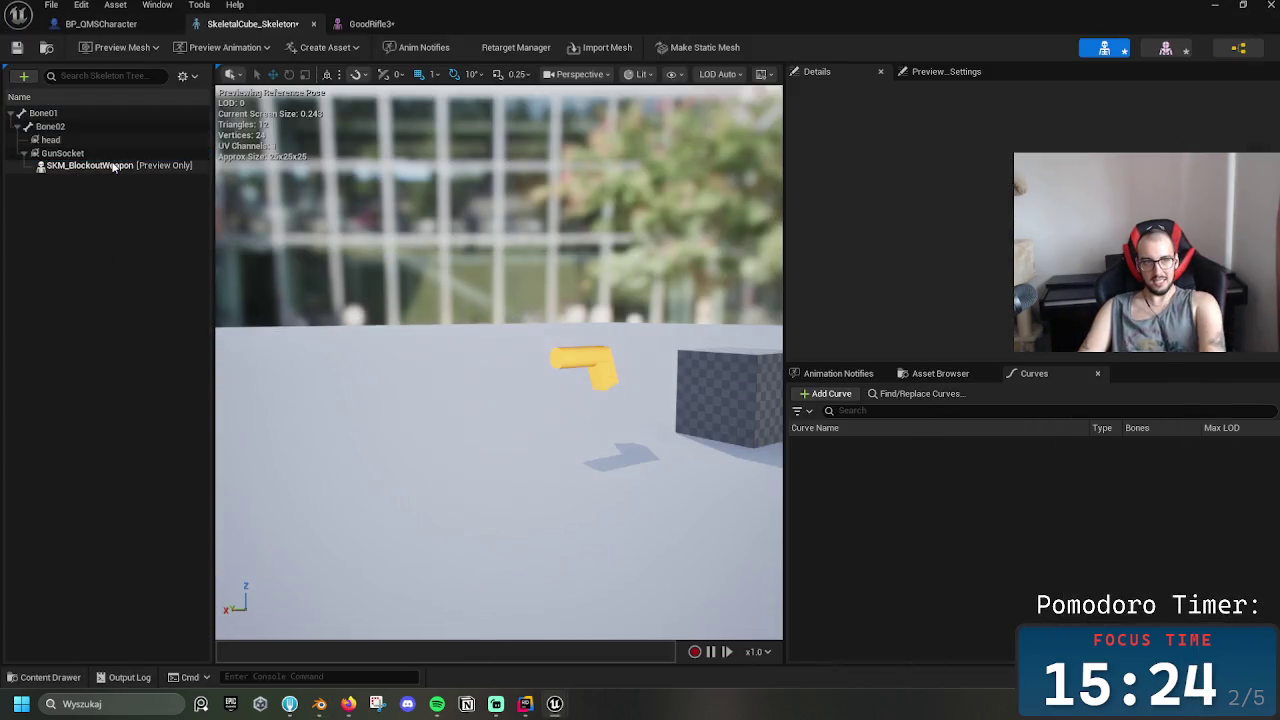
pyautogui.click(554, 704)
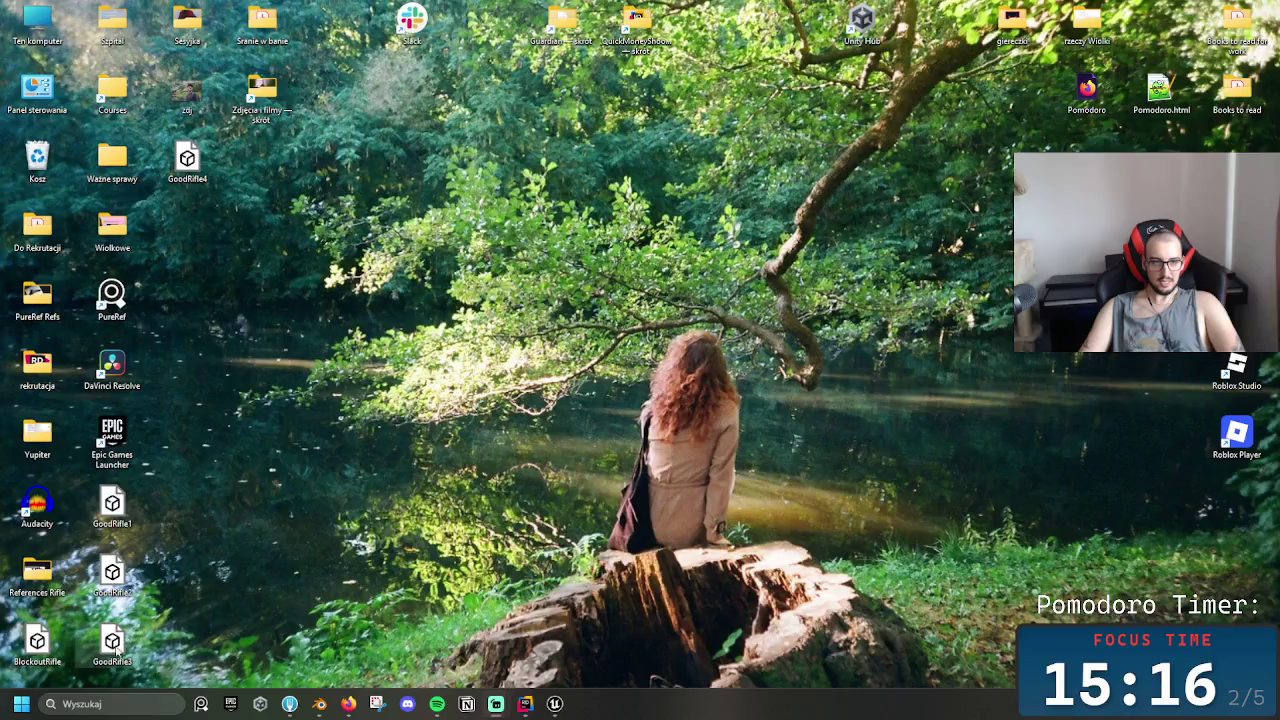
# Import GoodRifle4.fbx into the Rifle folder as a Skeletal Mesh on SK_BlockoutWeapon
pyautogui.moveTo(520, 690)
pyautogui.mouseDown()
pyautogui.moveTo(298, 690)
pyautogui.moveTo(578, 712)
pyautogui.moveTo(458, 582)
pyautogui.mouseUp()
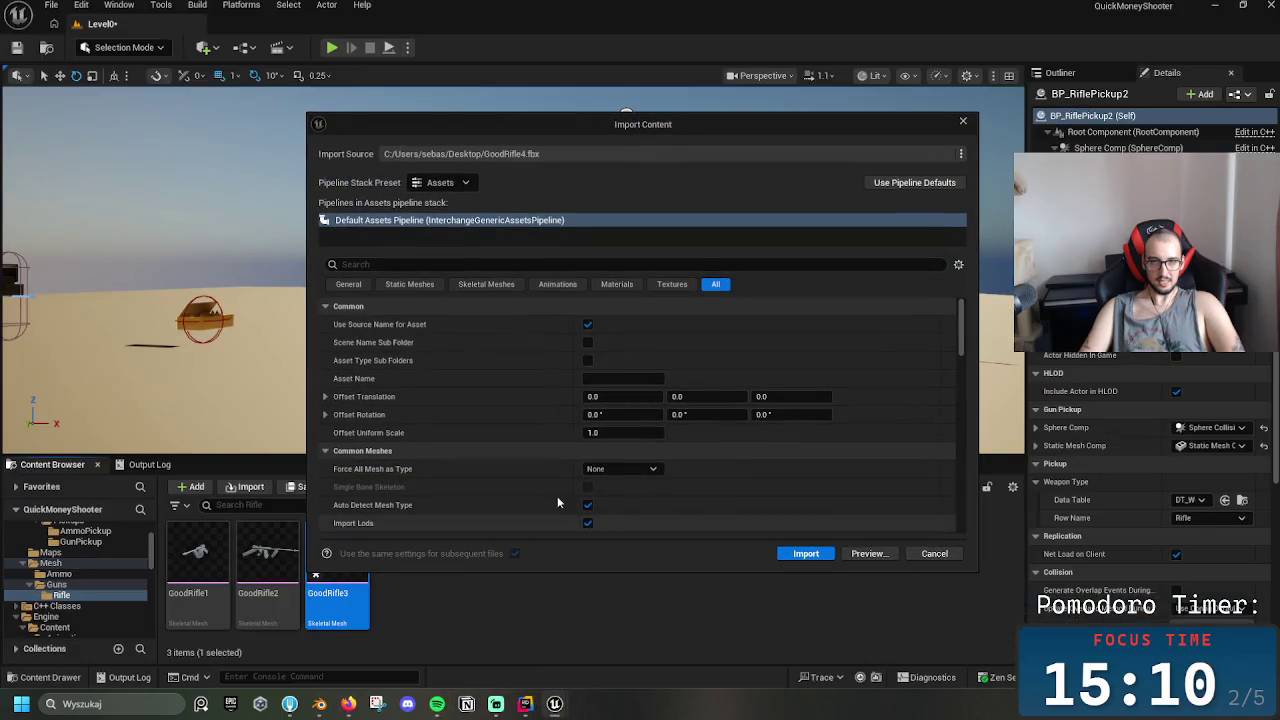
pyautogui.click(409, 284)
pyautogui.click(613, 326)
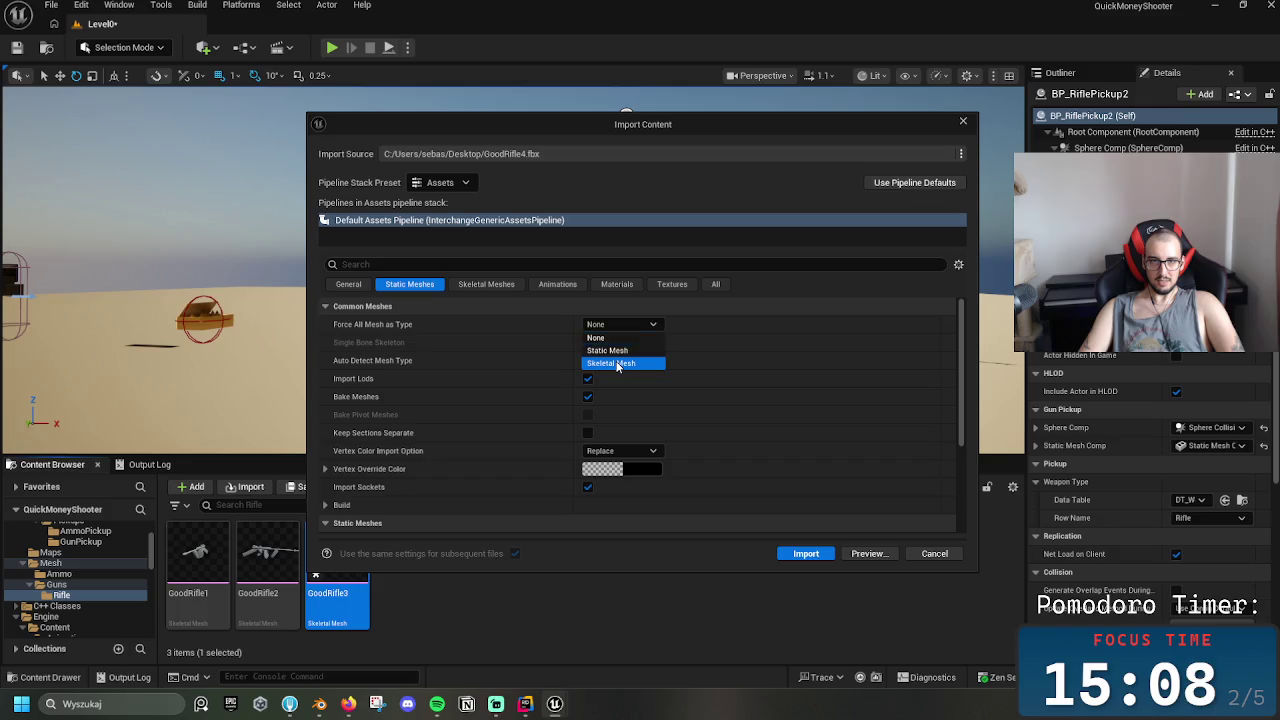
pyautogui.click(618, 363)
pyautogui.click(486, 284)
pyautogui.scroll(-3, 560, 420)
pyautogui.click(648, 455)
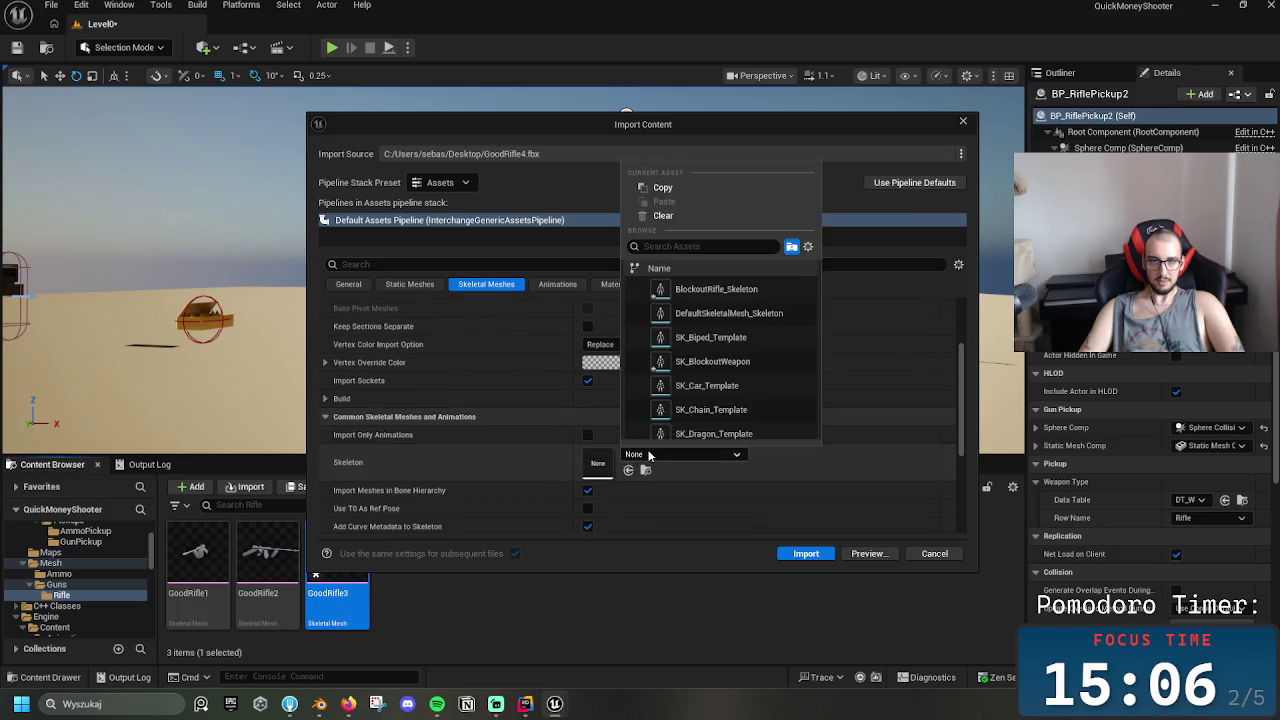
pyautogui.click(712, 361)
pyautogui.click(808, 561)
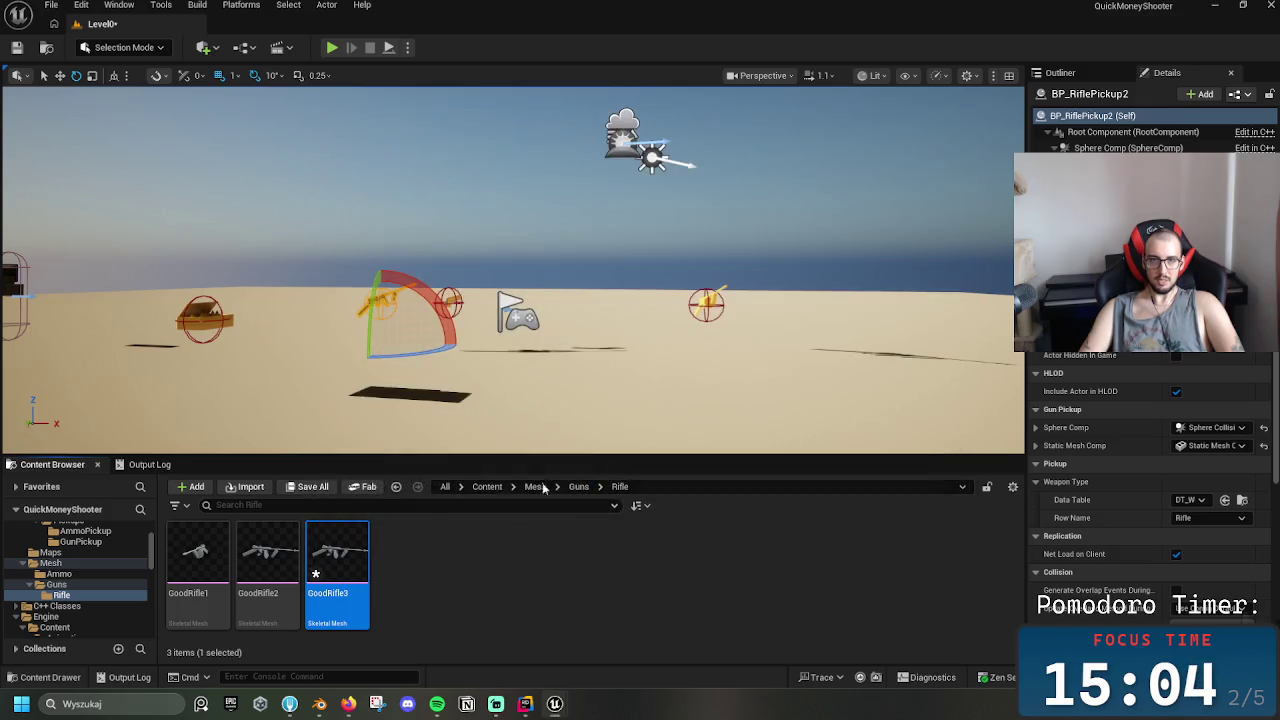
# Force-delete GoodRifle4_PhysicsAsset and open GoodRifle4 in the skeletal mesh editor
pyautogui.press('Delete')
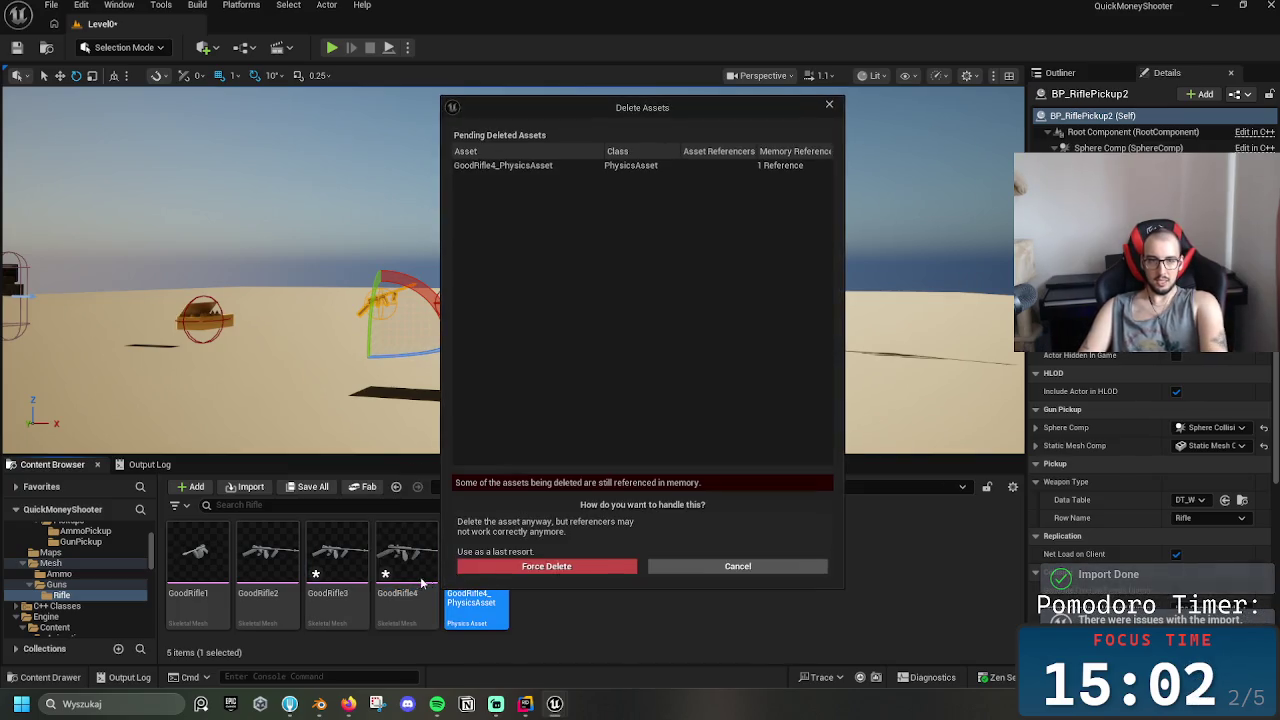
pyautogui.click(569, 567)
pyautogui.doubleClick(422, 566)
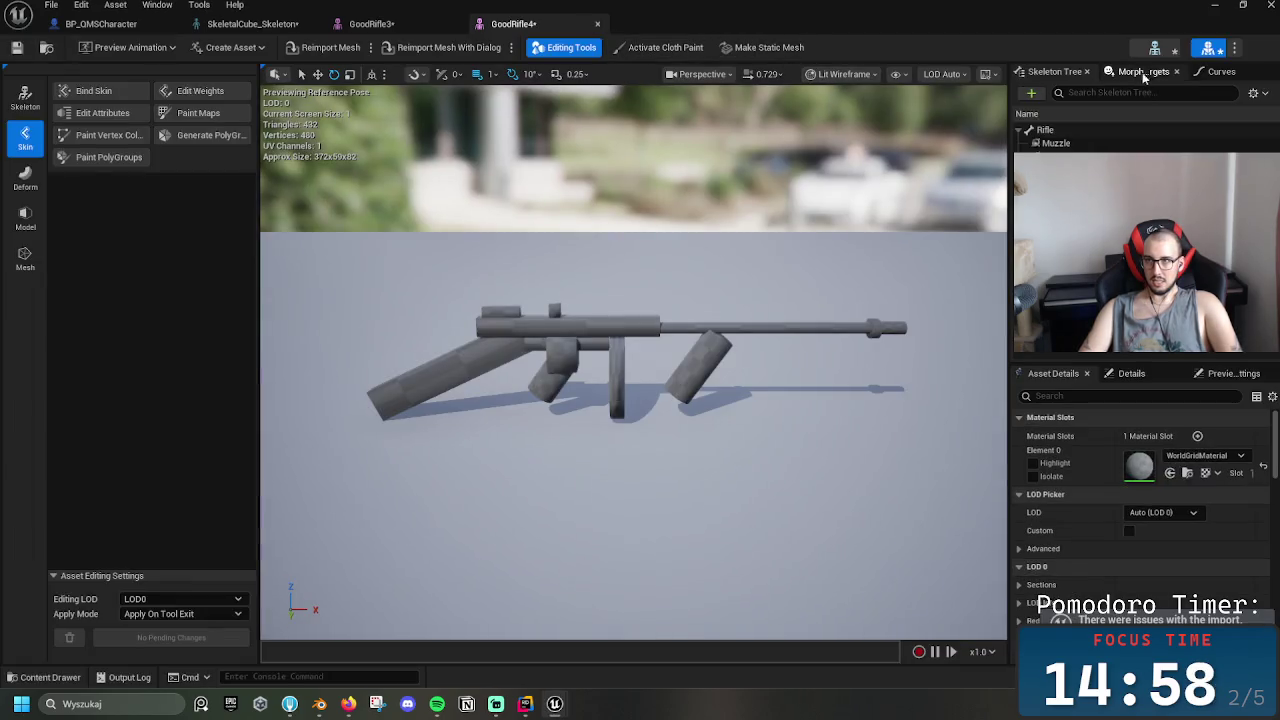
# Inspect GoodRifle4's Rifle root, Muzzle and Grip bones
pyautogui.click(1044, 130)
pyautogui.click(1055, 143)
pyautogui.click(1042, 131)
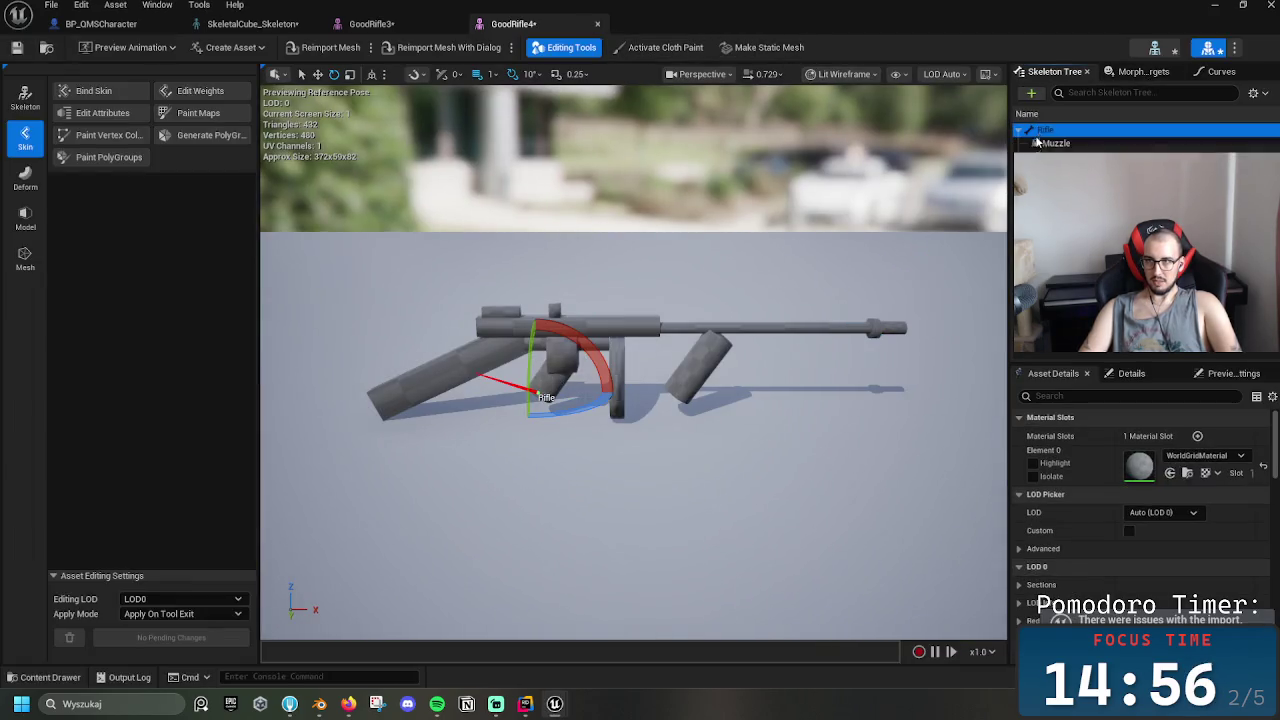
pyautogui.click(1045, 157)
pyautogui.click(1055, 143)
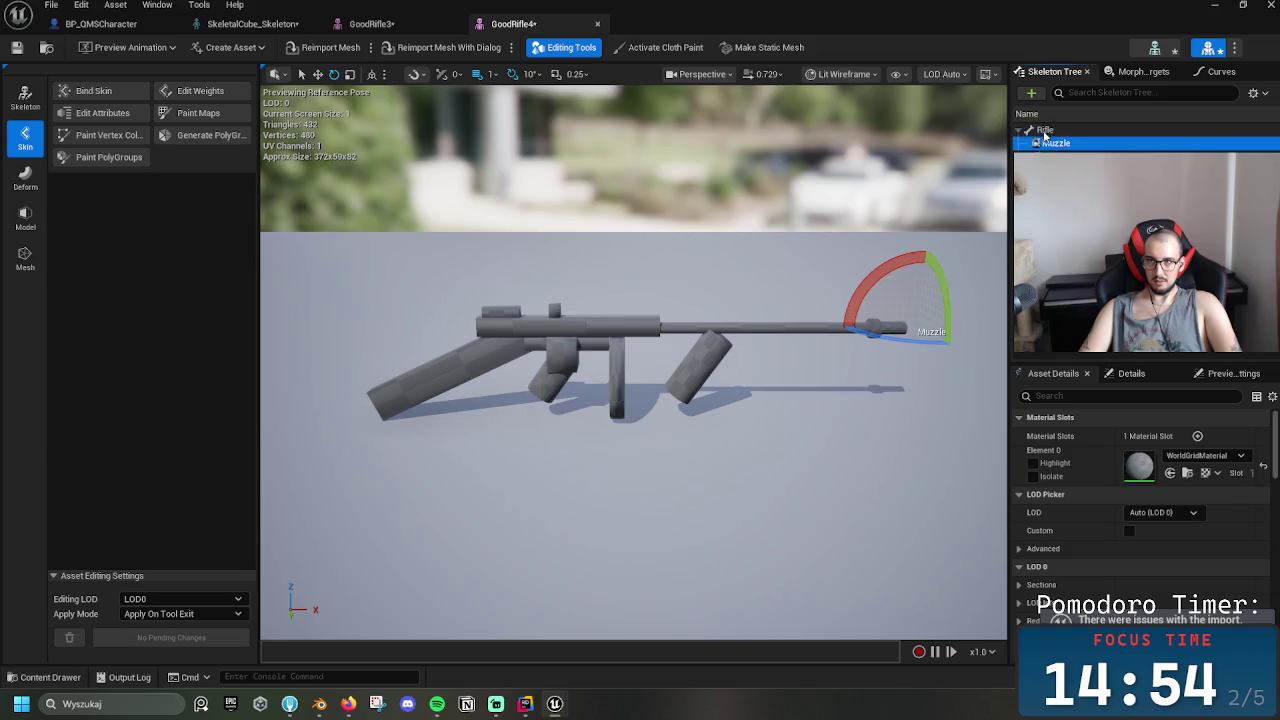
pyautogui.click(1044, 130)
pyautogui.click(100, 23)
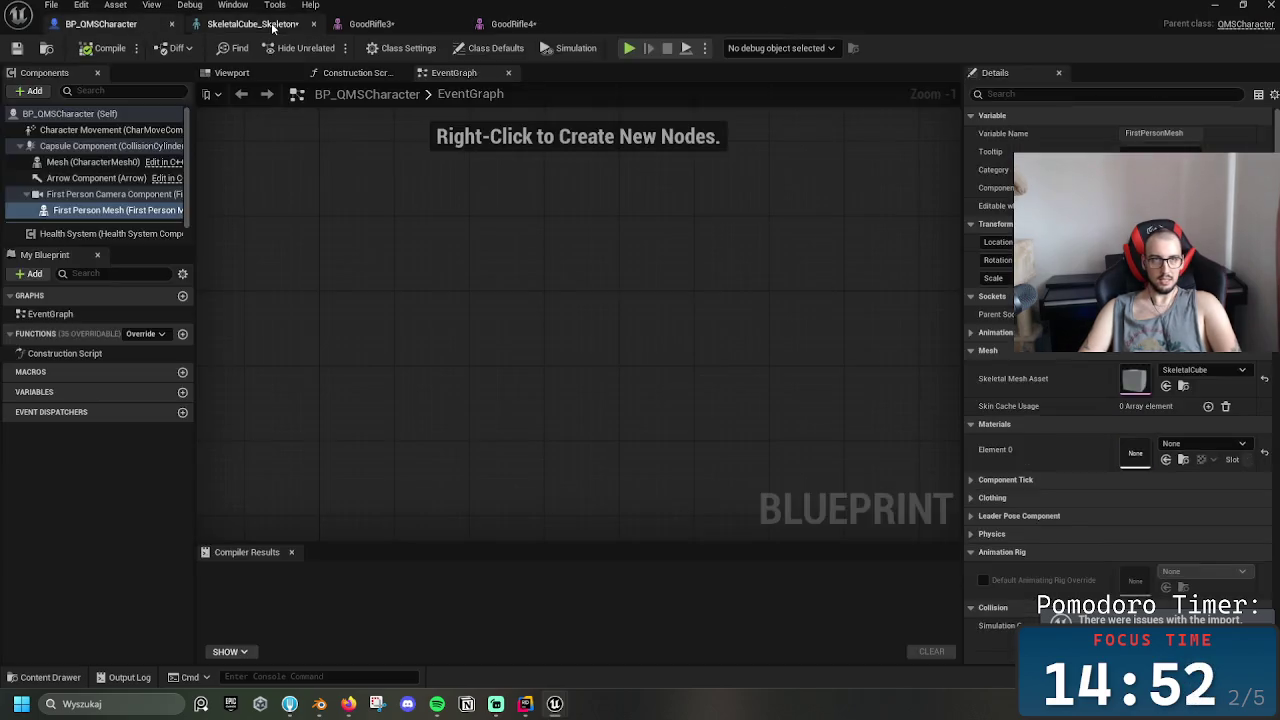
# Add GoodRifle4 as a preview asset on the SkeletalCube_Skeleton GunSocket
pyautogui.click(252, 23)
pyautogui.click(62, 153)
pyautogui.rightClick(80, 157)
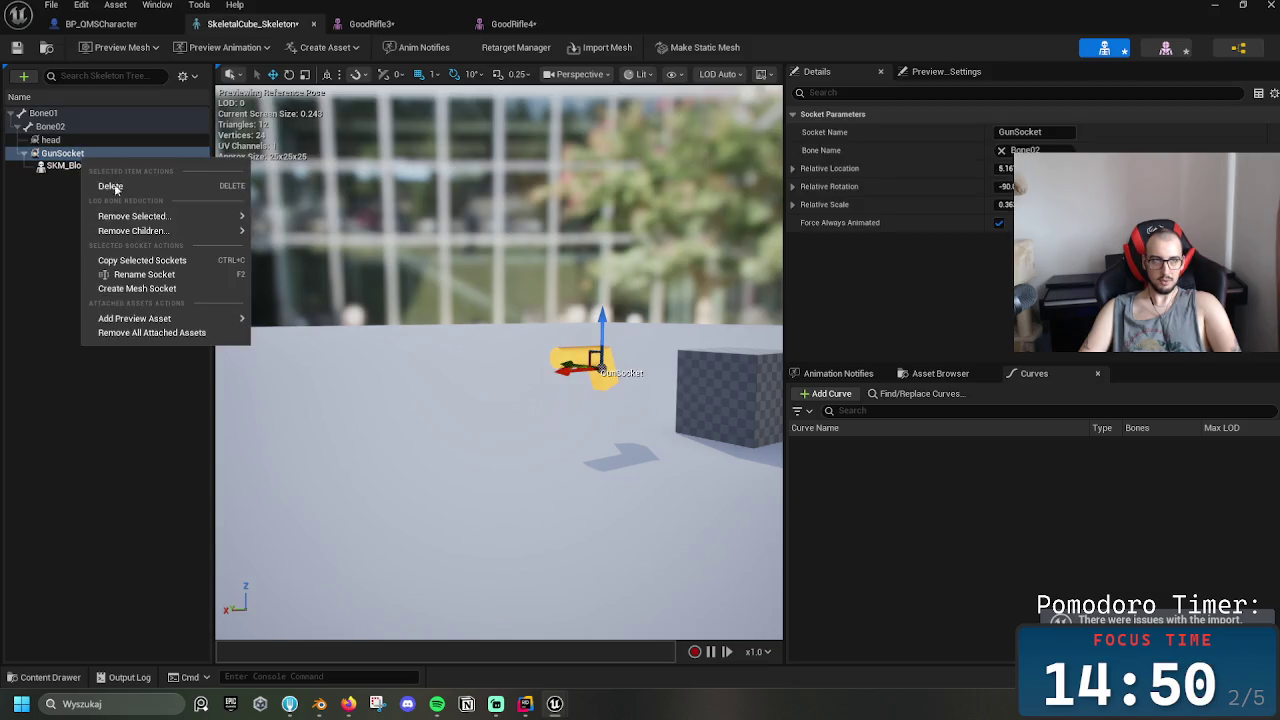
pyautogui.moveTo(210, 217)
pyautogui.moveTo(215, 320)
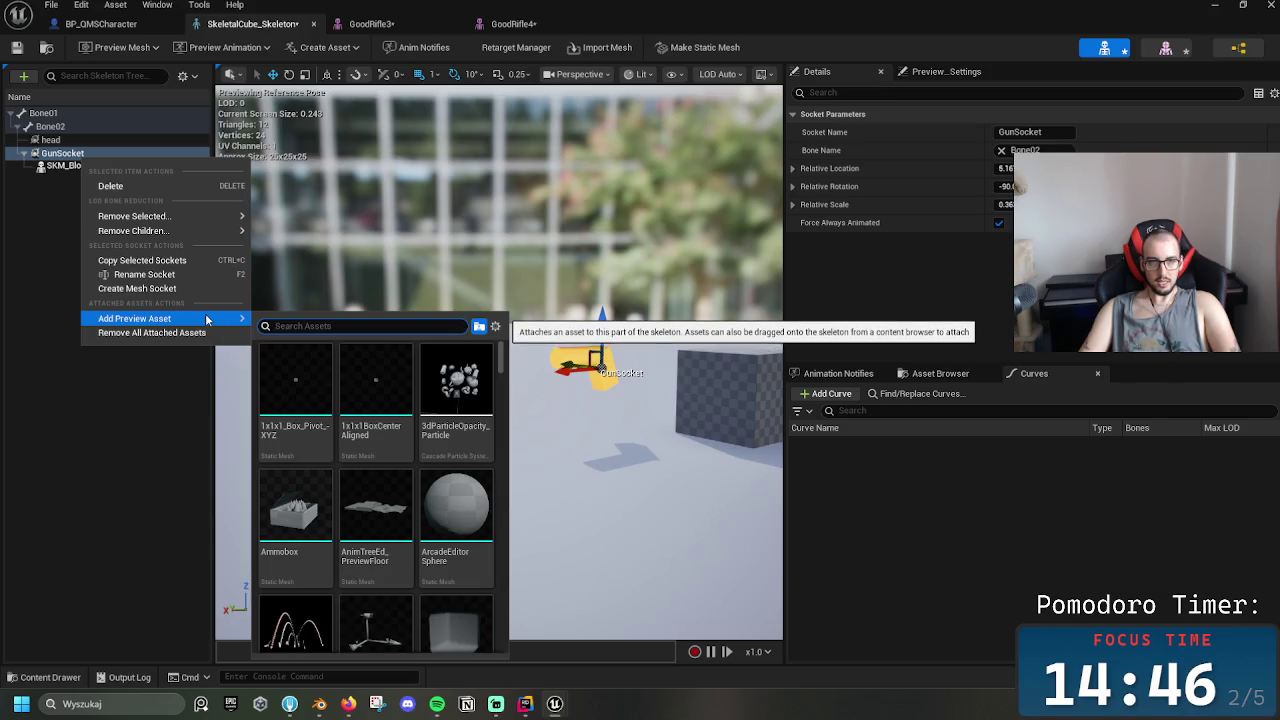
pyautogui.write('go')
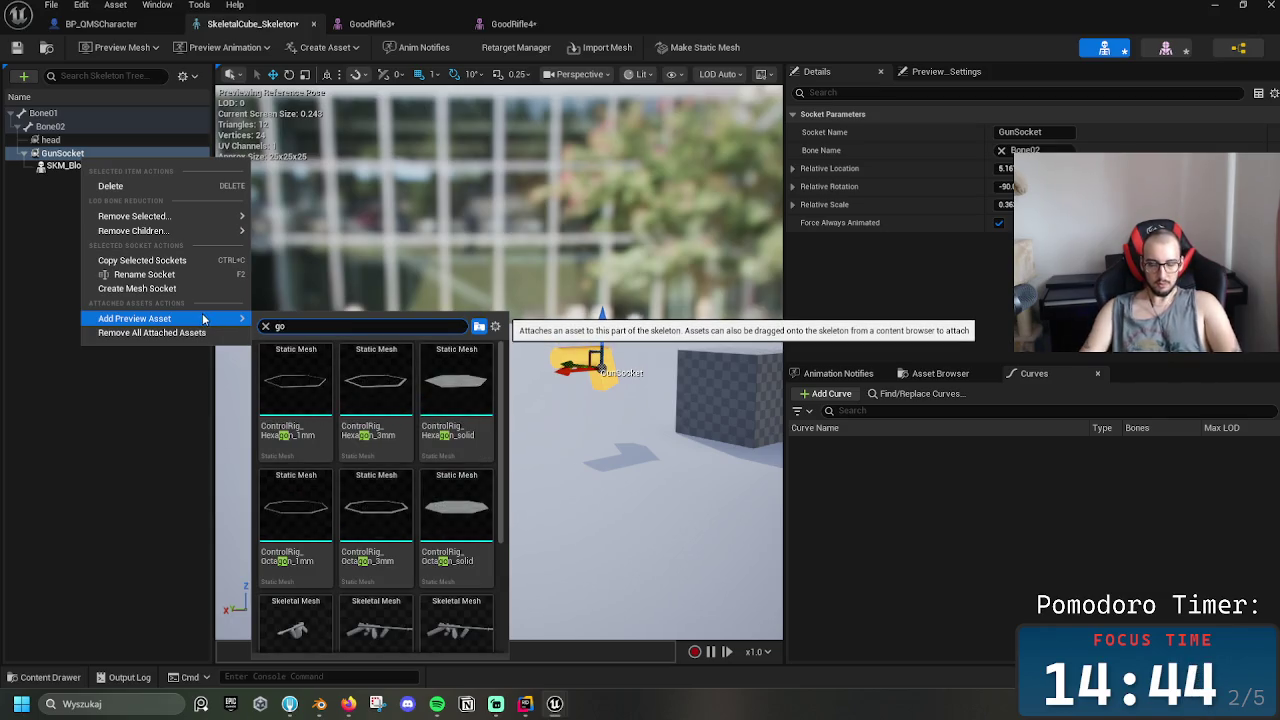
pyautogui.press('BackSpace')
pyautogui.press('BackSpace')
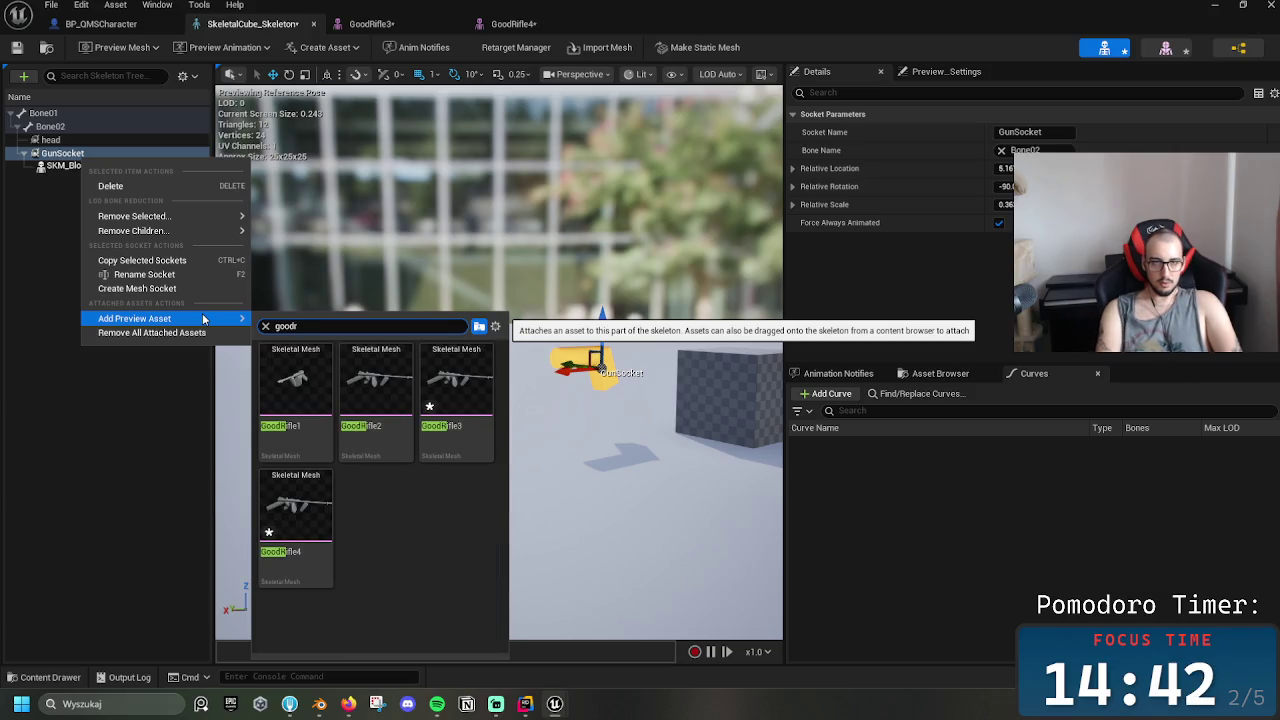
pyautogui.click(296, 510)
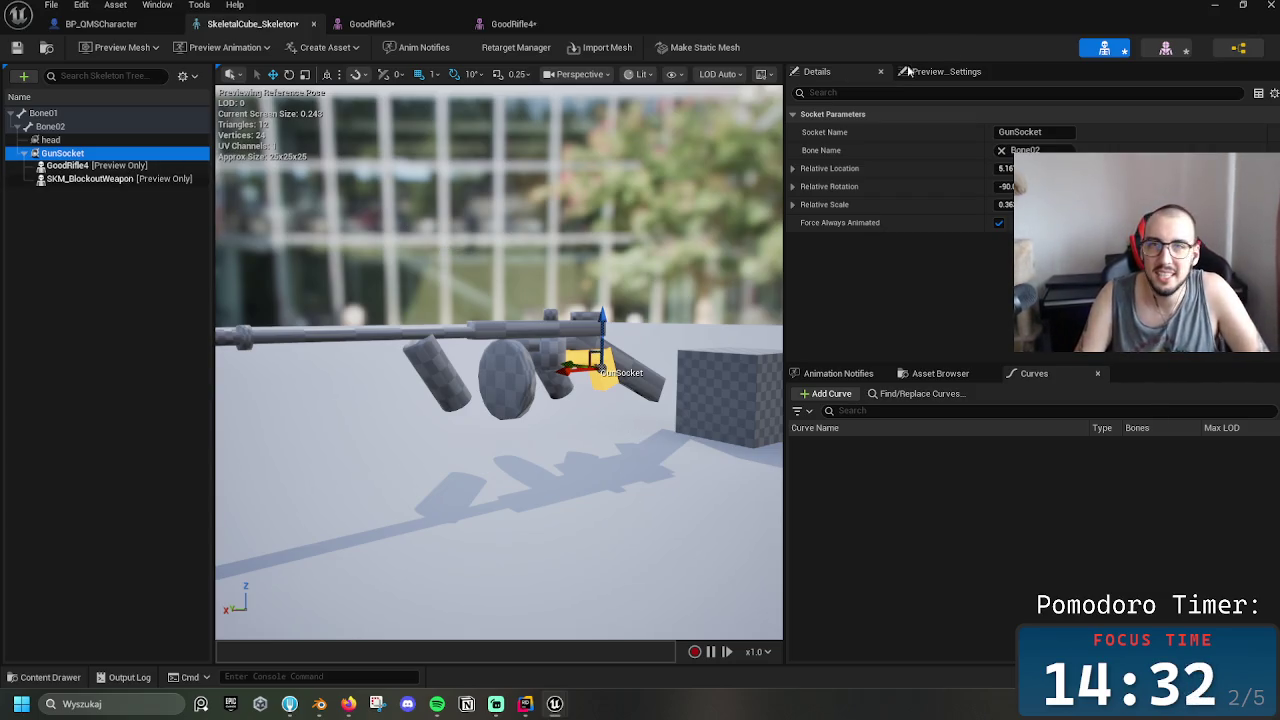
pyautogui.click(1214, 5)
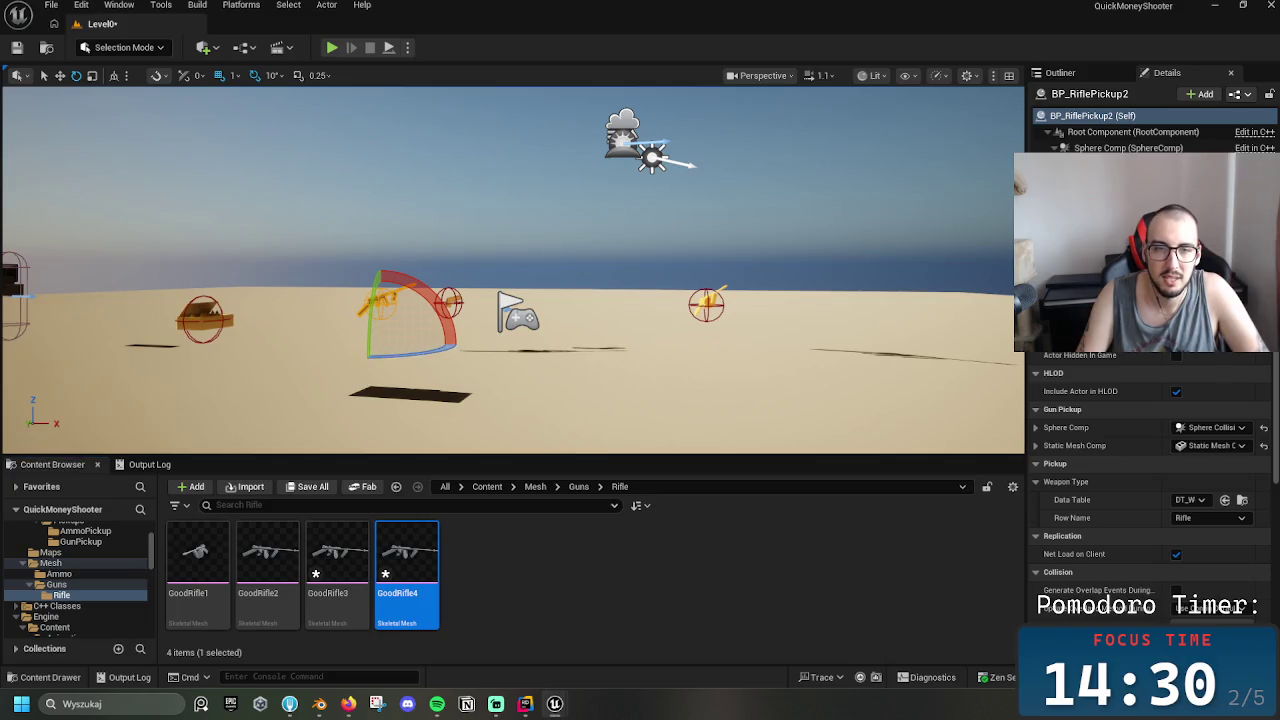
# Delete GoodRifle3, GoodRifle2 and GoodRifle1 from the Rifle folder
pyautogui.click(337, 560)
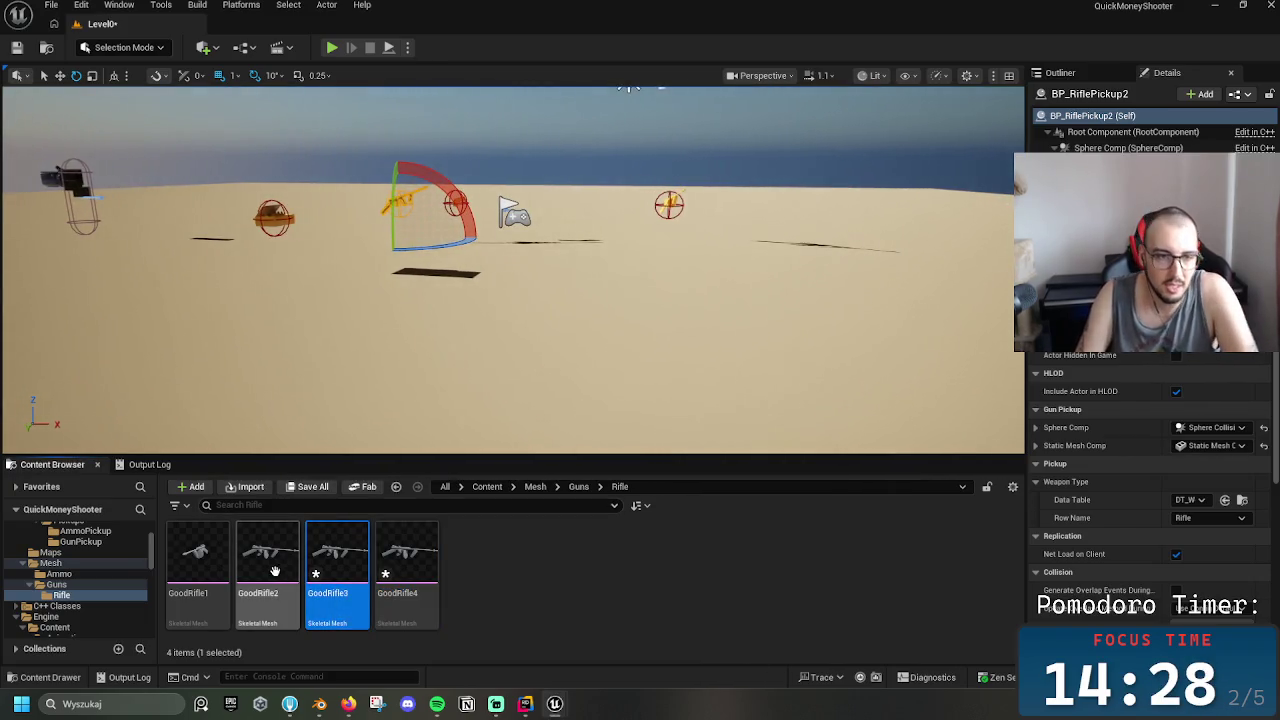
pyautogui.press('Delete')
pyautogui.click(560, 568)
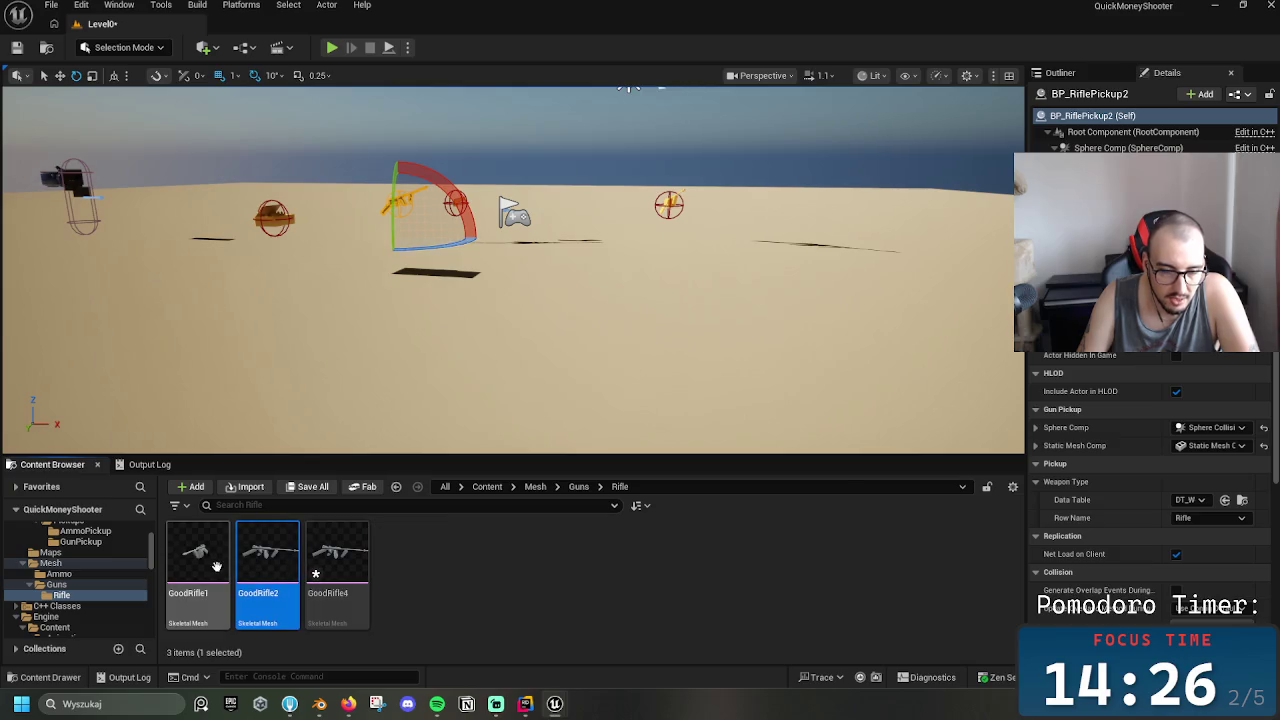
pyautogui.press('Delete')
pyautogui.click(506, 567)
pyautogui.press('Delete')
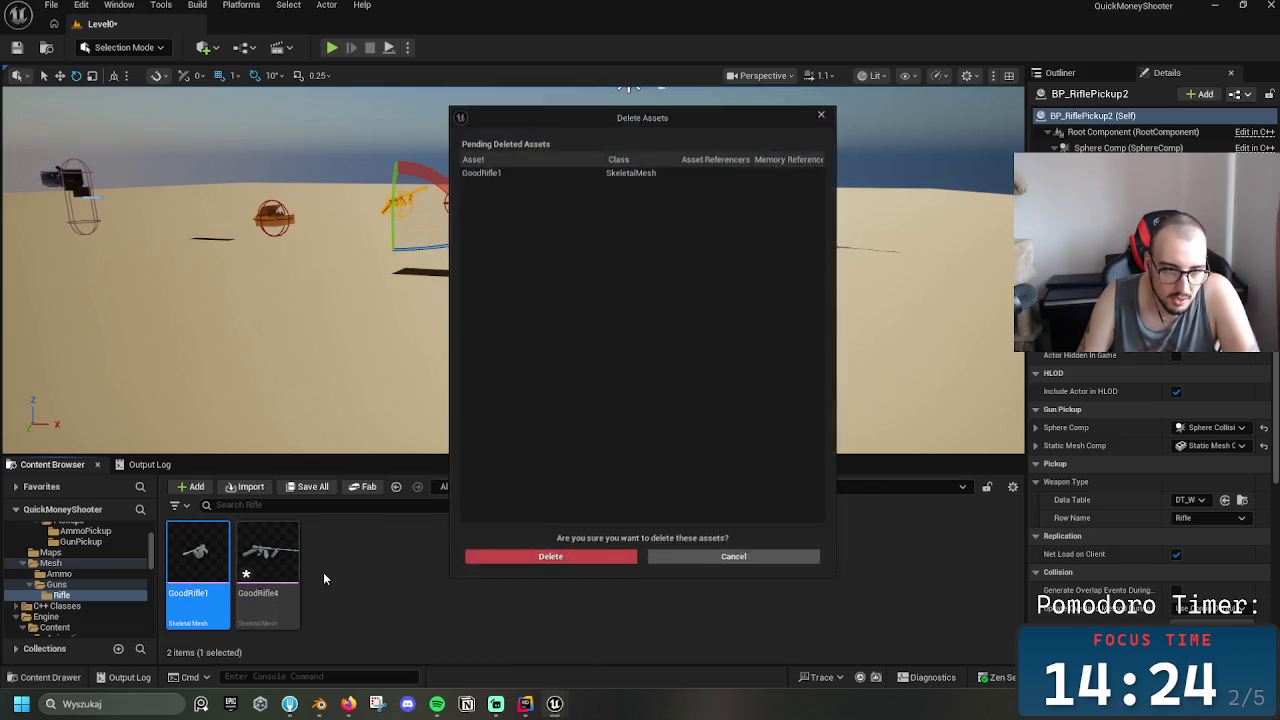
pyautogui.click(574, 567)
# Force-delete SM_Rifle and BlockoutRifle_Skeleton from Guns, then select GoodRifle4 in the Rifle folder
pyautogui.click(578, 487)
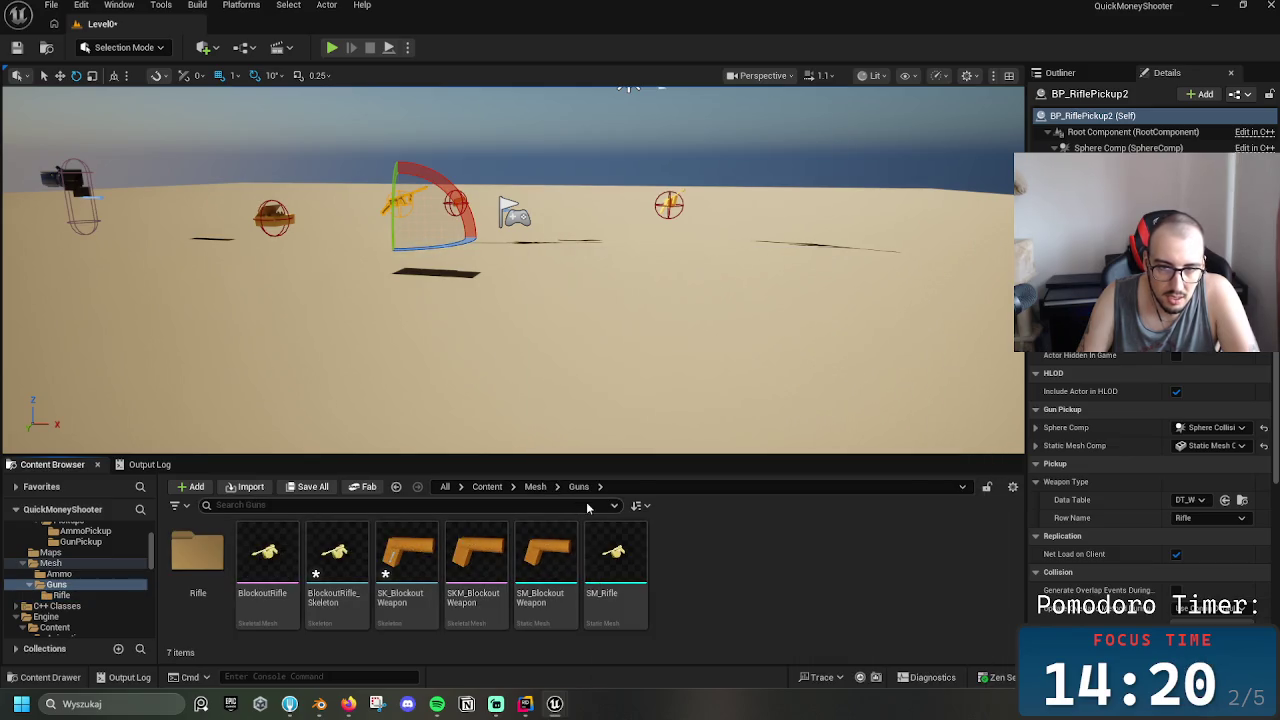
pyautogui.click(628, 597)
pyautogui.press('Delete')
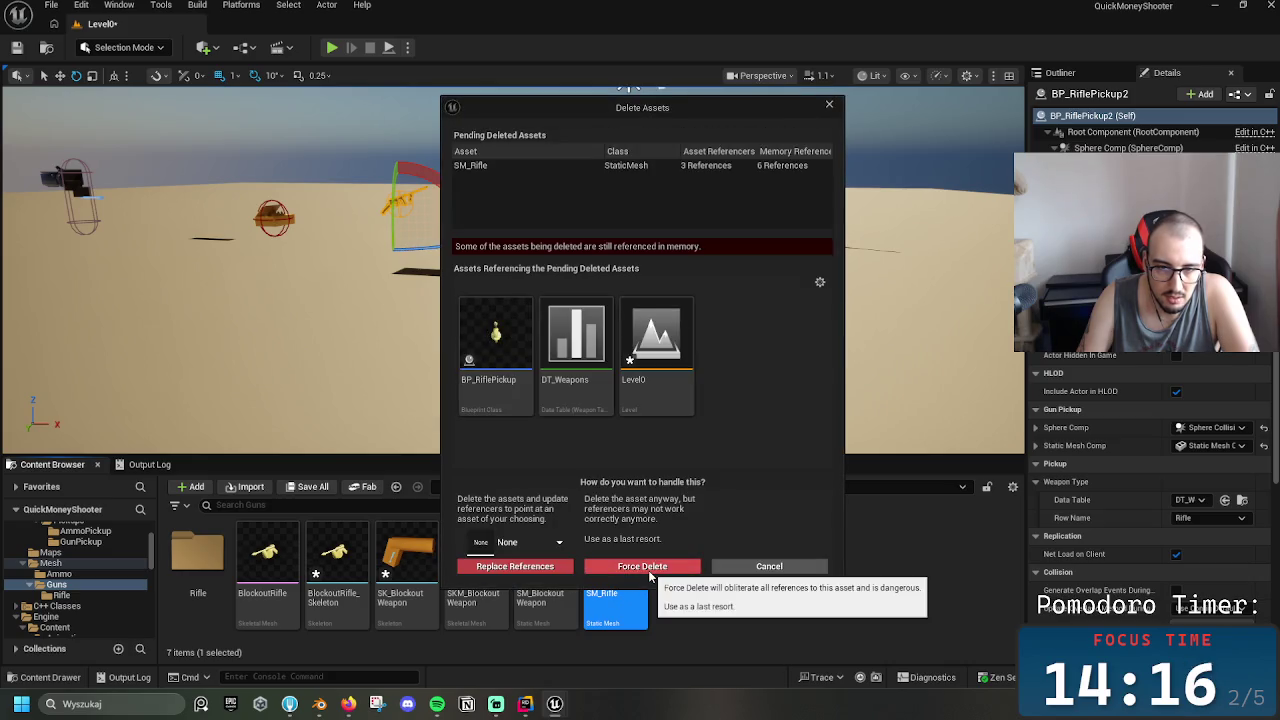
pyautogui.click(649, 572)
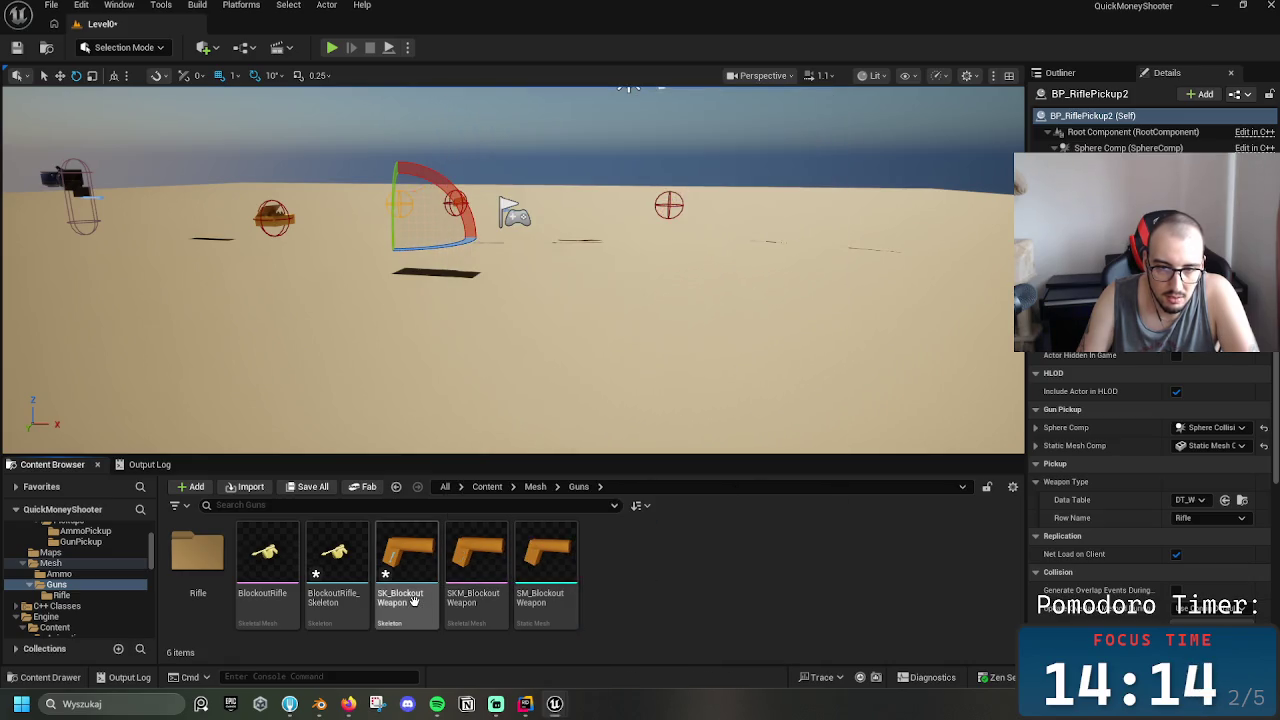
pyautogui.click(322, 591)
pyautogui.press('Delete')
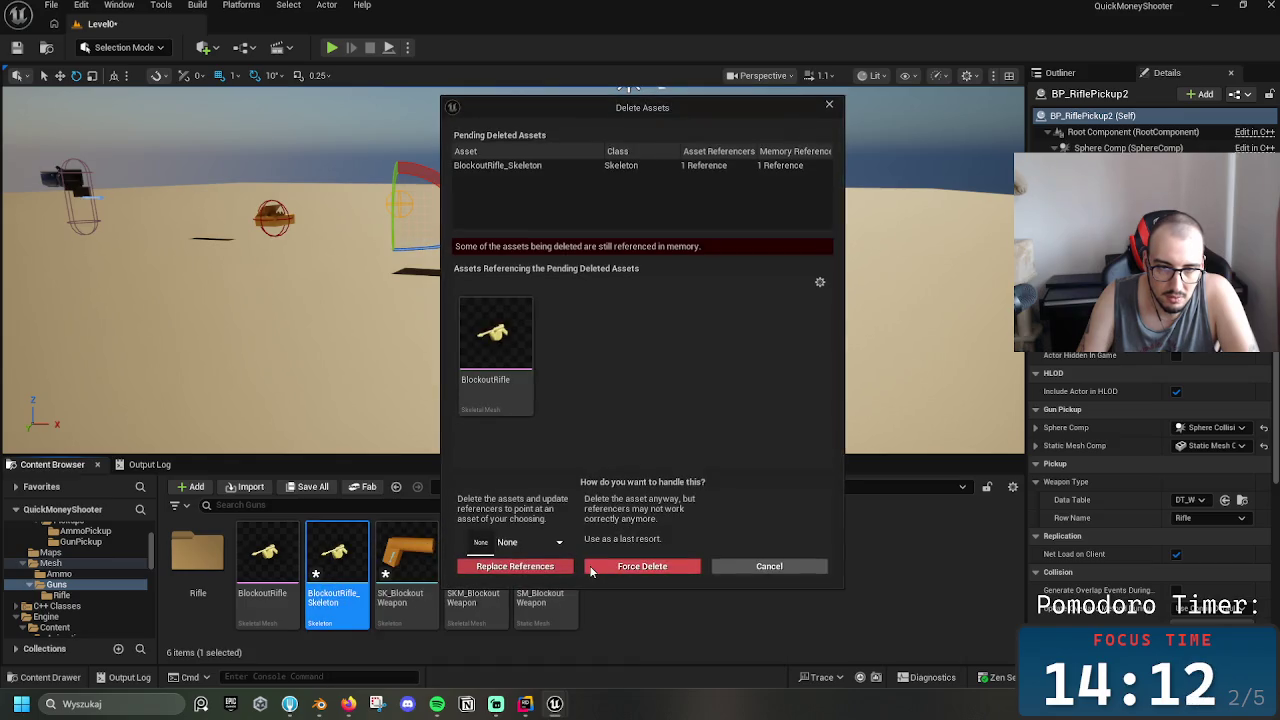
pyautogui.click(680, 568)
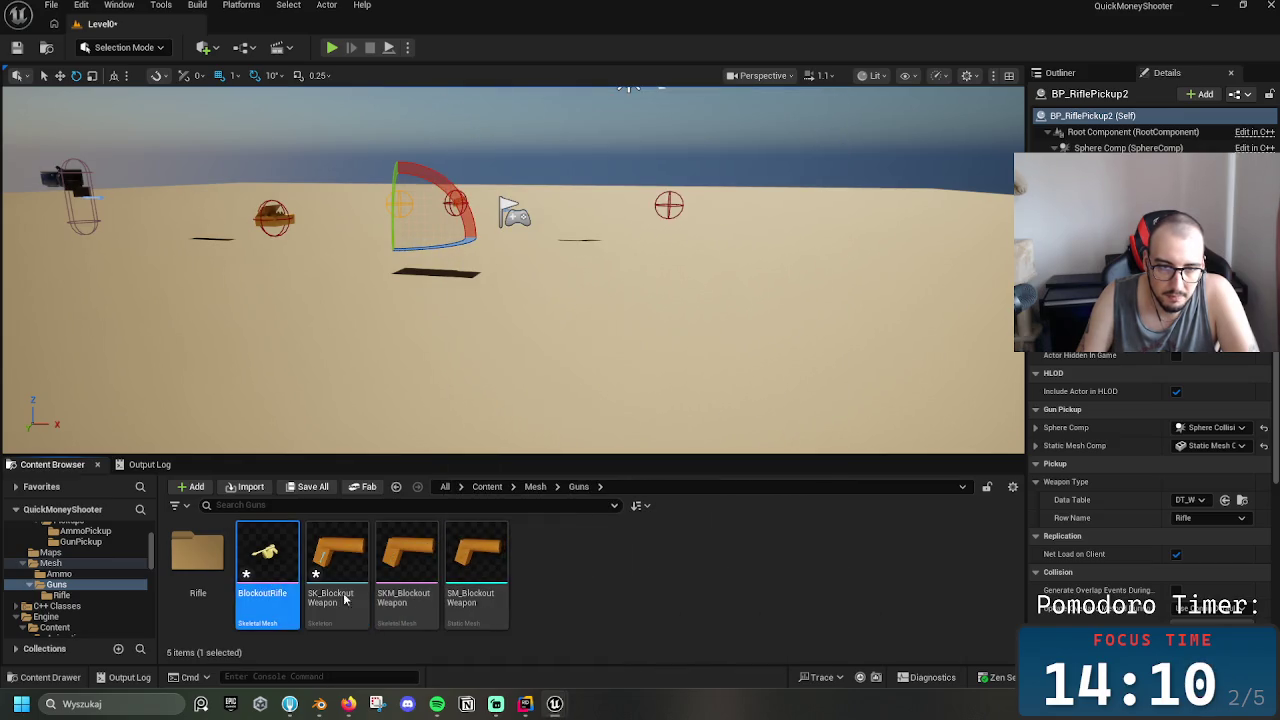
pyautogui.press('Delete')
pyautogui.click(604, 567)
pyautogui.doubleClick(210, 567)
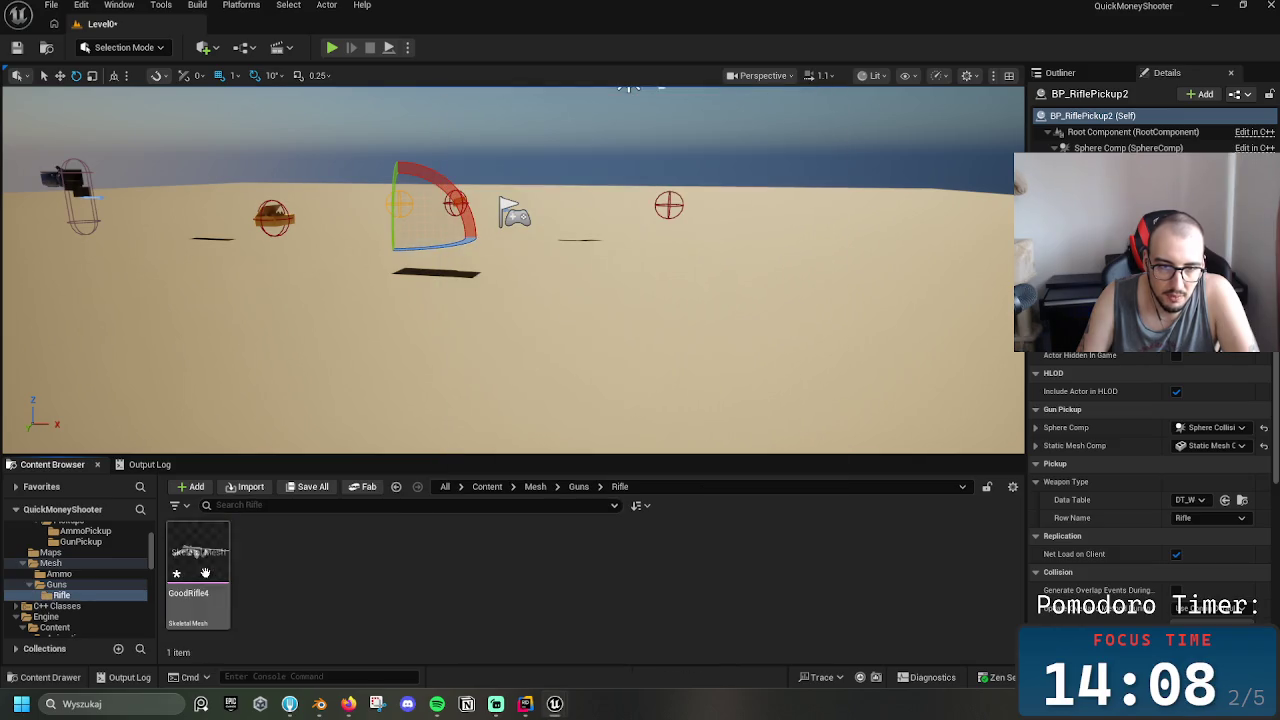
pyautogui.click(212, 567)
# Make GoodRifle4 into static mesh SM_Rifle in Mesh/Guns/Rifle, give it the yellow material, and save
pyautogui.doubleClick(212, 567)
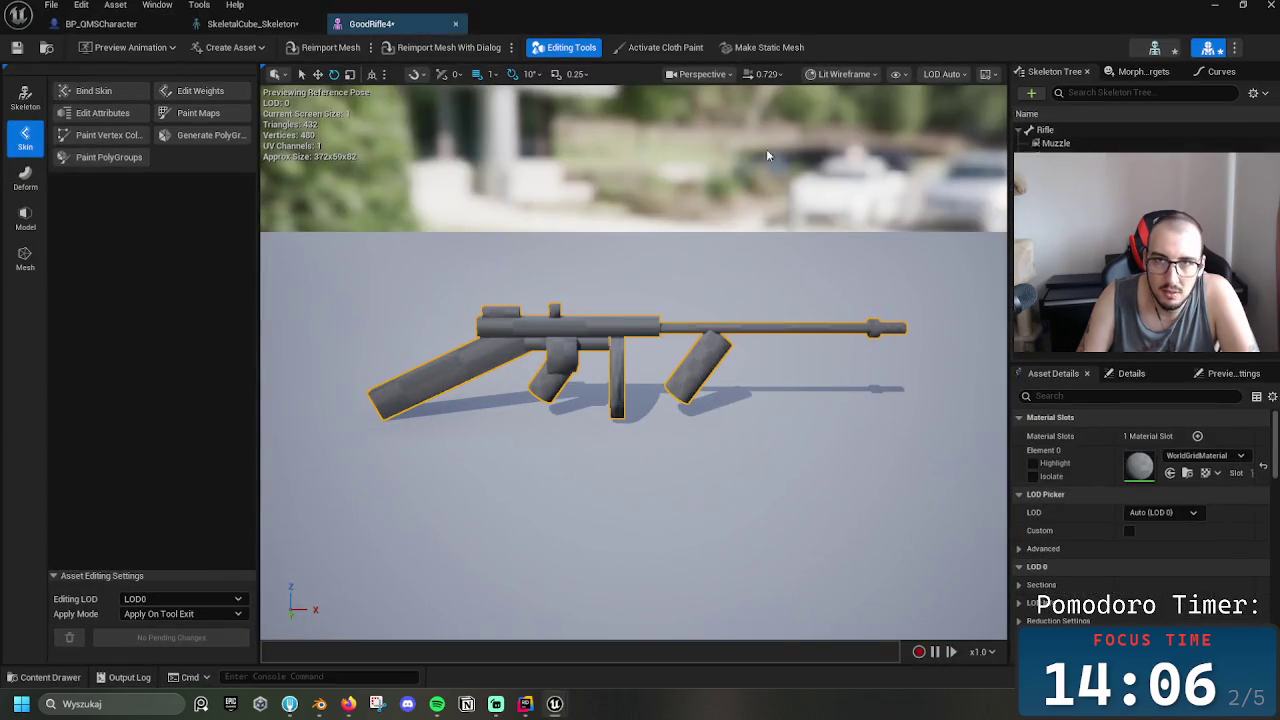
pyautogui.click(766, 50)
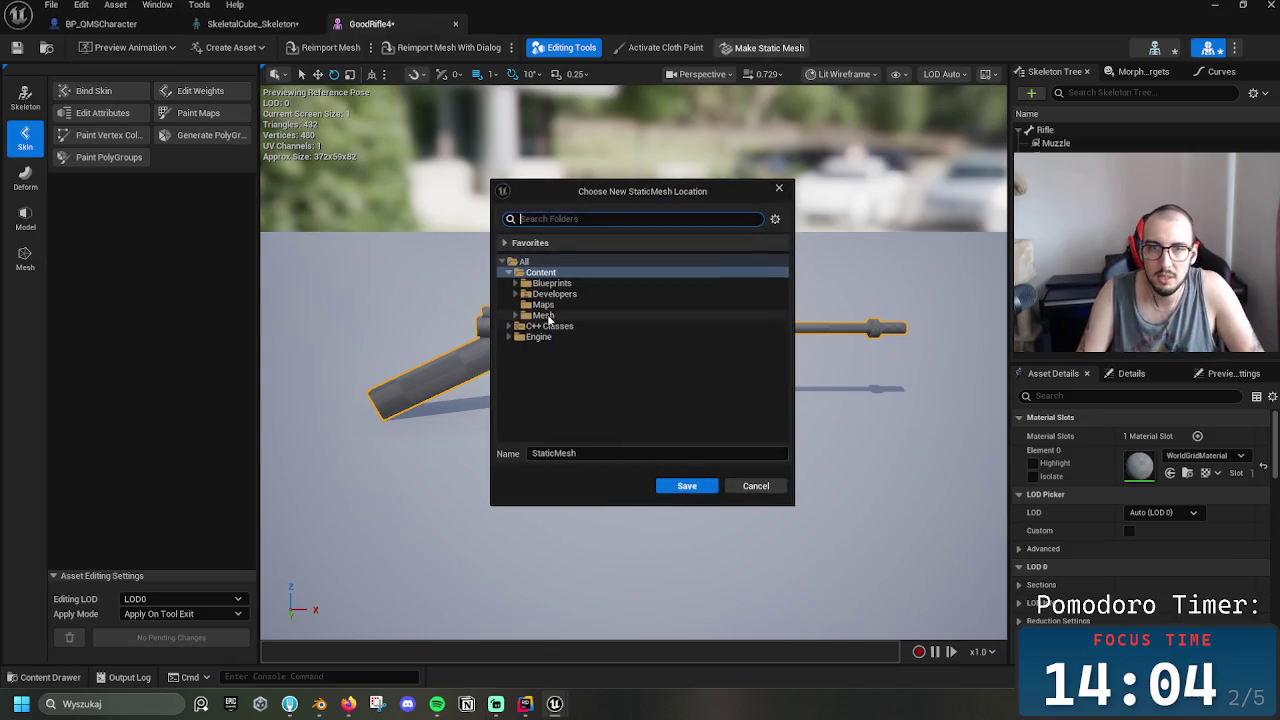
pyautogui.click(499, 316)
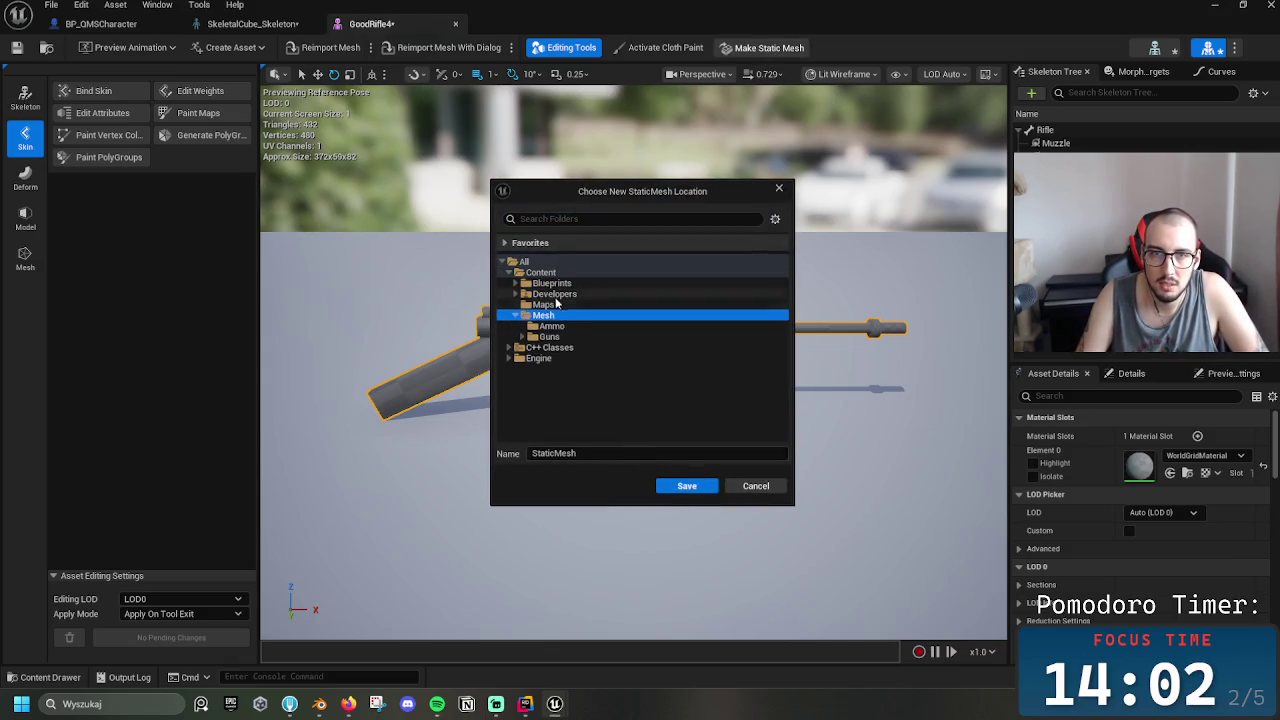
pyautogui.doubleClick(549, 337)
pyautogui.click(553, 347)
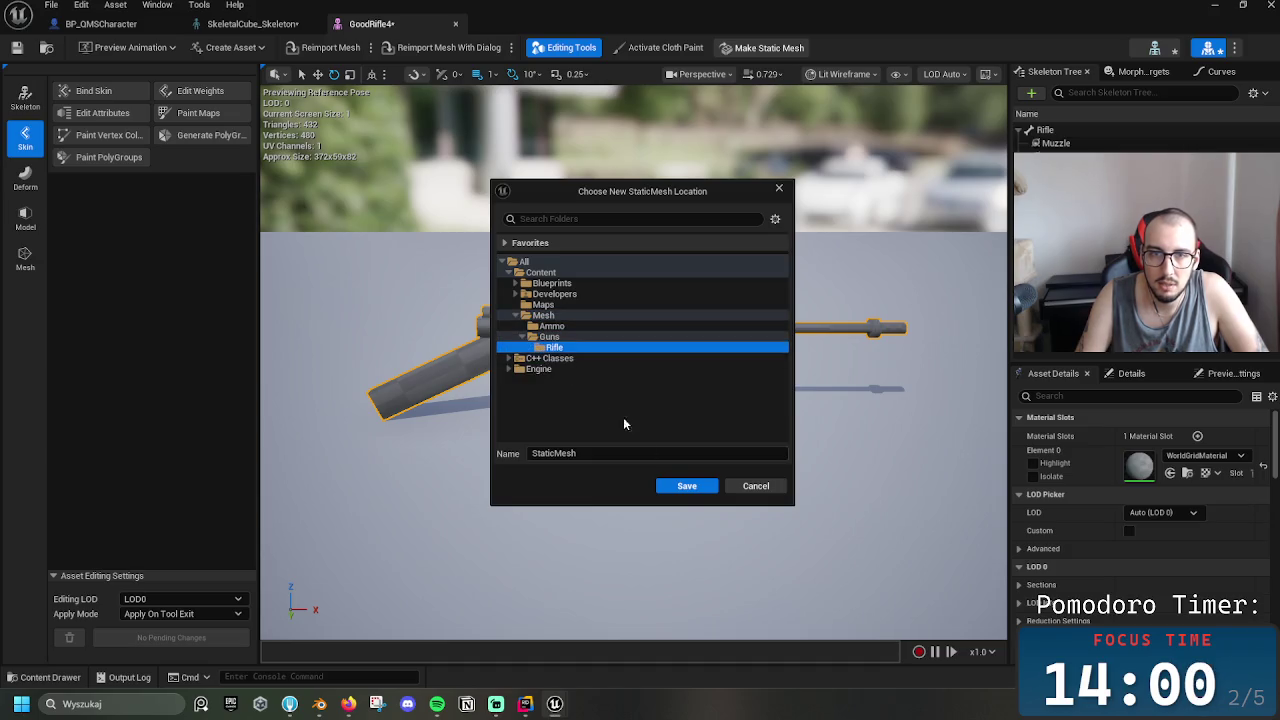
pyautogui.click(584, 454)
pyautogui.write('SM_Rifle')
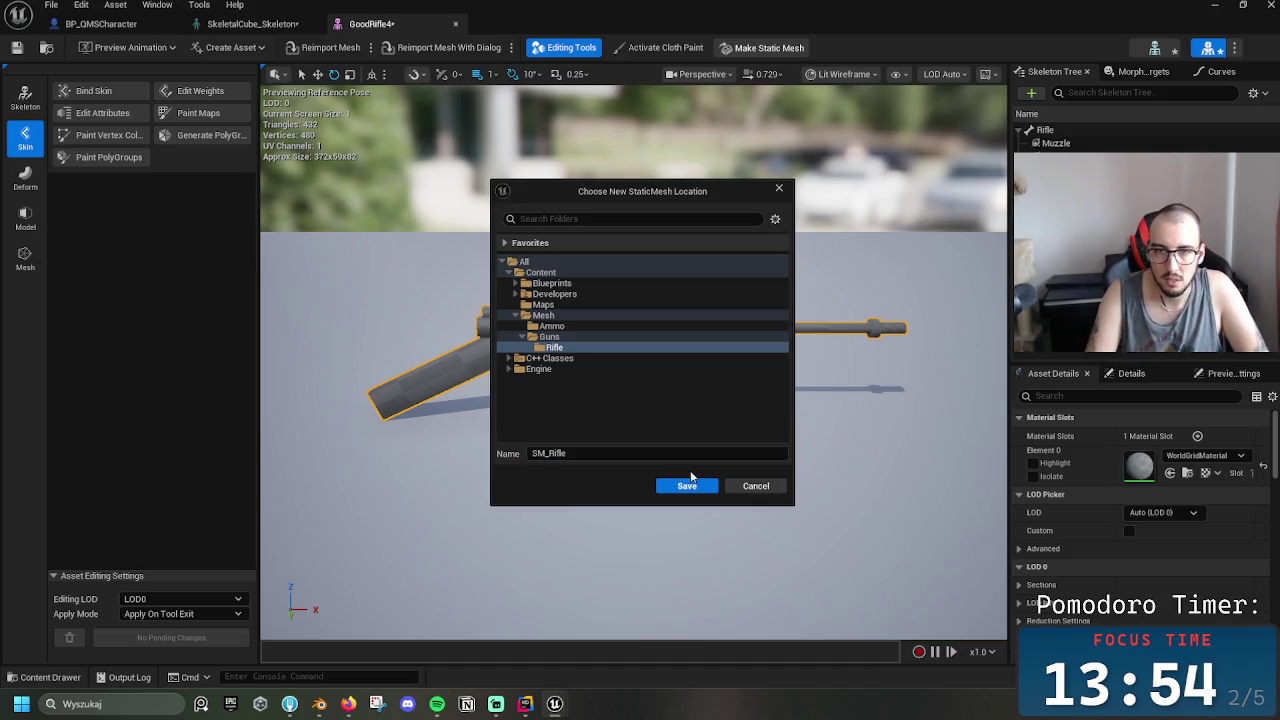
pyautogui.click(684, 486)
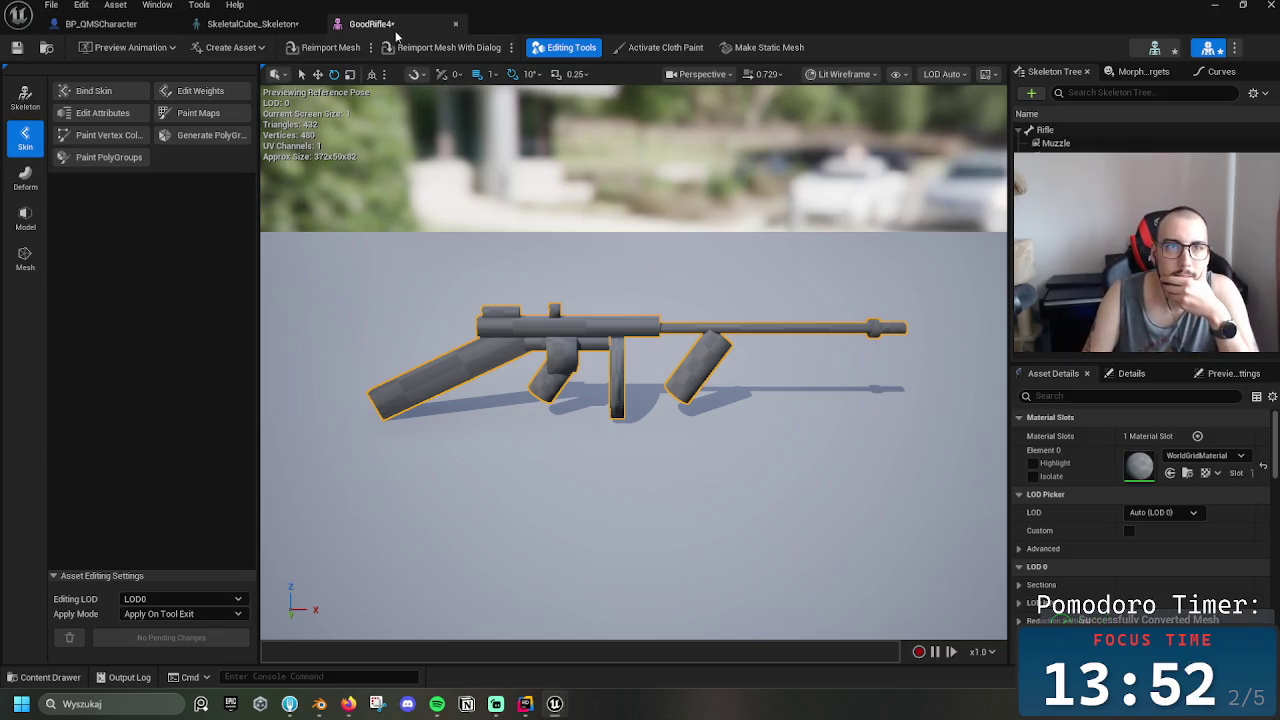
pyautogui.click(1203, 455)
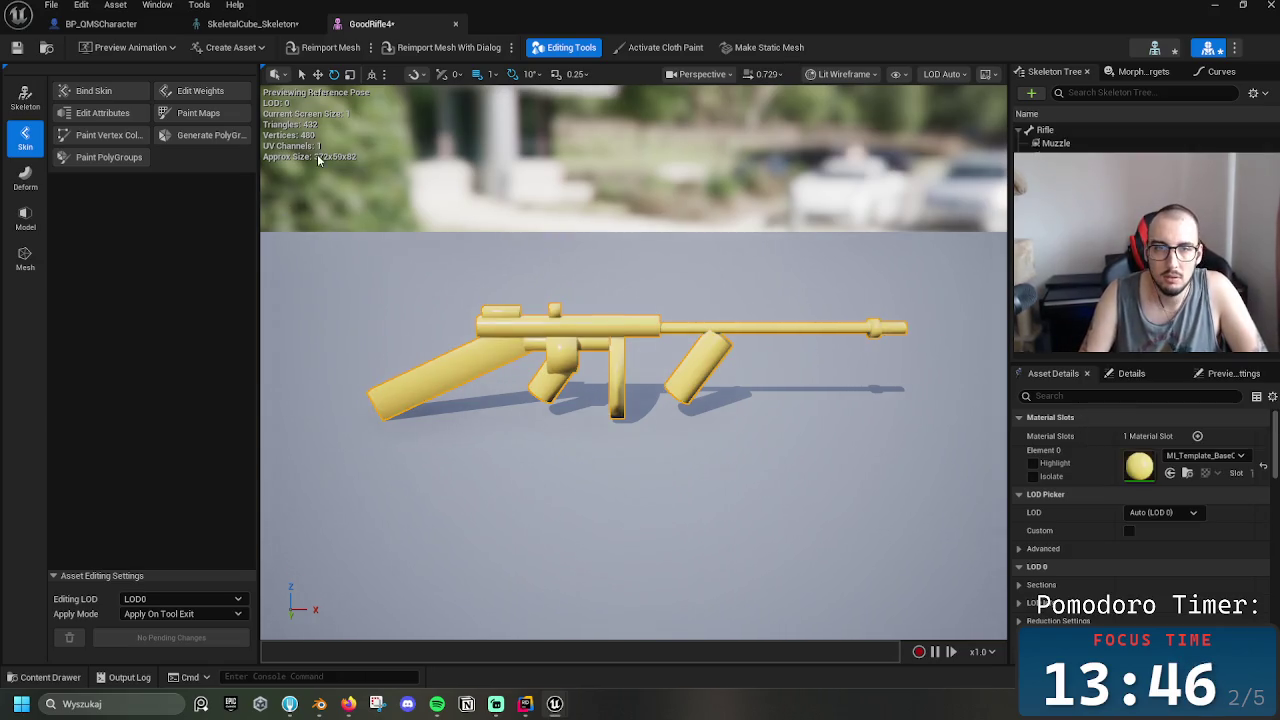
pyautogui.hotkey('ctrl', 's')
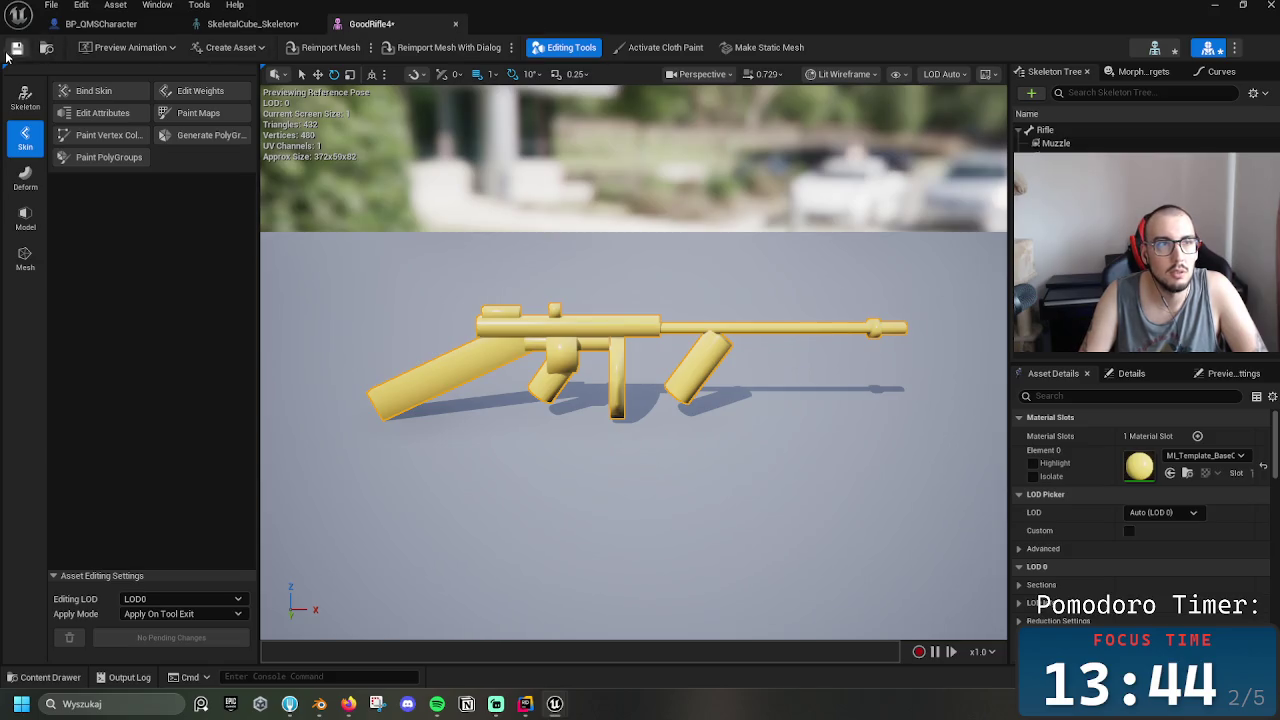
# Open SM_Rifle, set its Element 0 material to ML_Template_BaseOrange, and save it
pyautogui.click(456, 25)
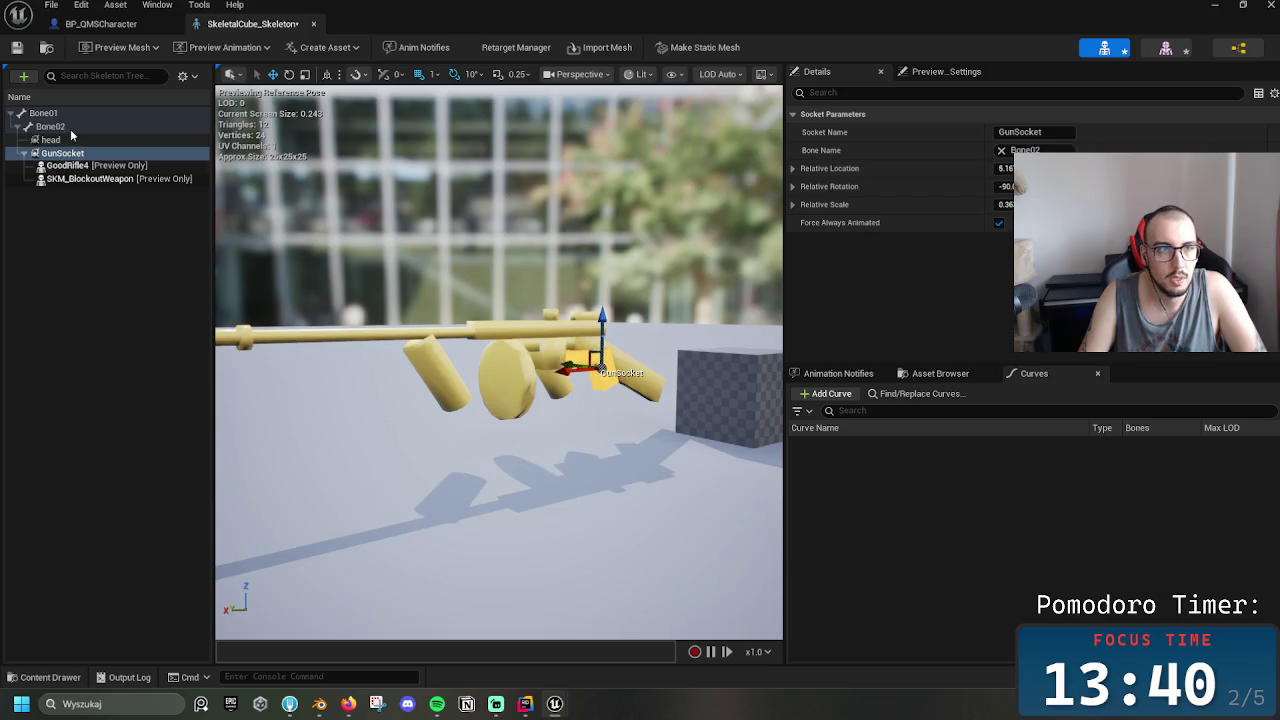
pyautogui.click(100, 23)
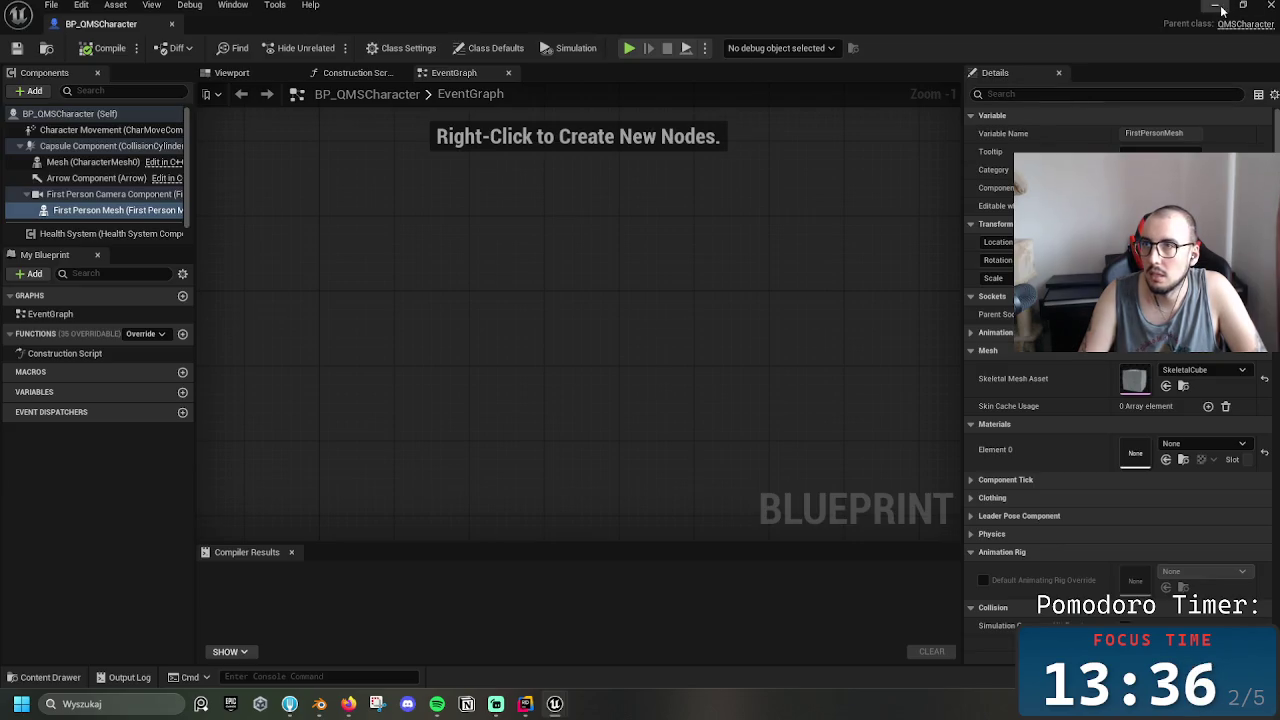
pyautogui.click(1218, 6)
pyautogui.press('Right')
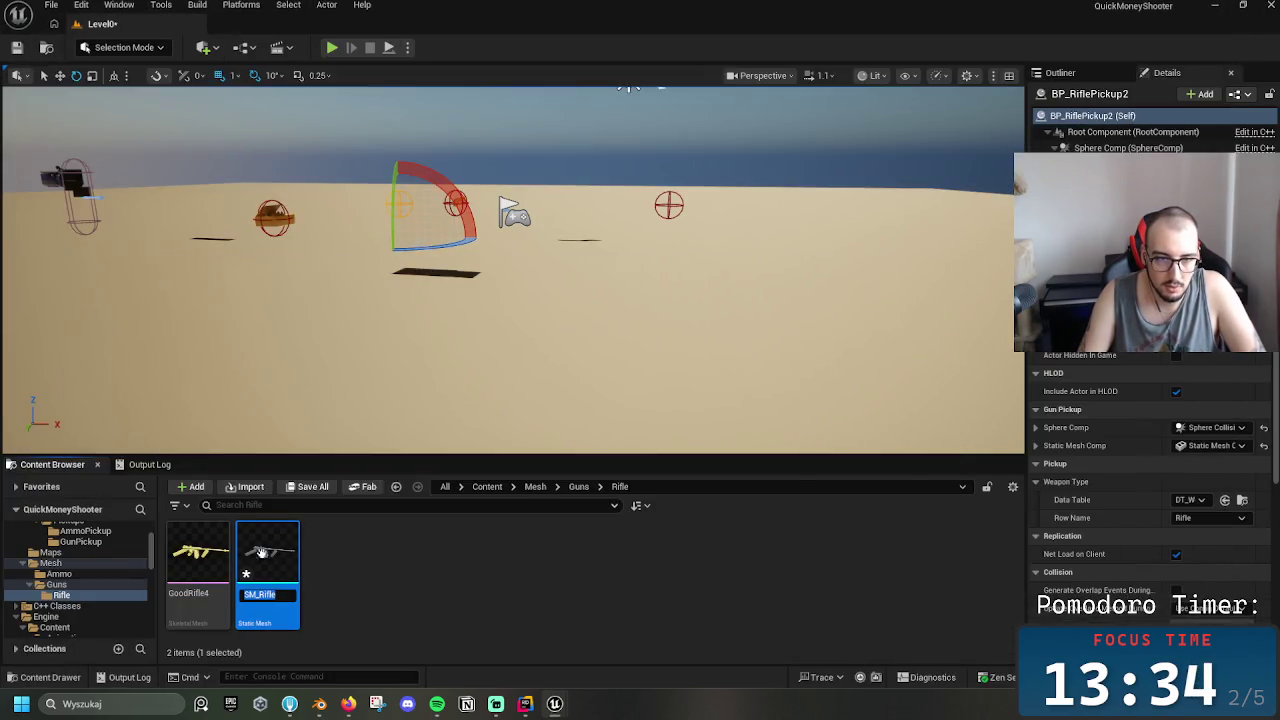
pyautogui.doubleClick(261, 552)
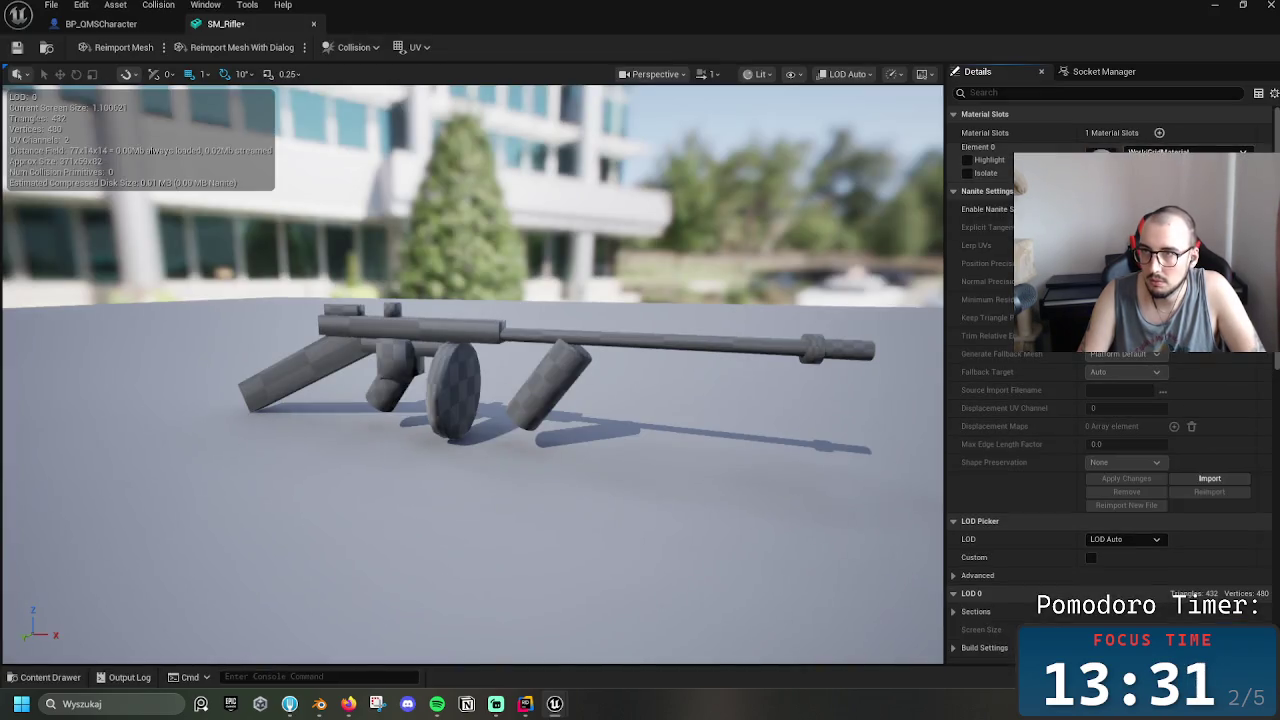
pyautogui.click(1185, 150)
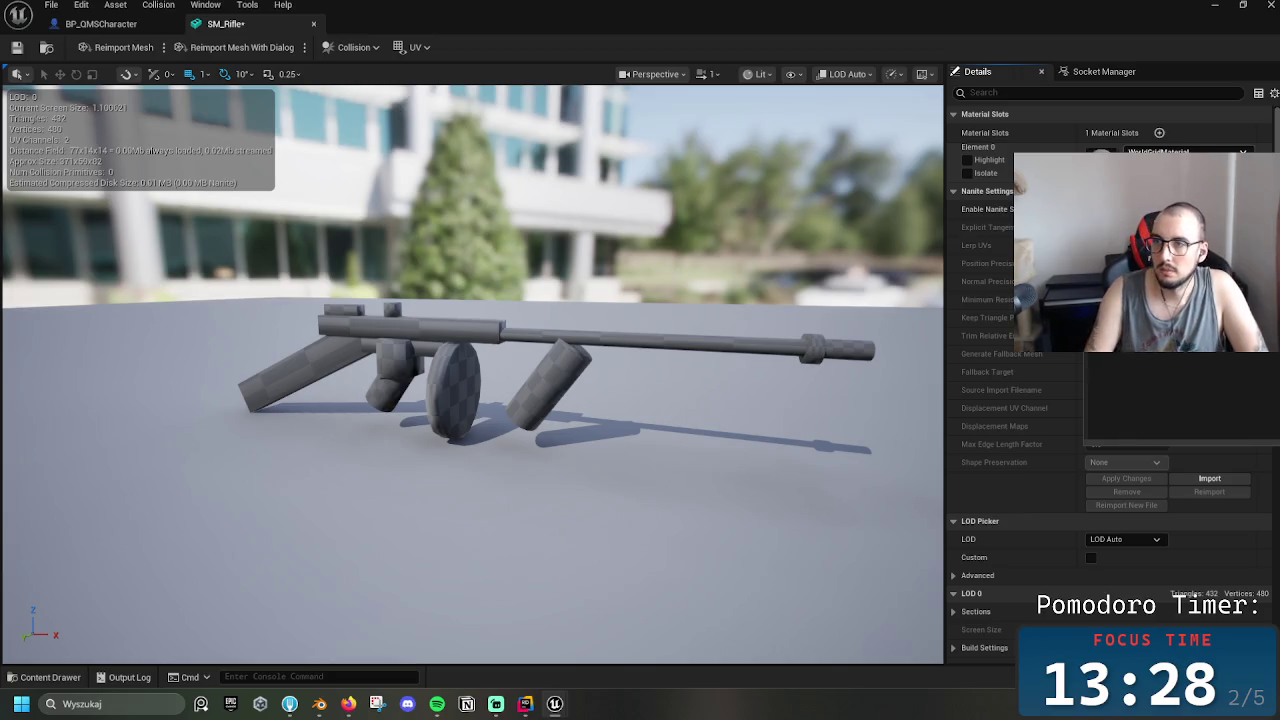
pyautogui.click(1160, 200)
pyautogui.hotkey('ctrl', 's')
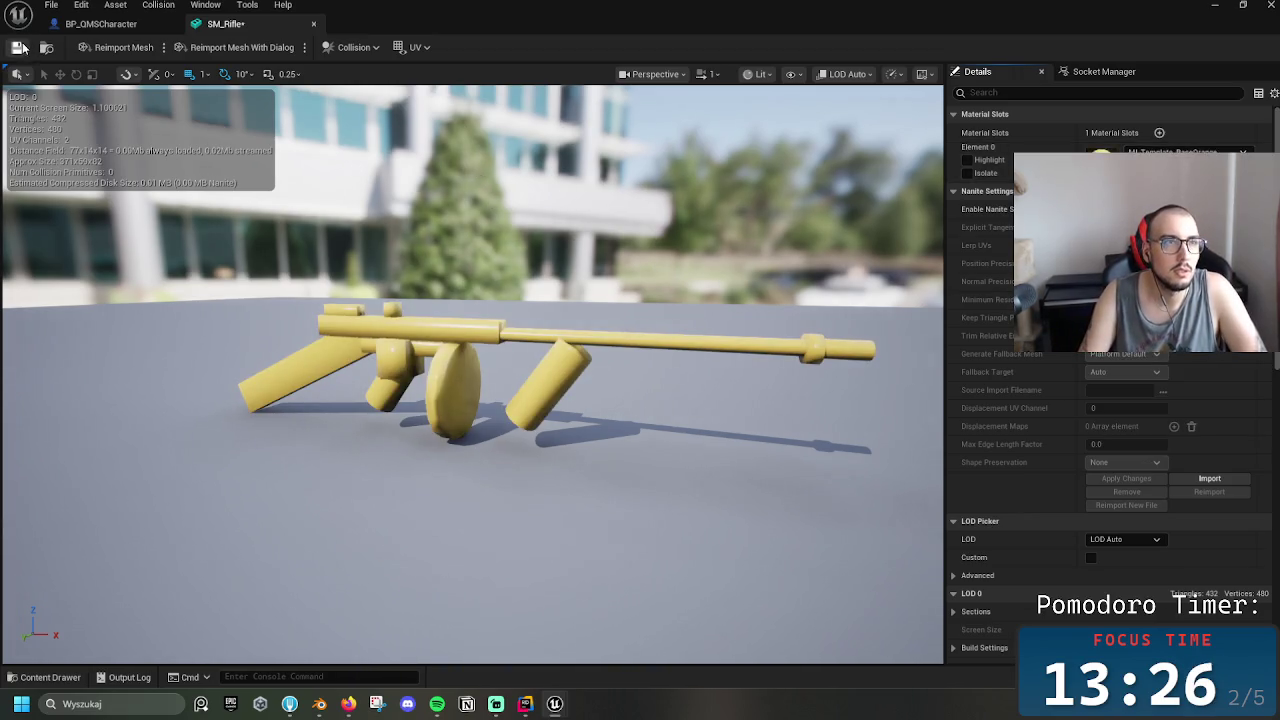
pyautogui.click(100, 23)
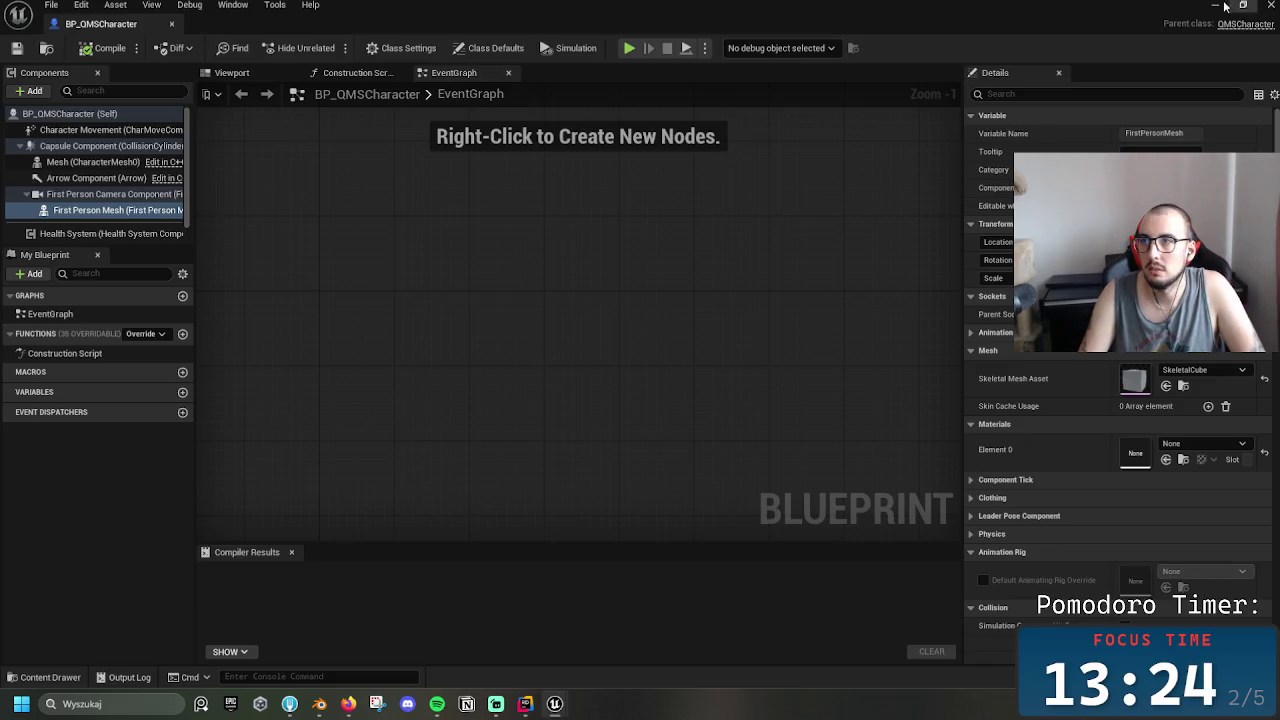
pyautogui.hotkey('alt', 'Tab')
pyautogui.rightClick(641, 241)
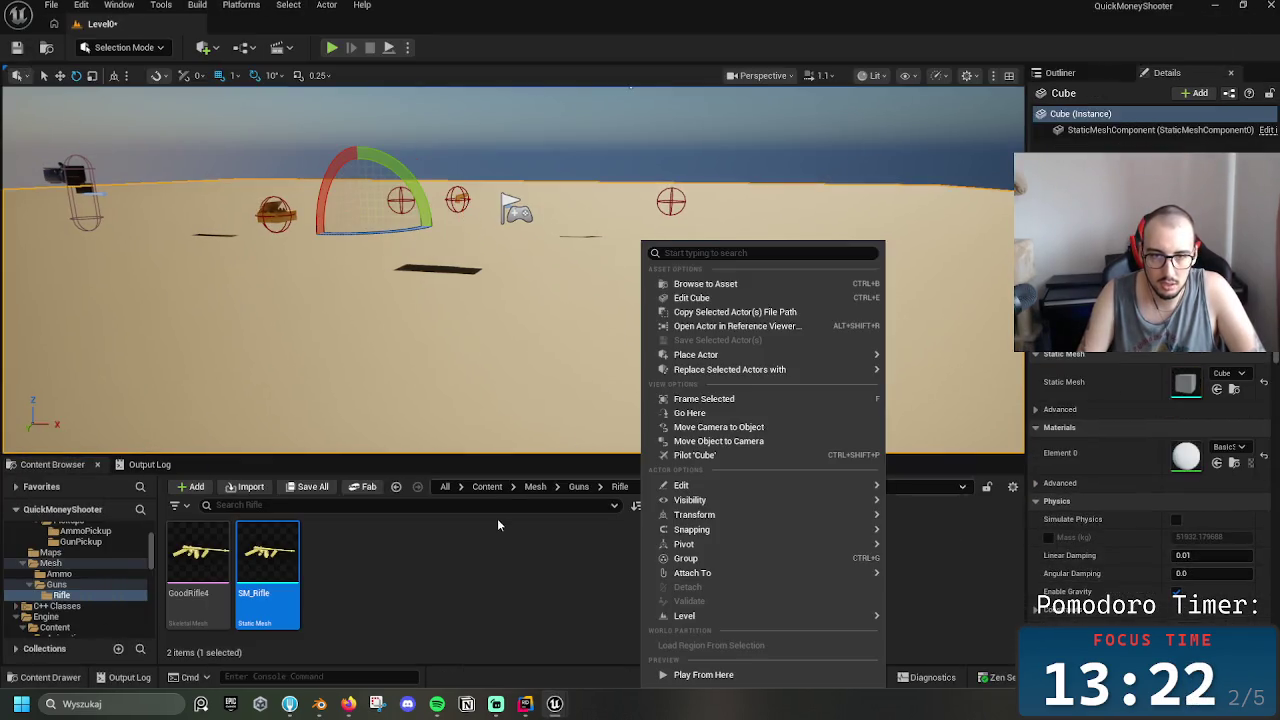
# Browse to Blueprints/Weapon_System/Pickups/GunPickup and open the DT_Weapons data table
pyautogui.click(498, 487)
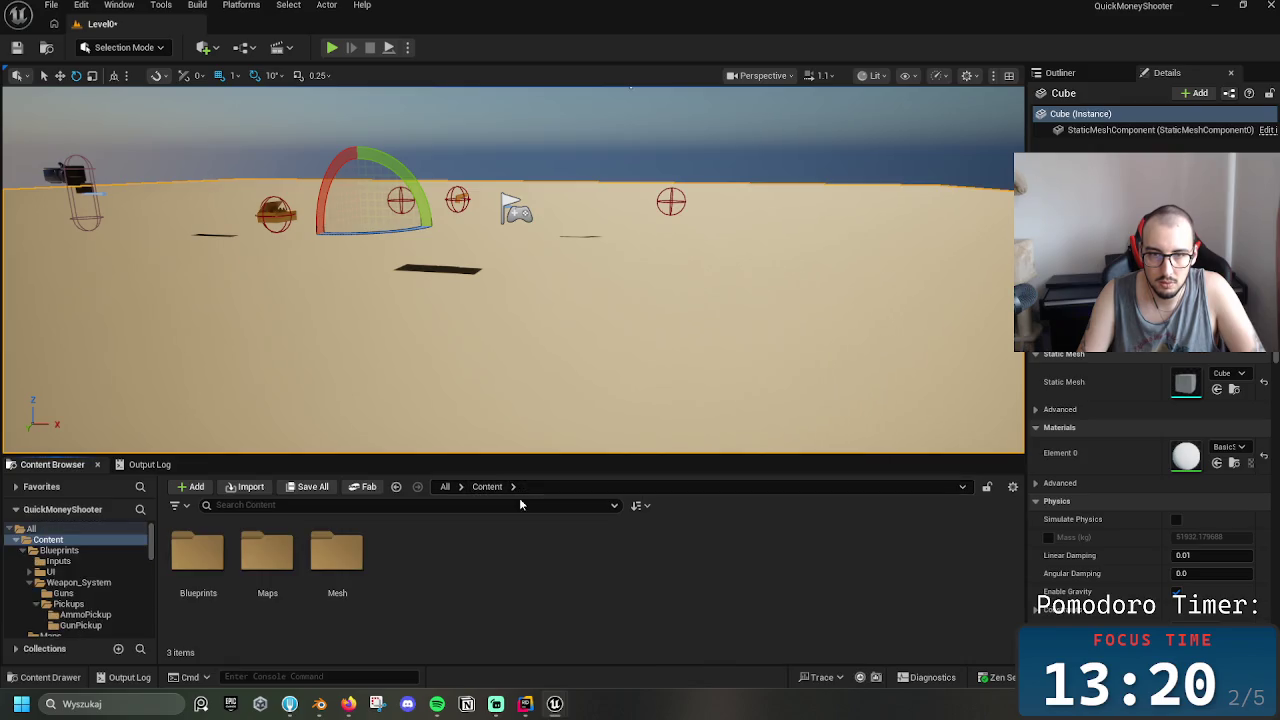
pyautogui.click(208, 562)
pyautogui.doubleClick(198, 555)
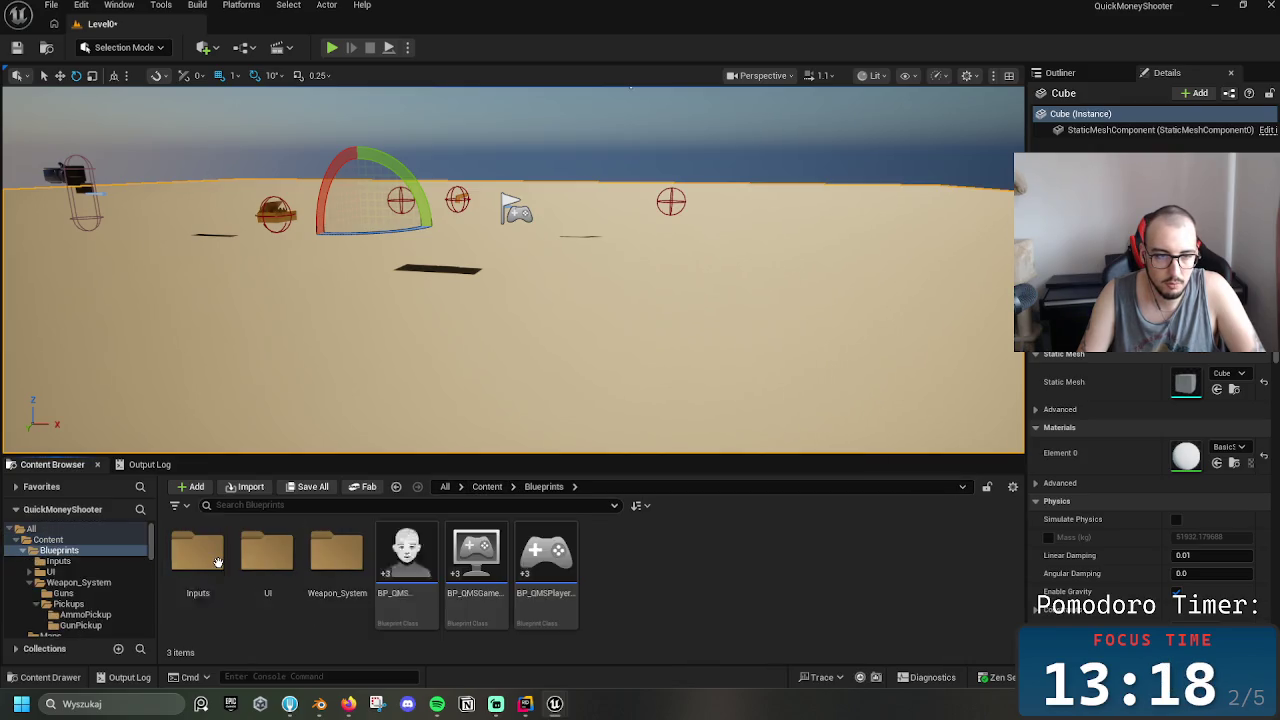
pyautogui.click(334, 562)
pyautogui.doubleClick(332, 566)
pyautogui.click(268, 556)
pyautogui.doubleClick(275, 562)
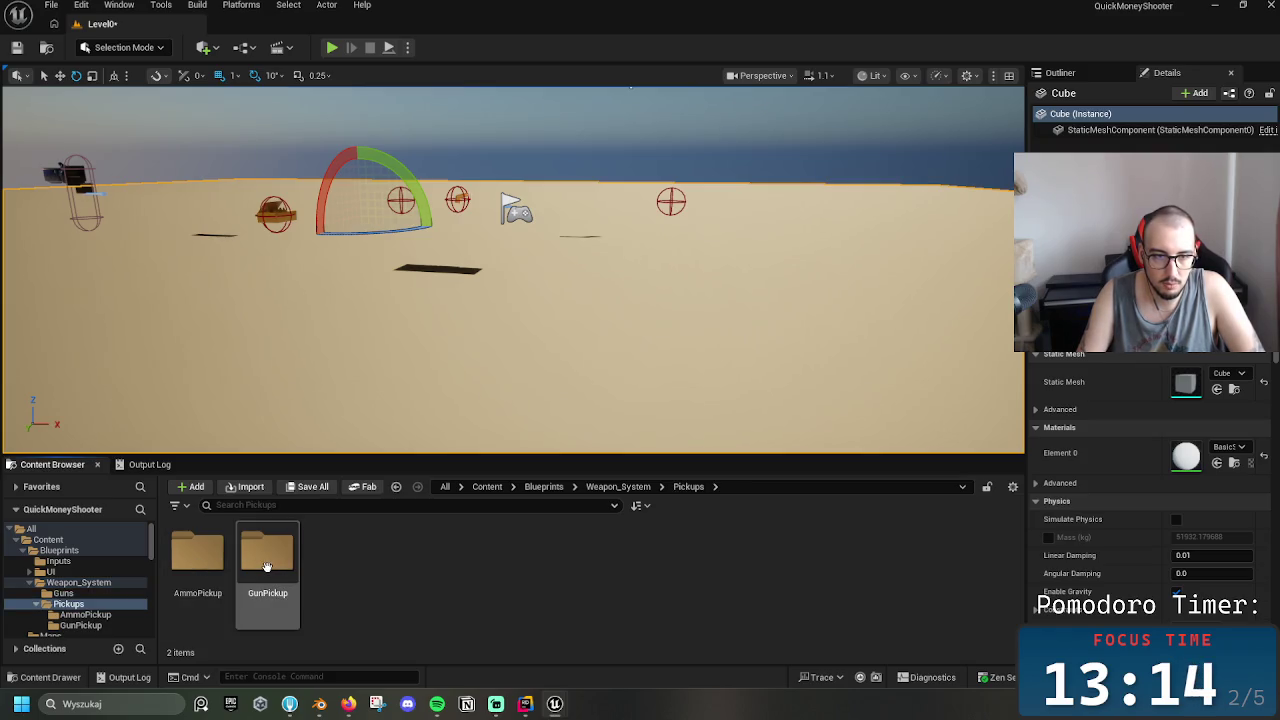
pyautogui.doubleClick(270, 560)
pyautogui.doubleClick(407, 568)
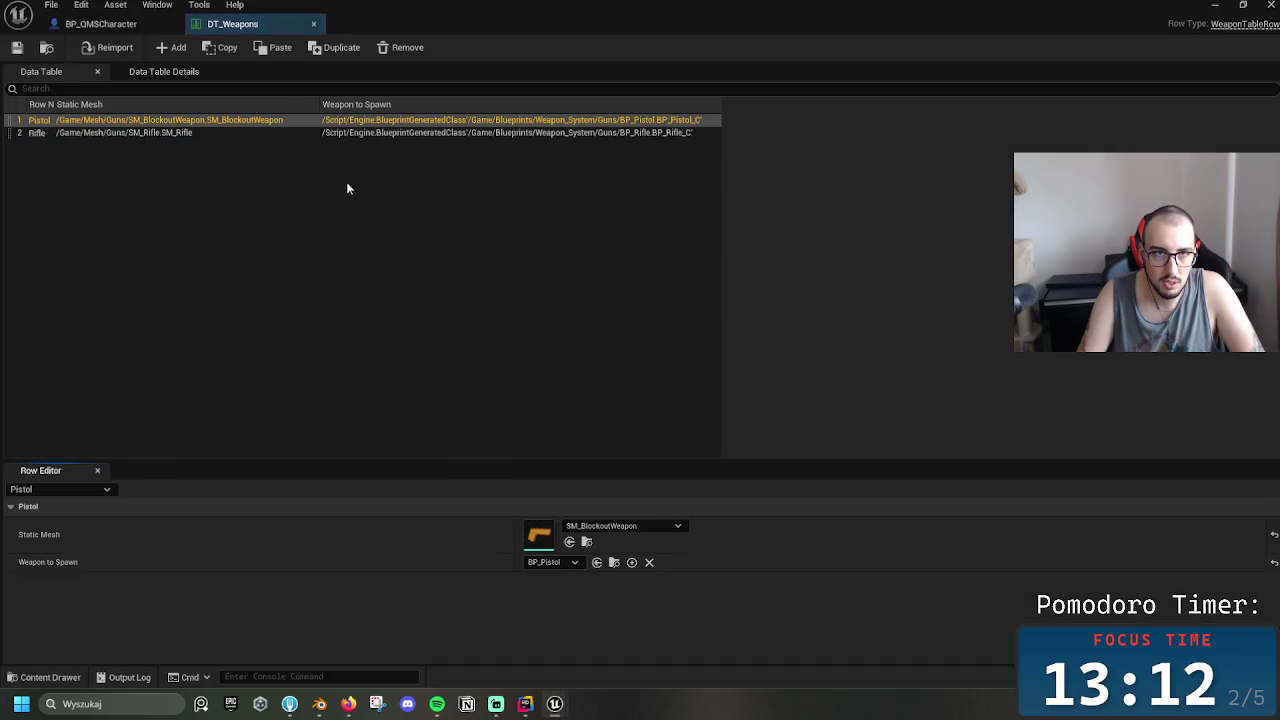
# Set the Rifle row's Static Mesh to SM_Rifle, then save and close DT_Weapons
pyautogui.click(160, 133)
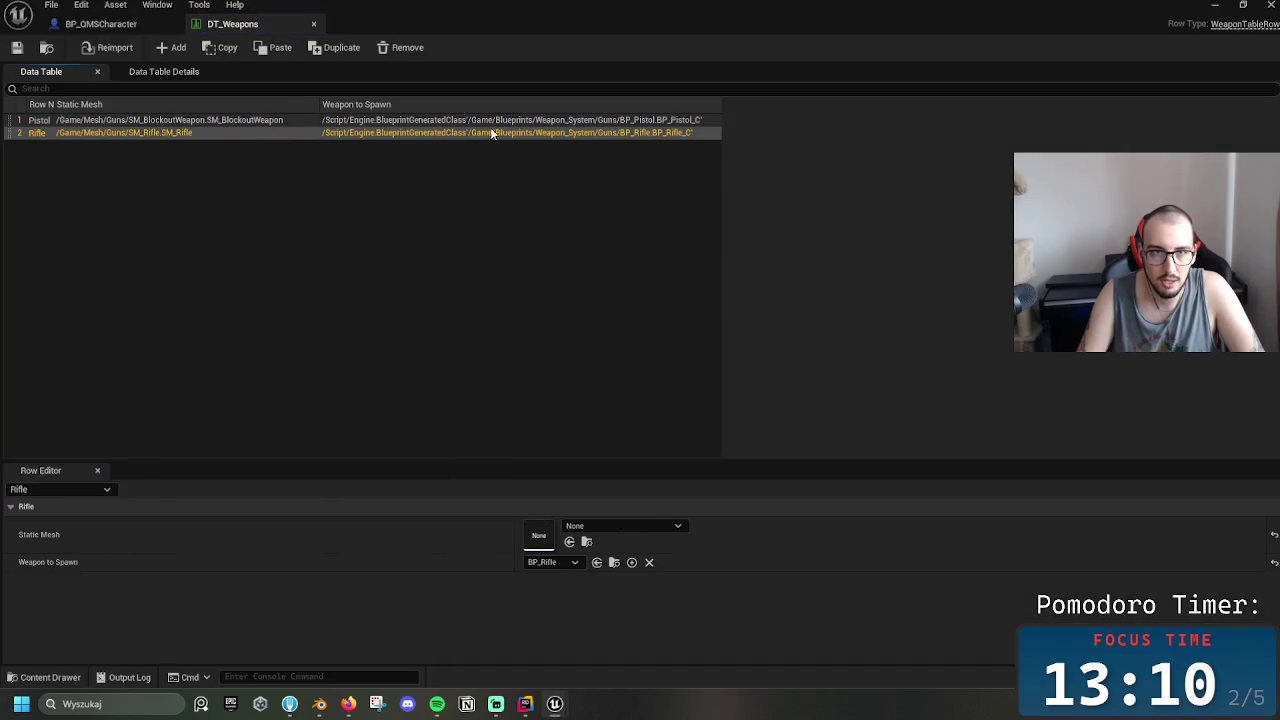
pyautogui.click(621, 526)
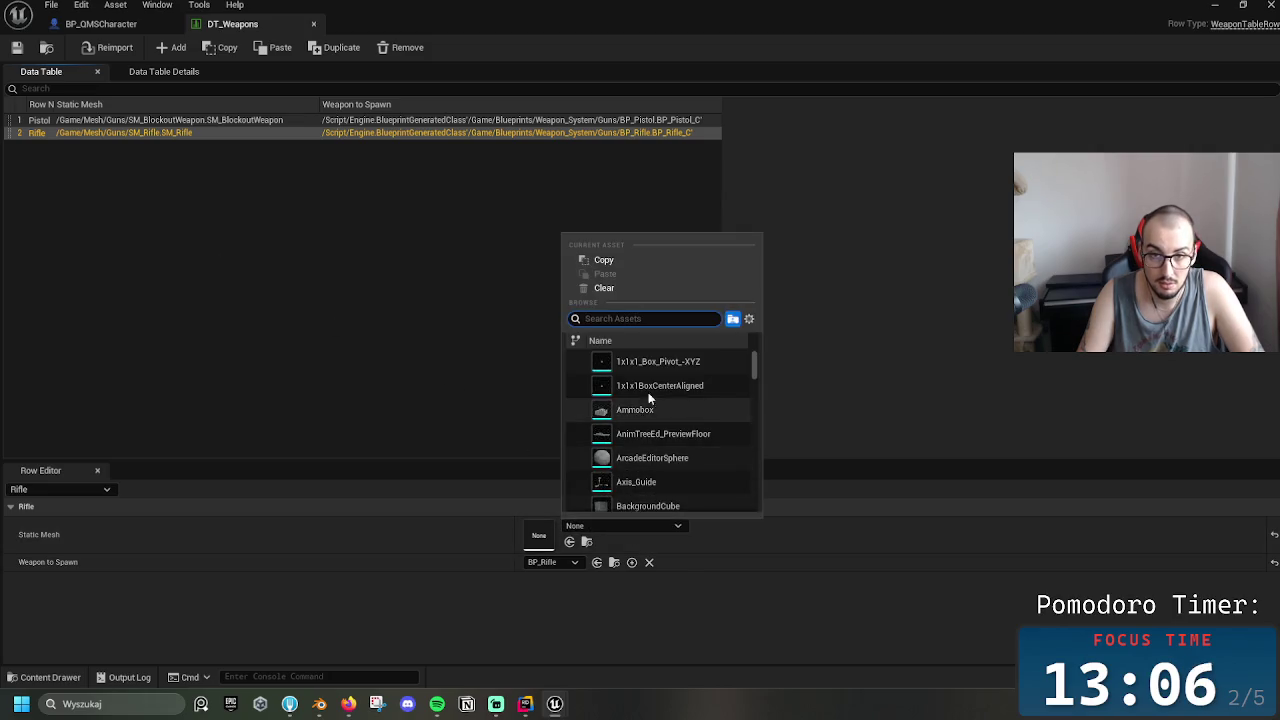
pyautogui.write('rifle')
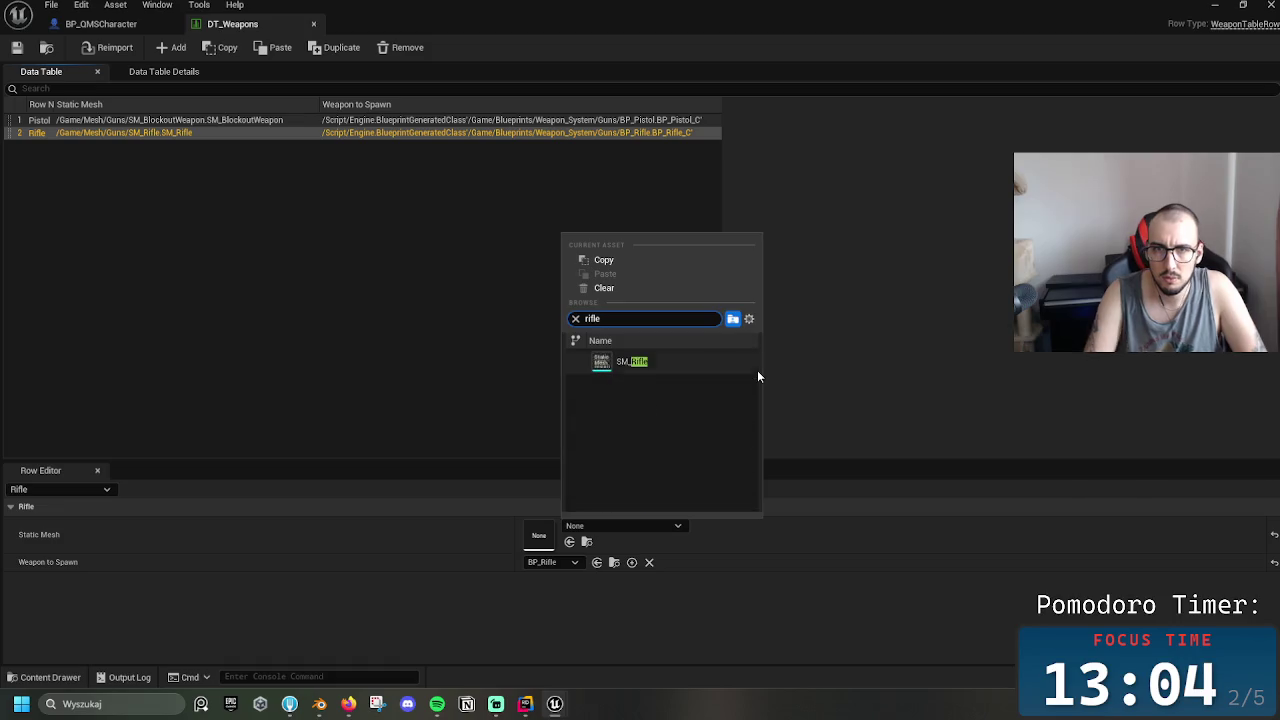
pyautogui.press('Return')
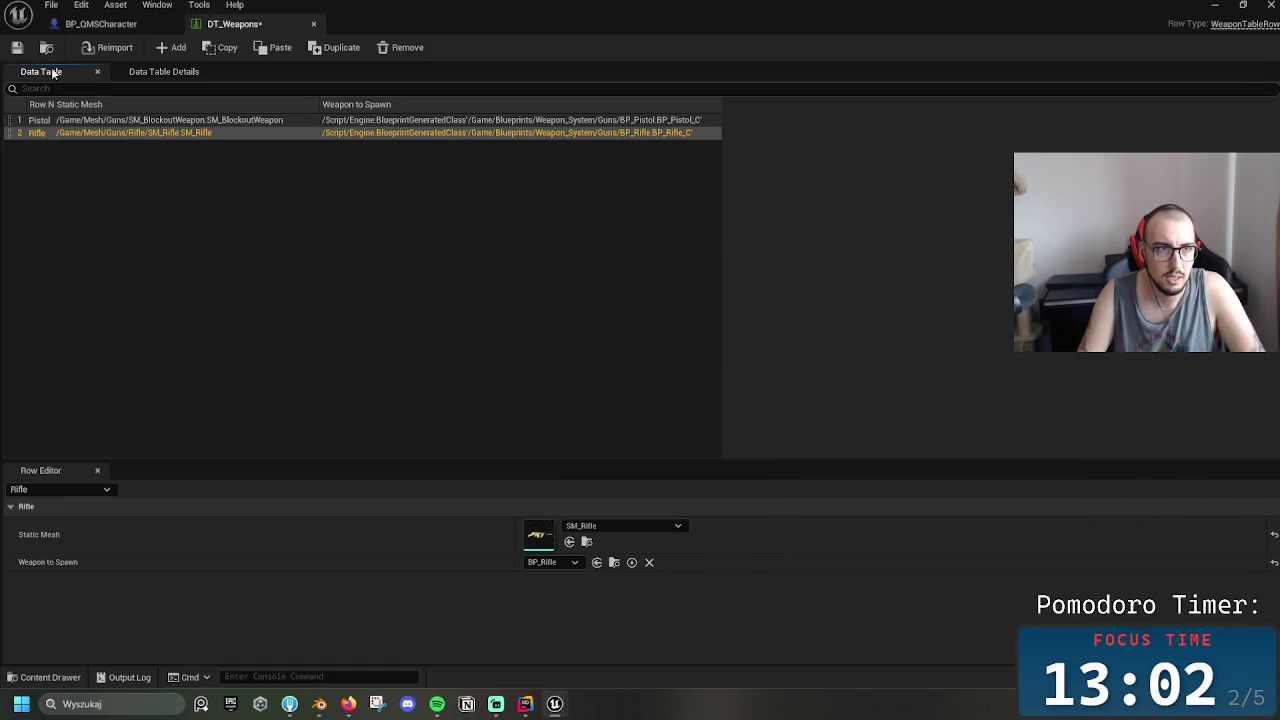
pyautogui.click(18, 48)
pyautogui.click(313, 23)
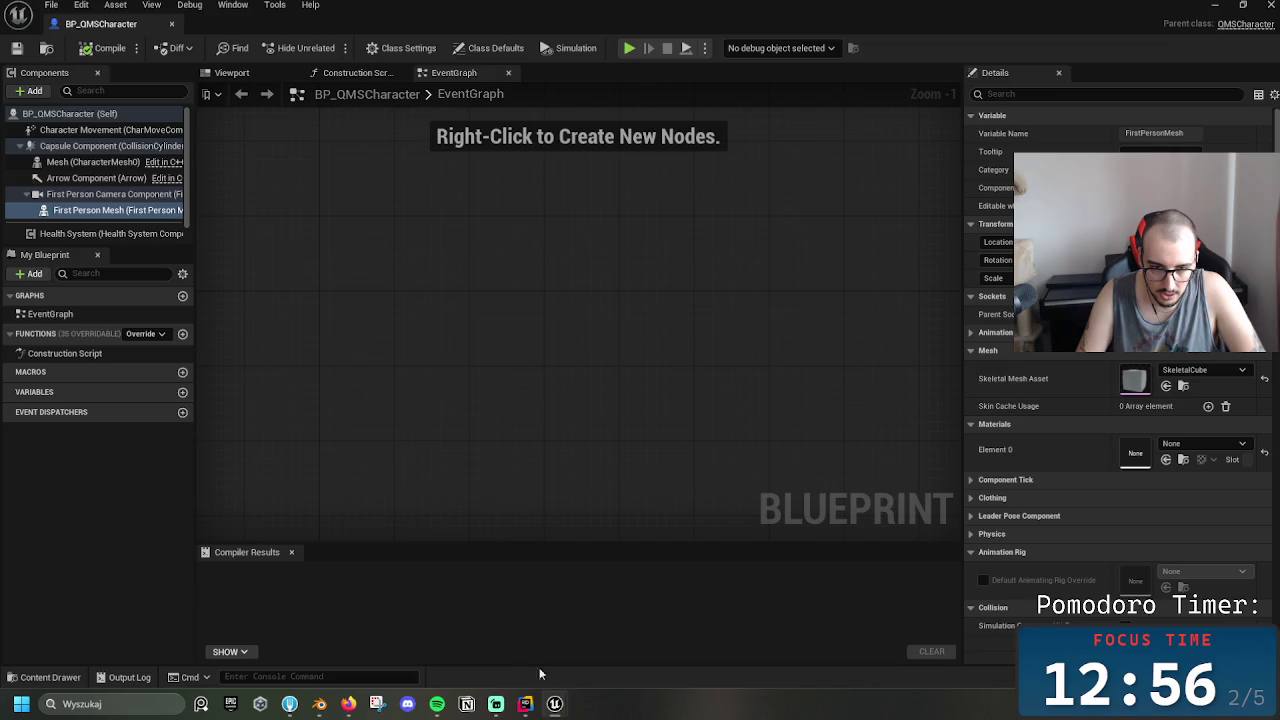
# Open BP_RiflePickup, select its static mesh component and show the 3D preview
pyautogui.click(1215, 5)
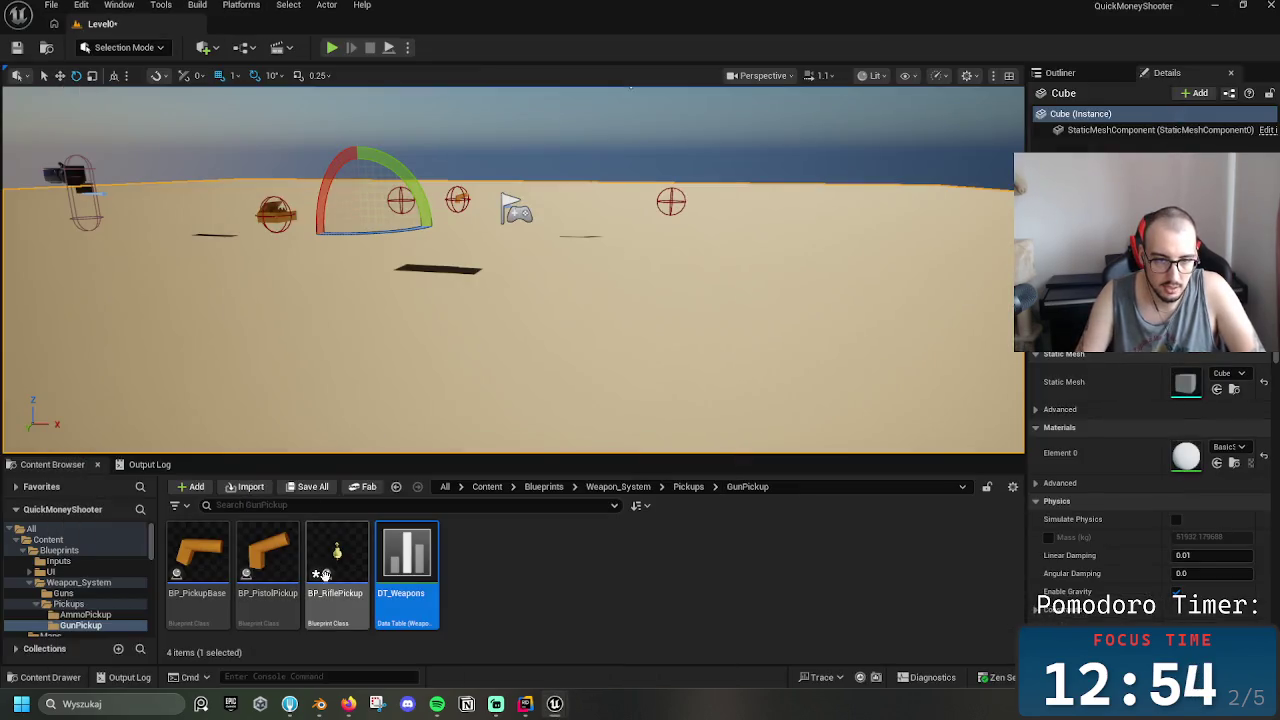
pyautogui.doubleClick(341, 597)
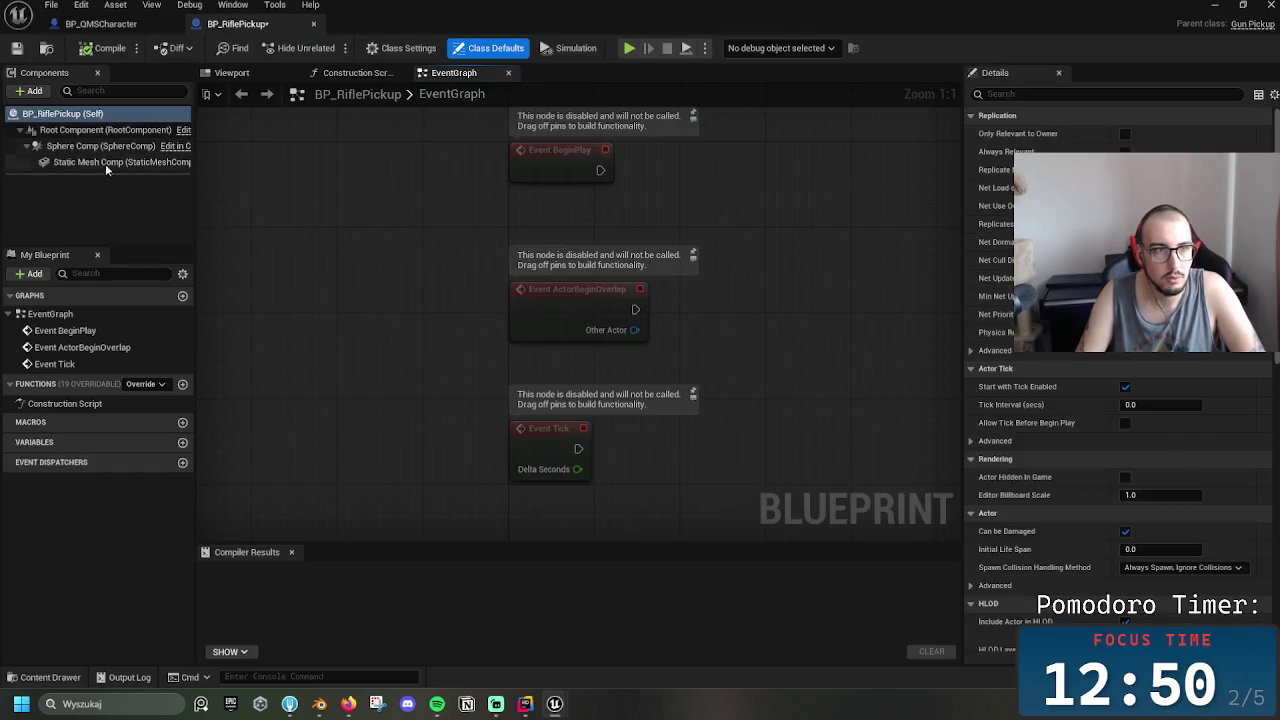
pyautogui.click(108, 162)
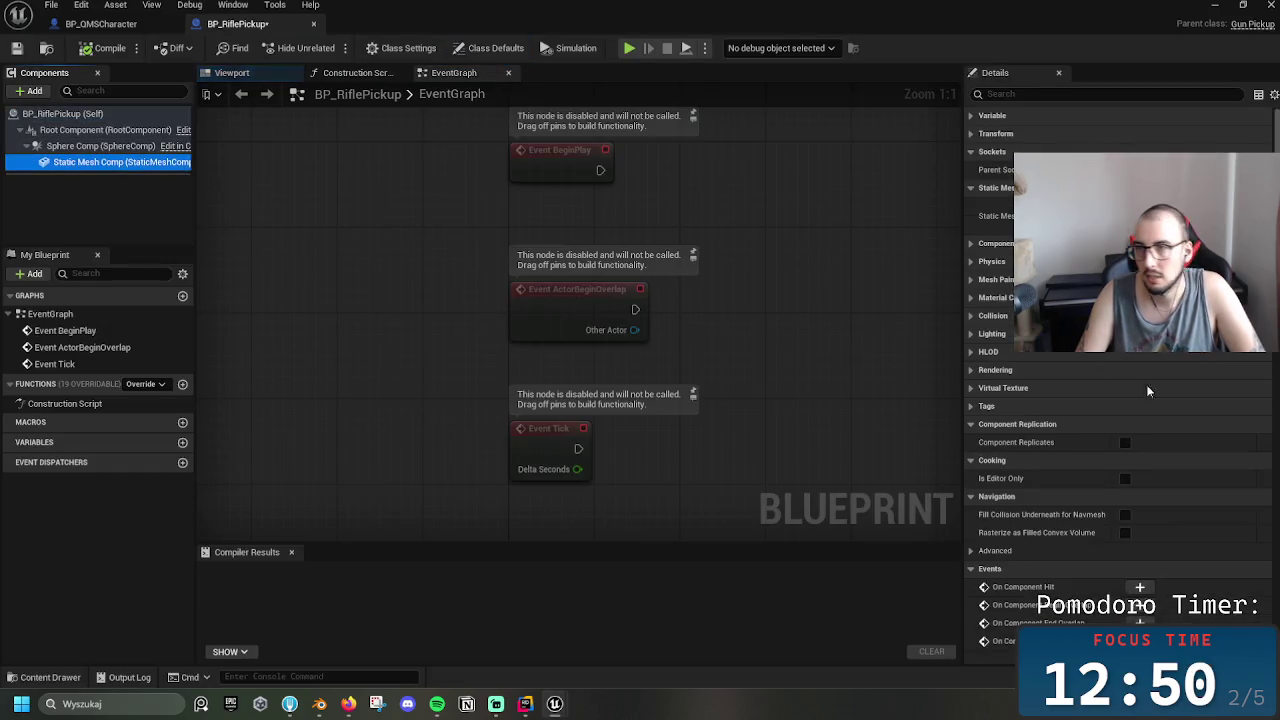
pyautogui.click(1150, 215)
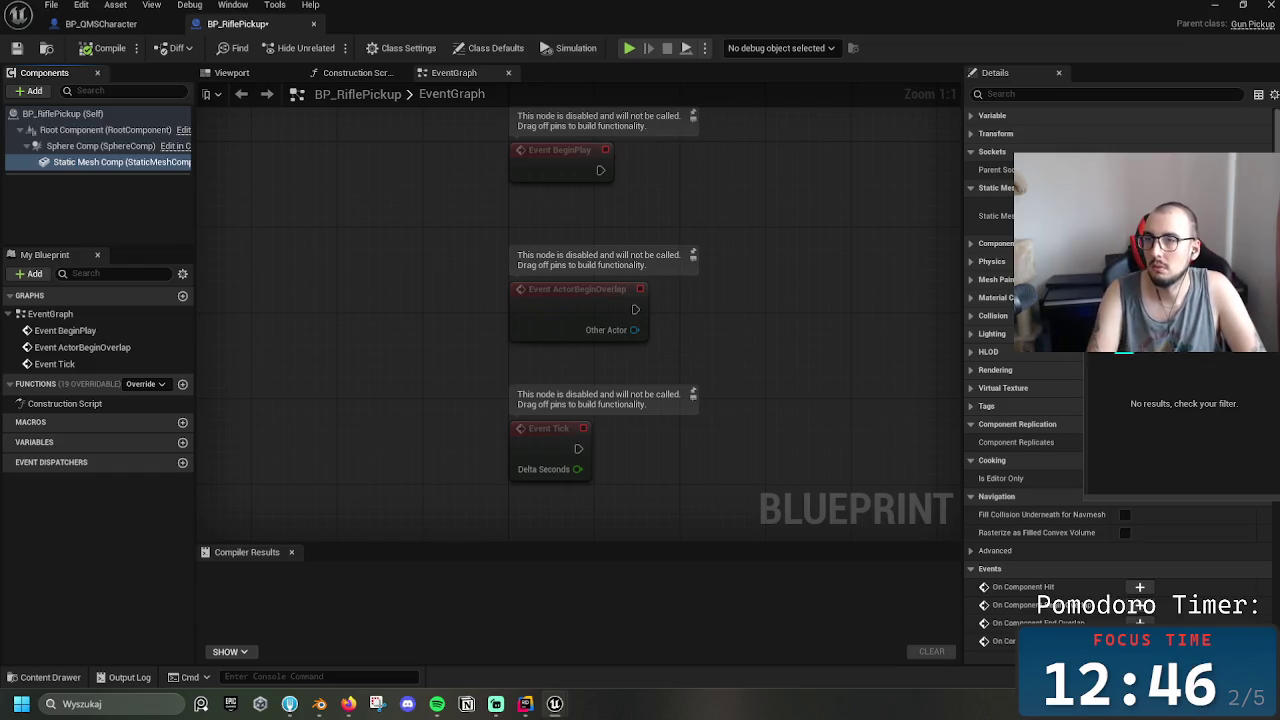
pyautogui.press('Escape')
pyautogui.click(232, 72)
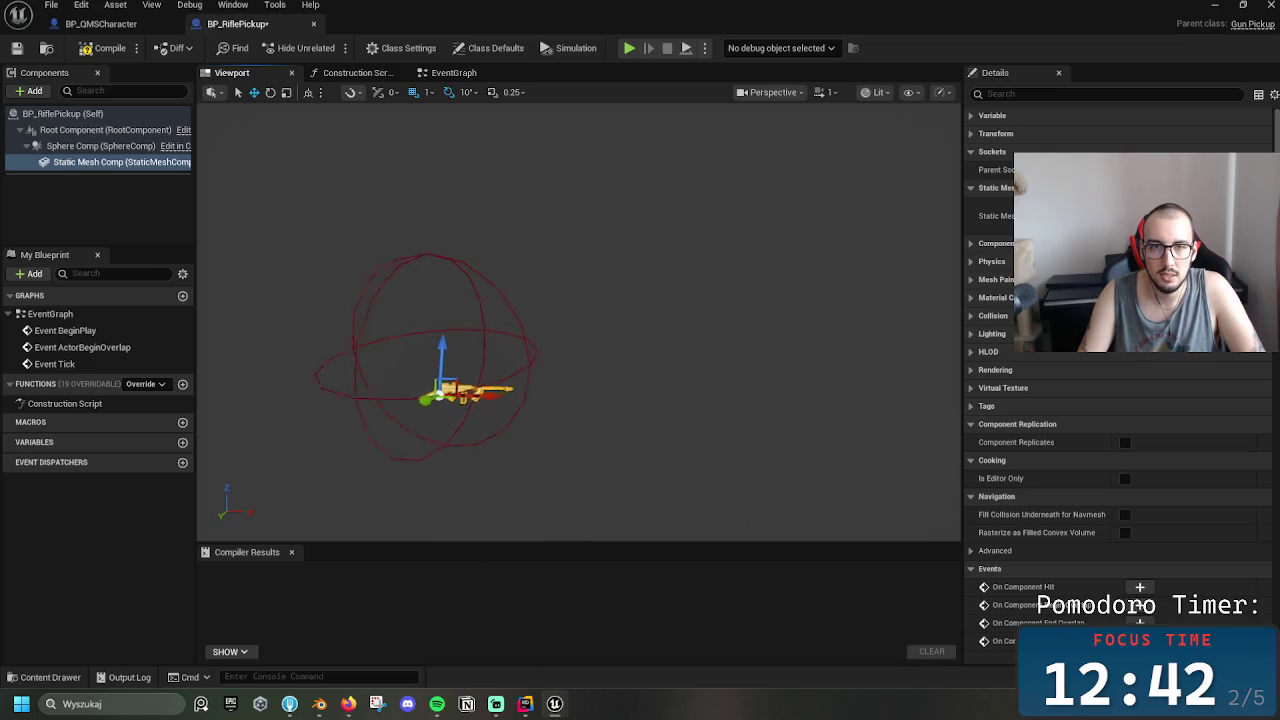
# Rotate the rifle mesh upright in the preview, compile BP_RiflePickup, and close it
pyautogui.scroll(2, 398, 418)
pyautogui.moveTo(456, 410)
pyautogui.mouseDown()
pyautogui.moveTo(515, 412)
pyautogui.moveTo(440, 405)
pyautogui.moveTo(452, 392)
pyautogui.moveTo(442, 402)
pyautogui.moveTo(392, 370)
pyautogui.moveTo(329, 368)
pyautogui.moveTo(350, 390)
pyautogui.mouseUp()
pyautogui.hotkey('ctrl', 'z')
pyautogui.press('e')
pyautogui.moveTo(528, 393); pyautogui.dragTo(528, 393)
pyautogui.moveTo(655, 320)
pyautogui.mouseDown()
pyautogui.moveTo(606, 290)
pyautogui.moveTo(686, 366)
pyautogui.moveTo(677, 377)
pyautogui.mouseUp()
pyautogui.press('w')
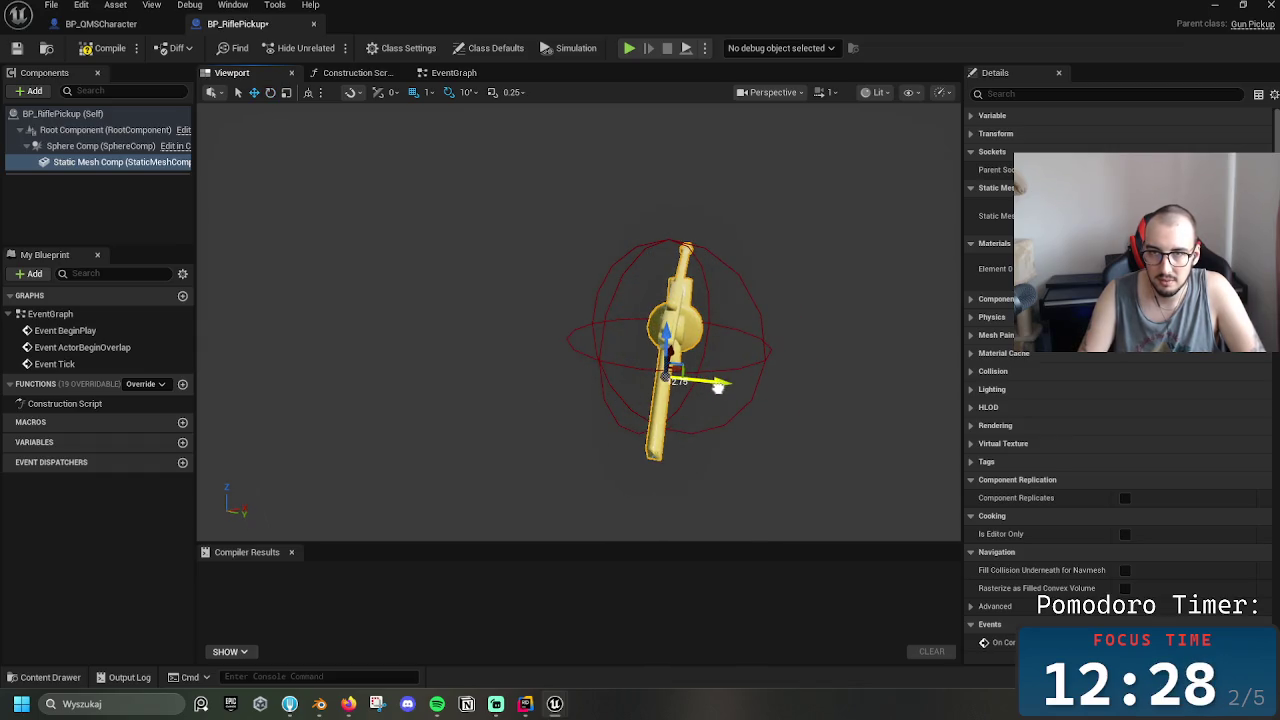
pyautogui.click(18, 50)
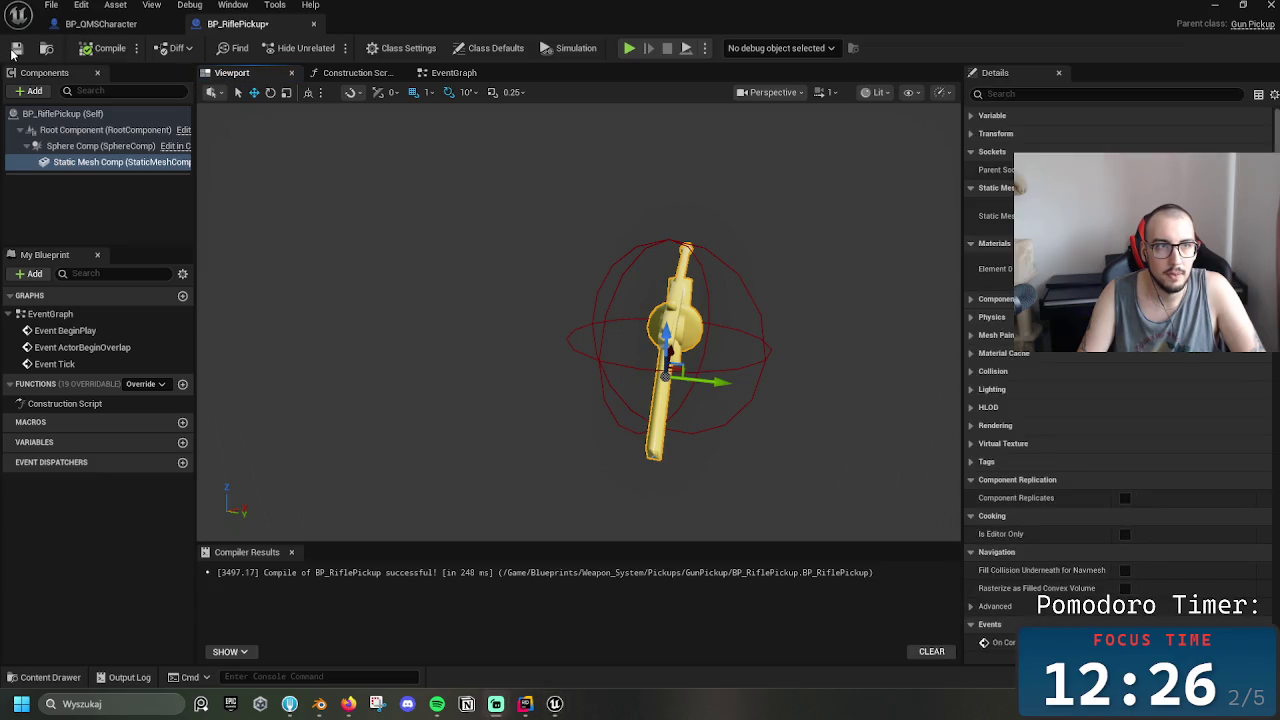
pyautogui.moveTo(620, 208); pyautogui.dragTo(620, 208)
pyautogui.click(314, 24)
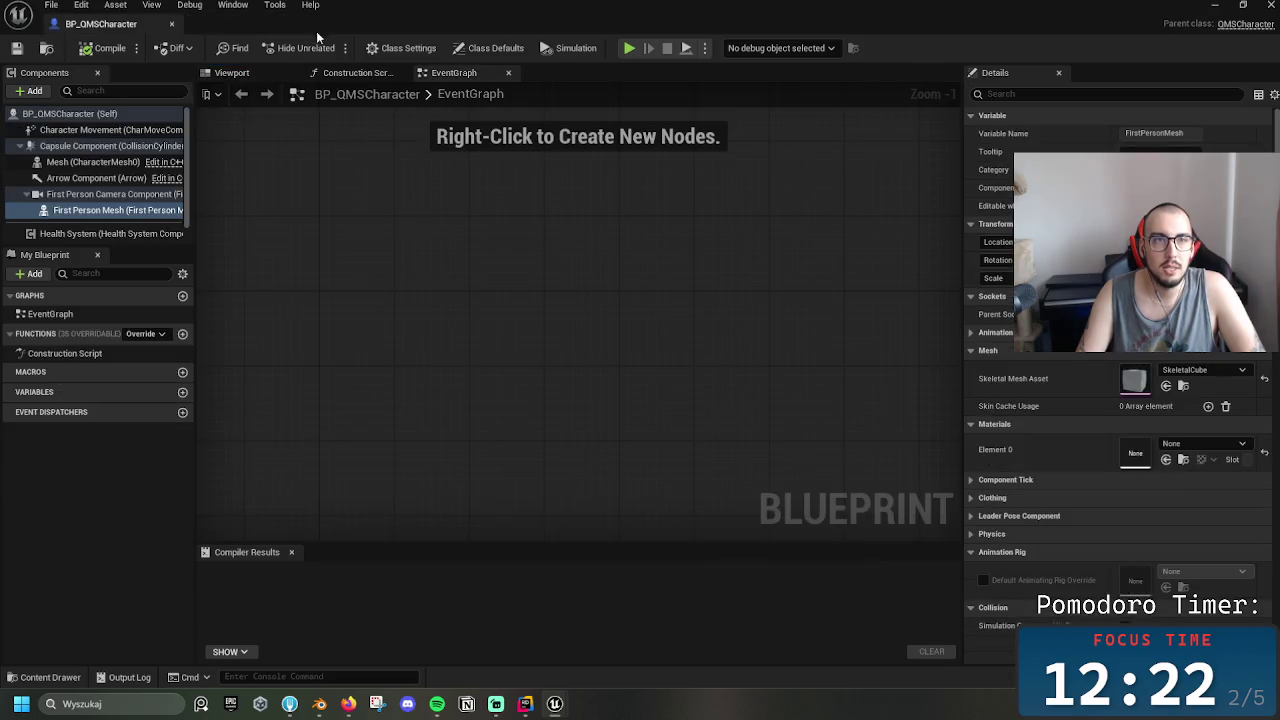
# Open the Guns folder and review the DA_Rifle data asset
pyautogui.click(1215, 11)
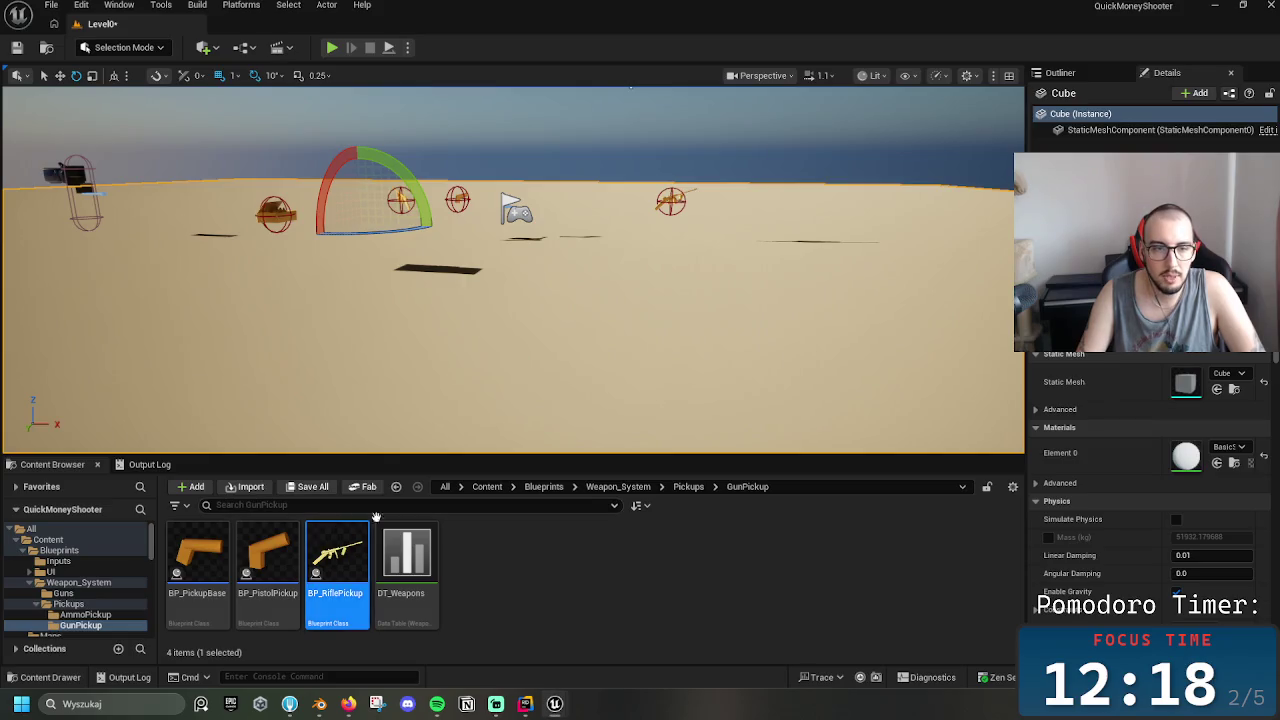
pyautogui.click(618, 487)
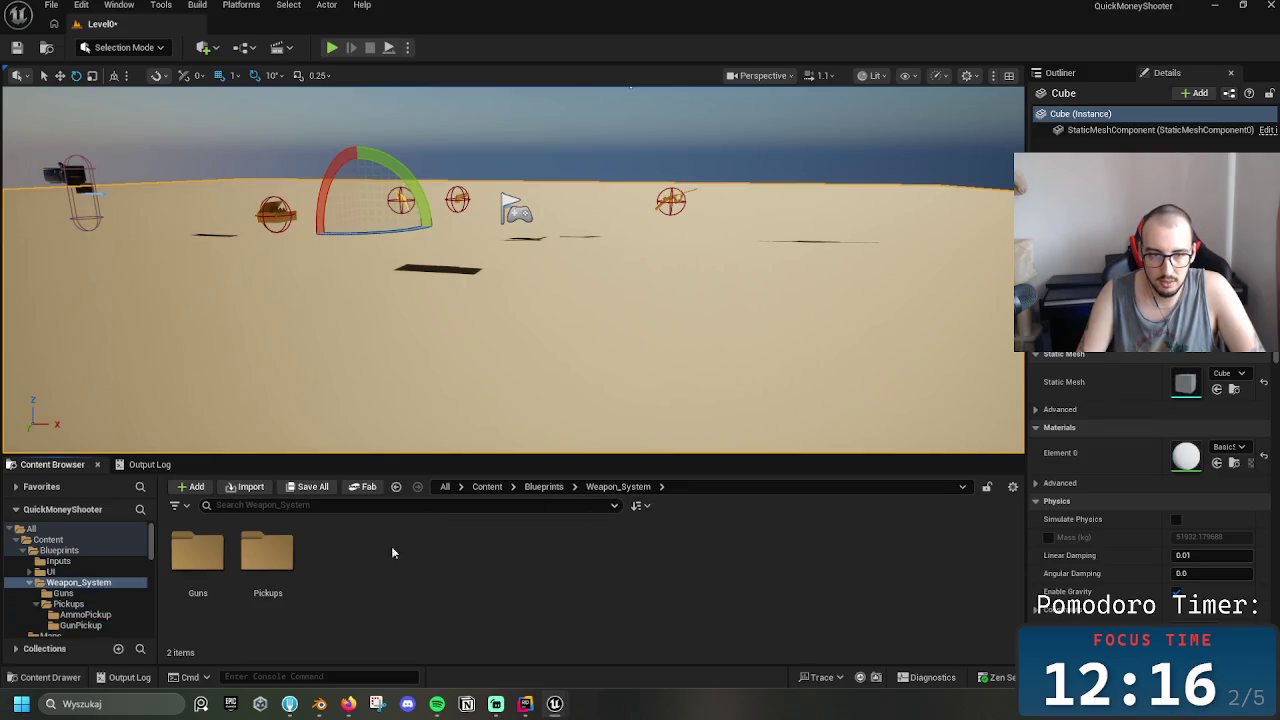
pyautogui.doubleClick(200, 555)
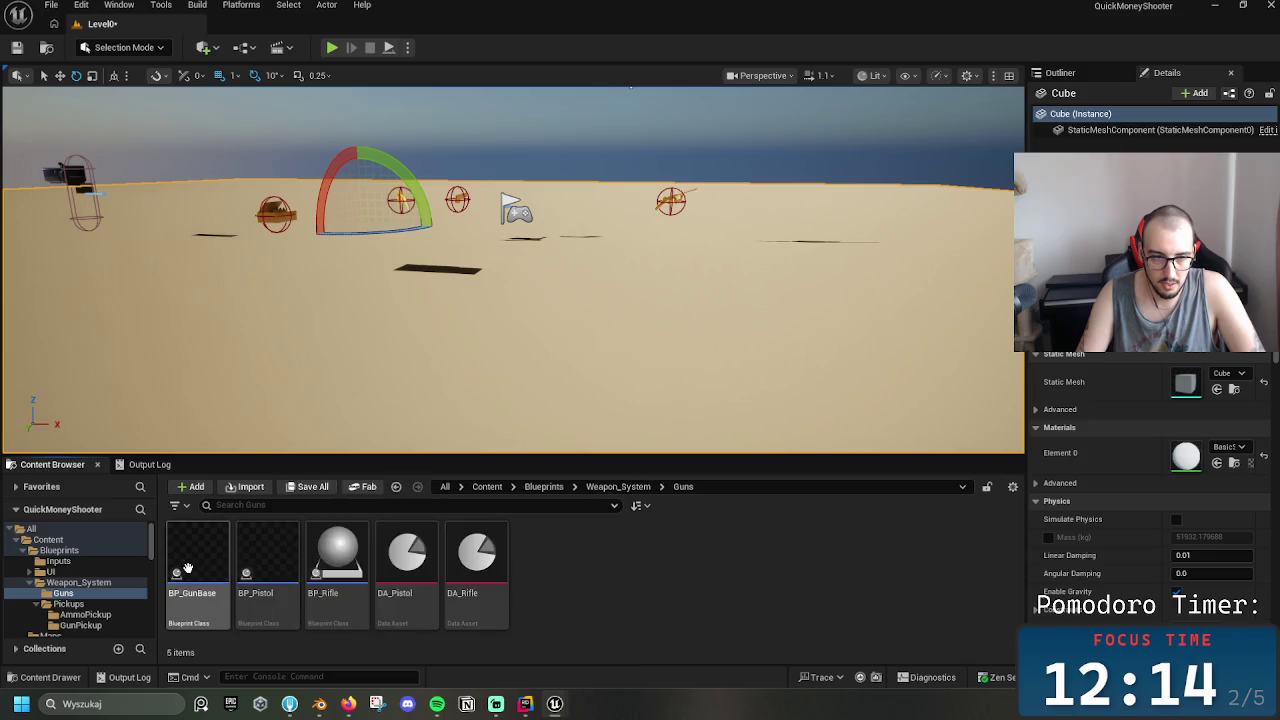
pyautogui.click(267, 560)
pyautogui.doubleClick(484, 570)
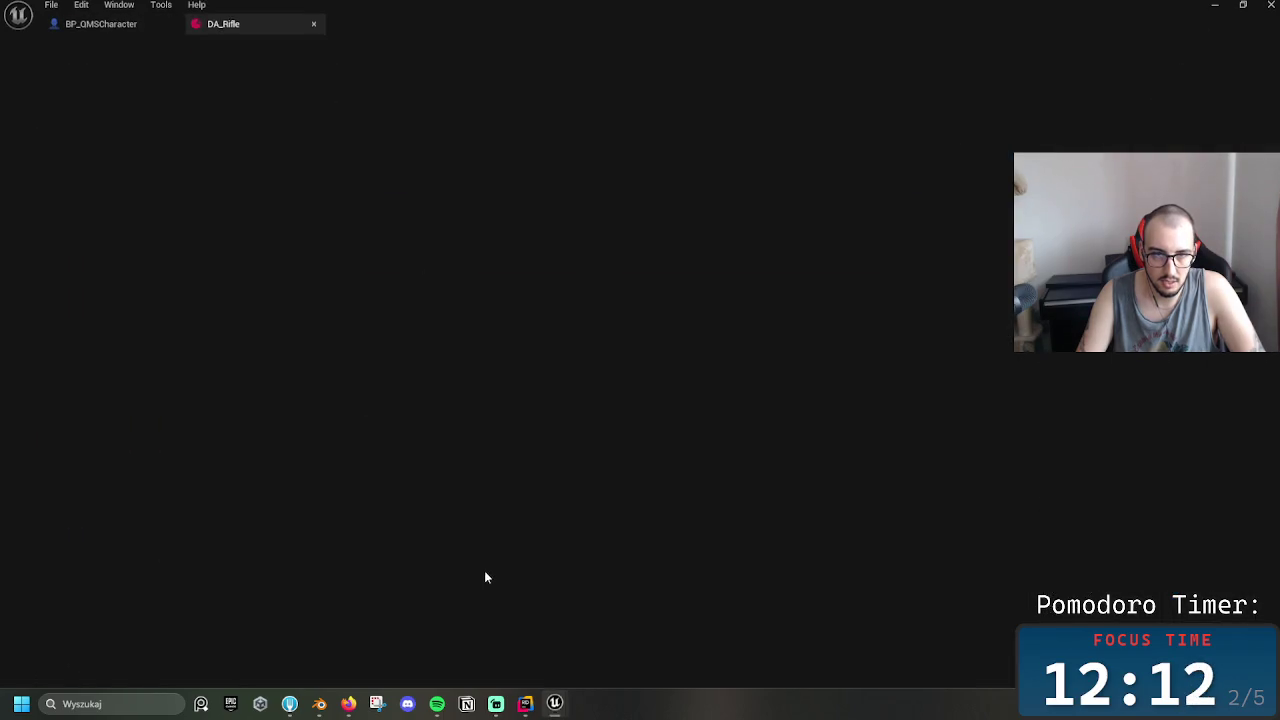
pyautogui.click(1267, 7)
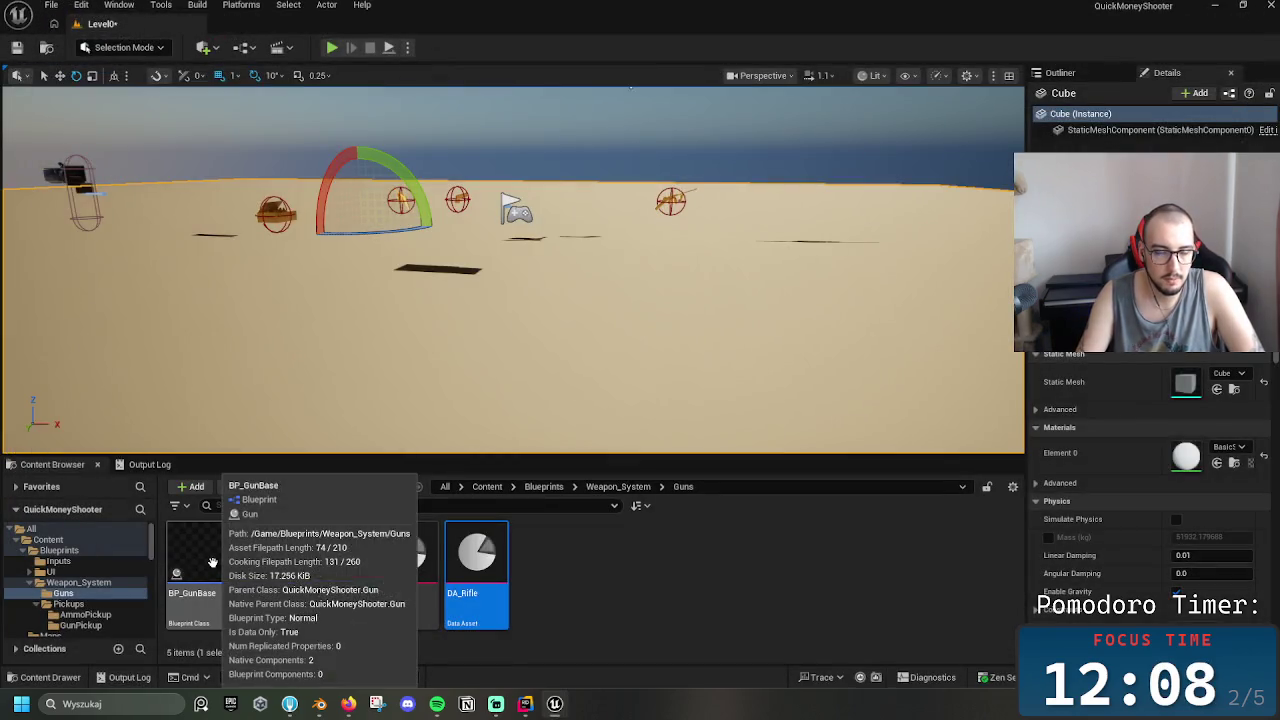
# Inspect BP_Rifle's Gun Mesh component properties, then close the blueprint
pyautogui.doubleClick(336, 572)
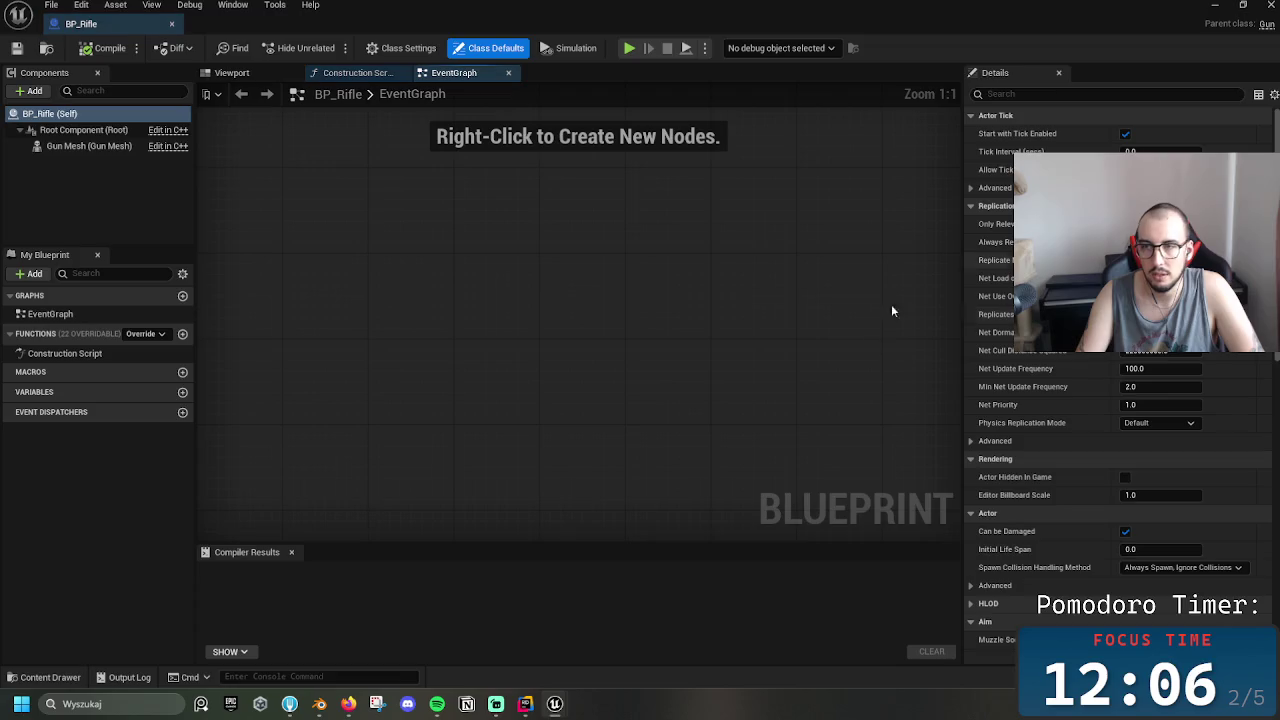
pyautogui.scroll(-10, 1135, 370)
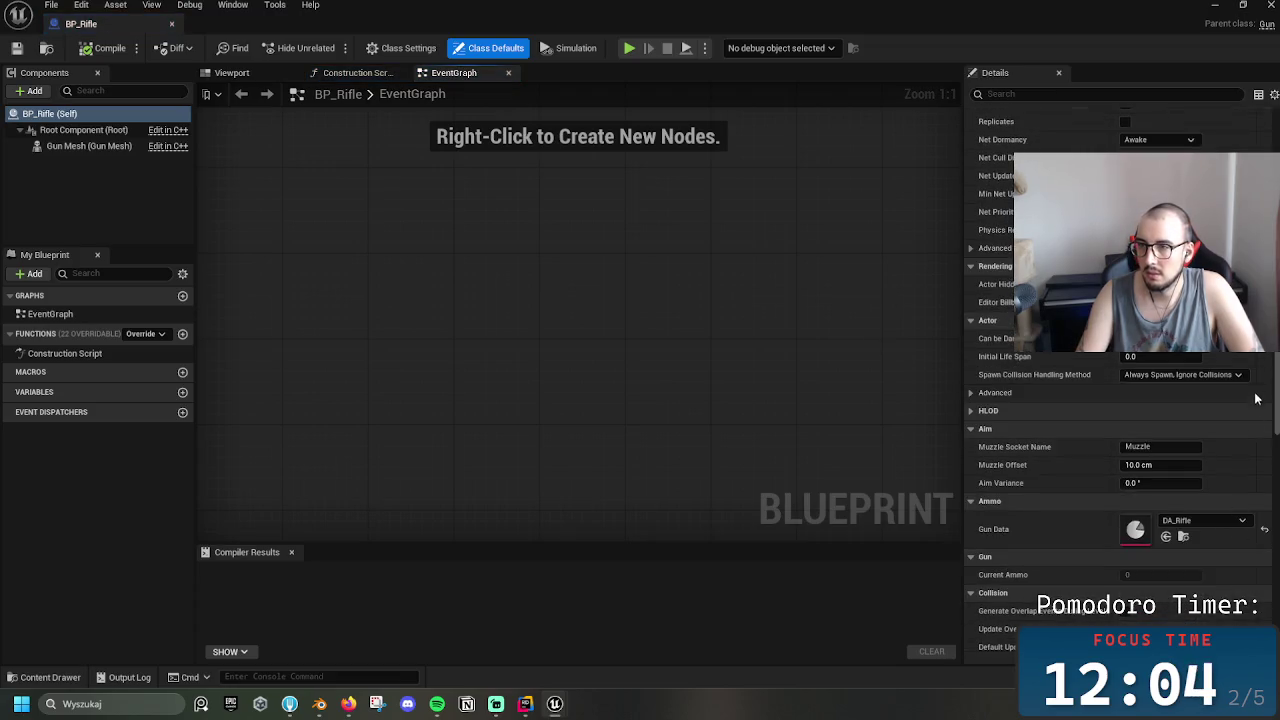
pyautogui.click(89, 146)
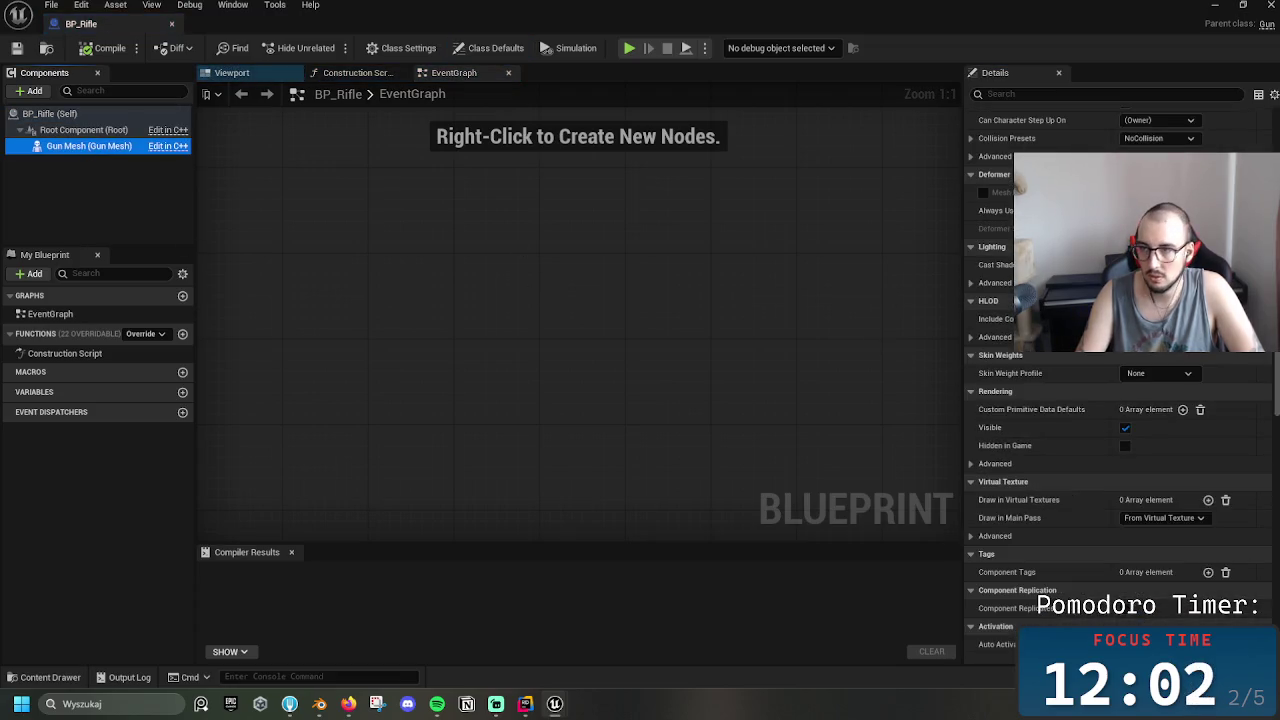
pyautogui.scroll(10, 1120, 400)
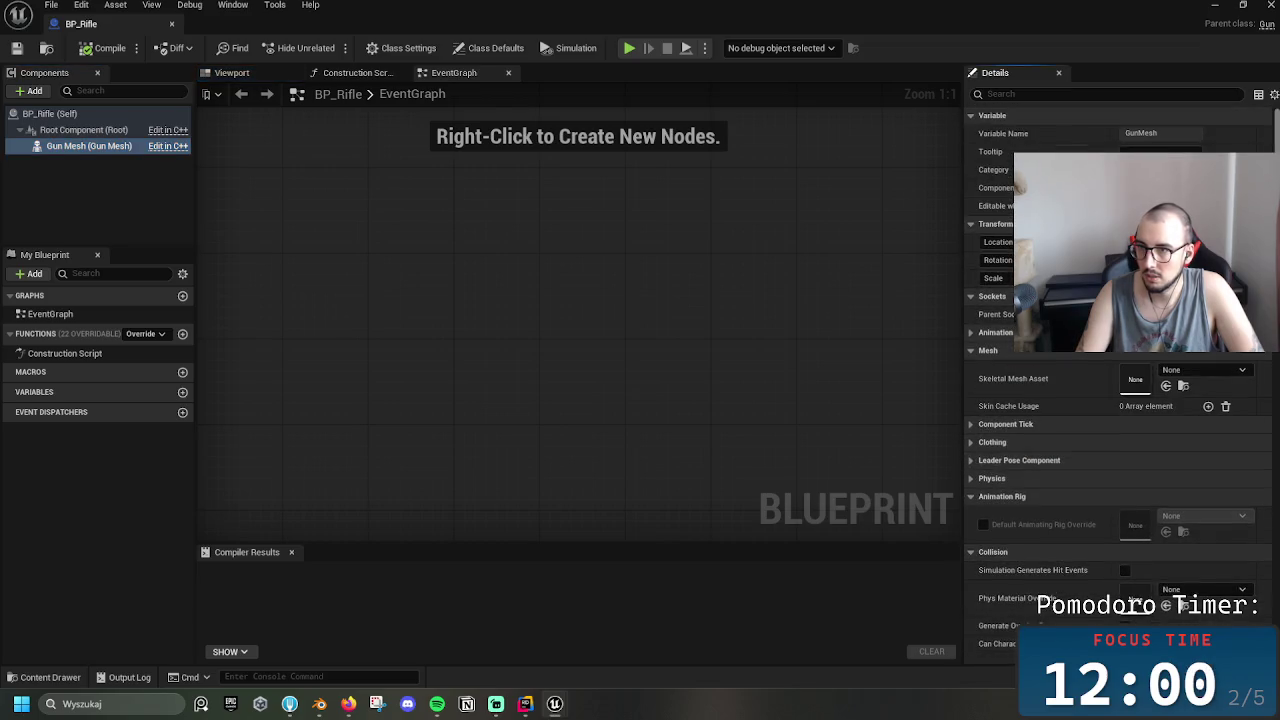
pyautogui.scroll(-15, 1275, 575)
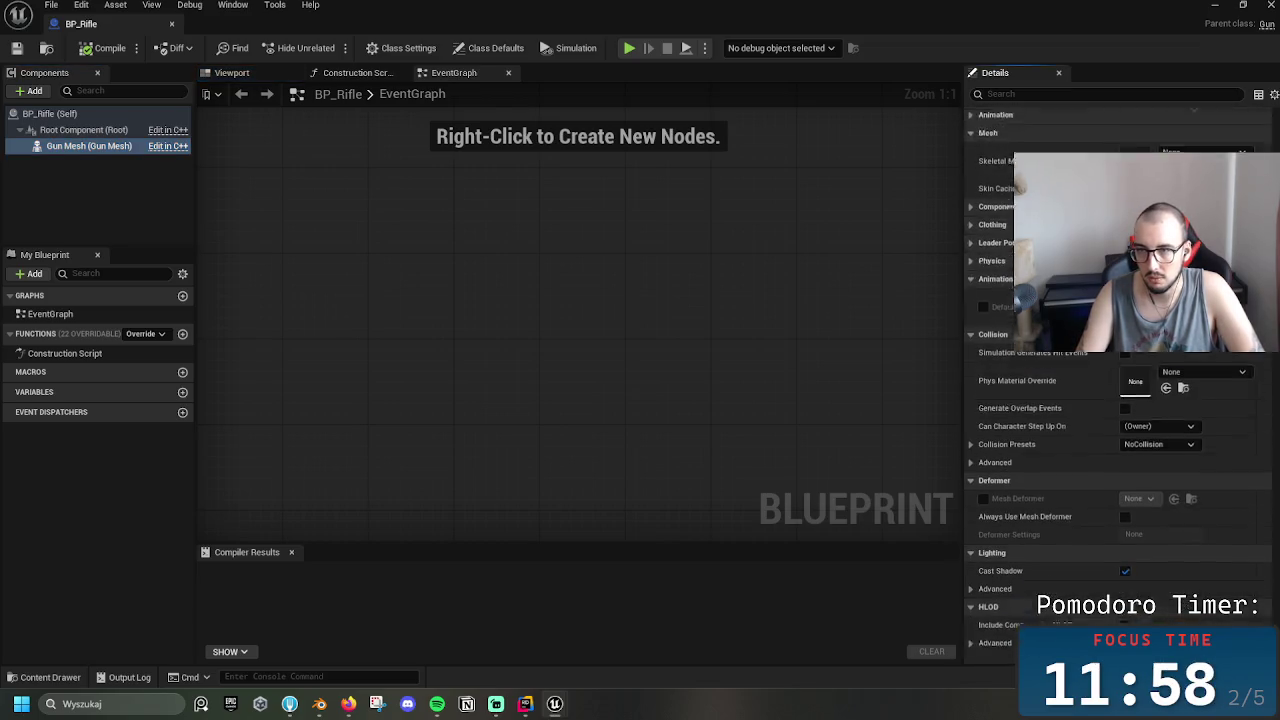
pyautogui.scroll(15, 1275, 575)
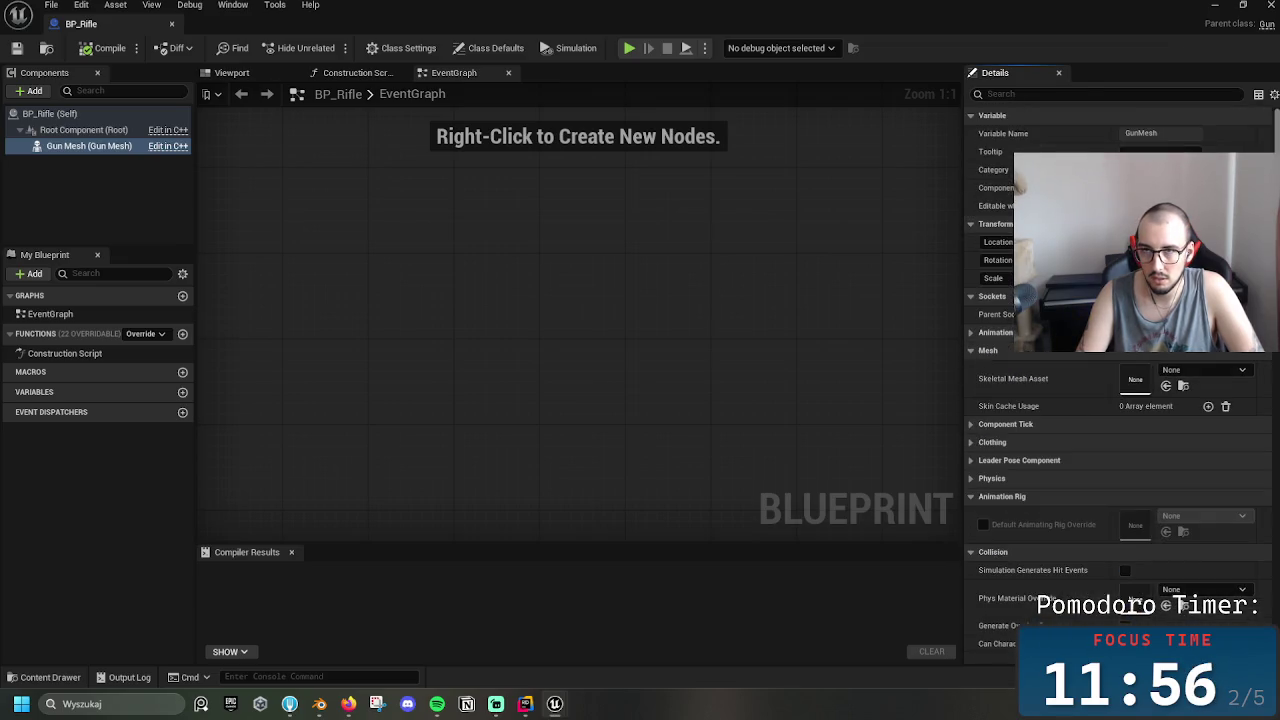
pyautogui.click(1266, 5)
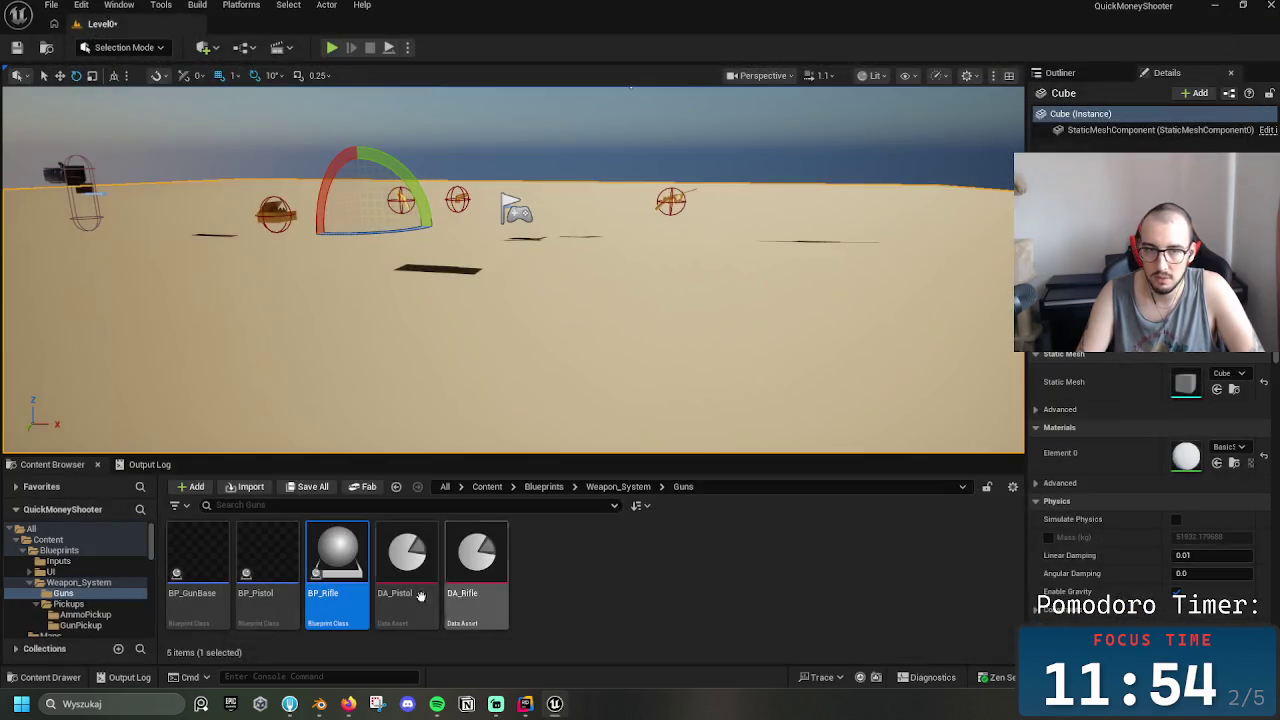
# Start a play-test, walk to the pistol, fire it and reload
pyautogui.click(598, 487)
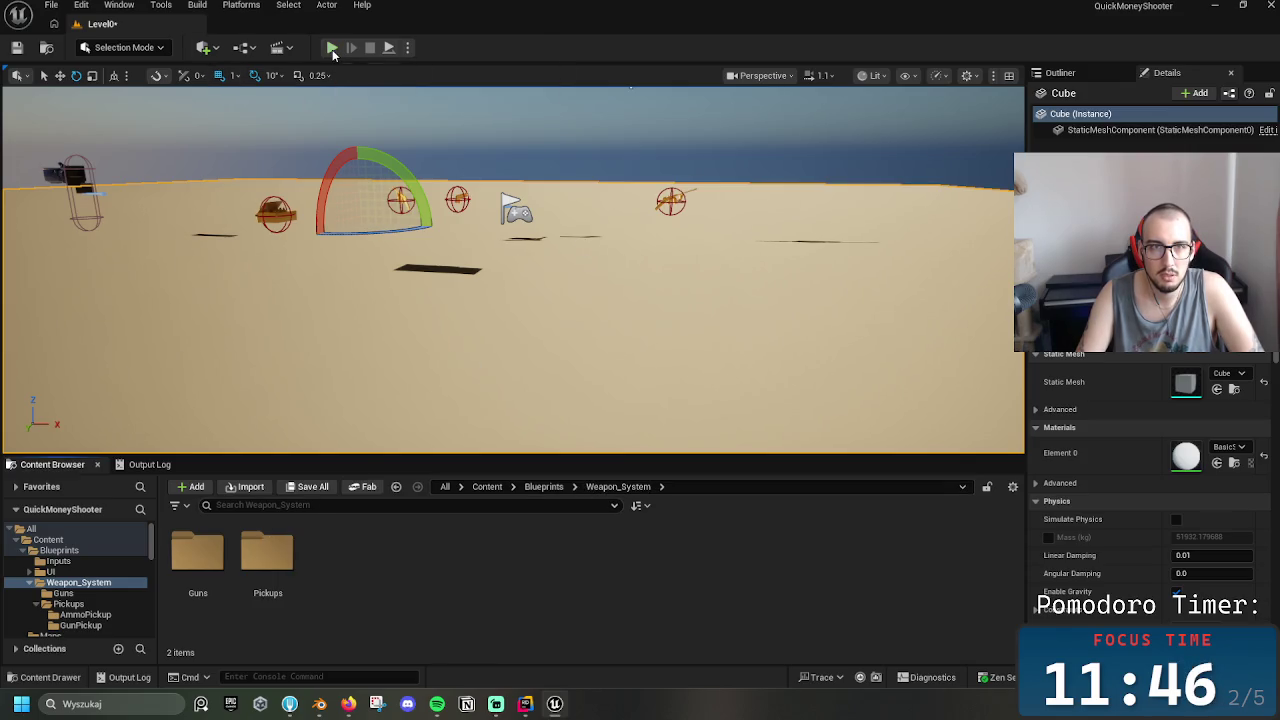
pyautogui.hotkey('alt', 'p')
pyautogui.press('w')
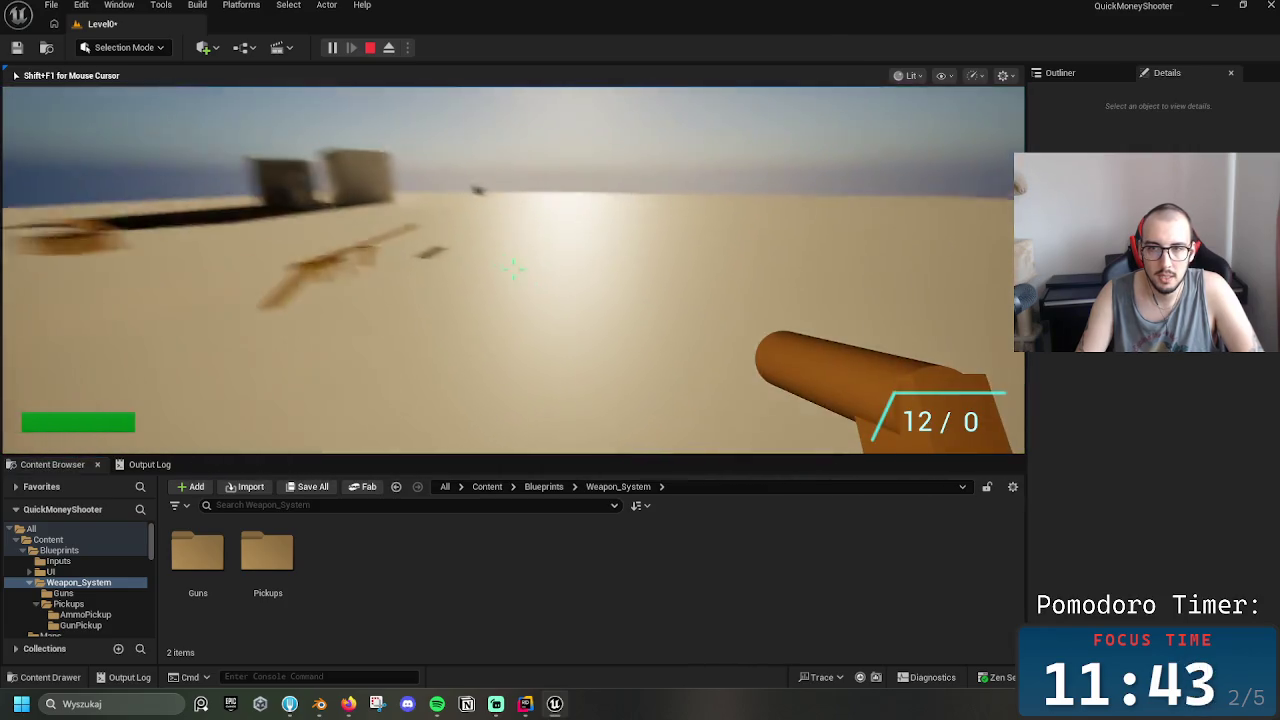
pyautogui.click(512, 268)
pyautogui.click(512, 268)
pyautogui.click(512, 268)
pyautogui.click(512, 268)
pyautogui.click(512, 268)
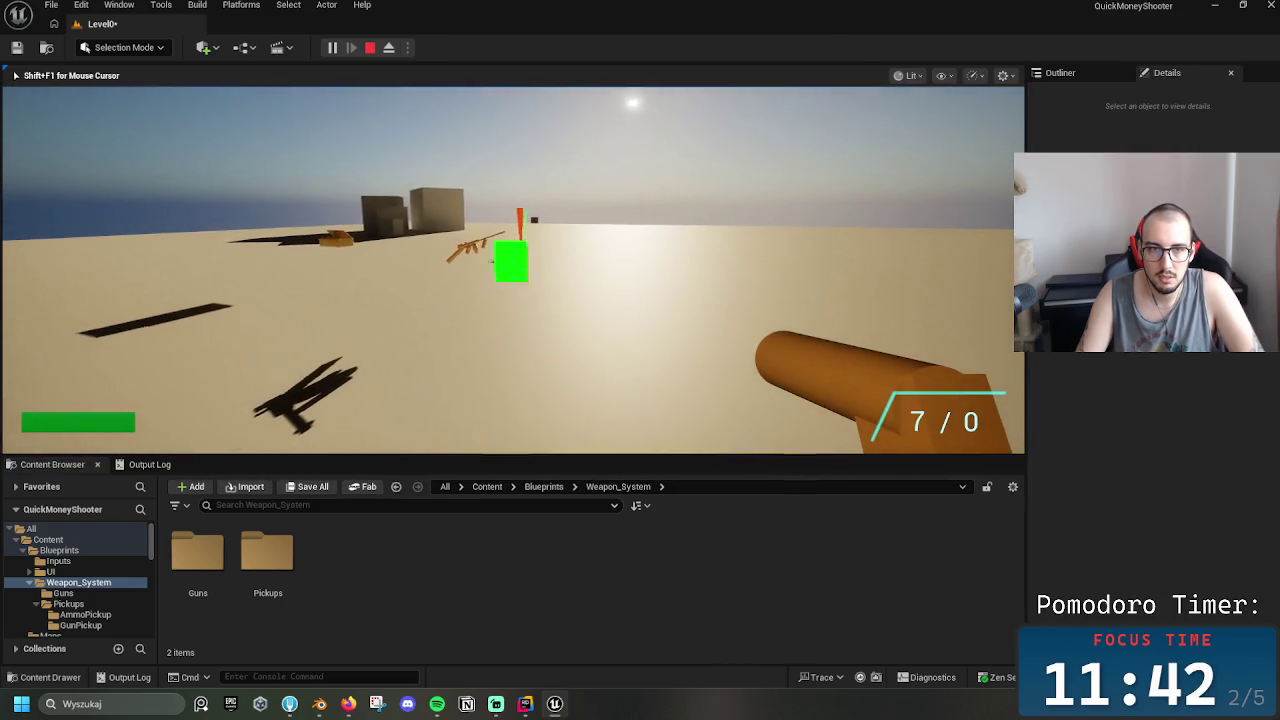
pyautogui.click(512, 268)
pyautogui.press('r')
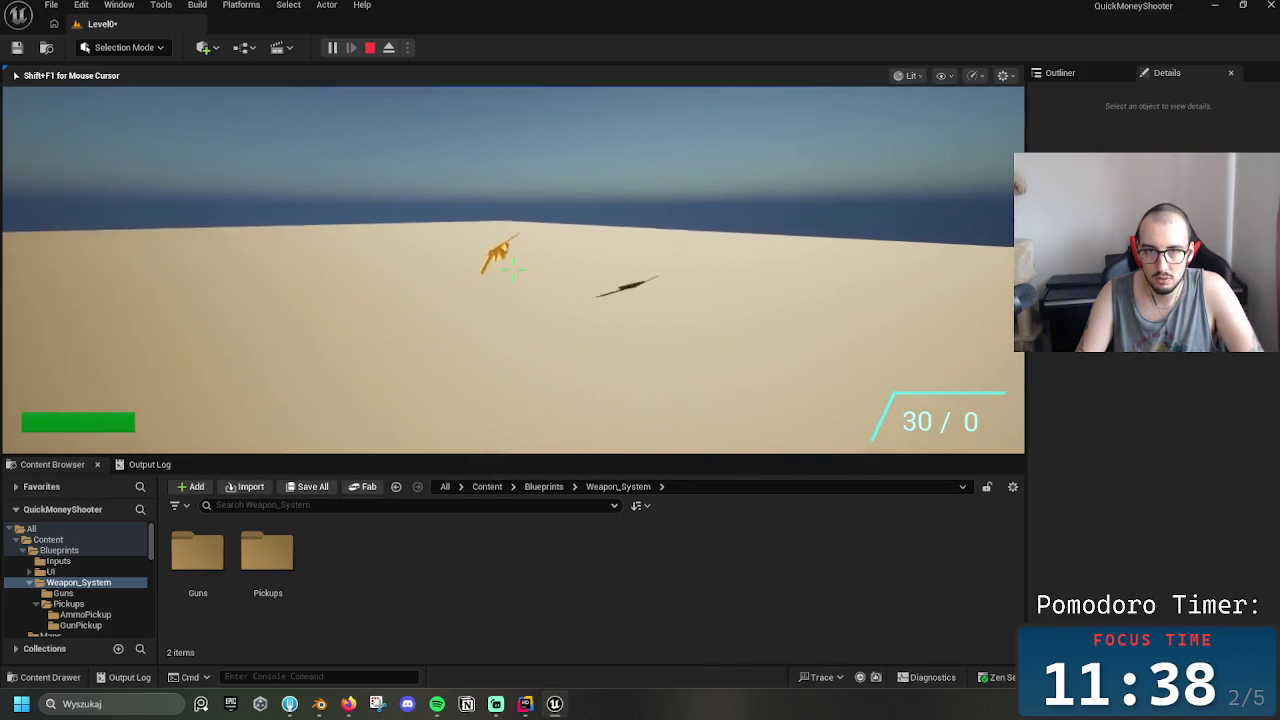
pyautogui.moveTo(512, 268); pyautogui.dragTo(512, 268)
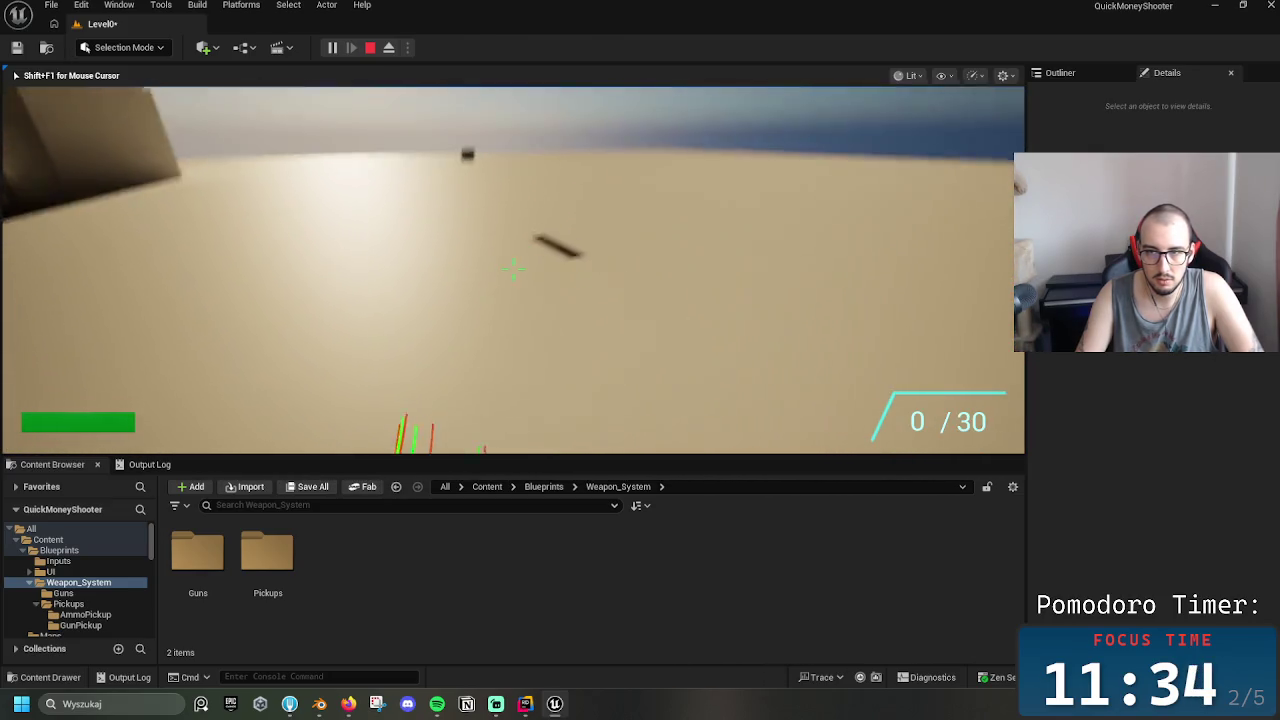
# Pick up the rifle, fire it, and stop the play-test
pyautogui.press('w')
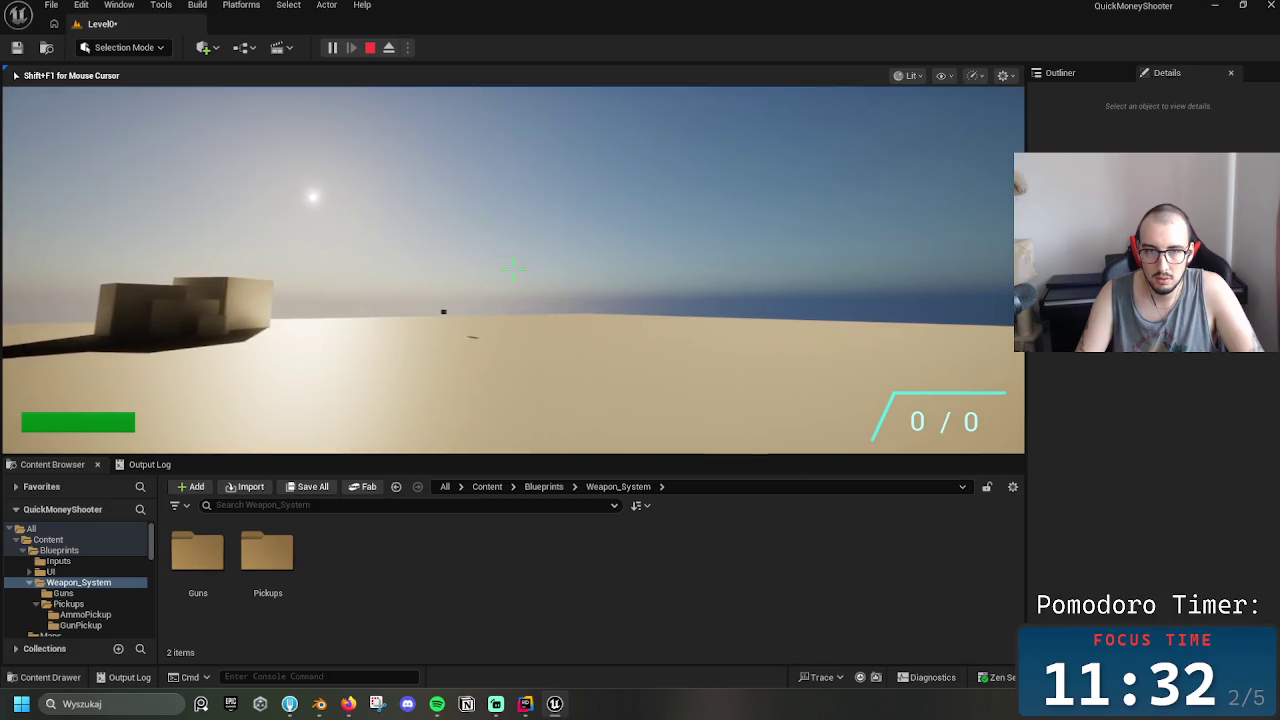
pyautogui.moveTo(512, 268); pyautogui.dragTo(512, 268)
pyautogui.press('Escape')
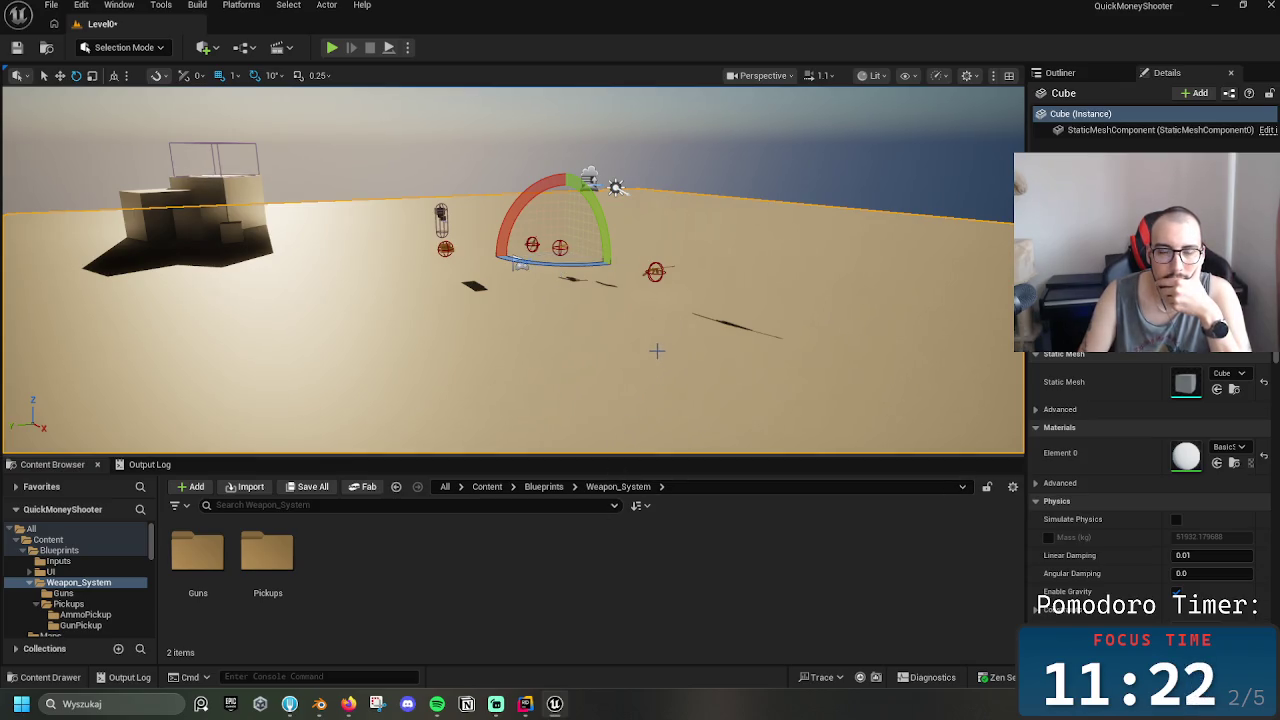
# Select the rifle pickup in the level and open the Guns folder
pyautogui.moveTo(557, 703)
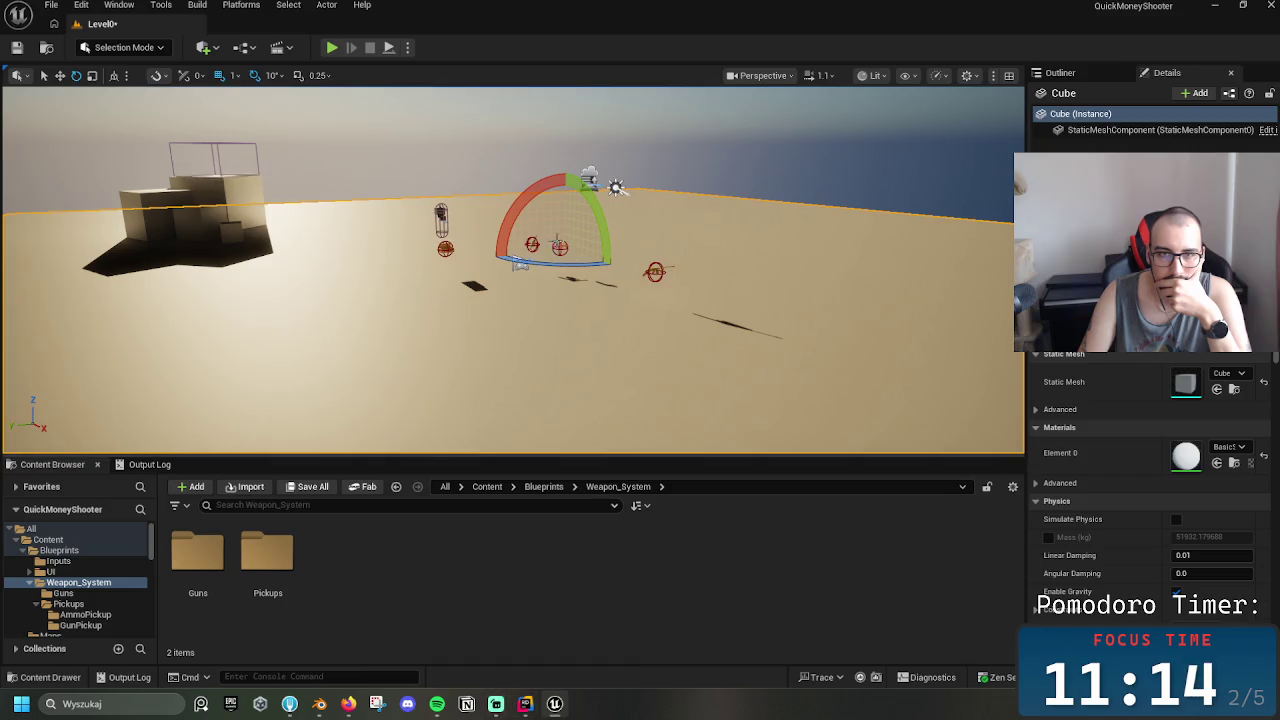
pyautogui.click(533, 245)
pyautogui.doubleClick(197, 550)
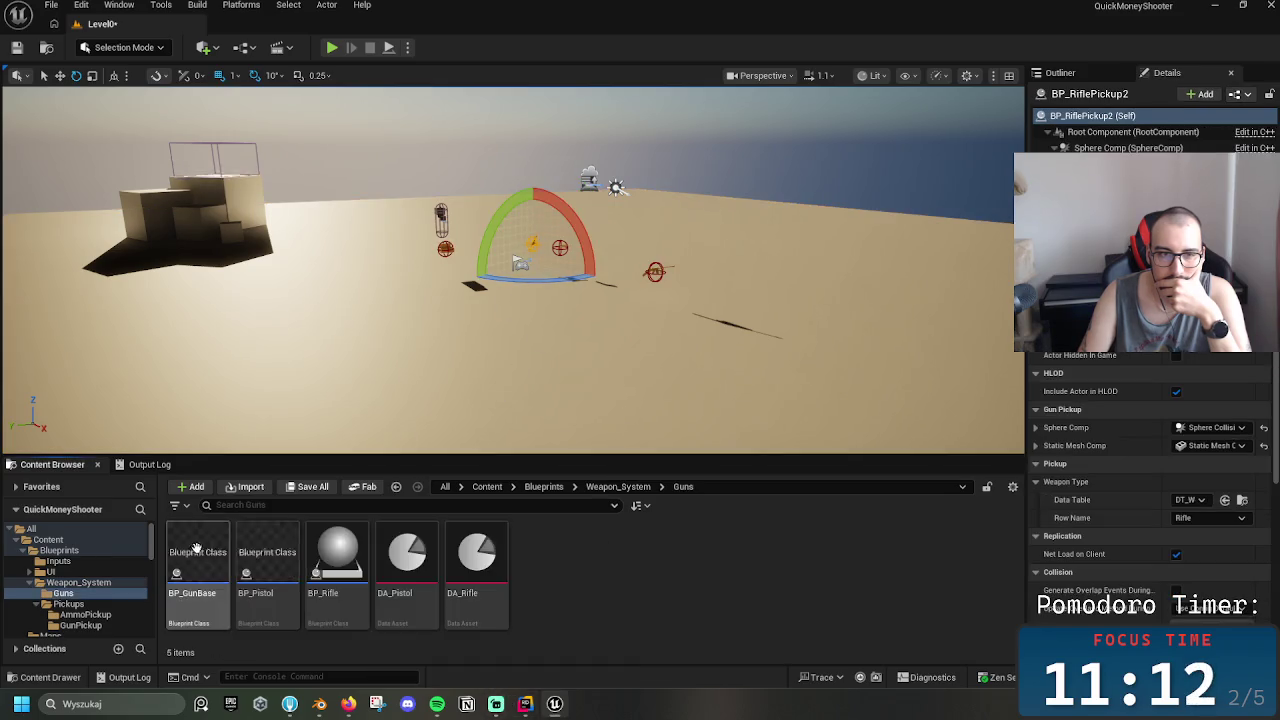
# Compare the Gun Mesh components of BP_Rifle and BP_Pistol
pyautogui.doubleClick(369, 570)
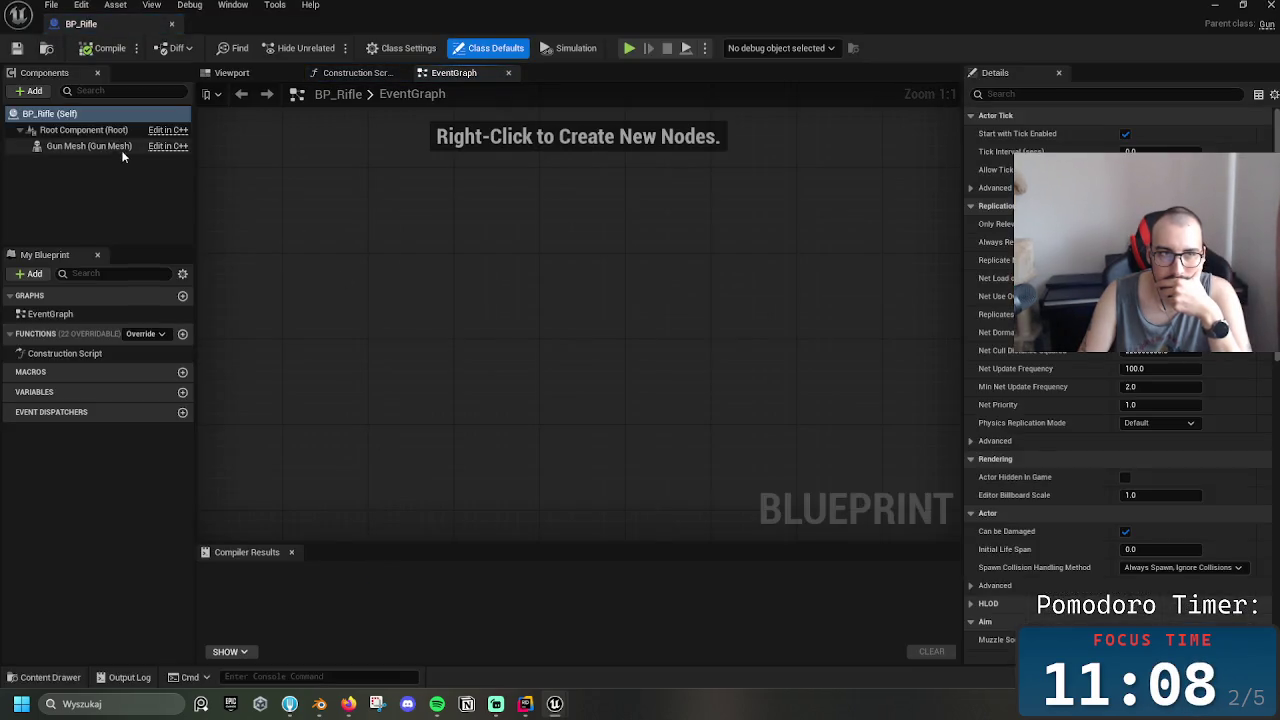
pyautogui.click(118, 148)
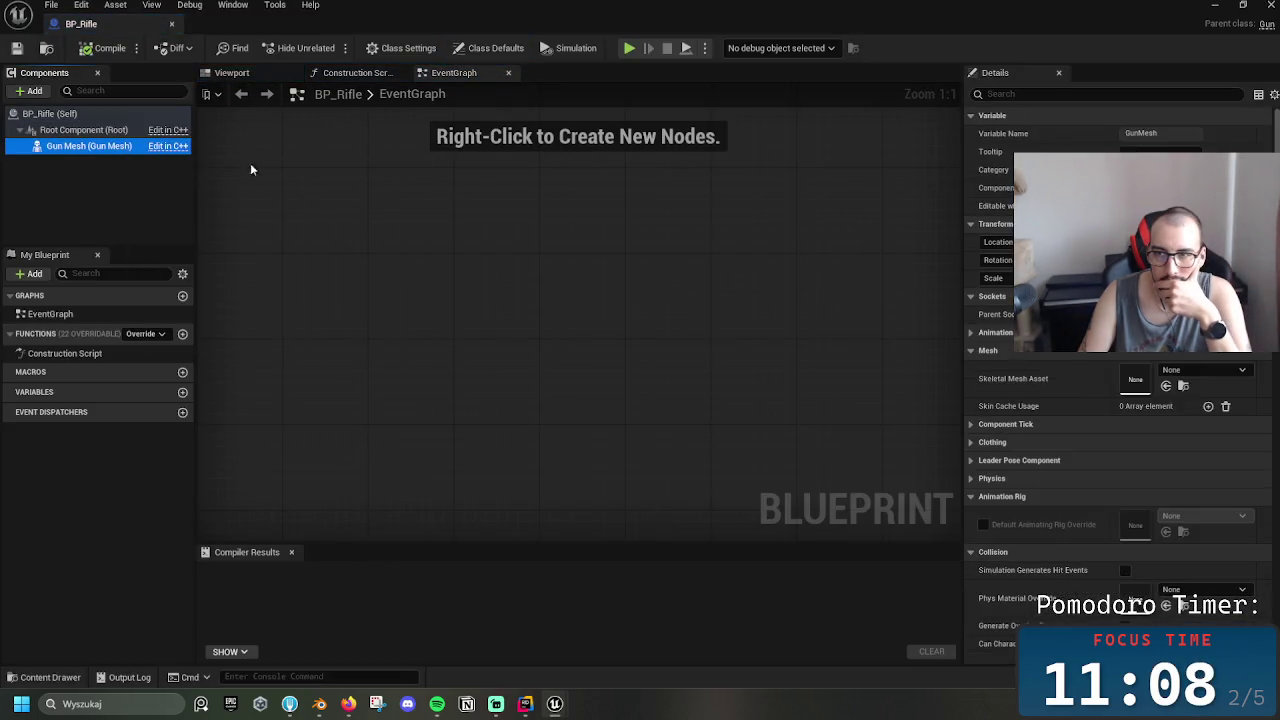
pyautogui.click(171, 23)
pyautogui.doubleClick(268, 545)
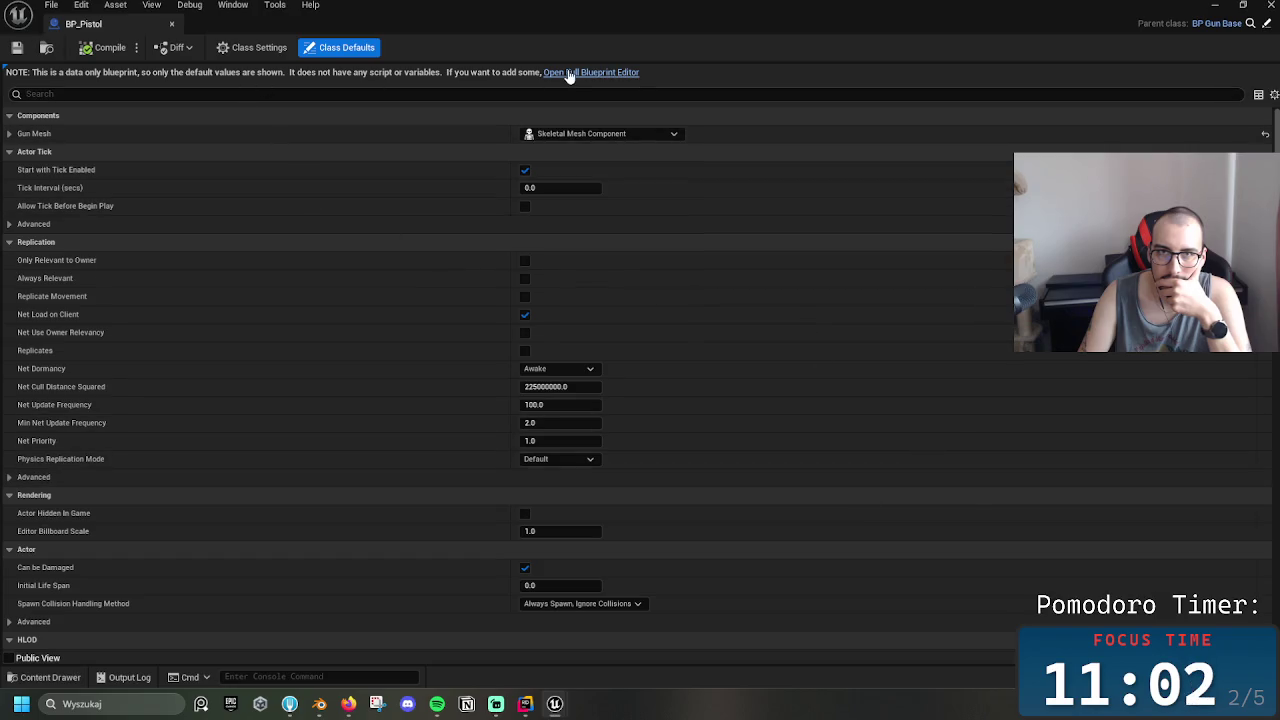
pyautogui.click(625, 73)
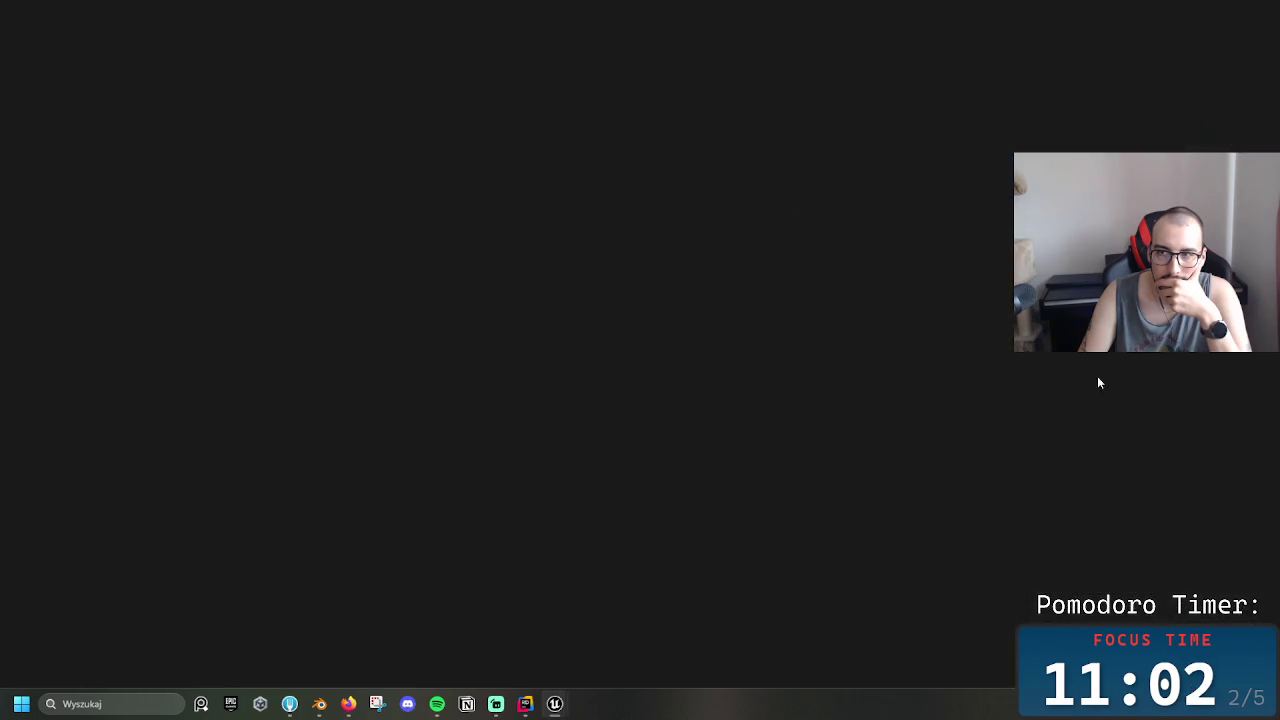
pyautogui.scroll(-5, 1101, 419)
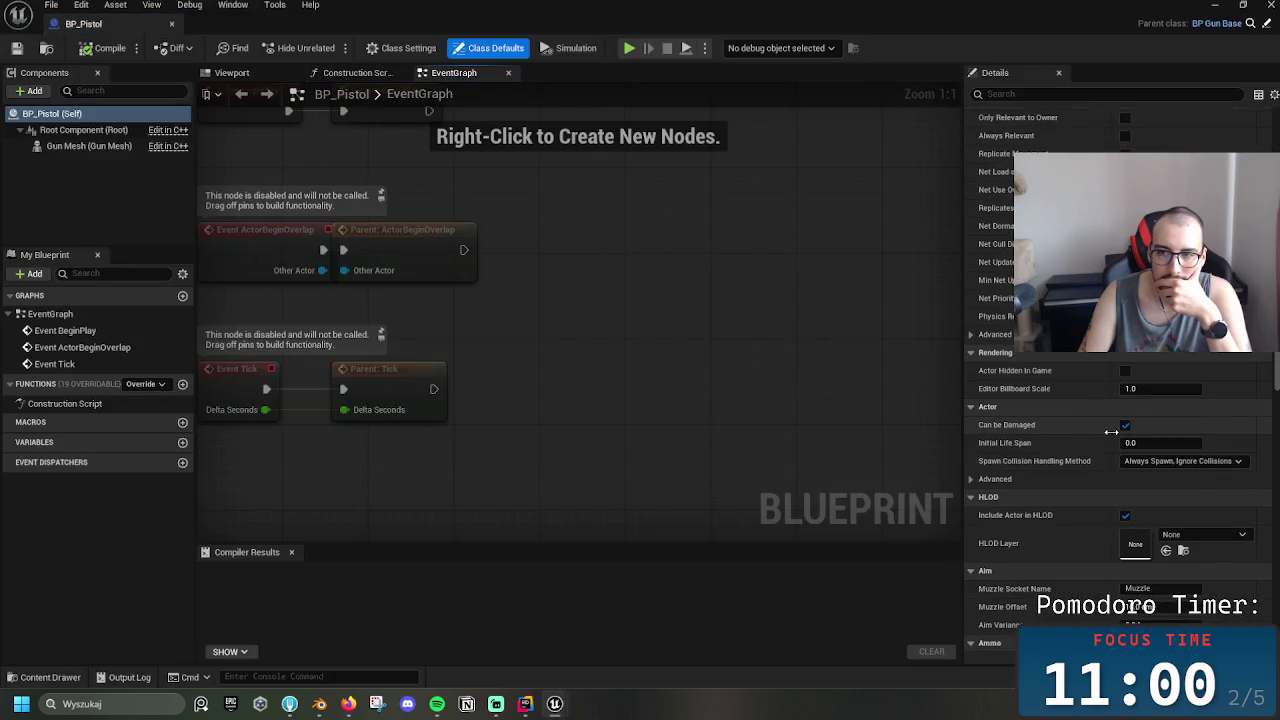
pyautogui.scroll(-2, 1199, 440)
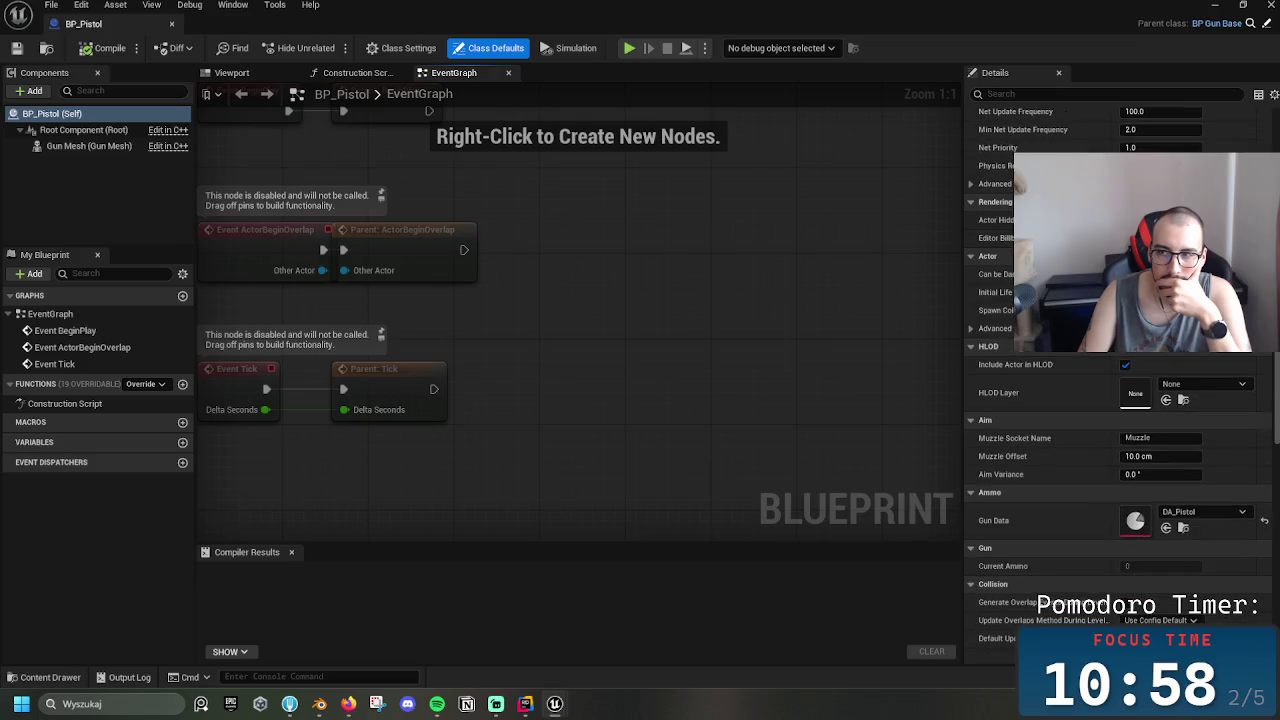
pyautogui.scroll(-12, 1100, 420)
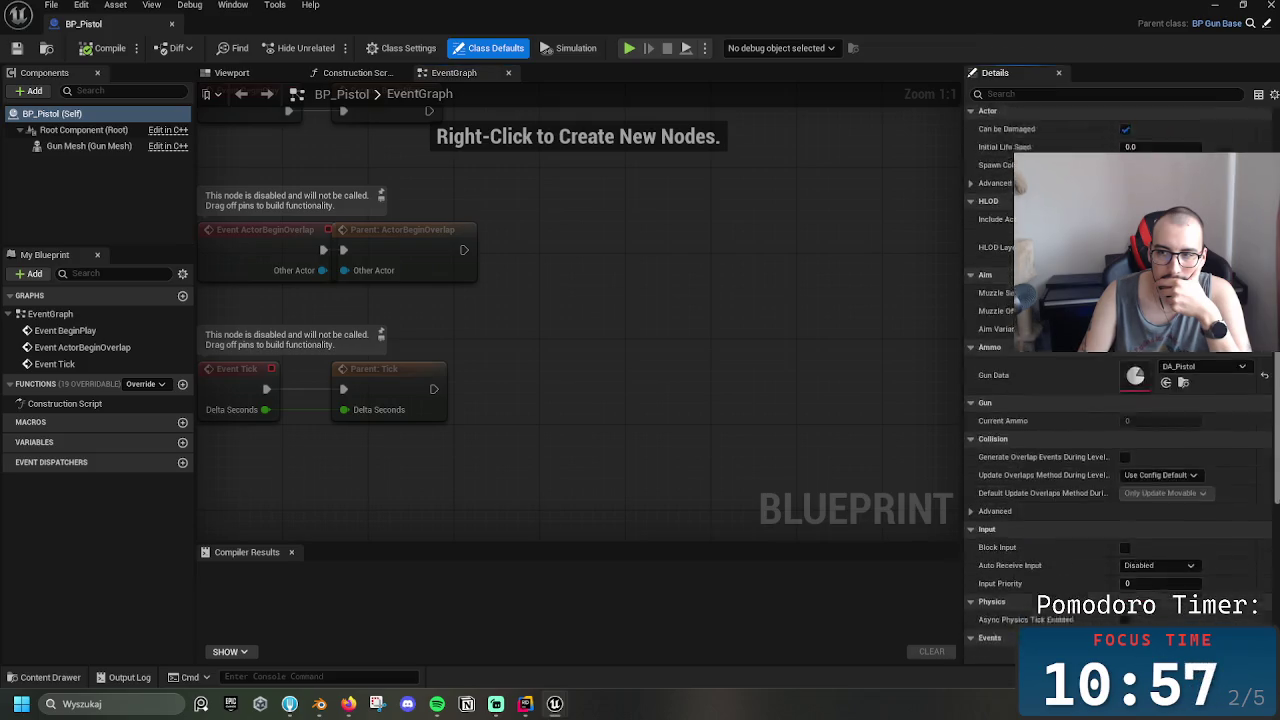
pyautogui.click(87, 146)
pyautogui.scroll(-15, 1100, 450)
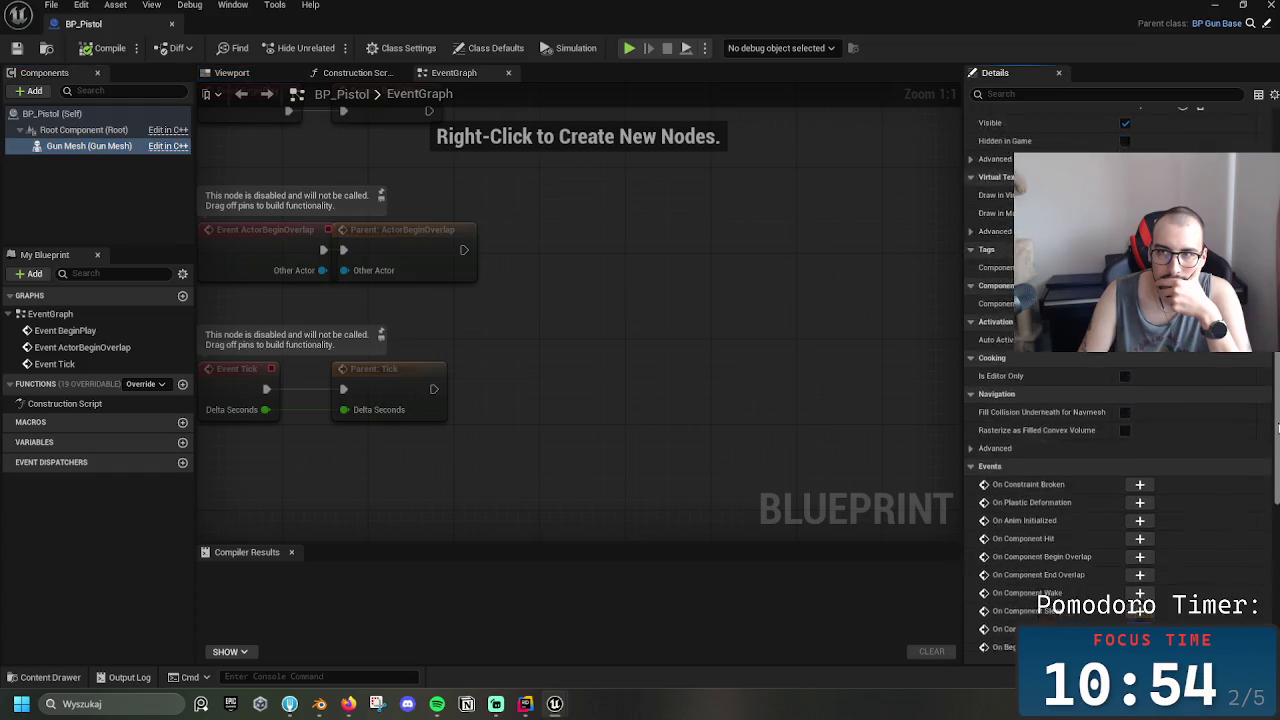
pyautogui.scroll(15, 1100, 400)
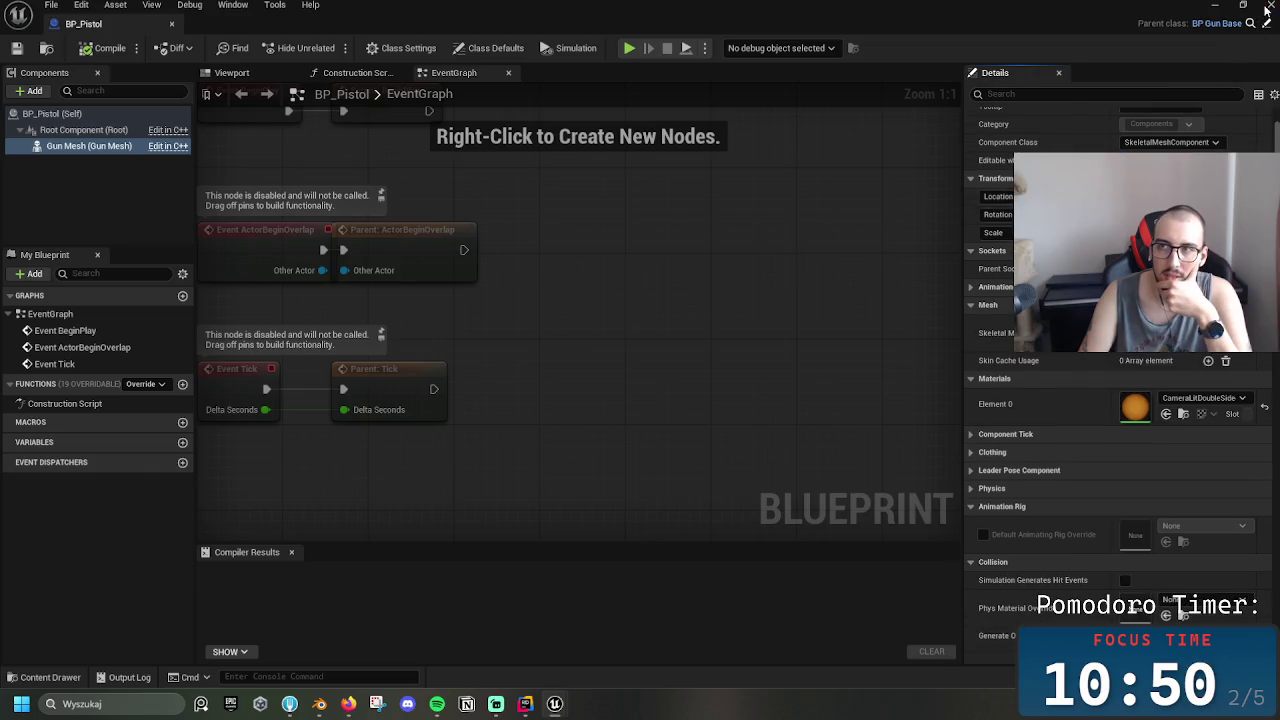
pyautogui.click(1268, 6)
# Set BP_Rifle's Gun Mesh skeletal mesh to GoodRifle4, compile, save and close it
pyautogui.doubleClick(263, 555)
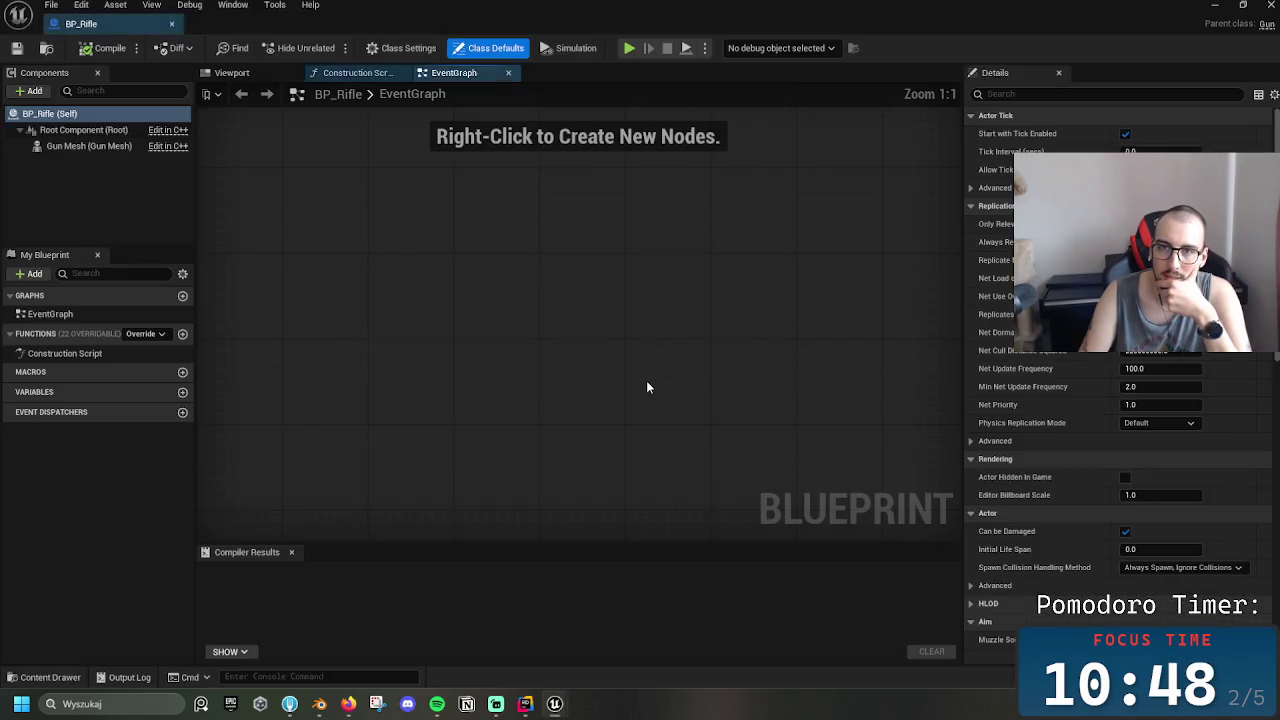
pyautogui.scroll(-5, 1222, 441)
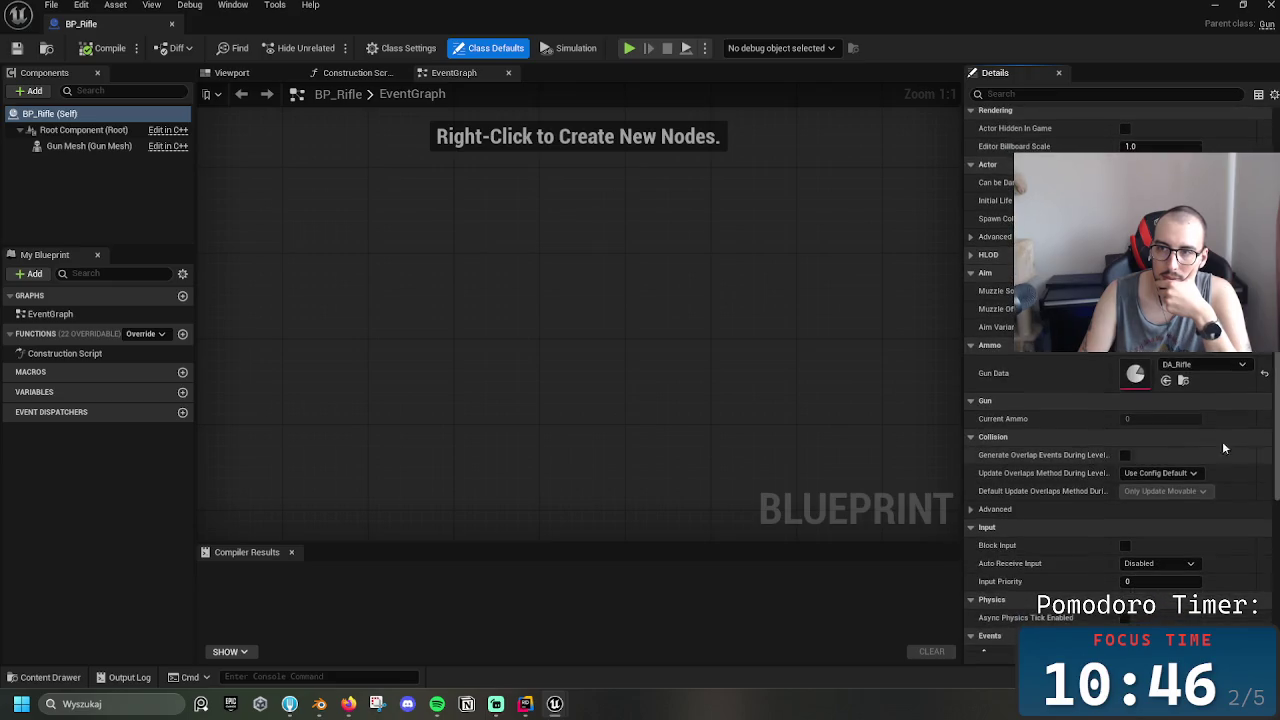
pyautogui.click(138, 147)
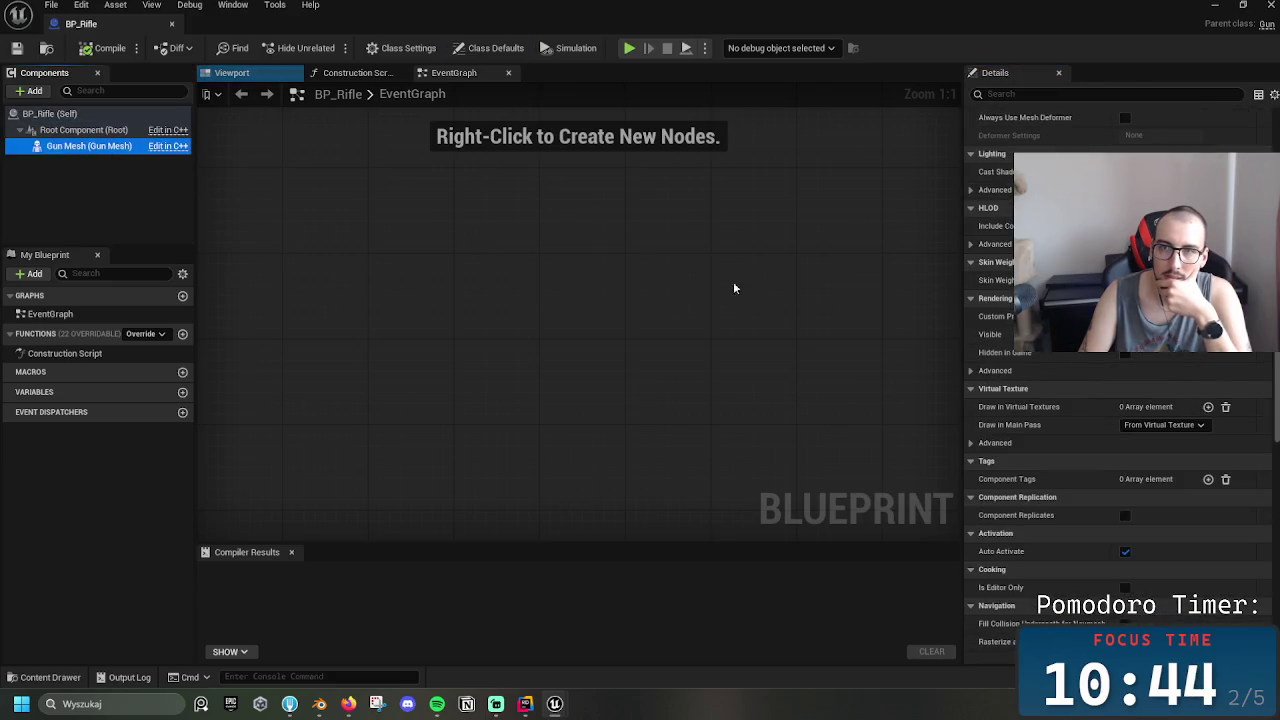
pyautogui.scroll(-5, 1120, 400)
pyautogui.scroll(15, 1120, 400)
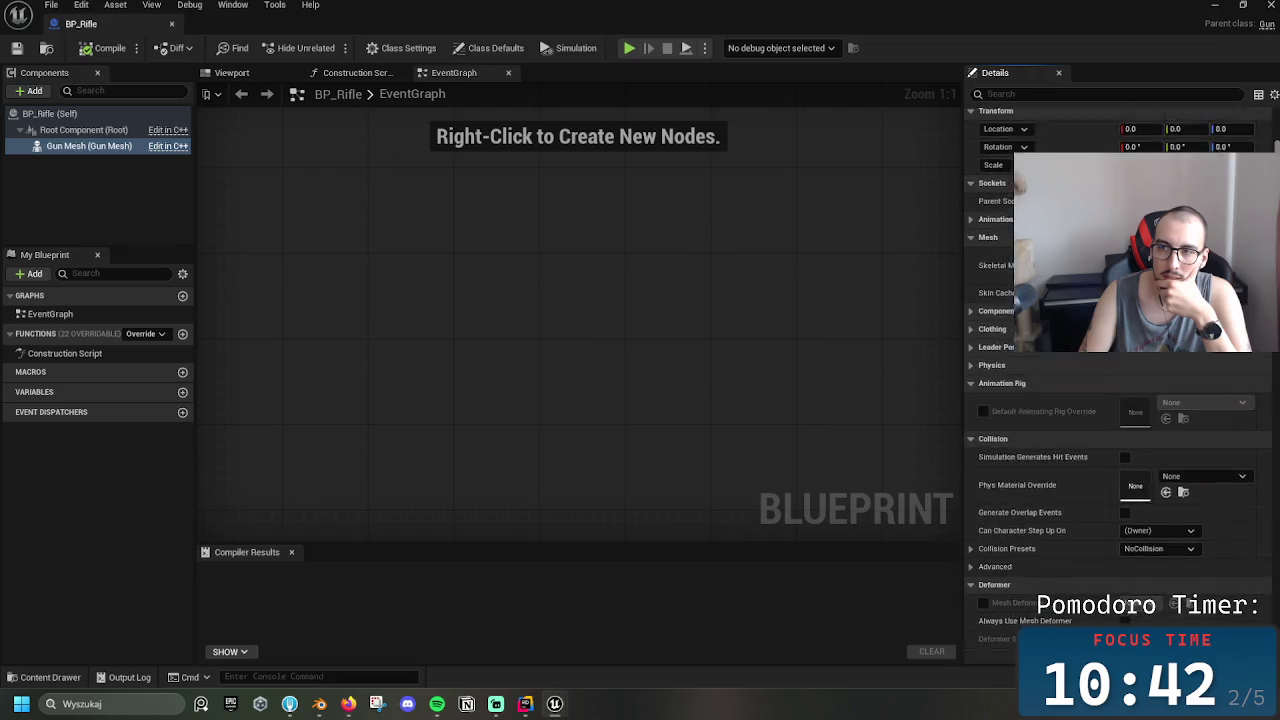
pyautogui.click(1200, 287)
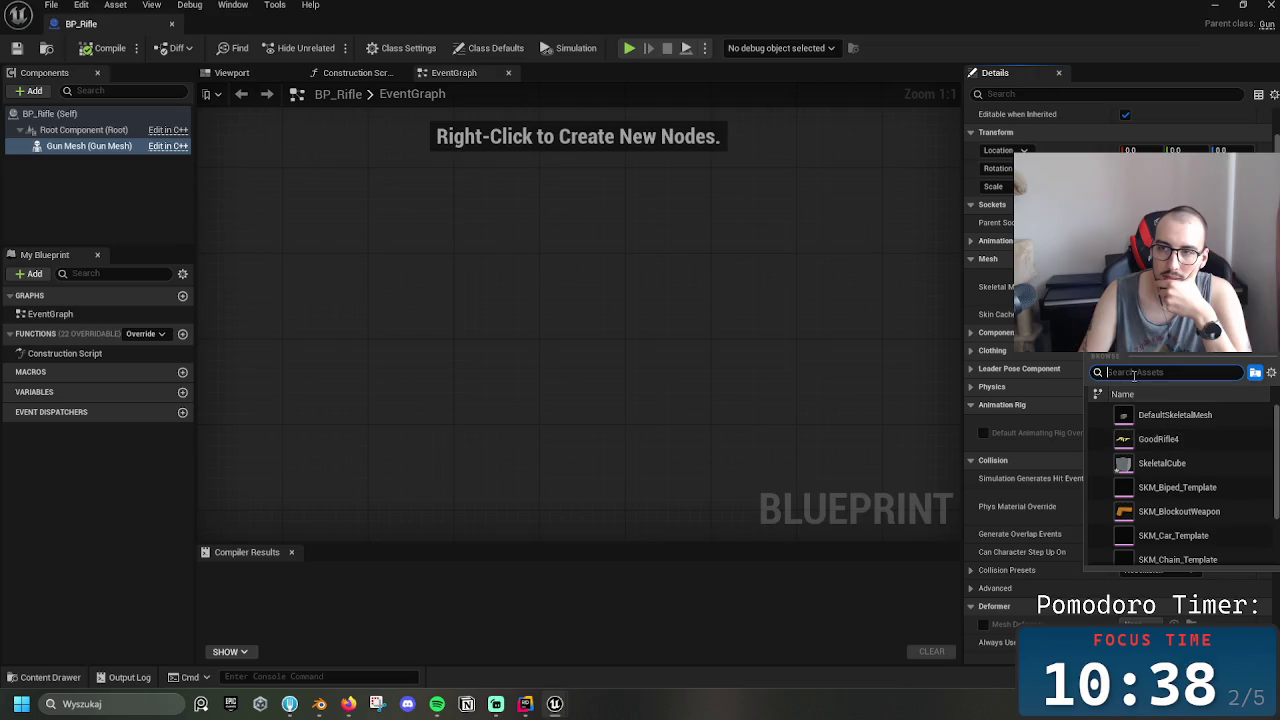
pyautogui.click(1160, 440)
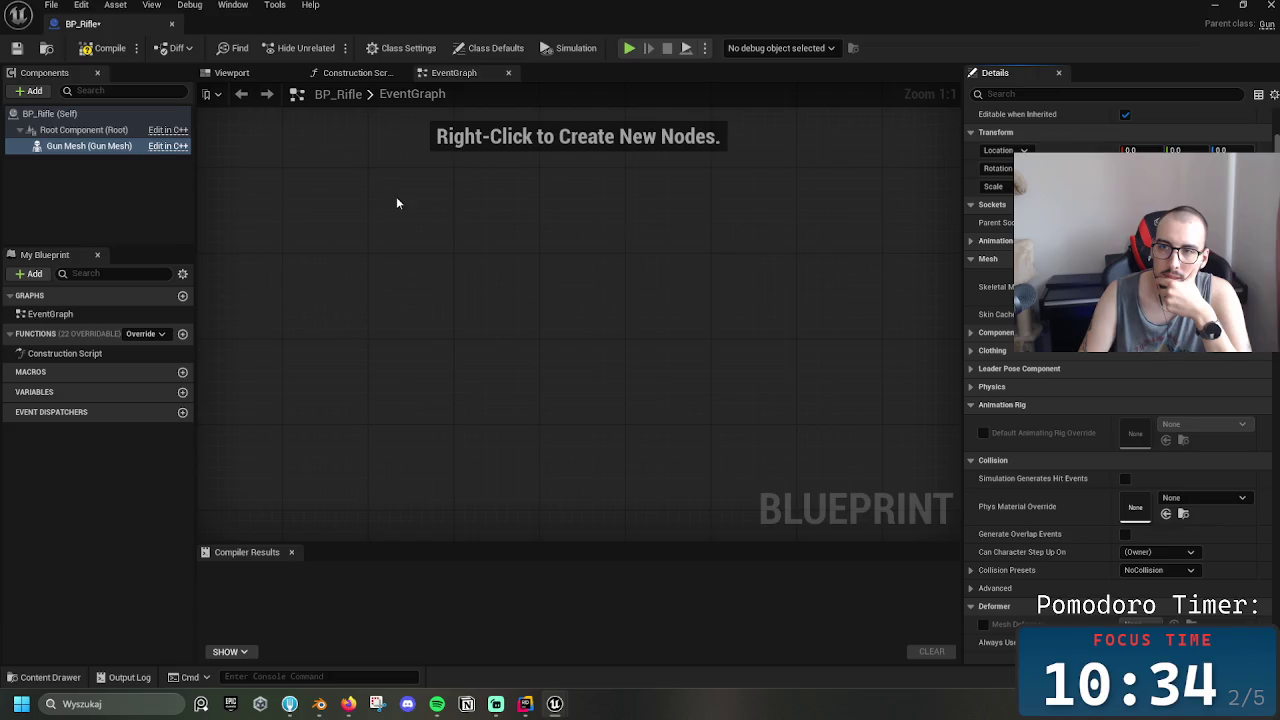
pyautogui.click(18, 50)
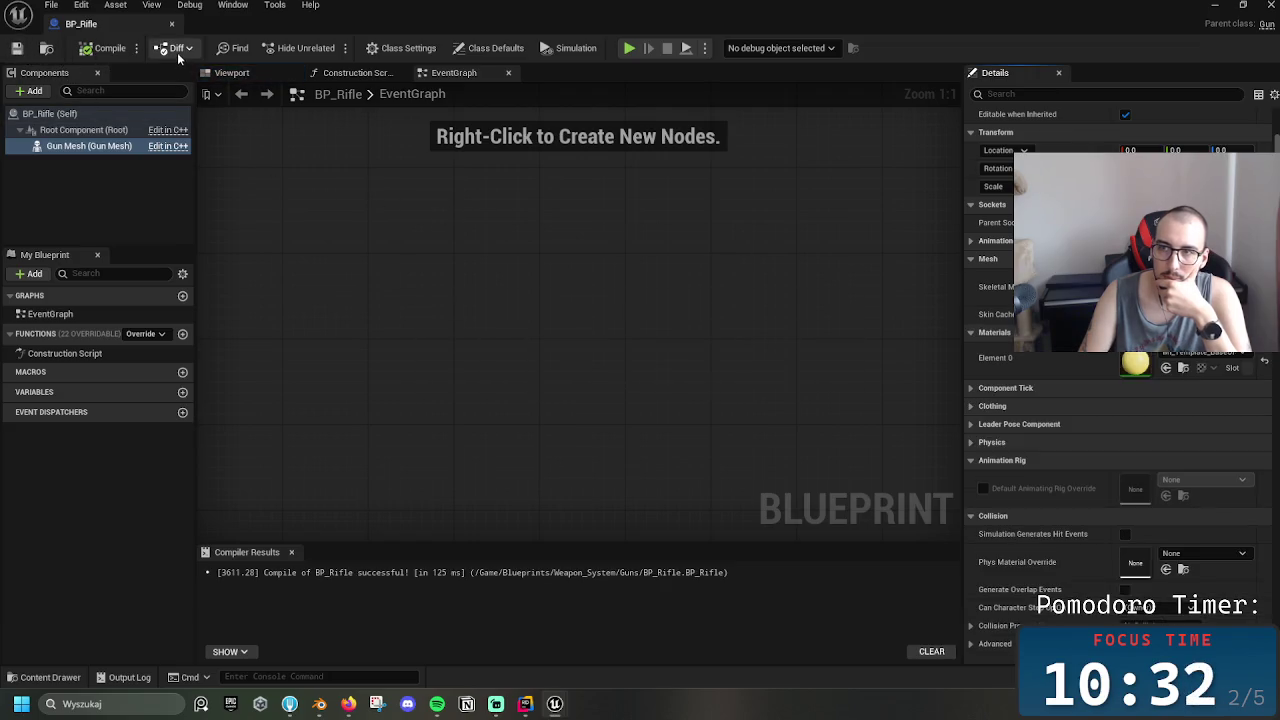
pyautogui.click(174, 25)
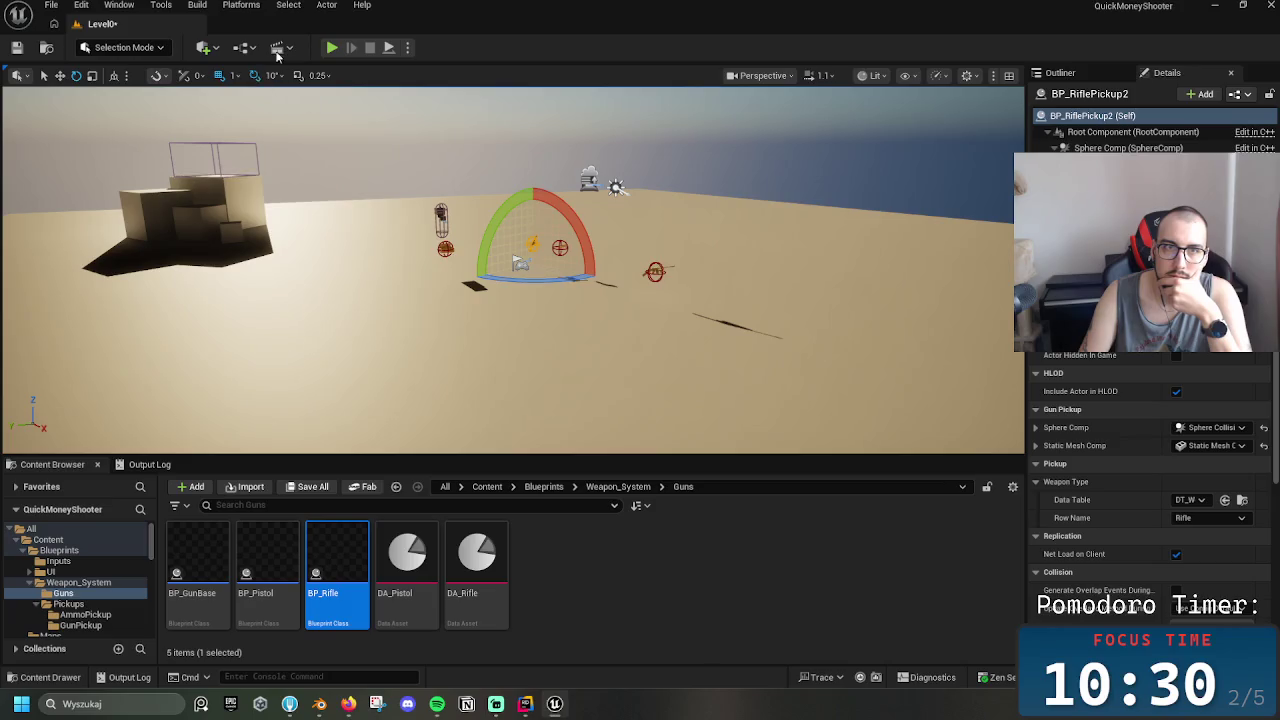
pyautogui.click(331, 47)
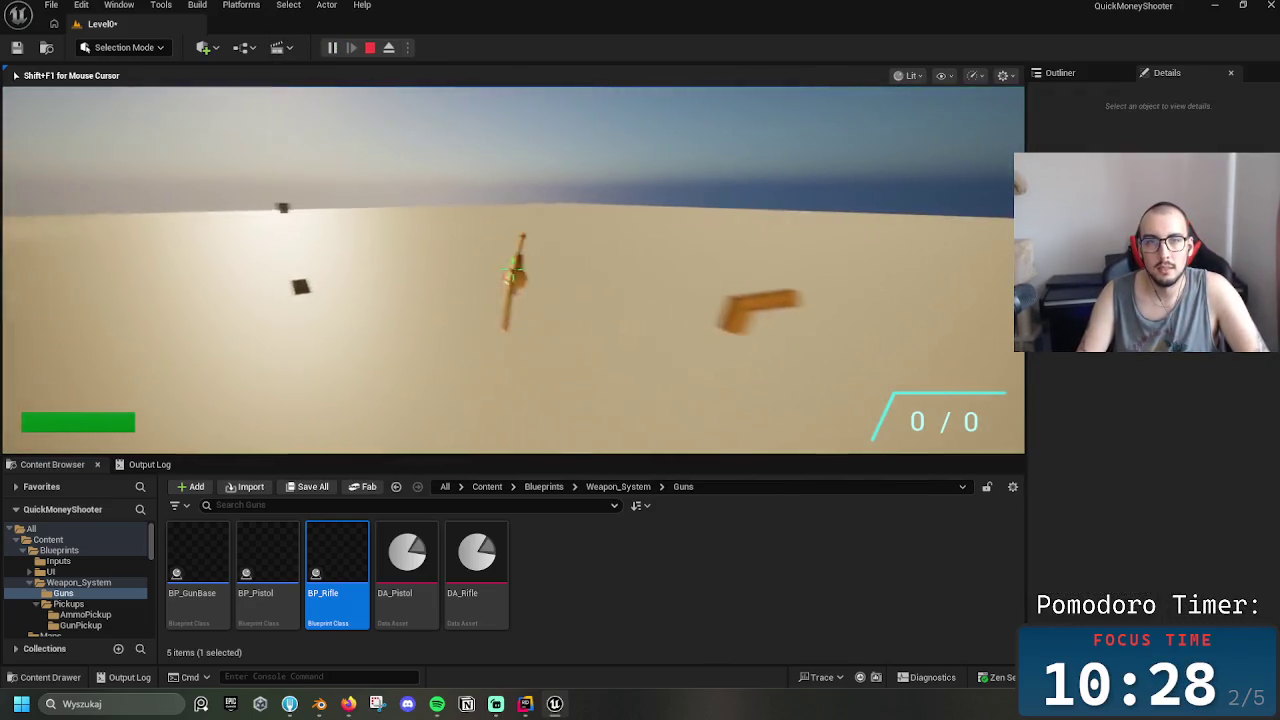
pyautogui.press('w')
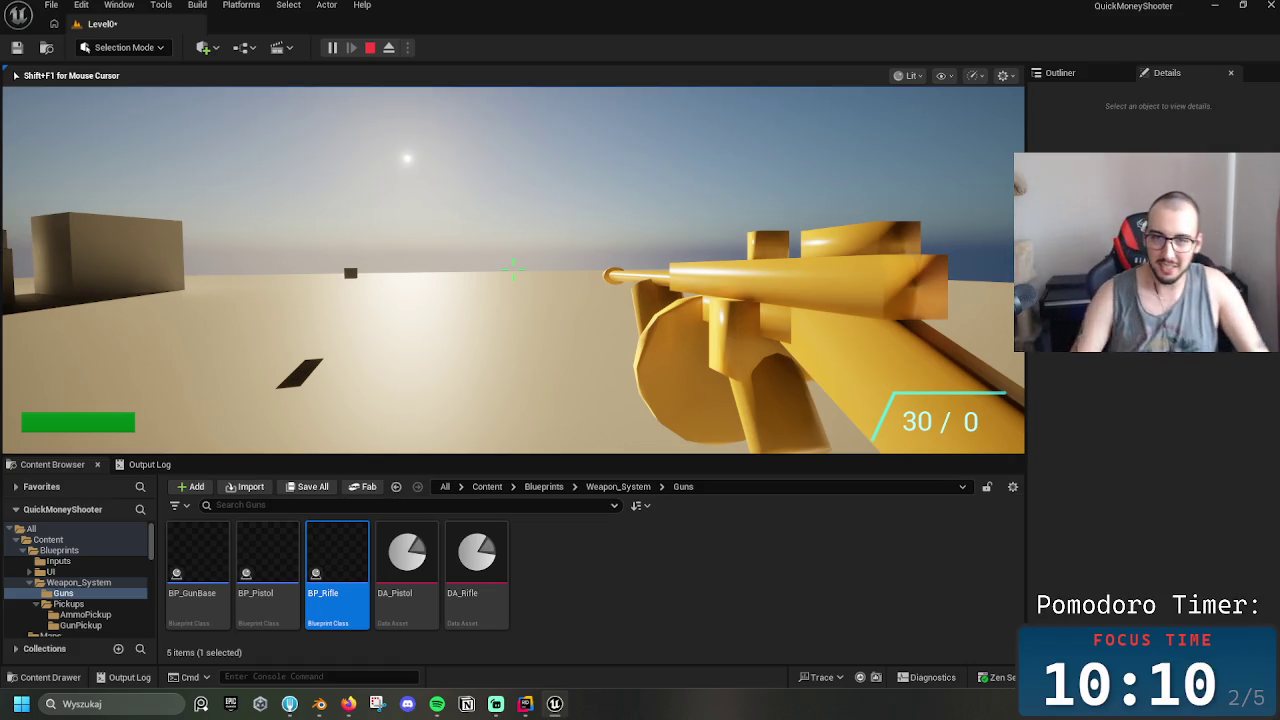
pyautogui.press('F11')
pyautogui.click(640, 360)
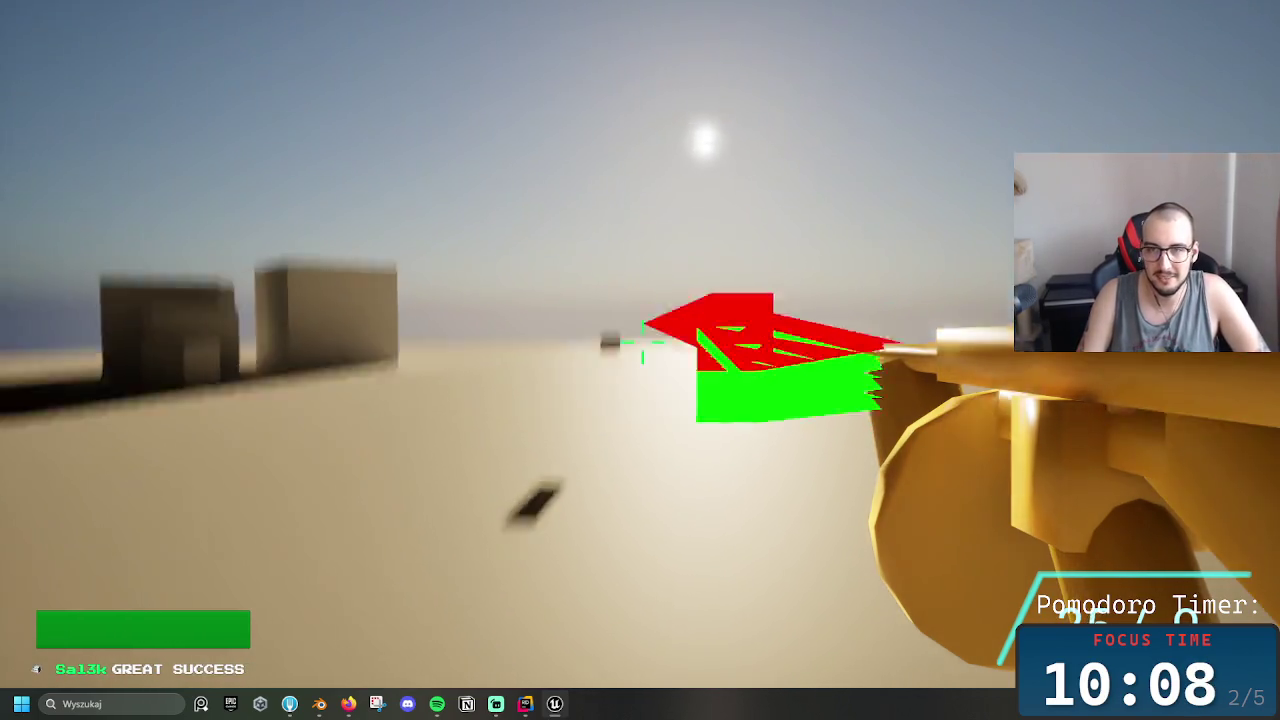
pyautogui.click(640, 360)
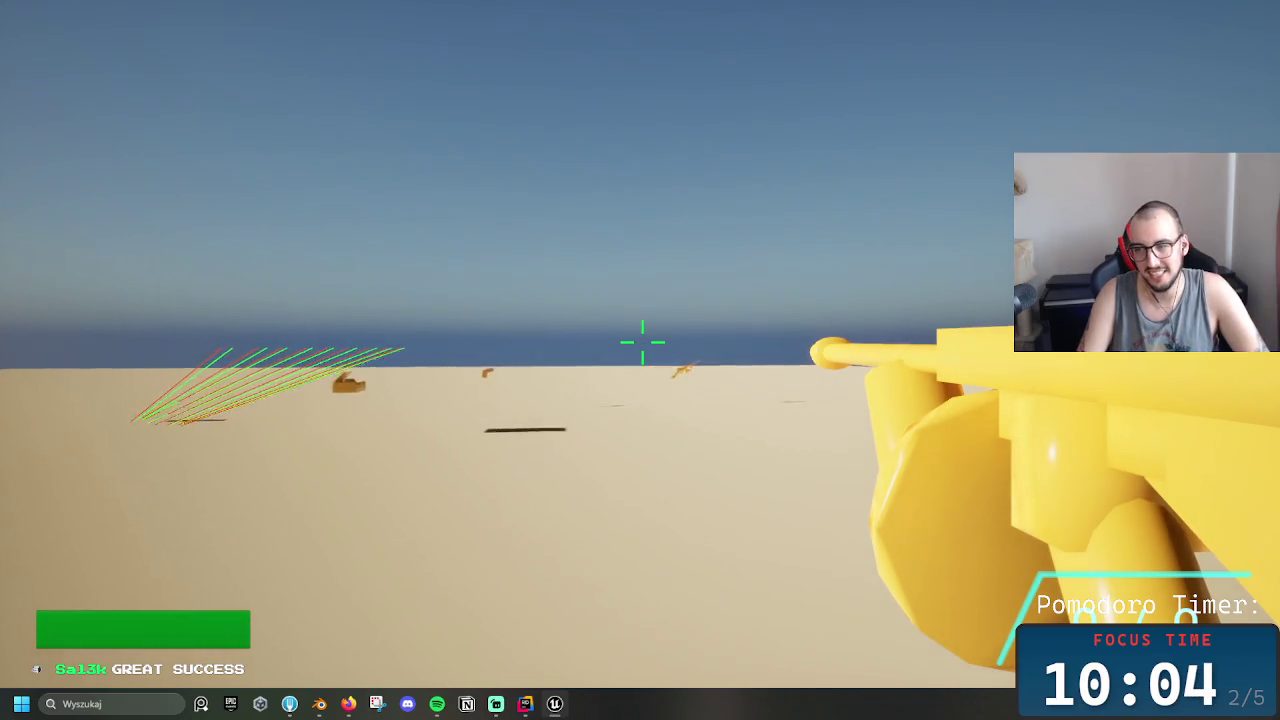
pyautogui.press('w')
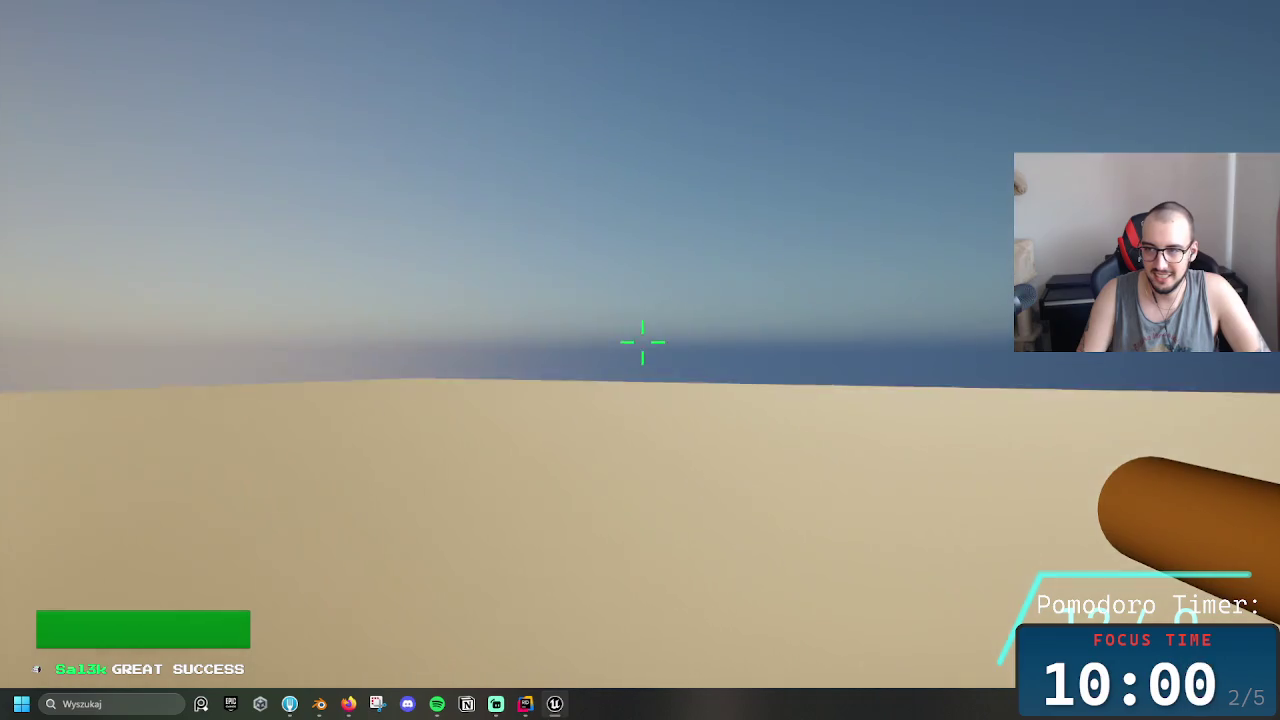
pyautogui.click(642, 342)
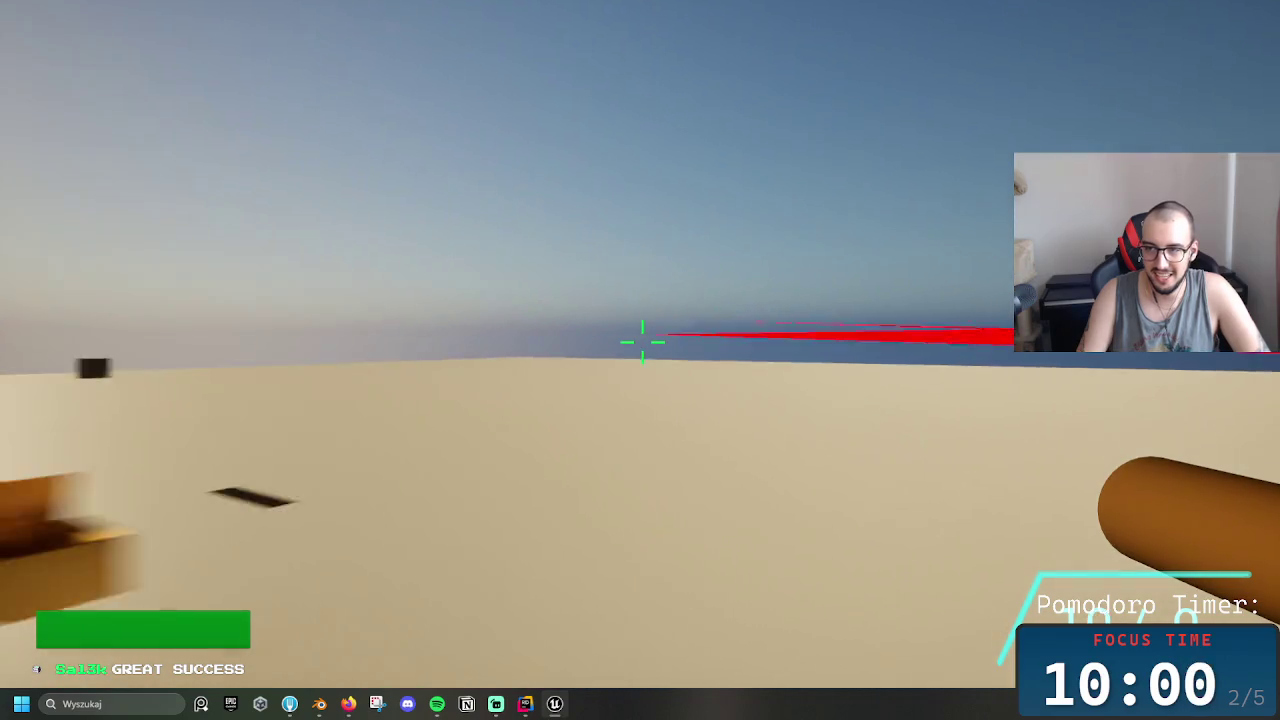
pyautogui.press('1')
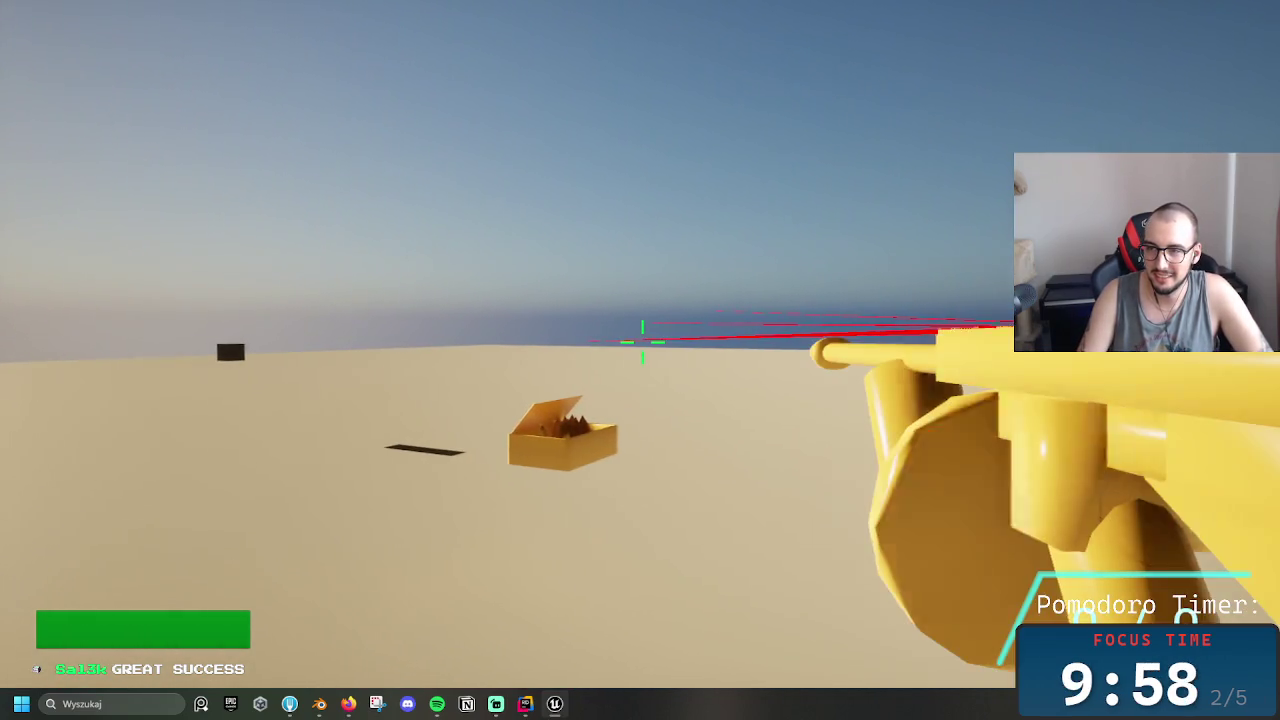
pyautogui.press('2')
pyautogui.press('1')
pyautogui.press('2')
pyautogui.press('1')
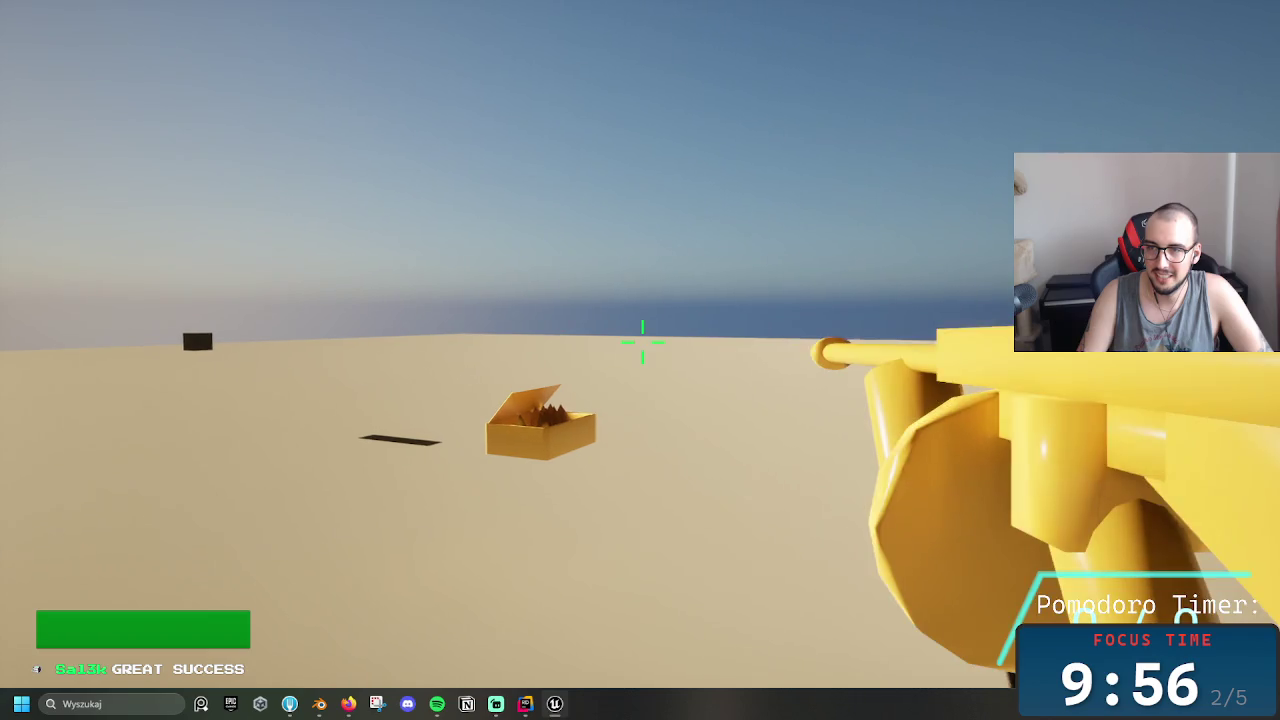
pyautogui.press('2')
pyautogui.press('1')
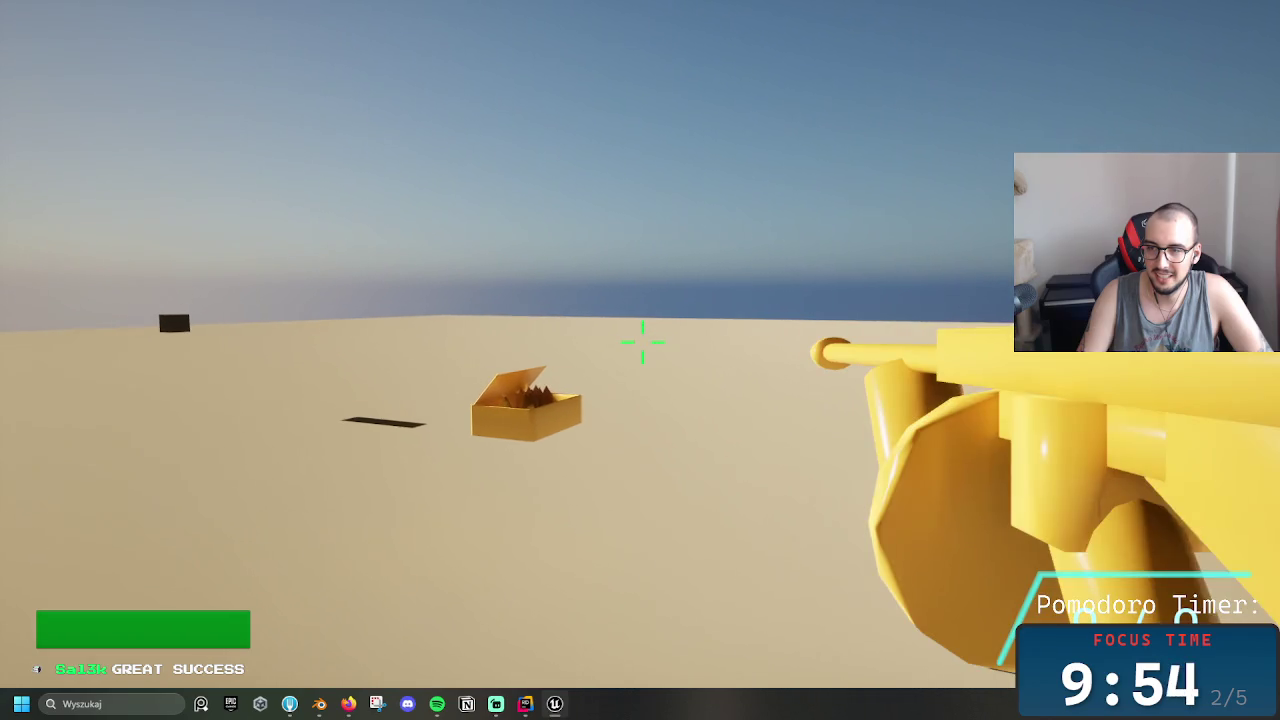
pyautogui.press('2')
pyautogui.press('Escape')
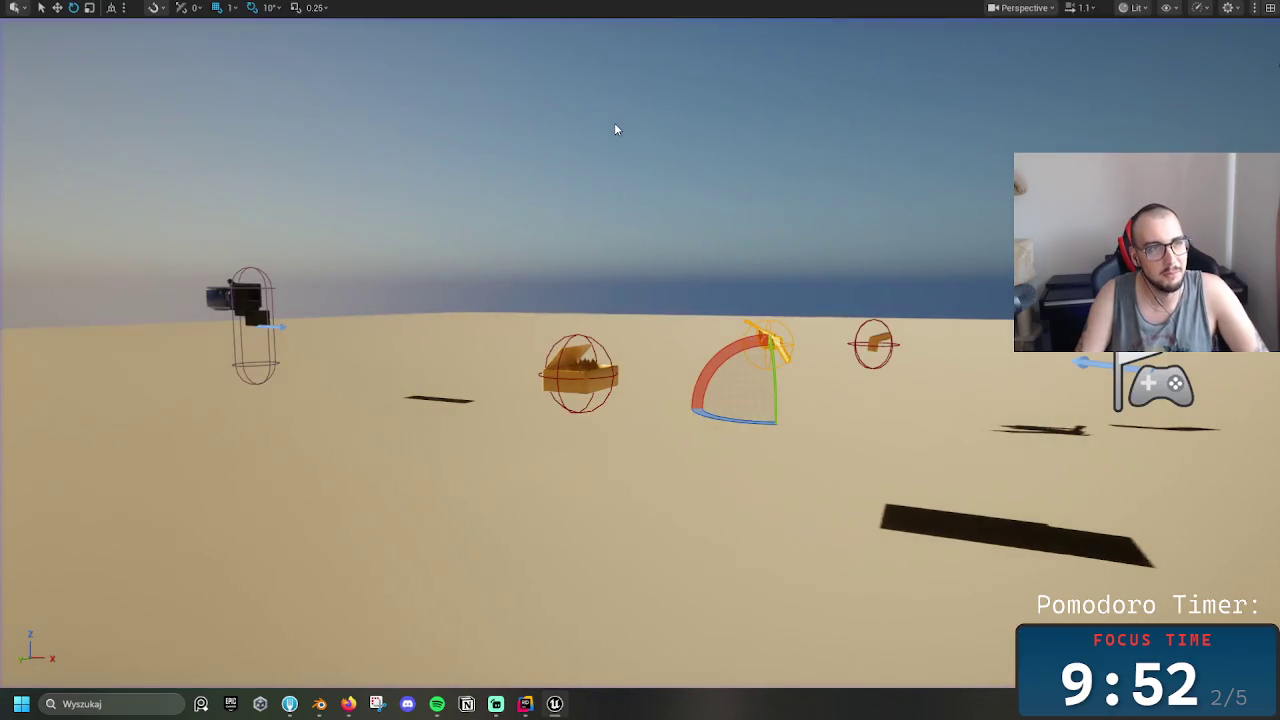
pyautogui.press('F11')
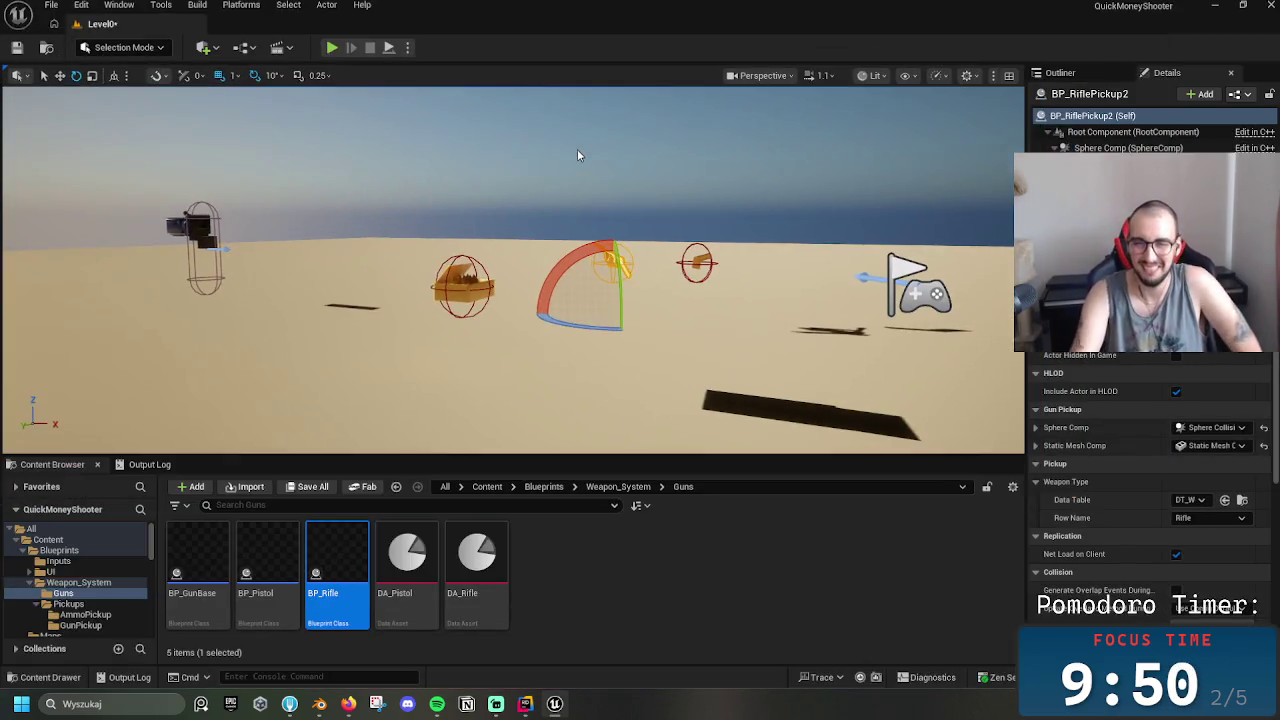
# Select the pistol ammo pickup in the level and open Blueprints > Weapon_System
pyautogui.click(460, 285)
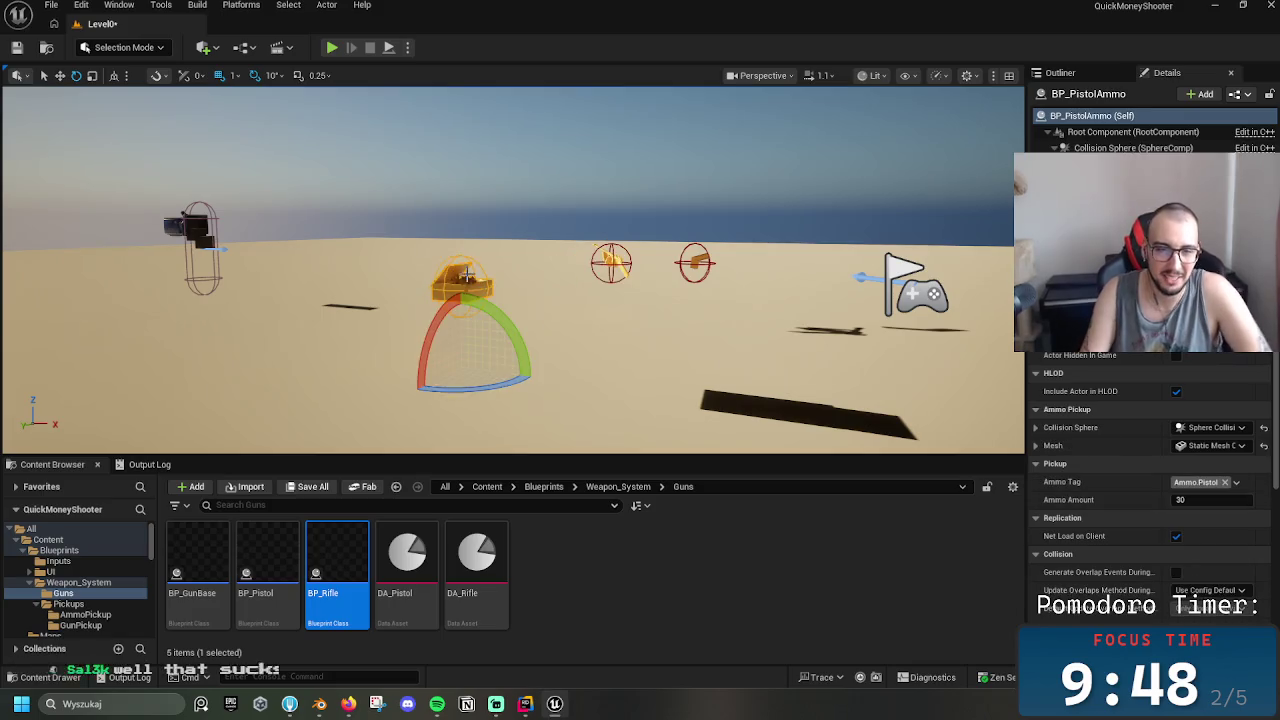
pyautogui.click(597, 487)
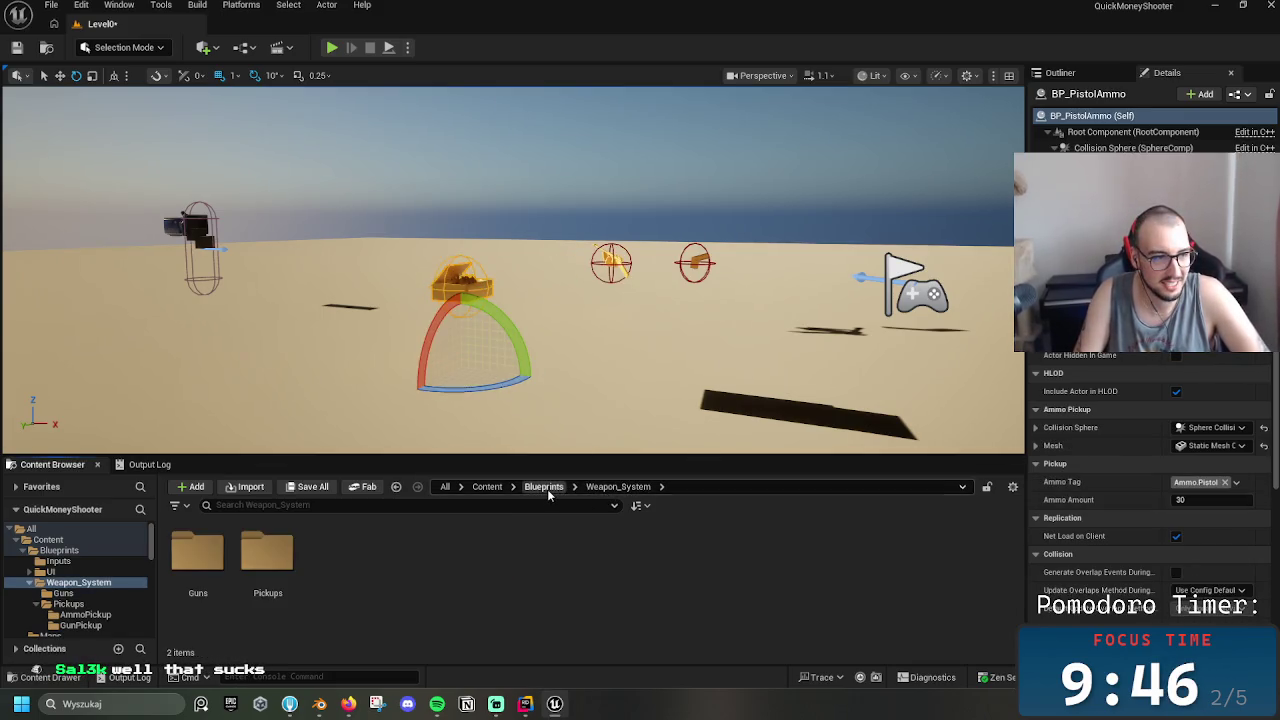
pyautogui.click(548, 487)
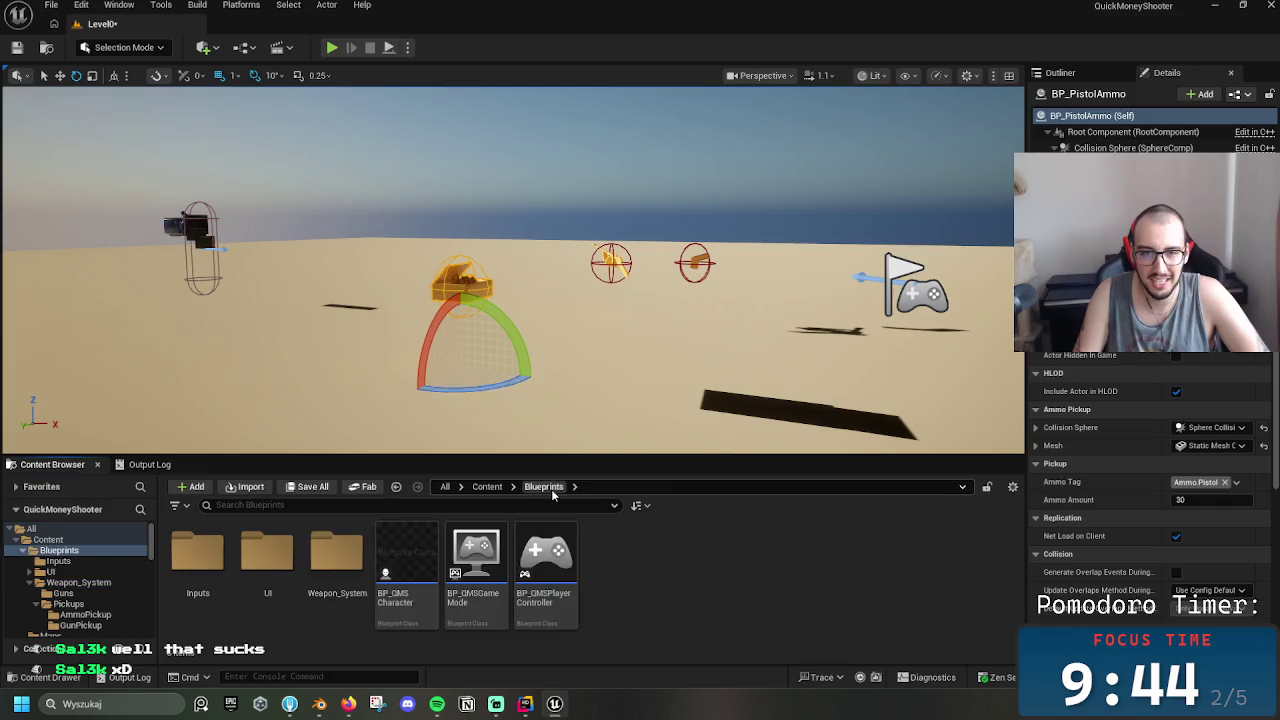
pyautogui.doubleClick(329, 551)
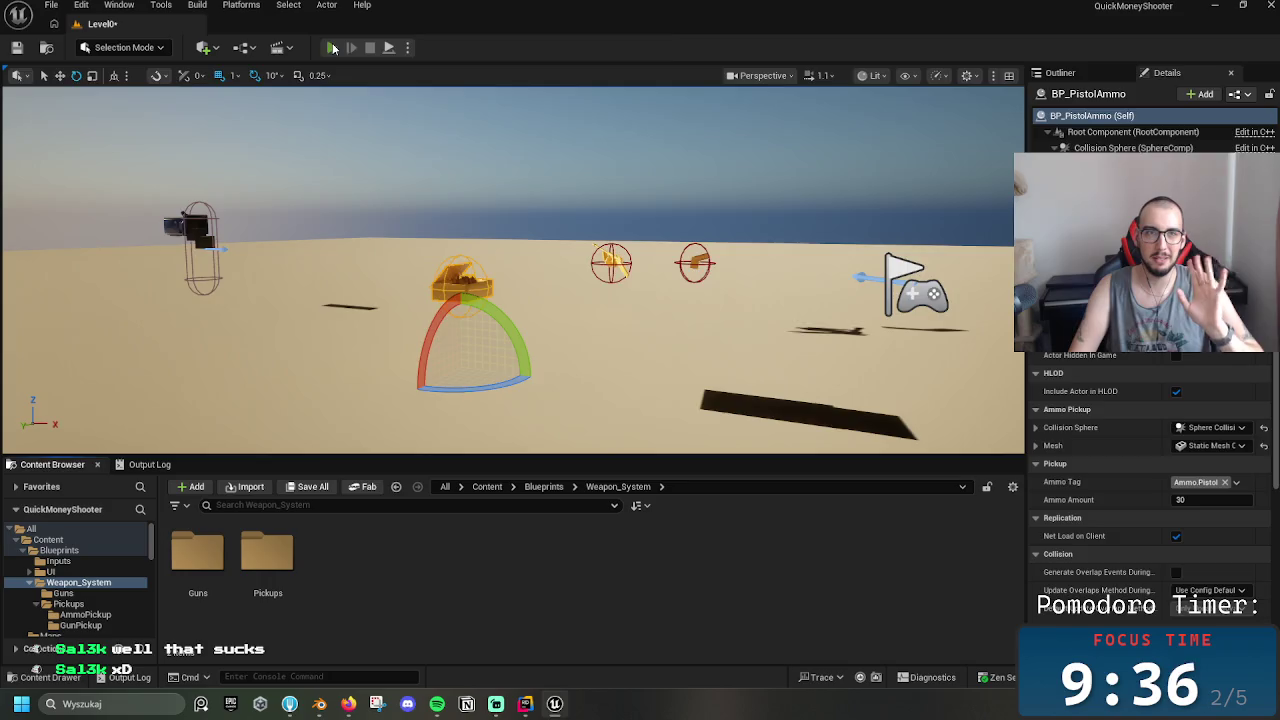
pyautogui.click(333, 48)
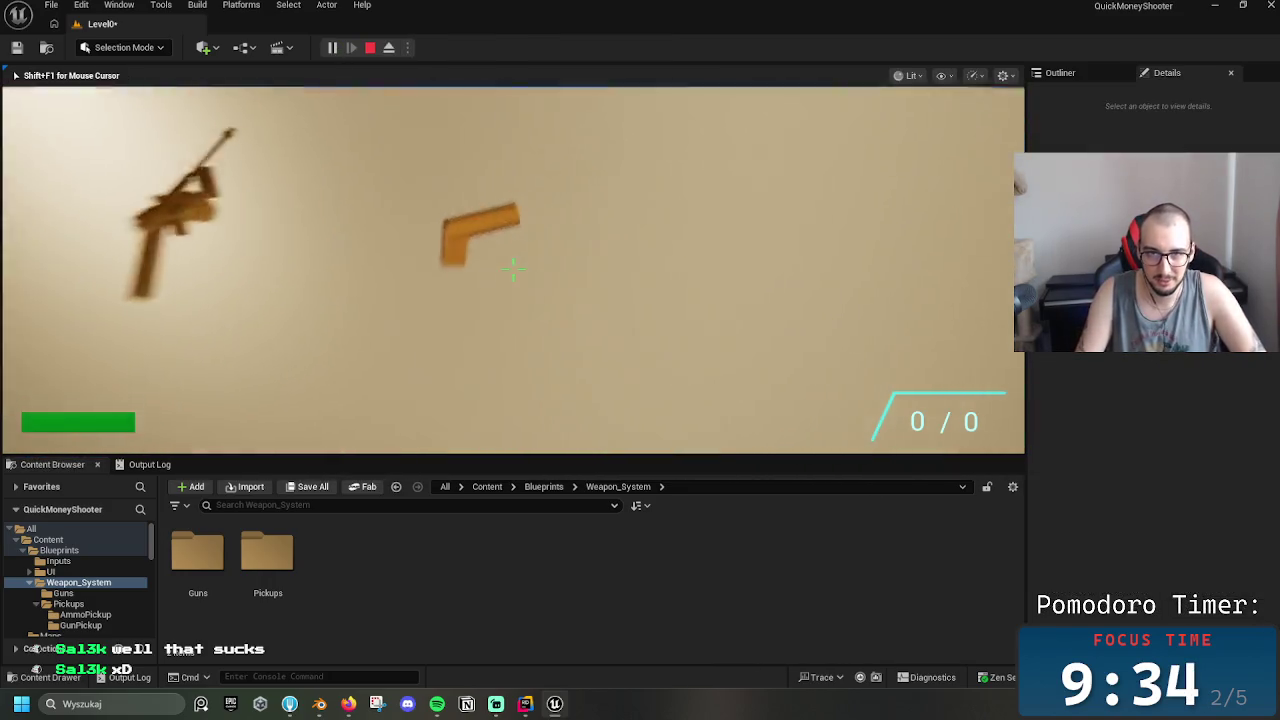
# Walk over the pistol and rifle, then into the ammo box to collect it
pyautogui.press('w')
pyautogui.press('w')
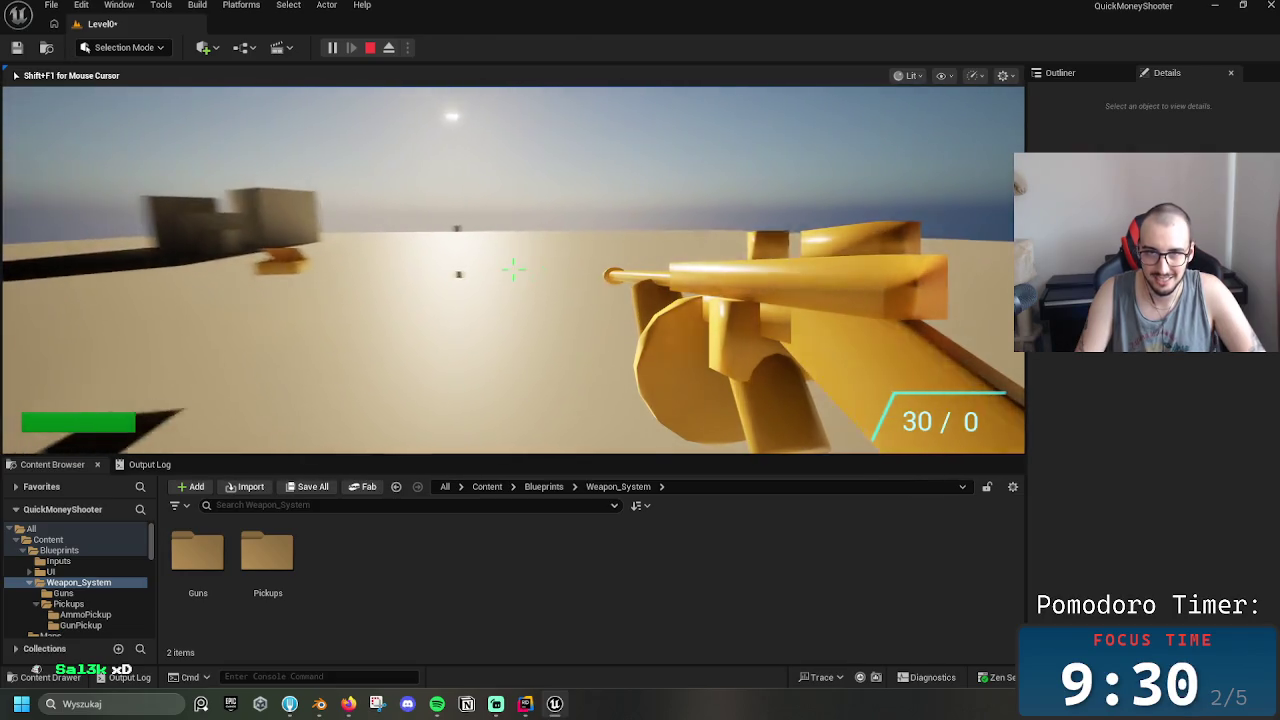
pyautogui.press('w')
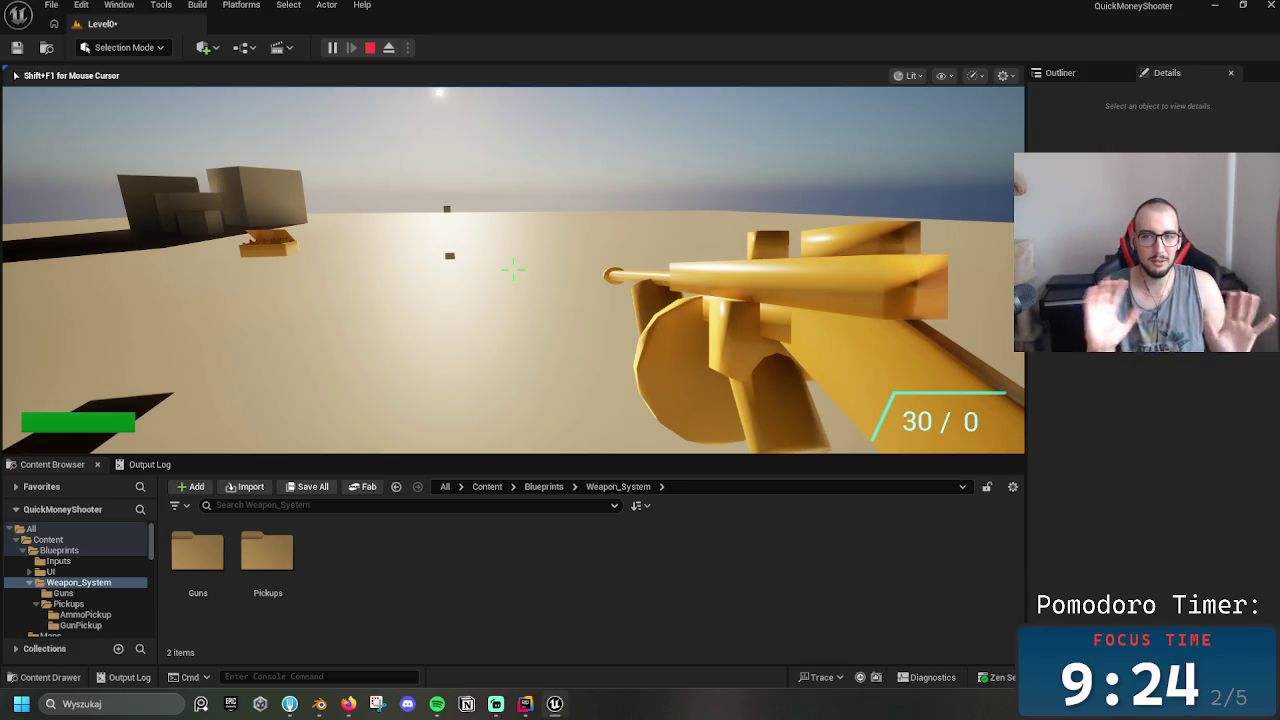
pyautogui.press('w')
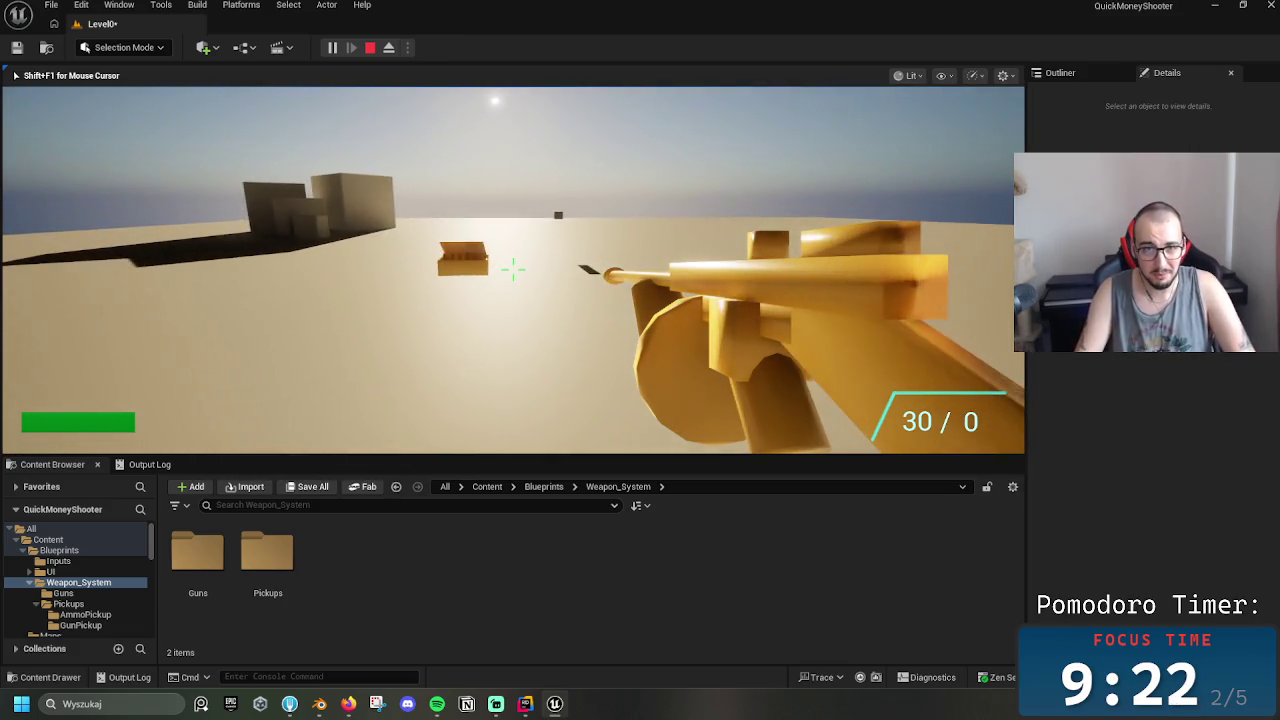
pyautogui.press('w')
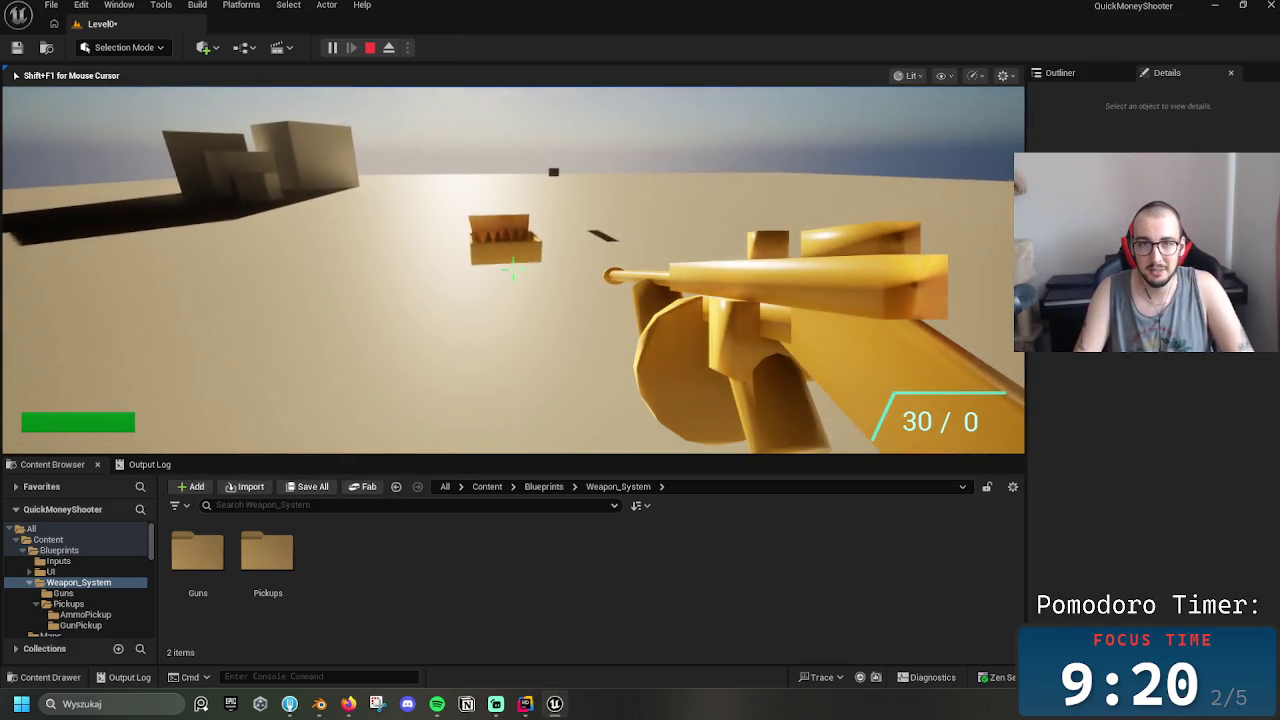
pyautogui.press('w')
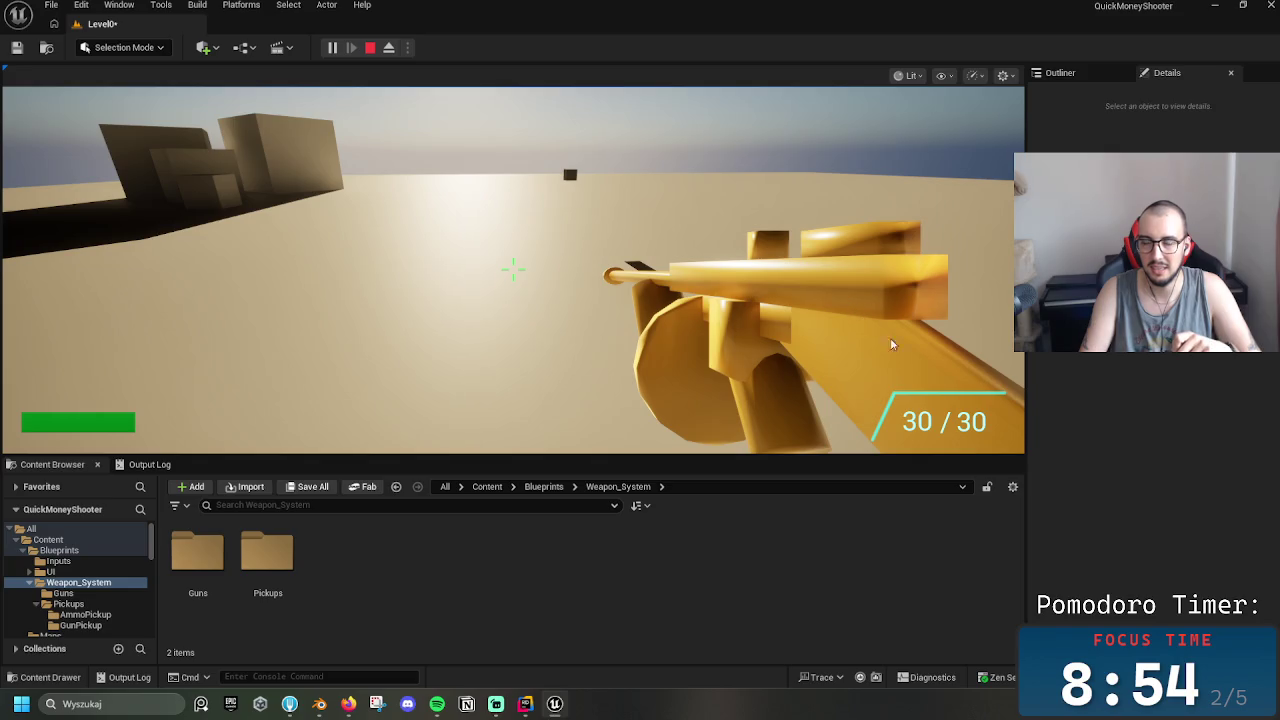
# Fire the rifle until it shows 0 / 0 ammo, then stop the play-test
pyautogui.click(940, 432)
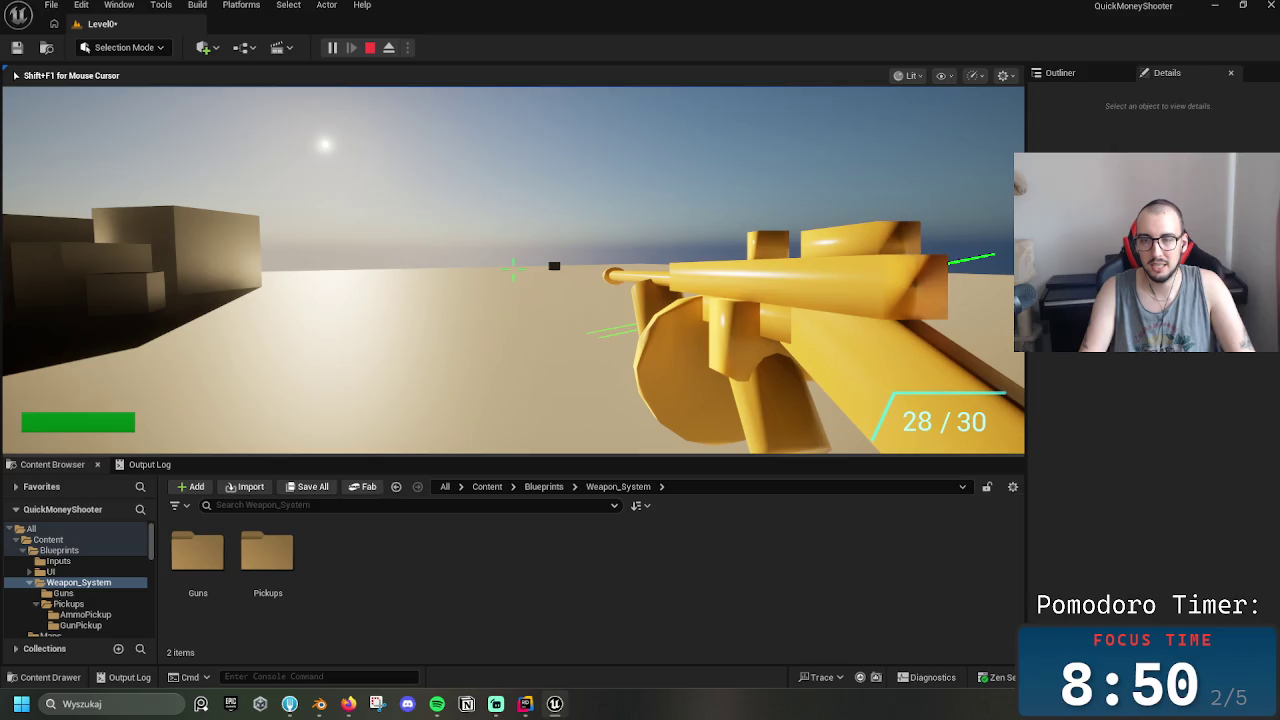
pyautogui.press('r')
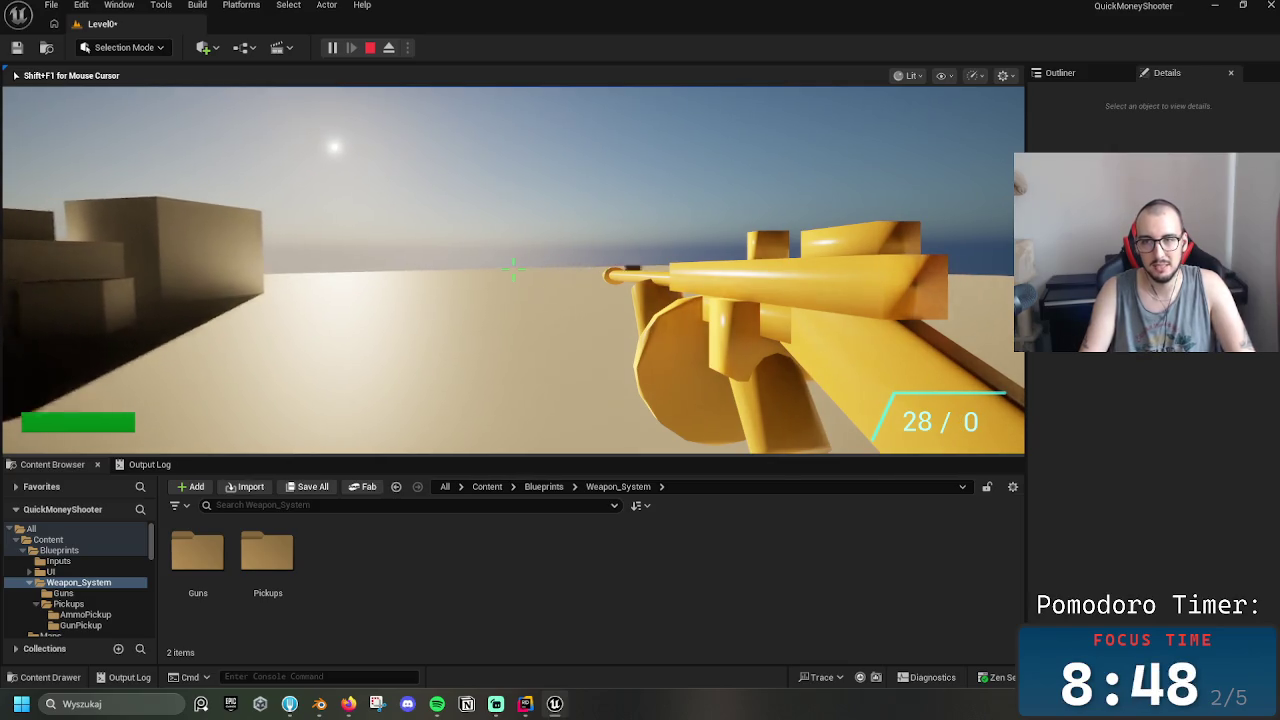
pyautogui.press('s')
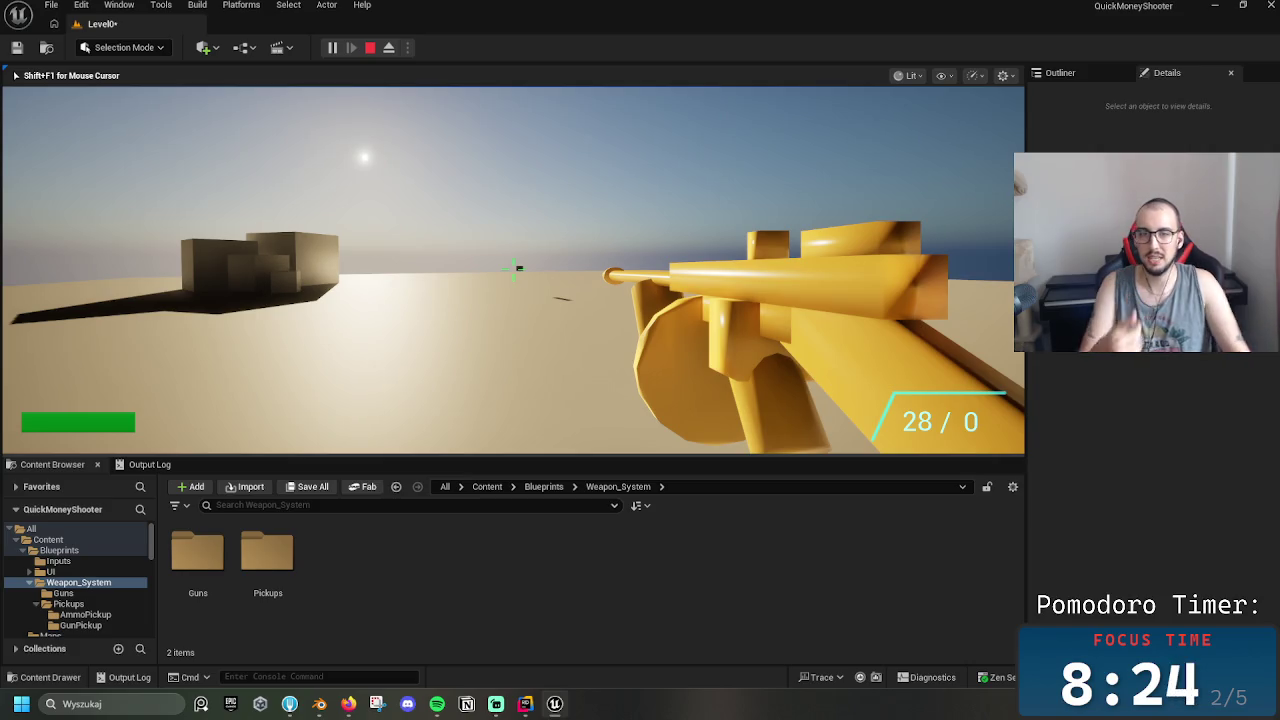
pyautogui.moveTo(513, 267); pyautogui.dragTo(513, 267)
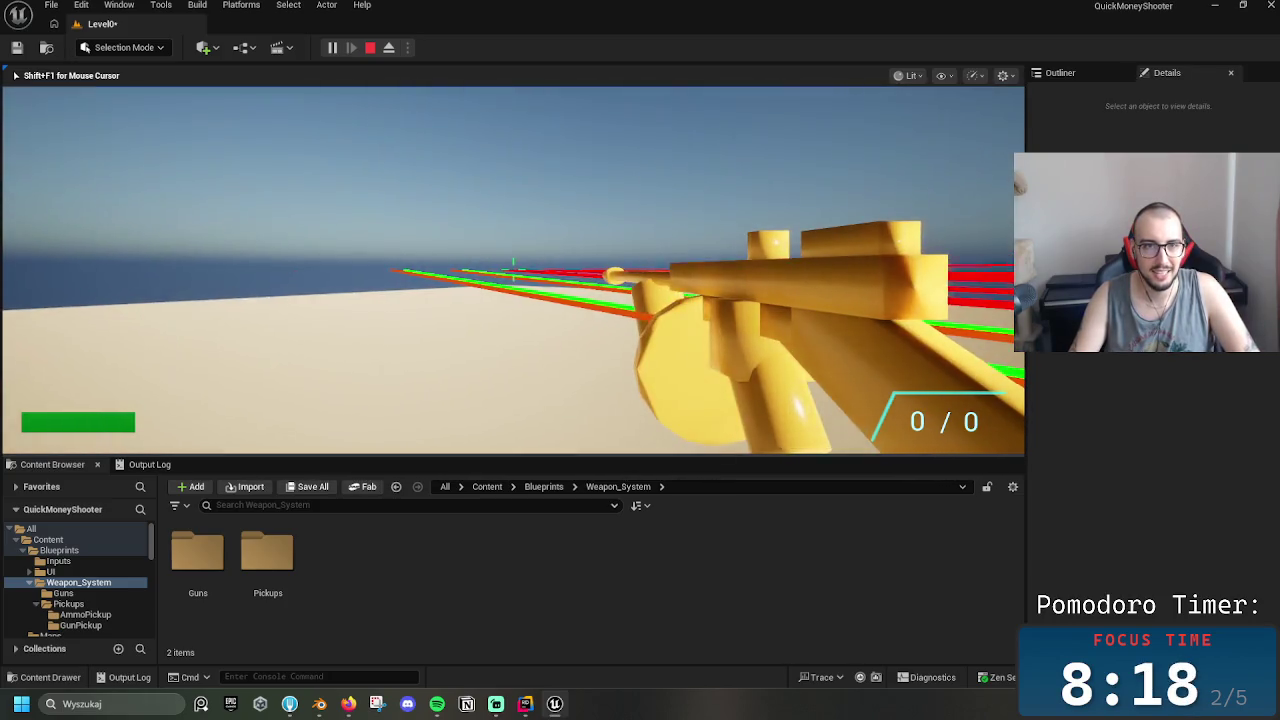
pyautogui.press('Escape')
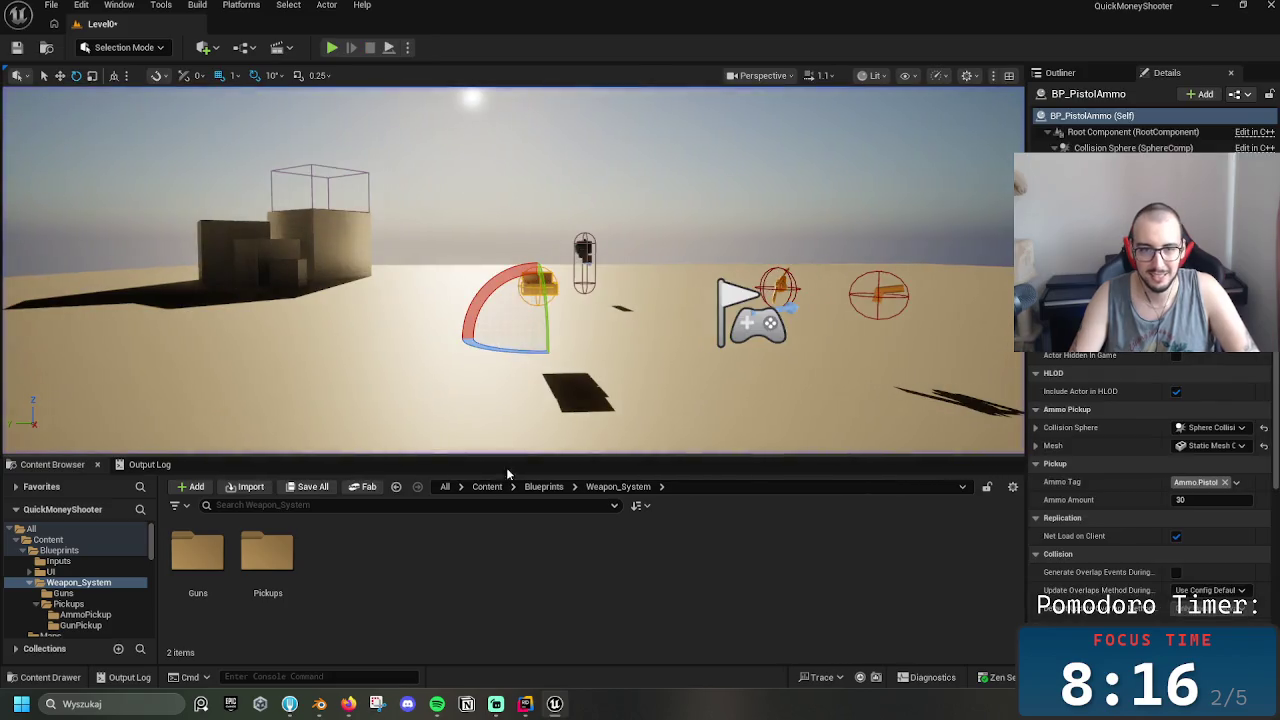
# Browse to Content > Mesh > Ammo to find the Ammobox mesh
pyautogui.click(543, 486)
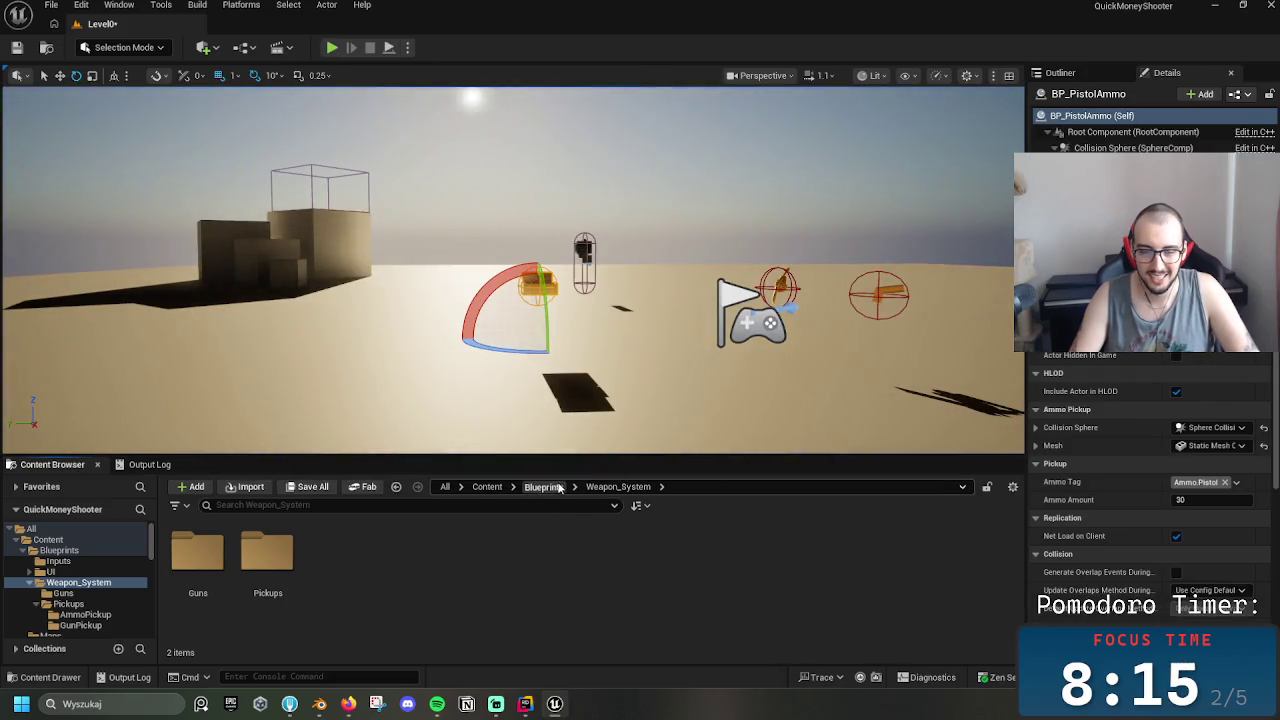
pyautogui.click(487, 486)
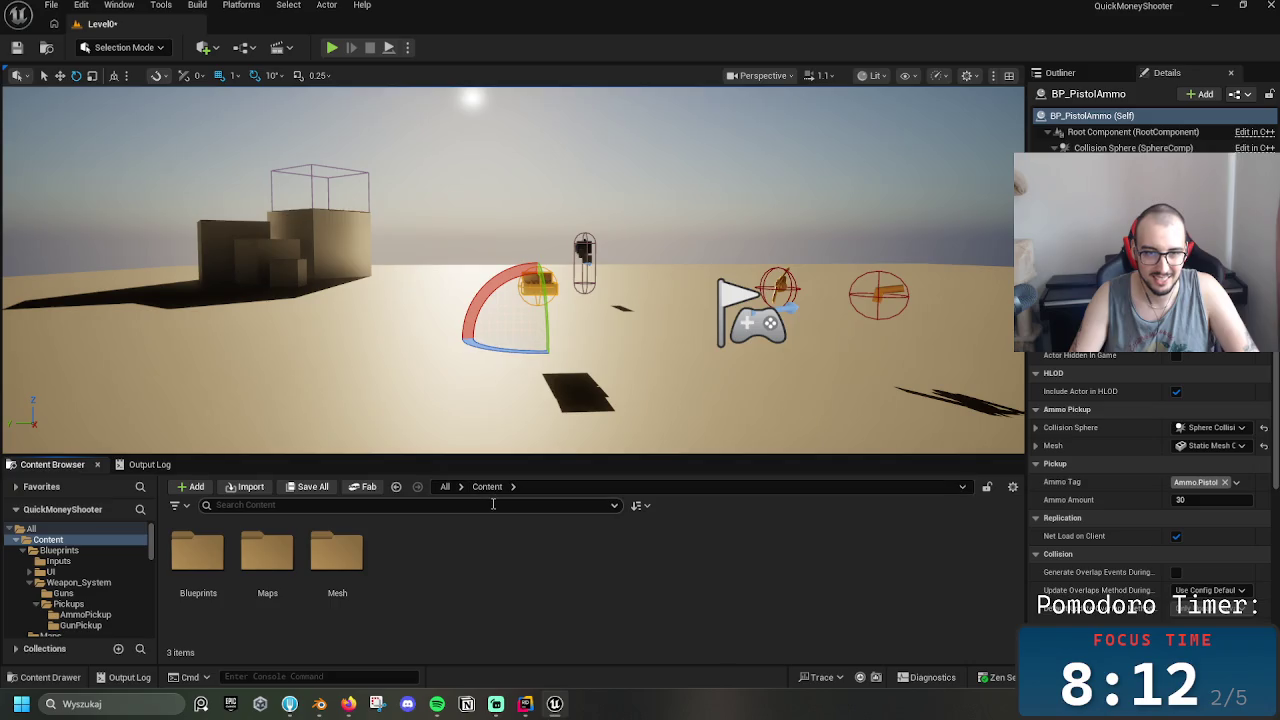
pyautogui.doubleClick(340, 560)
pyautogui.doubleClick(198, 555)
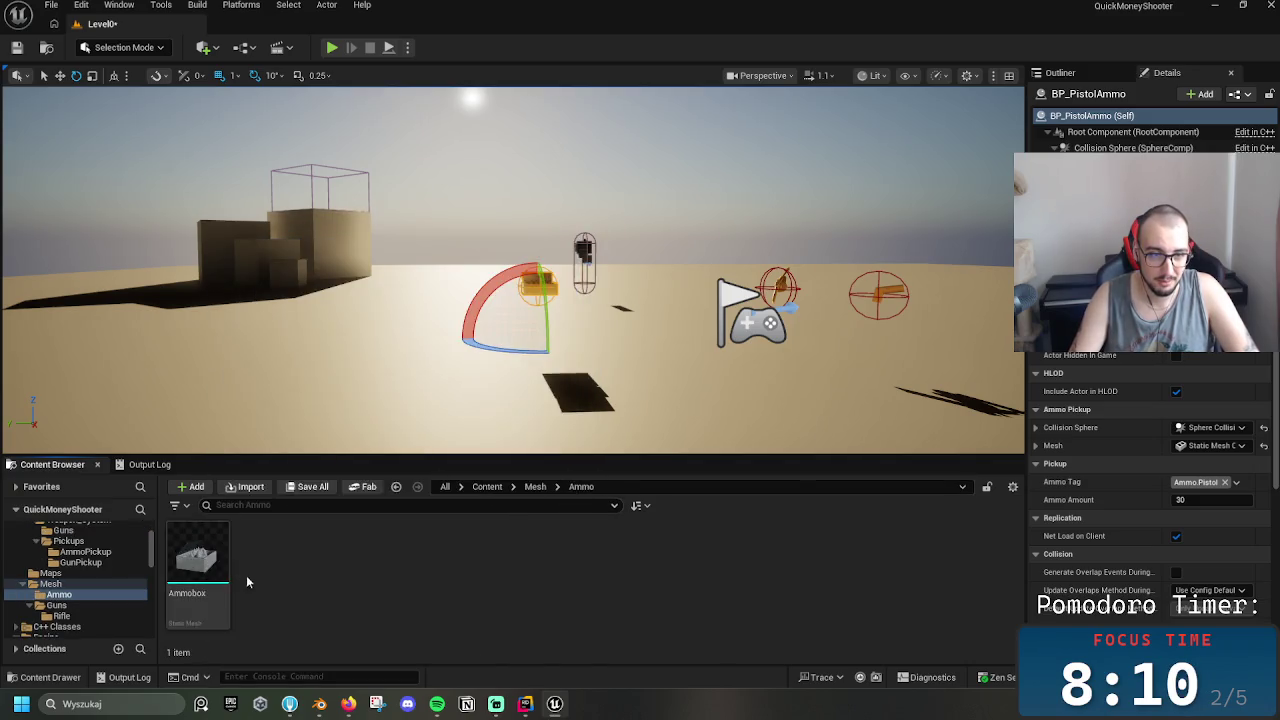
pyautogui.press('w')
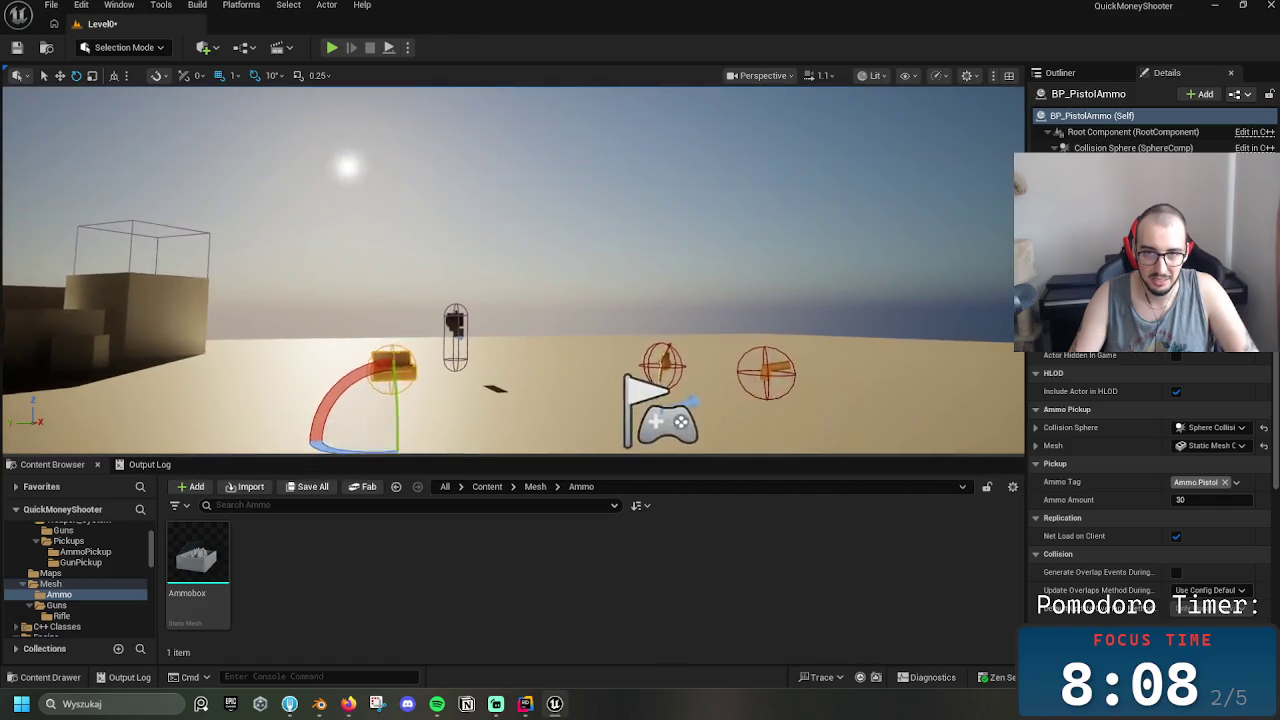
pyautogui.scroll(-5, 512, 270)
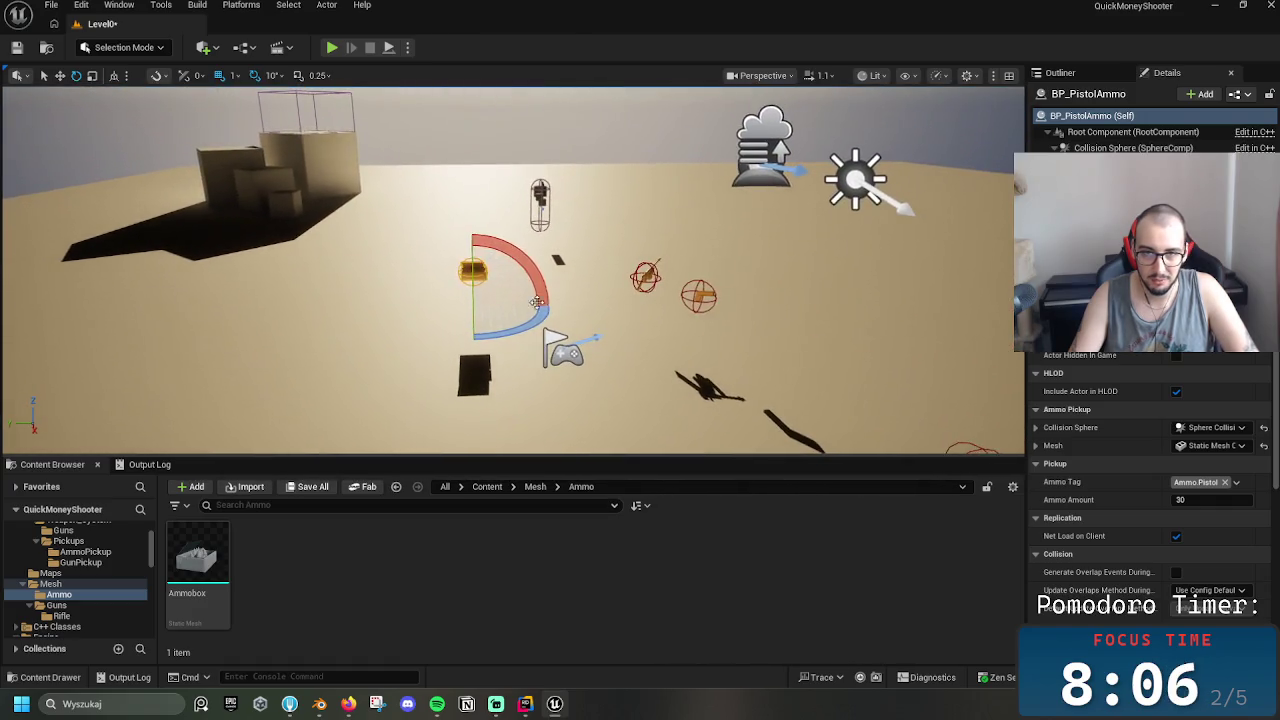
# Go back up to the top-level Content folder and select the Maps folder
pyautogui.click(535, 486)
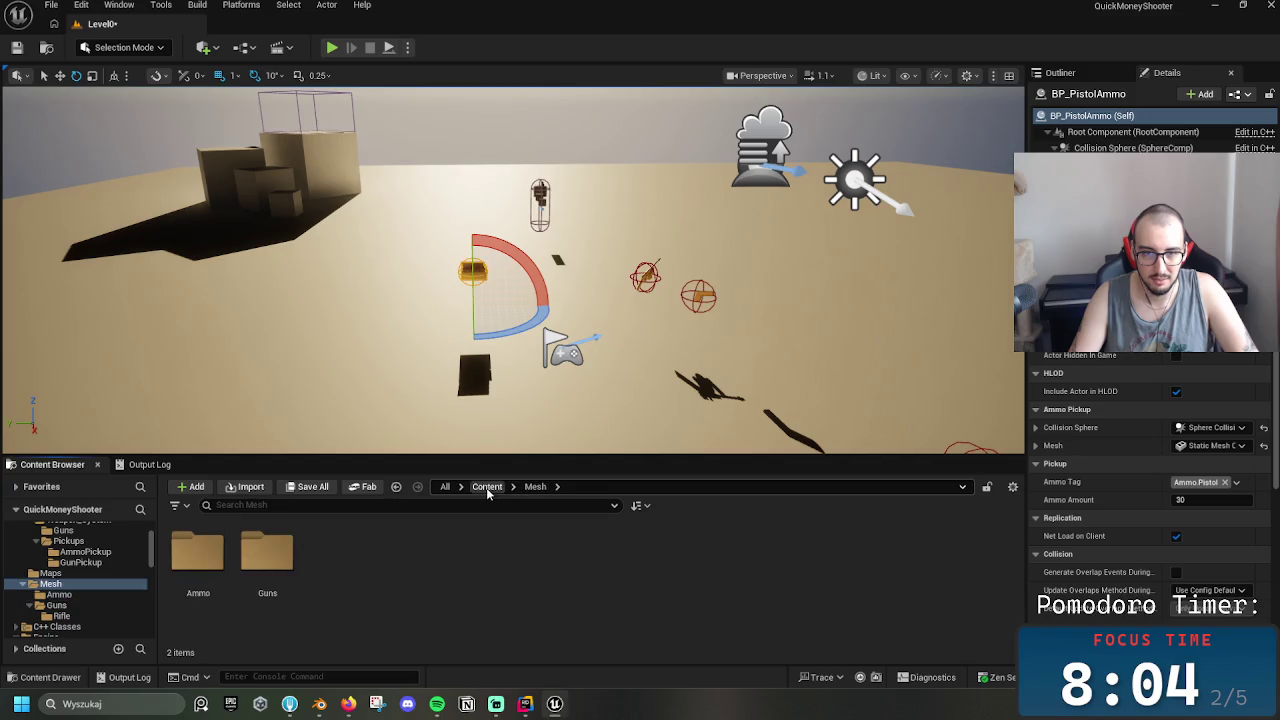
pyautogui.click(487, 486)
pyautogui.click(285, 576)
pyautogui.click(211, 574)
pyautogui.click(258, 574)
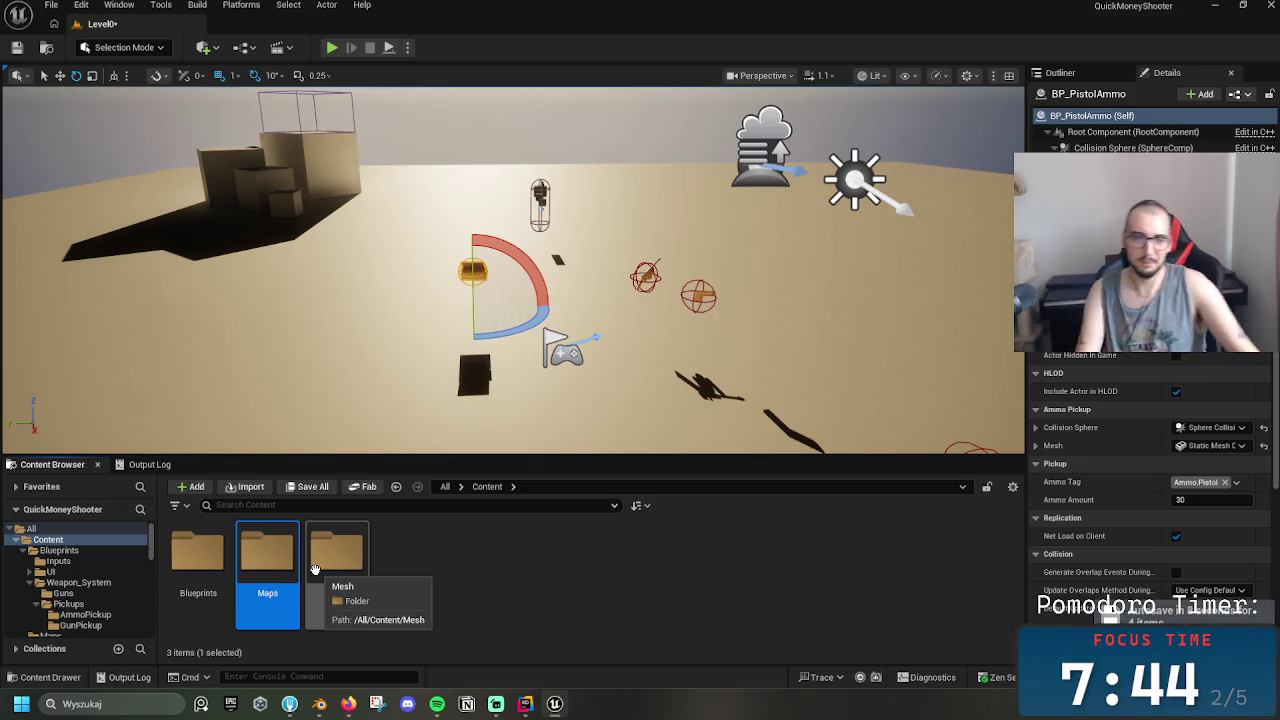
# Navigate into Blueprints > Weapon_System > Pickups > AmmoPickup
pyautogui.doubleClick(198, 553)
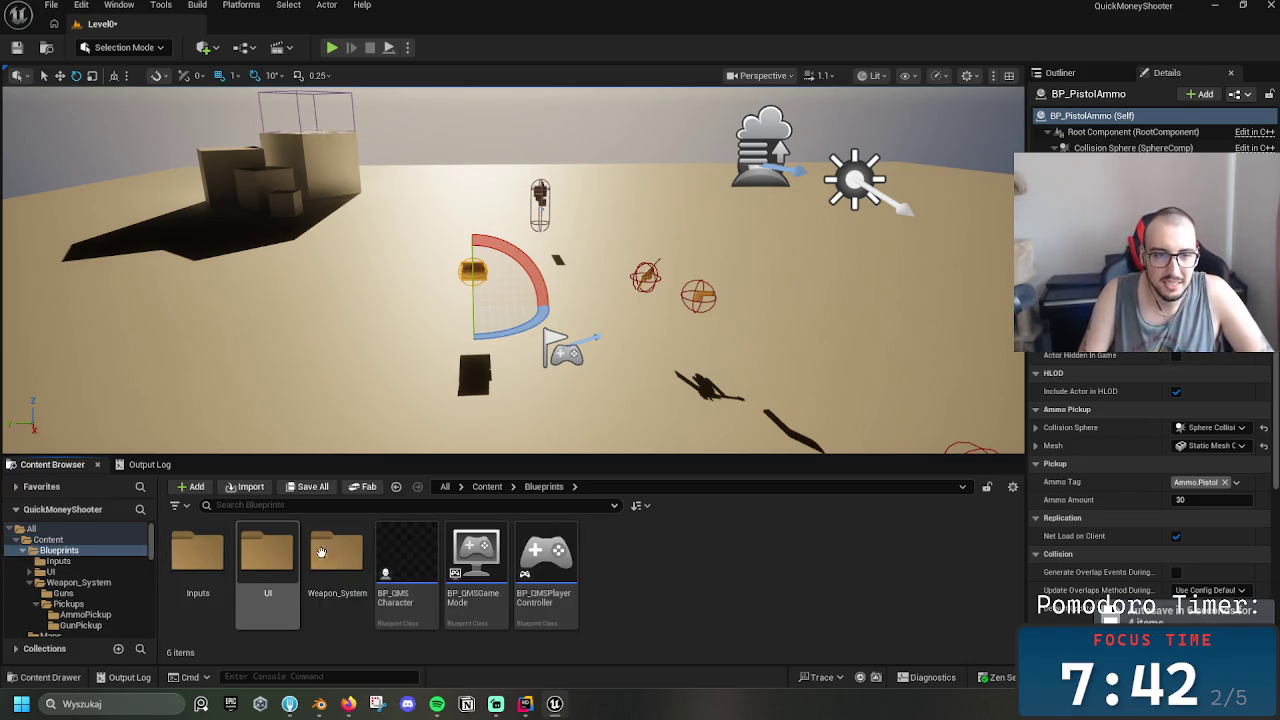
pyautogui.doubleClick(321, 553)
pyautogui.doubleClick(267, 553)
pyautogui.click(198, 569)
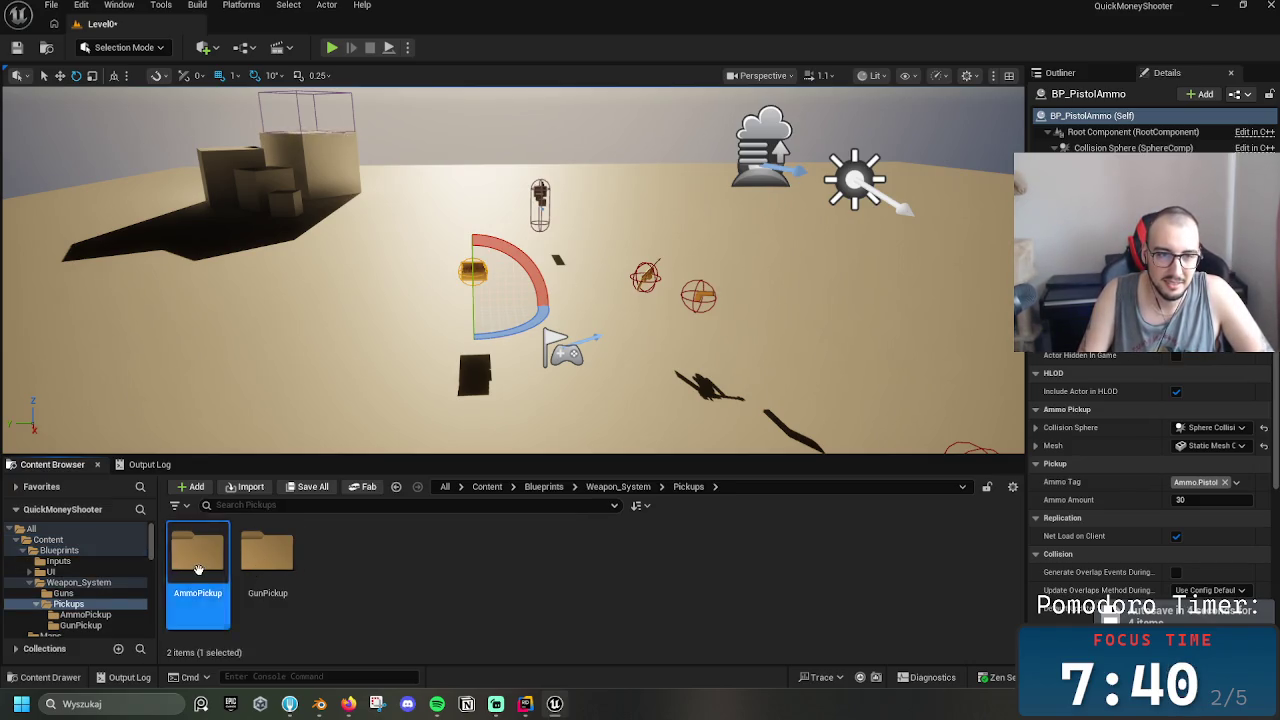
pyautogui.doubleClick(198, 569)
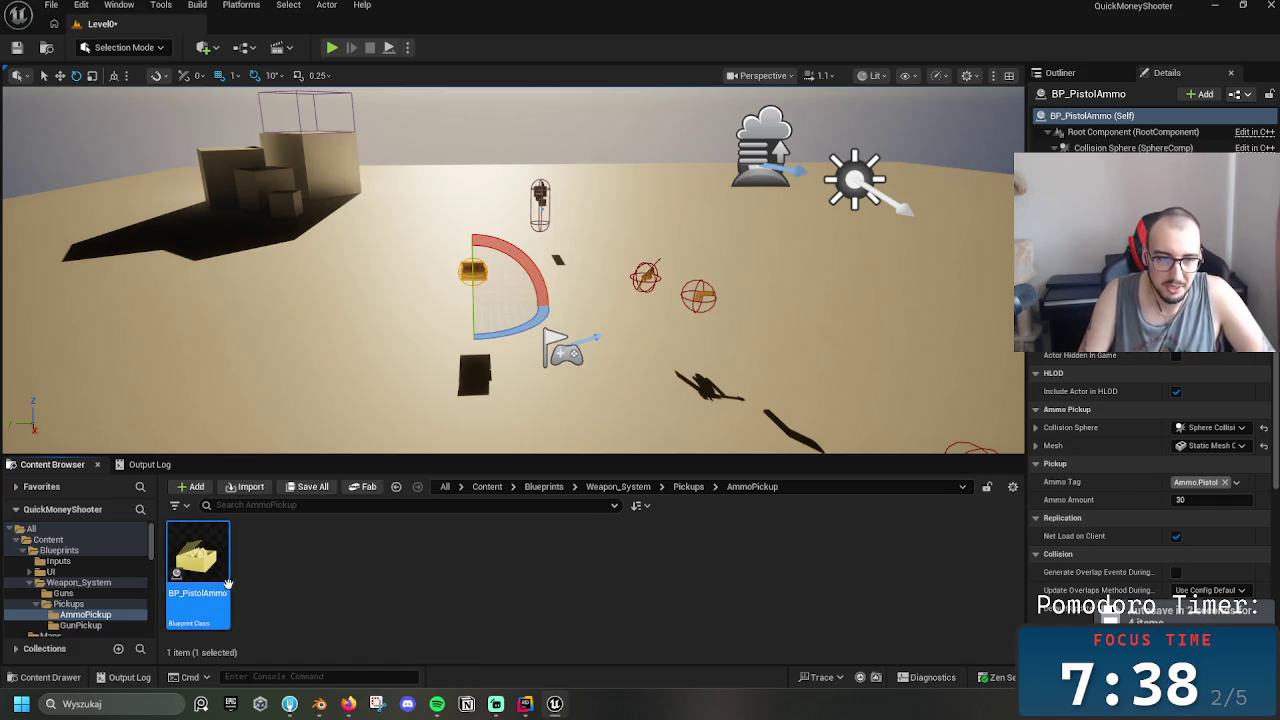
# Duplicate BP_PistolAmmo with Ctrl+D and rename the copy BP_RifleAmmo
pyautogui.hotkey('ctrl', 'd')
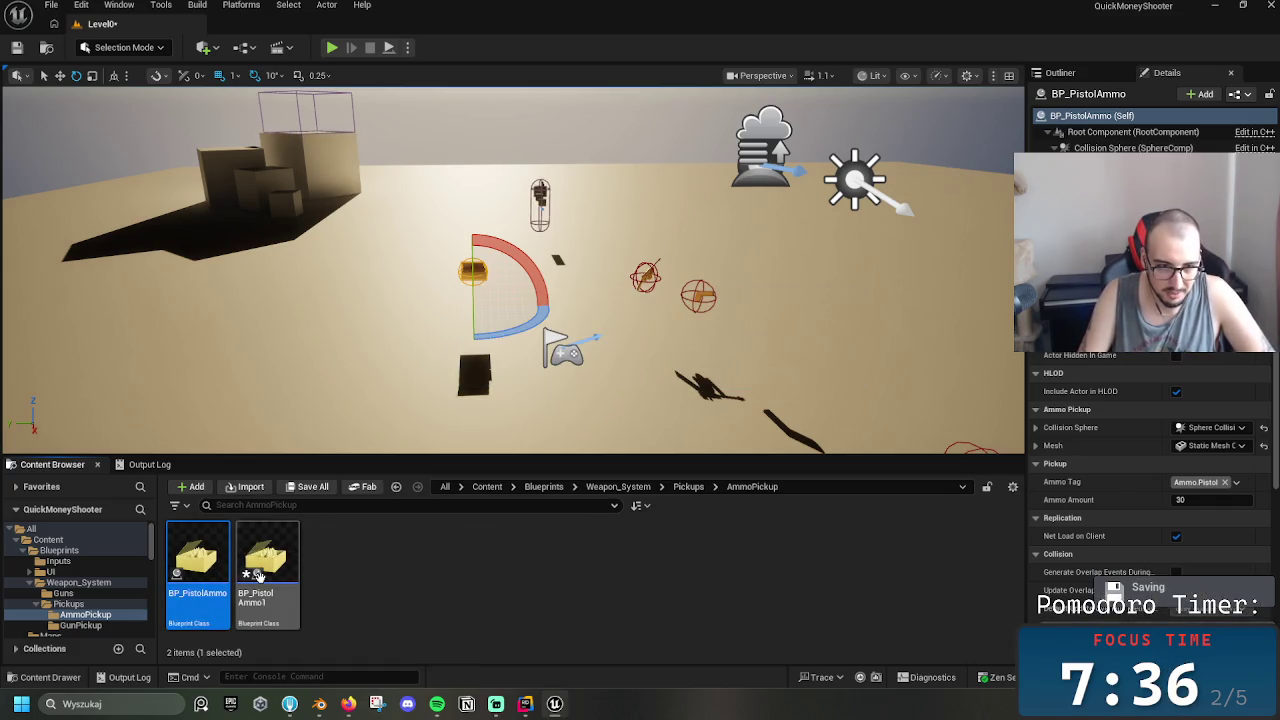
pyautogui.click(287, 595)
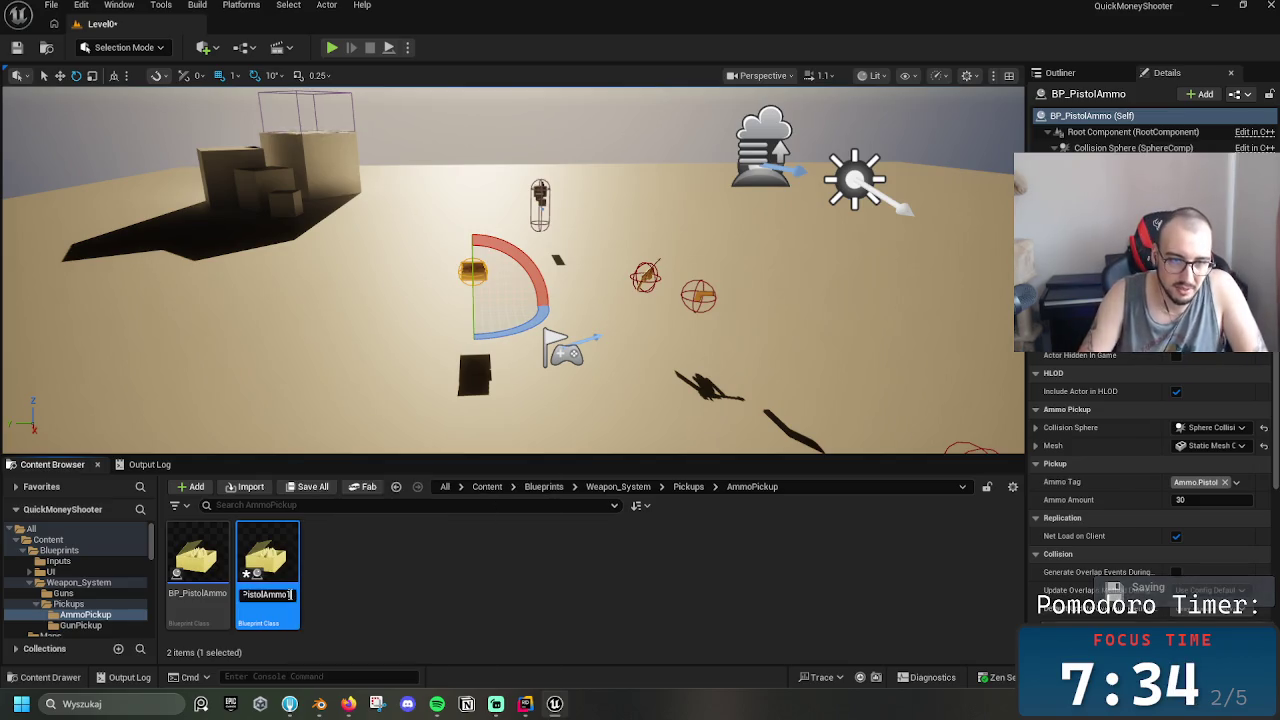
pyautogui.press('Left')
pyautogui.press('Left')
pyautogui.press('Left')
pyautogui.hotkey('shift', 'Left')
pyautogui.hotkey('shift', 'Left')
pyautogui.hotkey('shift', 'Left')
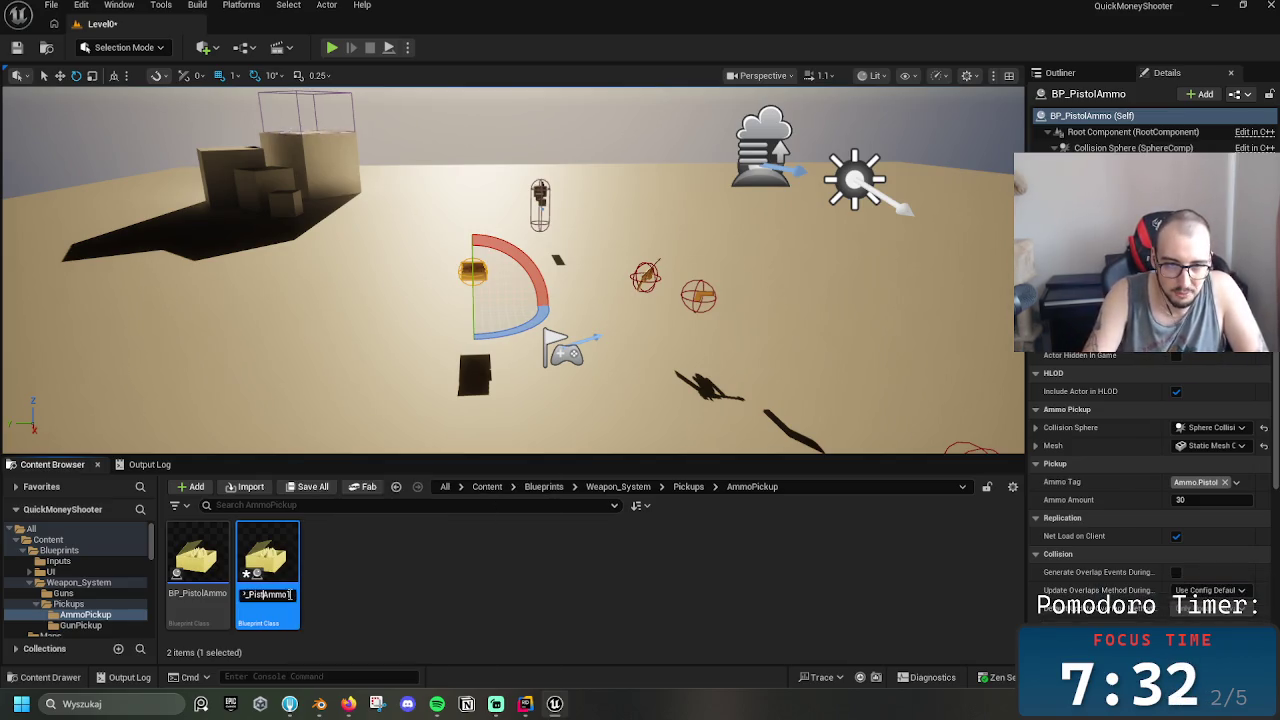
pyautogui.write('Rifle')
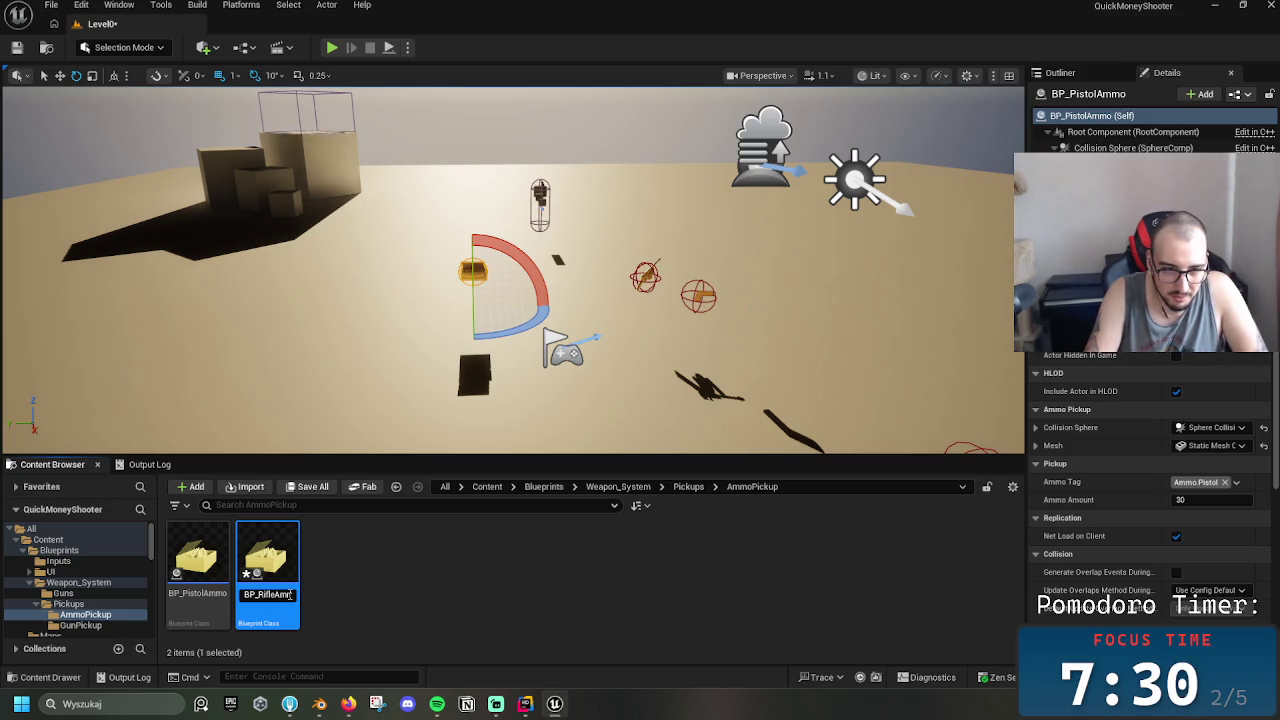
pyautogui.press('Return')
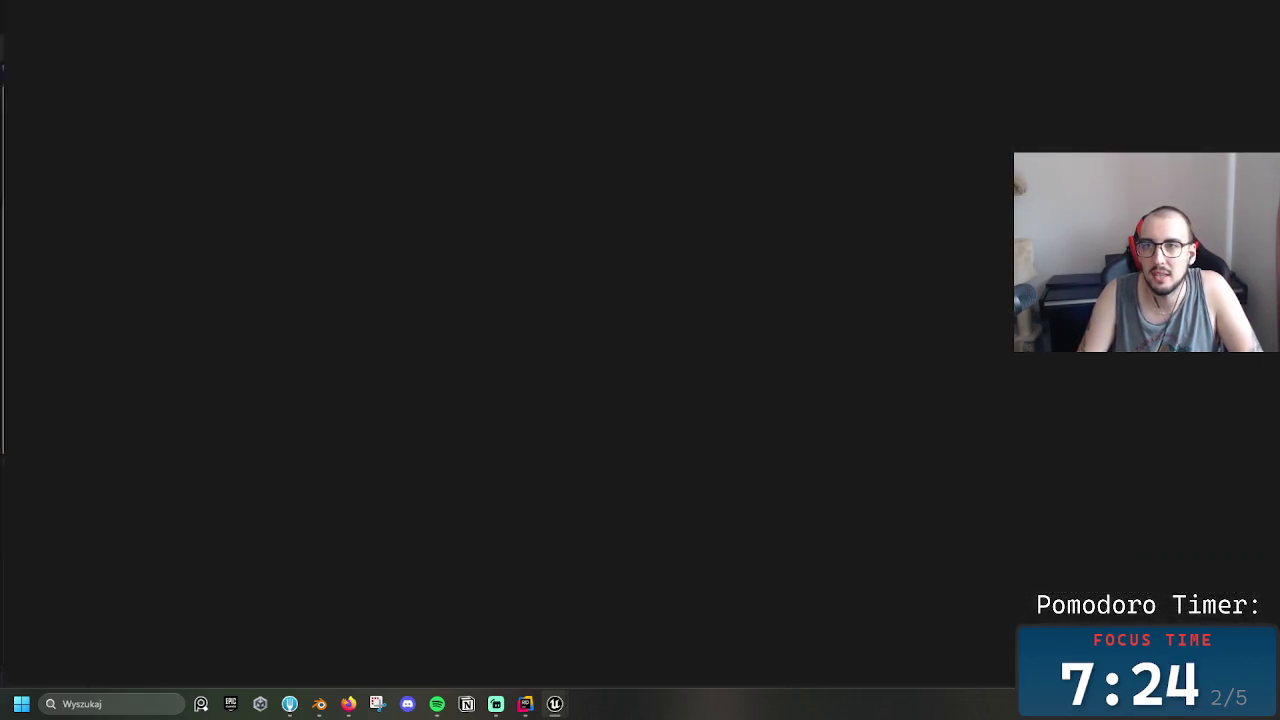
# Inspect BP_RifleAmmo's Mesh component materials and its 3D viewport preview
pyautogui.scroll(-3, 1153, 352)
pyautogui.scroll(-2, 1275, 388)
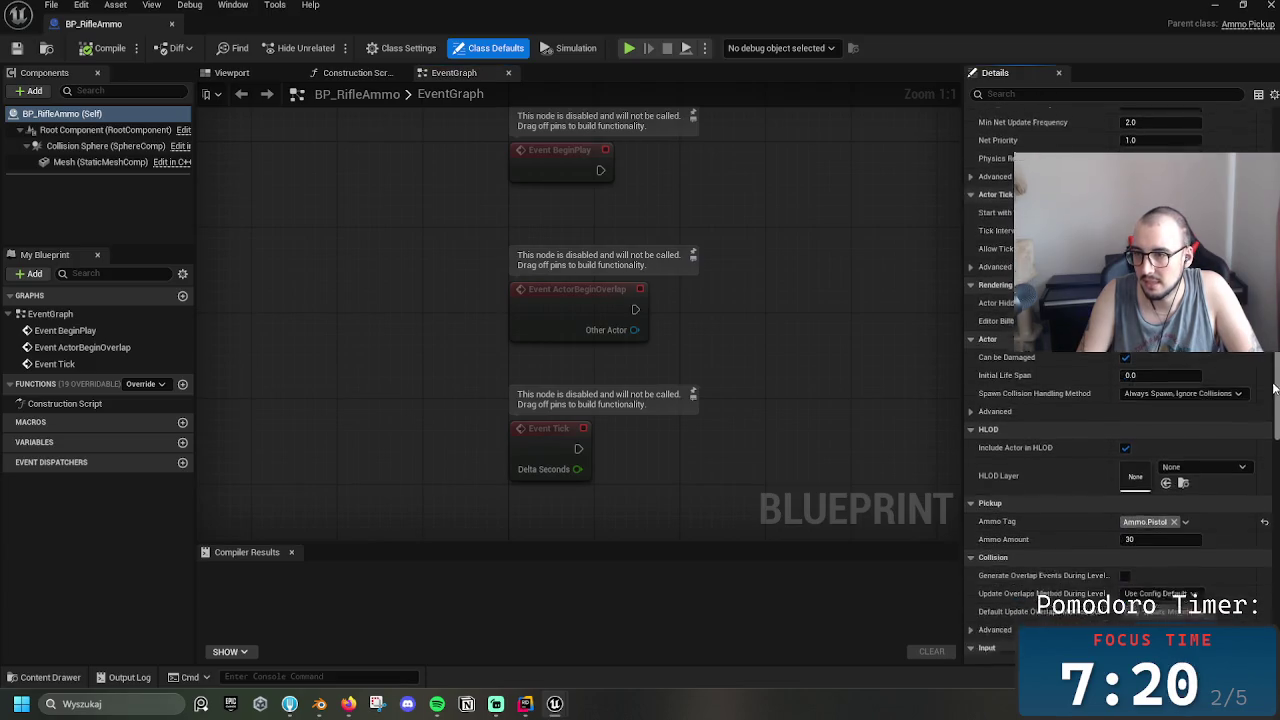
pyautogui.scroll(-5, 1275, 388)
pyautogui.click(100, 162)
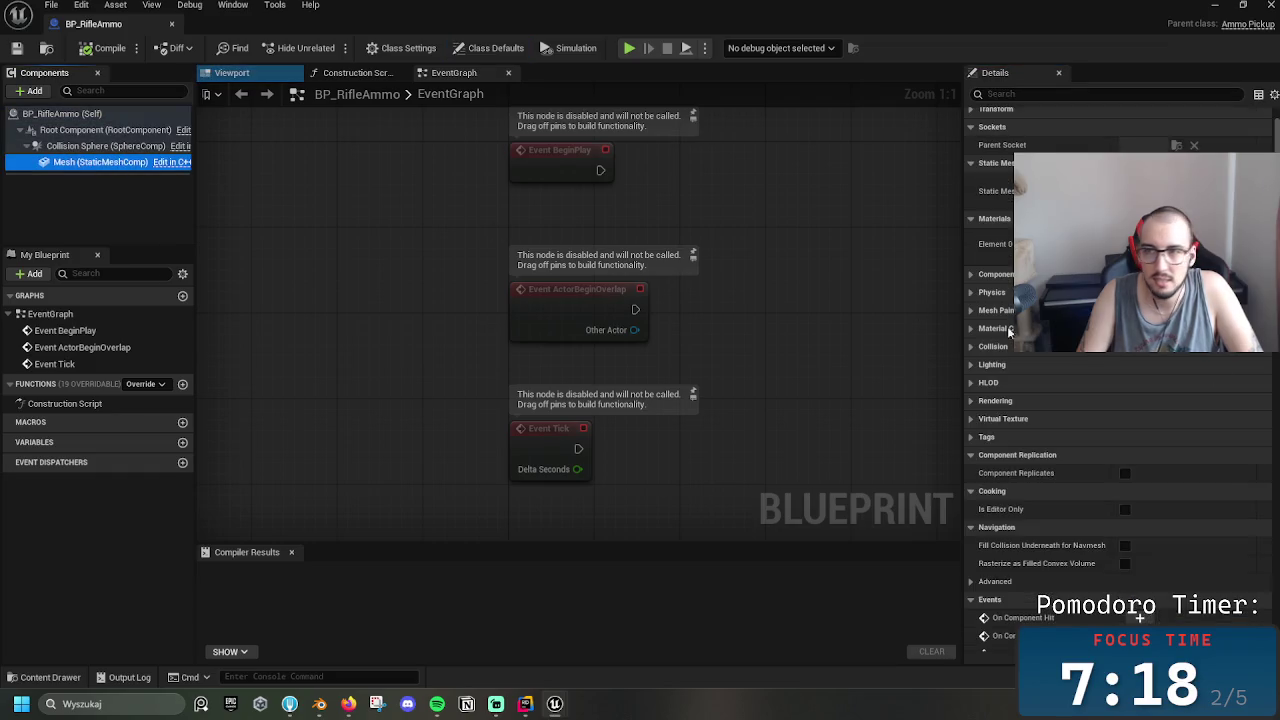
pyautogui.click(1150, 244)
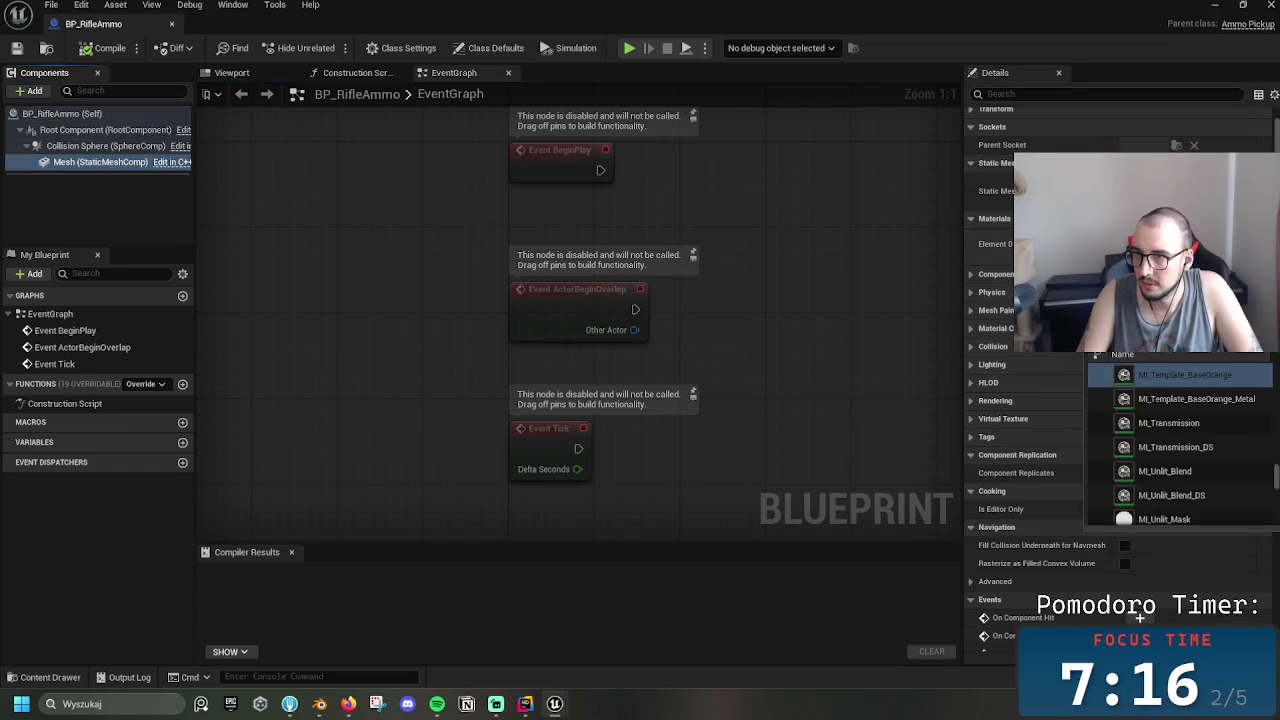
pyautogui.scroll(-3, 1214, 471)
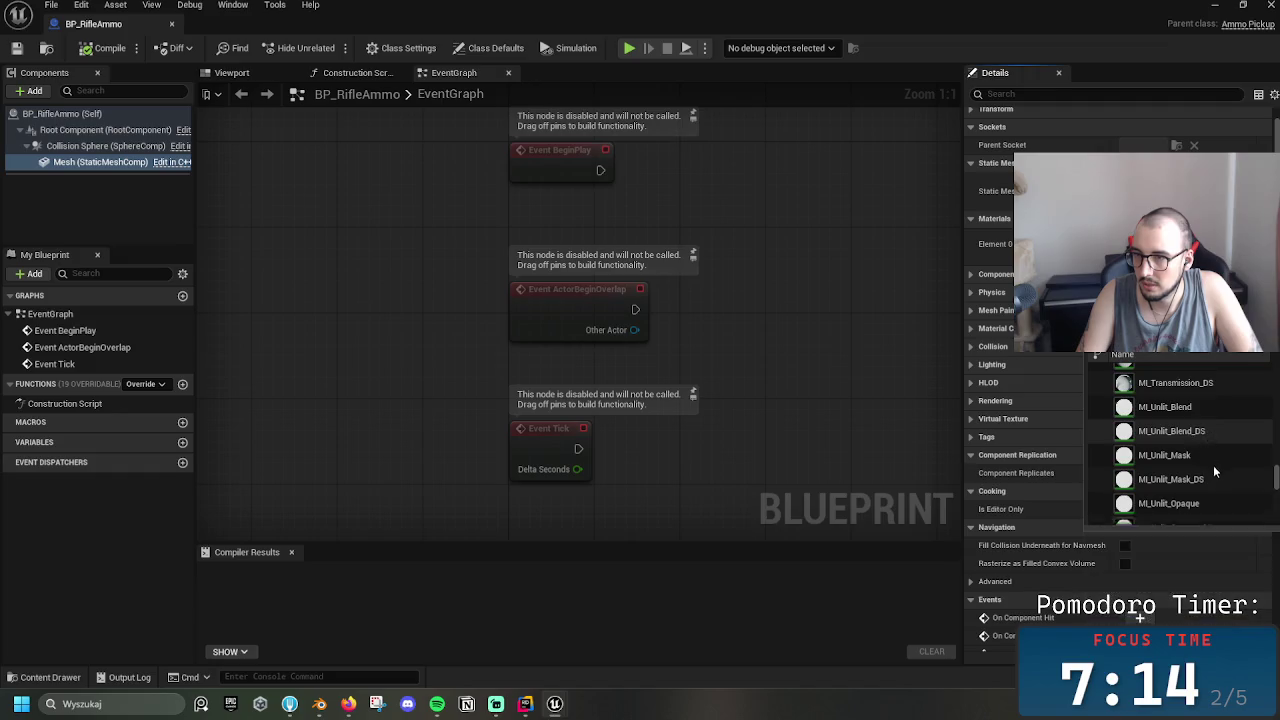
pyautogui.scroll(-2, 1213, 467)
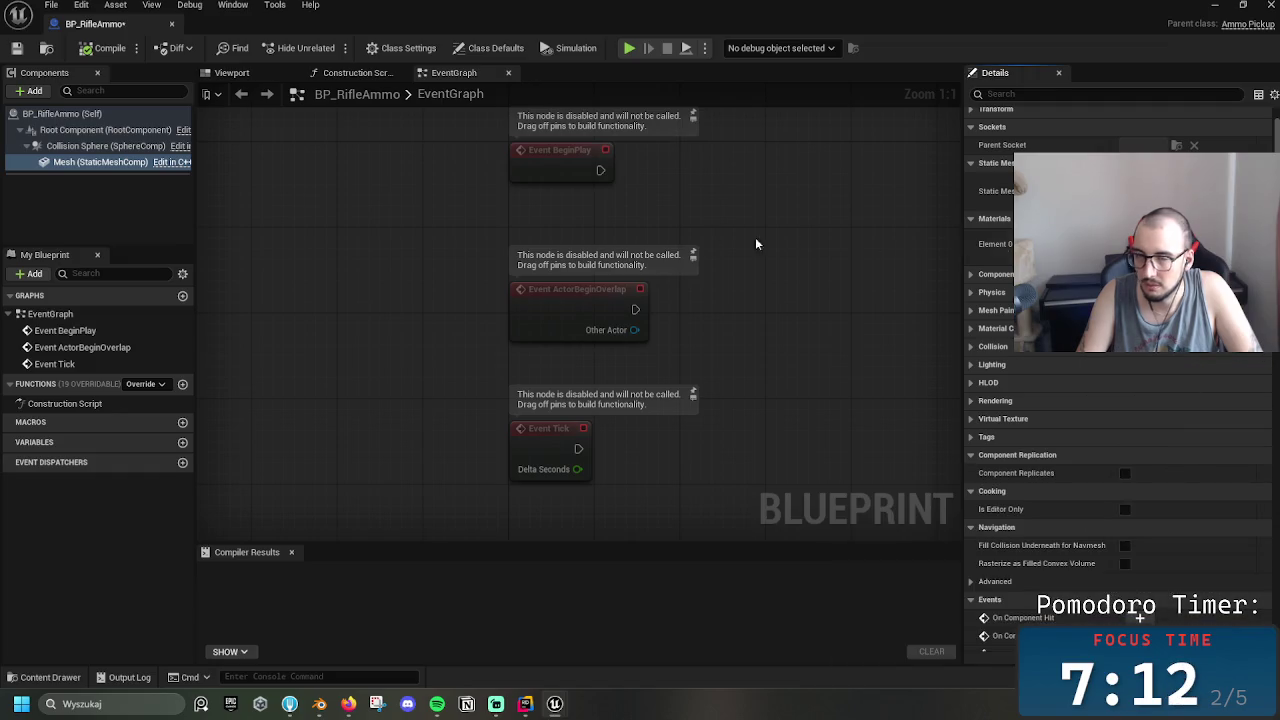
pyautogui.click(233, 74)
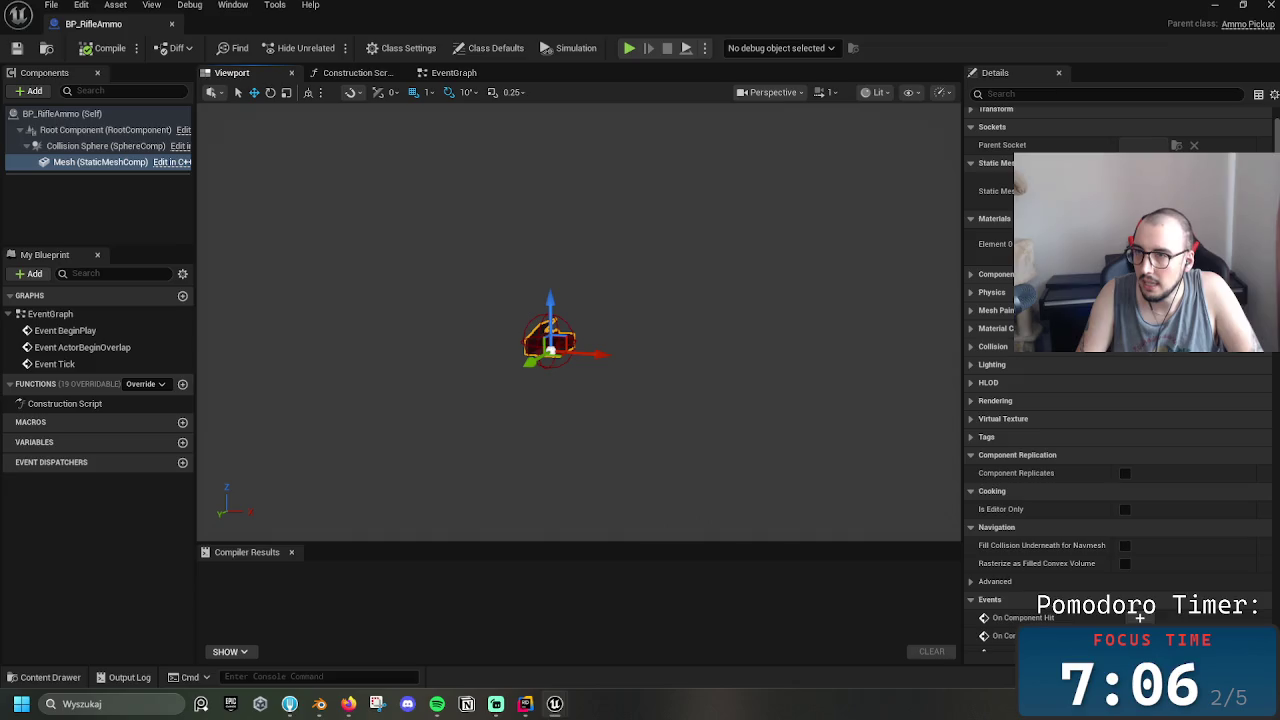
pyautogui.scroll(-15, 1147, 432)
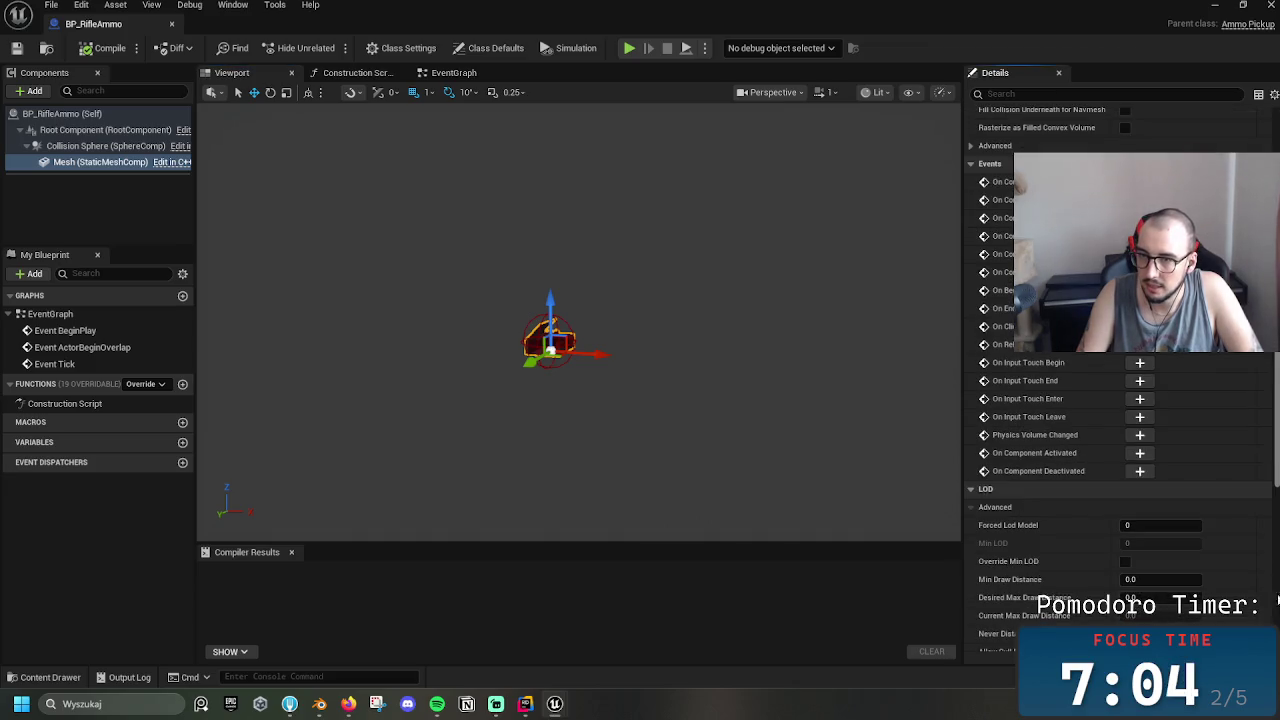
pyautogui.scroll(-3, 1146, 432)
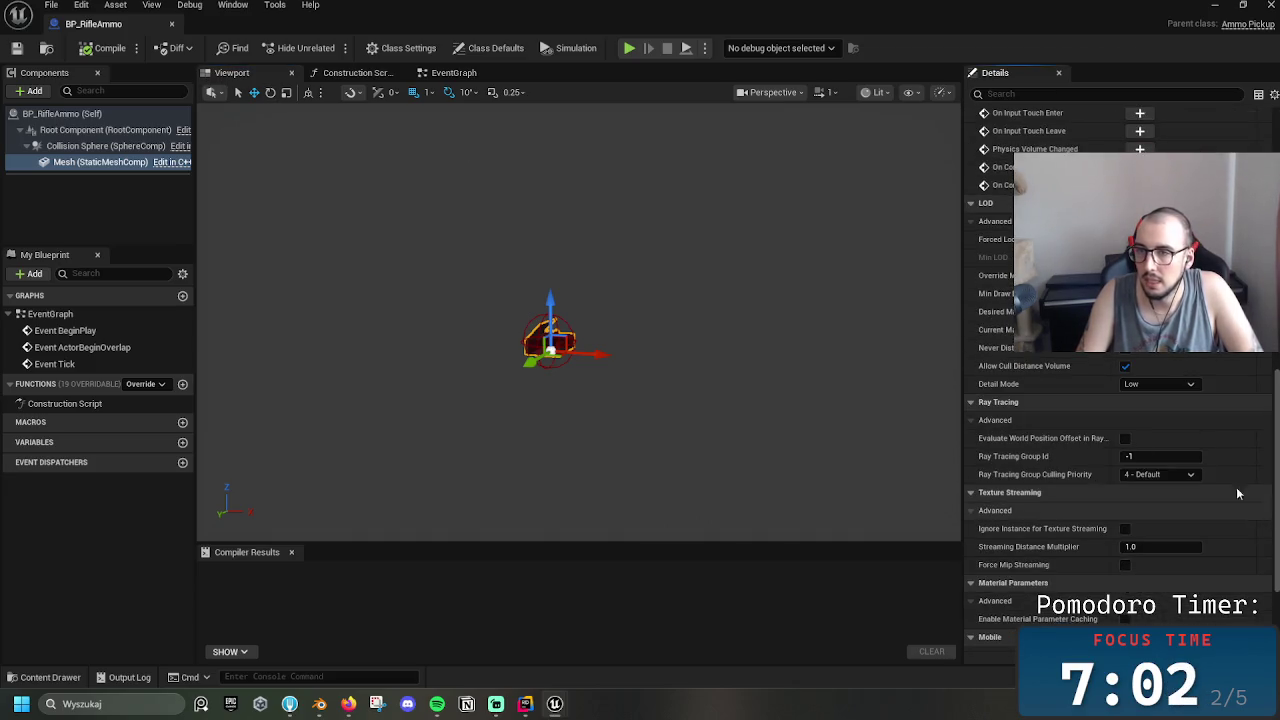
# Set the blueprint's Ammo Tag to Ammo.Rifle, compile it, and close the editor
pyautogui.click(77, 117)
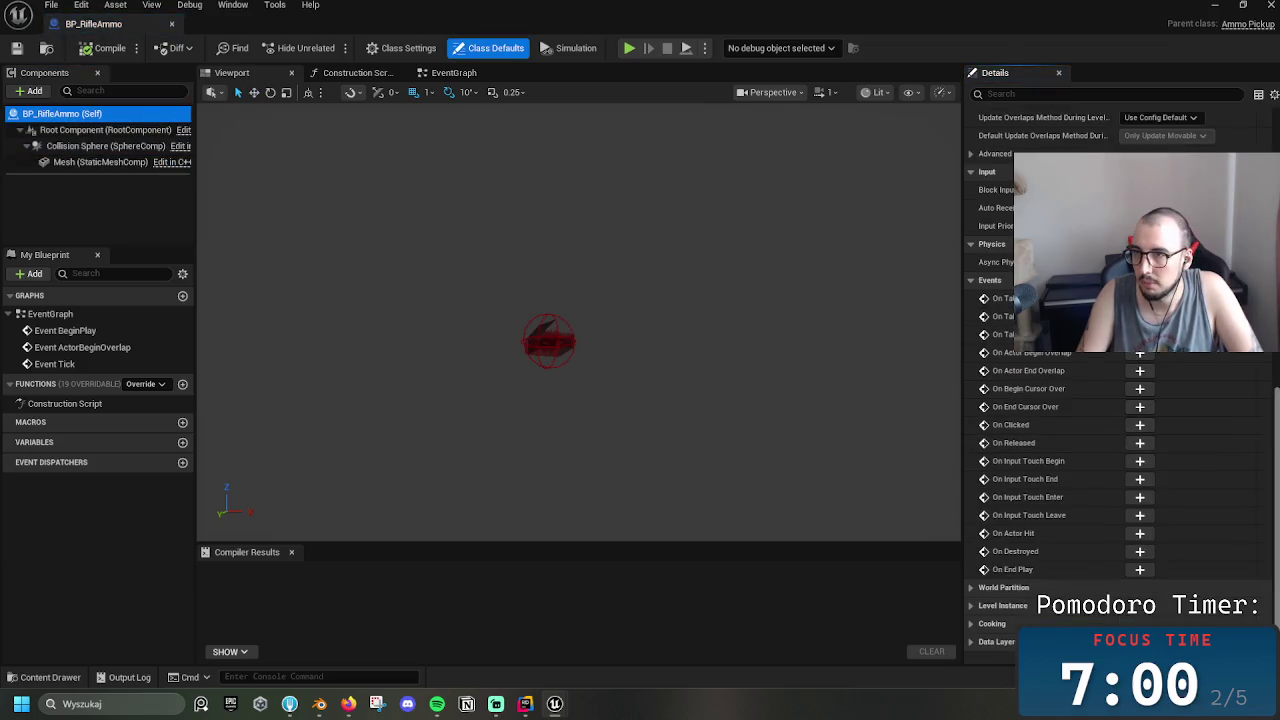
pyautogui.scroll(10, 1178, 500)
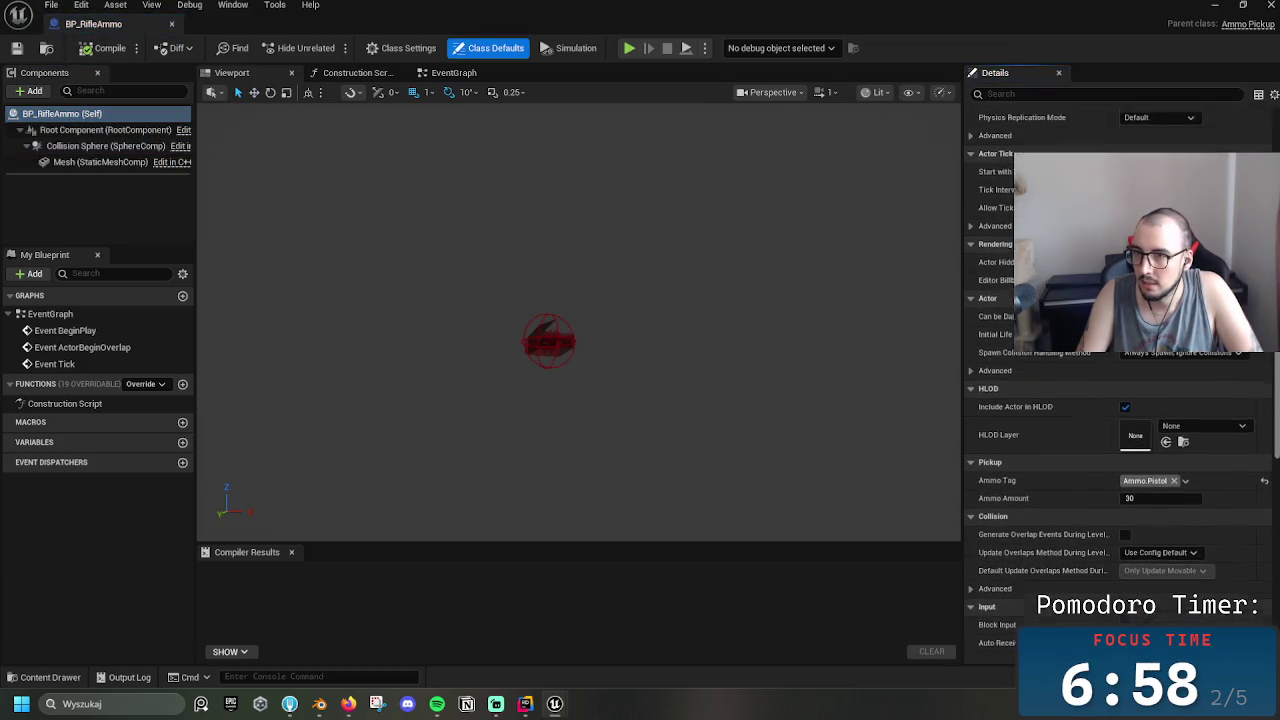
pyautogui.scroll(-8, 1170, 591)
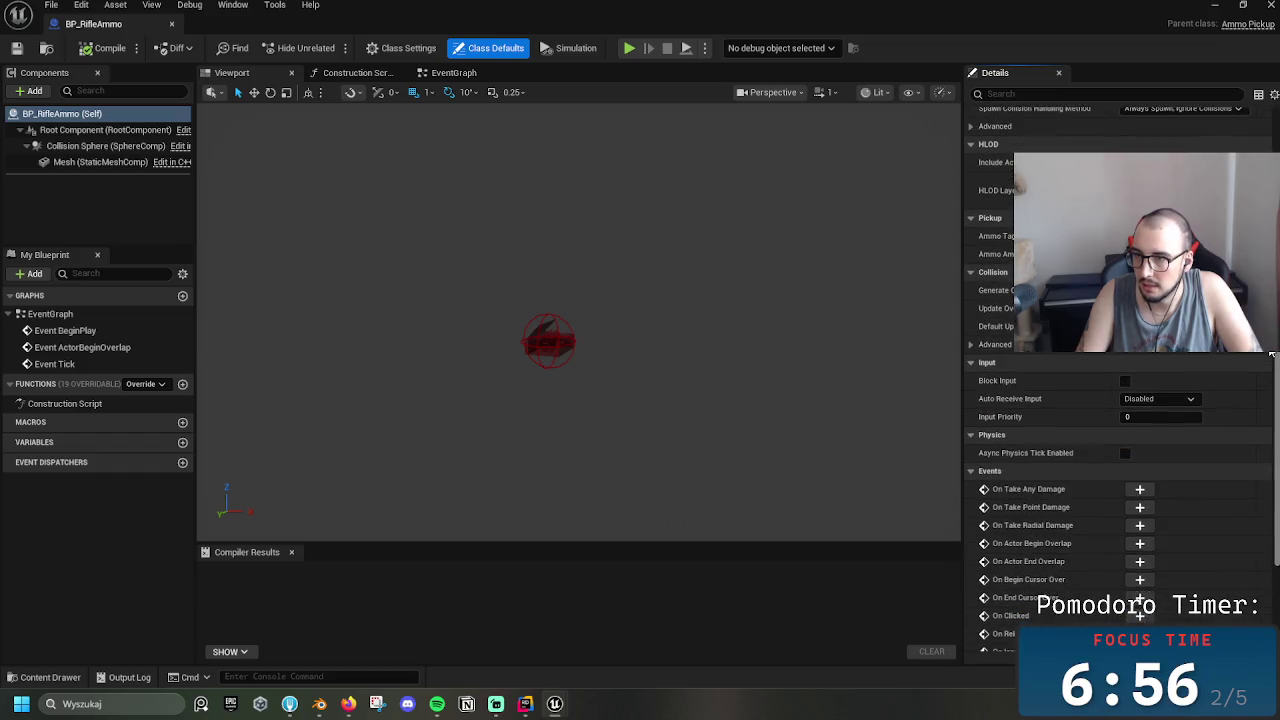
pyautogui.scroll(1, 1140, 604)
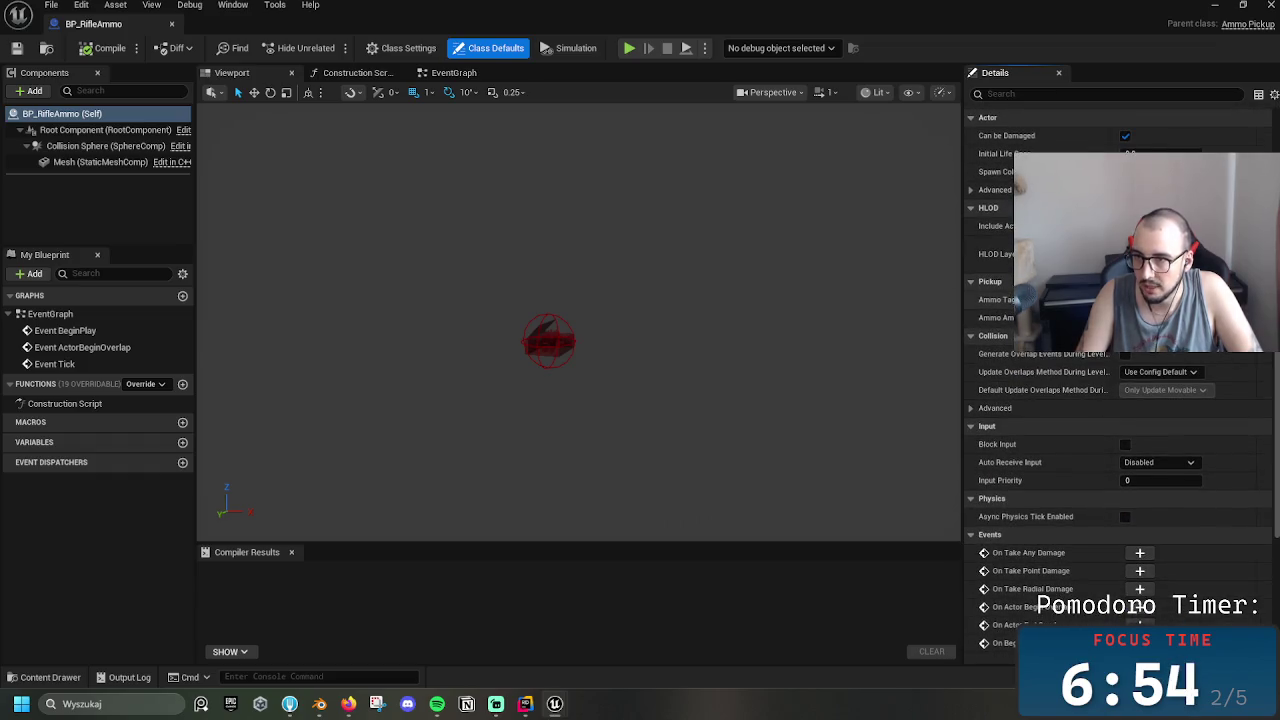
pyautogui.click(1140, 300)
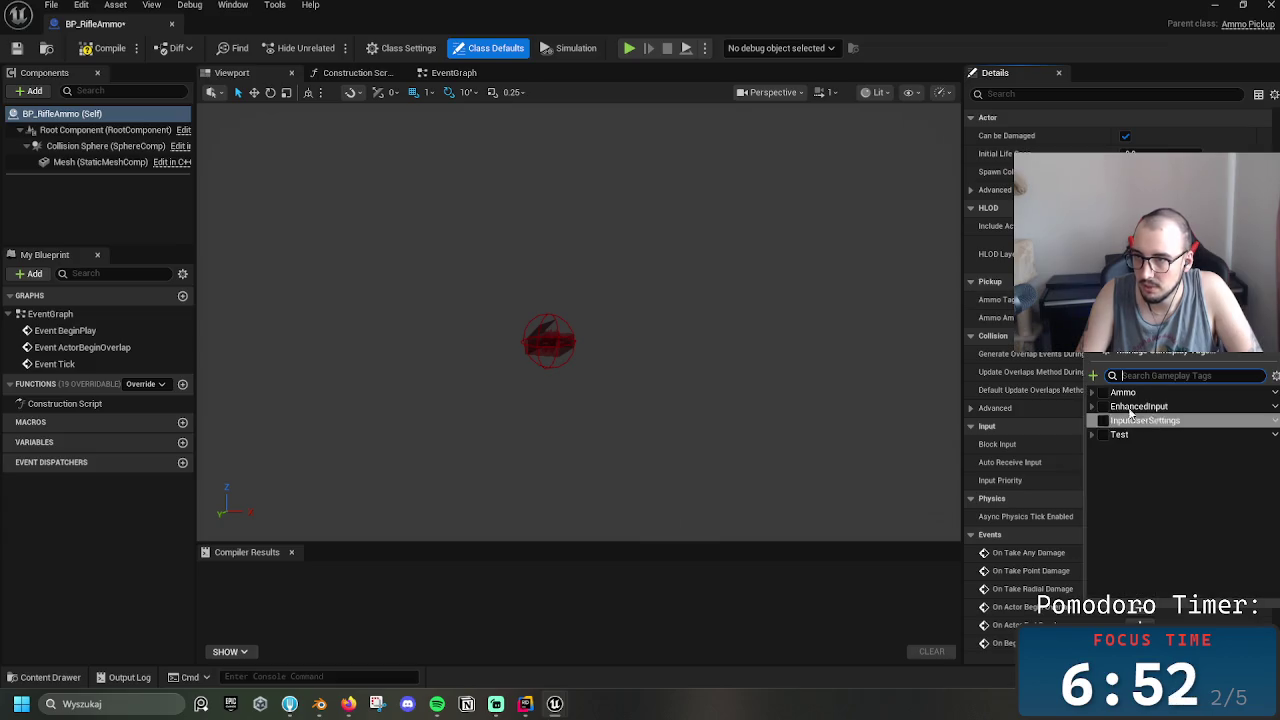
pyautogui.click(1092, 392)
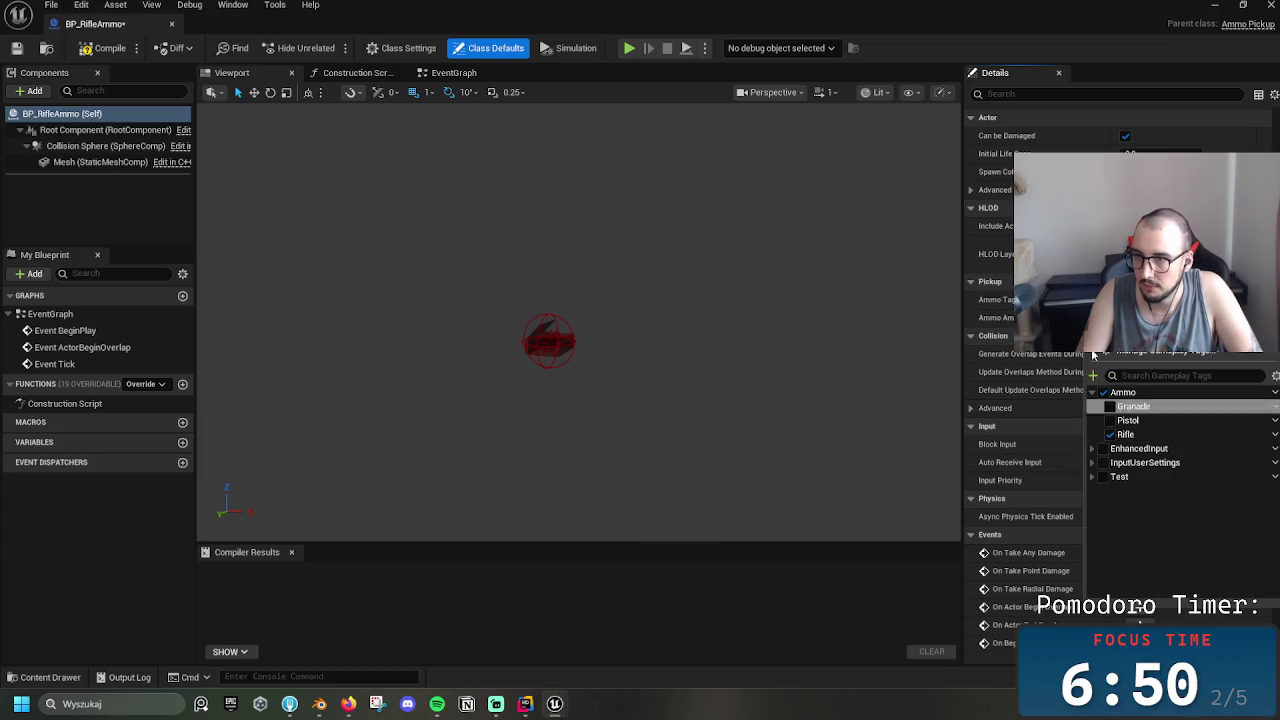
pyautogui.click(1132, 407)
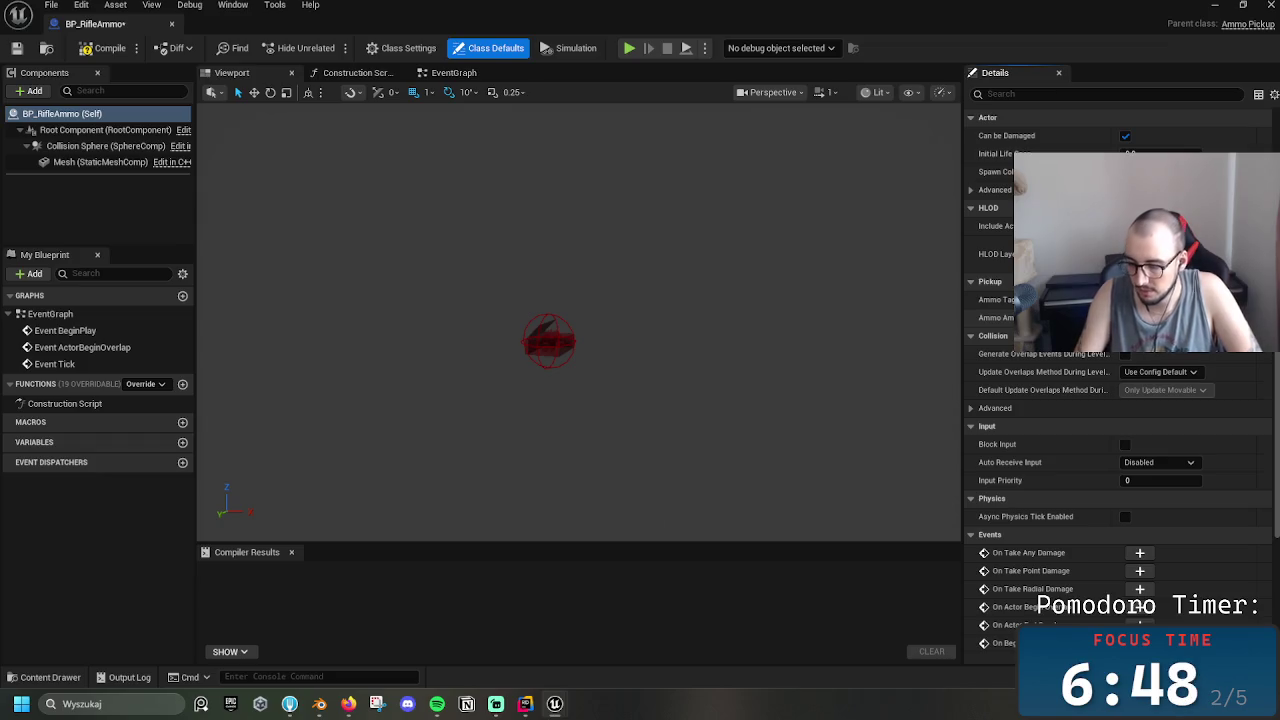
pyautogui.click(100, 52)
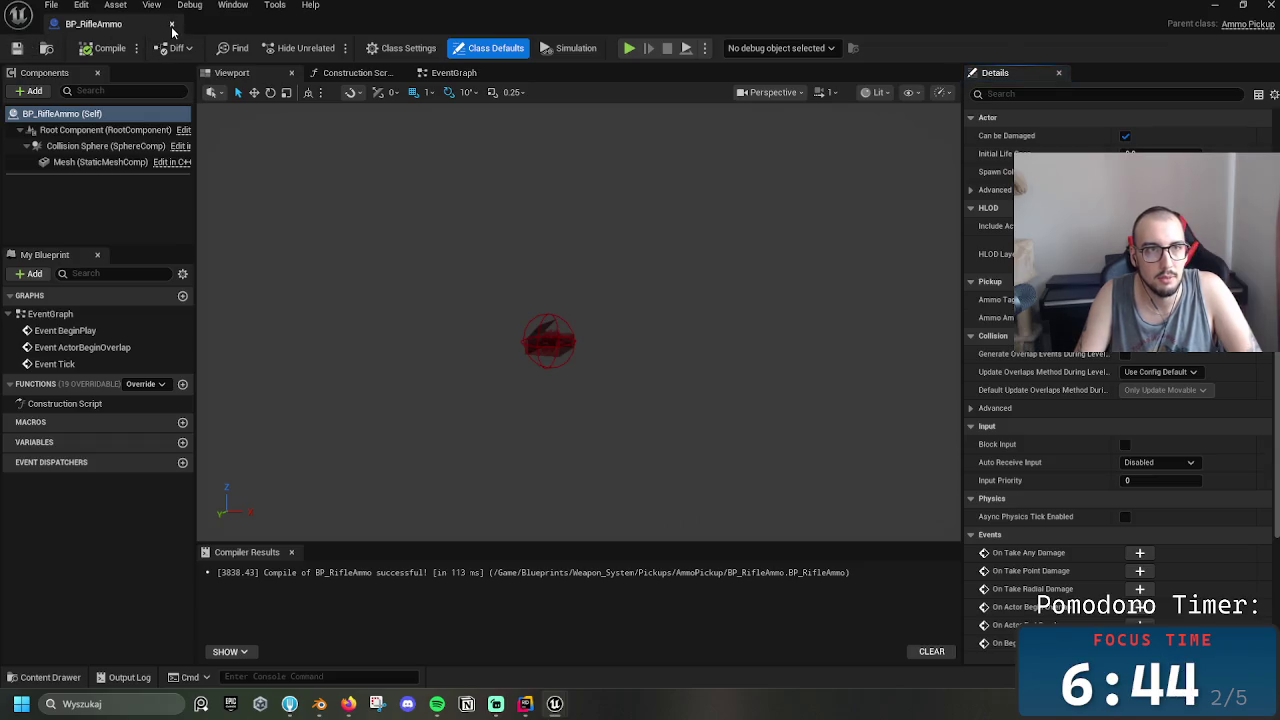
pyautogui.click(172, 26)
# Drag BP_RifleAmmo into the level and rotate it around its vertical axis
pyautogui.moveTo(267, 570); pyautogui.dragTo(387, 285)
pyautogui.press('w')
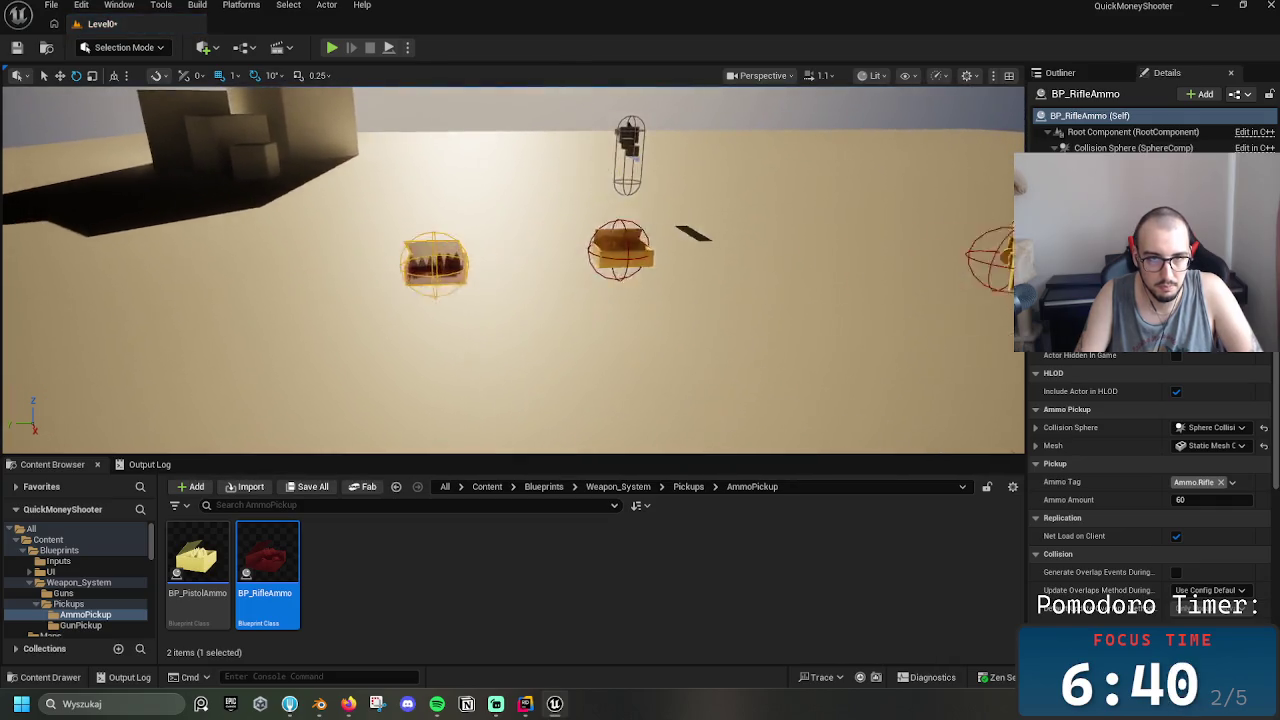
pyautogui.scroll(-5, 443, 294)
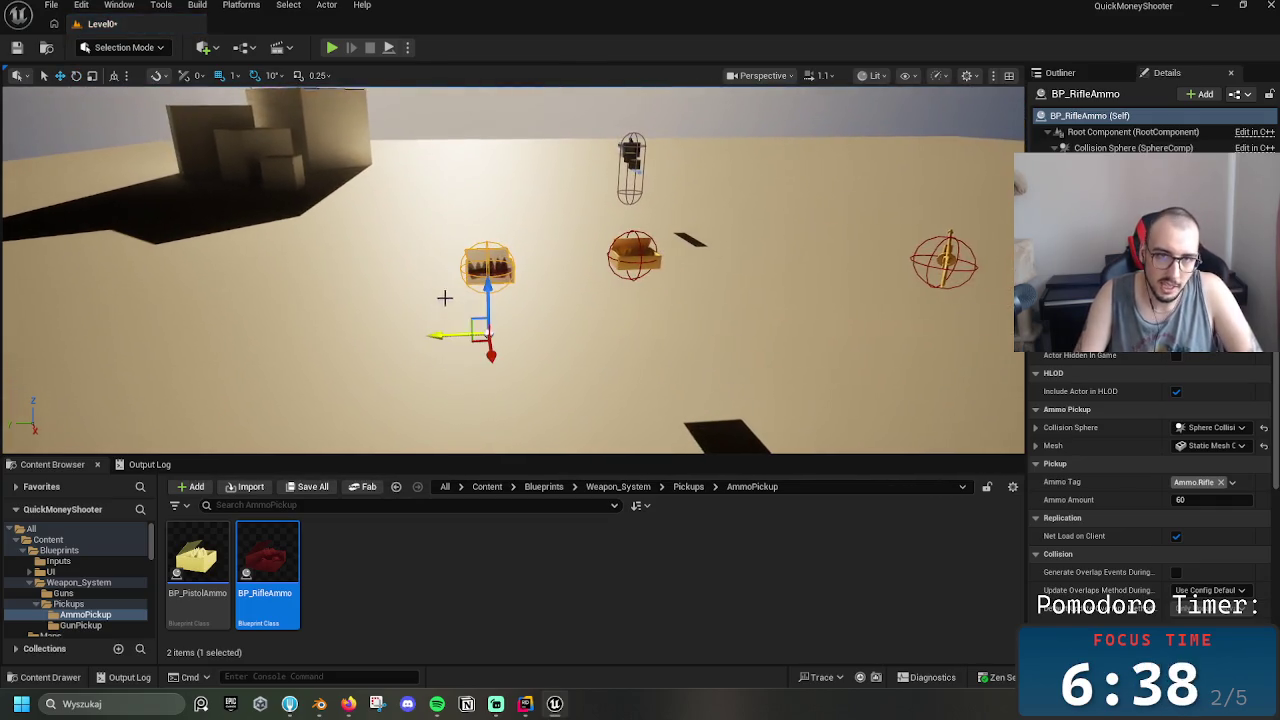
pyautogui.press('e')
pyautogui.moveTo(455, 368)
pyautogui.mouseDown()
pyautogui.moveTo(529, 360)
pyautogui.moveTo(468, 362)
pyautogui.mouseUp()
pyautogui.press('Left')
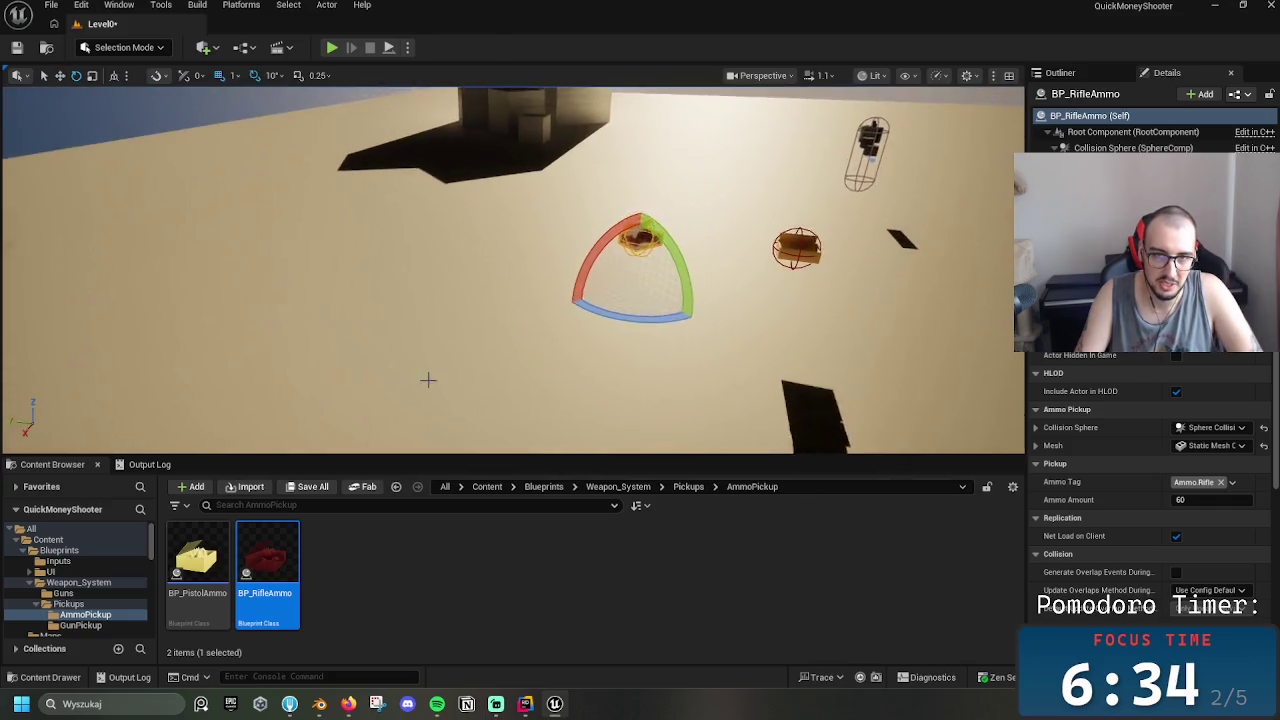
# Alt-drag a copy, BP_RifleAmmo2, to the left of the original and frame it for rotating
pyautogui.press('w')
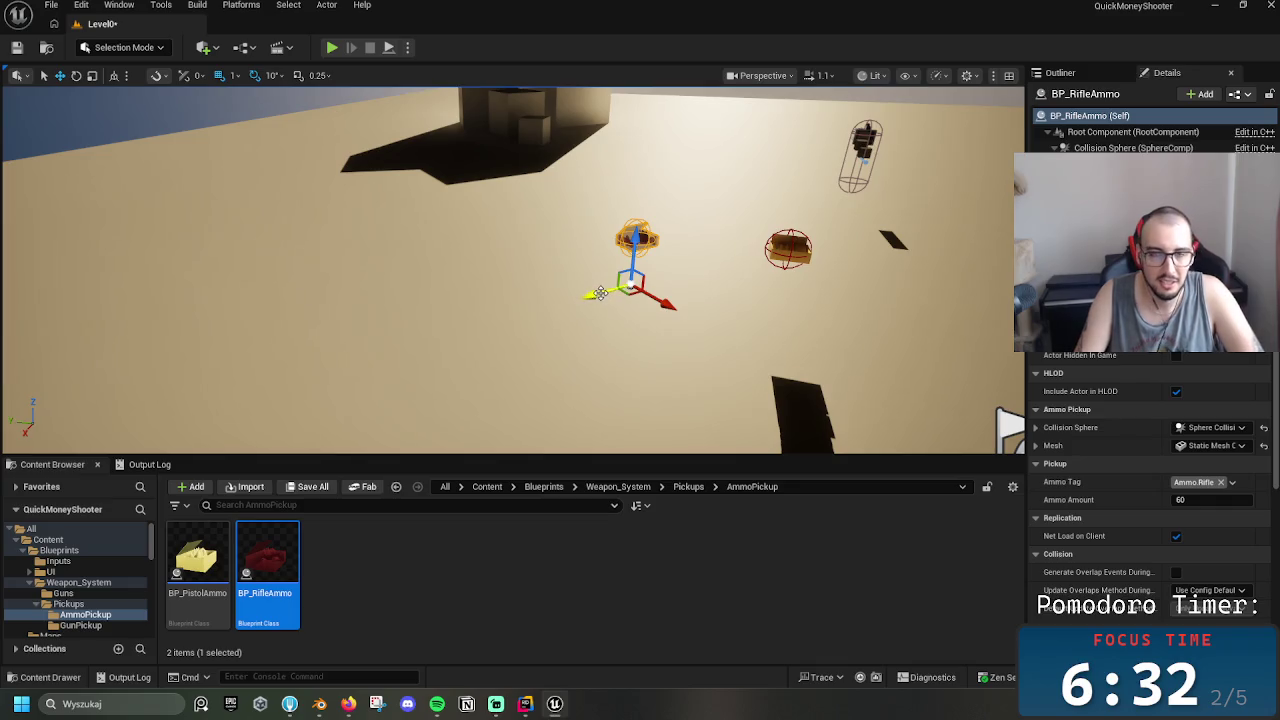
pyautogui.moveTo(598, 293)
pyautogui.mouseDown()
pyautogui.moveTo(395, 333)
pyautogui.moveTo(570, 333)
pyautogui.mouseUp()
pyautogui.press('e')
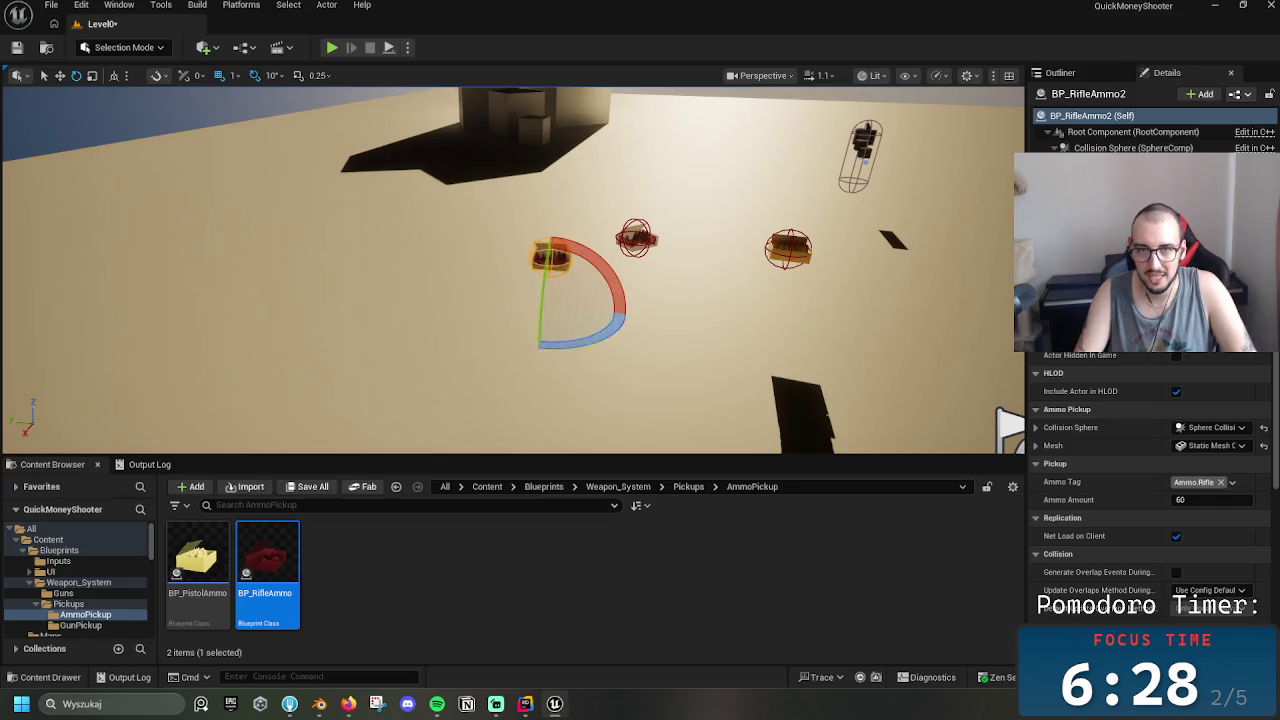
pyautogui.press('f')
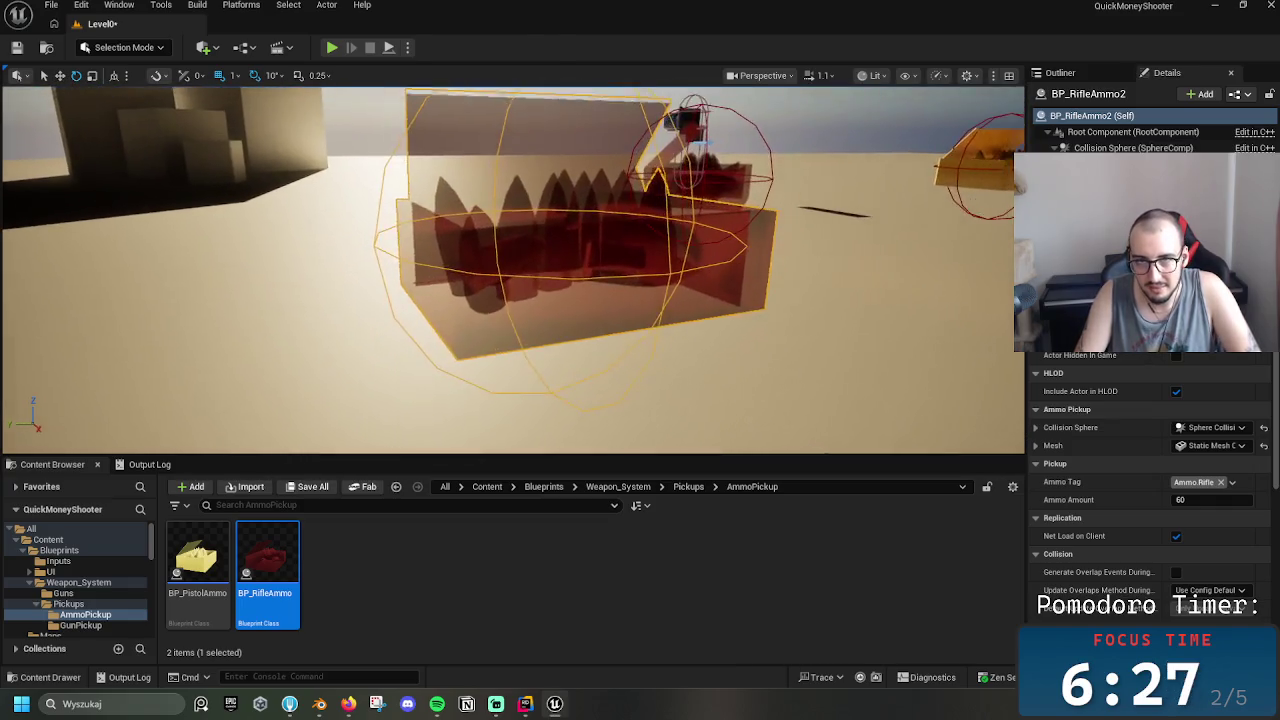
pyautogui.scroll(-5, 512, 270)
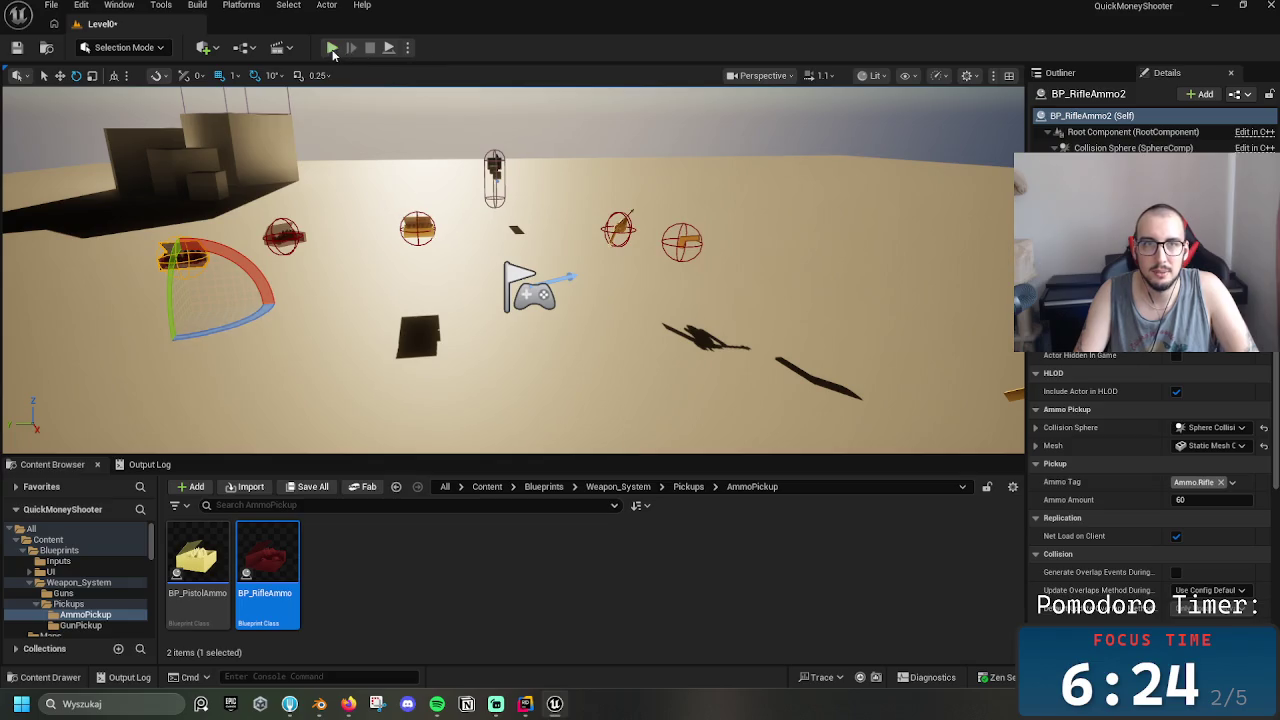
# Start a play-test with Alt+P and walk forward to pick up the rifle
pyautogui.hotkey('alt', 'p')
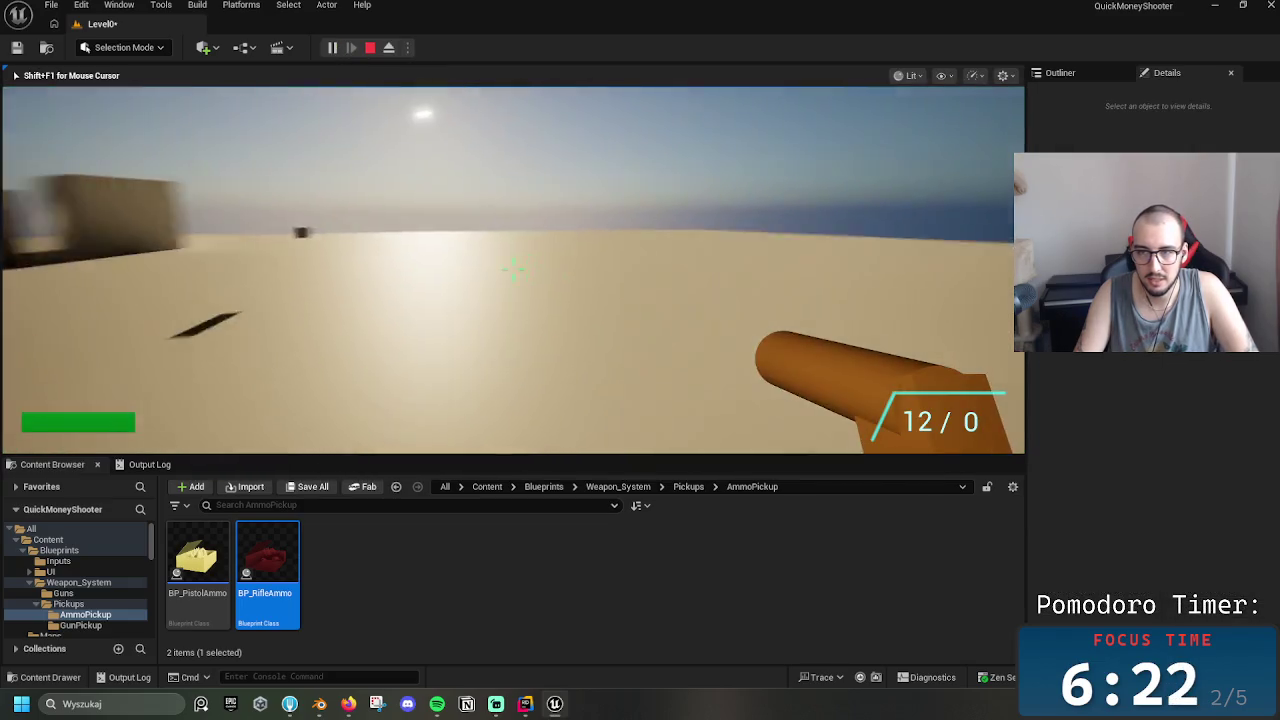
pyautogui.press('w')
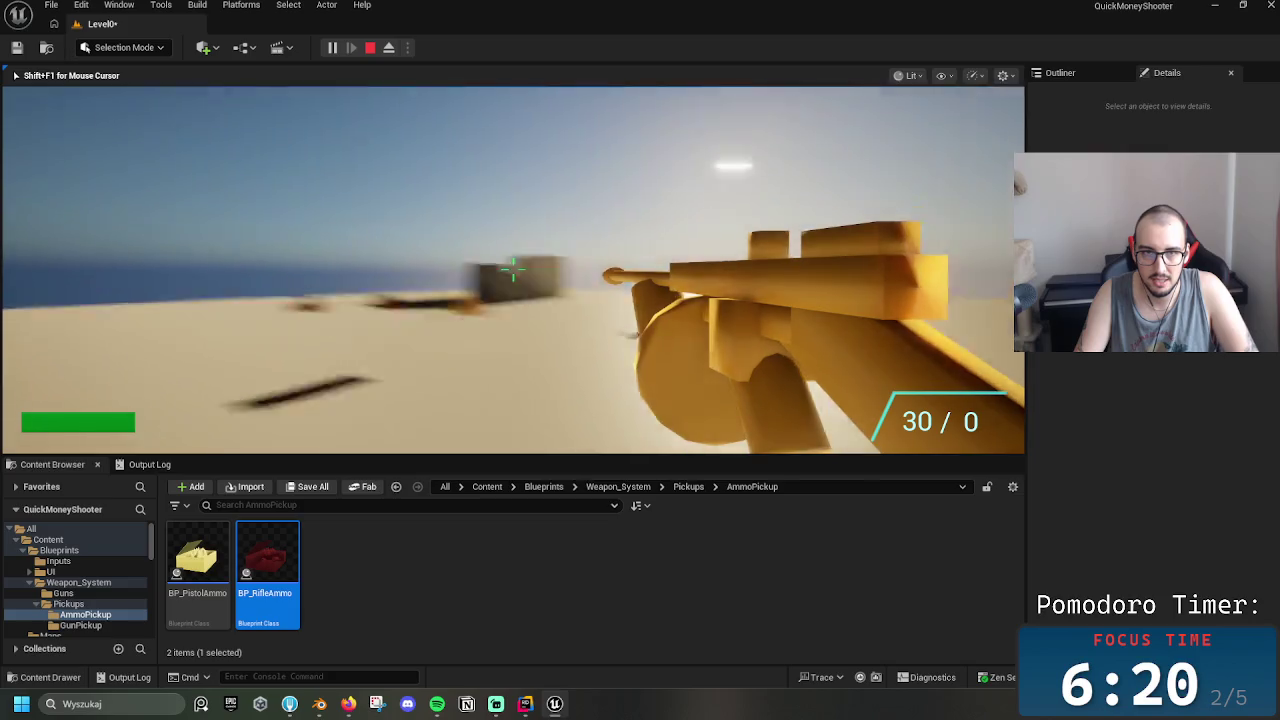
pyautogui.scroll(-1, 512, 270)
pyautogui.scroll(1, 512, 270)
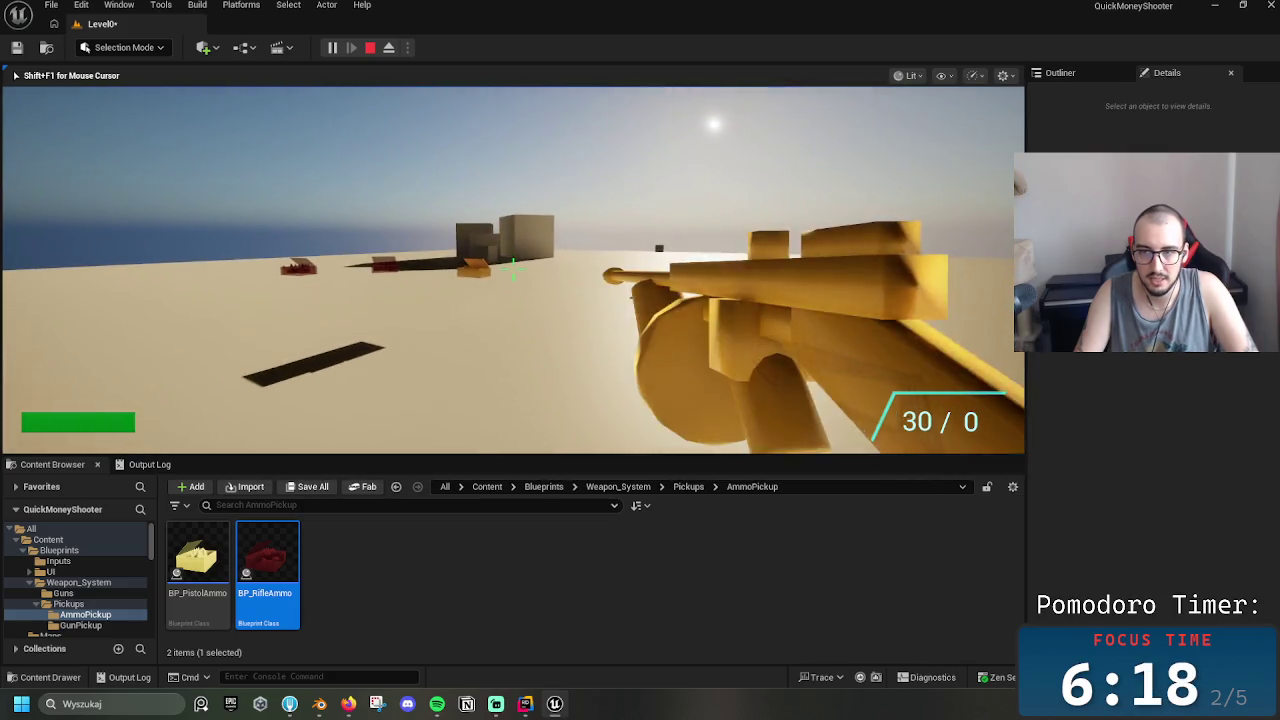
pyautogui.scroll(-1, 512, 270)
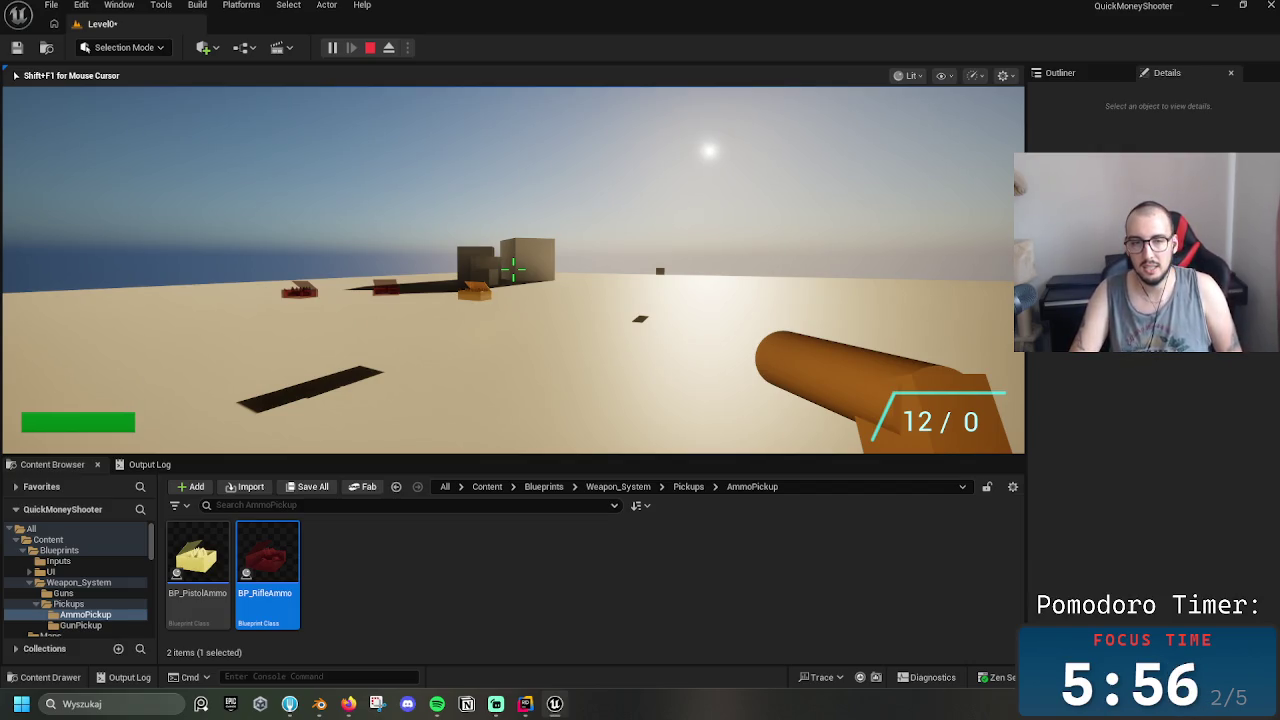
# Collect both red rifle ammo boxes, raising the reserve to 12 / 120, and fire a shot
pyautogui.press('w')
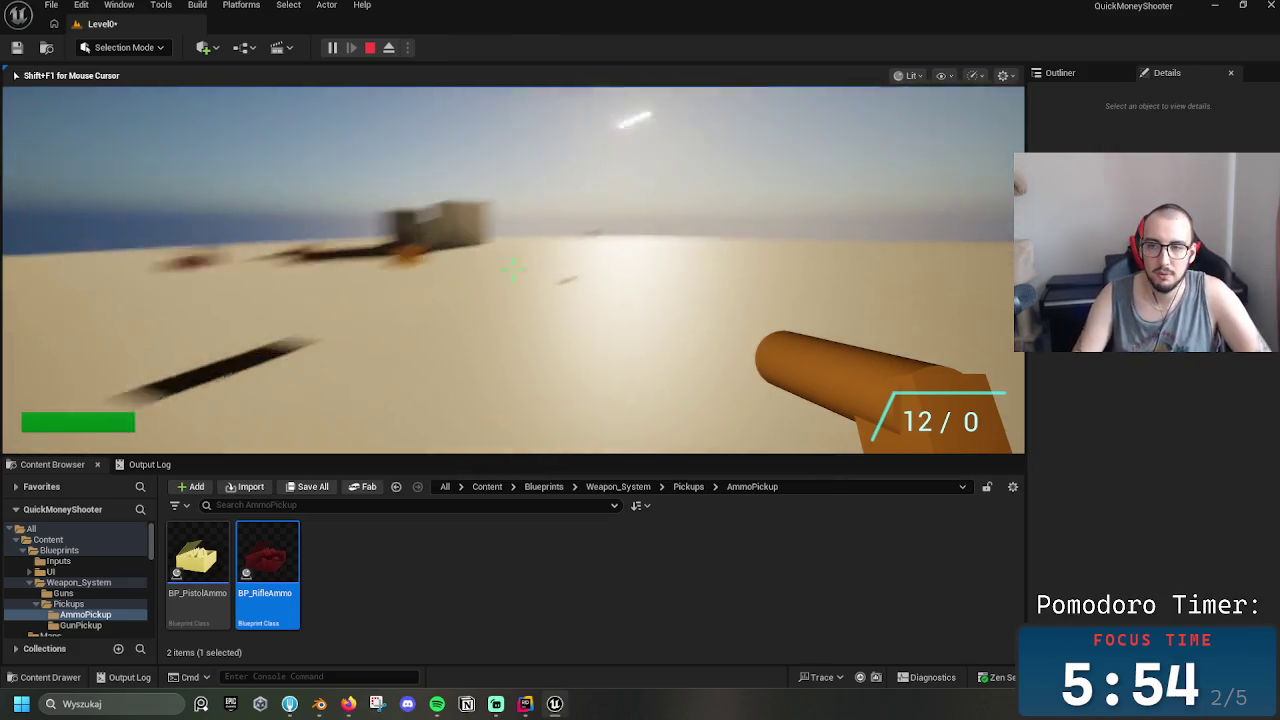
pyautogui.press('w')
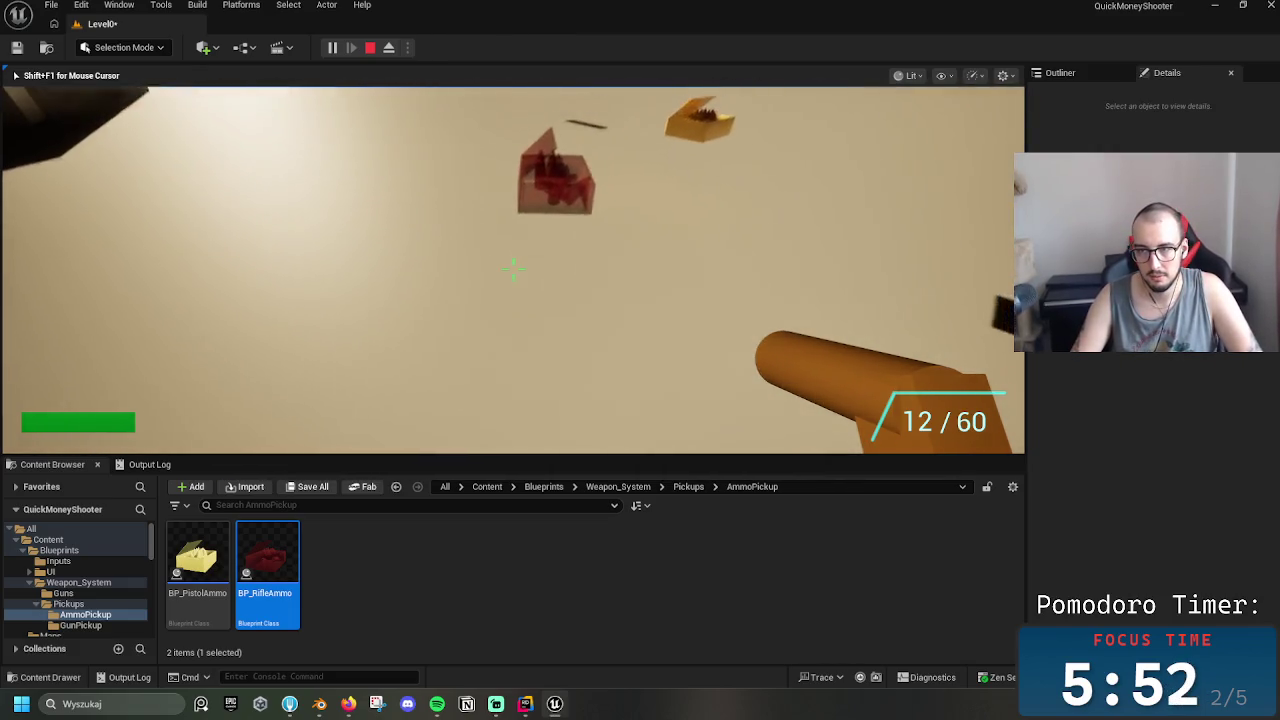
pyautogui.press('w')
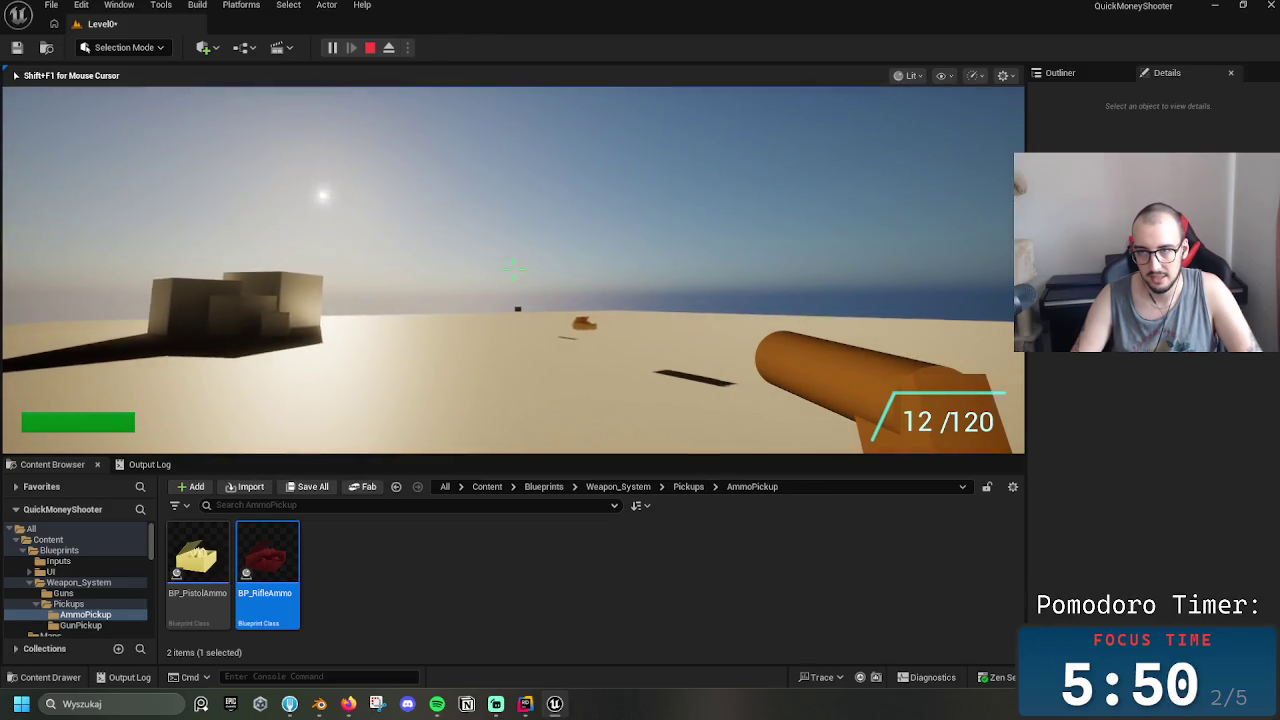
pyautogui.press('w')
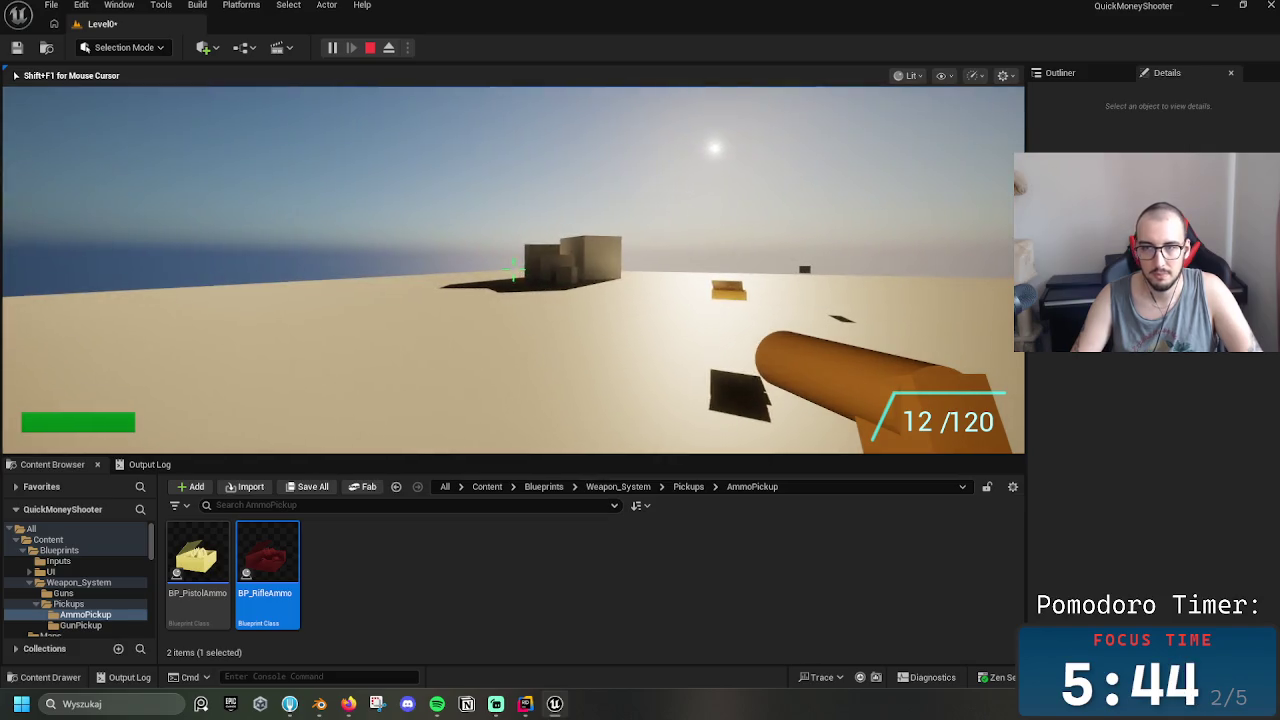
pyautogui.click(513, 267)
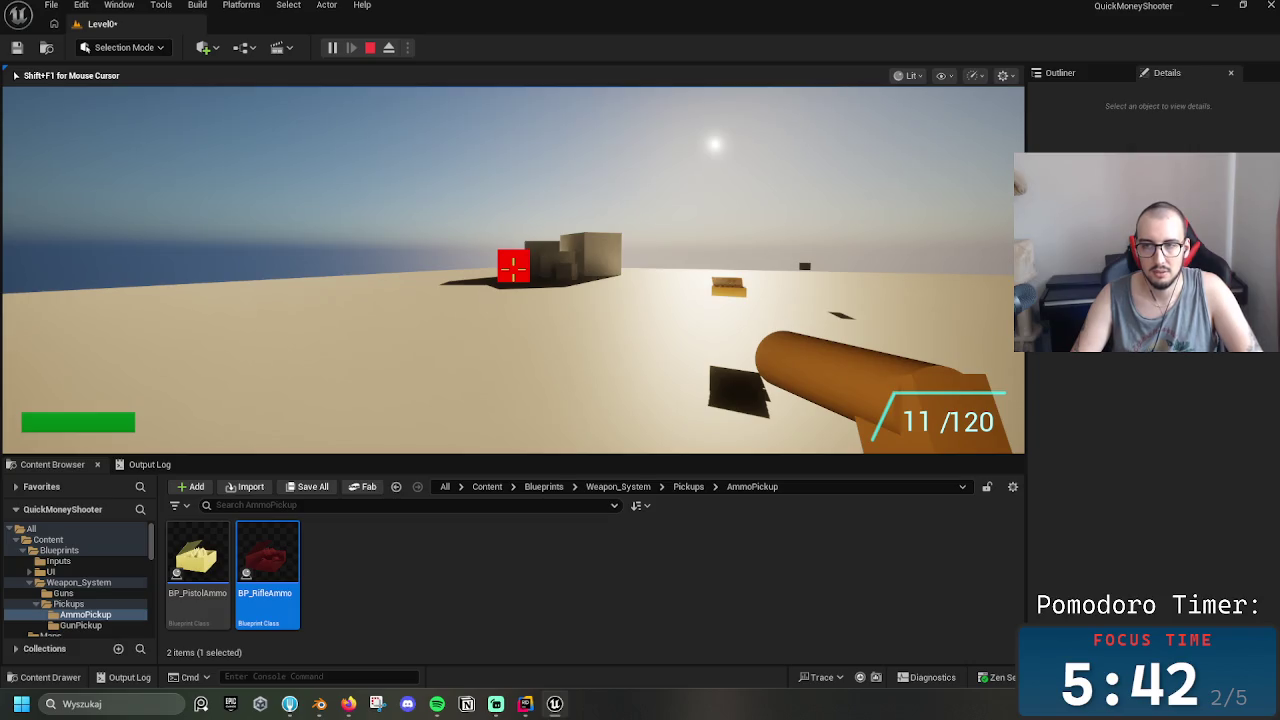
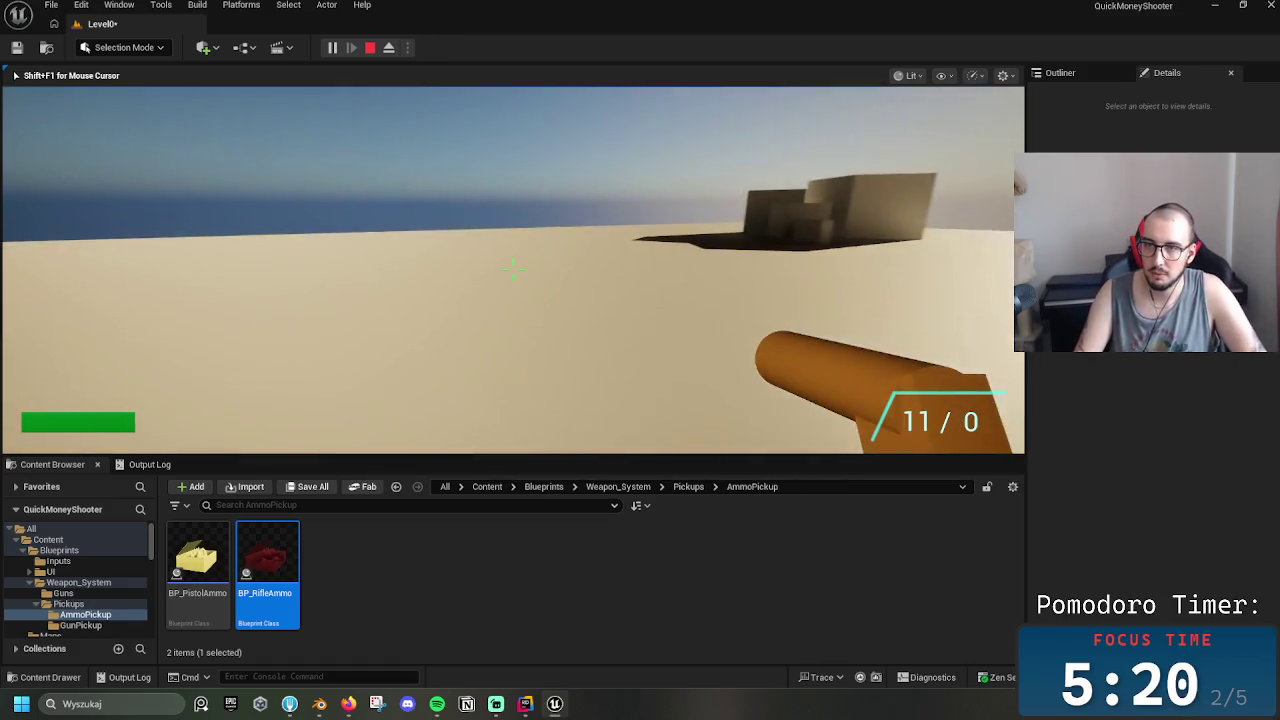
# Switch to the rifle and fire it through two reloads until its reserve runs out
pyautogui.press('2')
pyautogui.moveTo(512, 268); pyautogui.dragTo(512, 268)
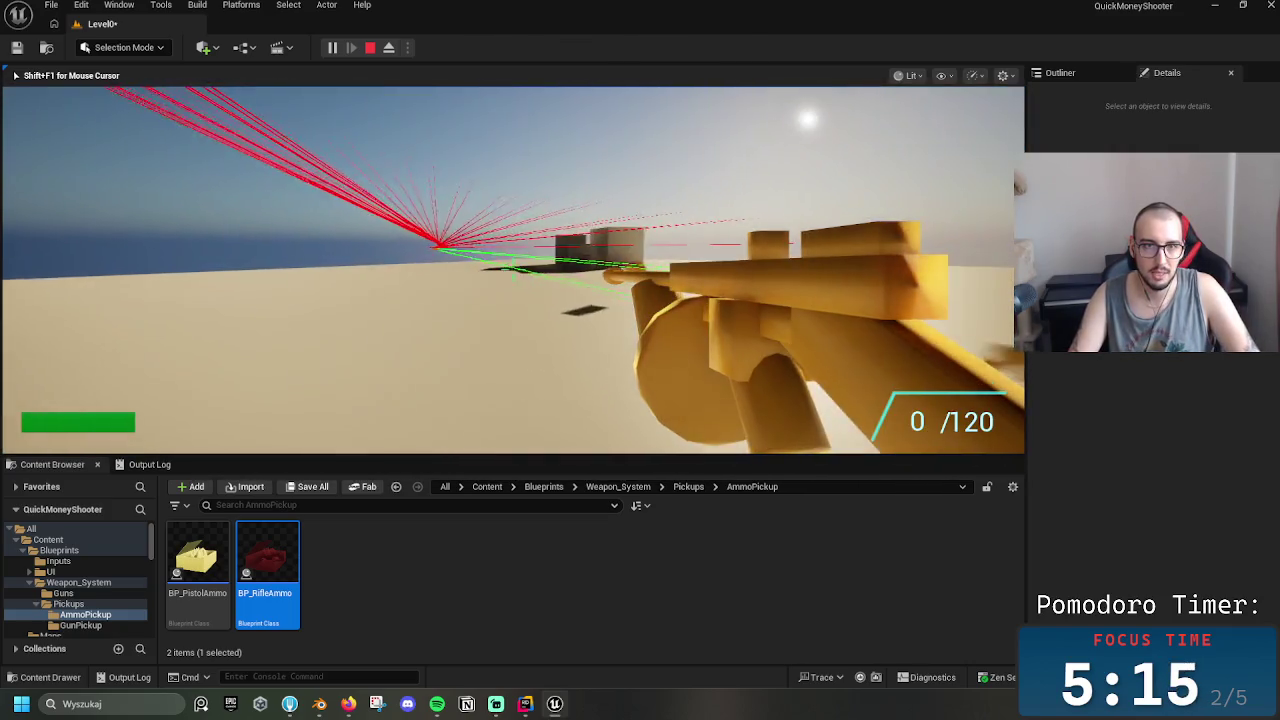
pyautogui.press('r')
pyautogui.moveTo(512, 268); pyautogui.dragTo(512, 268)
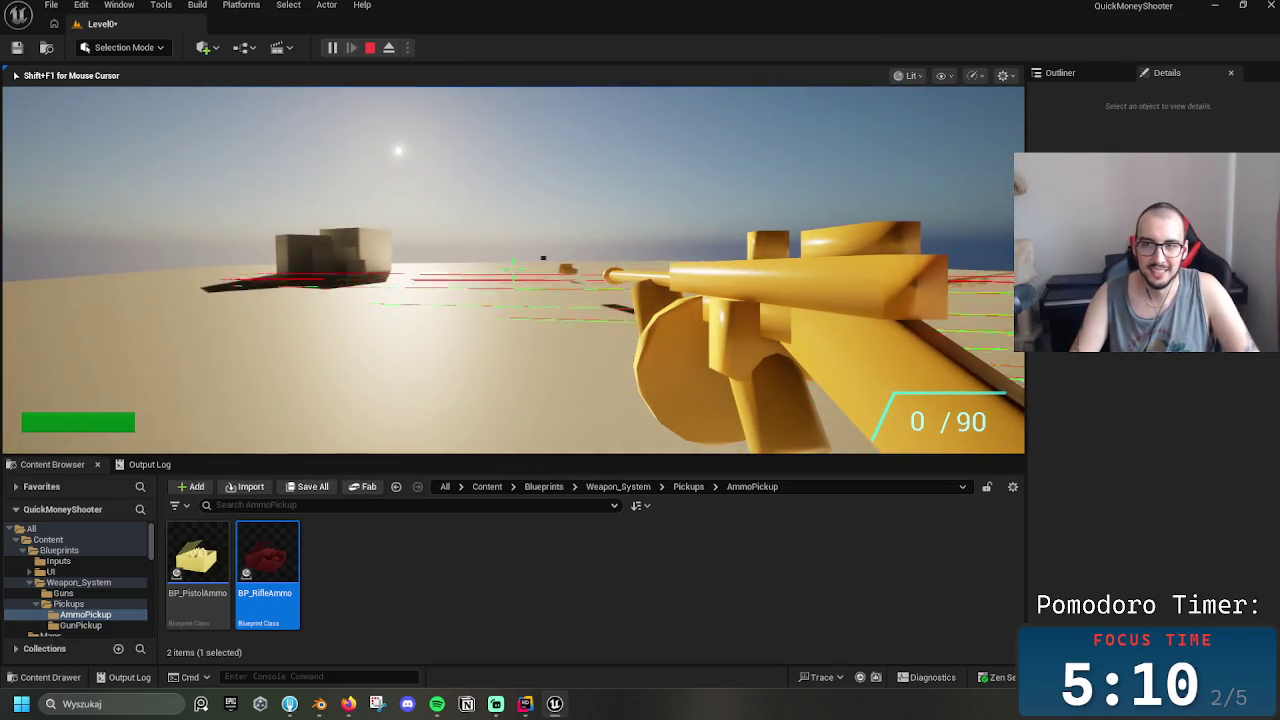
pyautogui.moveTo(512, 268); pyautogui.dragTo(512, 268)
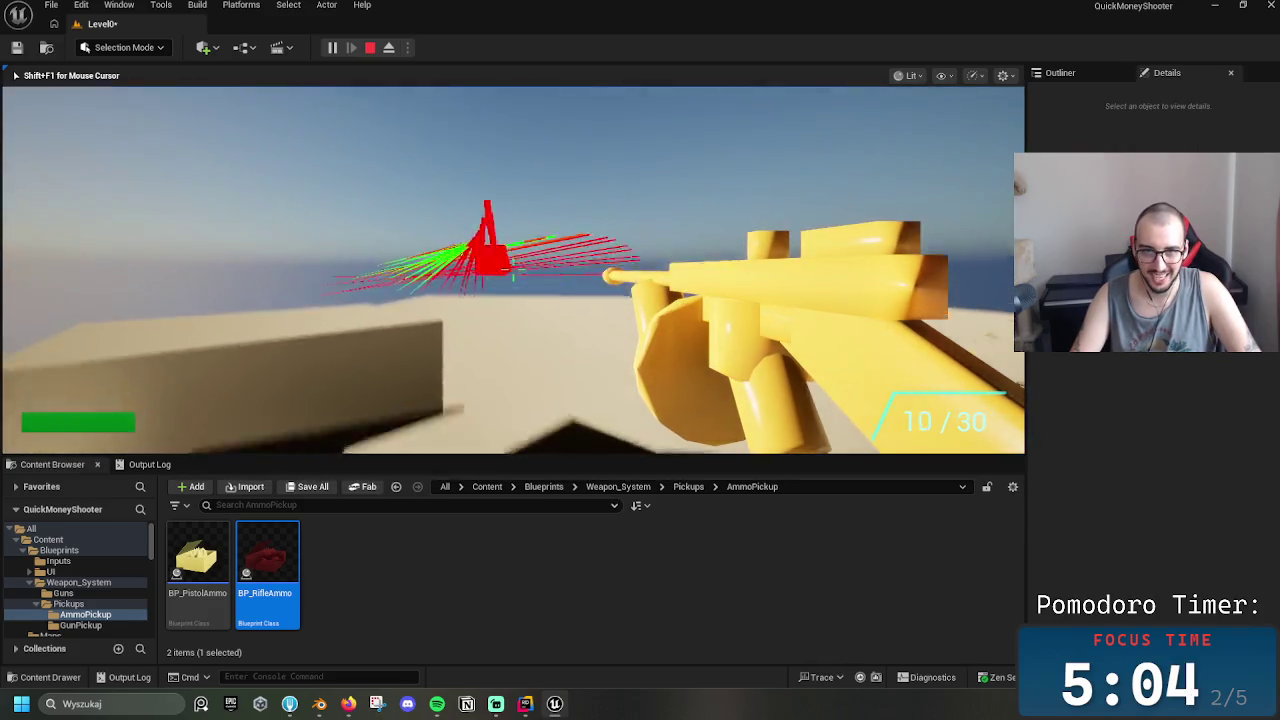
pyautogui.moveTo(512, 268); pyautogui.dragTo(512, 268)
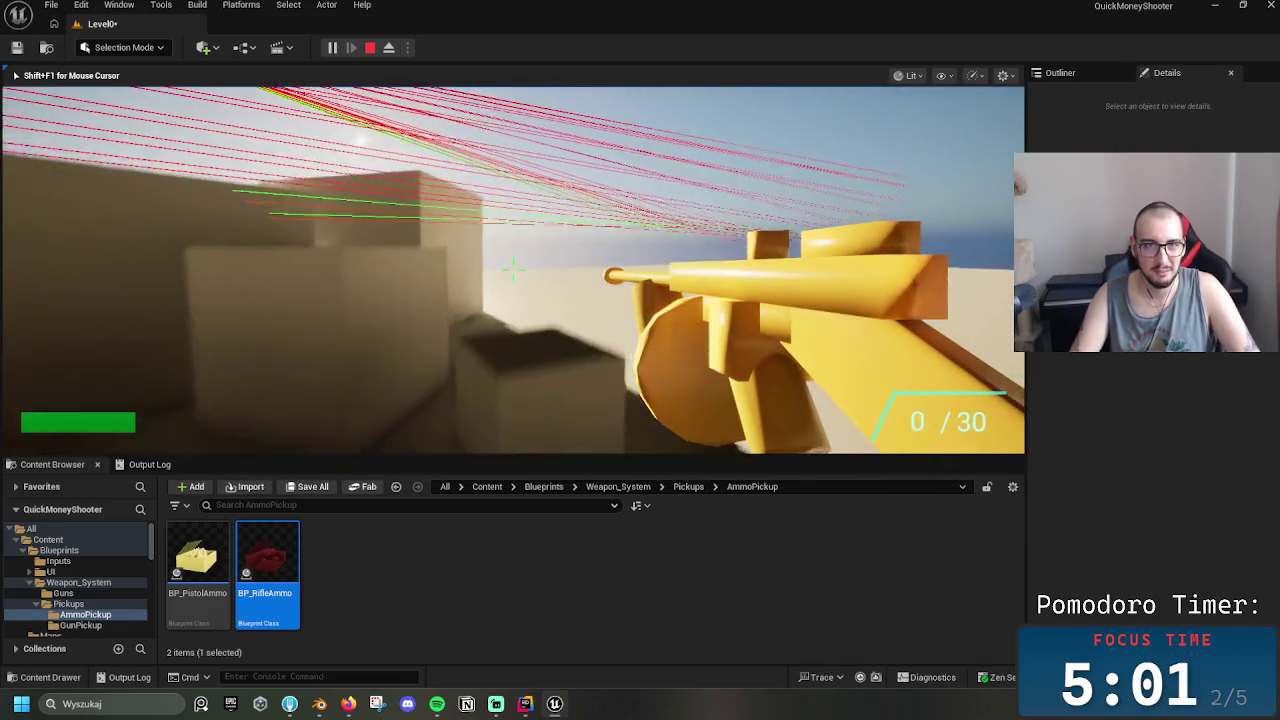
pyautogui.press('r')
pyautogui.moveTo(512, 268); pyautogui.dragTo(512, 268)
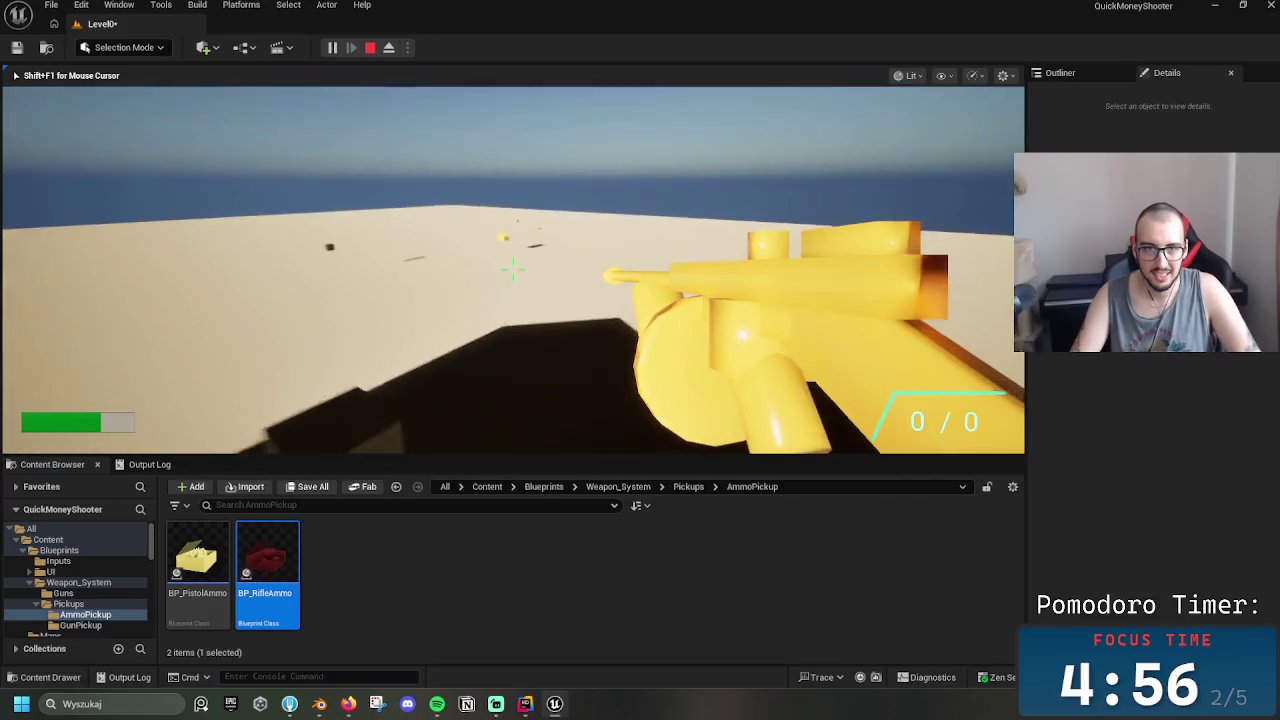
# Switch to the pistol, collect its ammo pickup to refill the reserve to 30, fire and reload, then bring up the console
pyautogui.press('1')
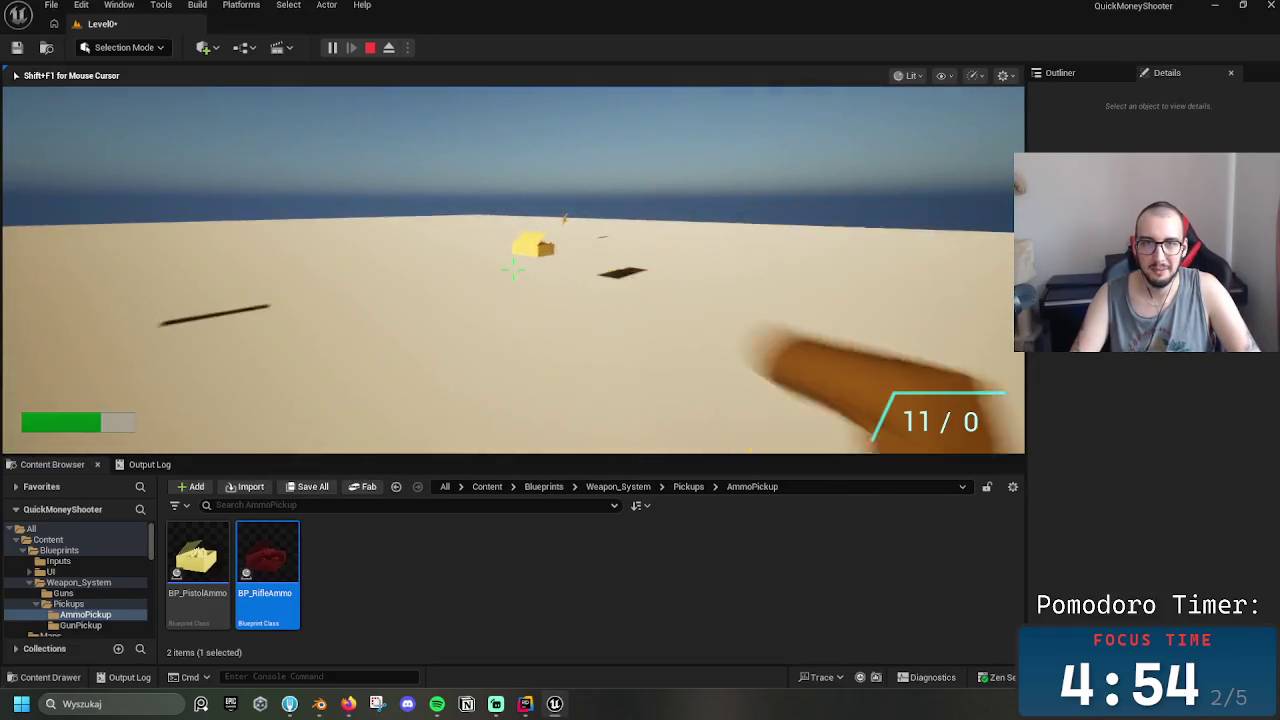
pyautogui.press('w')
pyautogui.moveTo(512, 268); pyautogui.dragTo(512, 268)
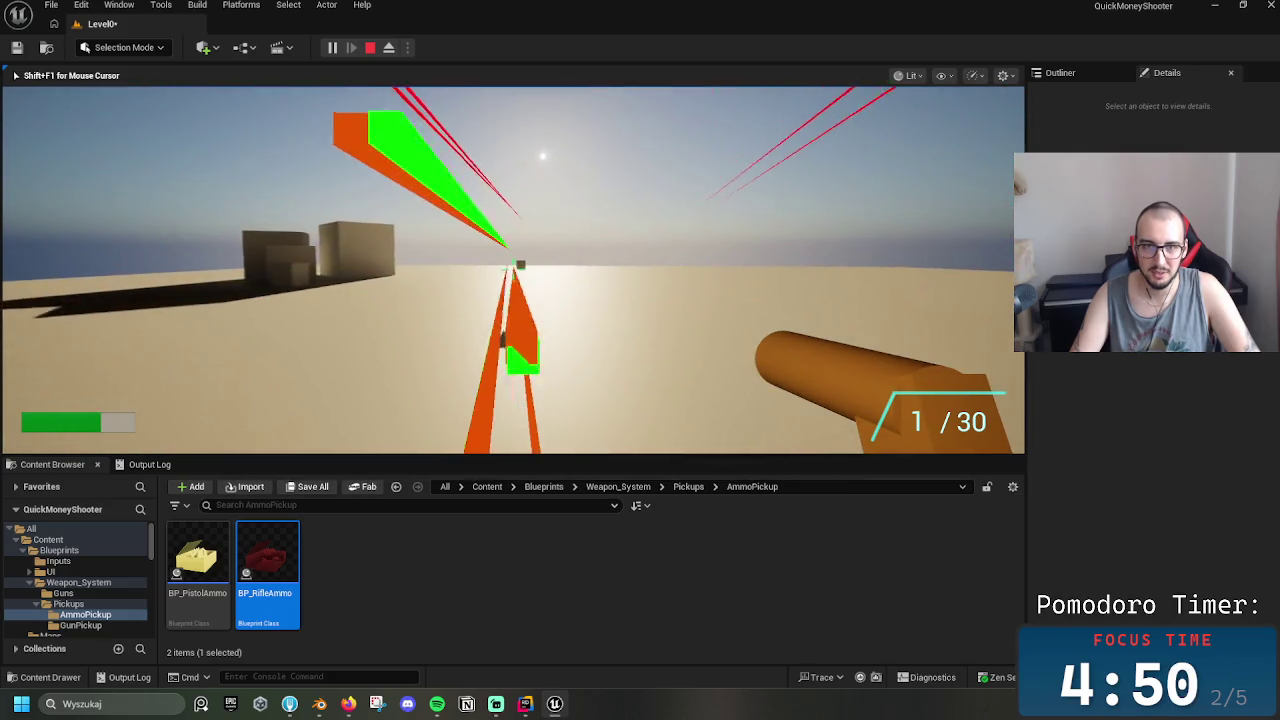
pyautogui.click(512, 268)
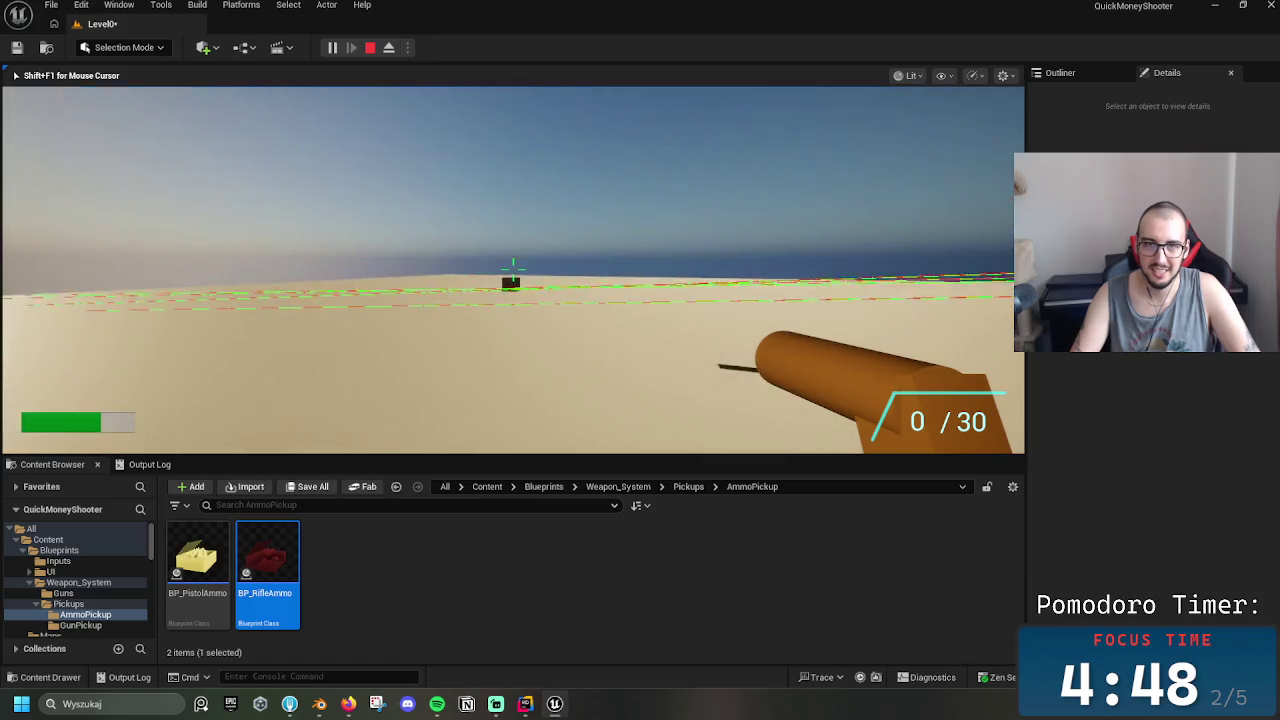
pyautogui.press('r')
pyautogui.click(512, 268)
pyautogui.click(512, 268)
pyautogui.click(512, 268)
pyautogui.moveTo(512, 268); pyautogui.dragTo(512, 268)
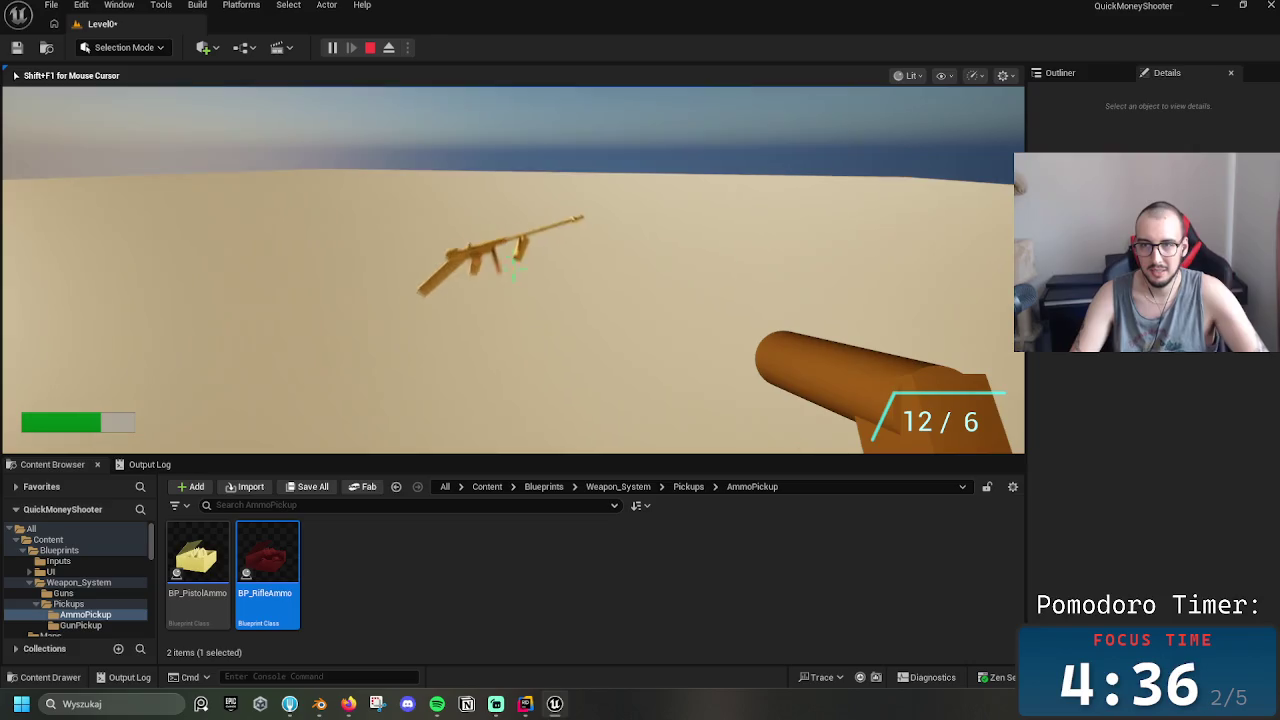
pyautogui.hotkey('shift', 'F1')
pyautogui.press('`')
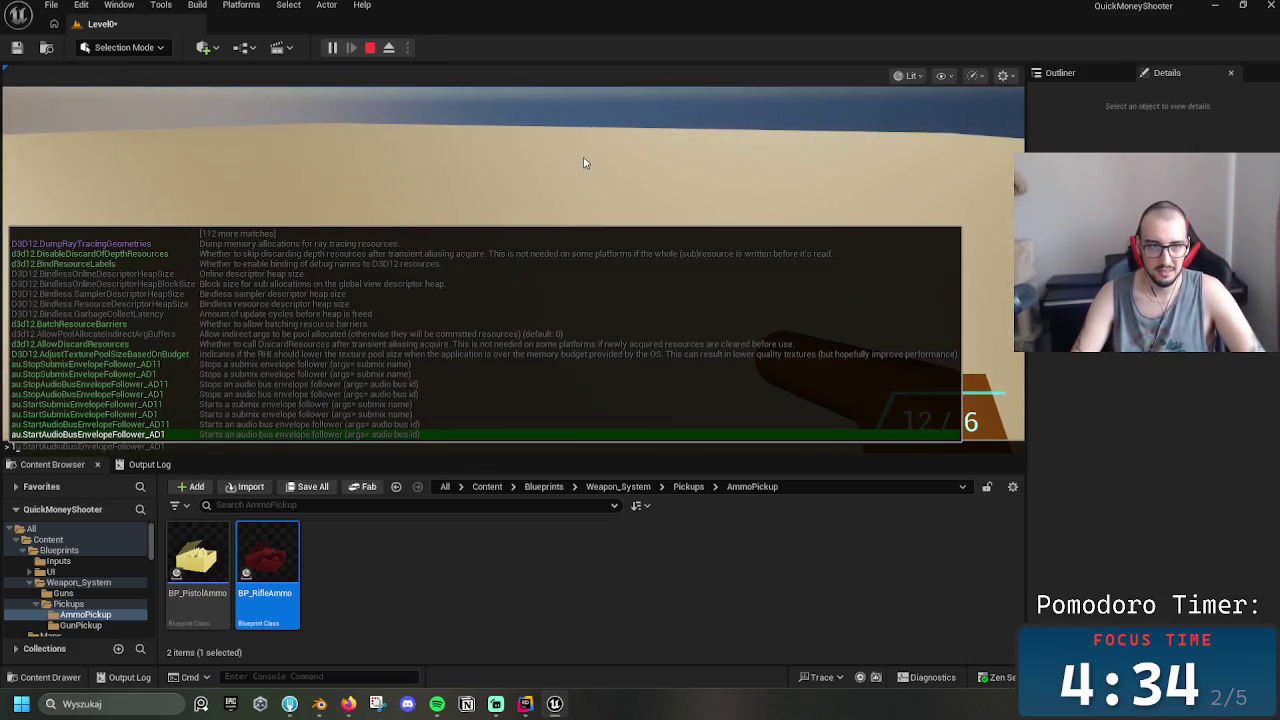
# Restart the play session and walk onto the rifle to pick it up
pyautogui.press('Escape')
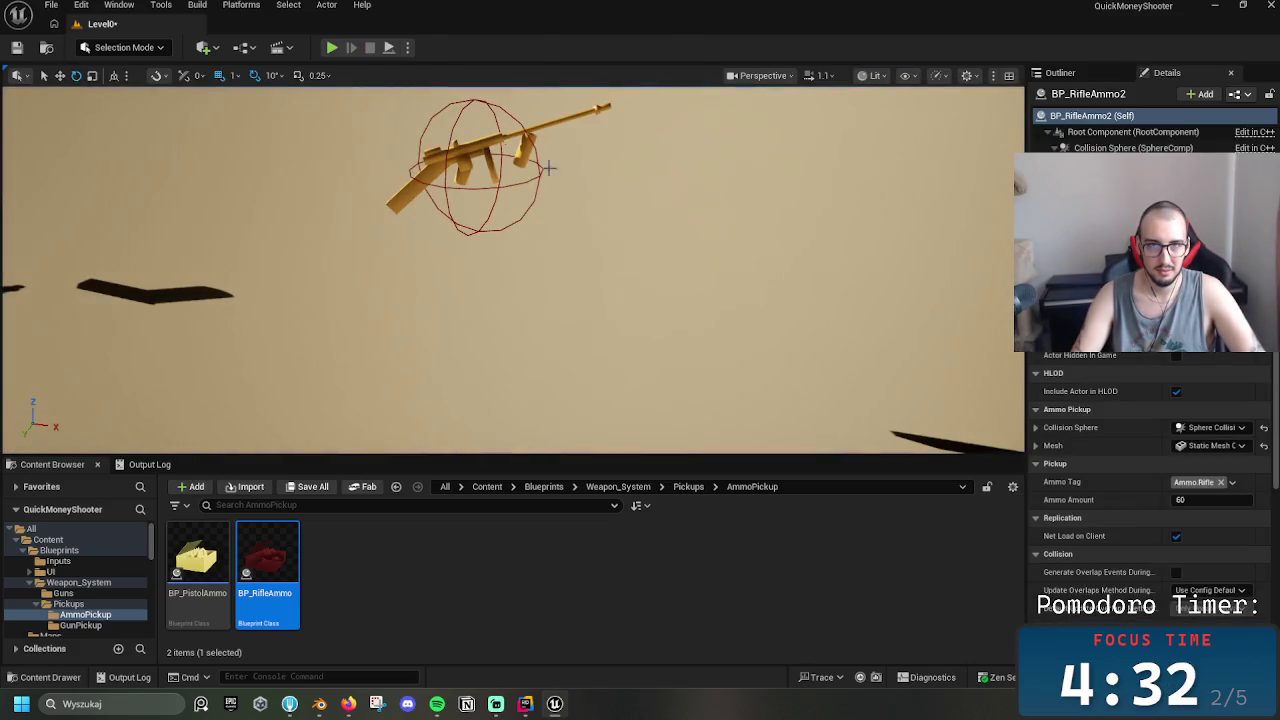
pyautogui.hotkey('alt', 'p')
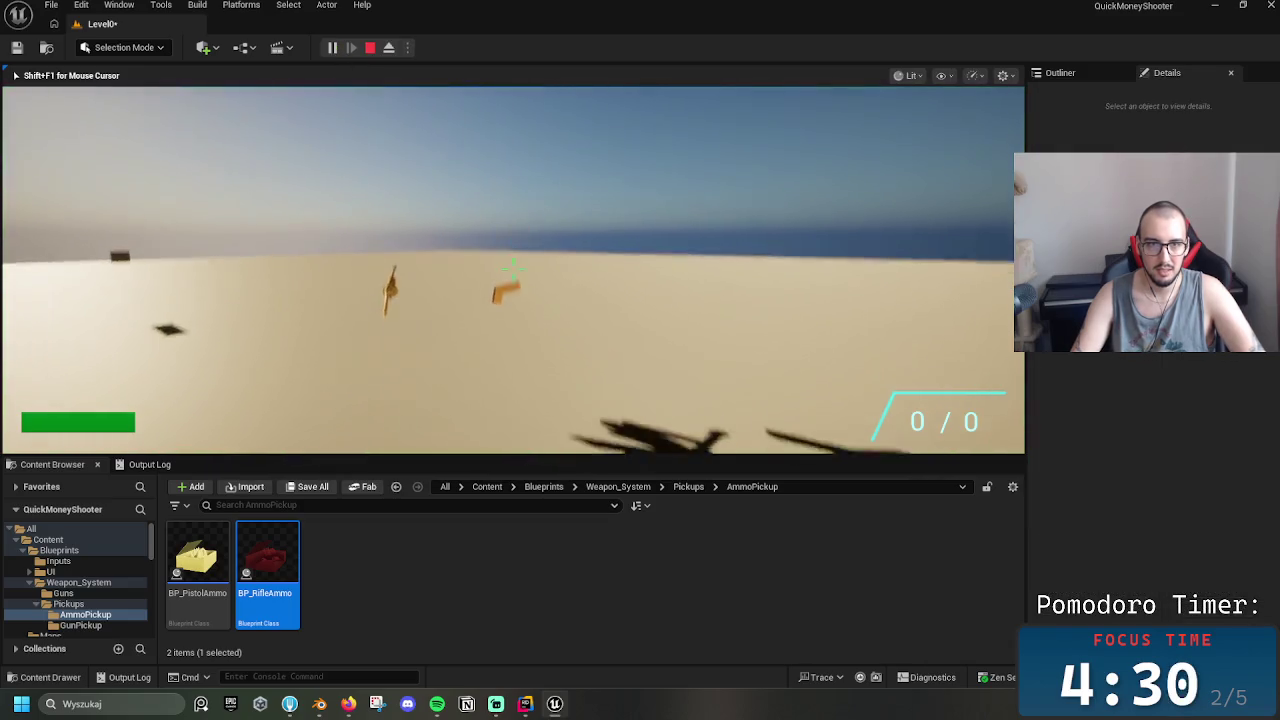
pyautogui.press('w')
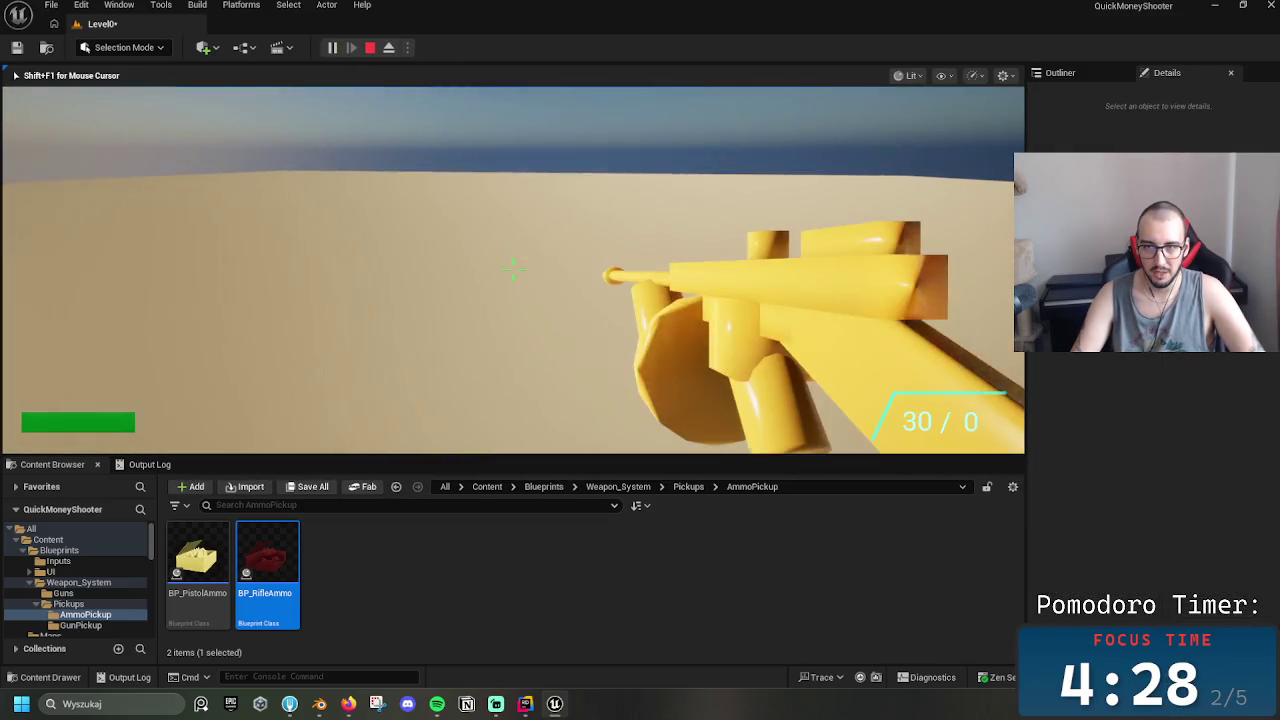
pyautogui.click(512, 268)
pyautogui.press('w')
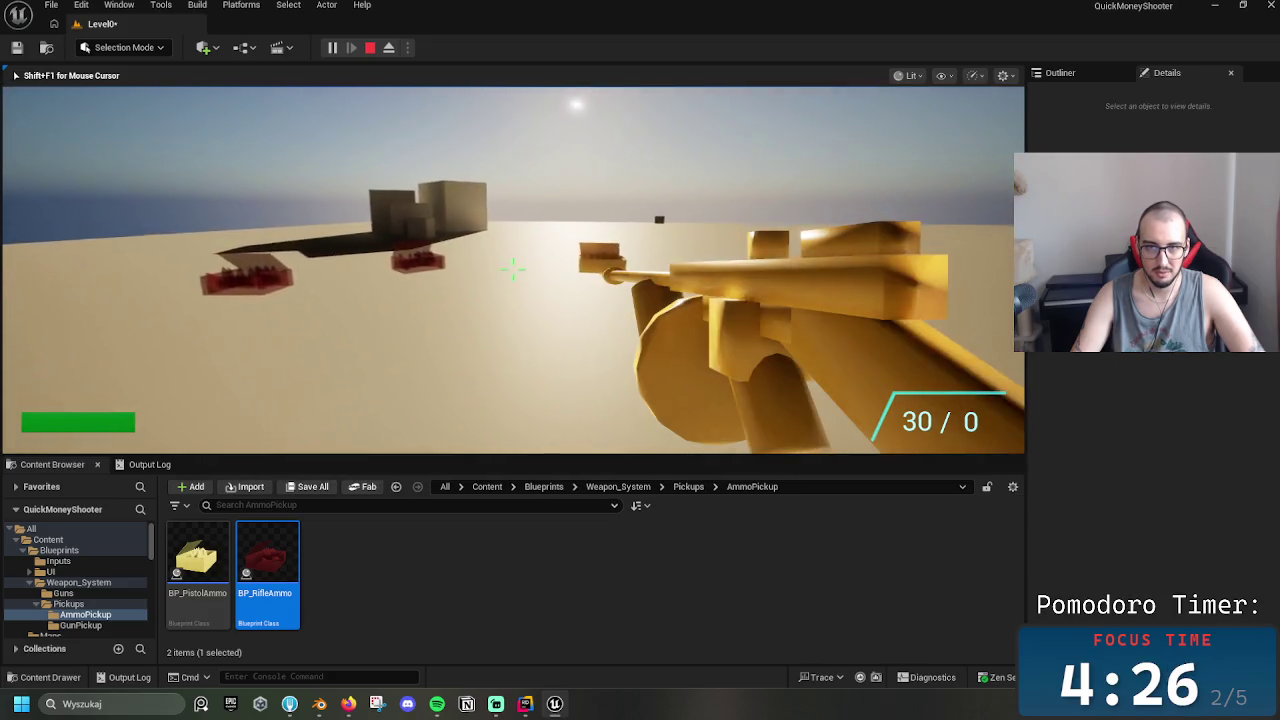
# Collect the two red rifle ammo pickups, filling the rifle reserve to 120, while cycling weapons
pyautogui.press('w')
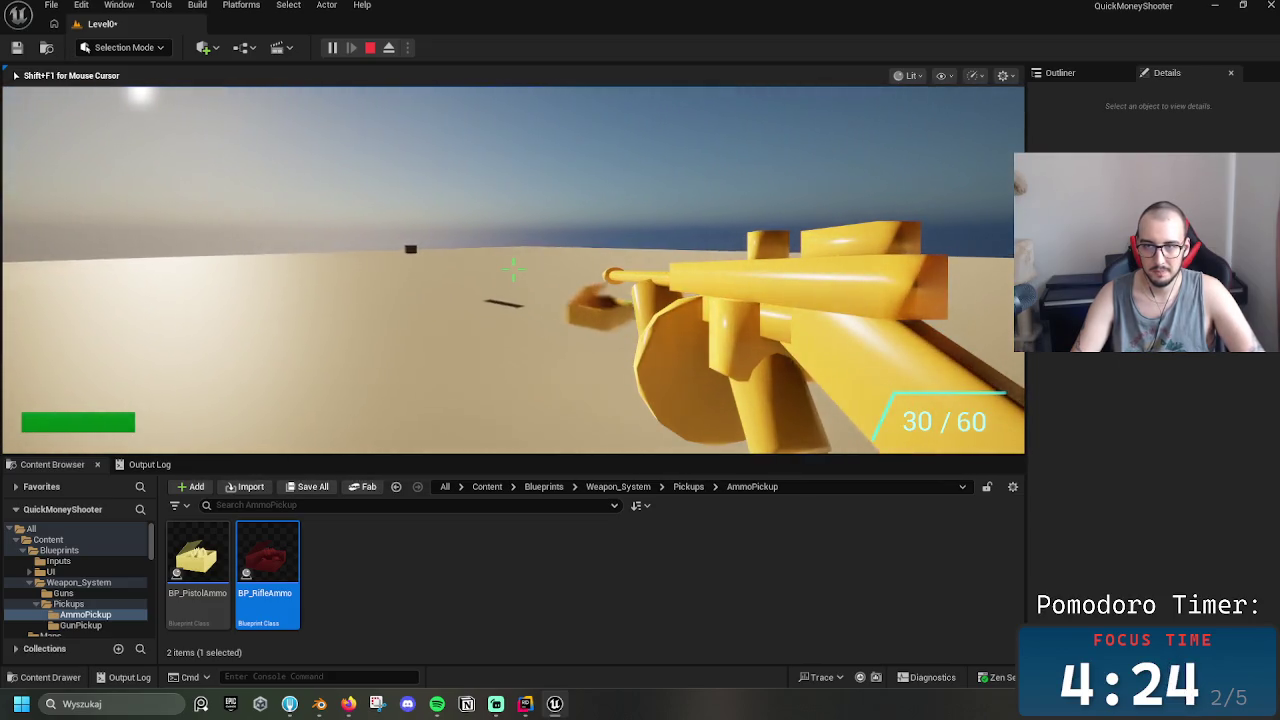
pyautogui.press('w')
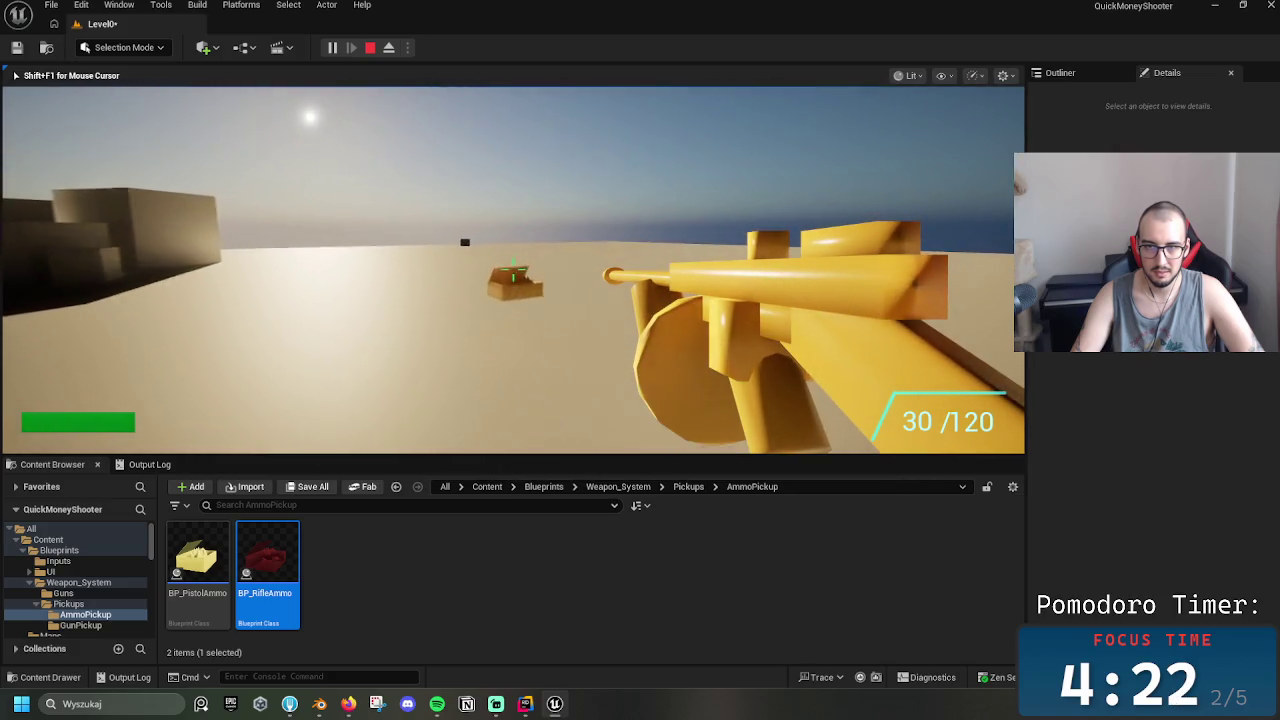
pyautogui.press('a')
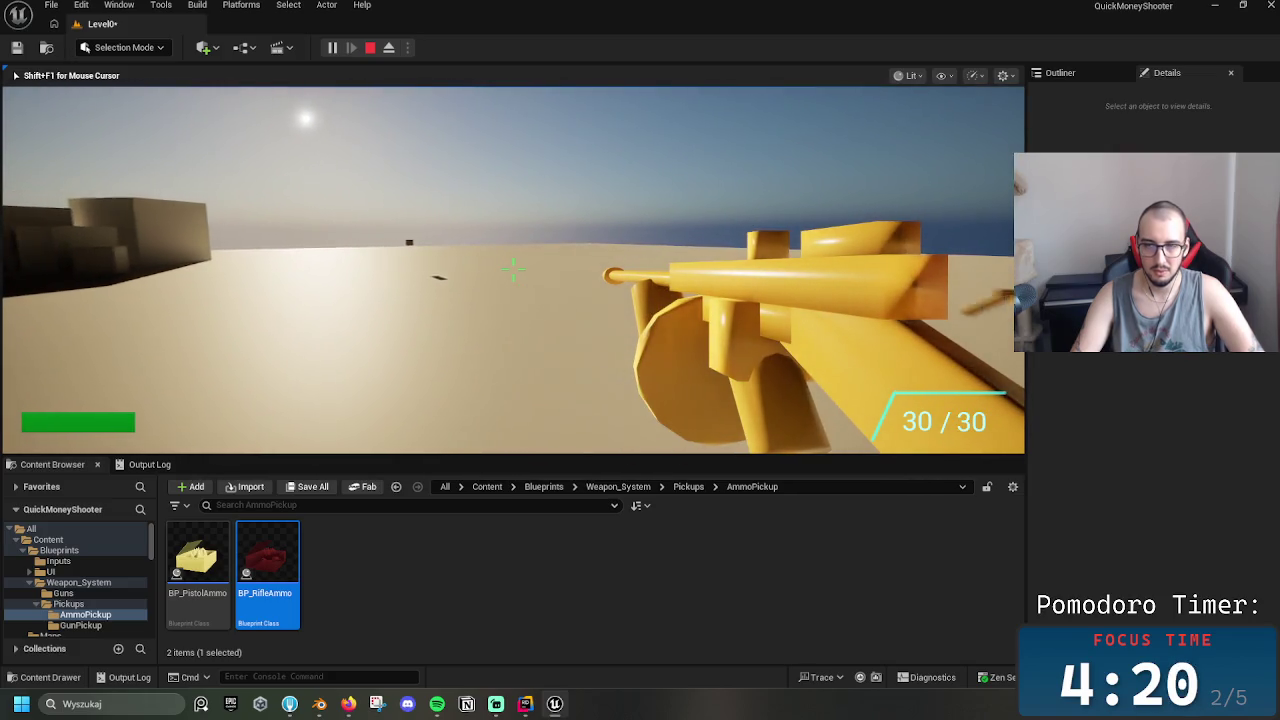
pyautogui.press('a')
pyautogui.press('1')
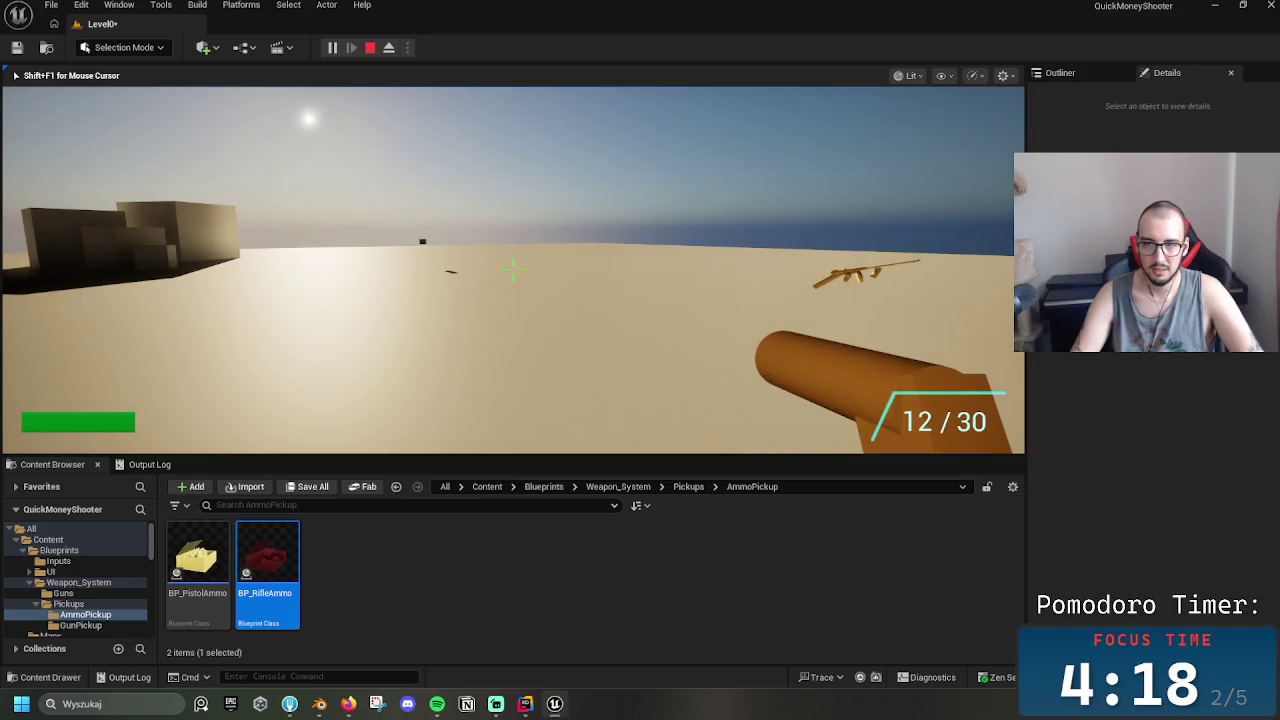
pyautogui.press('2')
pyautogui.press('1')
pyautogui.press('2')
pyautogui.press('1')
pyautogui.press('2')
# Fire and reload the rifle down to 30 / 60, then make the game view fullscreen
pyautogui.moveTo(512, 265); pyautogui.dragTo(512, 265)
pyautogui.press('r')
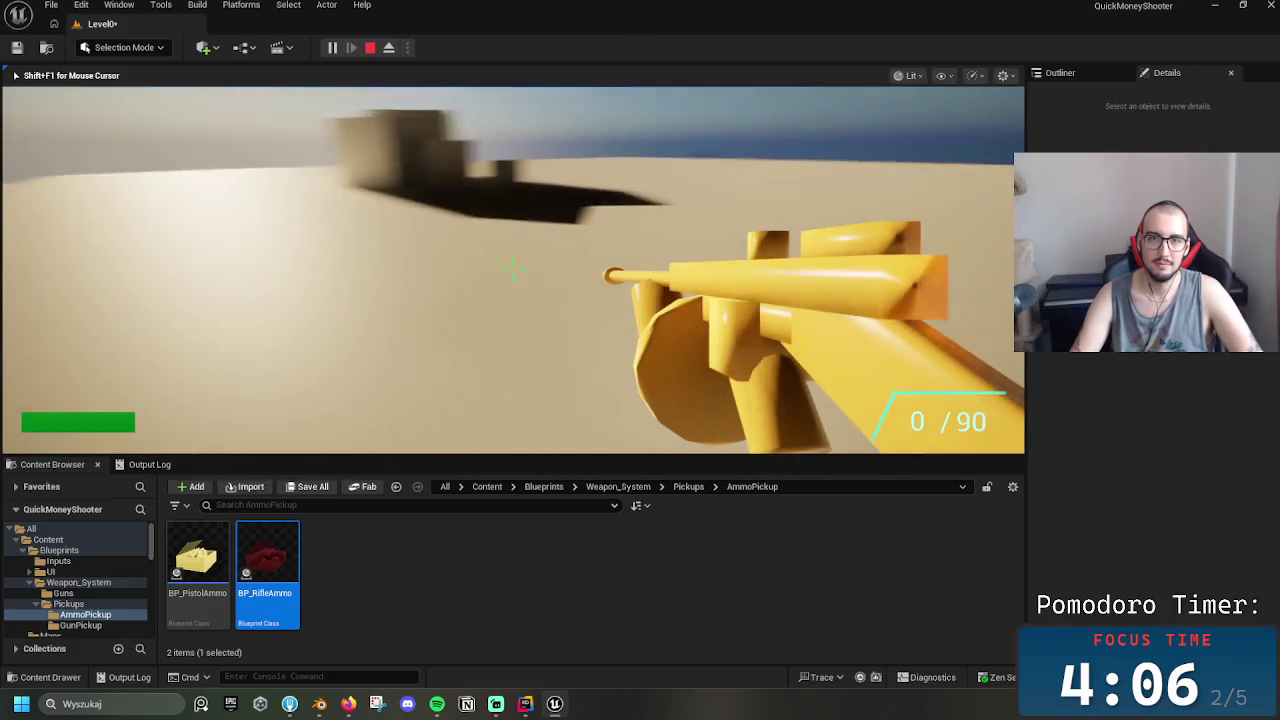
pyautogui.press('r')
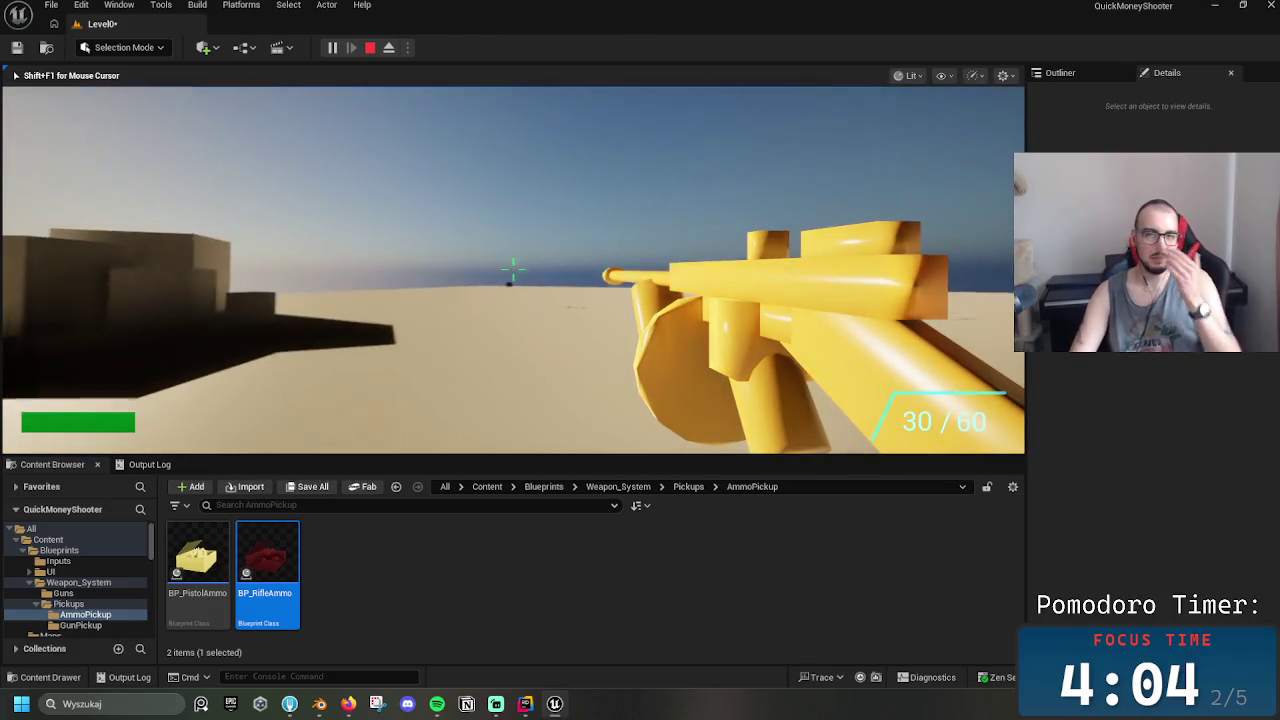
pyautogui.press('F11')
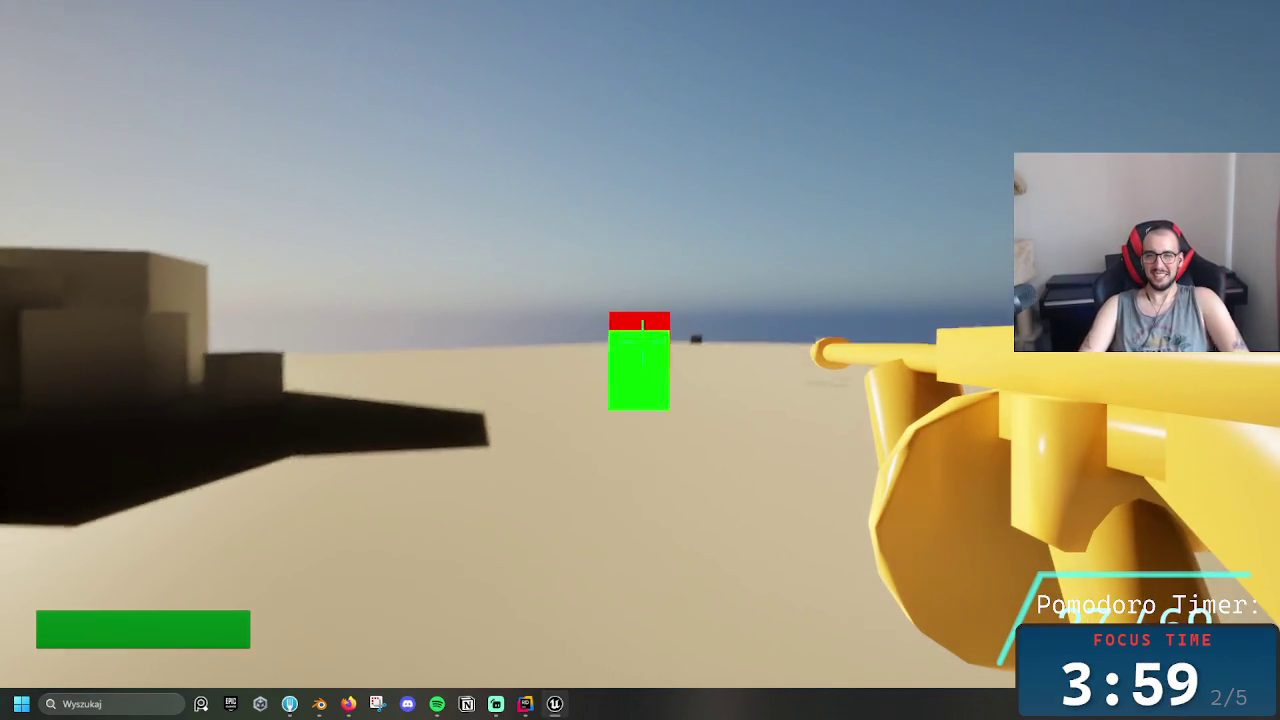
# Shoot at the blocks, walk up to the boxes and fire again, then stop the play session
pyautogui.click(642, 343)
pyautogui.click(642, 343)
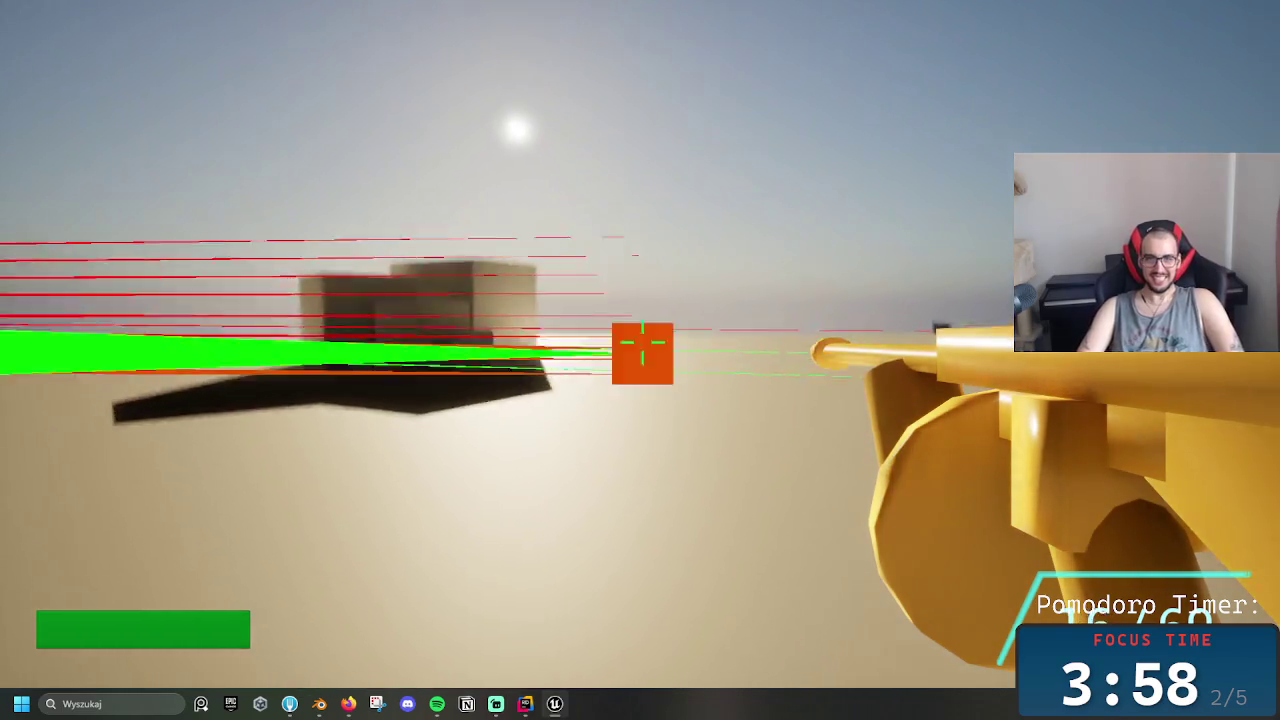
pyautogui.click(642, 343)
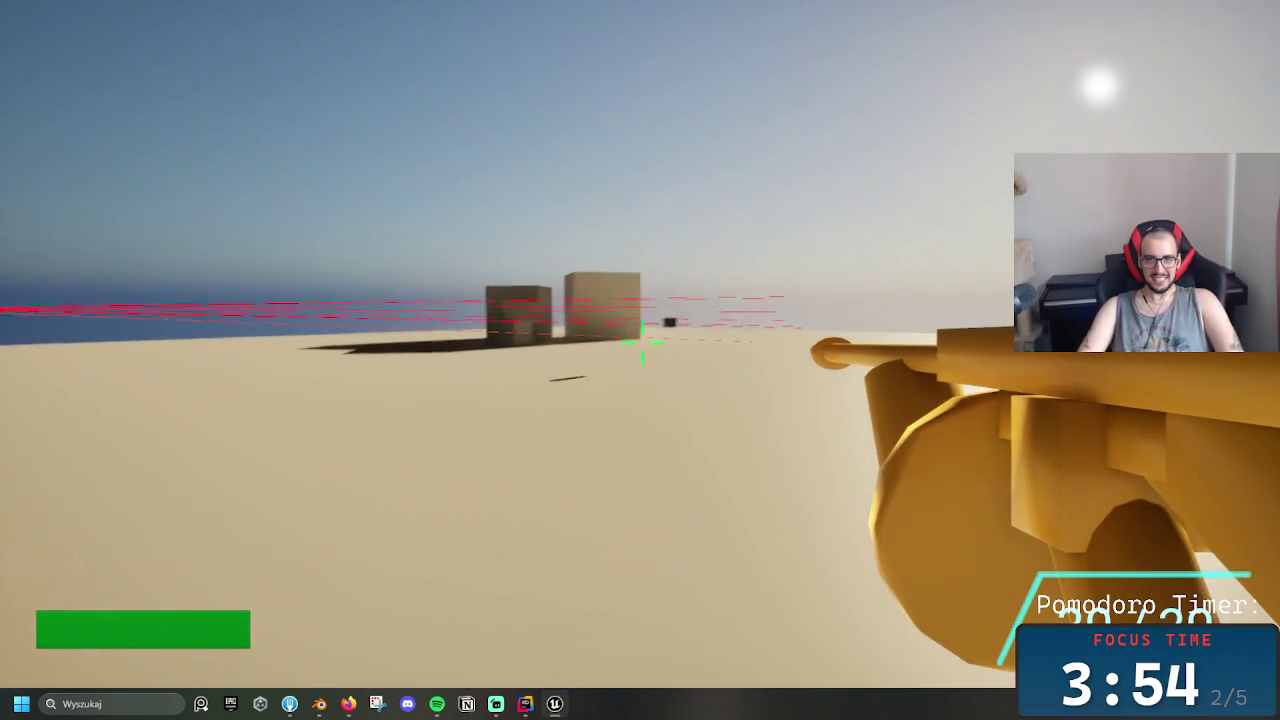
pyautogui.click(642, 343)
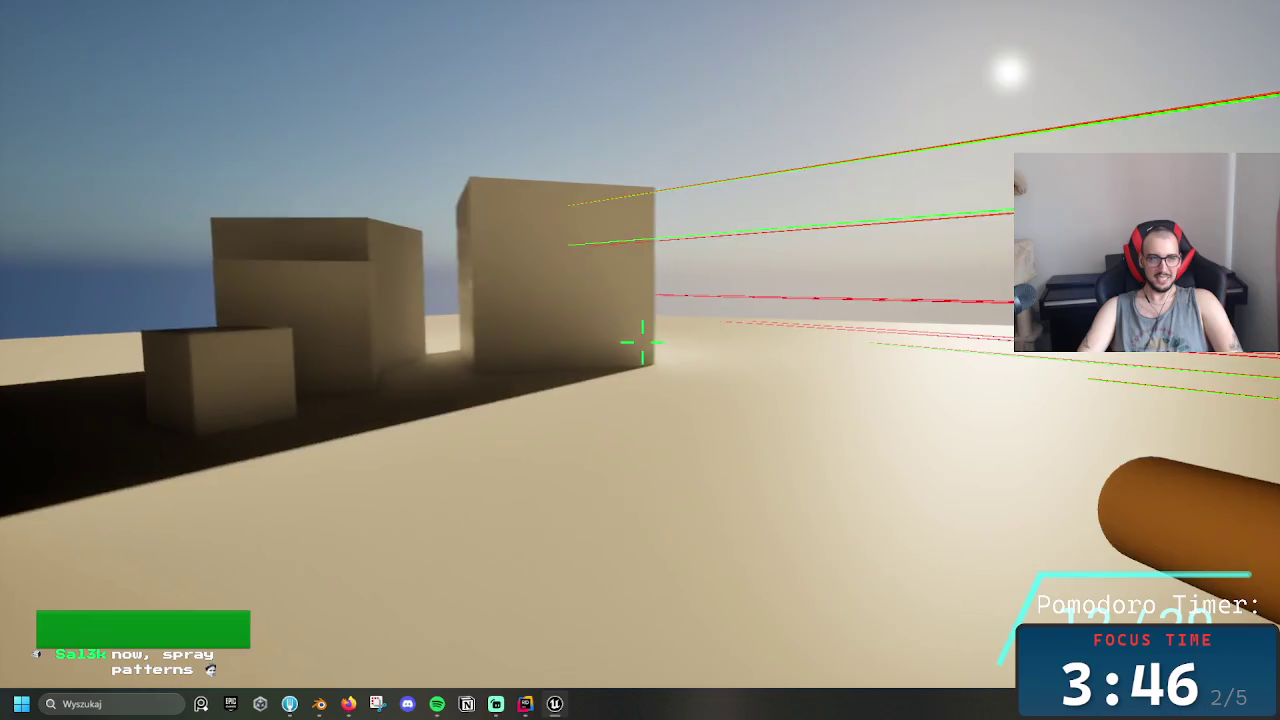
pyautogui.press('w')
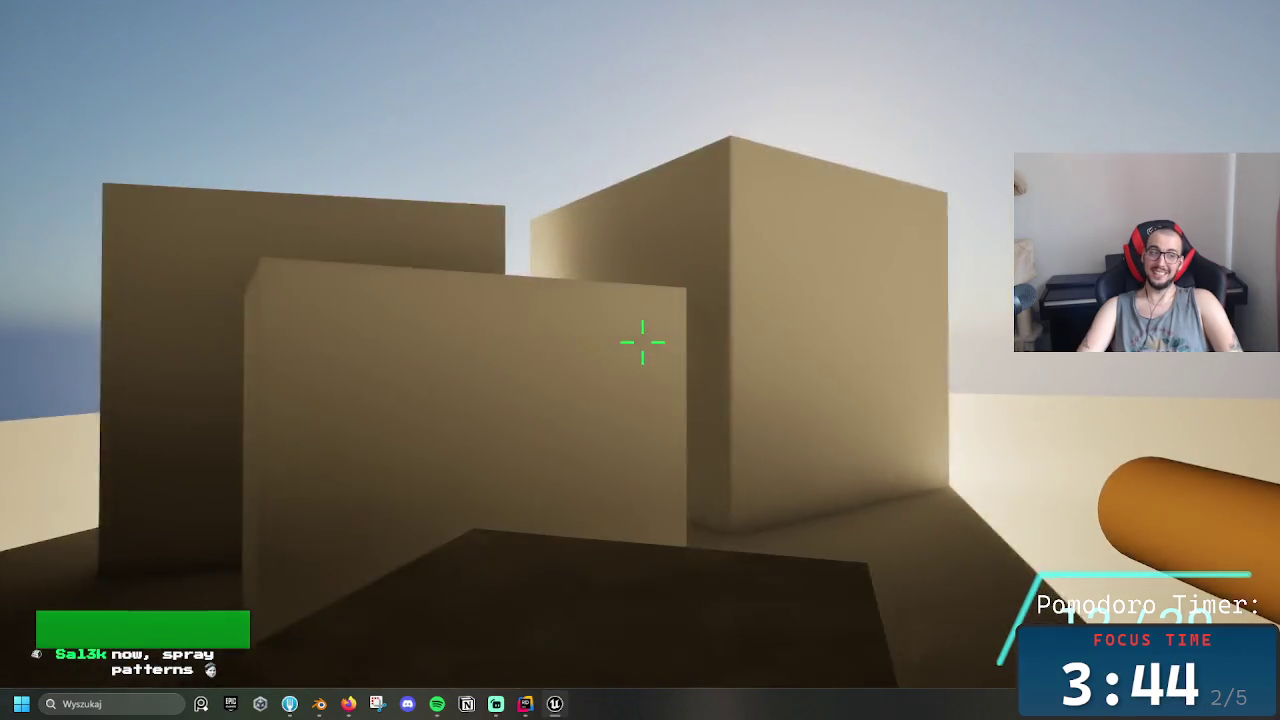
pyautogui.click(642, 342)
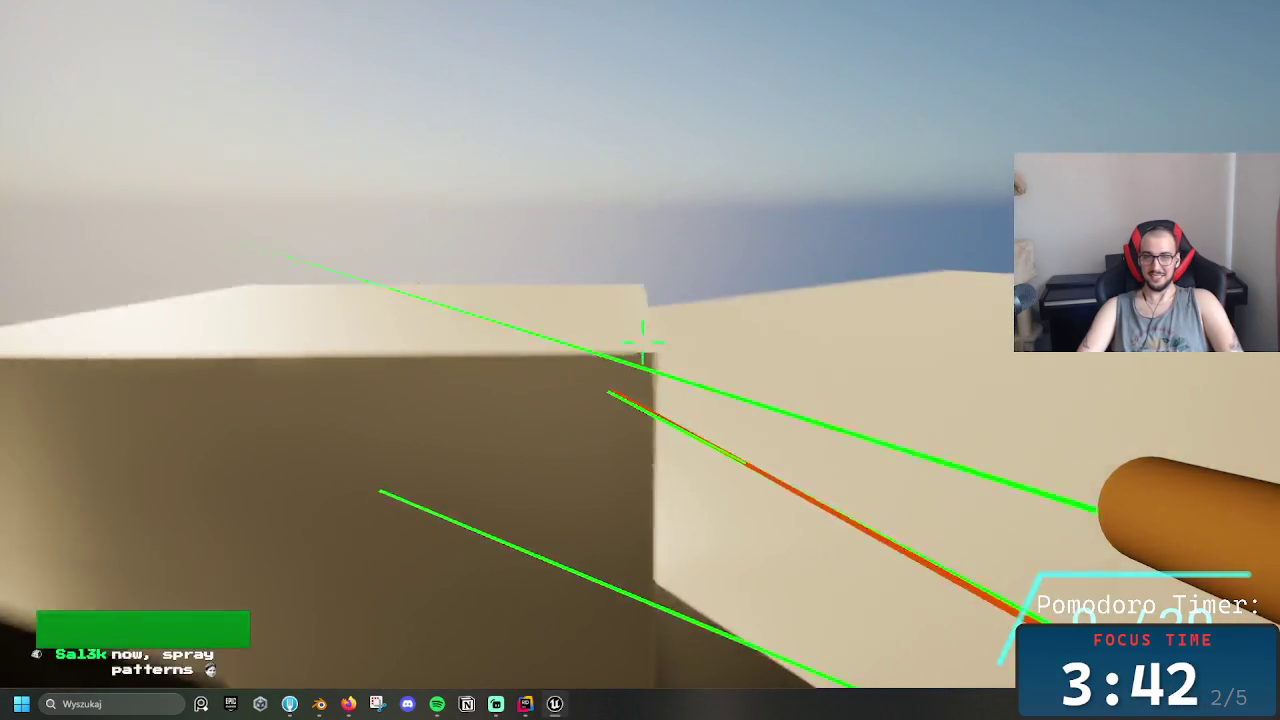
pyautogui.click(642, 342)
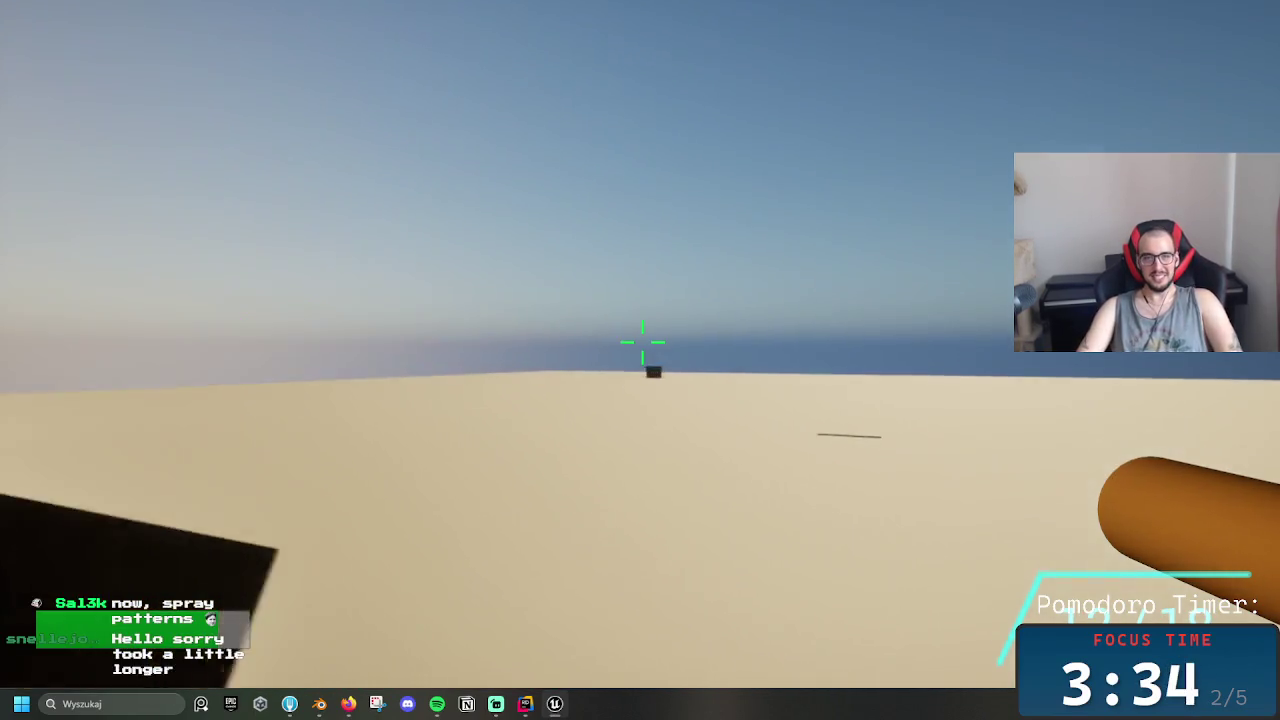
pyautogui.click(642, 342)
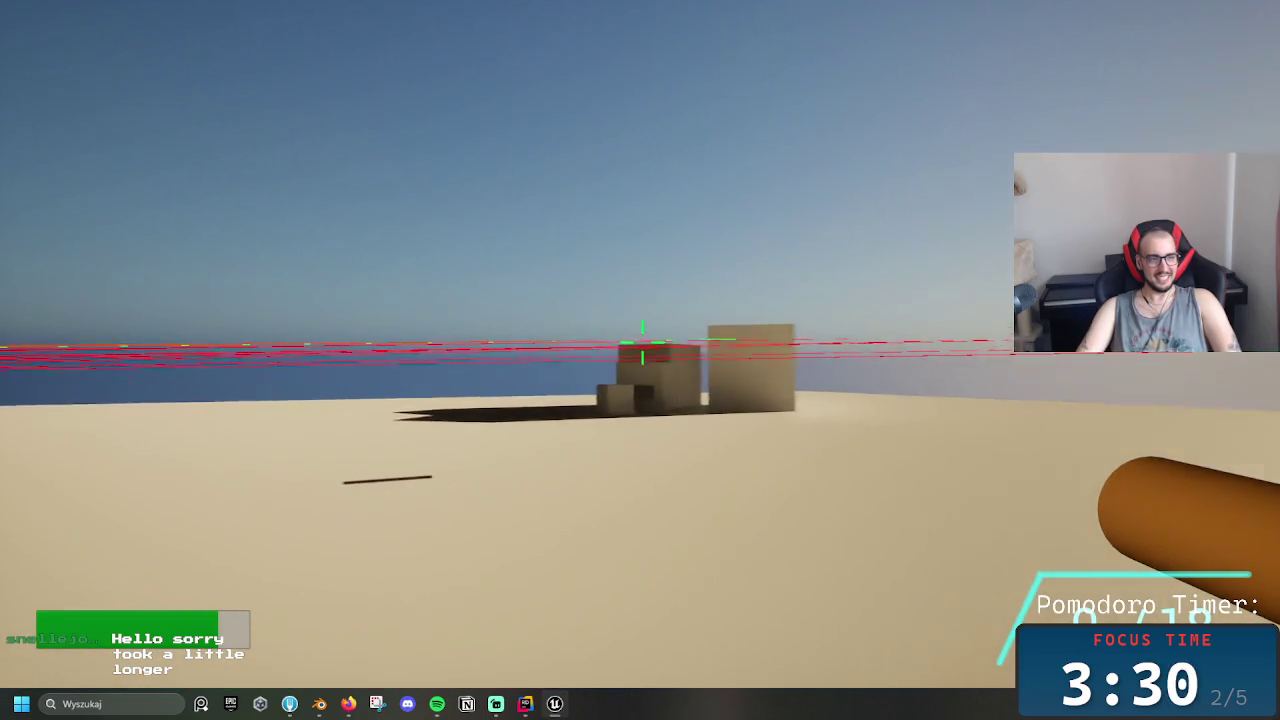
pyautogui.press('Escape')
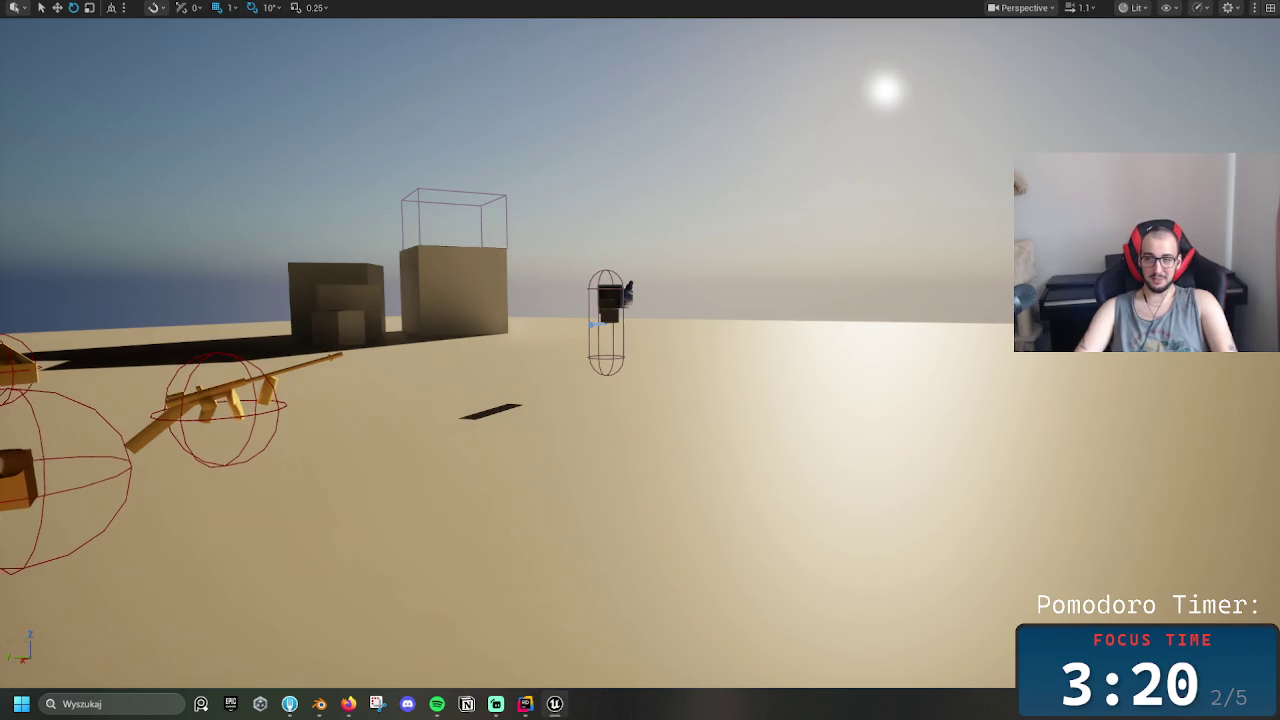
# Select and deselect the floor, exit immersive viewport mode, and start Play In Editor with Alt+P
pyautogui.click(781, 389)
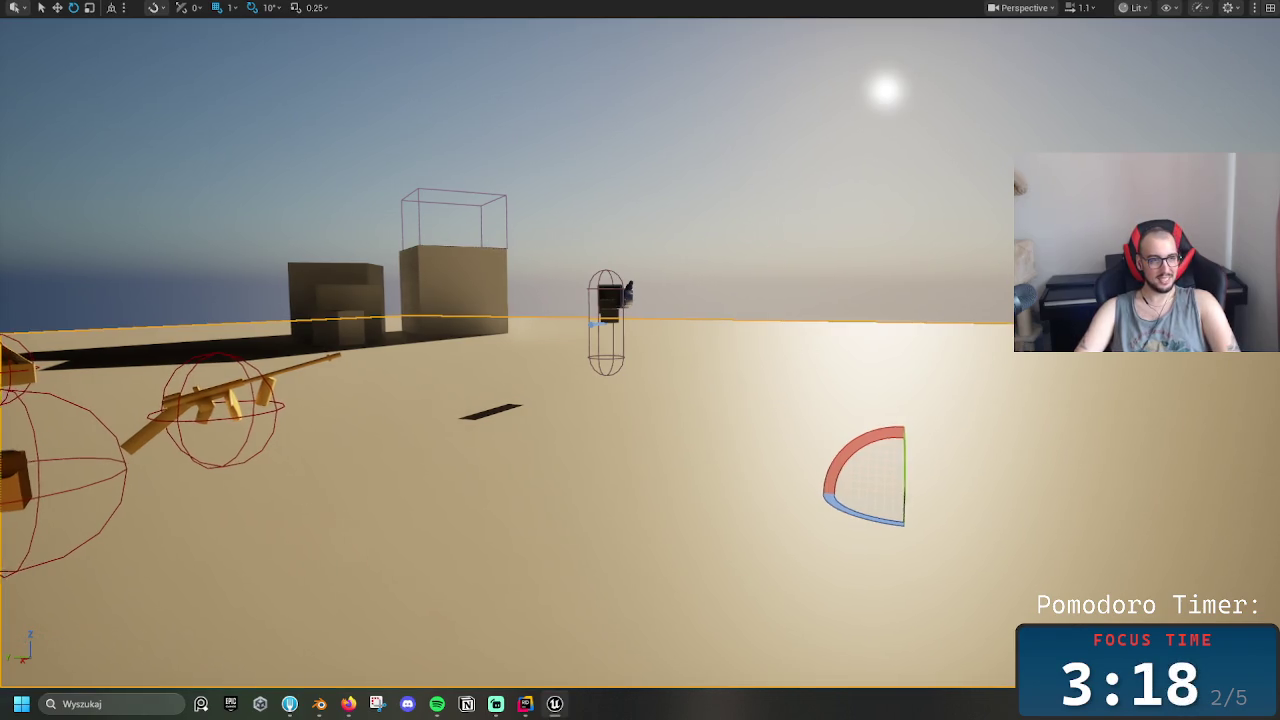
pyautogui.click(726, 233)
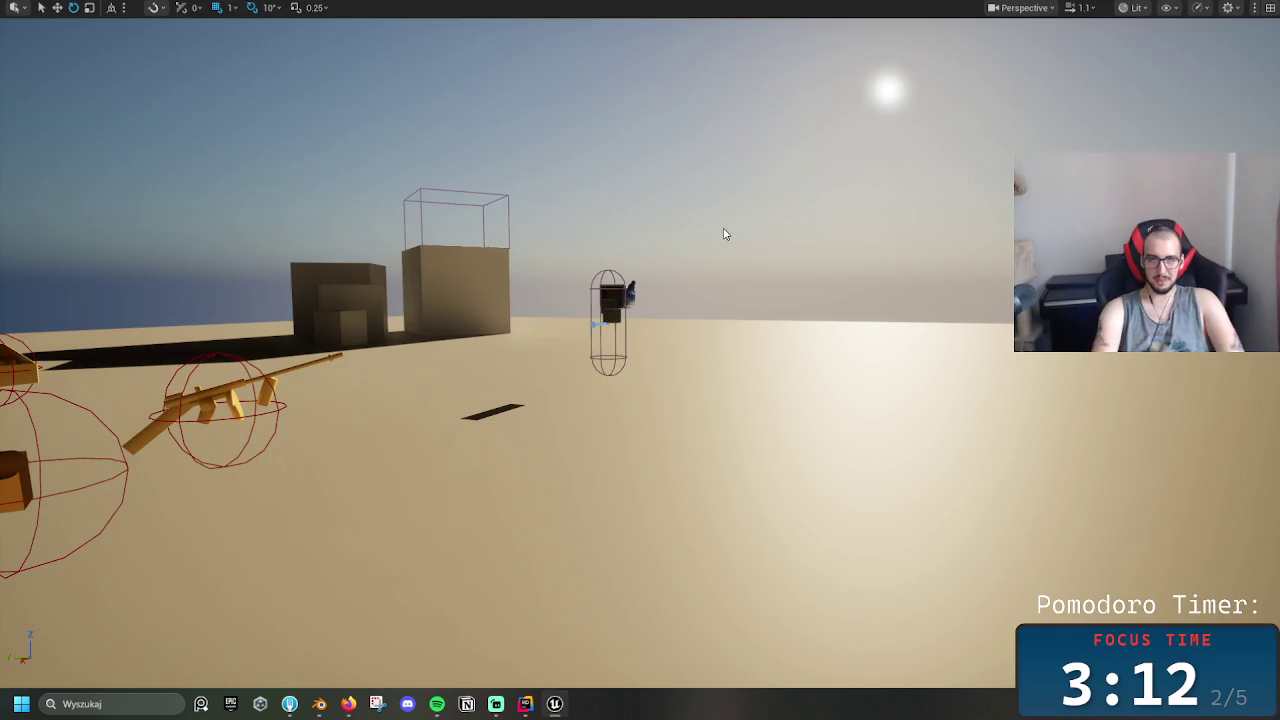
pyautogui.press('F11')
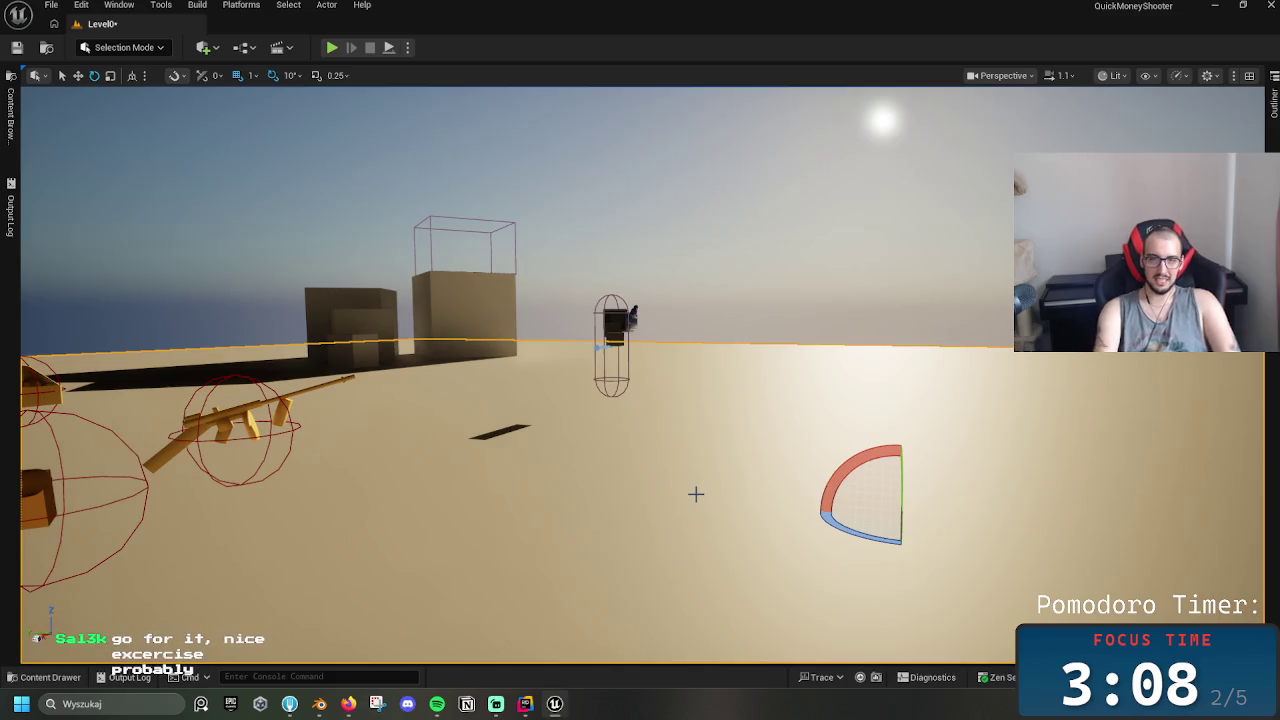
pyautogui.hotkey('alt', 'p')
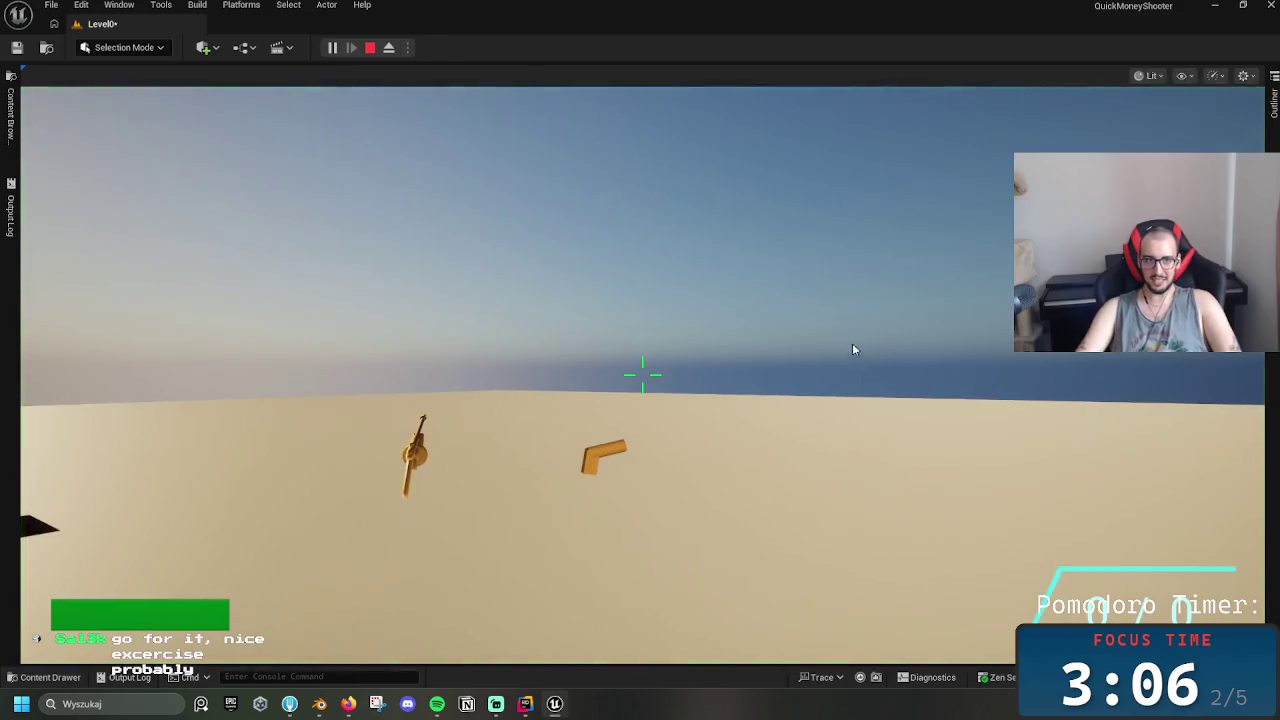
# Take control of the game view and walk onto the rifle pickup to grab it
pyautogui.click(853, 349)
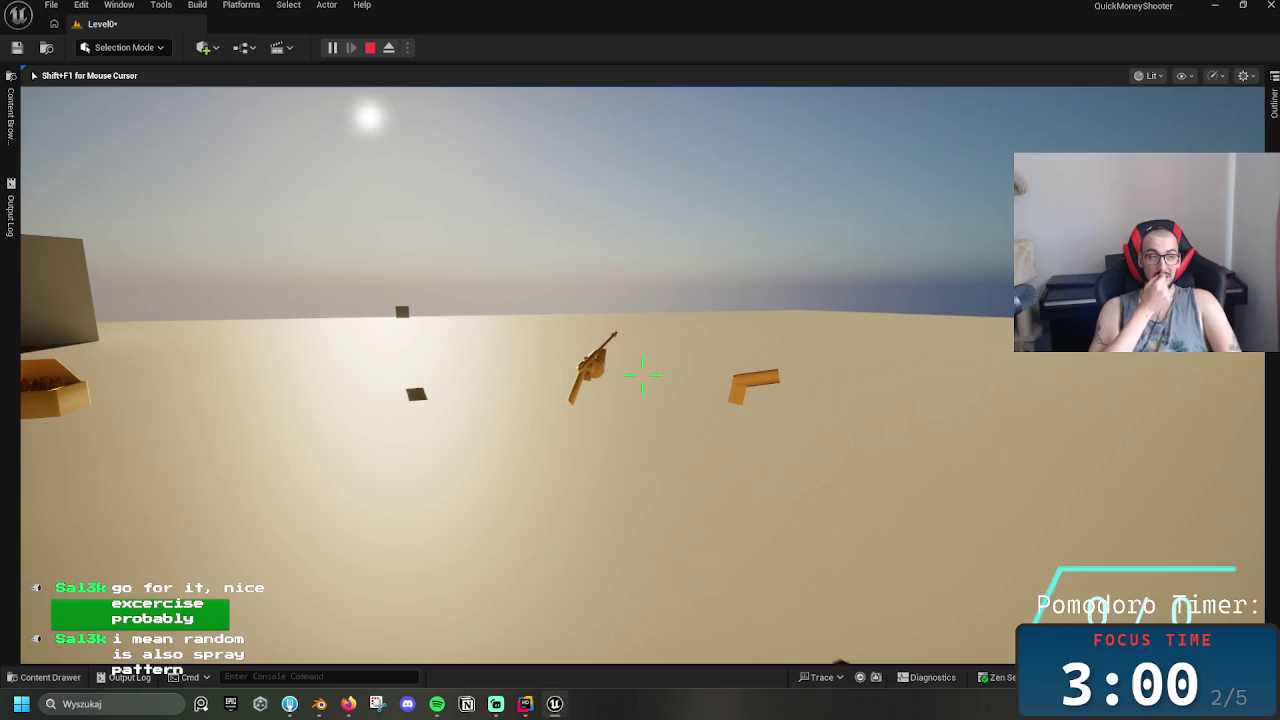
pyautogui.press('w')
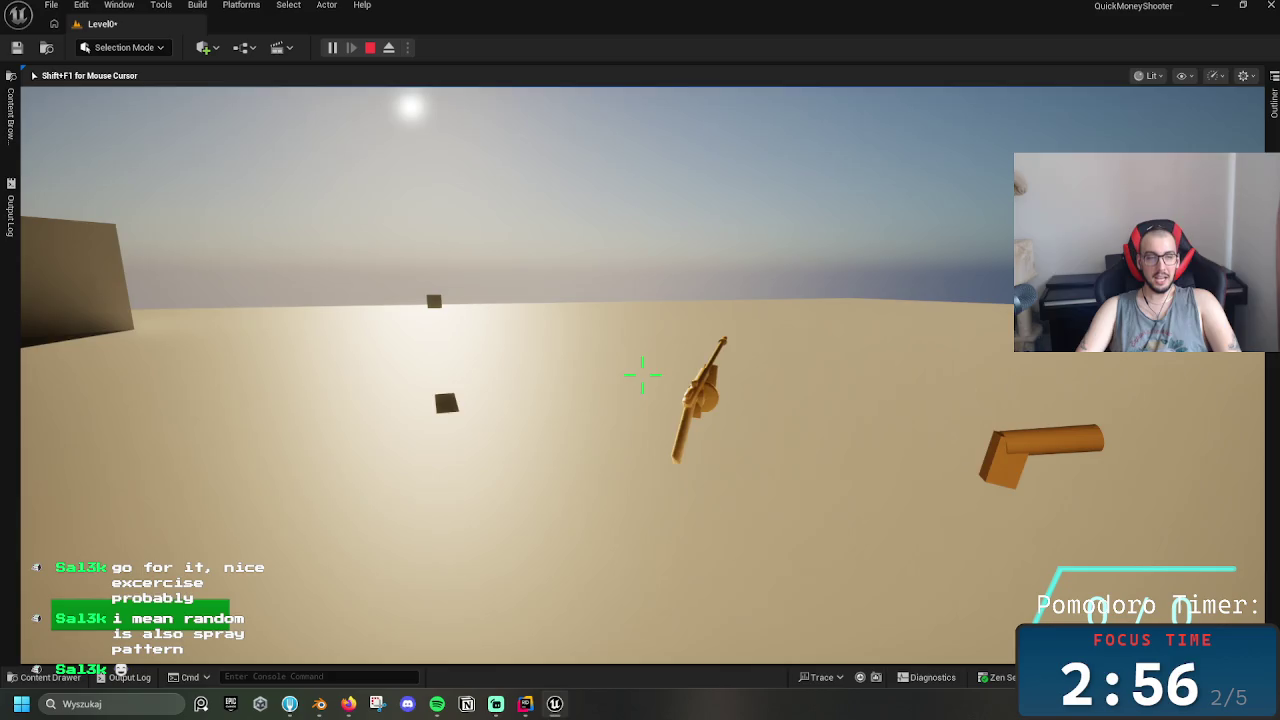
pyautogui.press('w')
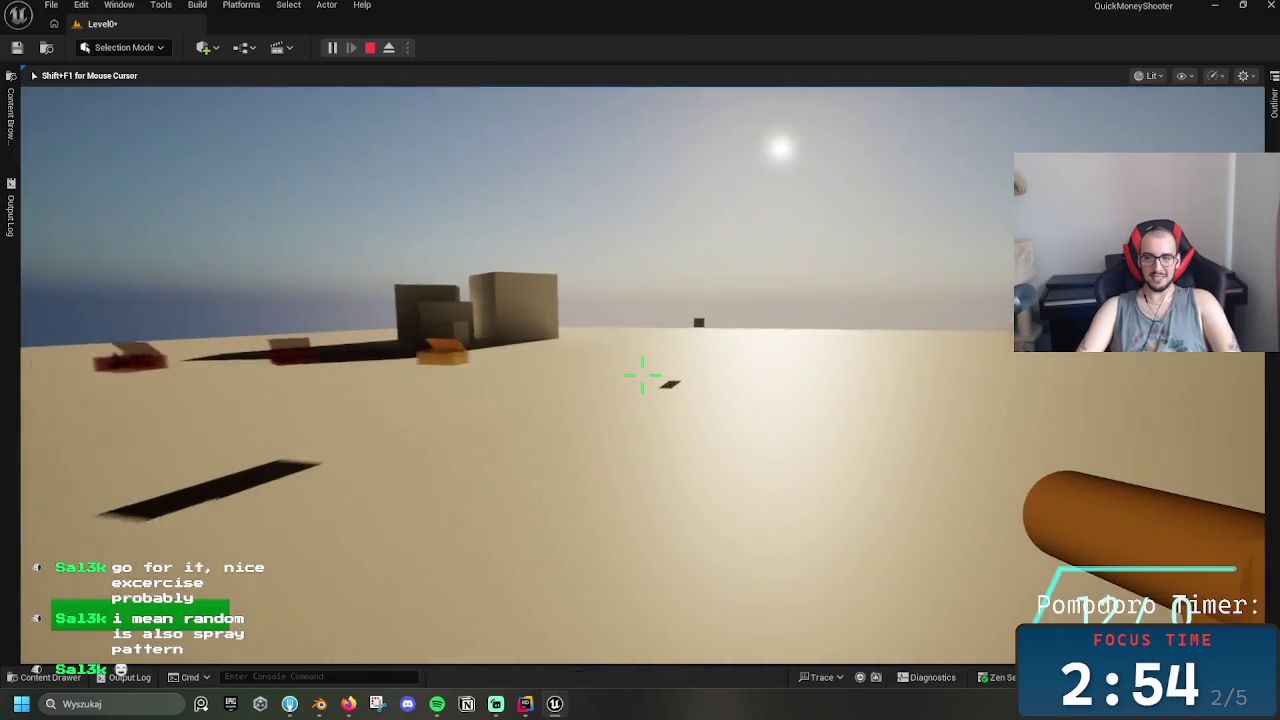
pyautogui.scroll(-1, 640, 375)
pyautogui.scroll(1, 640, 375)
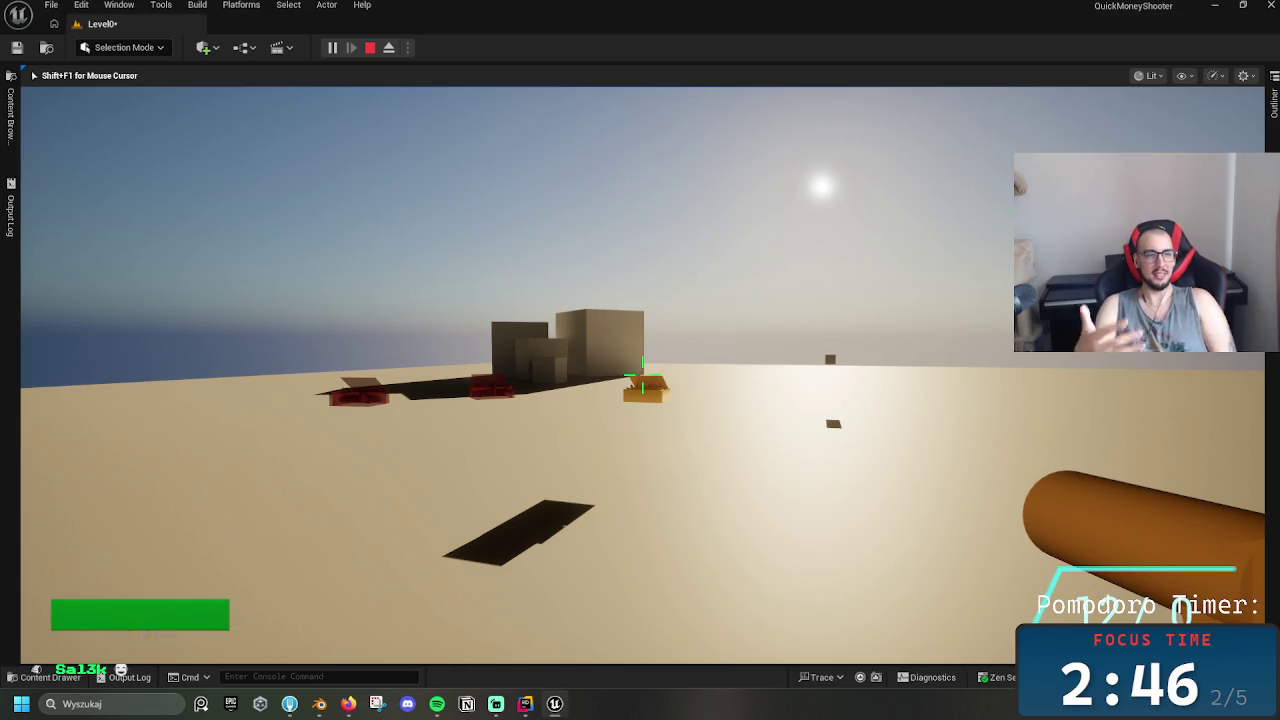
pyautogui.press('w')
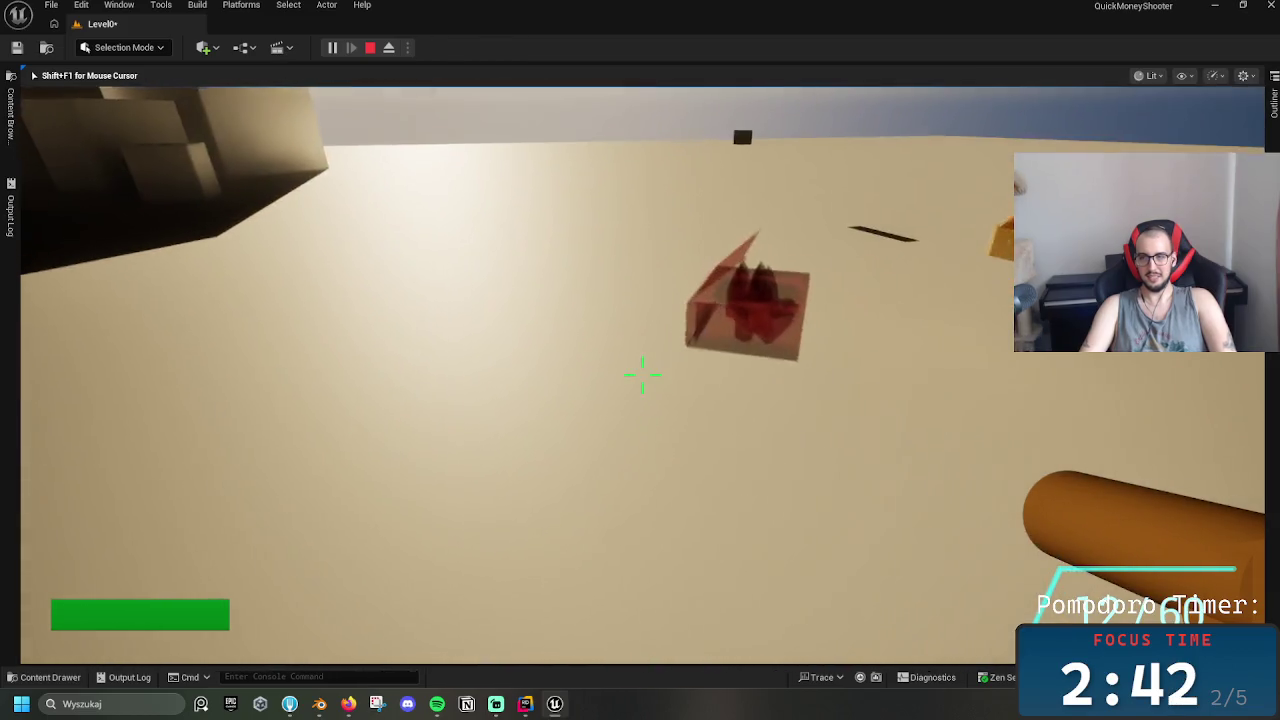
# Collect the red ammo crate and cycle between the pistol and the rifle
pyautogui.click(642, 375)
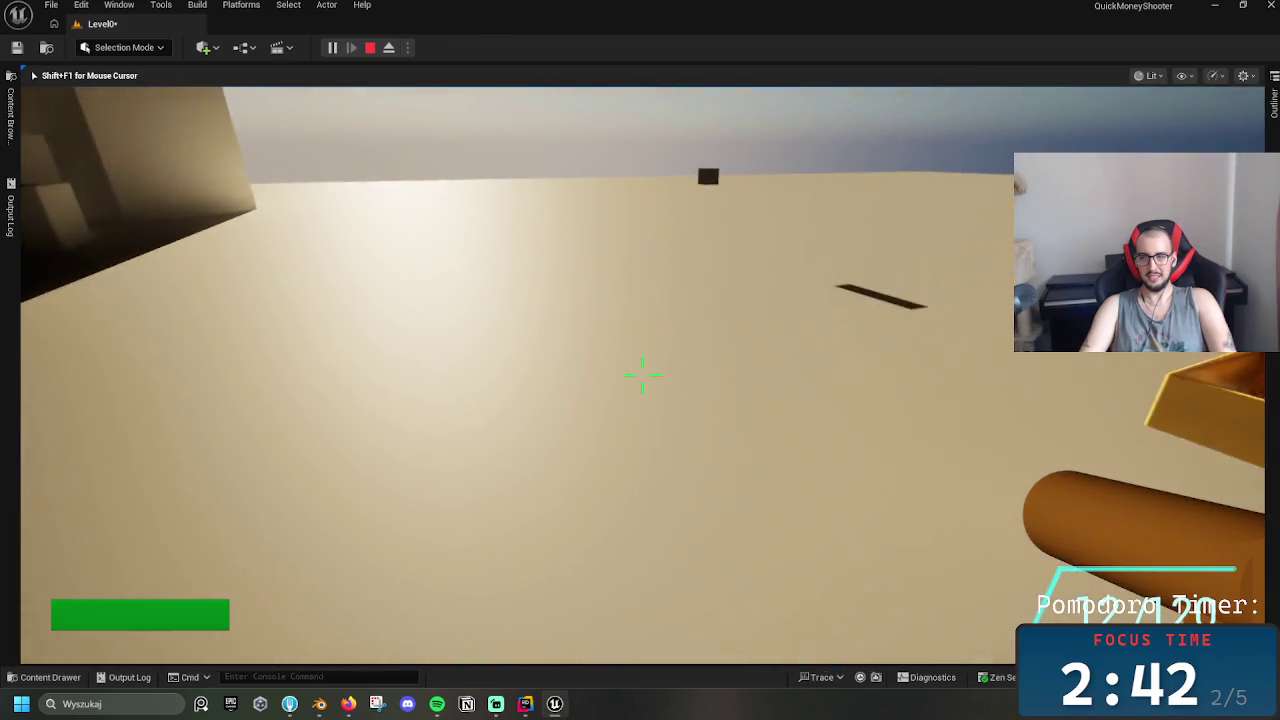
pyautogui.press('2')
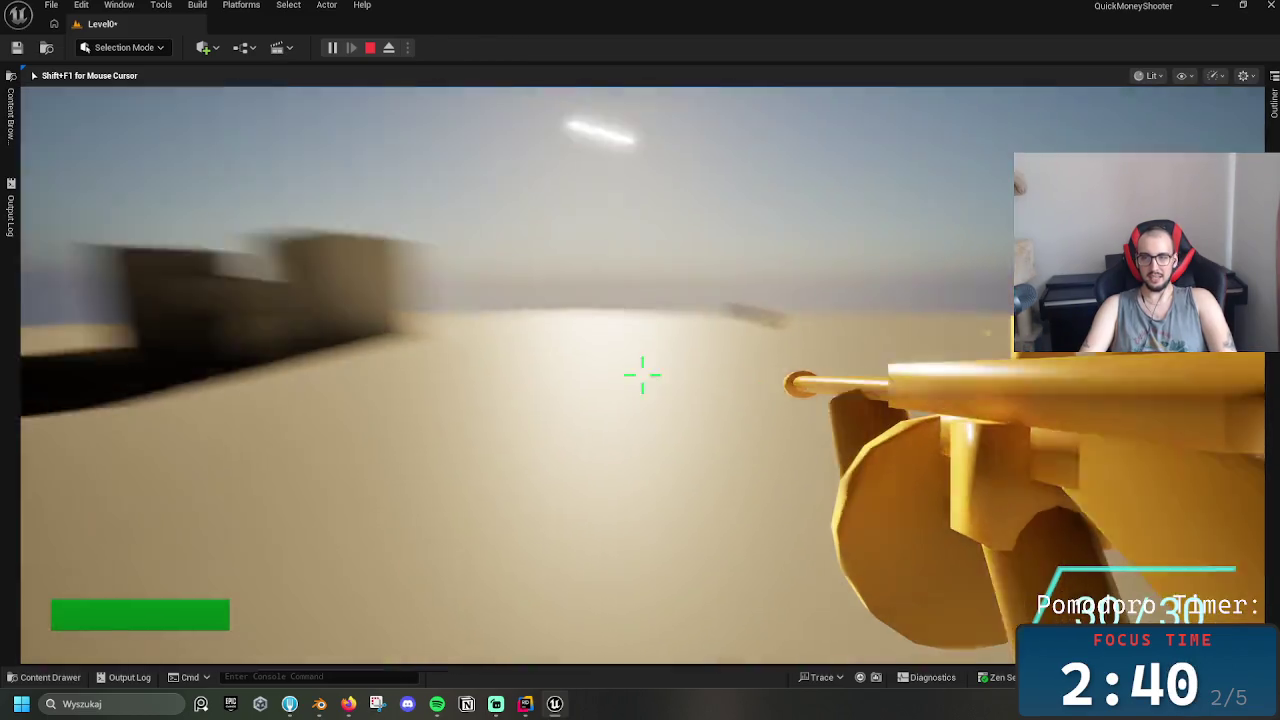
pyautogui.press('1')
pyautogui.press('2')
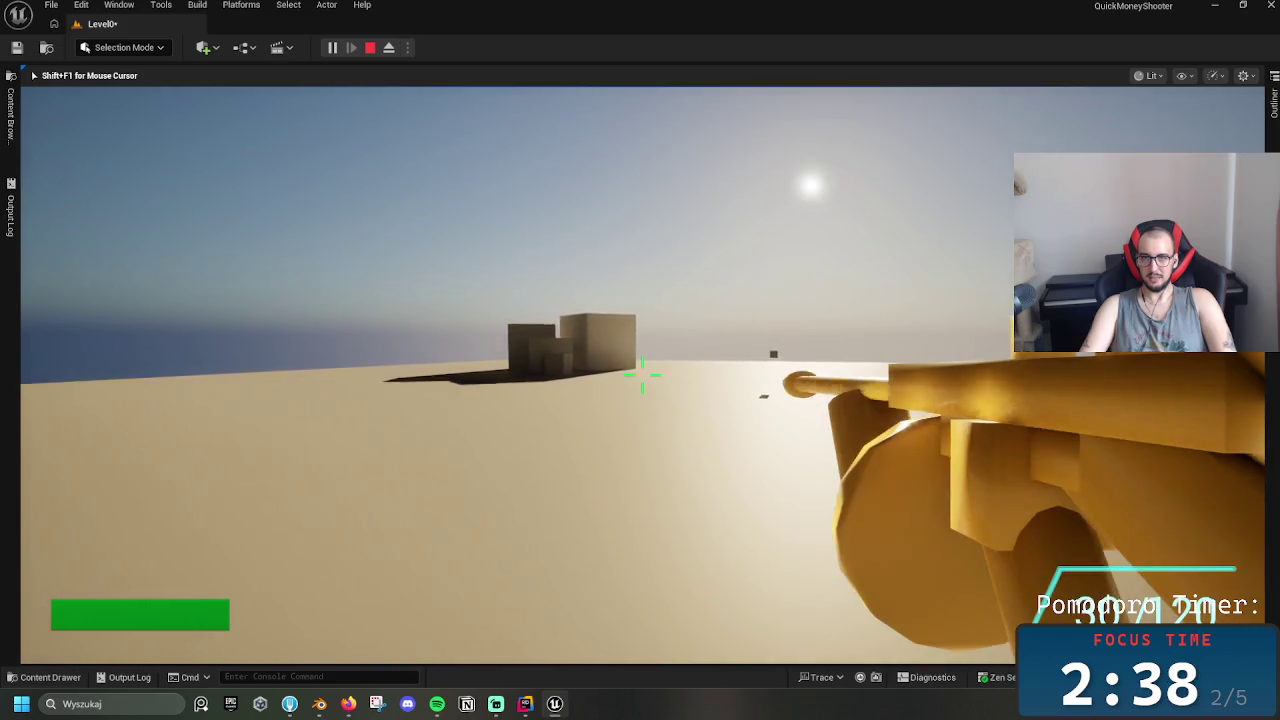
pyautogui.press('1')
pyautogui.press('2')
pyautogui.press('1')
pyautogui.press('2')
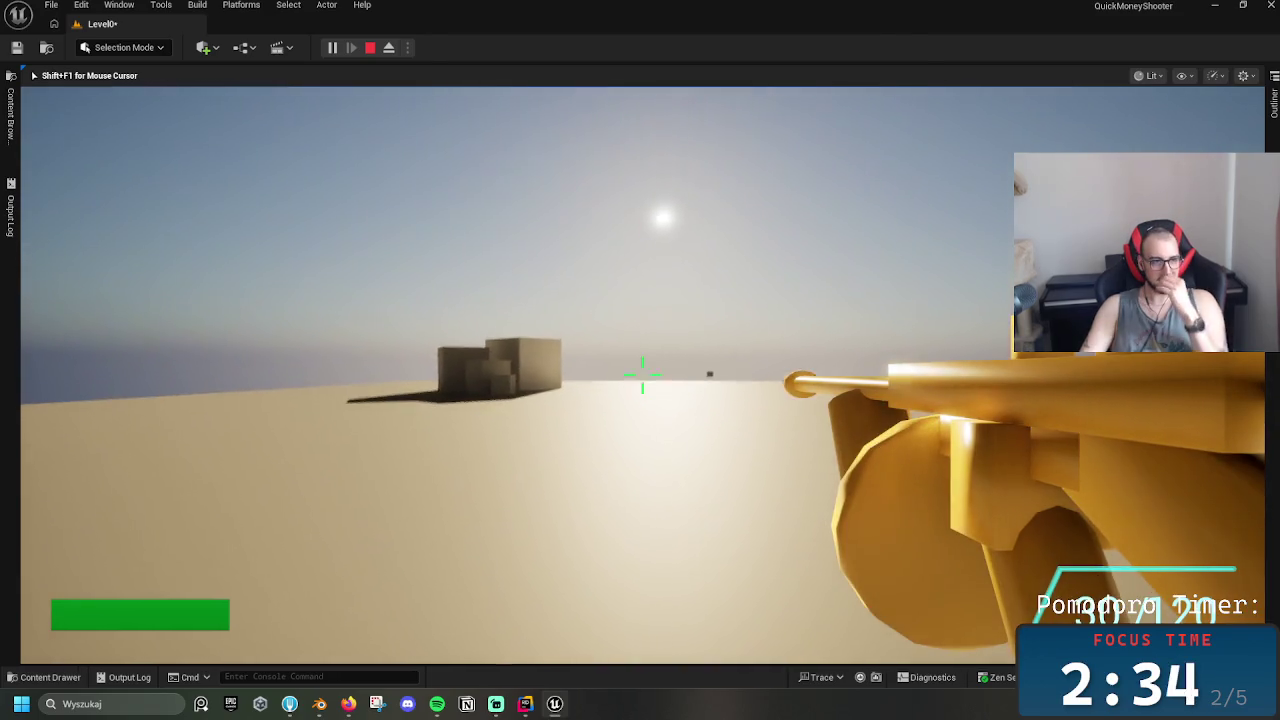
# Fire repeated shots across the sand to empty the magazine and spend ammo
pyautogui.click(642, 375)
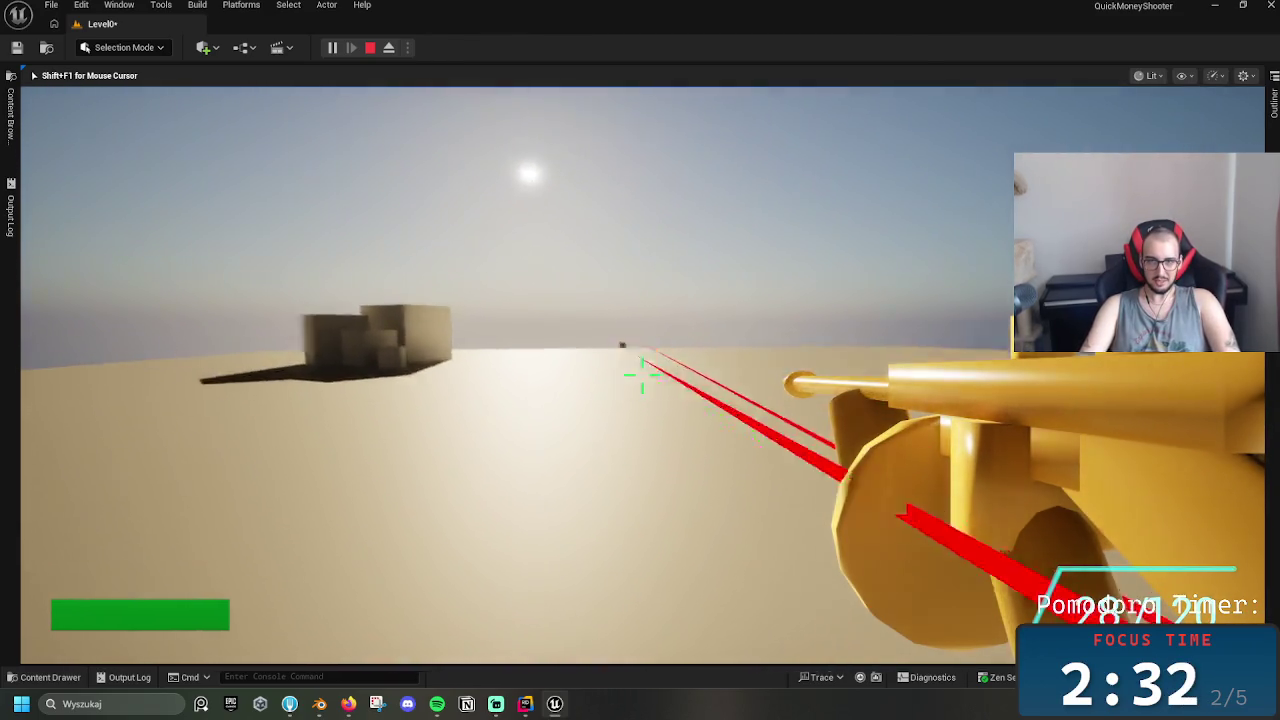
pyautogui.click(642, 375)
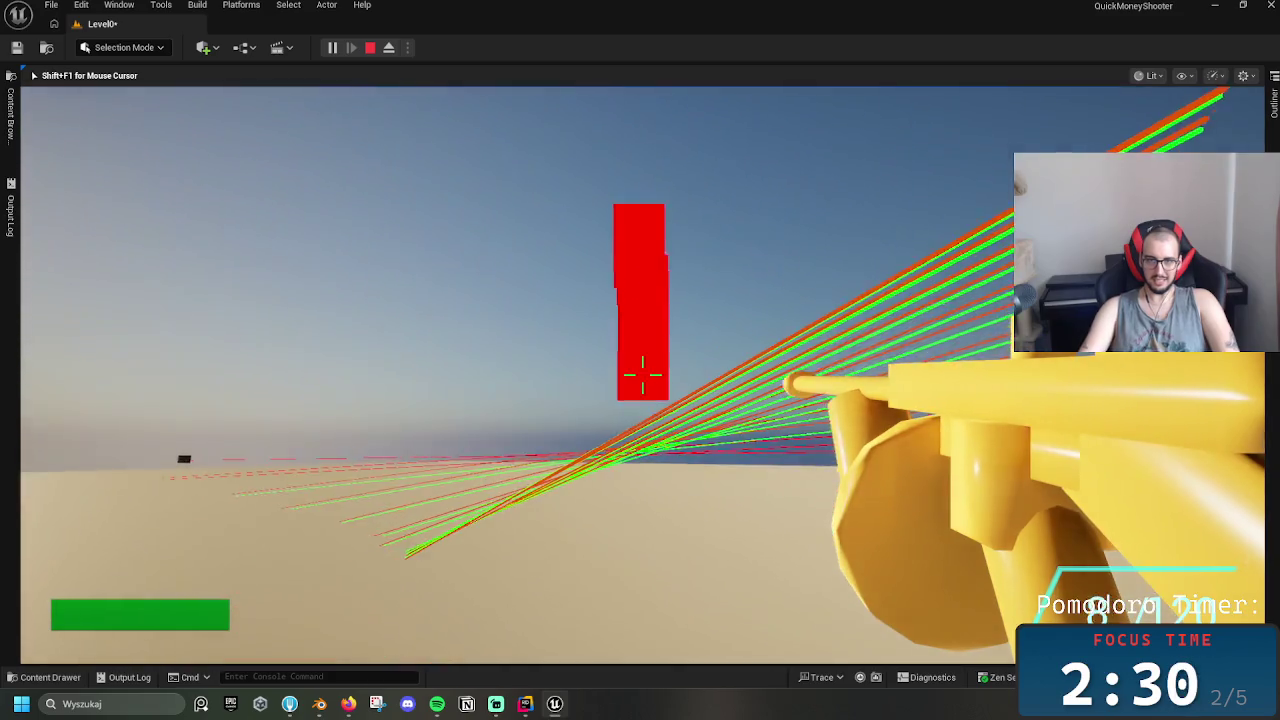
pyautogui.click(642, 375)
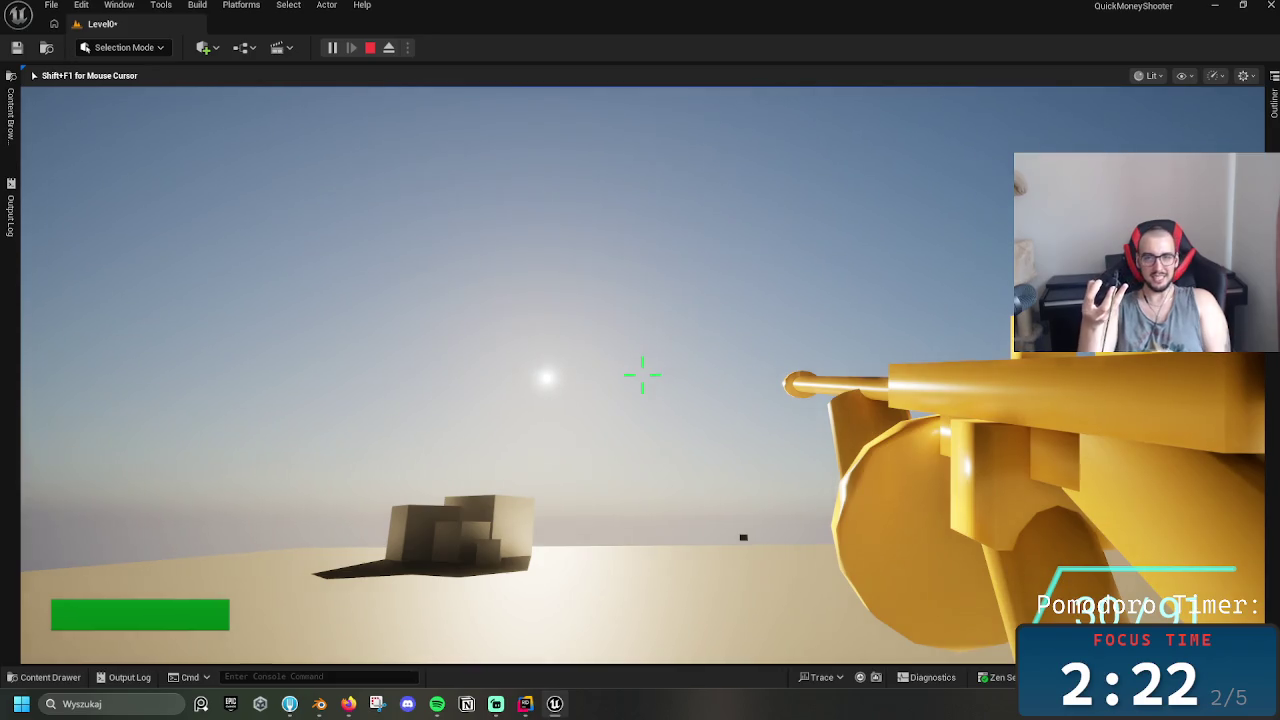
pyautogui.click(642, 375)
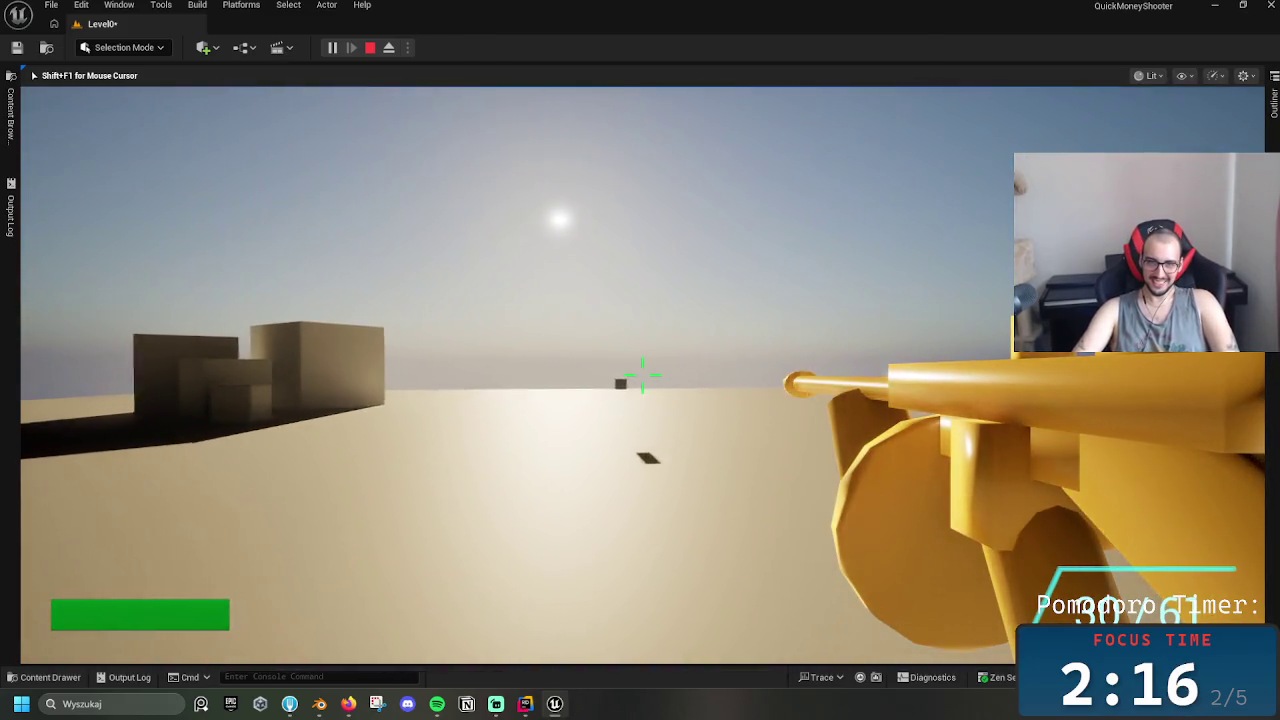
pyautogui.click(642, 375)
pyautogui.click(642, 375)
pyautogui.click(642, 375)
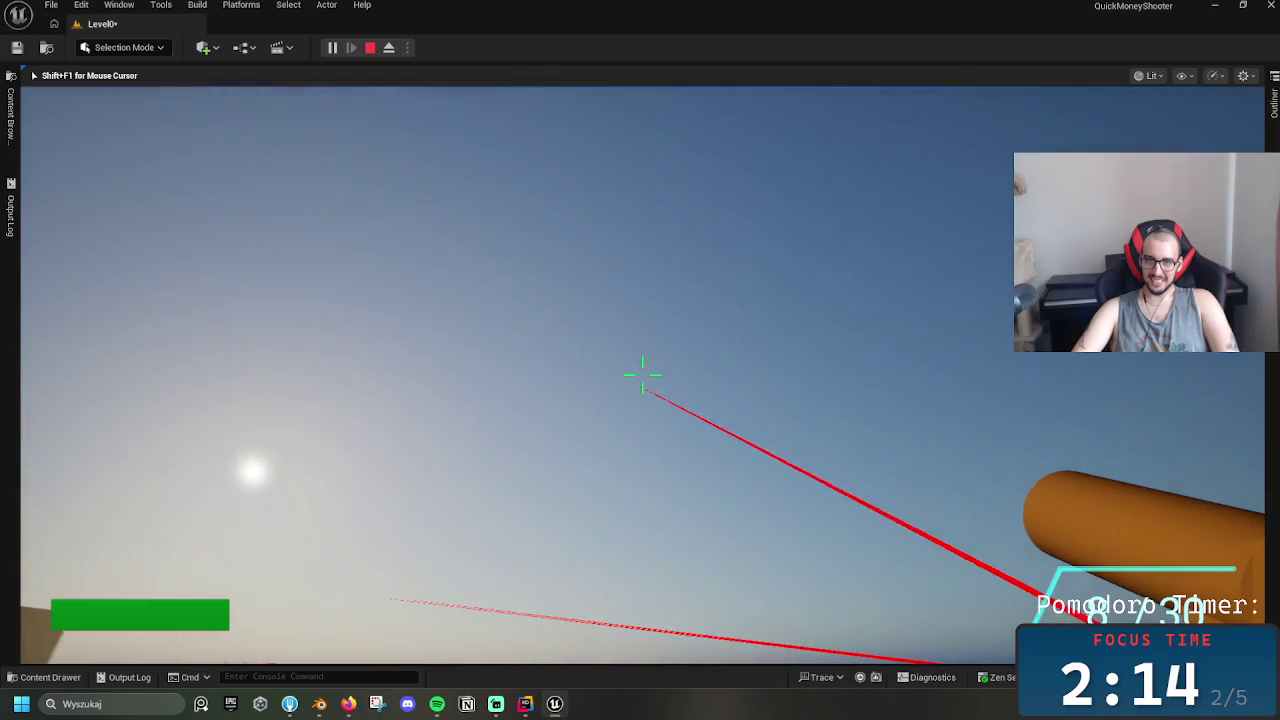
pyautogui.click(642, 375)
pyautogui.click(642, 375)
pyautogui.click(642, 375)
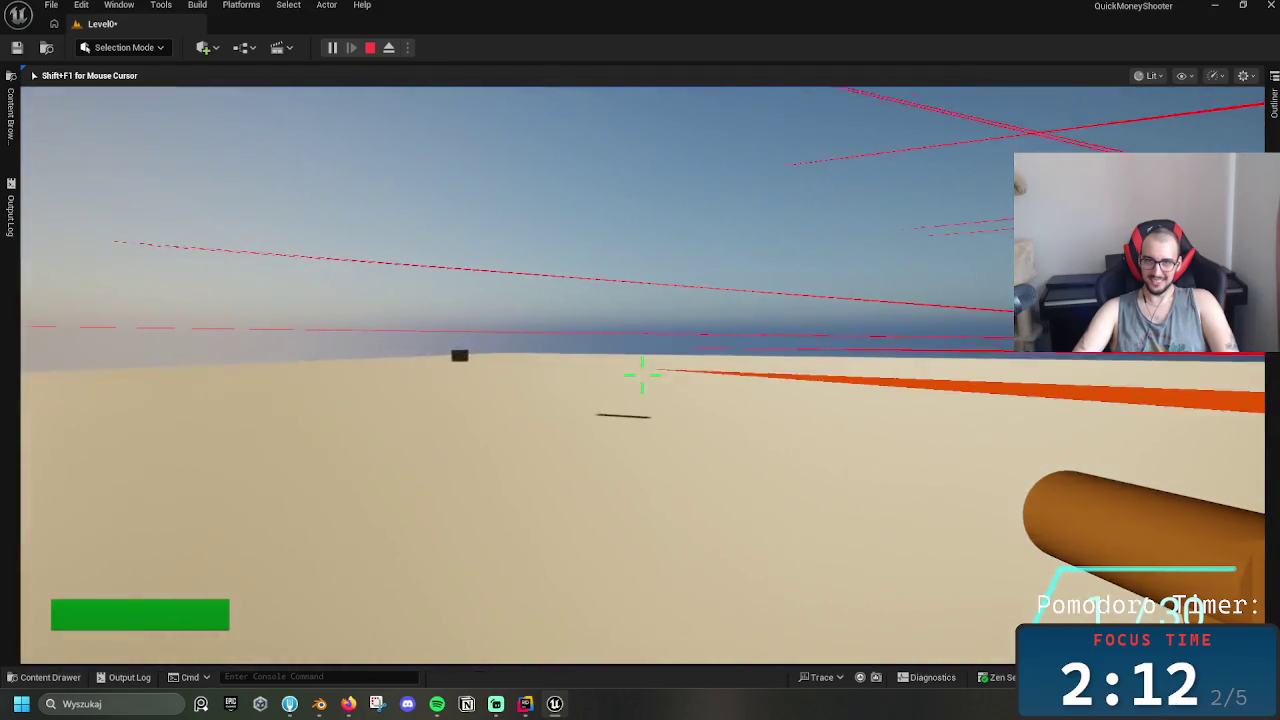
pyautogui.click(642, 375)
pyautogui.click(642, 375)
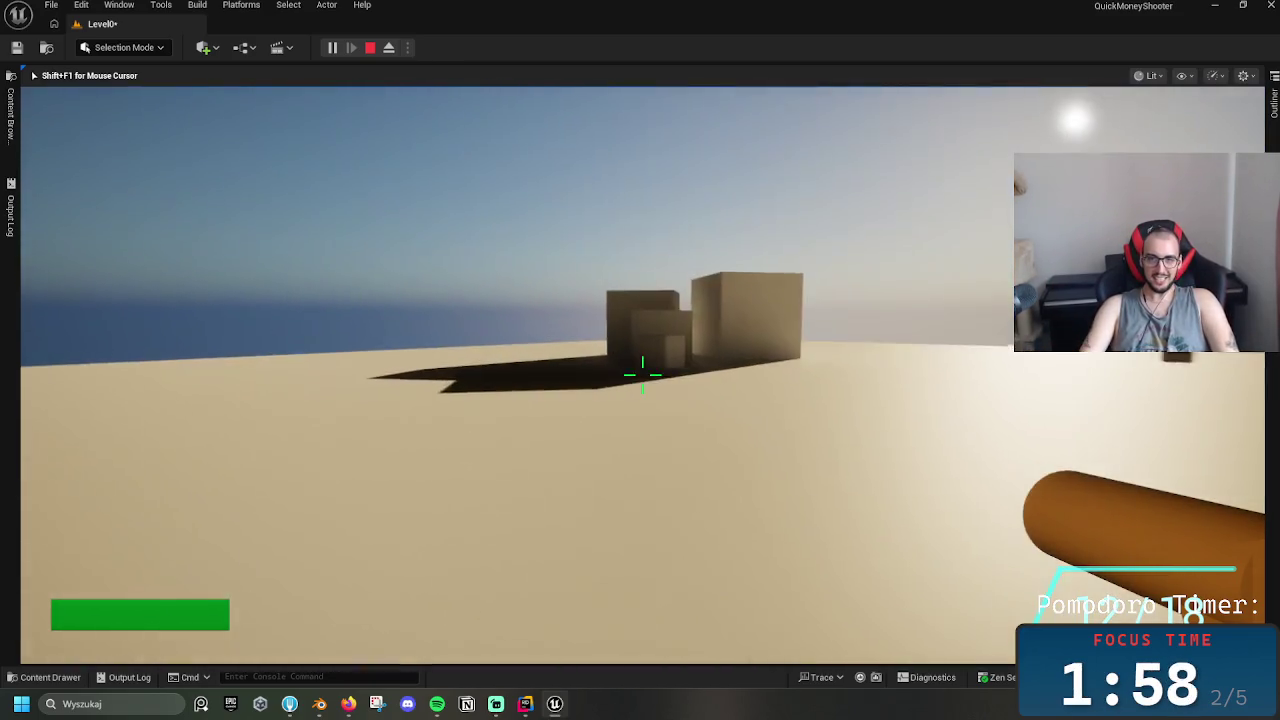
# Walk to the boxes, drain the rifle ammo with repeated shots, then stop the play-test
pyautogui.press('w')
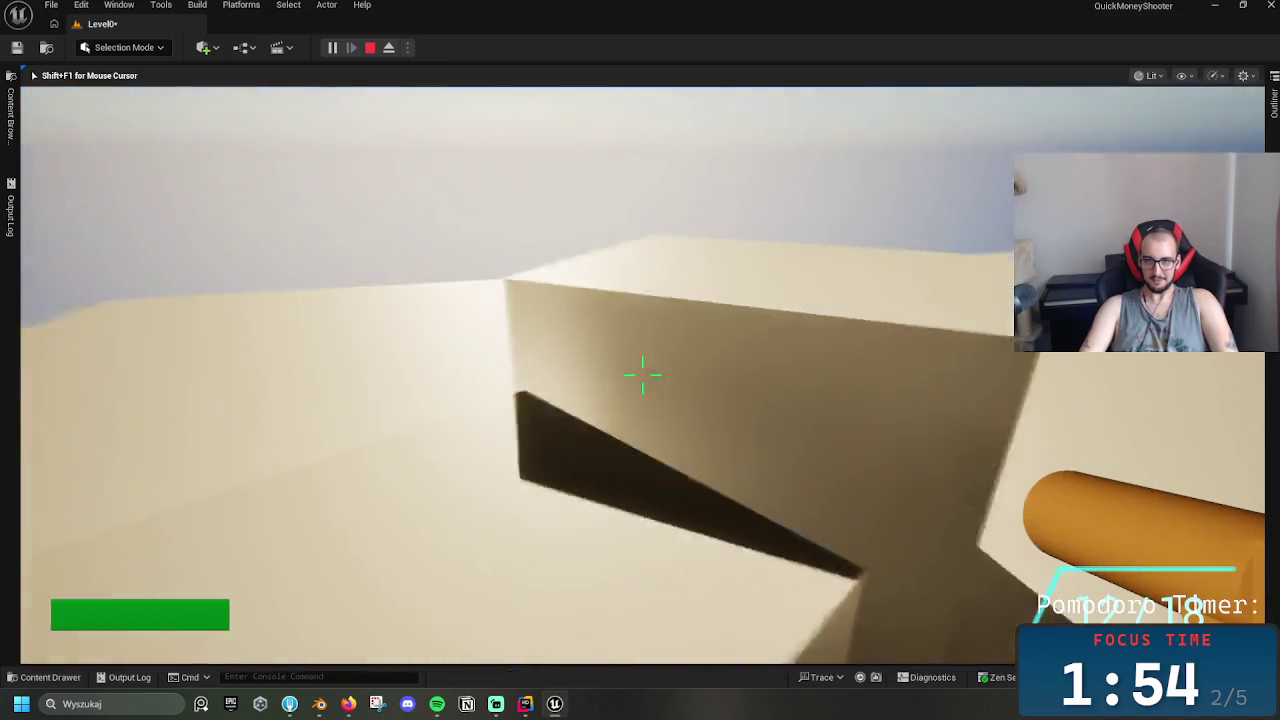
pyautogui.click(642, 375)
pyautogui.click(642, 375)
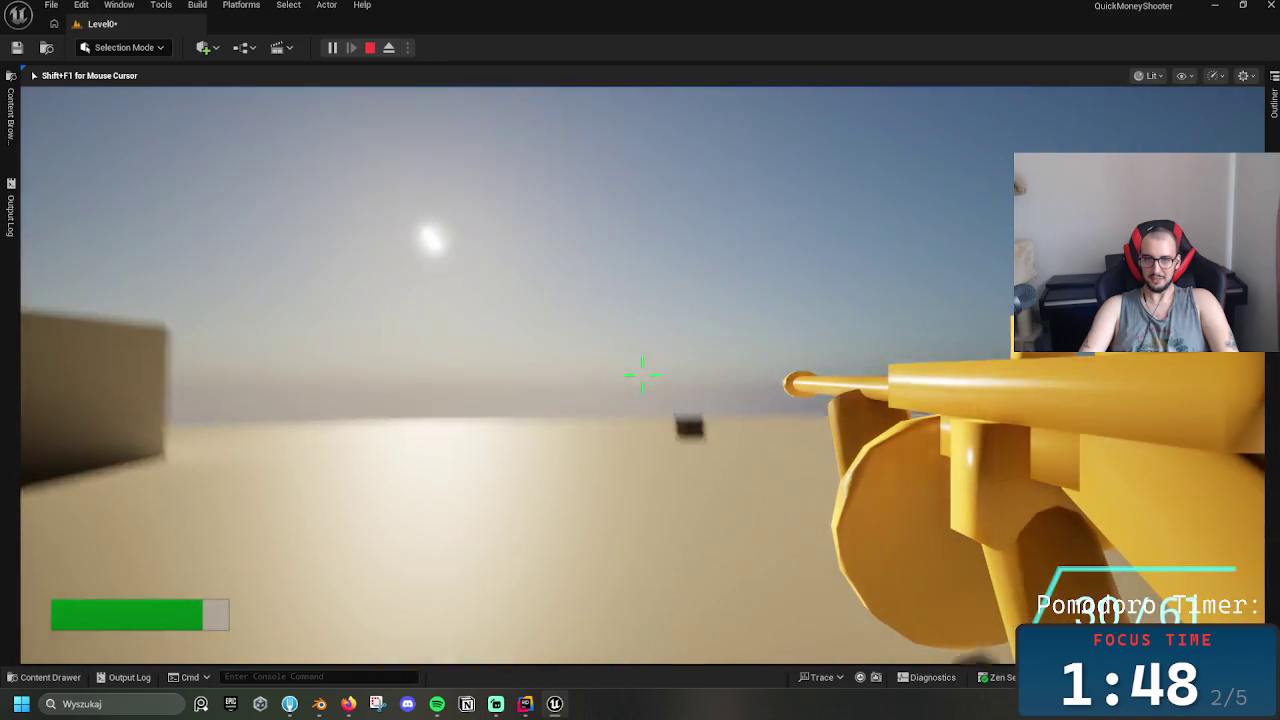
pyautogui.click(642, 375)
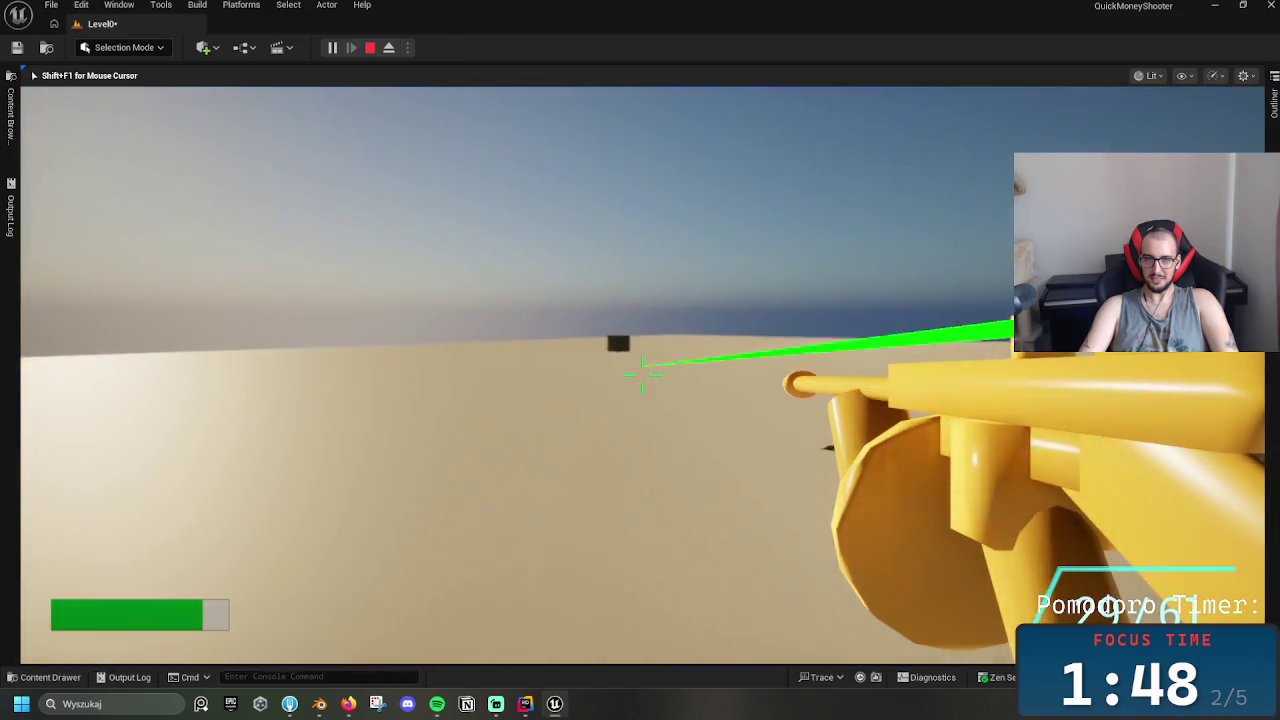
pyautogui.click(642, 375)
pyautogui.click(642, 375)
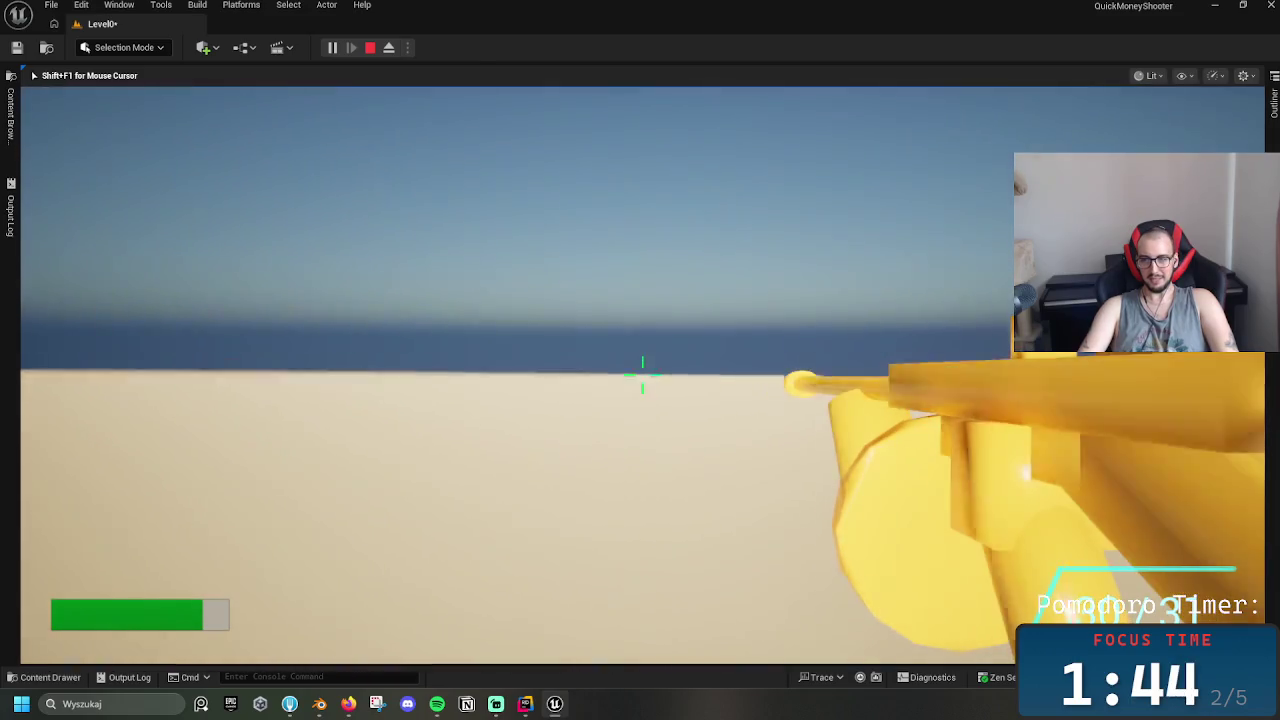
pyautogui.click(642, 375)
pyautogui.click(642, 375)
pyautogui.click(642, 375)
pyautogui.click(642, 375)
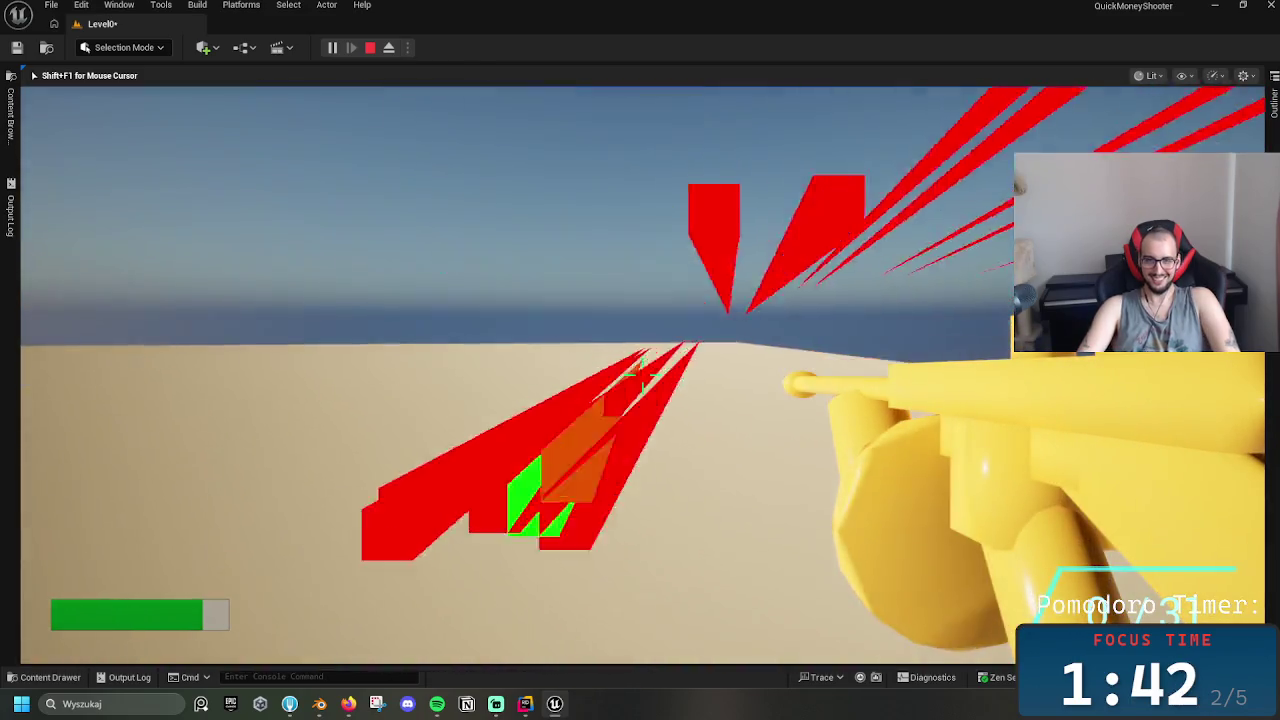
pyautogui.click(642, 375)
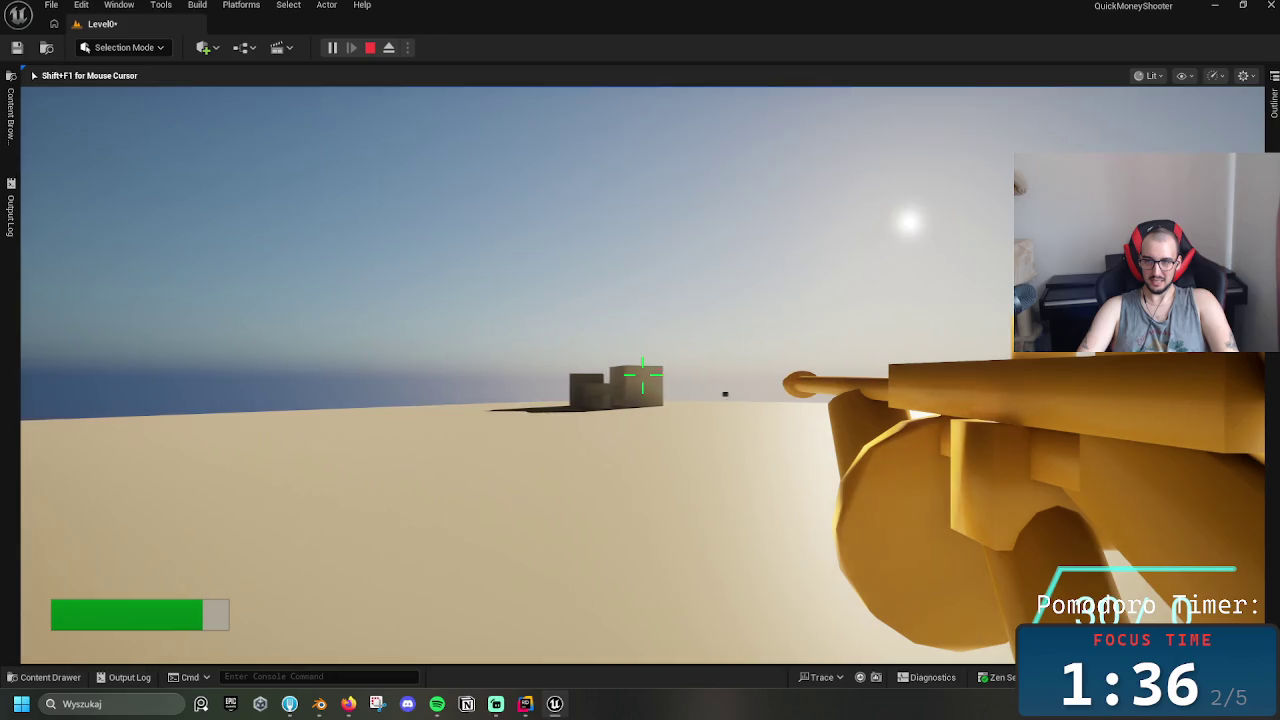
pyautogui.click(642, 375)
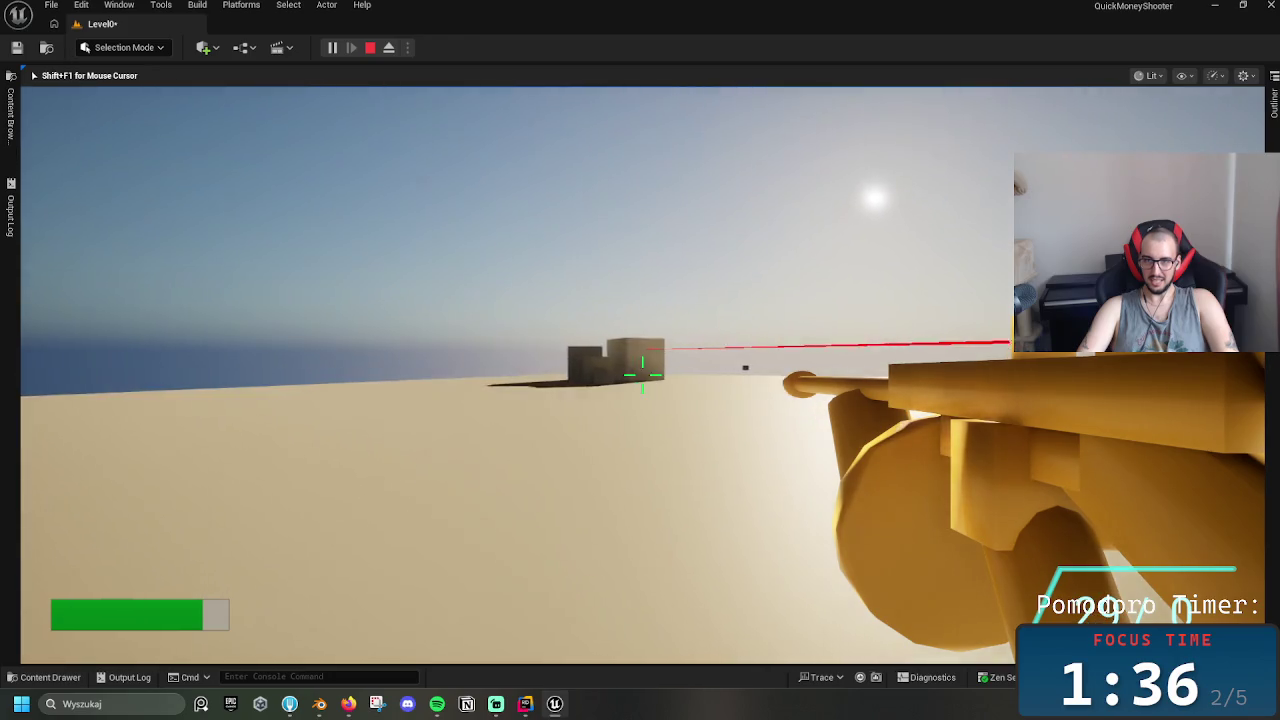
pyautogui.click(642, 375)
pyautogui.click(642, 375)
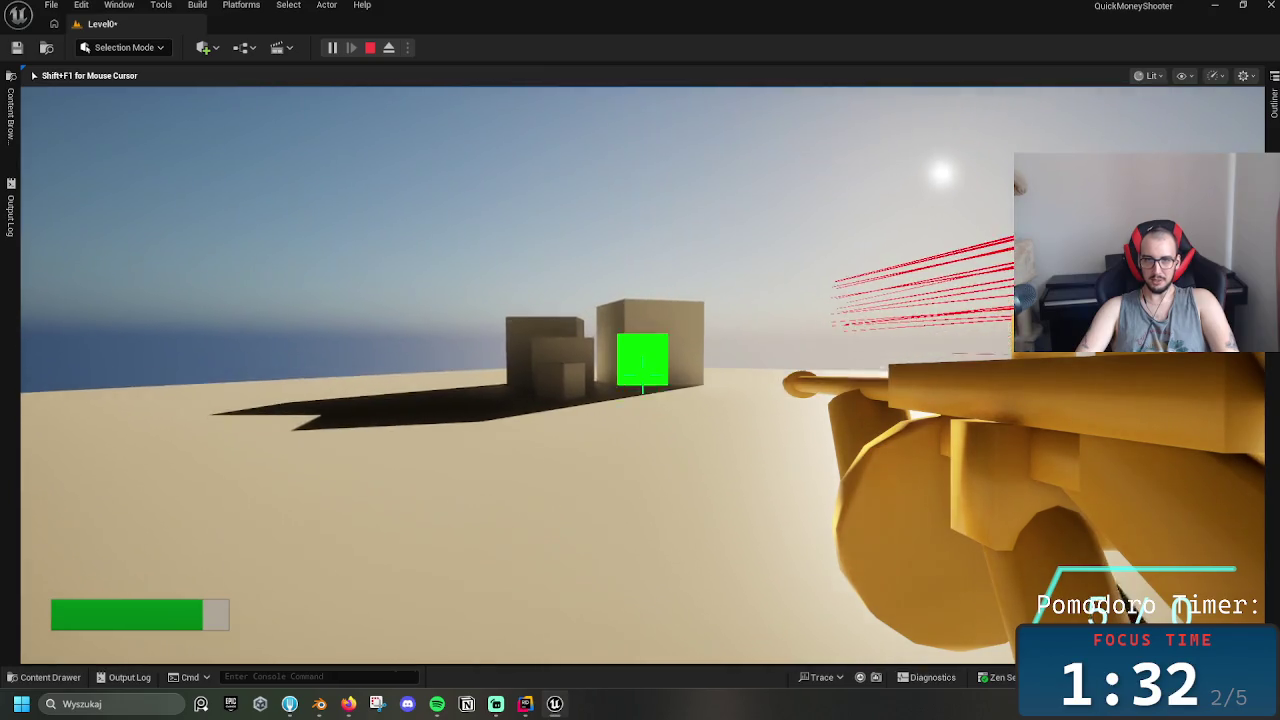
pyautogui.press('Escape')
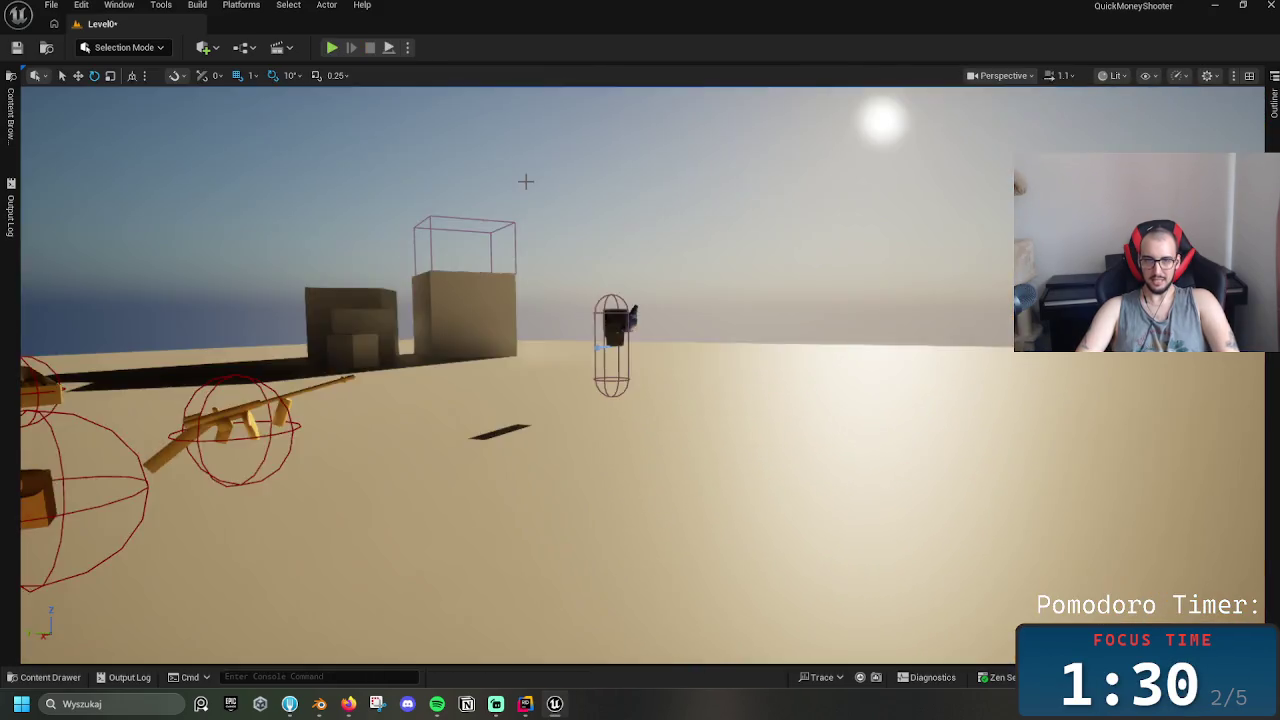
# Start a fresh play-test and walk over the rifle and the ammo crate
pyautogui.hotkey('alt', 'p')
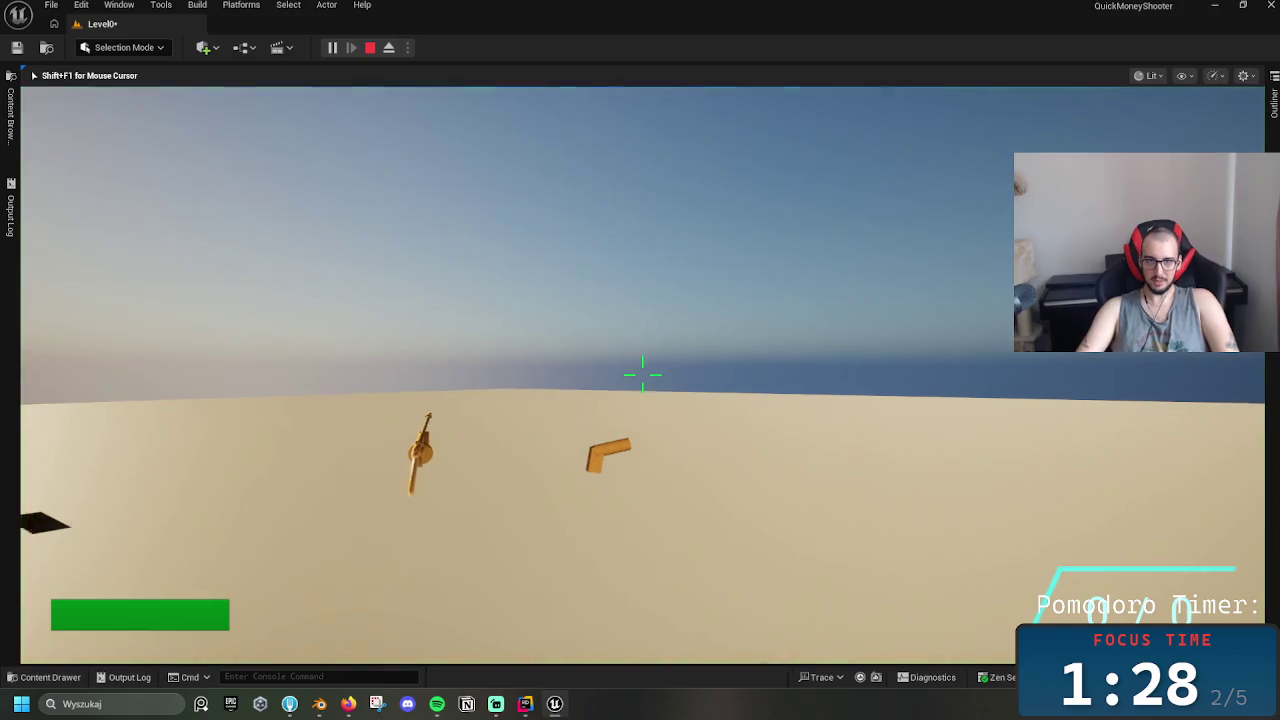
pyautogui.press('w')
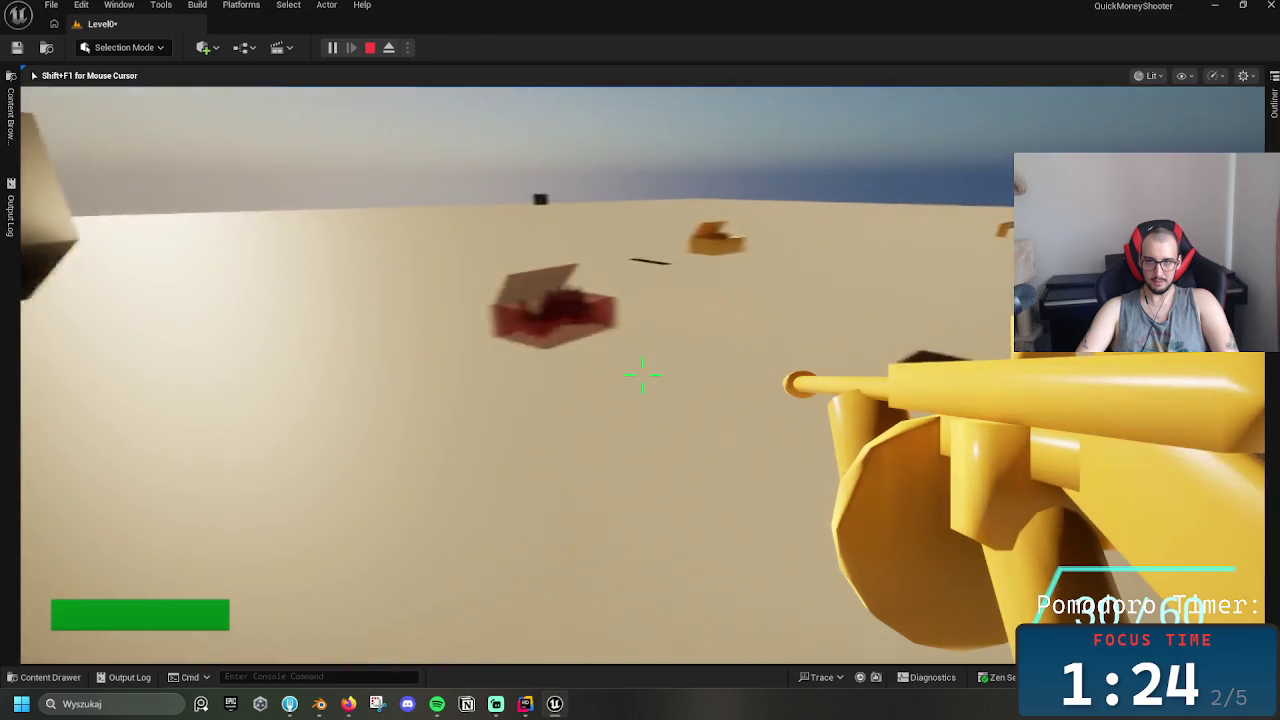
pyautogui.press('w')
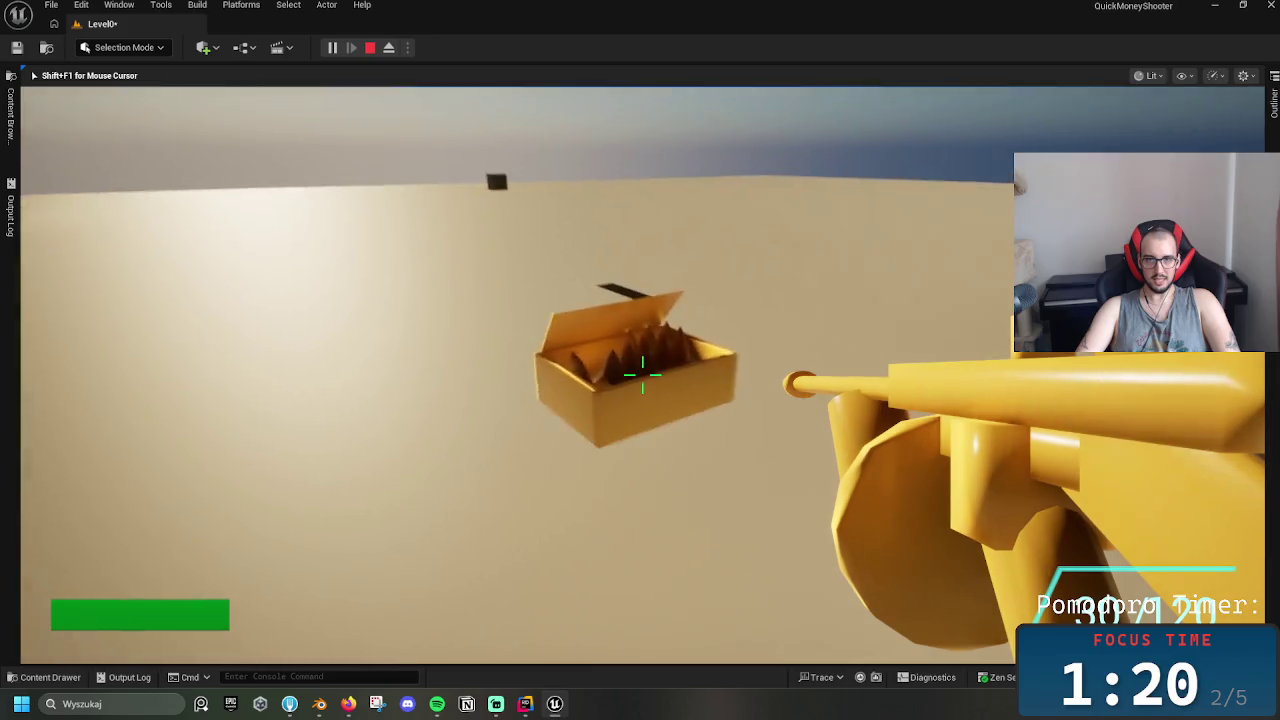
# Fire at the ammo box and inspect the missing gun type warning in the Output Log
pyautogui.hotkey('shift', 'F1')
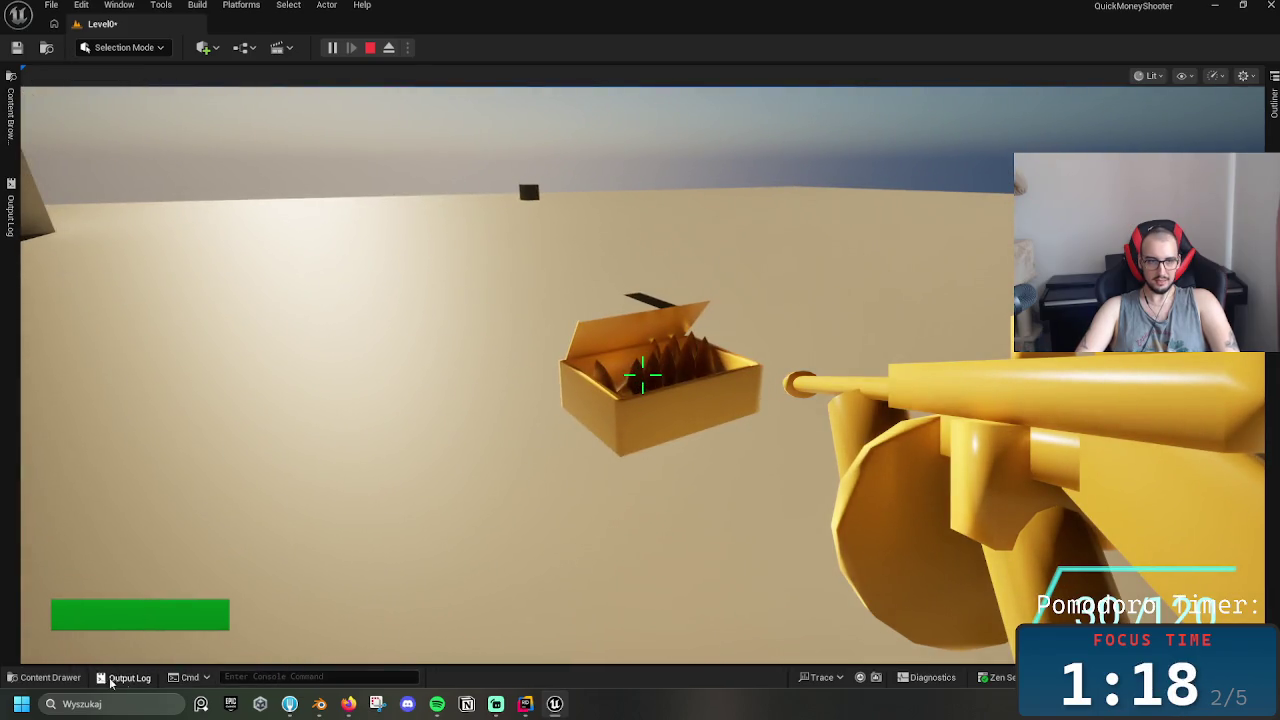
pyautogui.press('`')
pyautogui.click(543, 400)
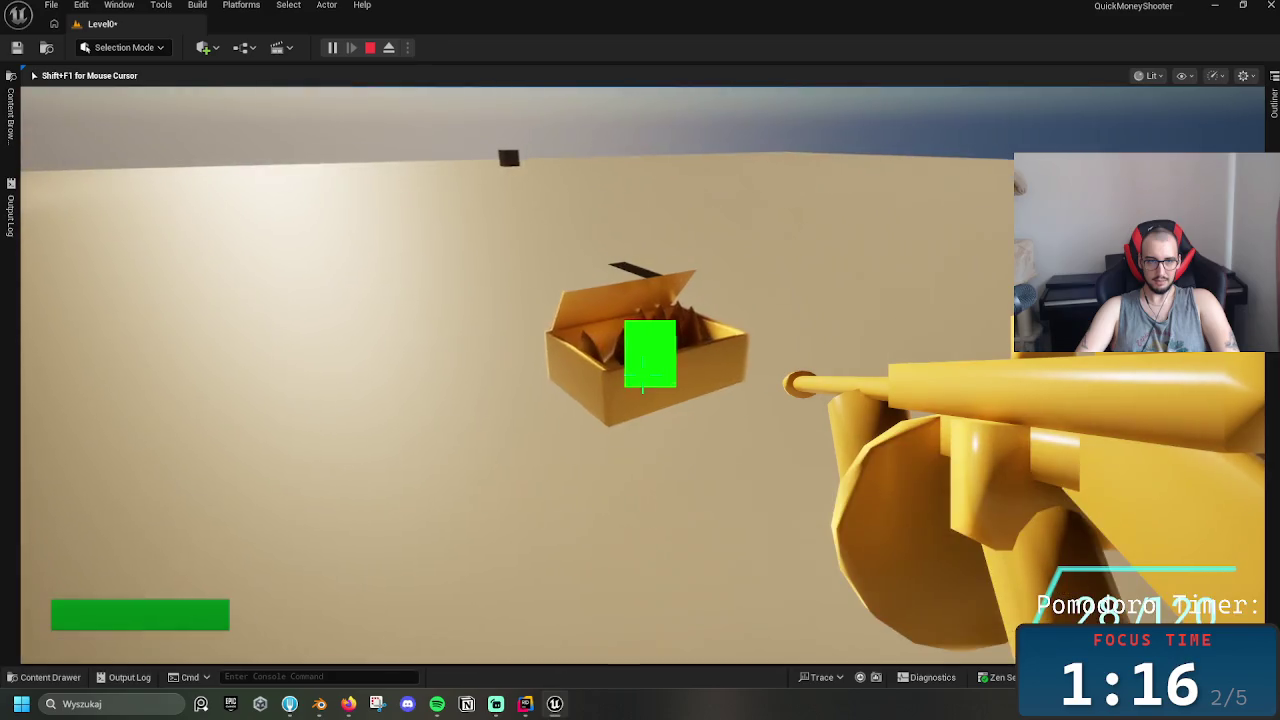
pyautogui.click(643, 376)
pyautogui.hotkey('shift', 'F1')
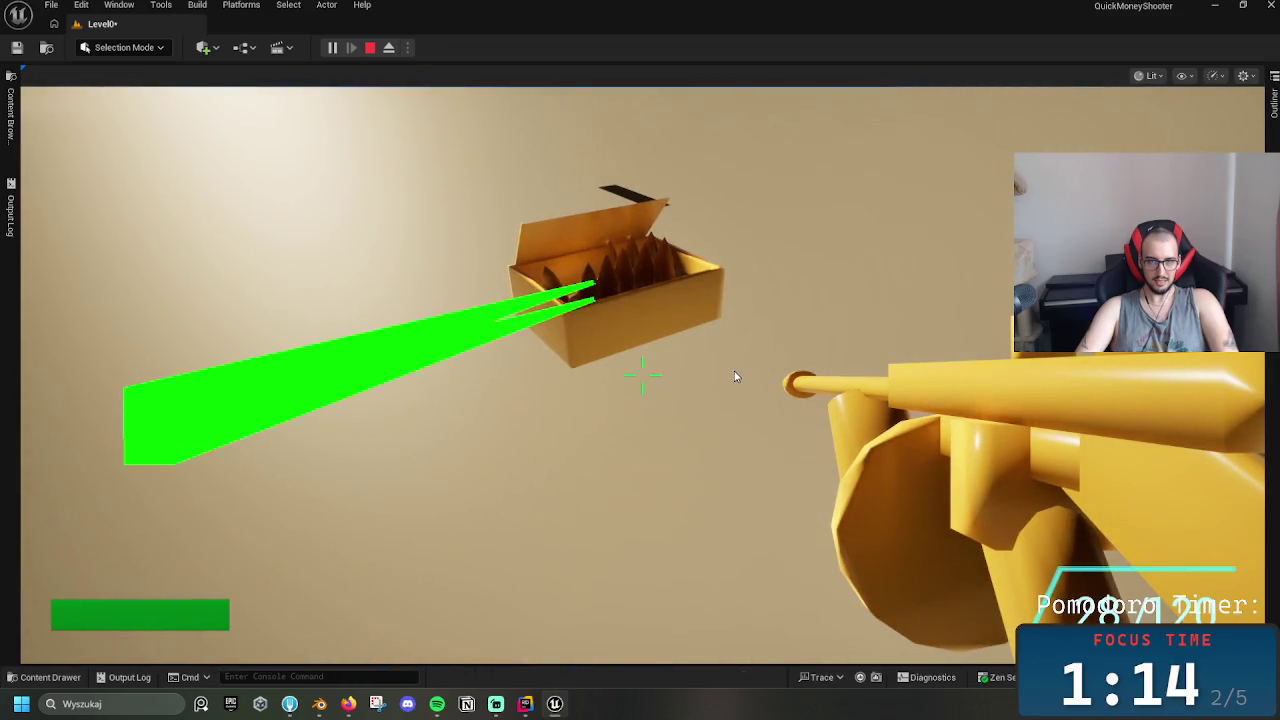
pyautogui.click(124, 678)
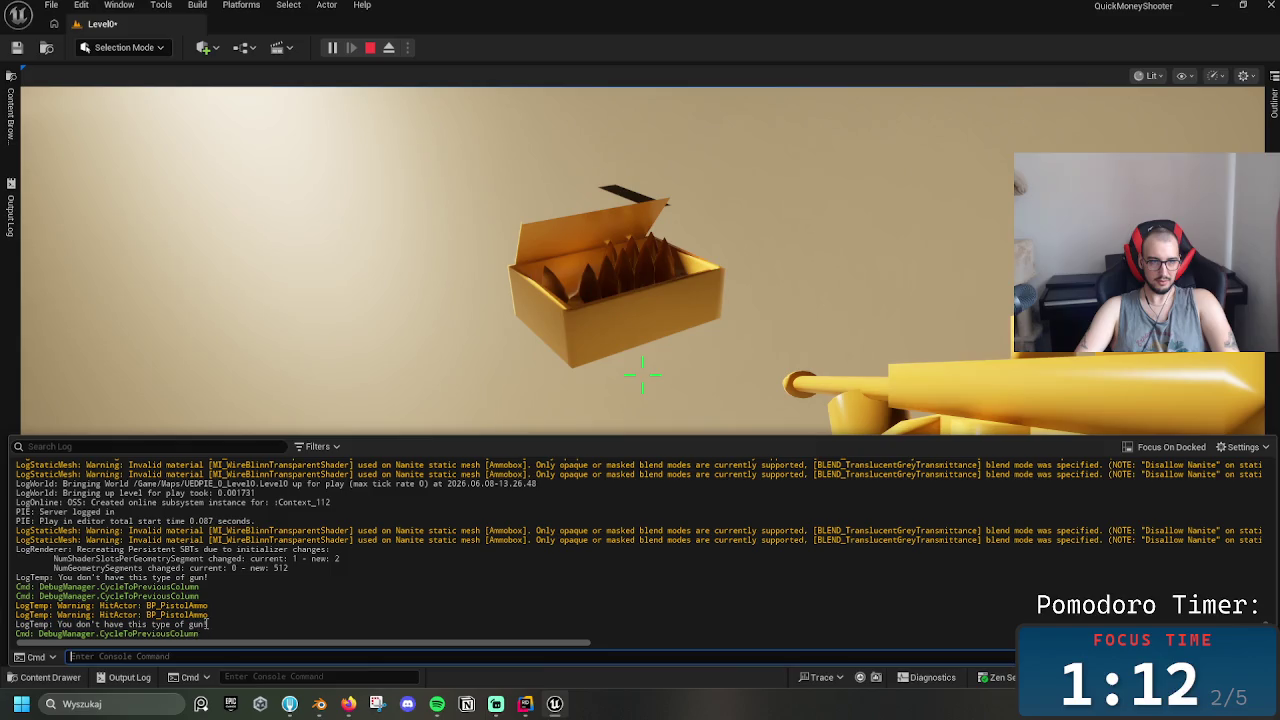
pyautogui.moveTo(206, 624); pyautogui.dragTo(62, 624)
pyautogui.click(430, 376)
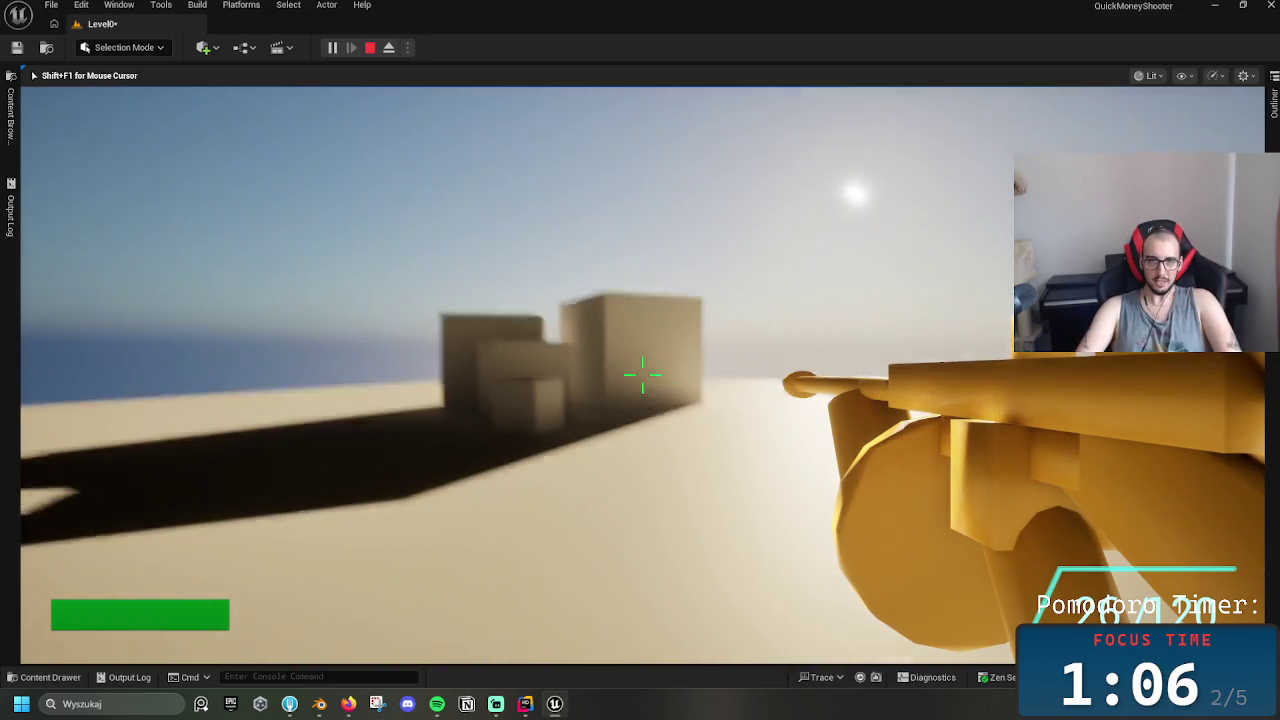
# Walk toward the cubes, fire the rifle at the wall, then stop the play session
pyautogui.press('w')
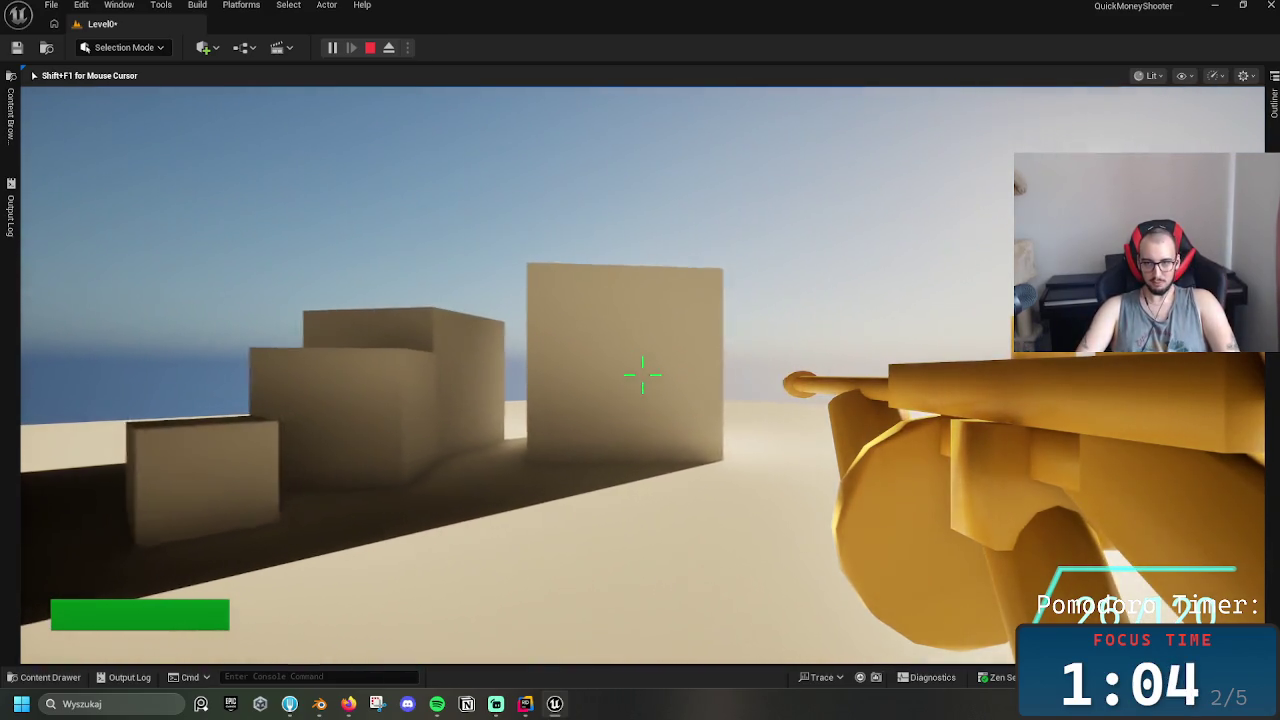
pyautogui.press('w')
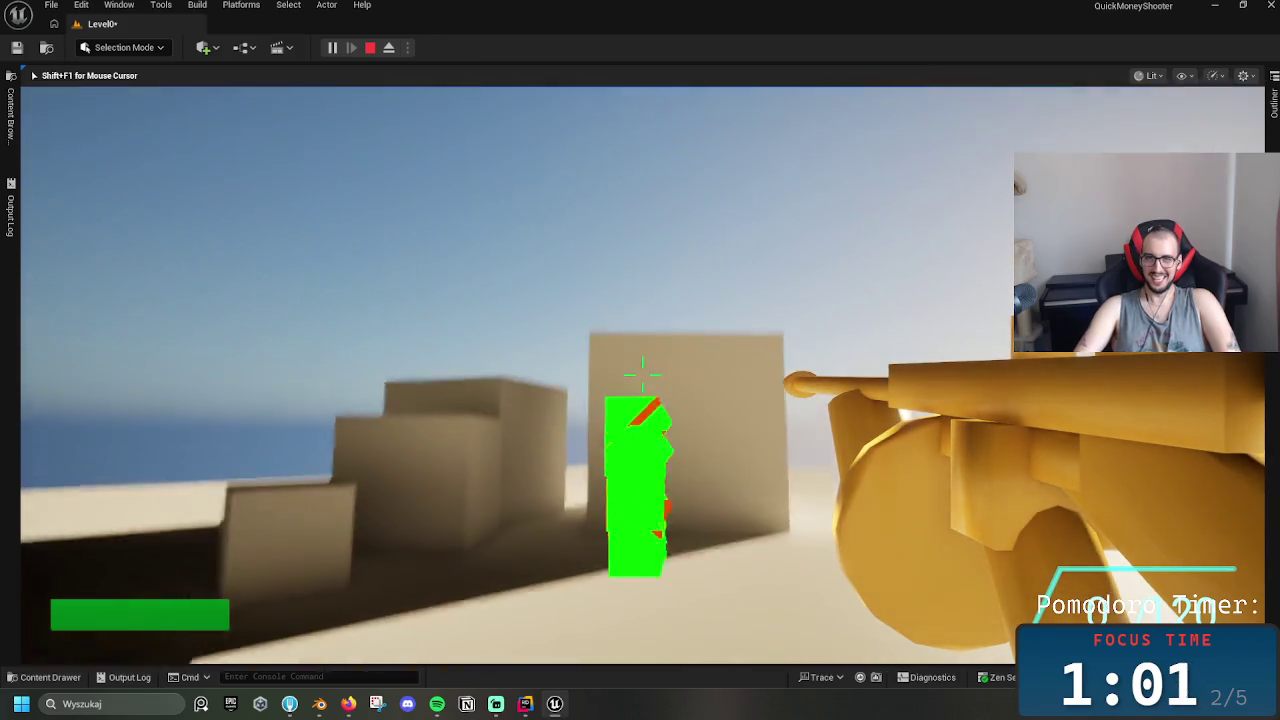
pyautogui.click(643, 375)
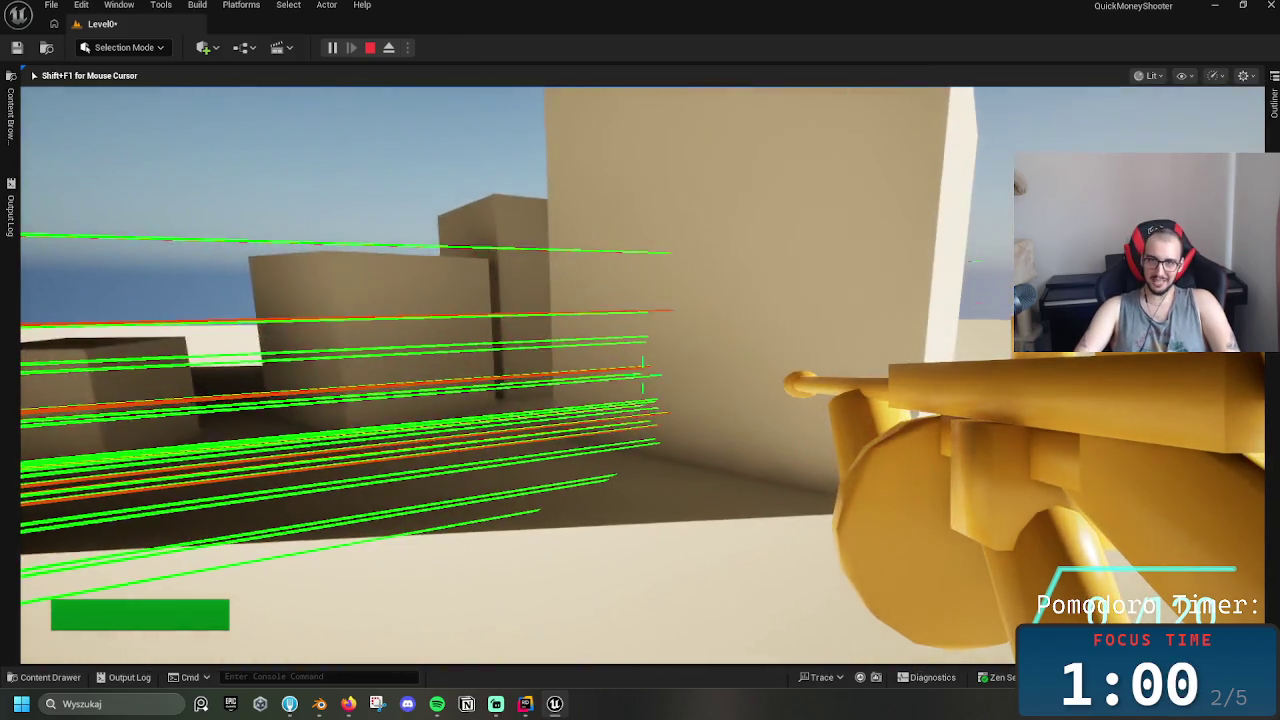
pyautogui.press('s')
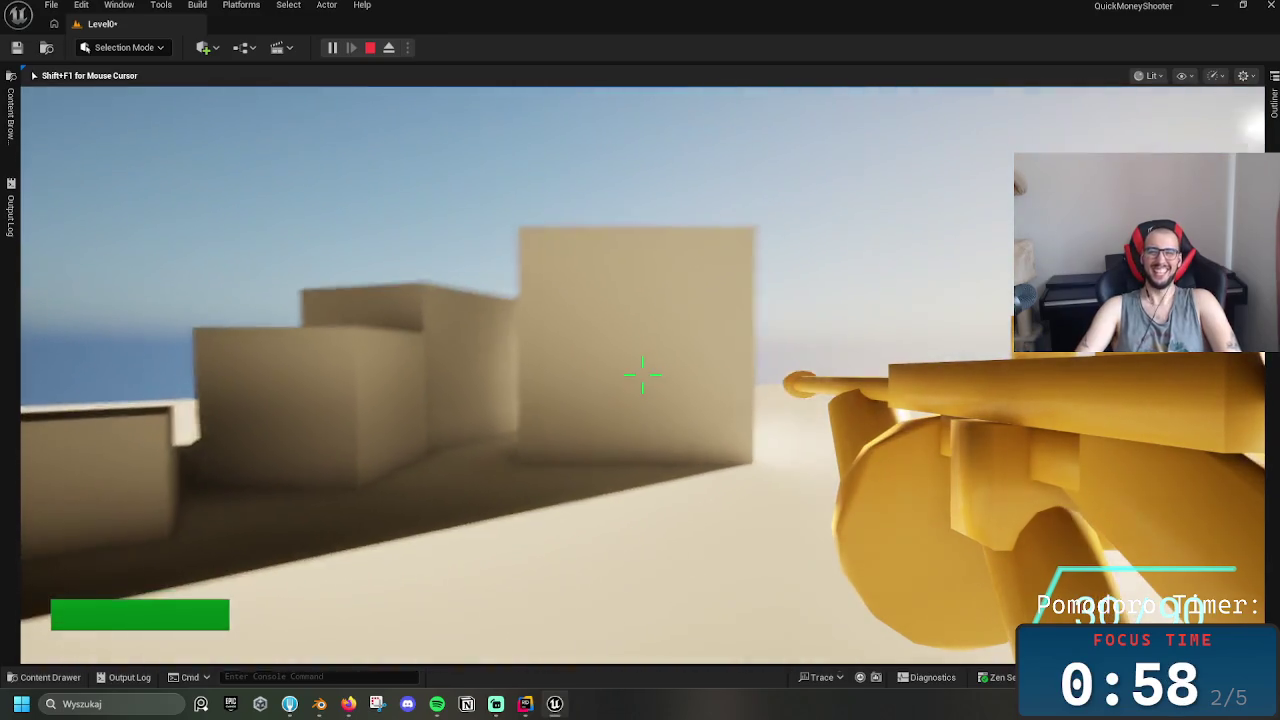
pyautogui.click(643, 375)
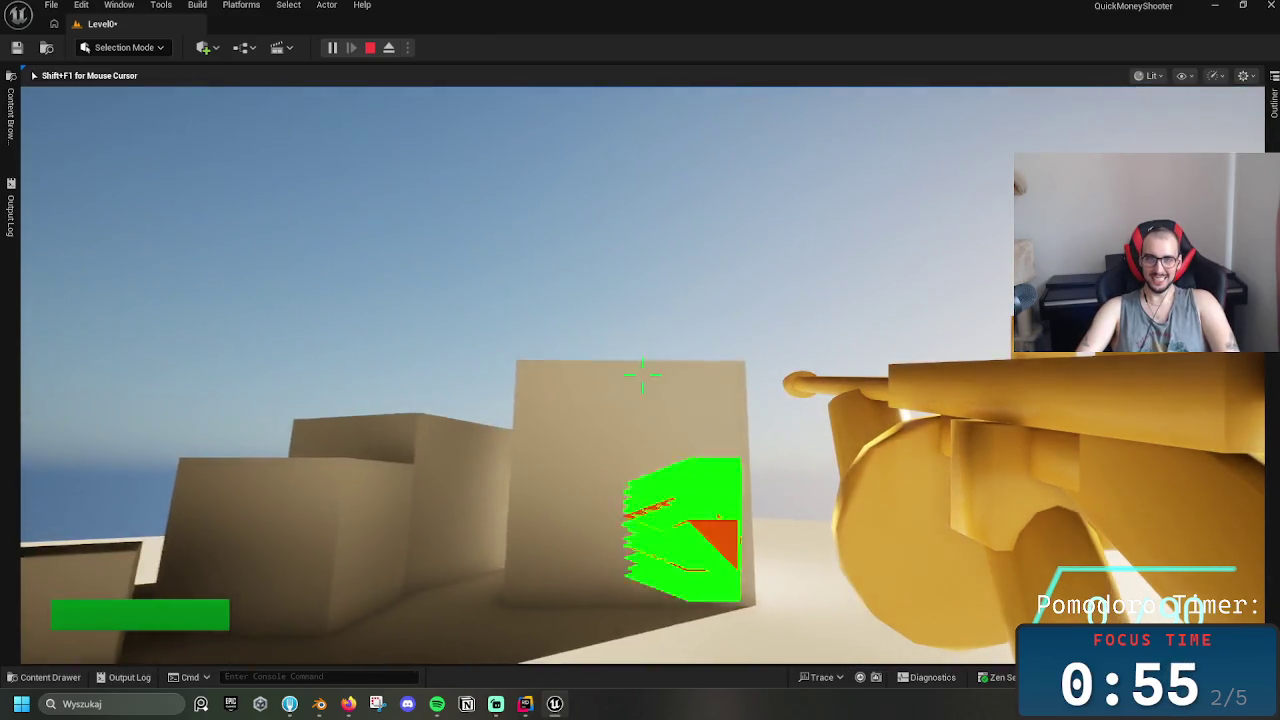
pyautogui.click(643, 375)
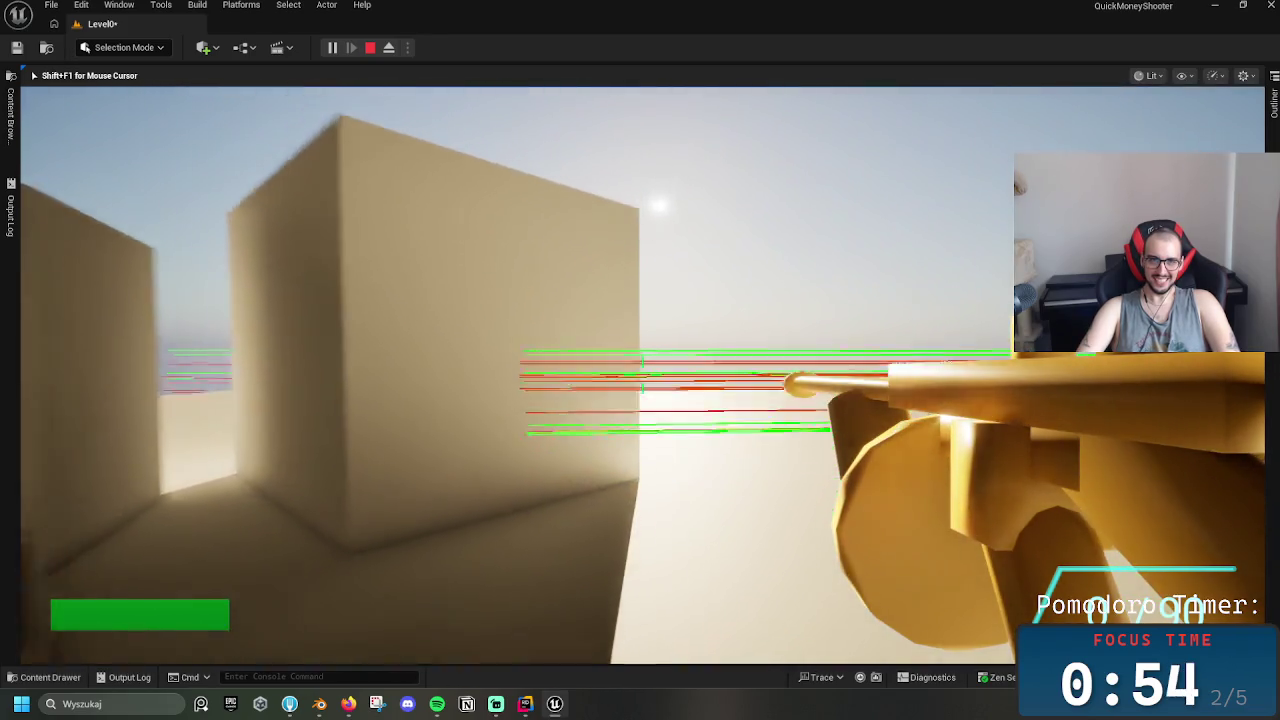
pyautogui.press('Escape')
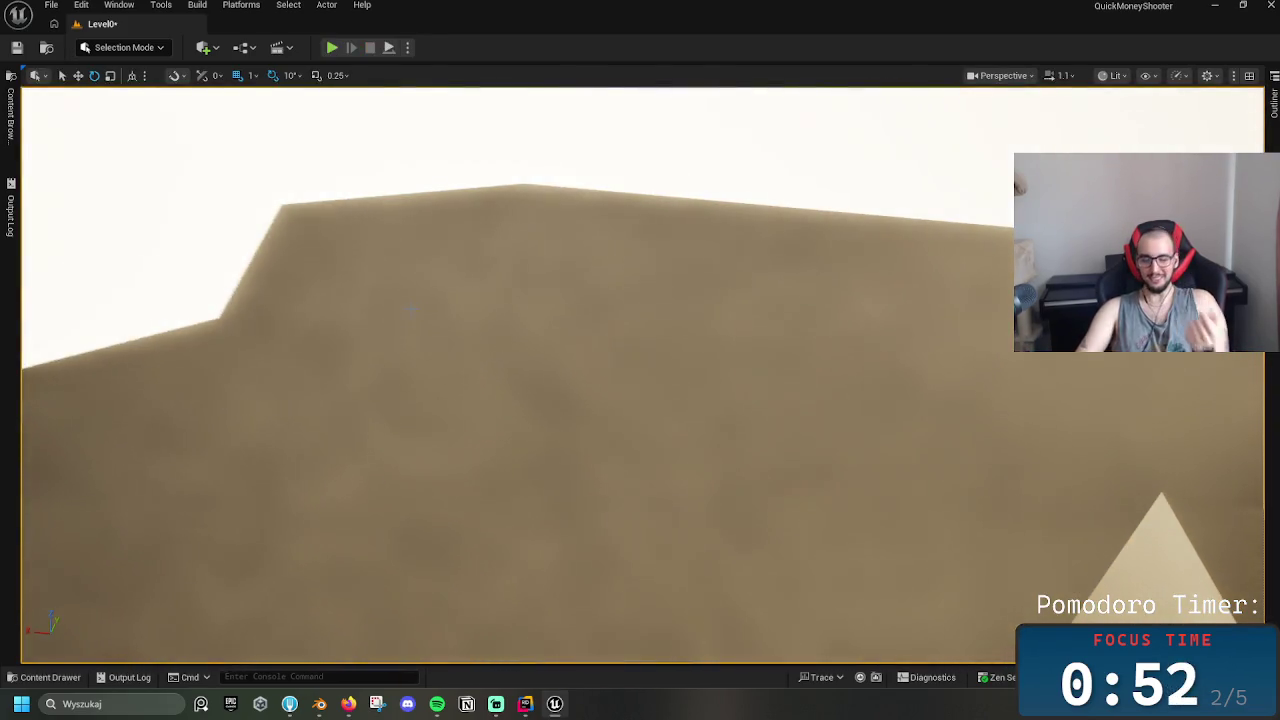
# Toggle immersive mode and open and close the Content Browser and Outliner drawers
pyautogui.press('F11')
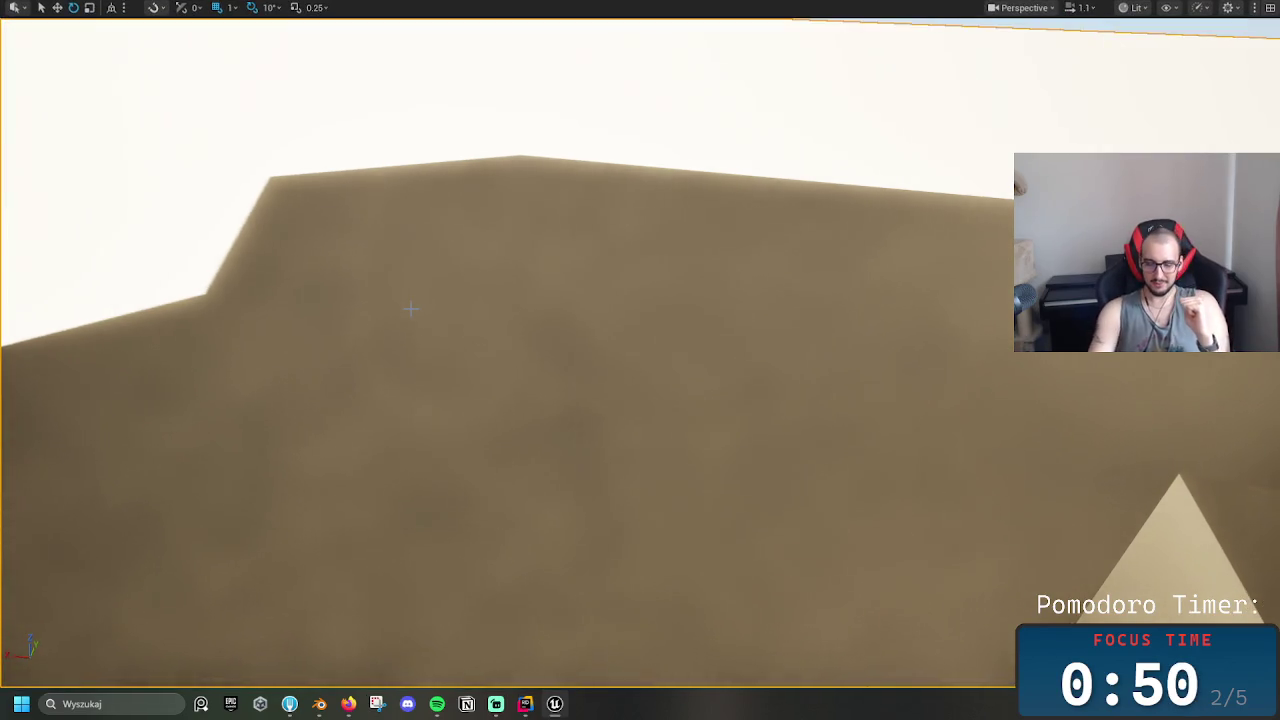
pyautogui.press('F11')
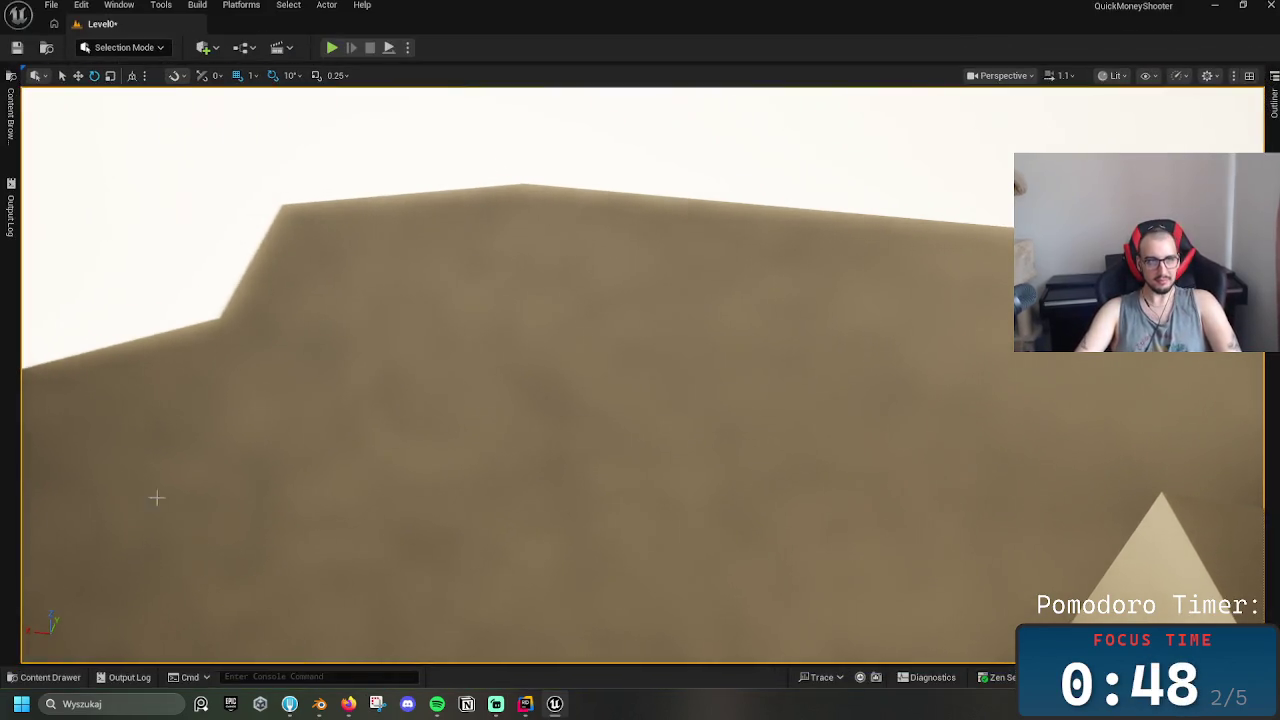
pyautogui.click(8, 138)
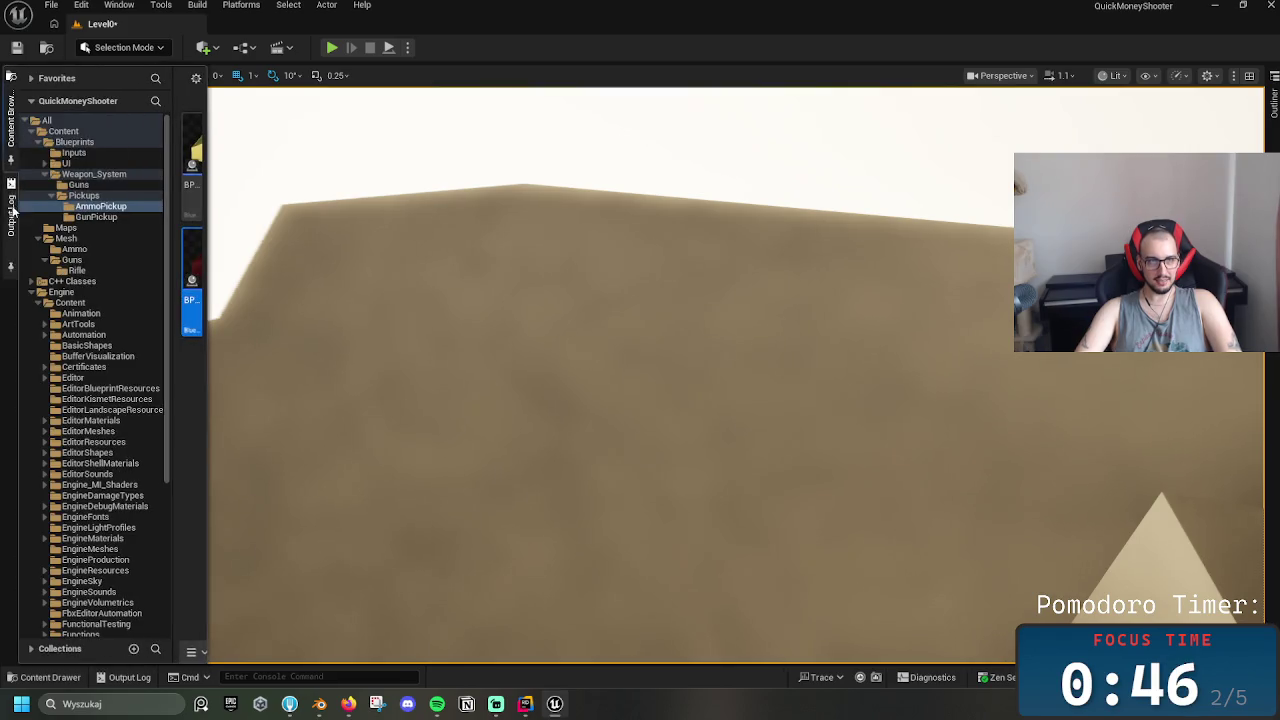
pyautogui.click(8, 112)
pyautogui.click(8, 112)
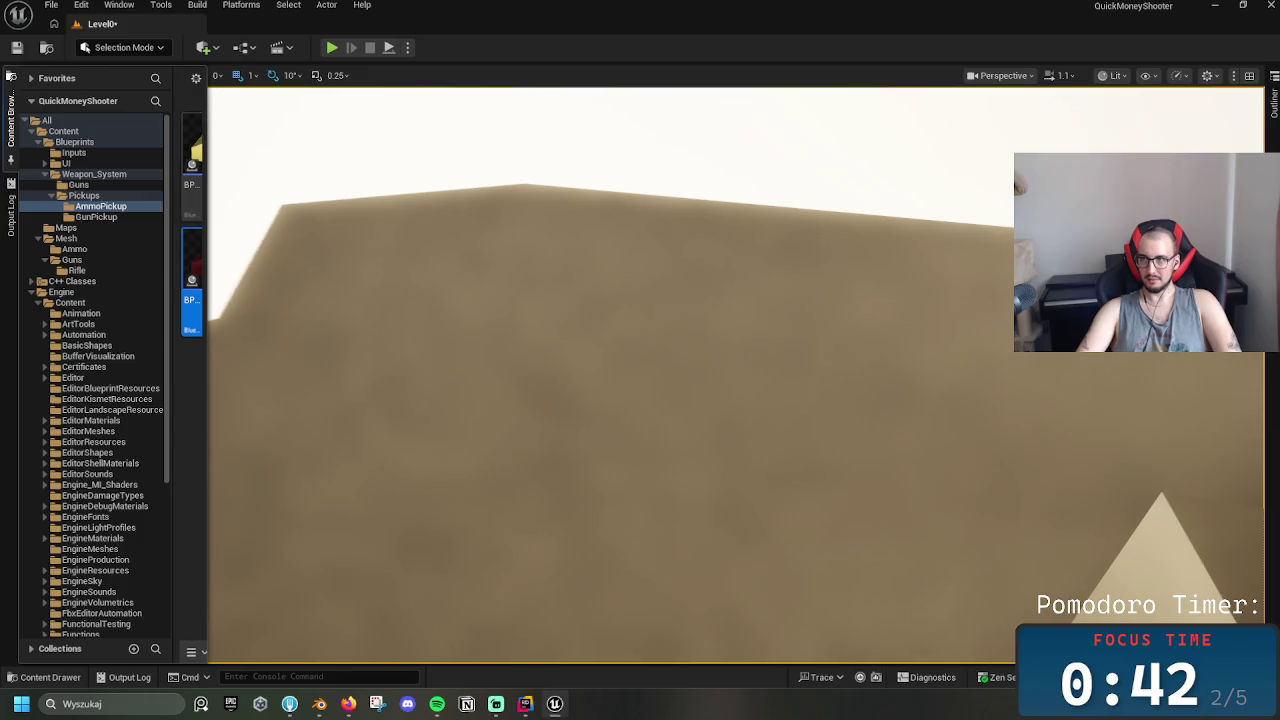
pyautogui.click(1274, 100)
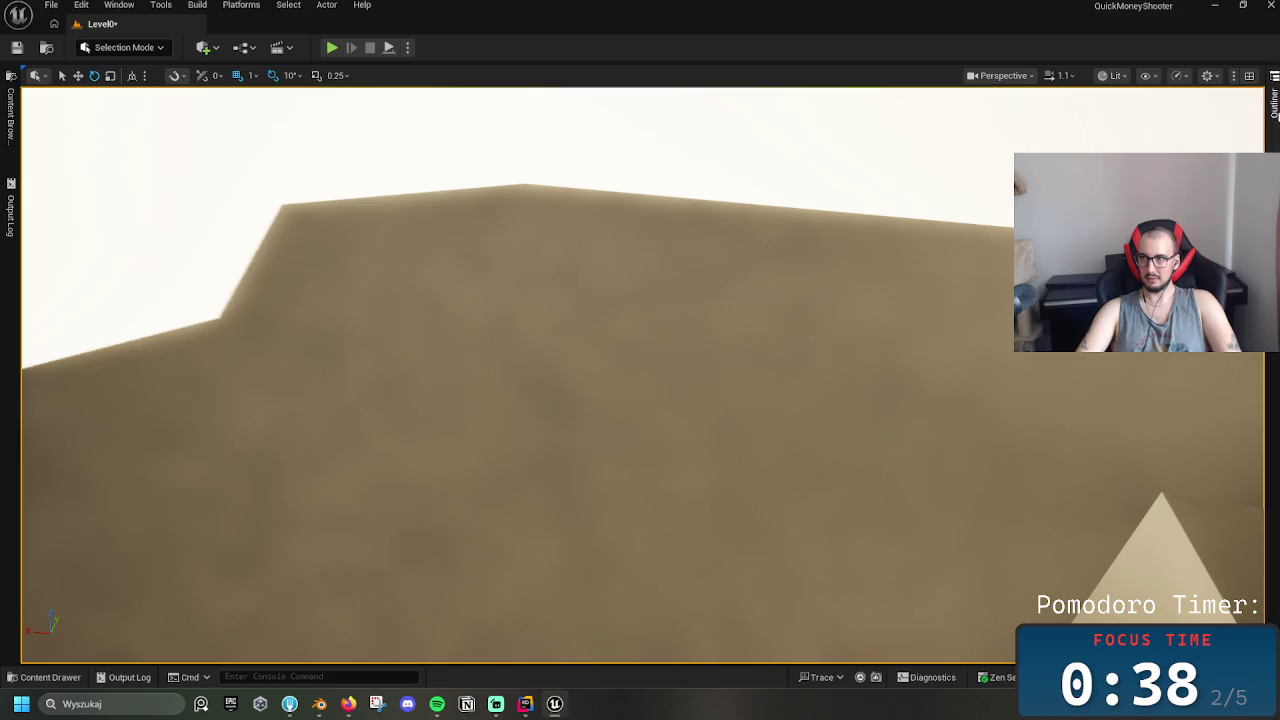
pyautogui.click(1275, 110)
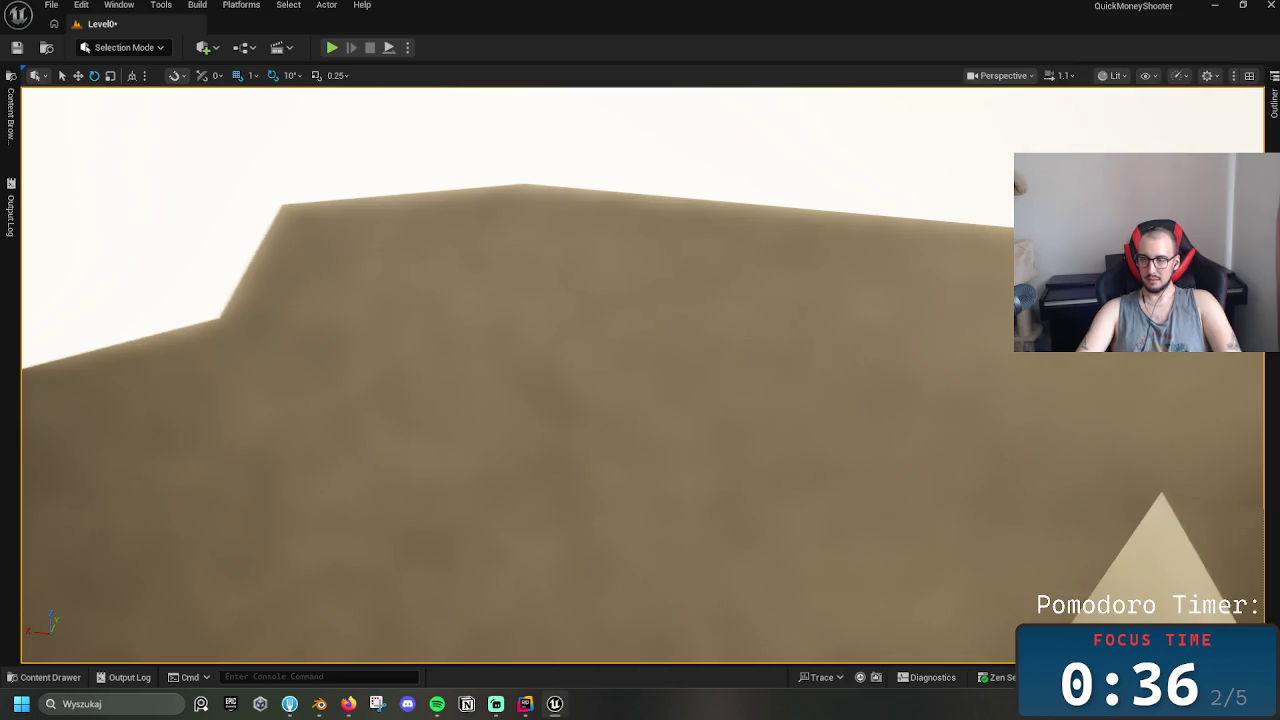
pyautogui.click(12, 162)
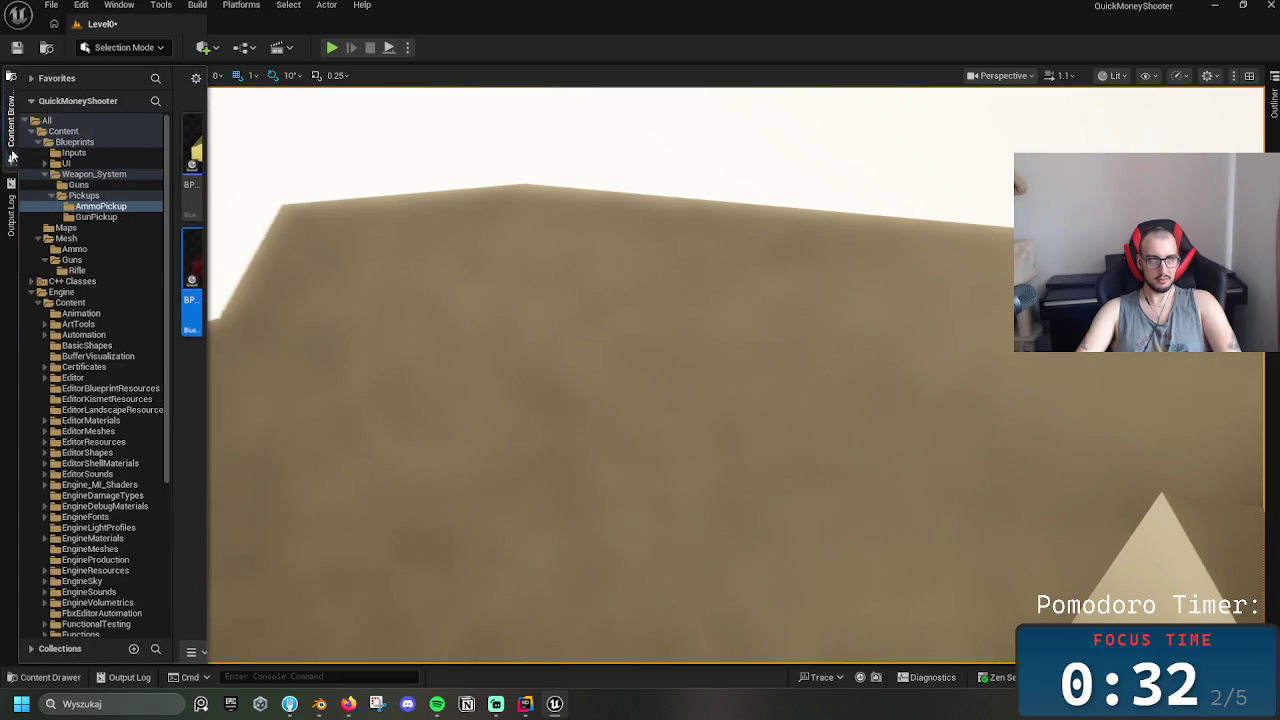
pyautogui.click(9, 120)
pyautogui.click(9, 76)
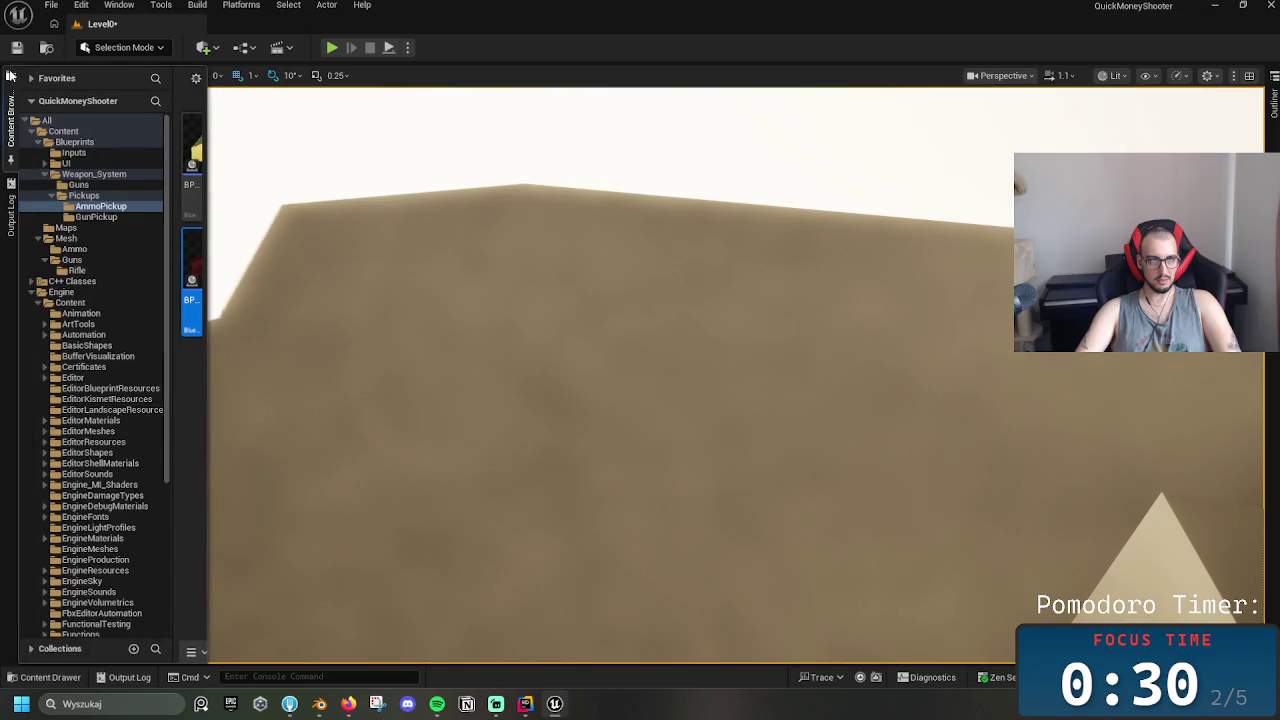
pyautogui.click(16, 124)
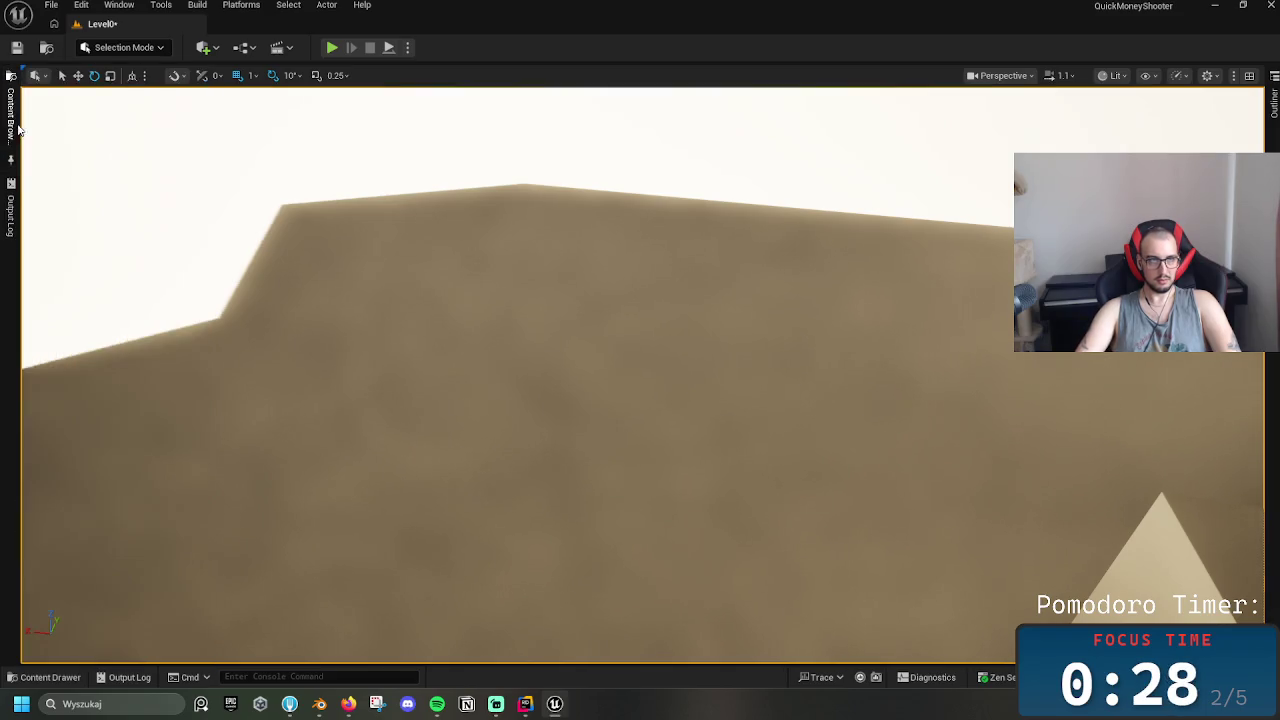
pyautogui.click(14, 122)
pyautogui.click(11, 121)
# Browse the Rifle folder assets, restore the single perspective viewport, and save Level0
pyautogui.click(50, 677)
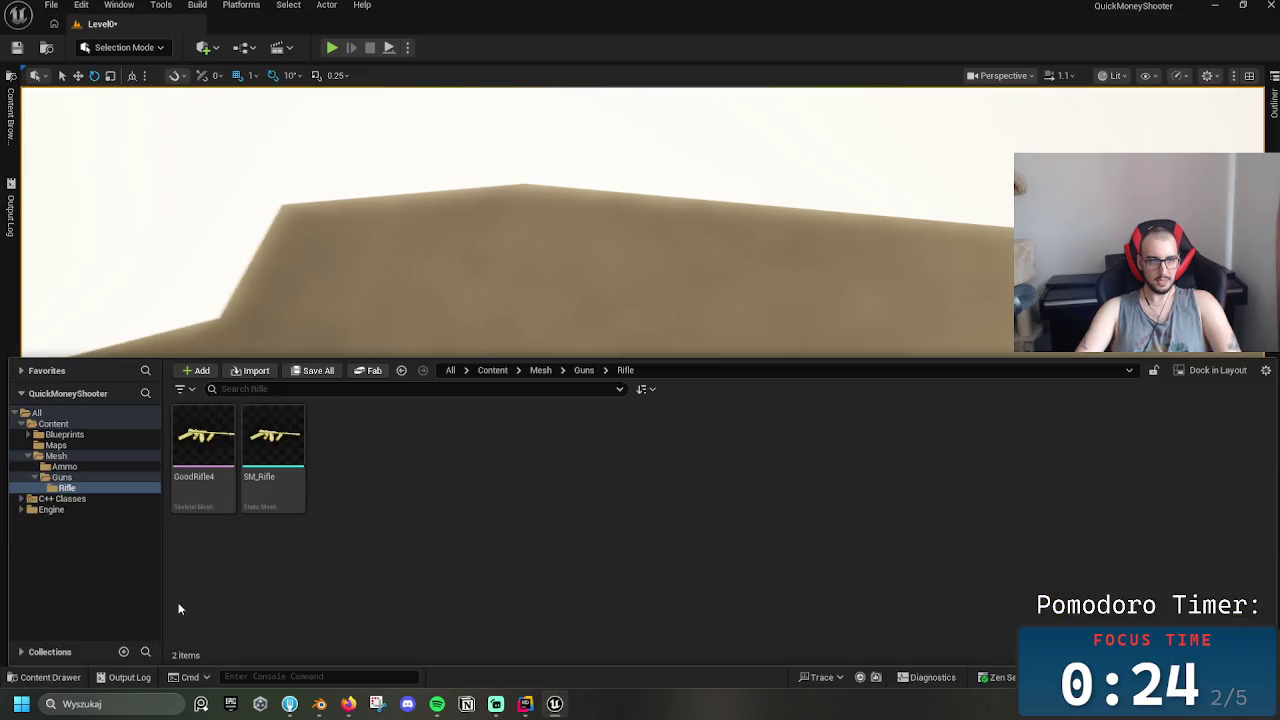
pyautogui.click(221, 308)
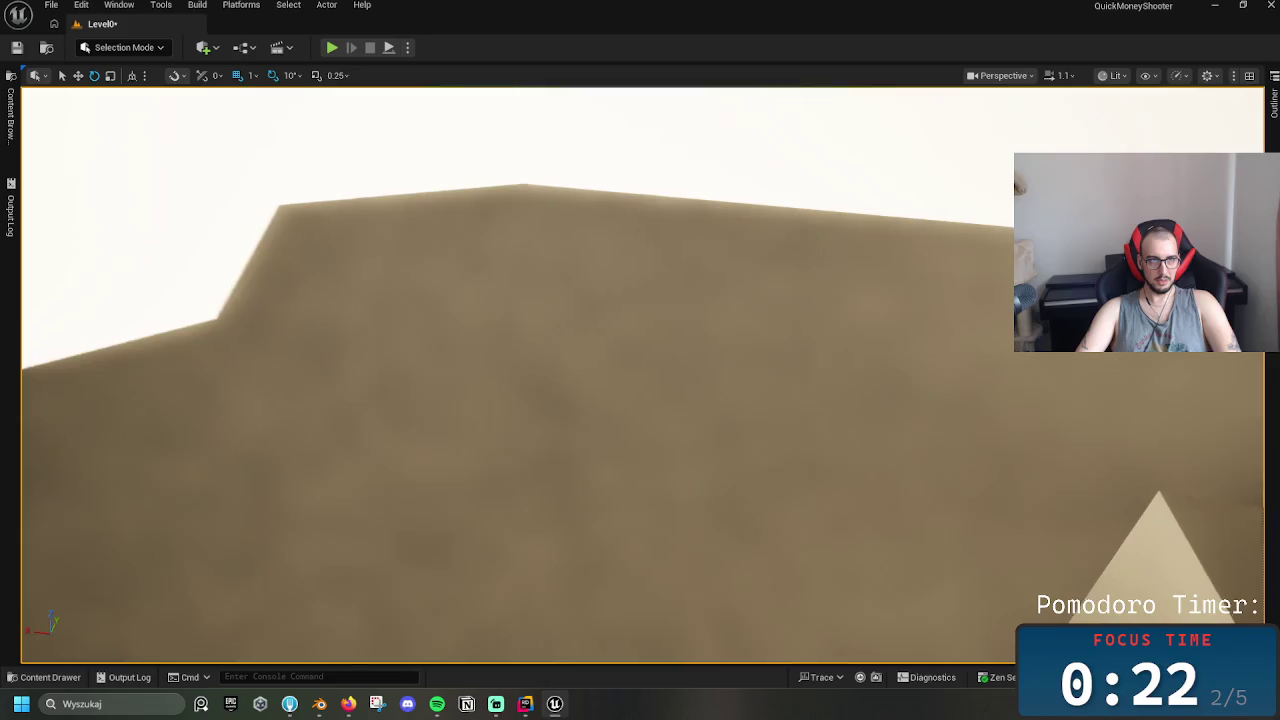
pyautogui.scroll(-10, 440, 284)
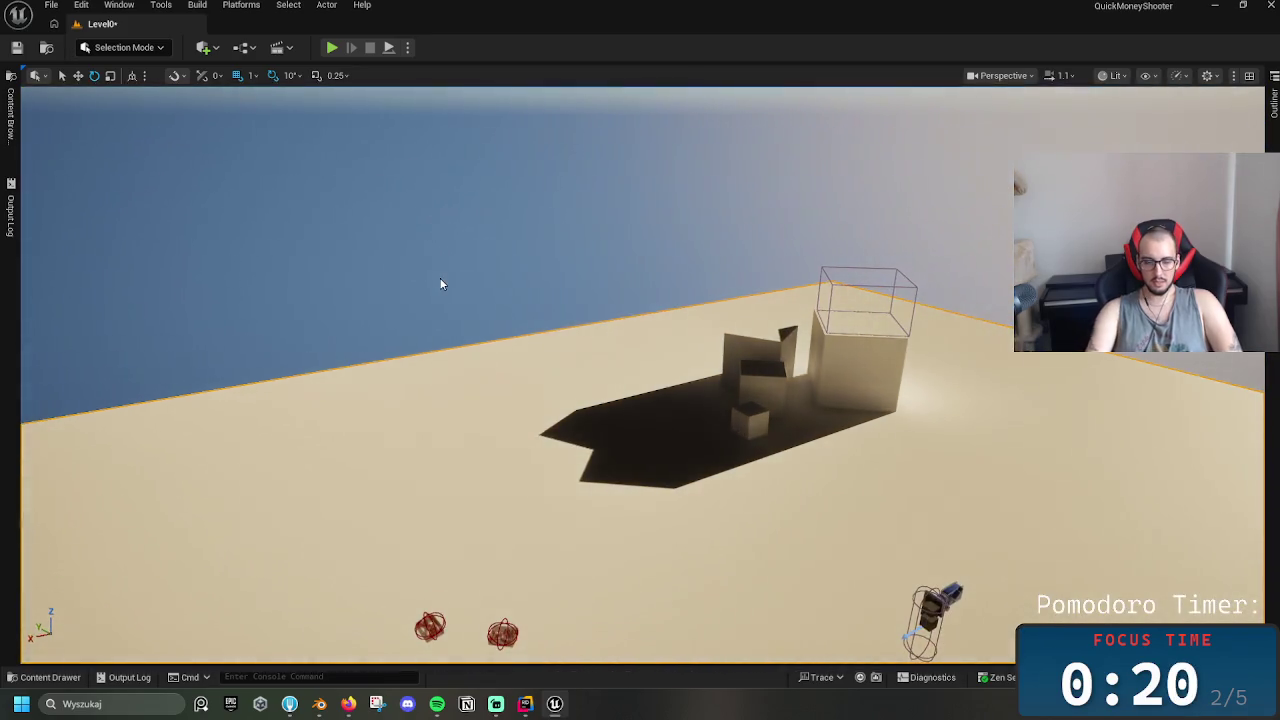
pyautogui.click(1252, 77)
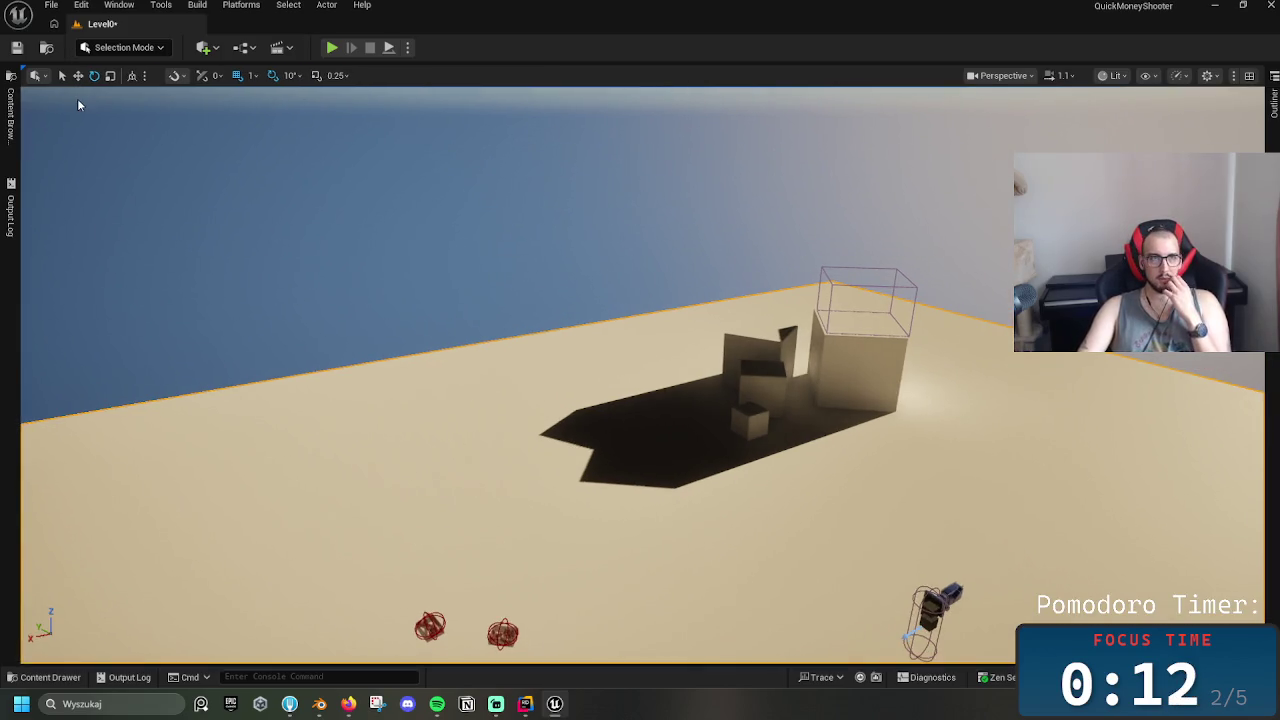
pyautogui.click(20, 52)
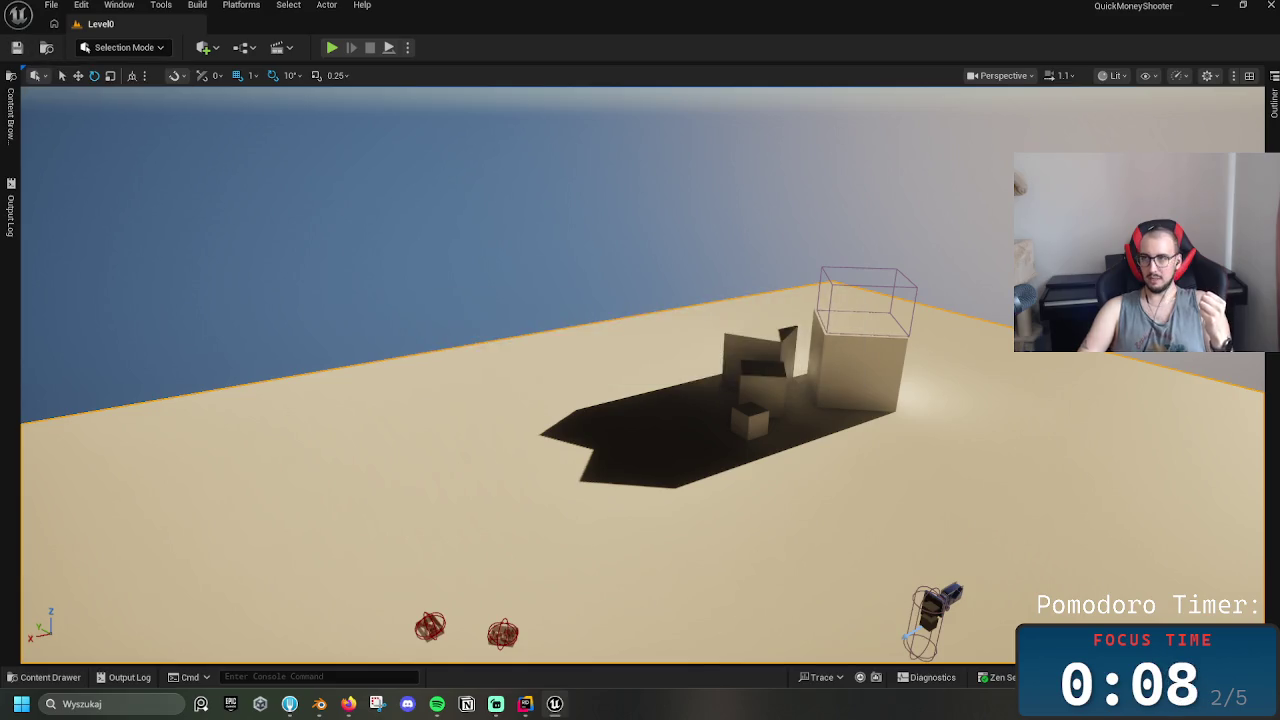
pyautogui.click(1274, 250)
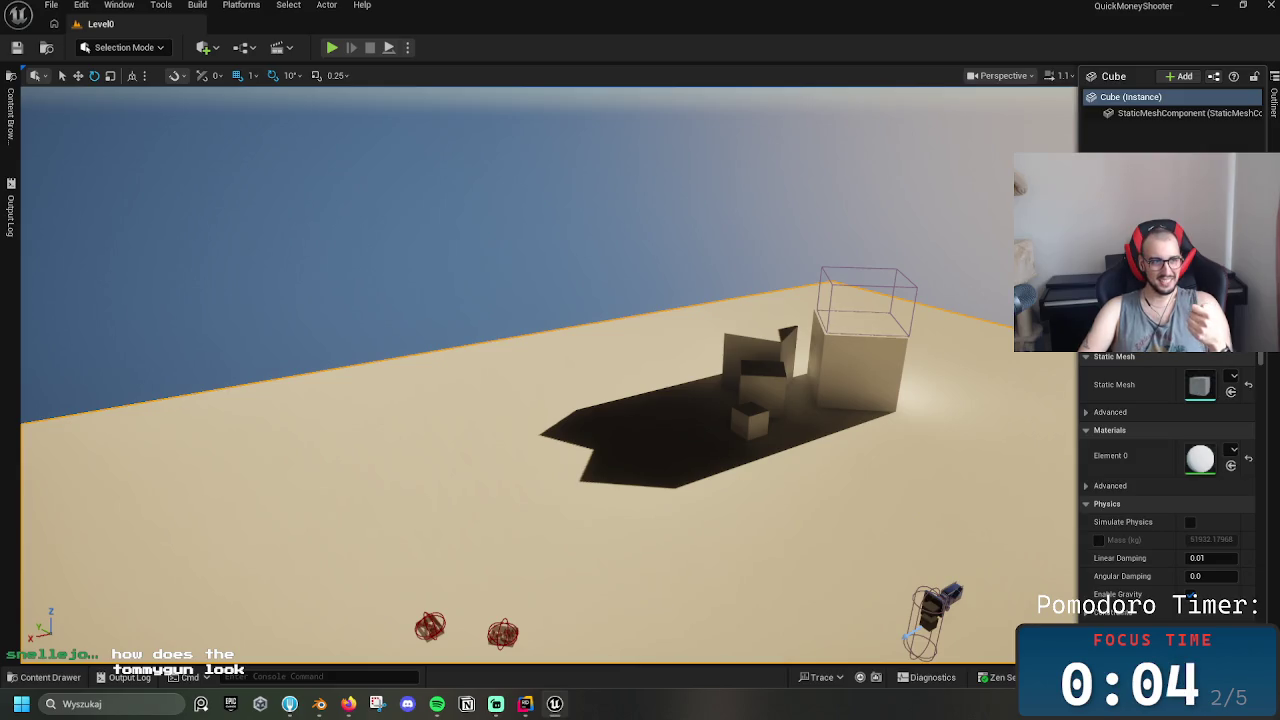
# Fly the viewport camera over to the tommygun pickup beside the ammo boxes on the sand
pyautogui.moveTo(847, 385)
pyautogui.mouseDown()
pyautogui.moveTo(843, 470)
pyautogui.moveTo(843, 350)
pyautogui.mouseUp()
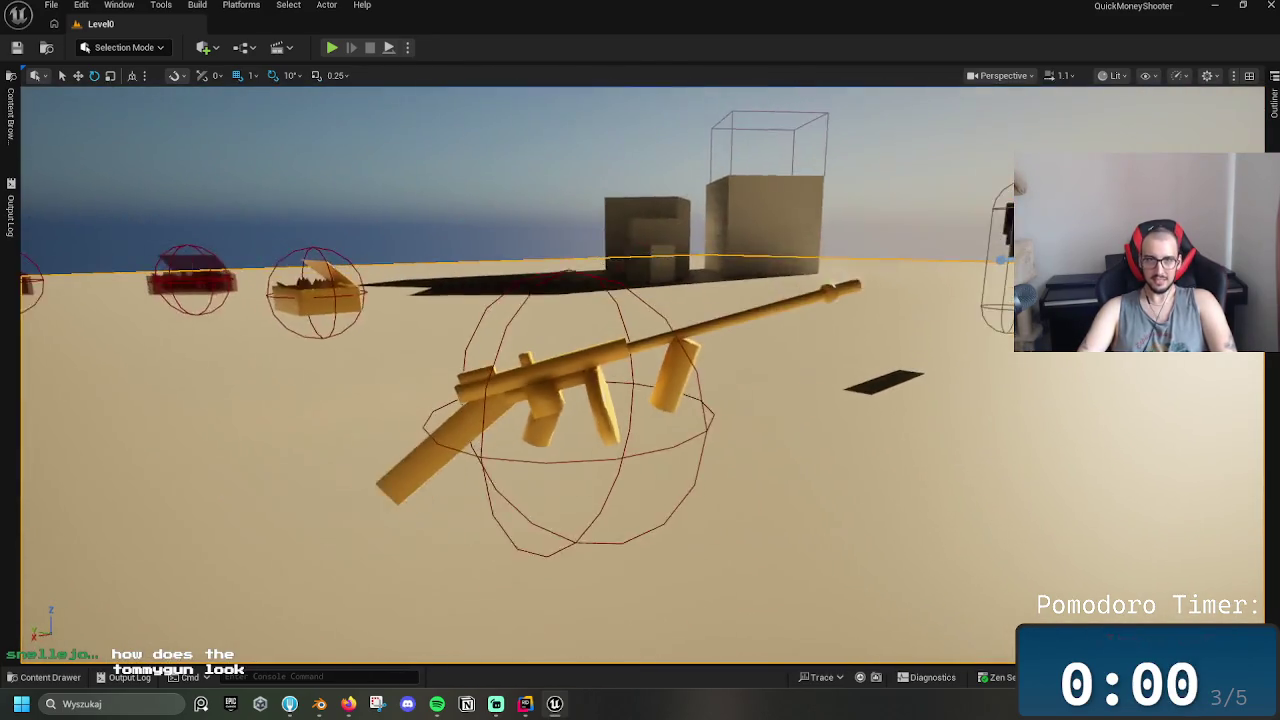
pyautogui.moveTo(213, 541); pyautogui.dragTo(213, 525)
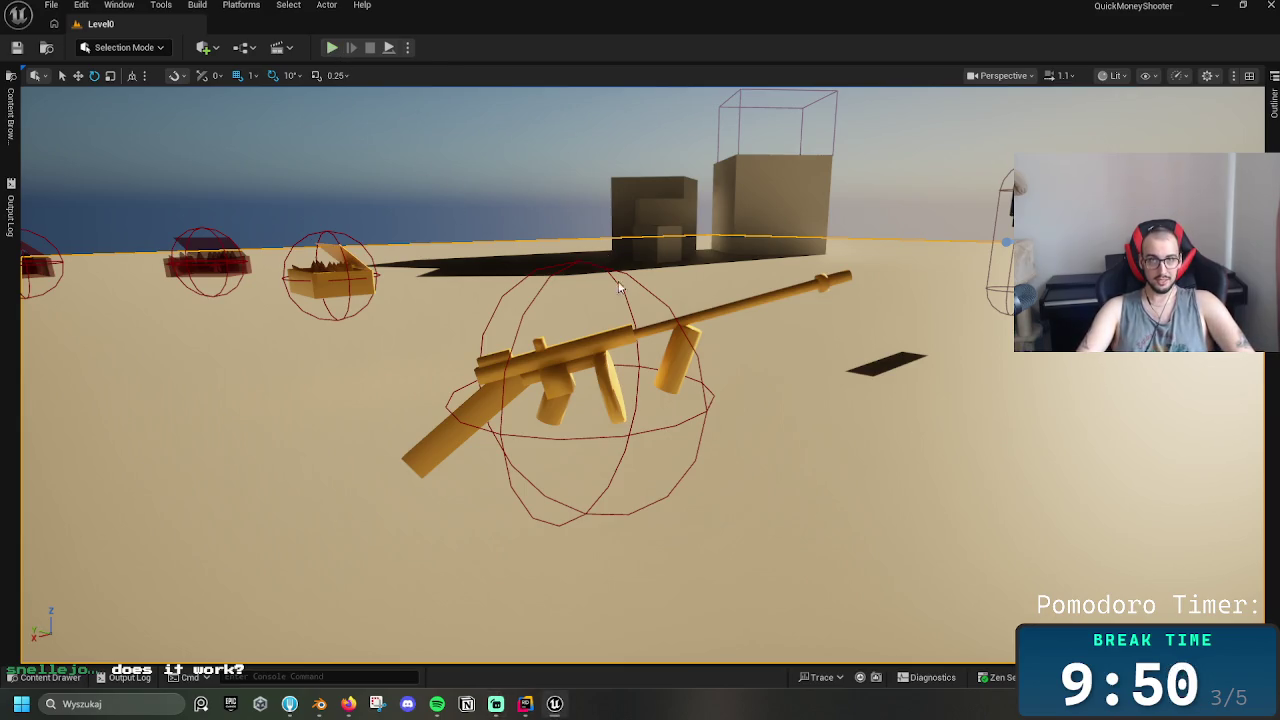
# Play-test the level, fire several rifle shots at the ammo box and buildings, then stop
pyautogui.hotkey('alt', 'p')
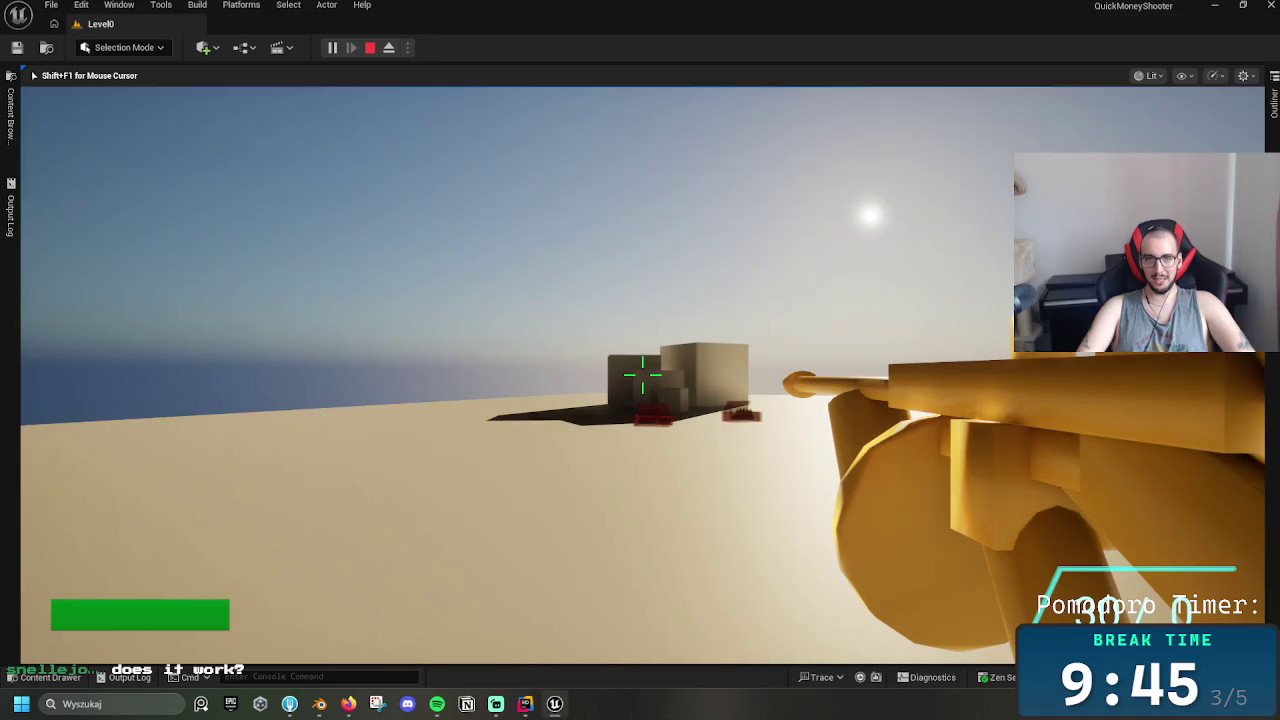
pyautogui.click(642, 375)
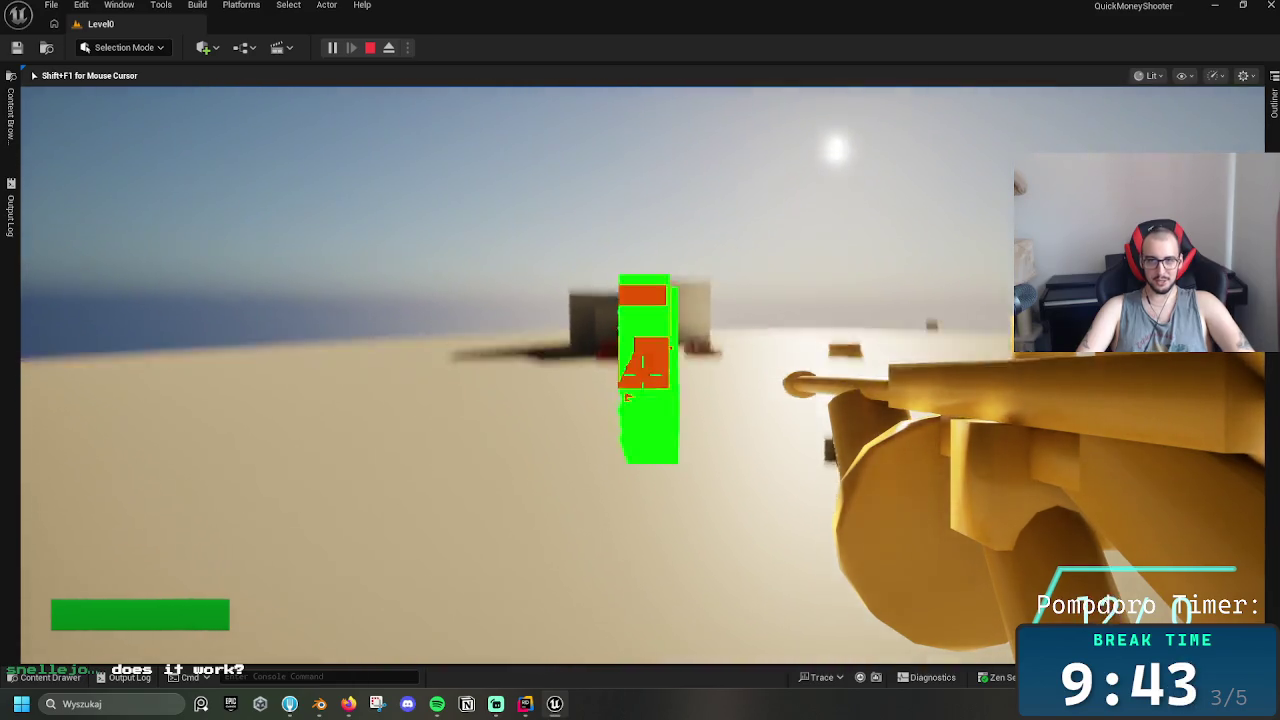
pyautogui.click(642, 375)
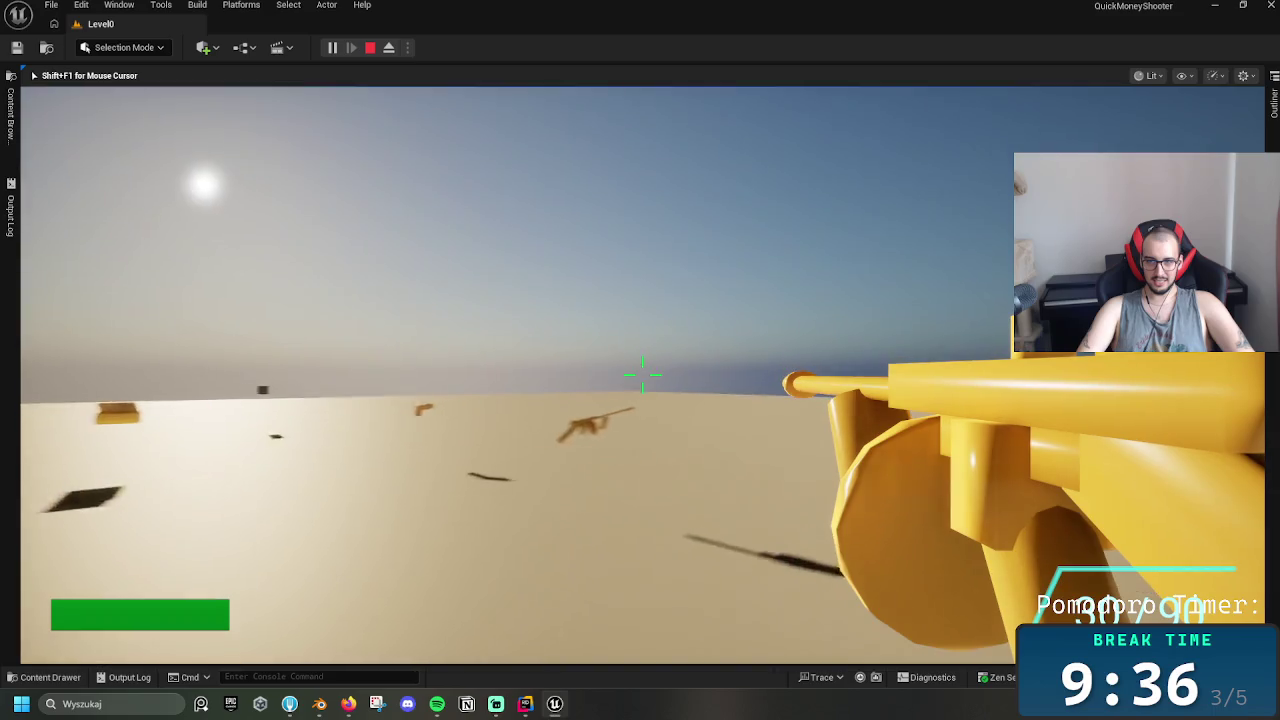
pyautogui.click(642, 375)
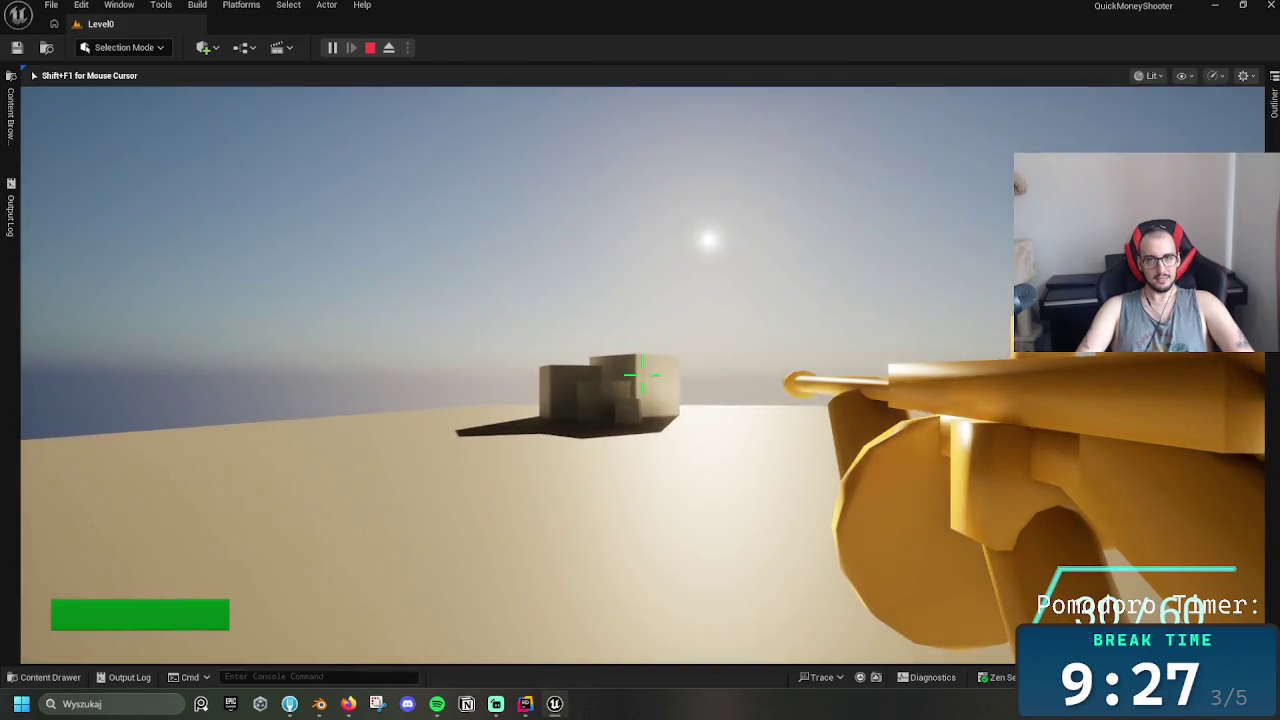
pyautogui.click(642, 375)
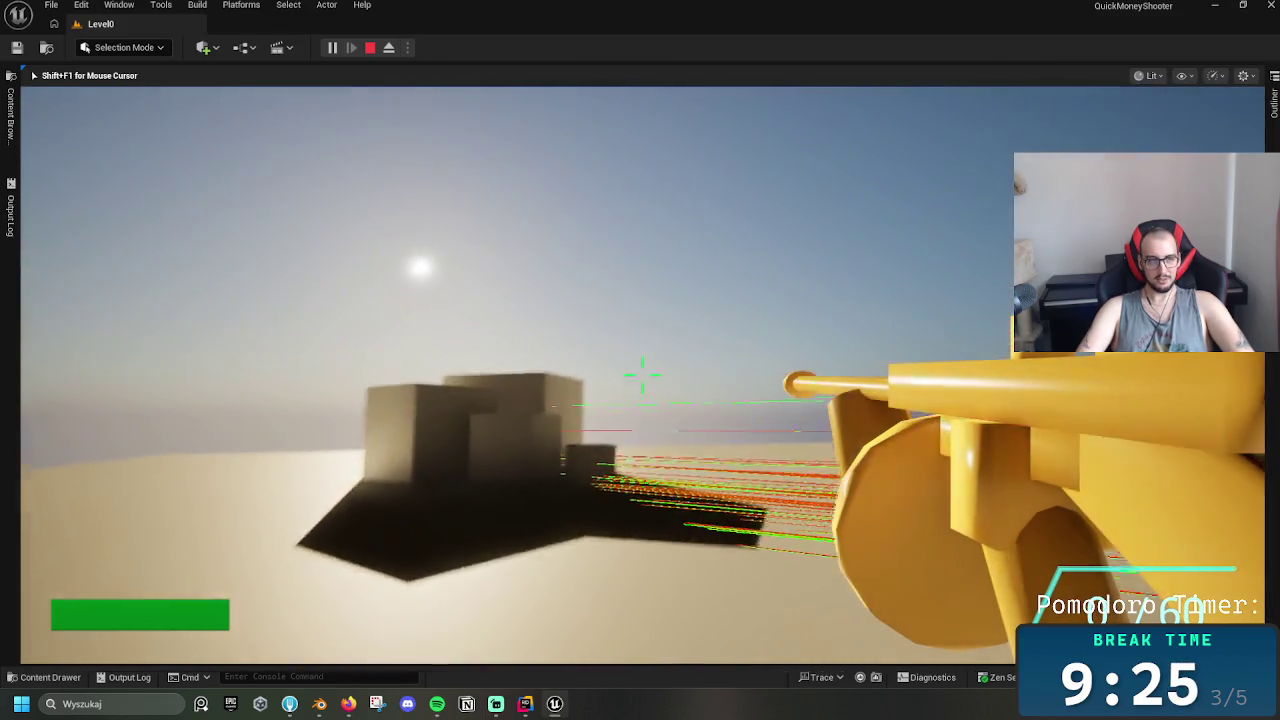
pyautogui.click(642, 375)
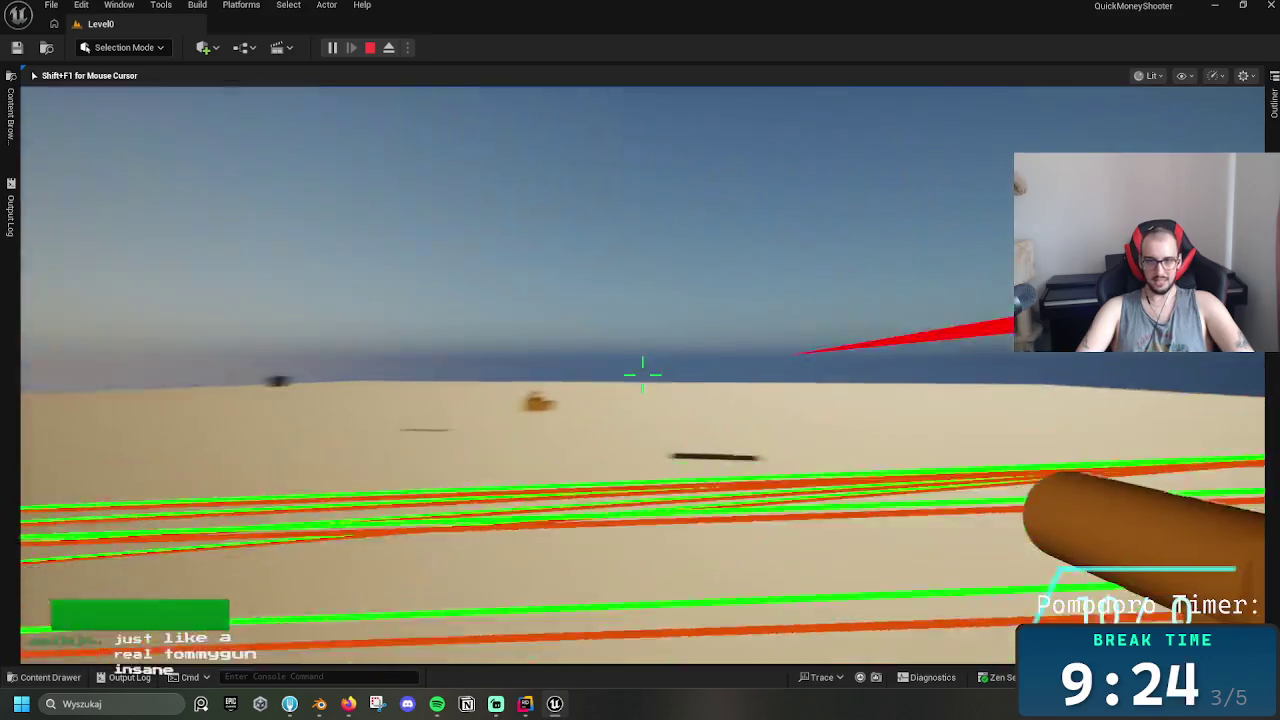
pyautogui.click(642, 375)
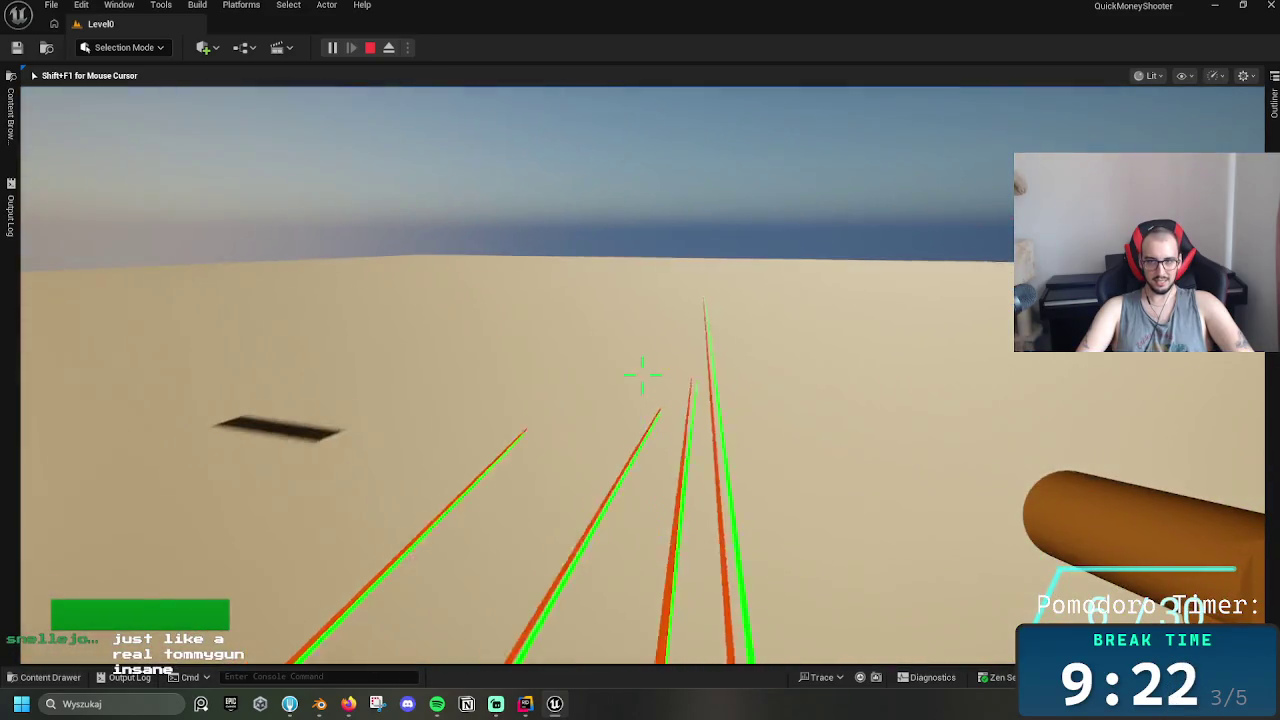
pyautogui.click(642, 375)
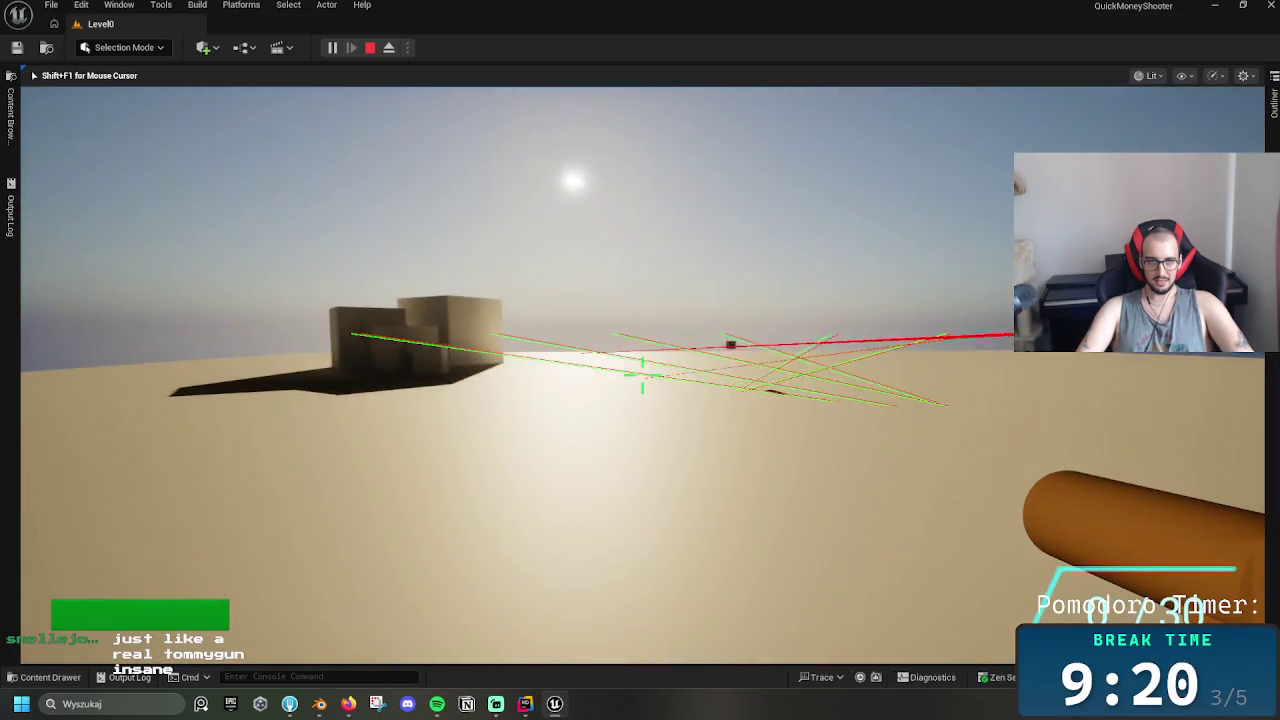
pyautogui.press('Escape')
# Start a fresh play-test, grab the tommy gun (30 / 120) and line up with the ammo boxes
pyautogui.hotkey('alt', 'p')
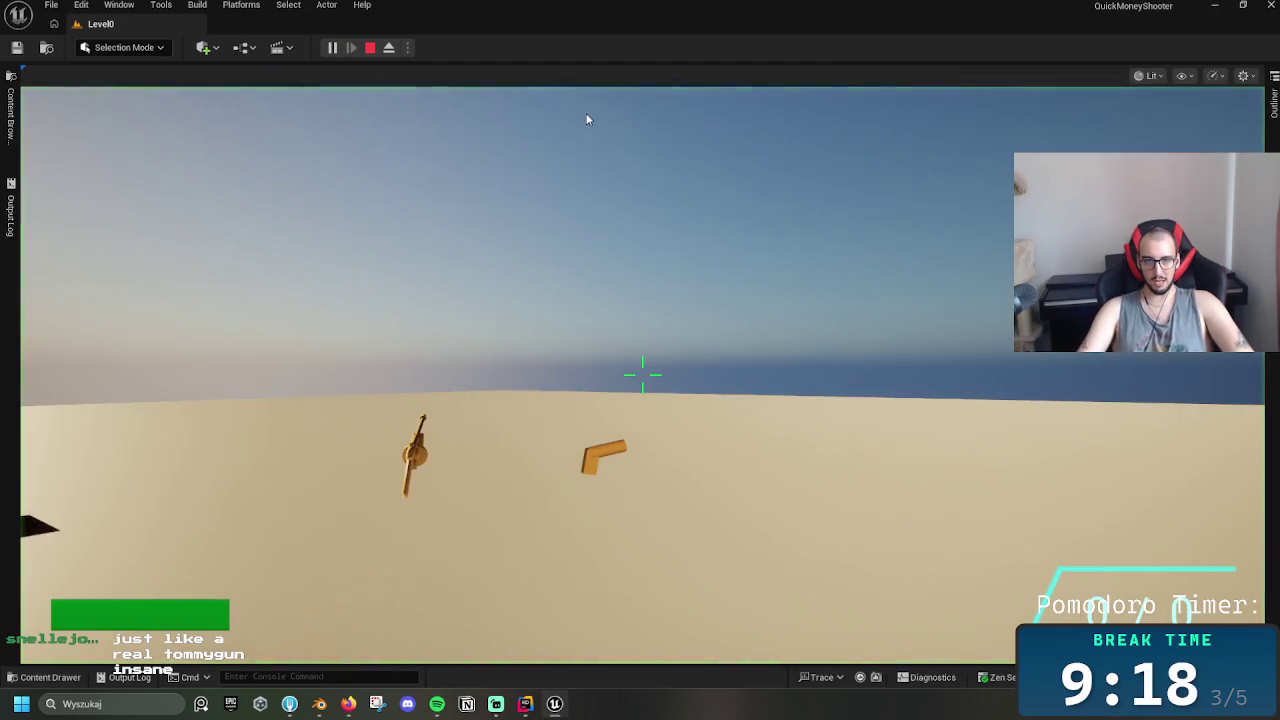
pyautogui.press('w')
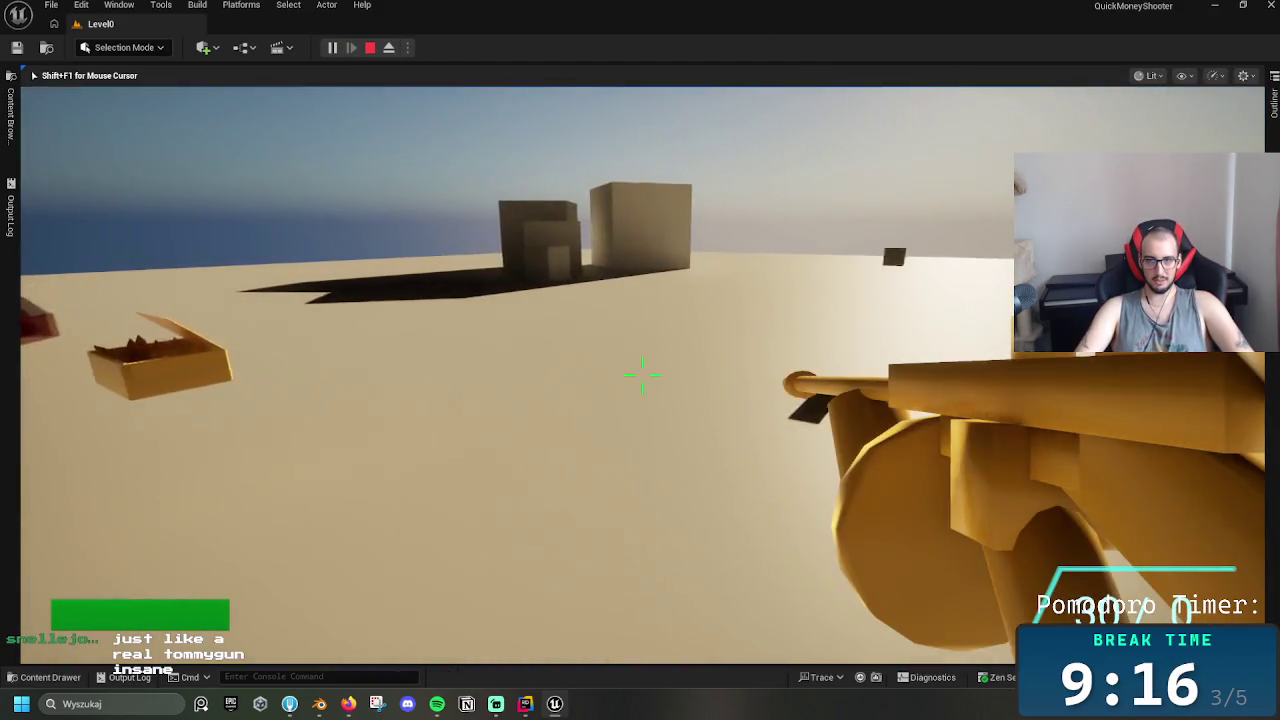
pyautogui.press('w')
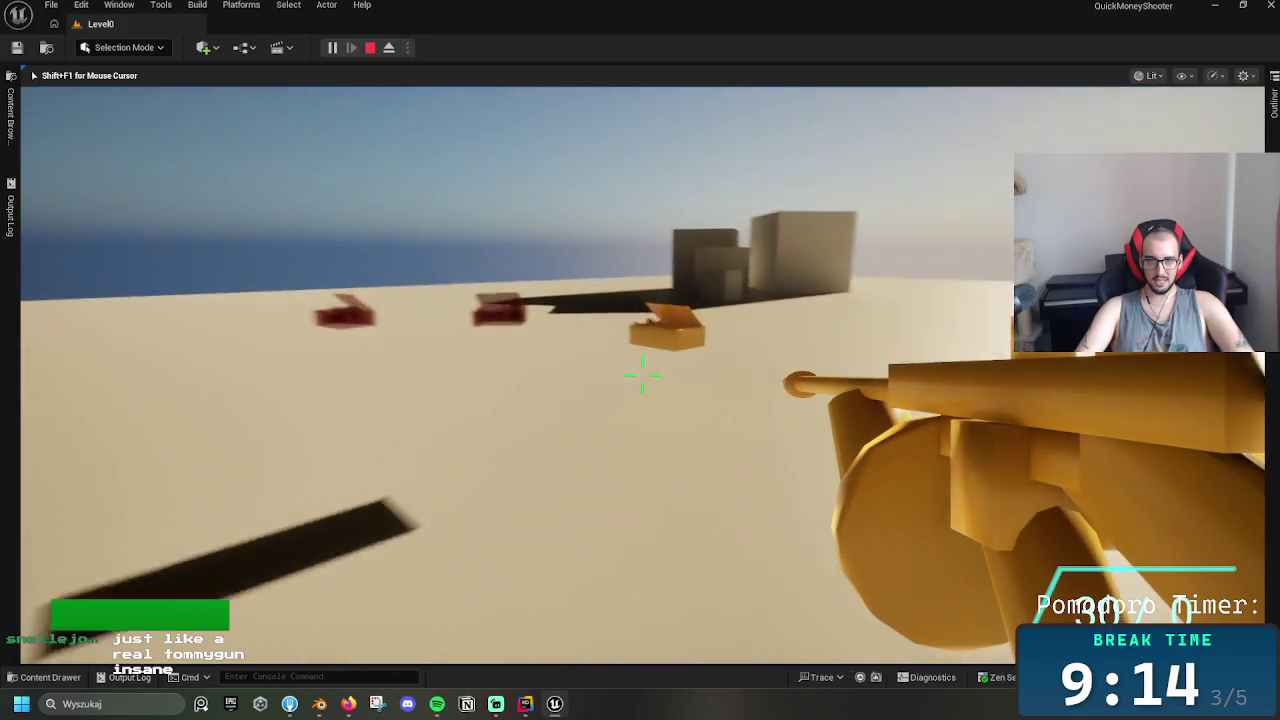
pyautogui.press('s')
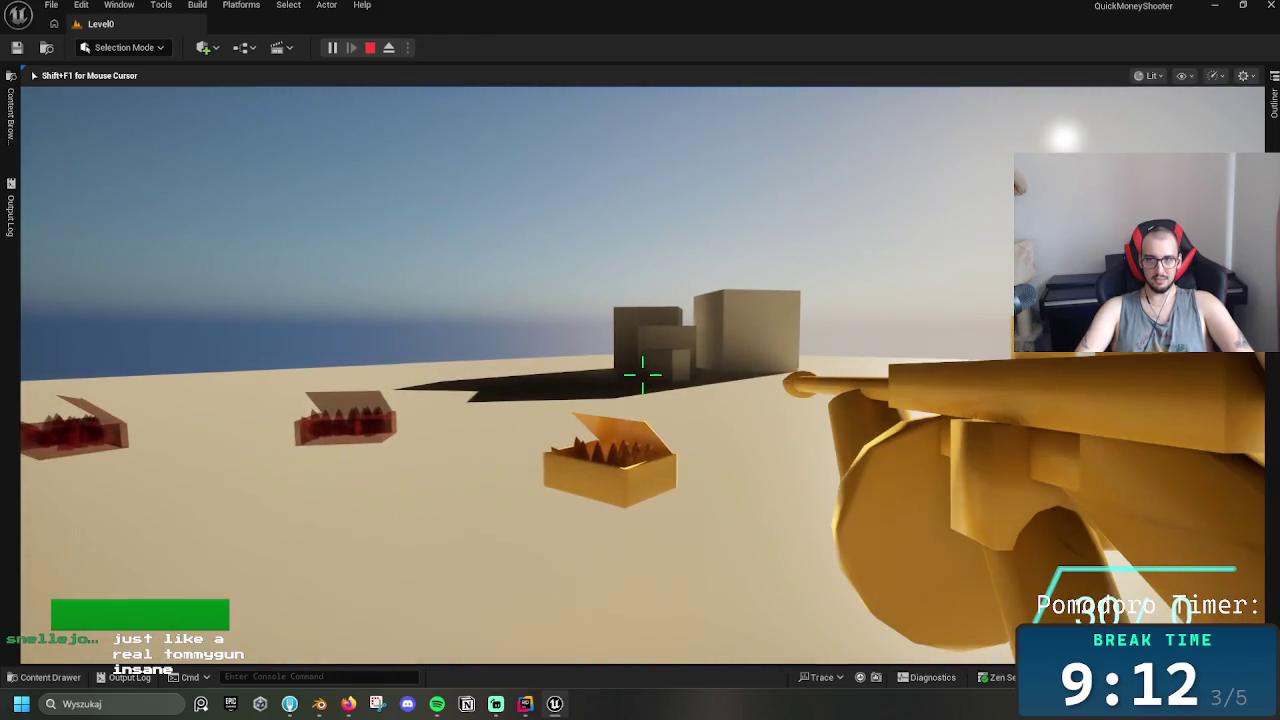
pyautogui.press('w')
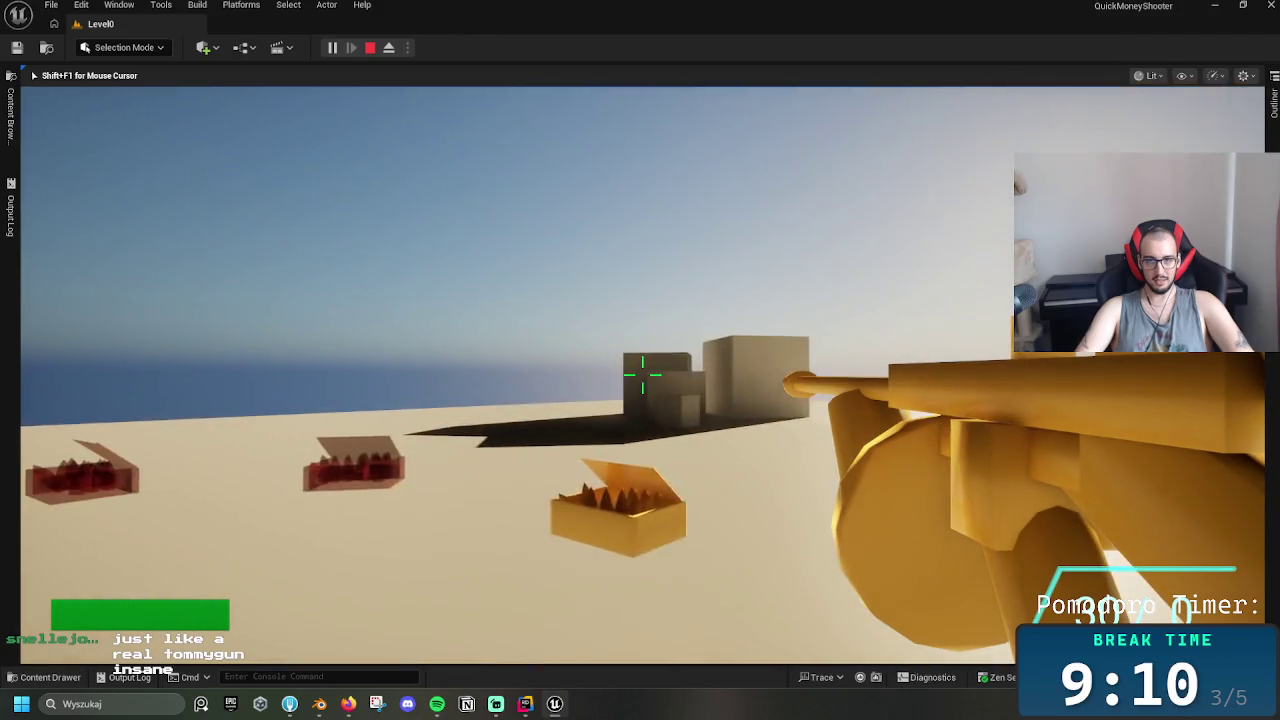
pyautogui.moveTo(640, 375)
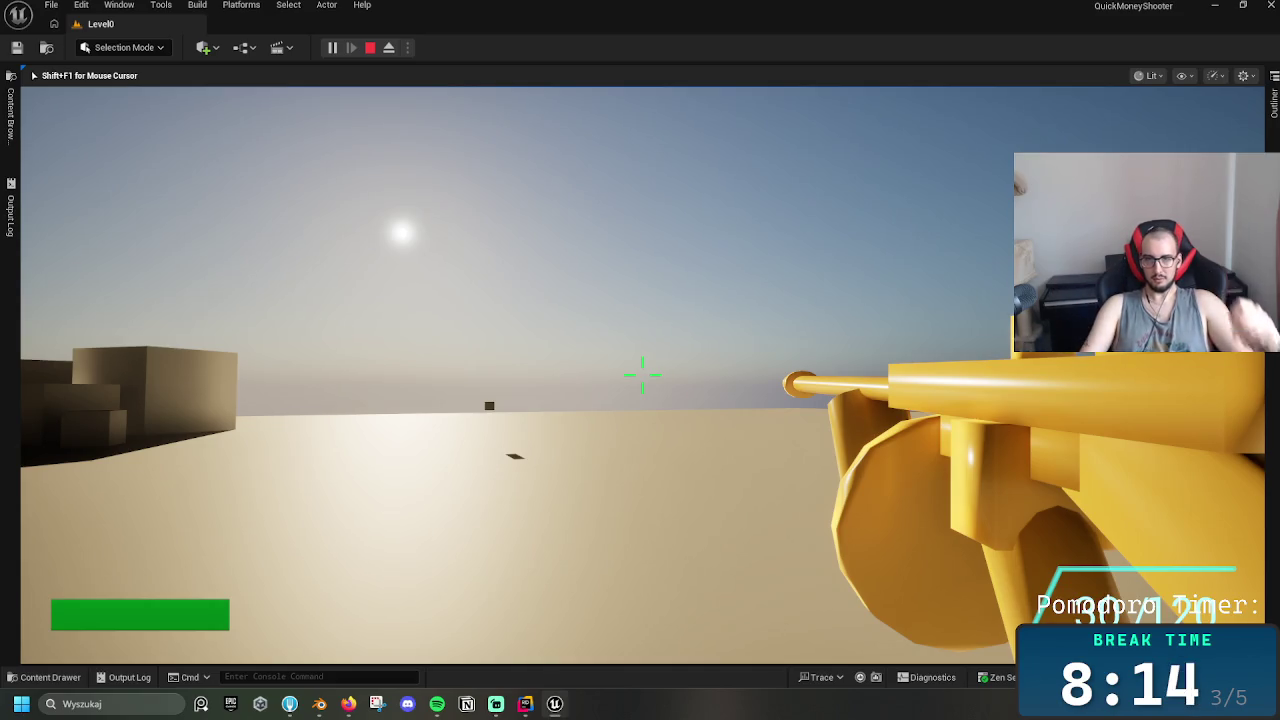
# Fire the tommy gun, drawing red and green hit traces as its magazine drains
pyautogui.click(642, 375)
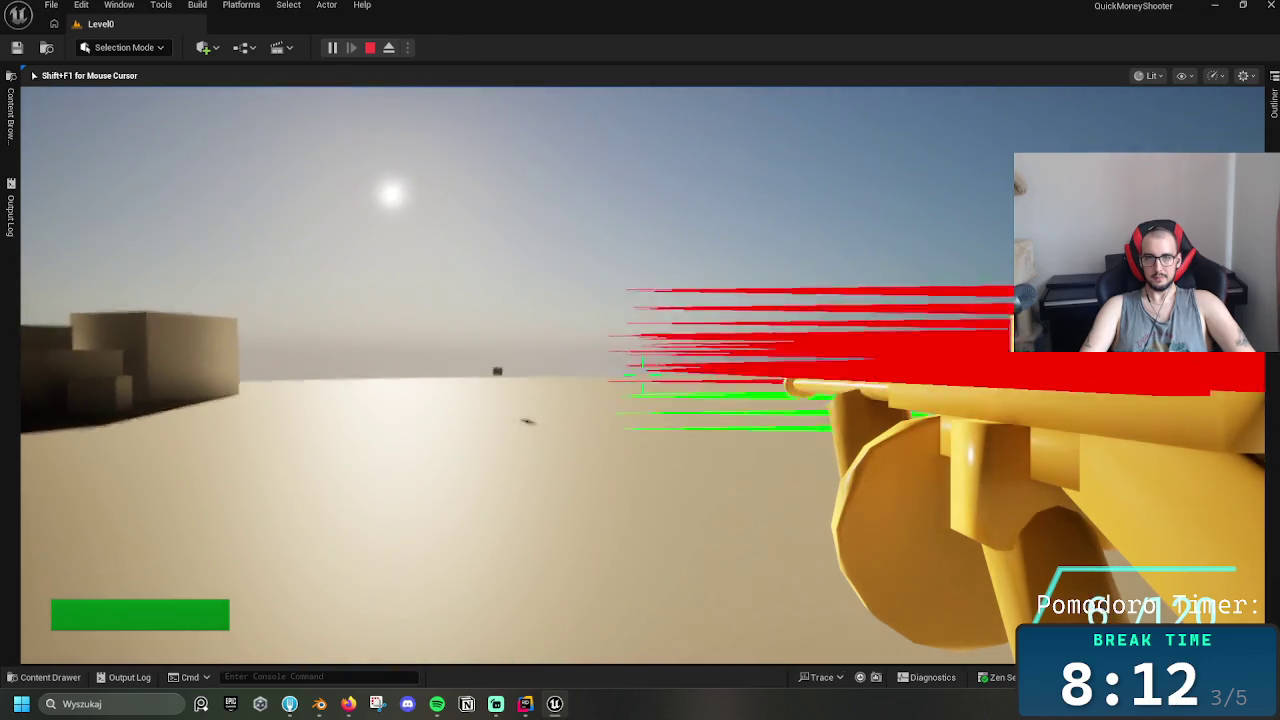
# Fire several tommy gun bursts toward the sky and the cube
pyautogui.click(642, 375)
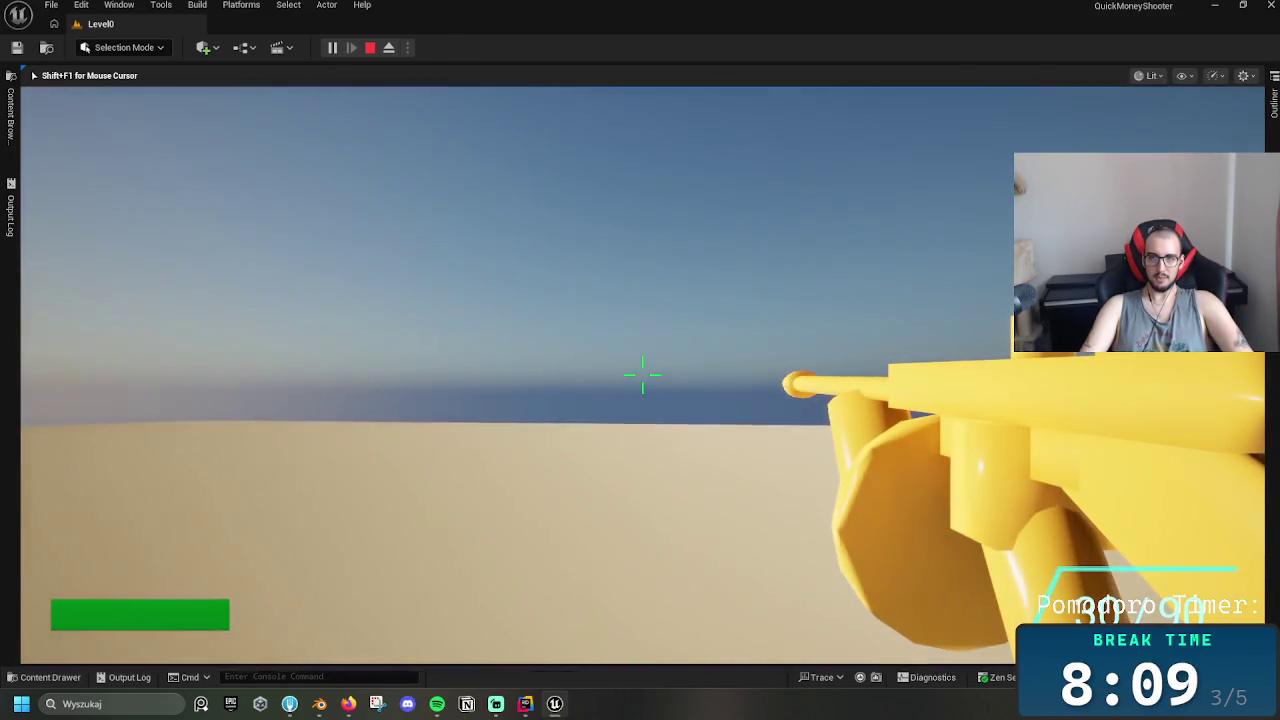
pyautogui.click(642, 375)
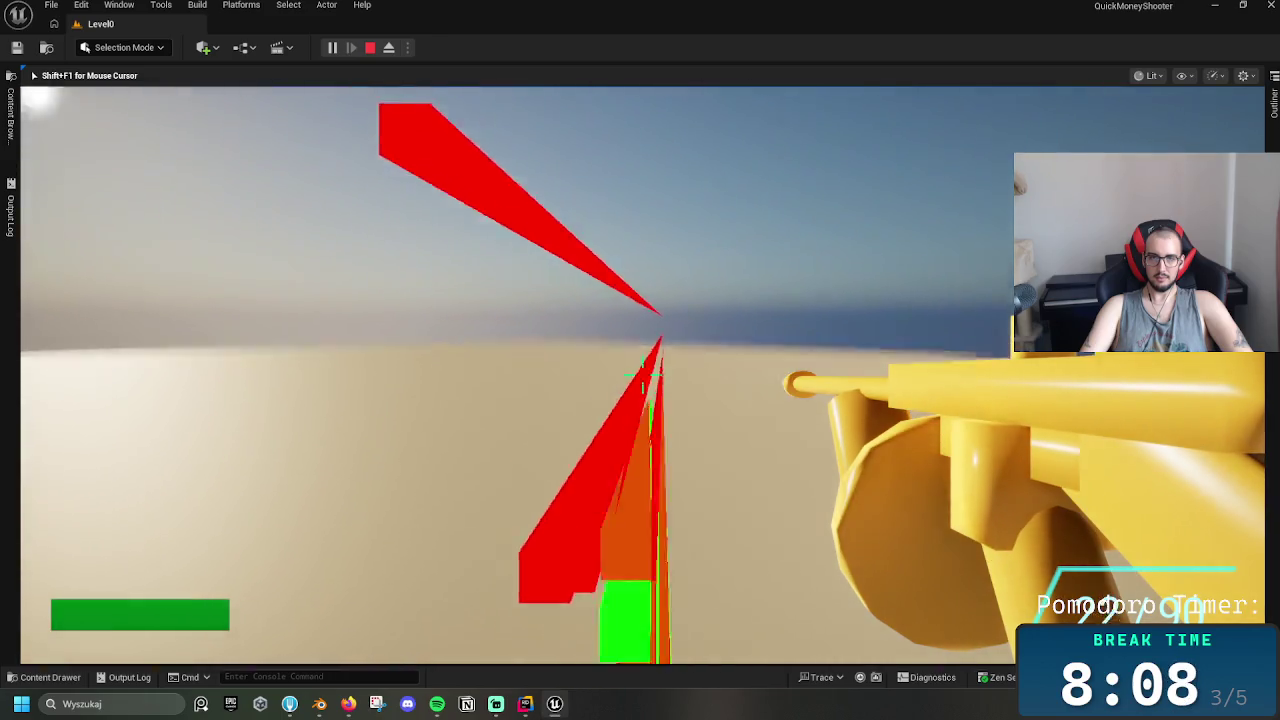
pyautogui.click(642, 375)
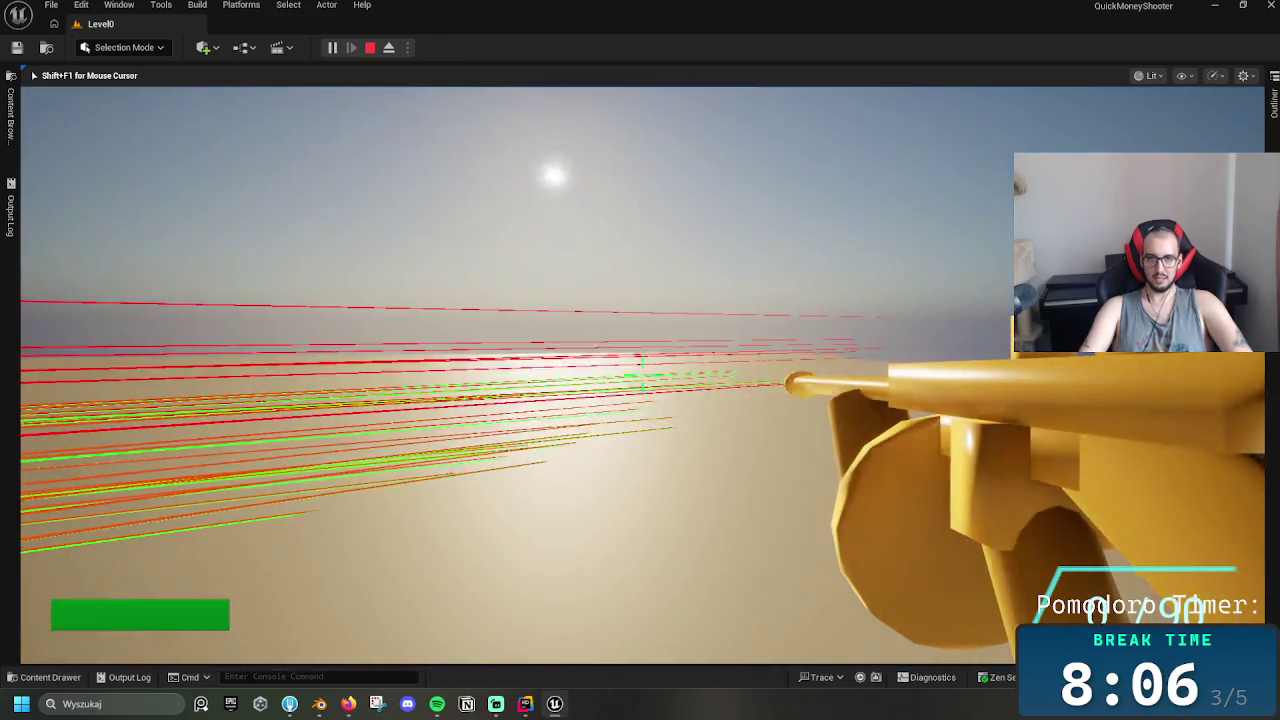
pyautogui.click(642, 375)
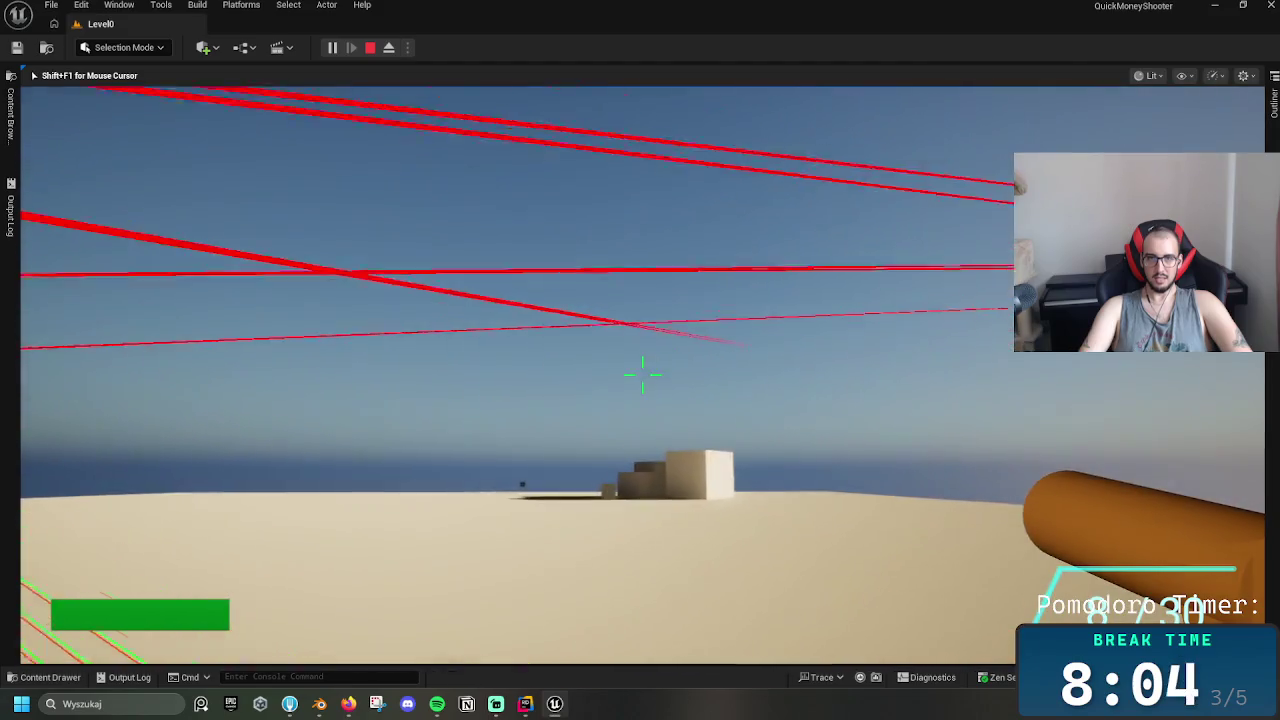
pyautogui.click(642, 375)
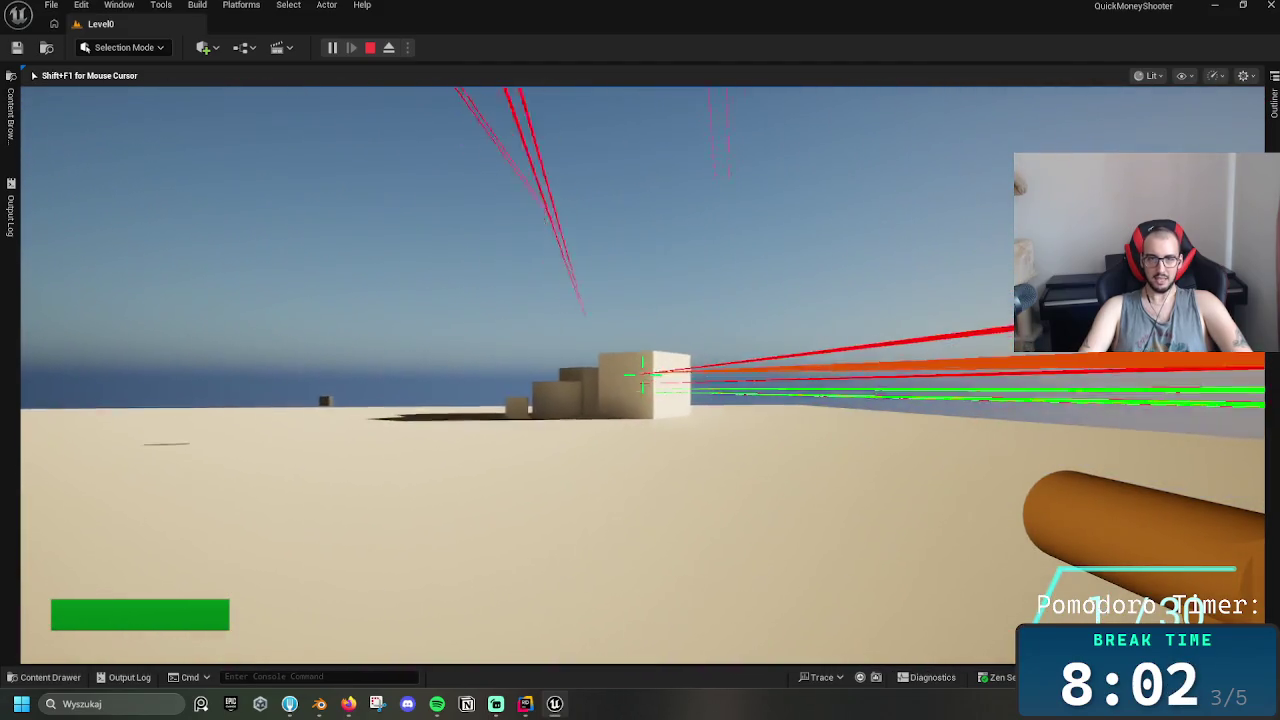
pyautogui.click(642, 375)
# Advance on the cube firing, jump onto it, and walk off onto the sand
pyautogui.press('w')
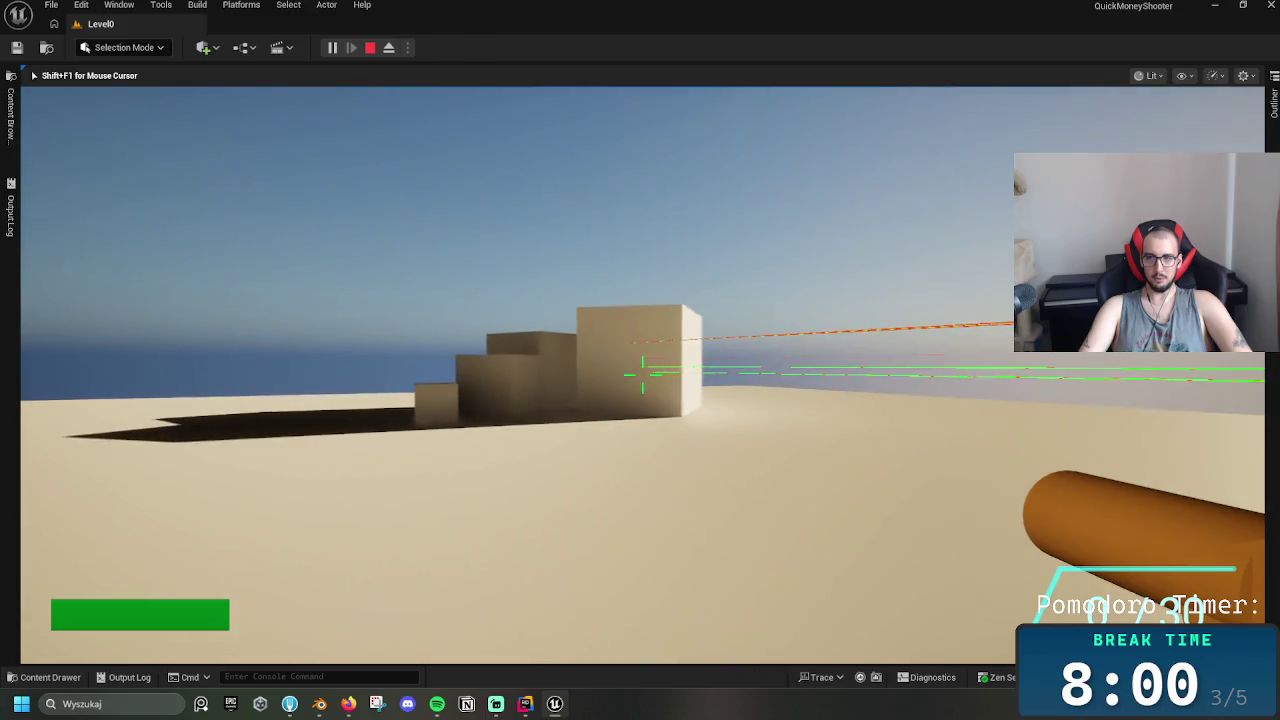
pyautogui.press('w')
pyautogui.click(642, 375)
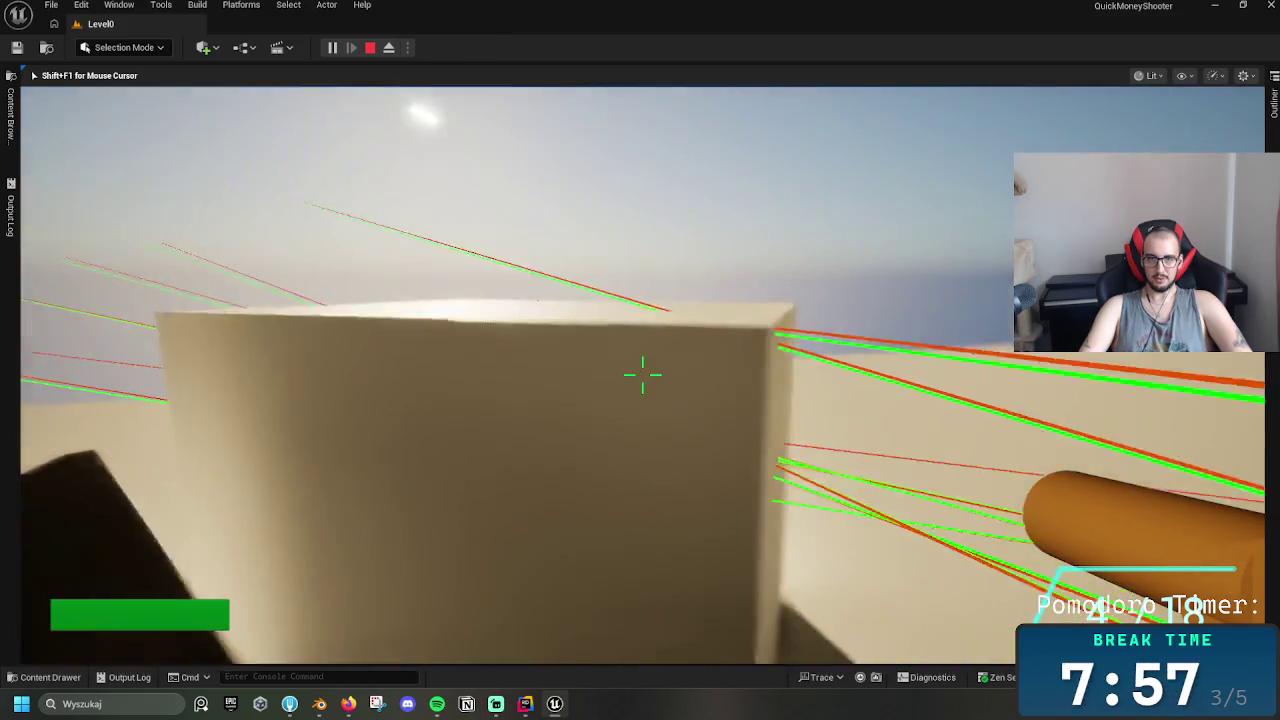
pyautogui.press('space')
pyautogui.click(642, 375)
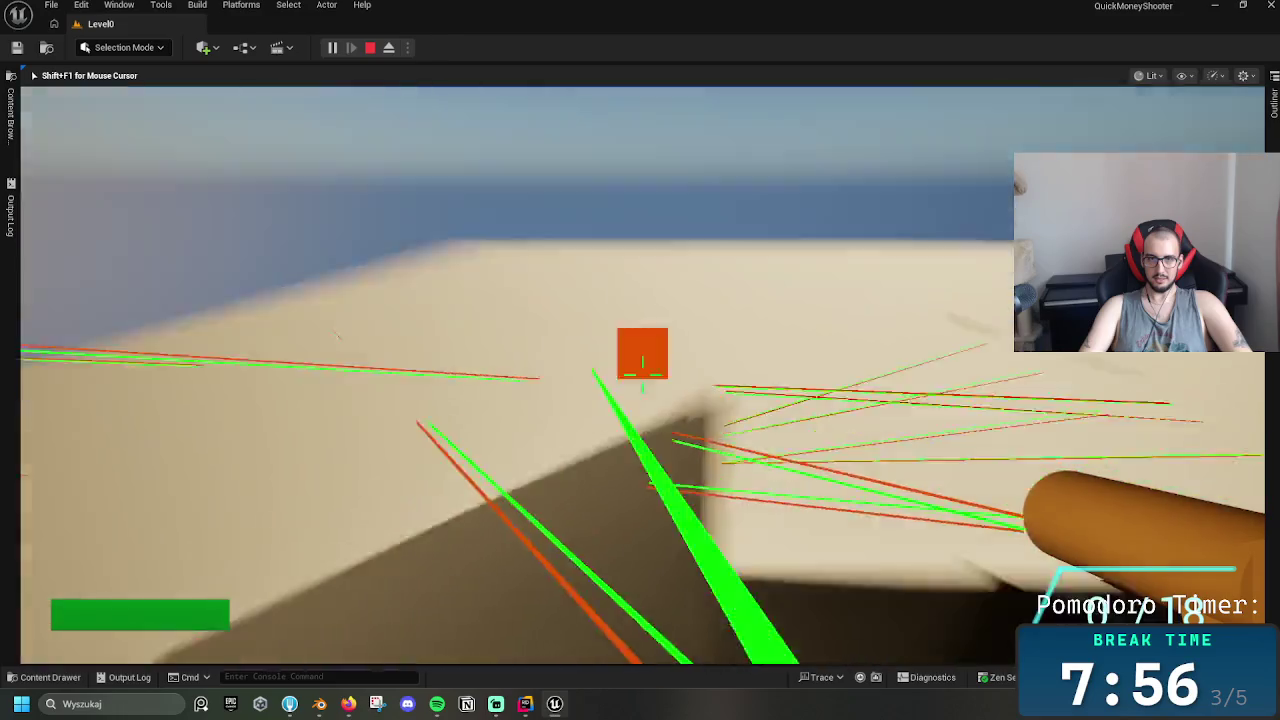
pyautogui.press('w')
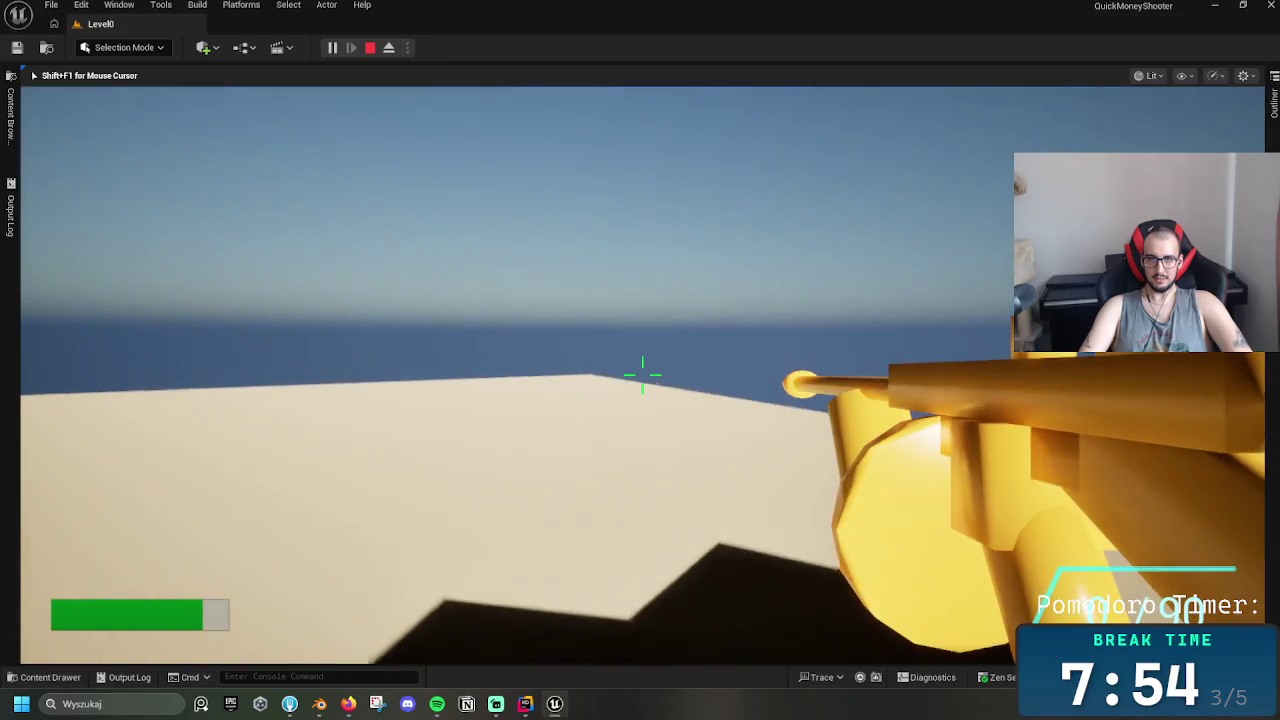
pyautogui.press('w')
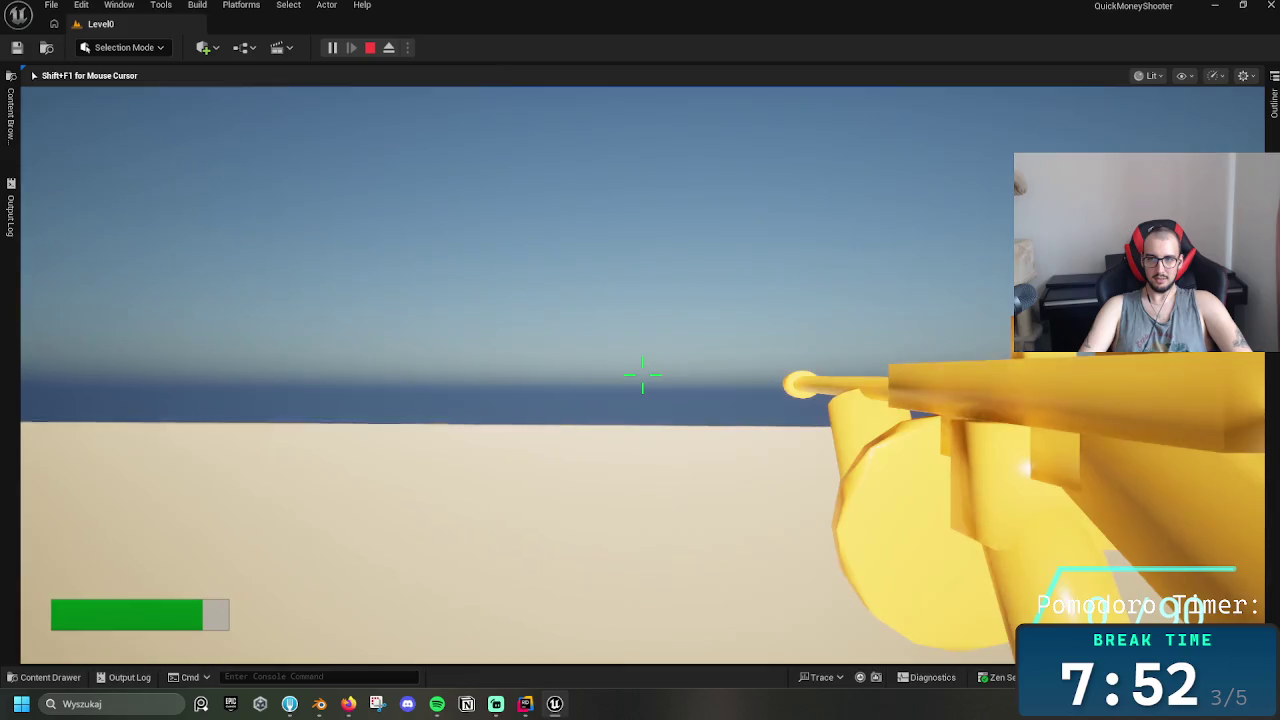
pyautogui.press('w')
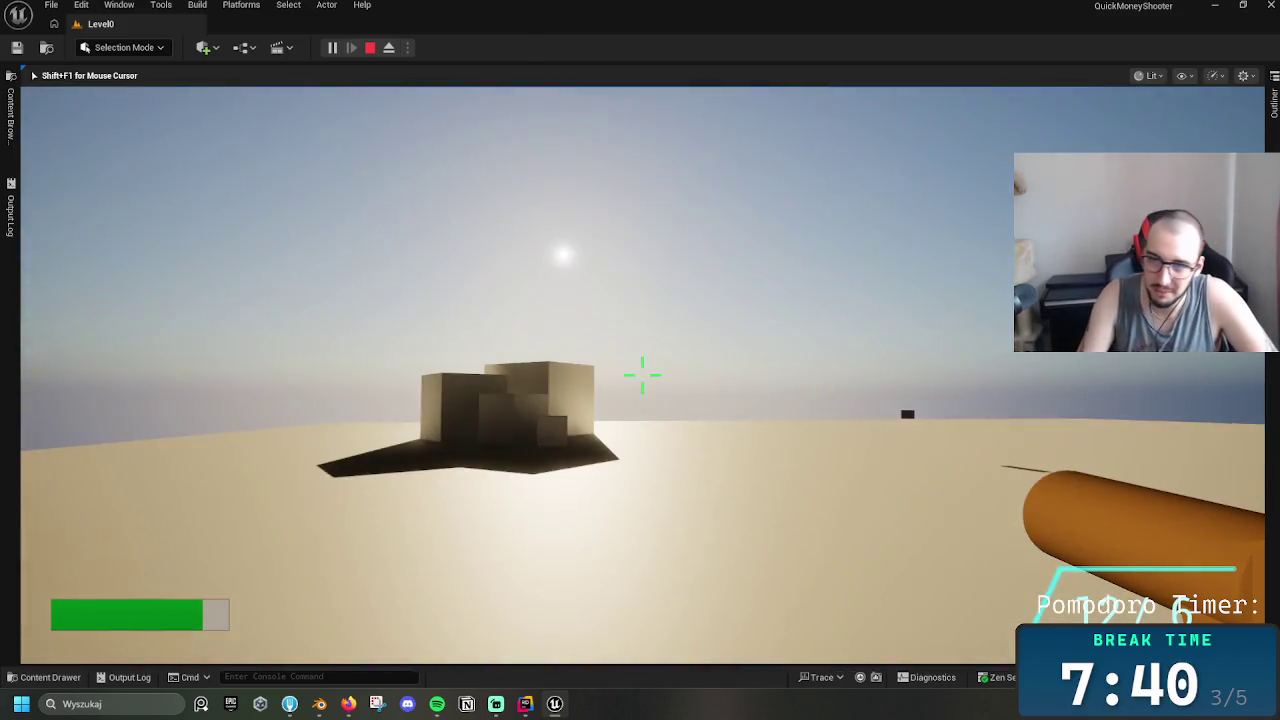
# Switch back to the tommy gun with 2, fire, reload with R, and keep firing to drain the reserve
pyautogui.press('2')
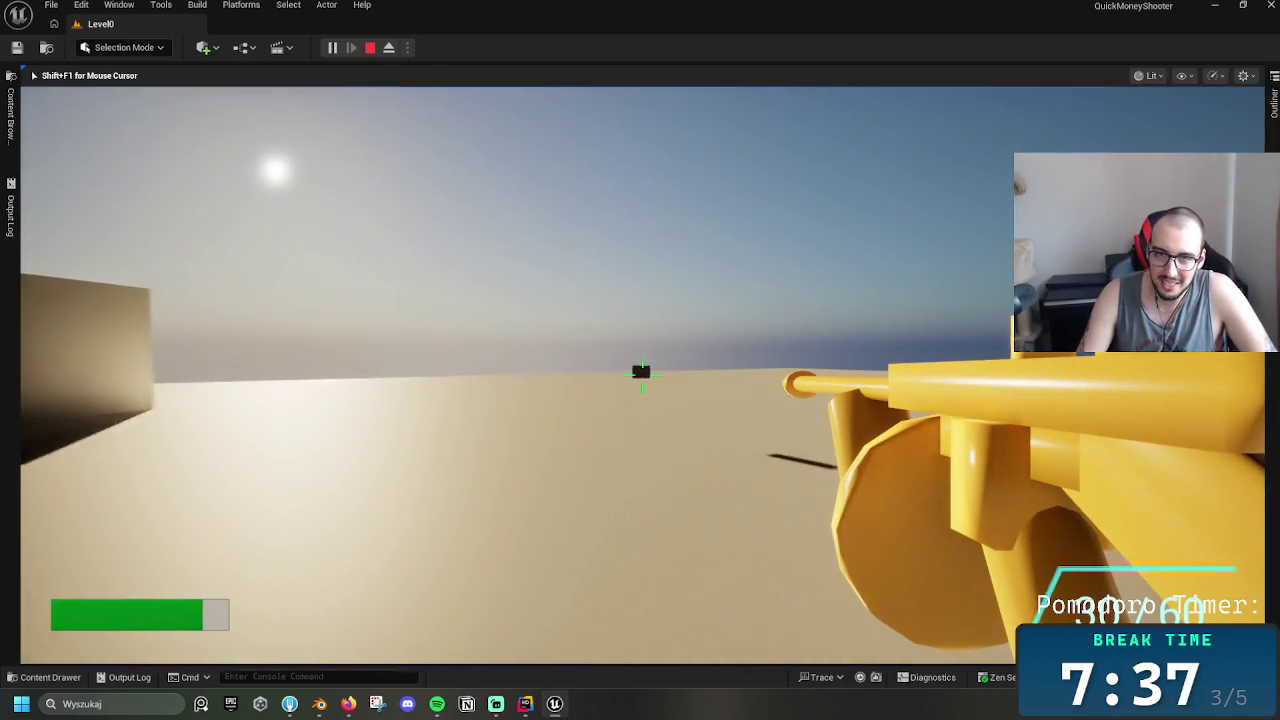
pyautogui.click(642, 378)
pyautogui.click(642, 378)
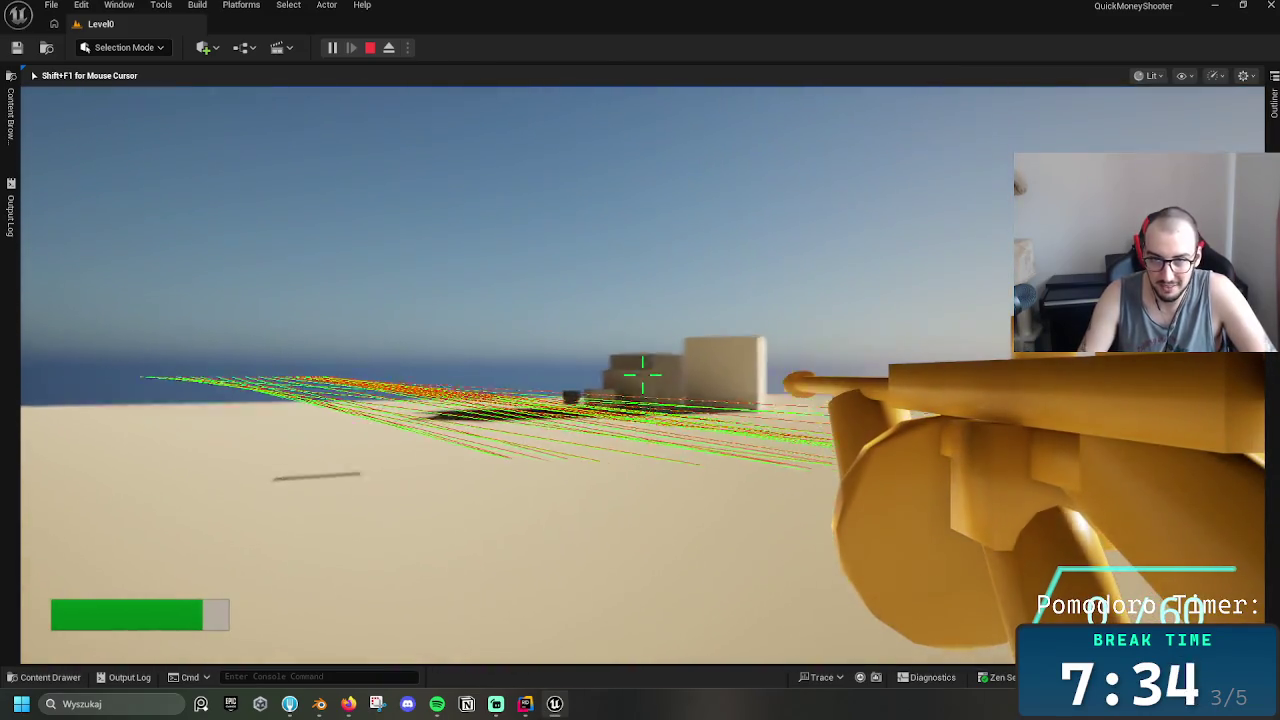
pyautogui.press('r')
pyautogui.click(642, 378)
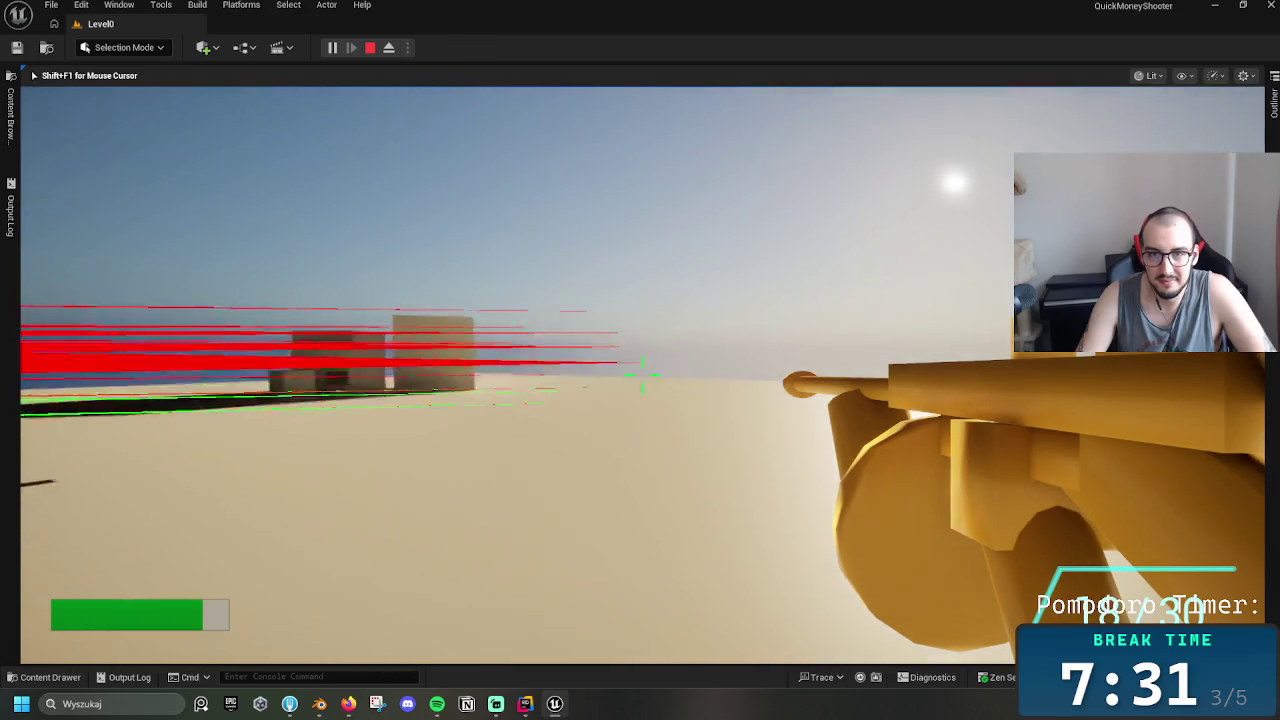
pyautogui.click(642, 378)
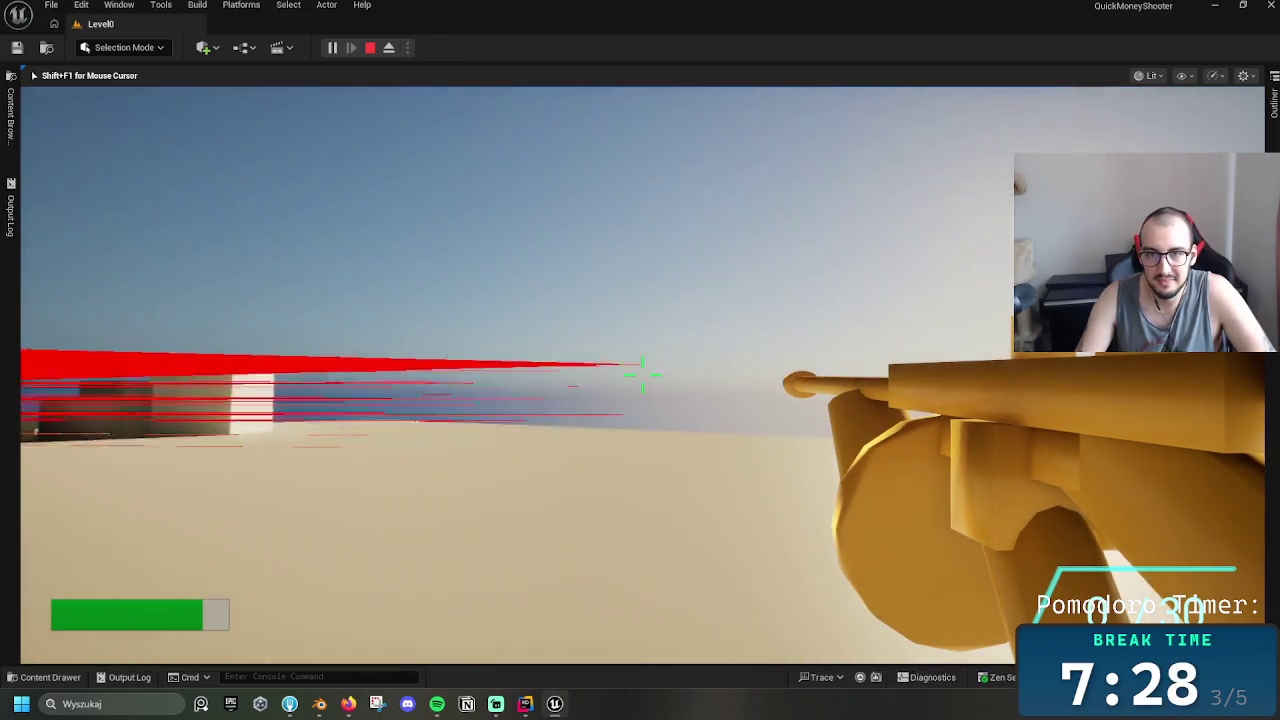
pyautogui.click(642, 378)
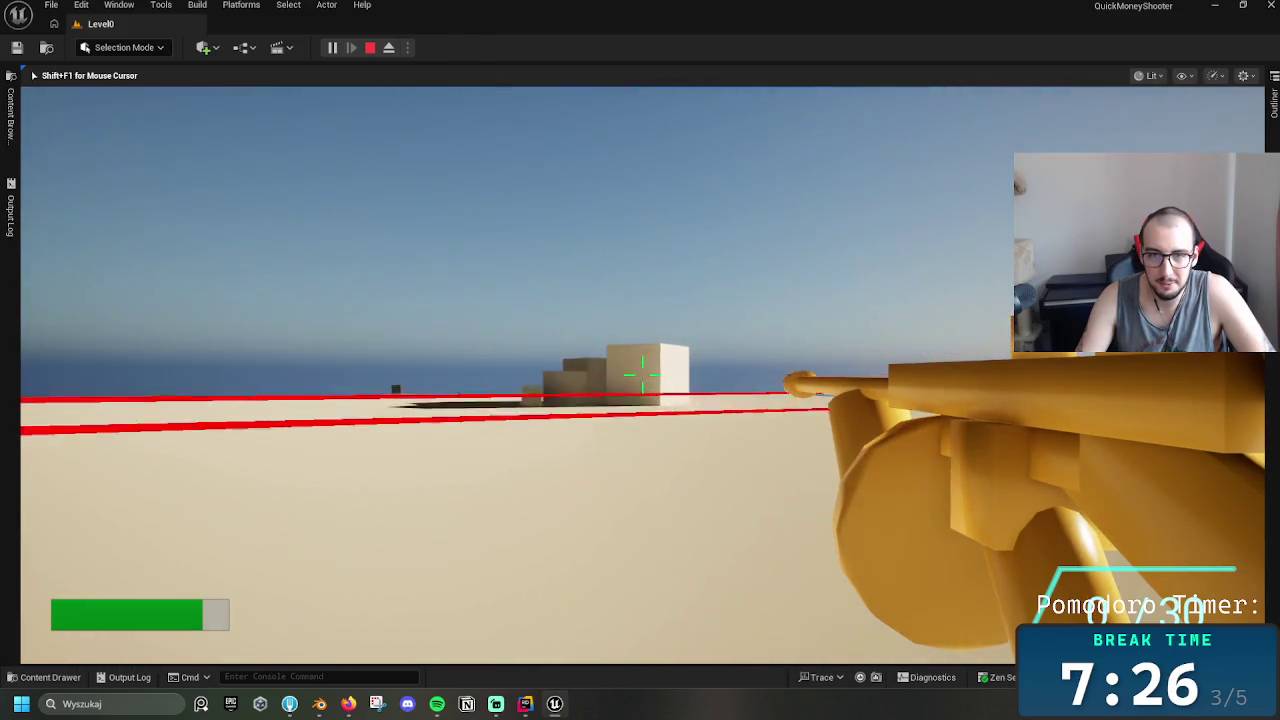
pyautogui.click(642, 378)
pyautogui.click(642, 378)
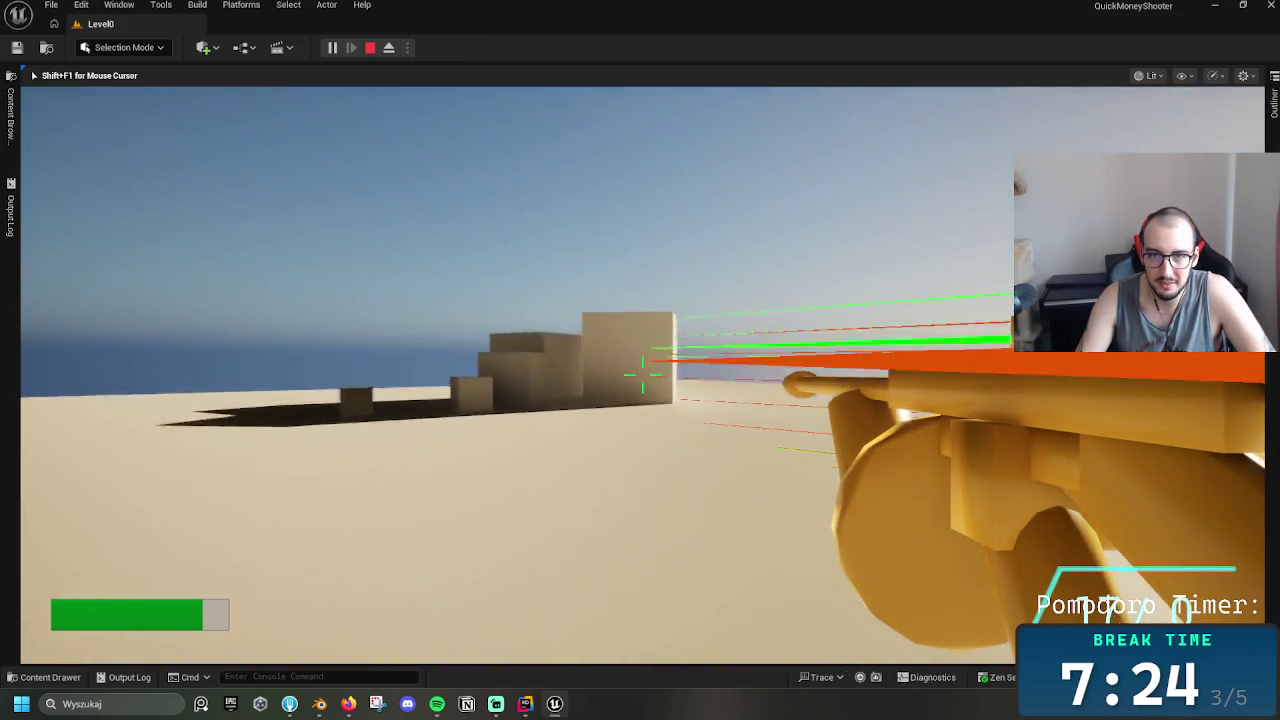